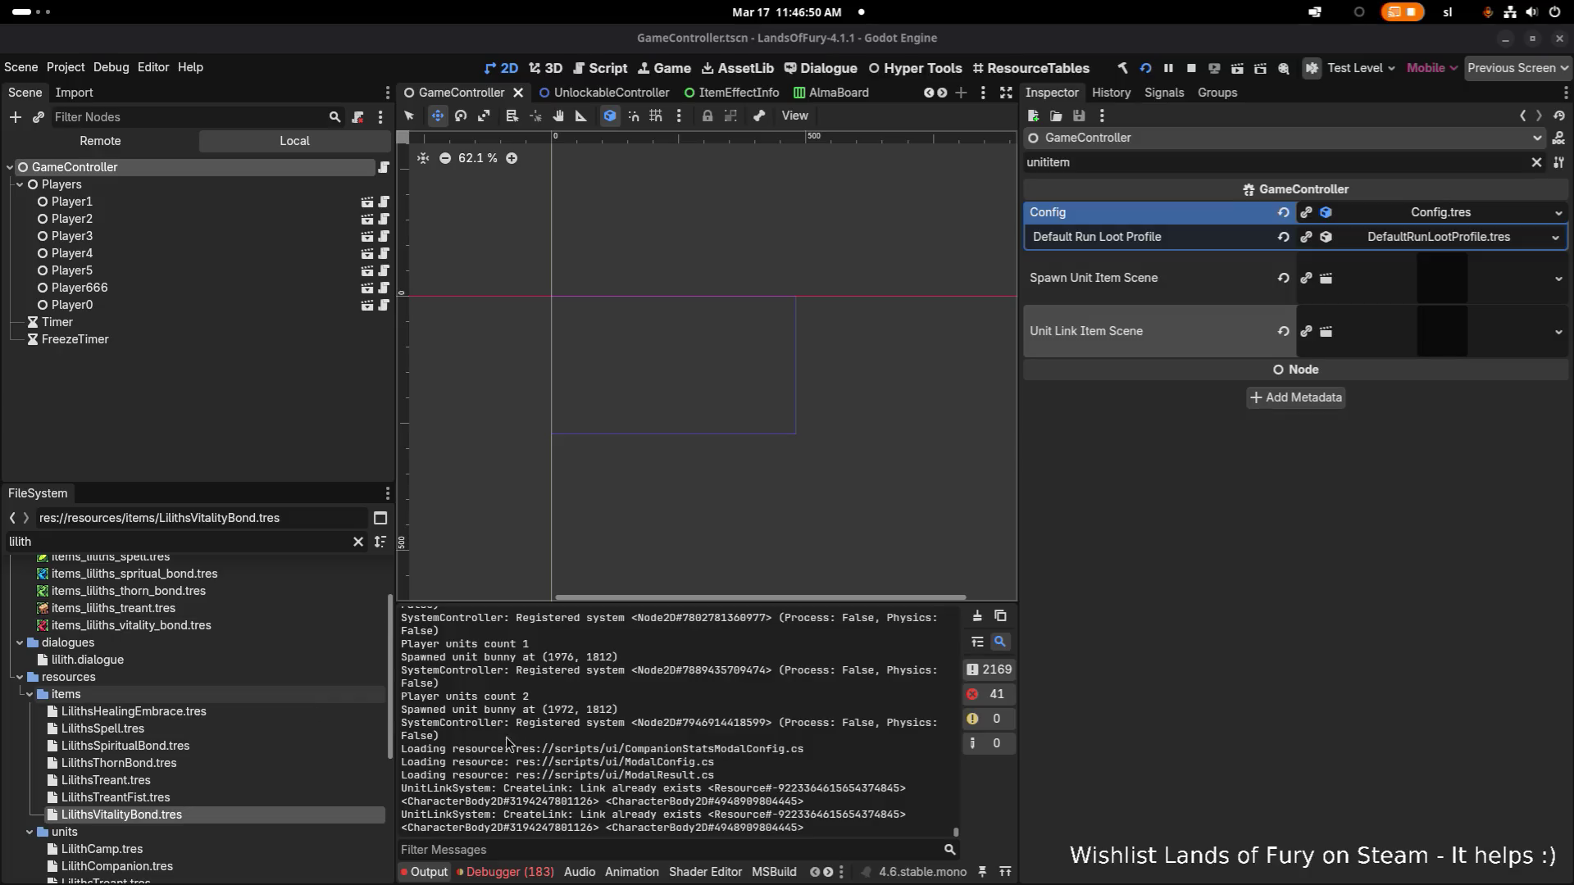
Step: Show the Debugger's 183 errors and scroll down to the red ObjectDisposedException entries
click(537, 873)
scroll(569, 823, up, 1)
scroll(568, 822, down, 5)
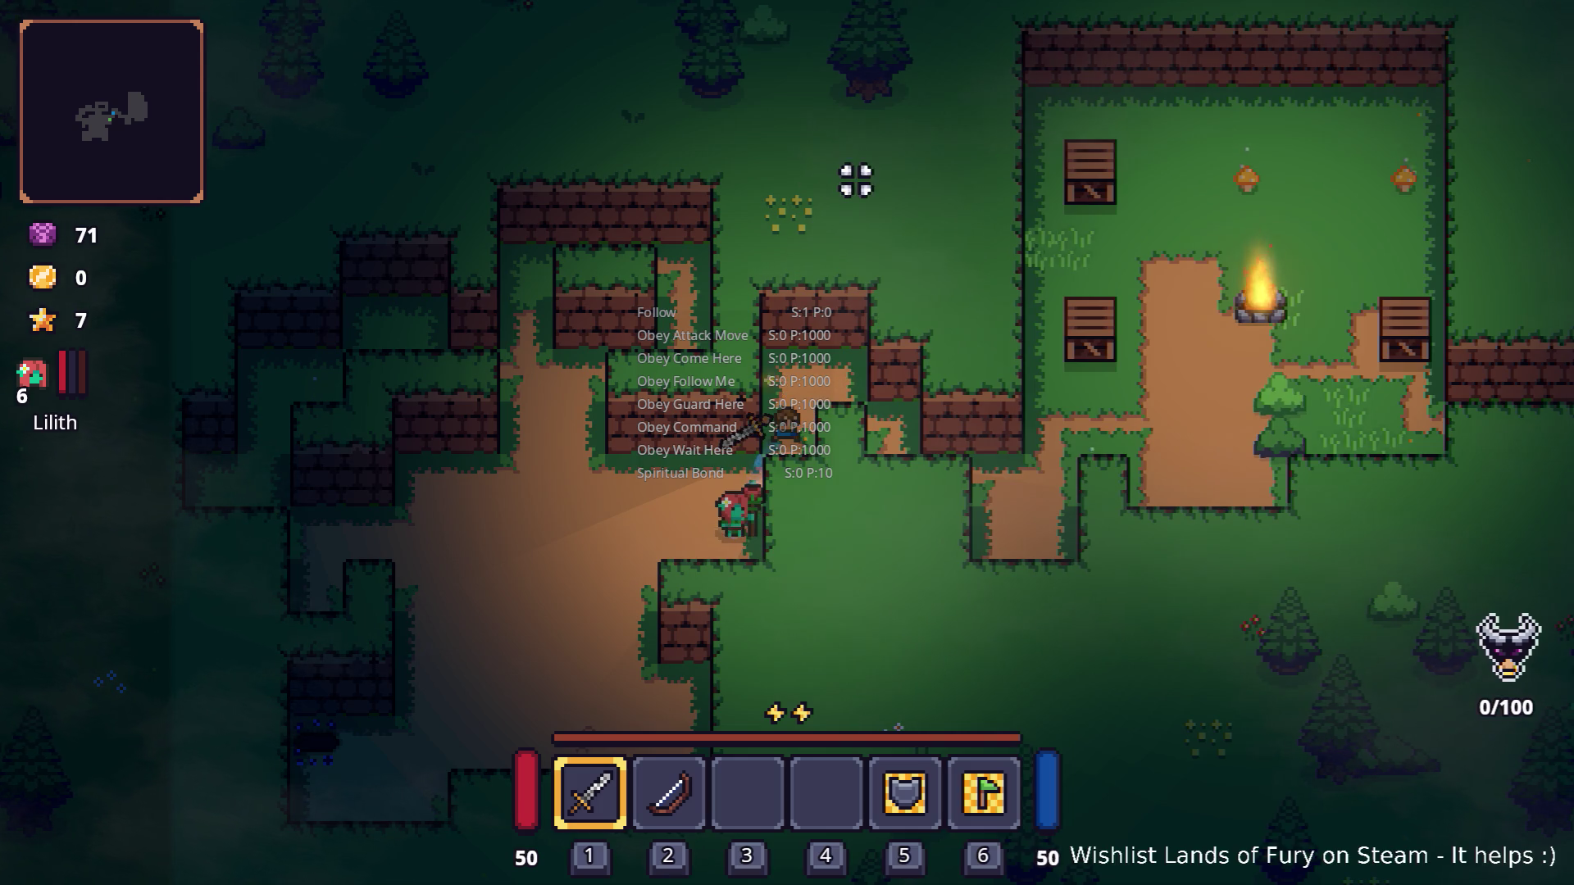
Step: Walk the hero down-right and fight the first bandit group with sword attacks
key(s+d)
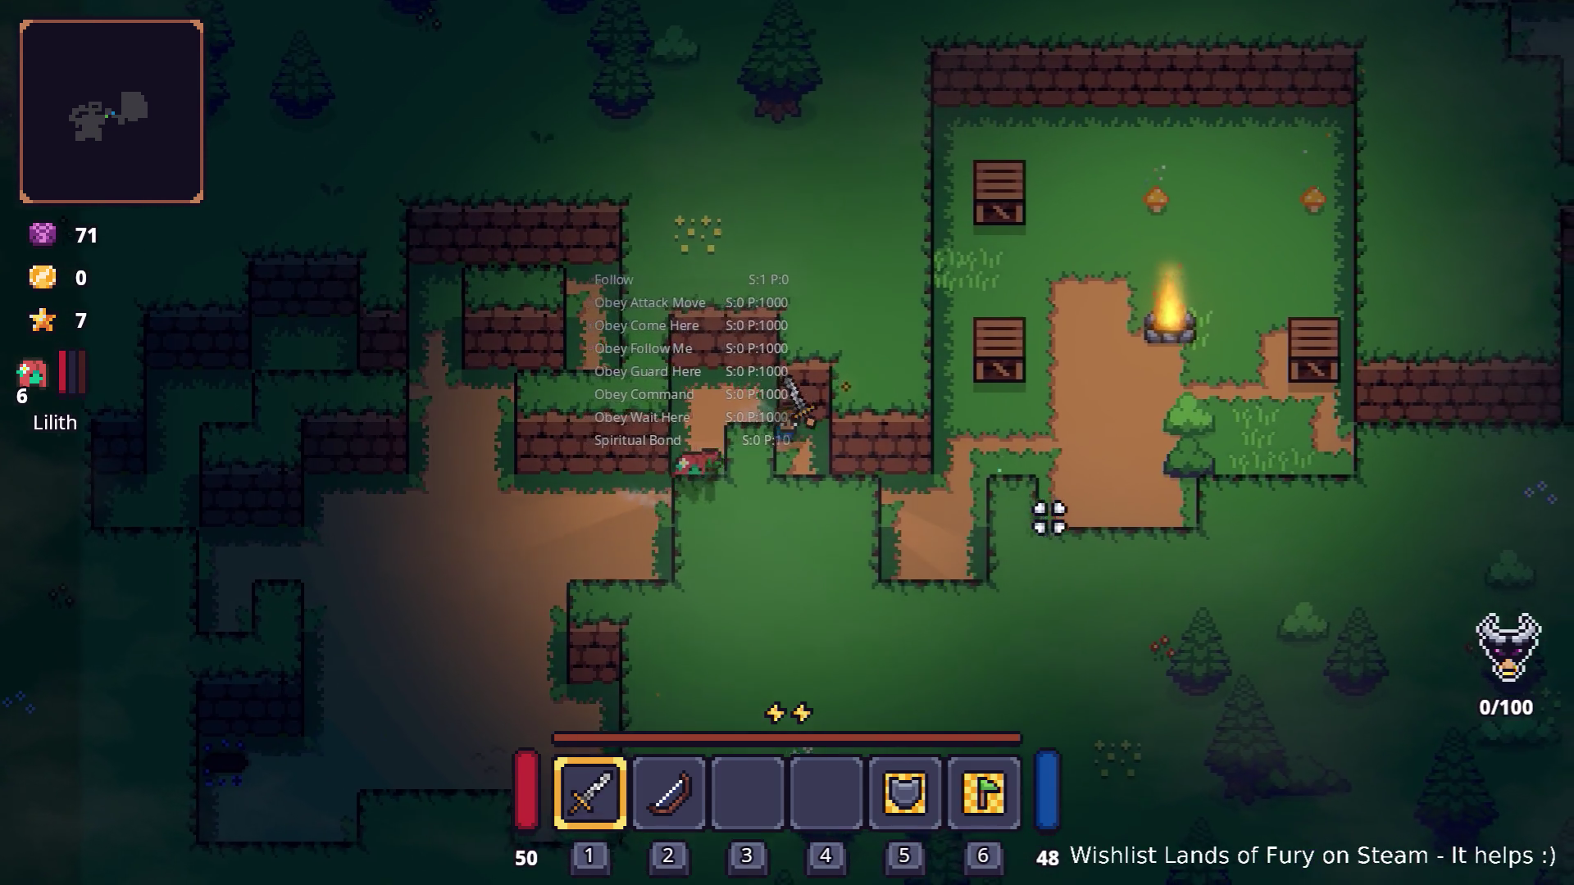
key(d)
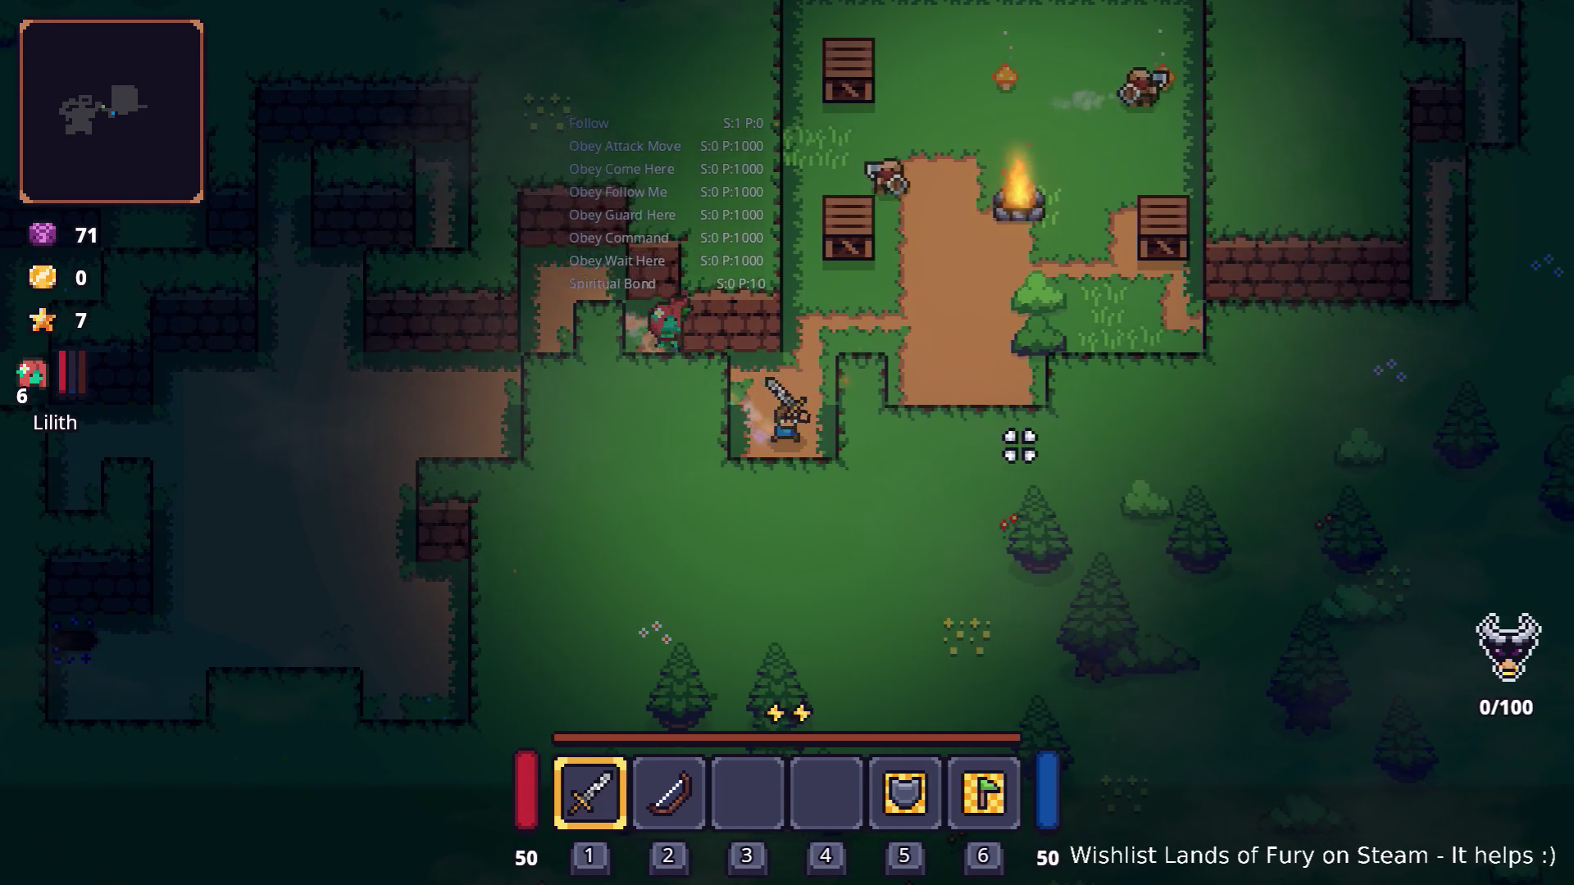
click(836, 170)
click(882, 218)
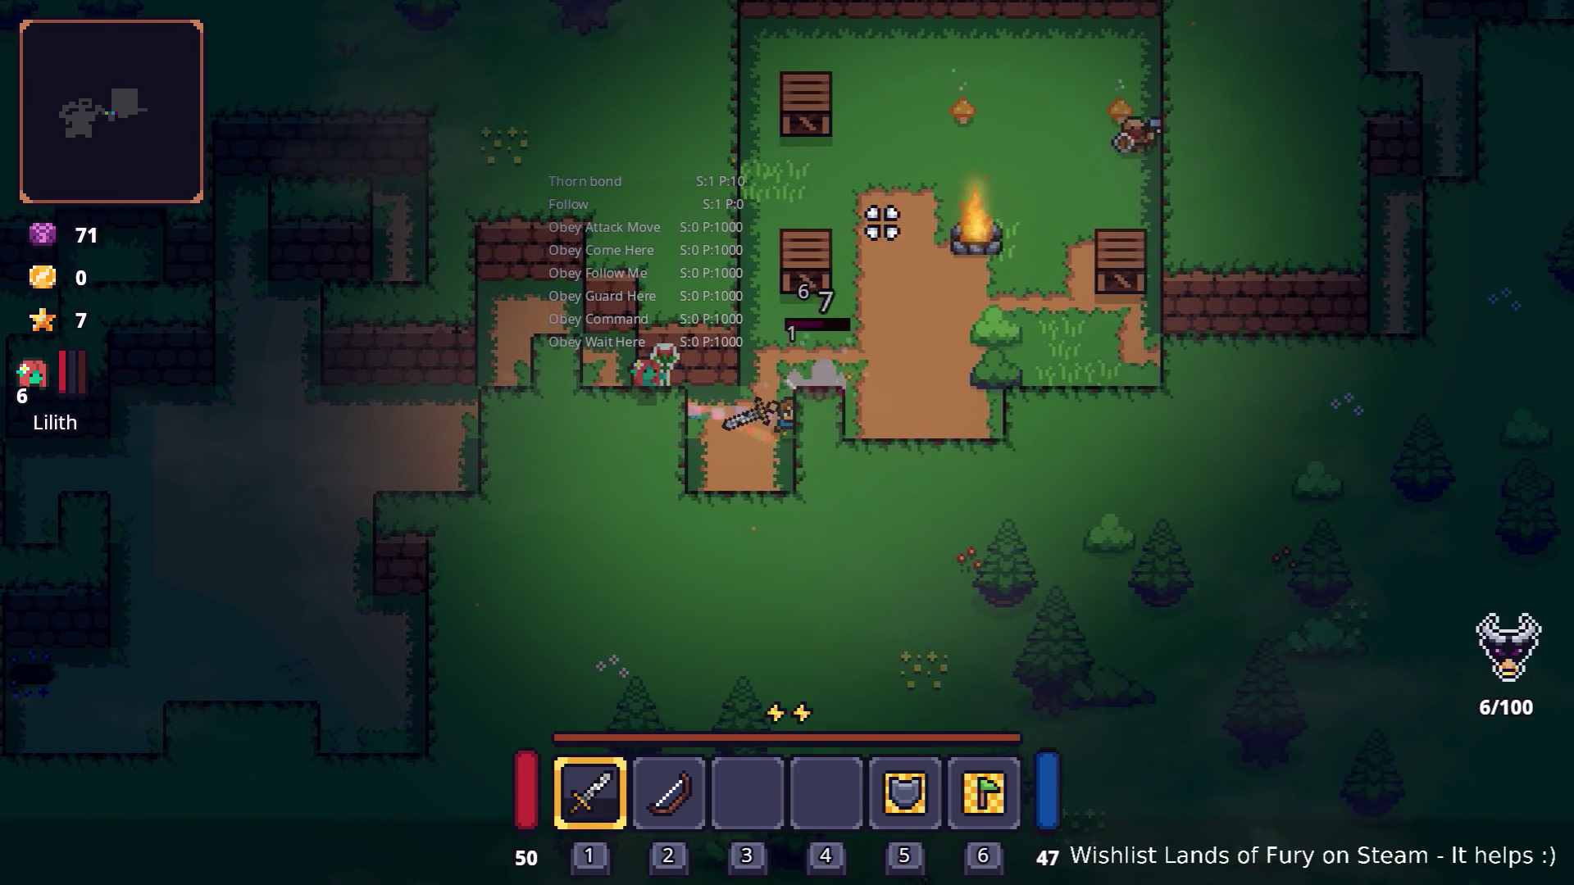
click(911, 221)
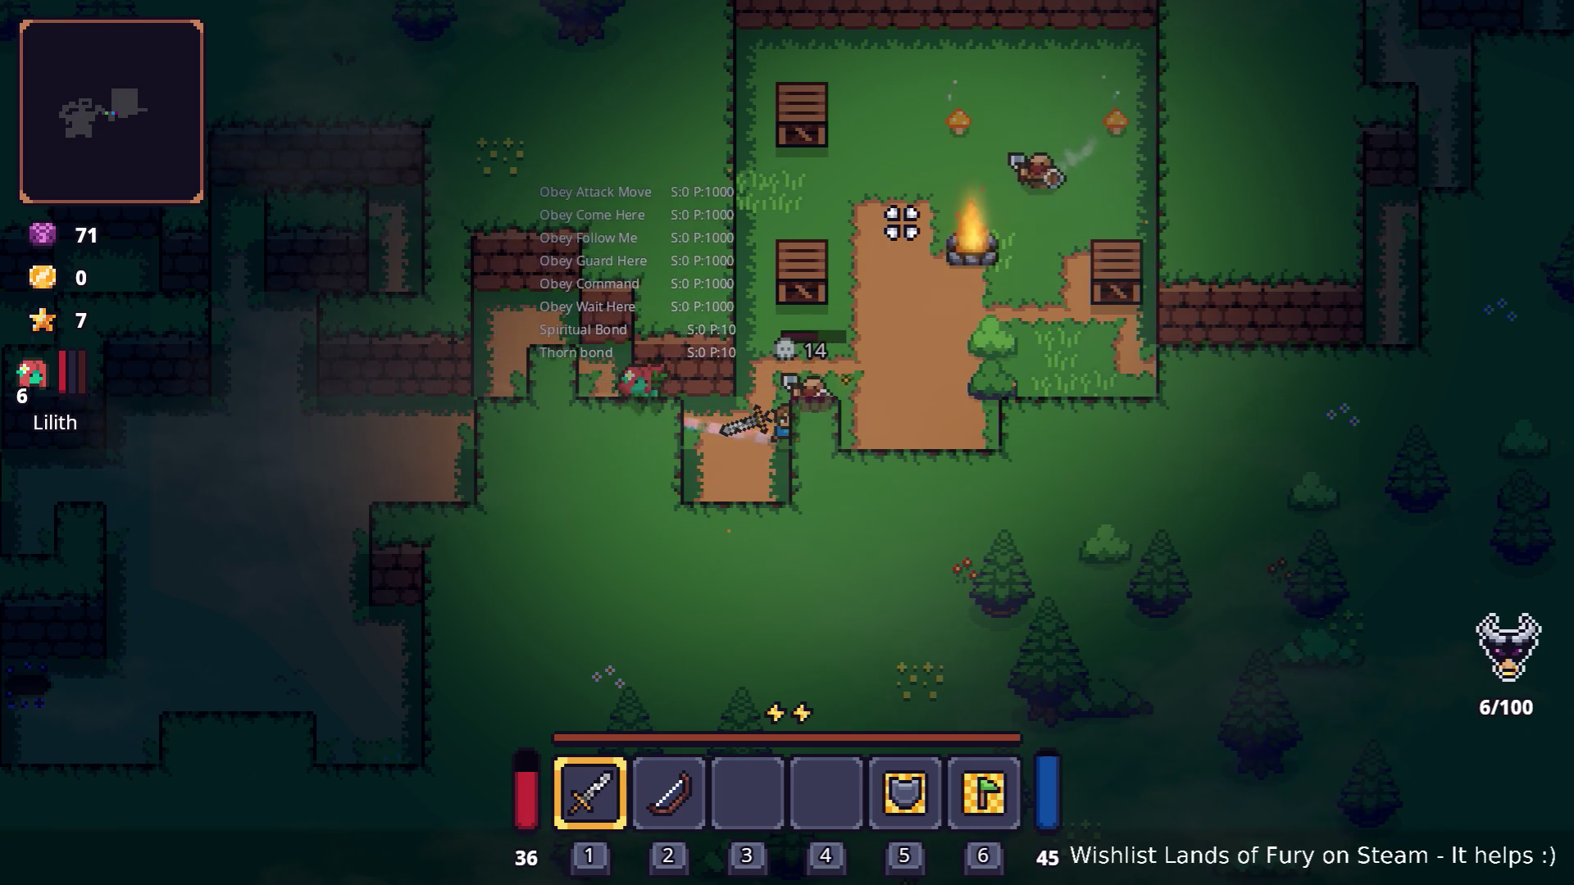
click(943, 224)
key(a)
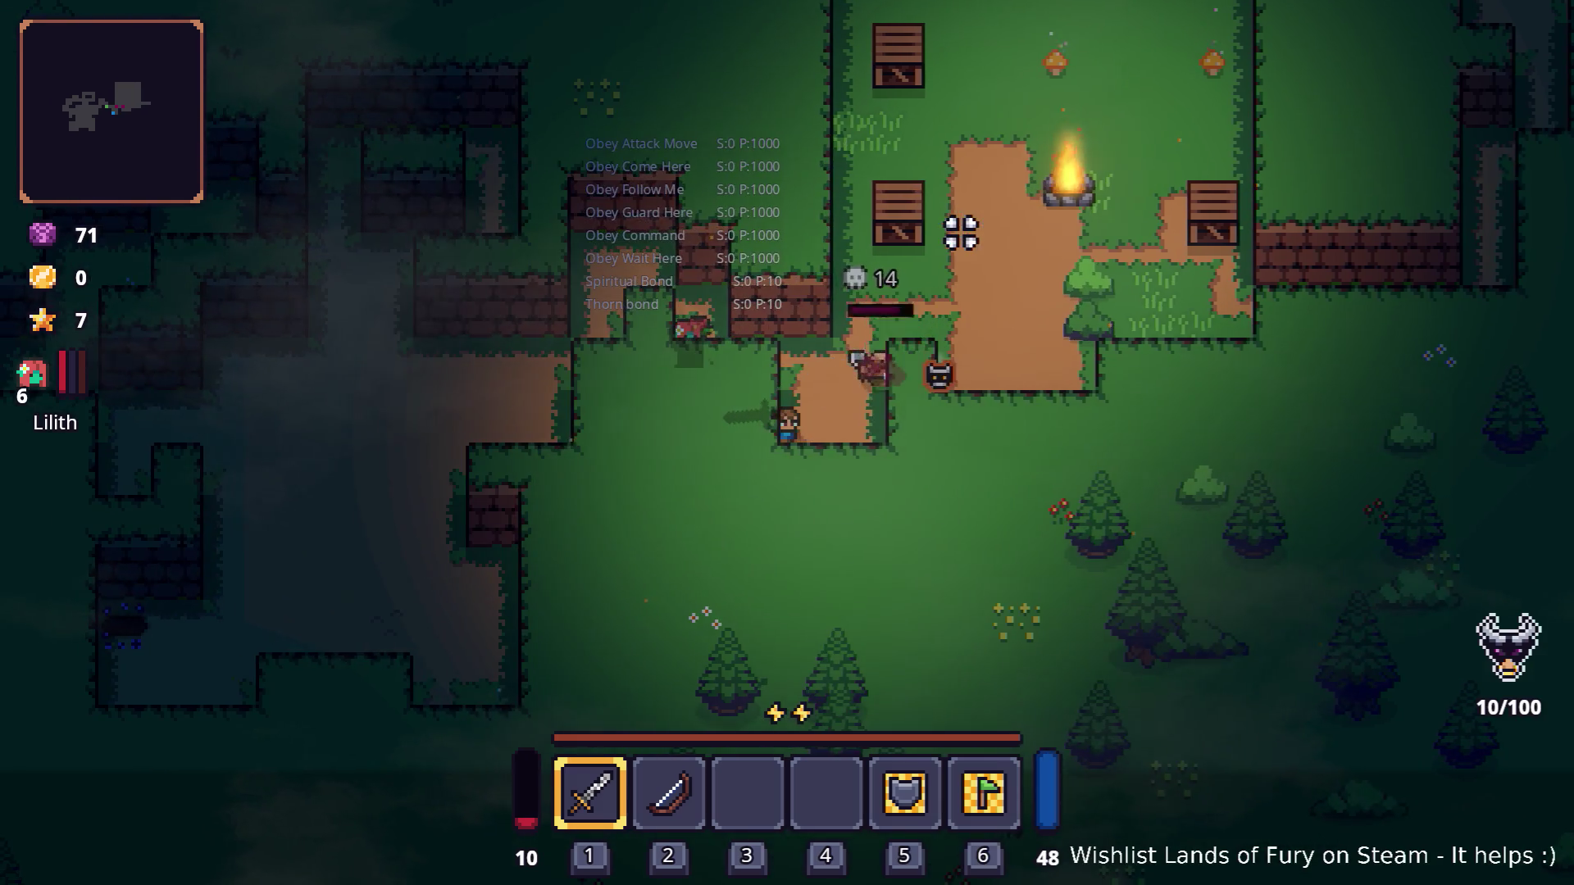
click(961, 232)
key(d)
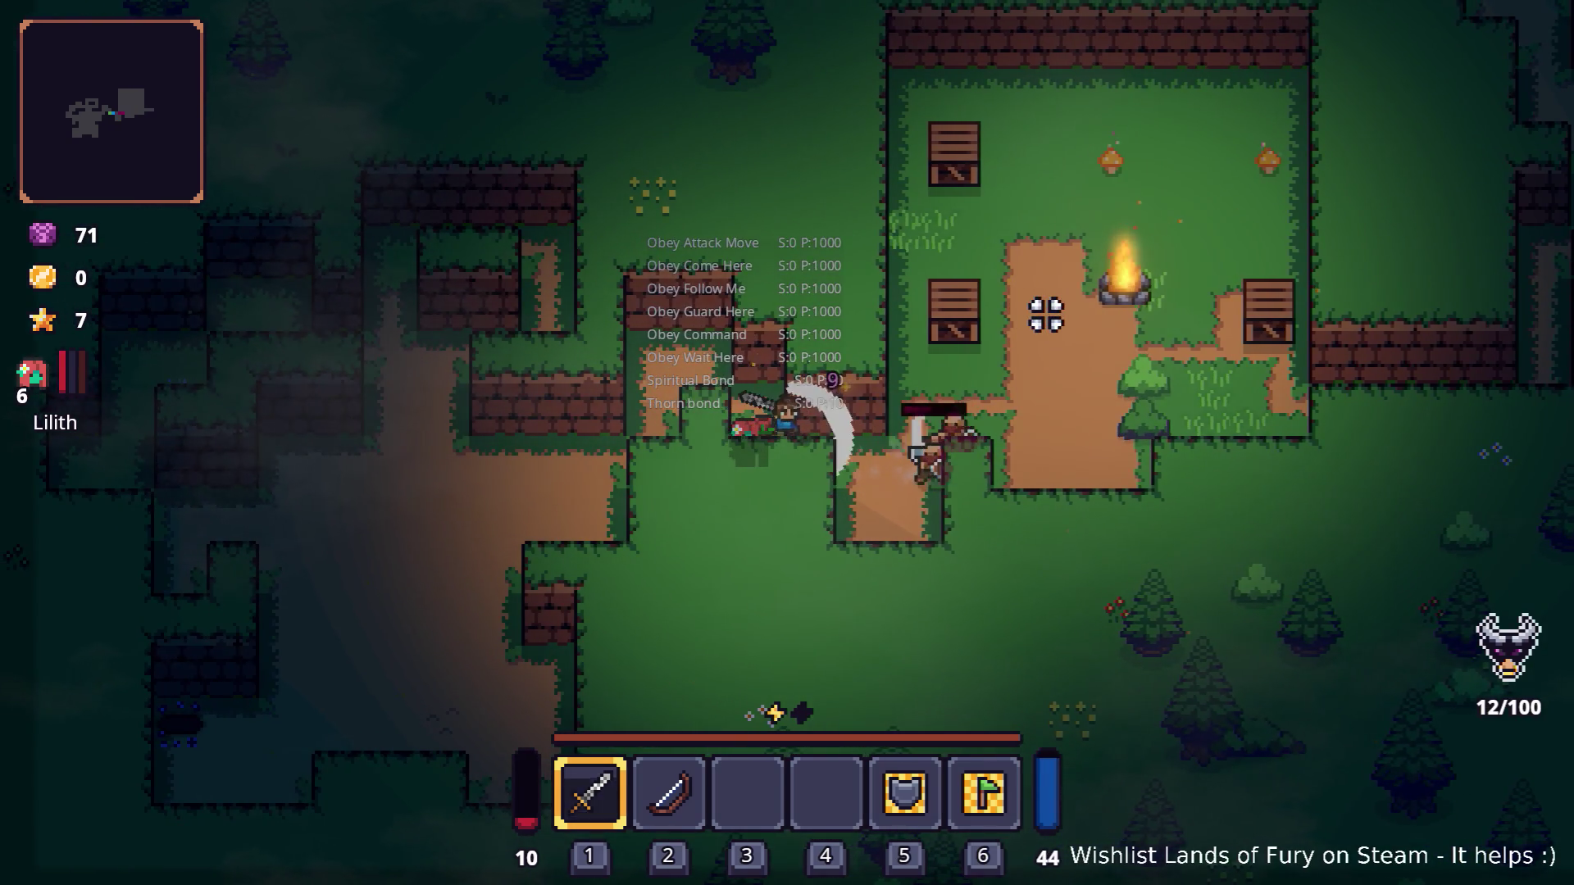
click(957, 397)
key(d)
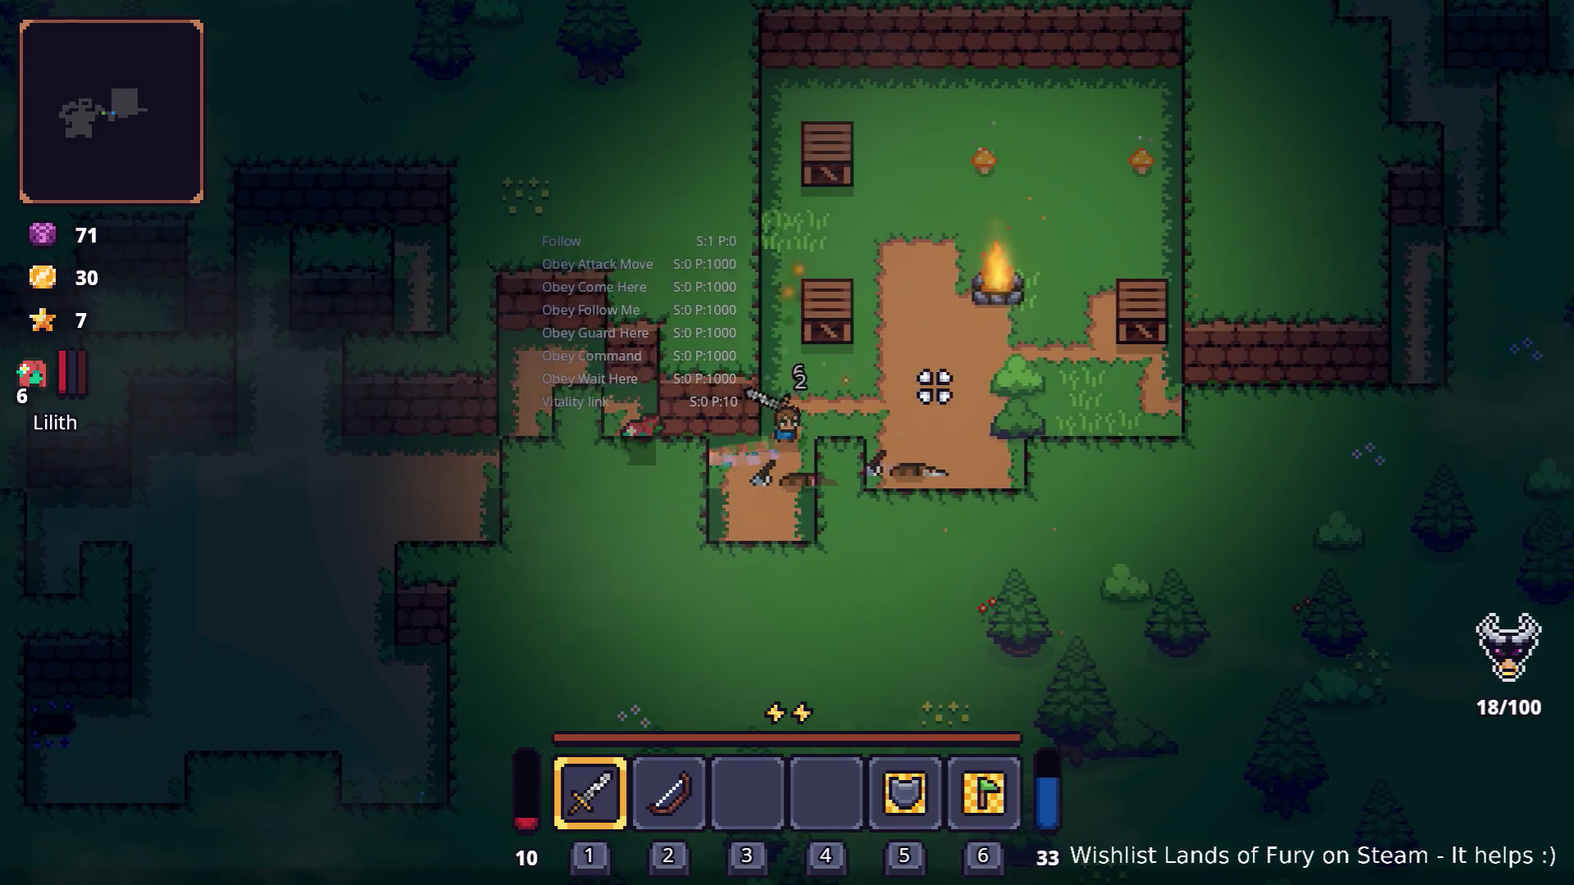
Step: Regroup with Lilith and circle through the campfire camp, striking an enemy
key(w)
key(a)
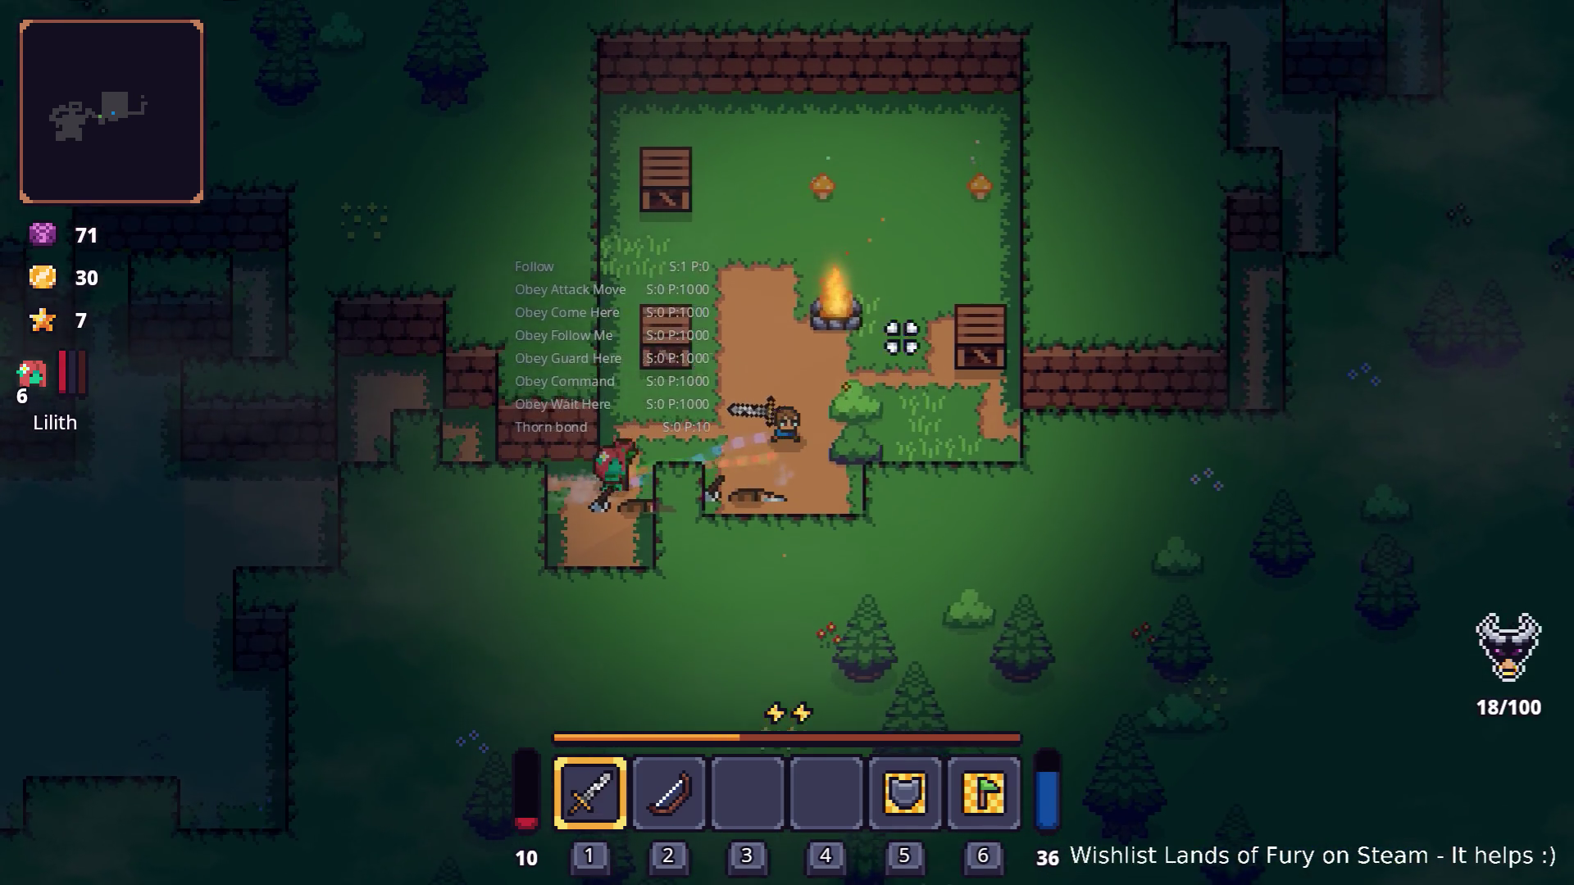
key(w)
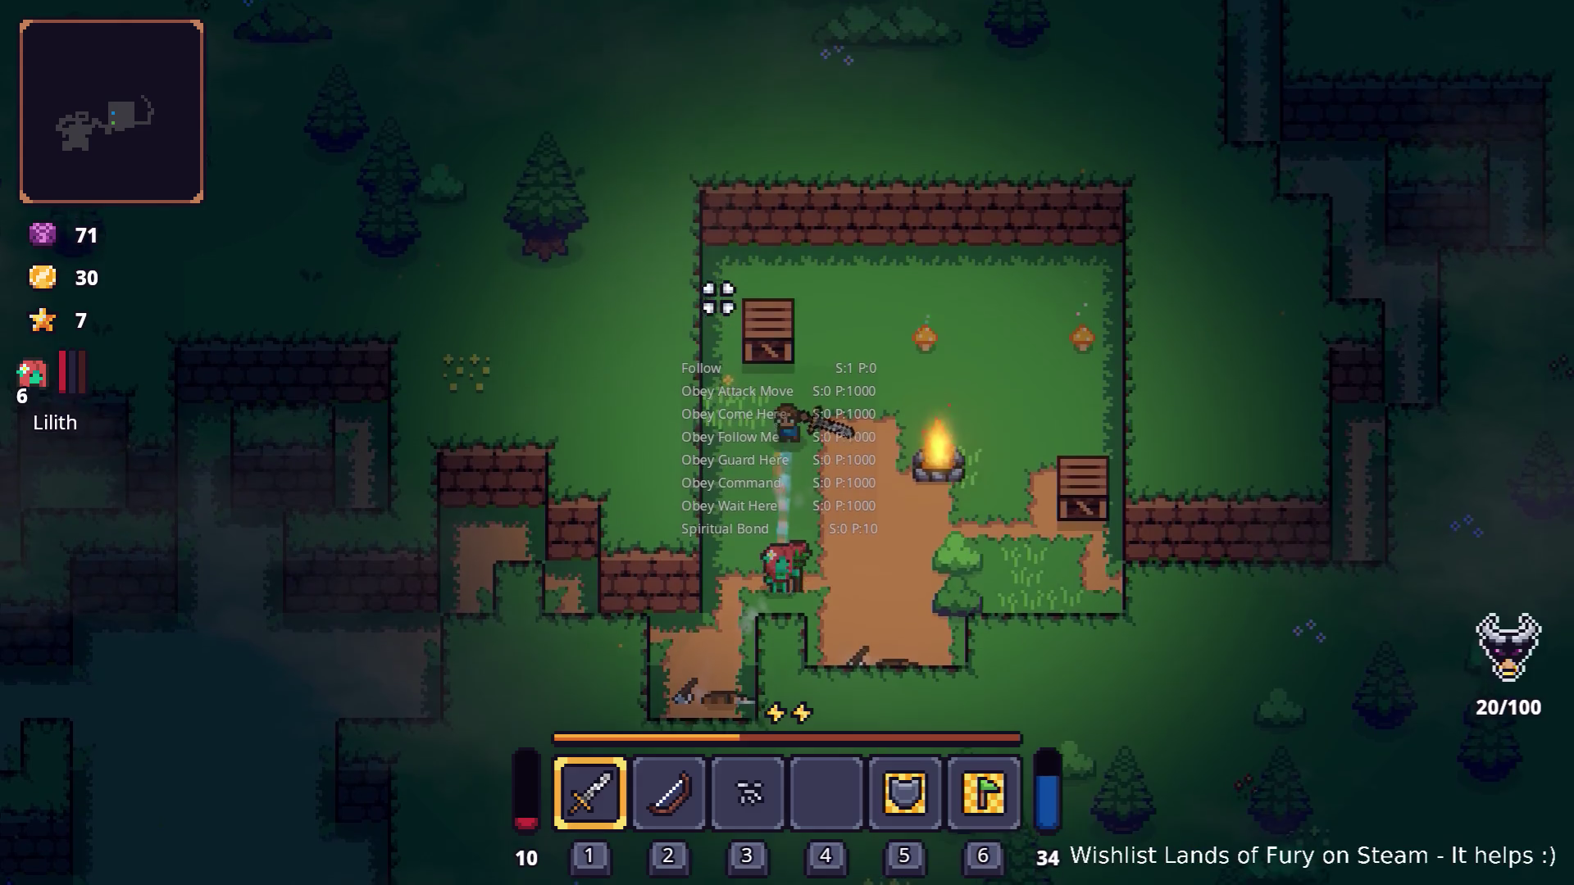
key(d)
key(s)
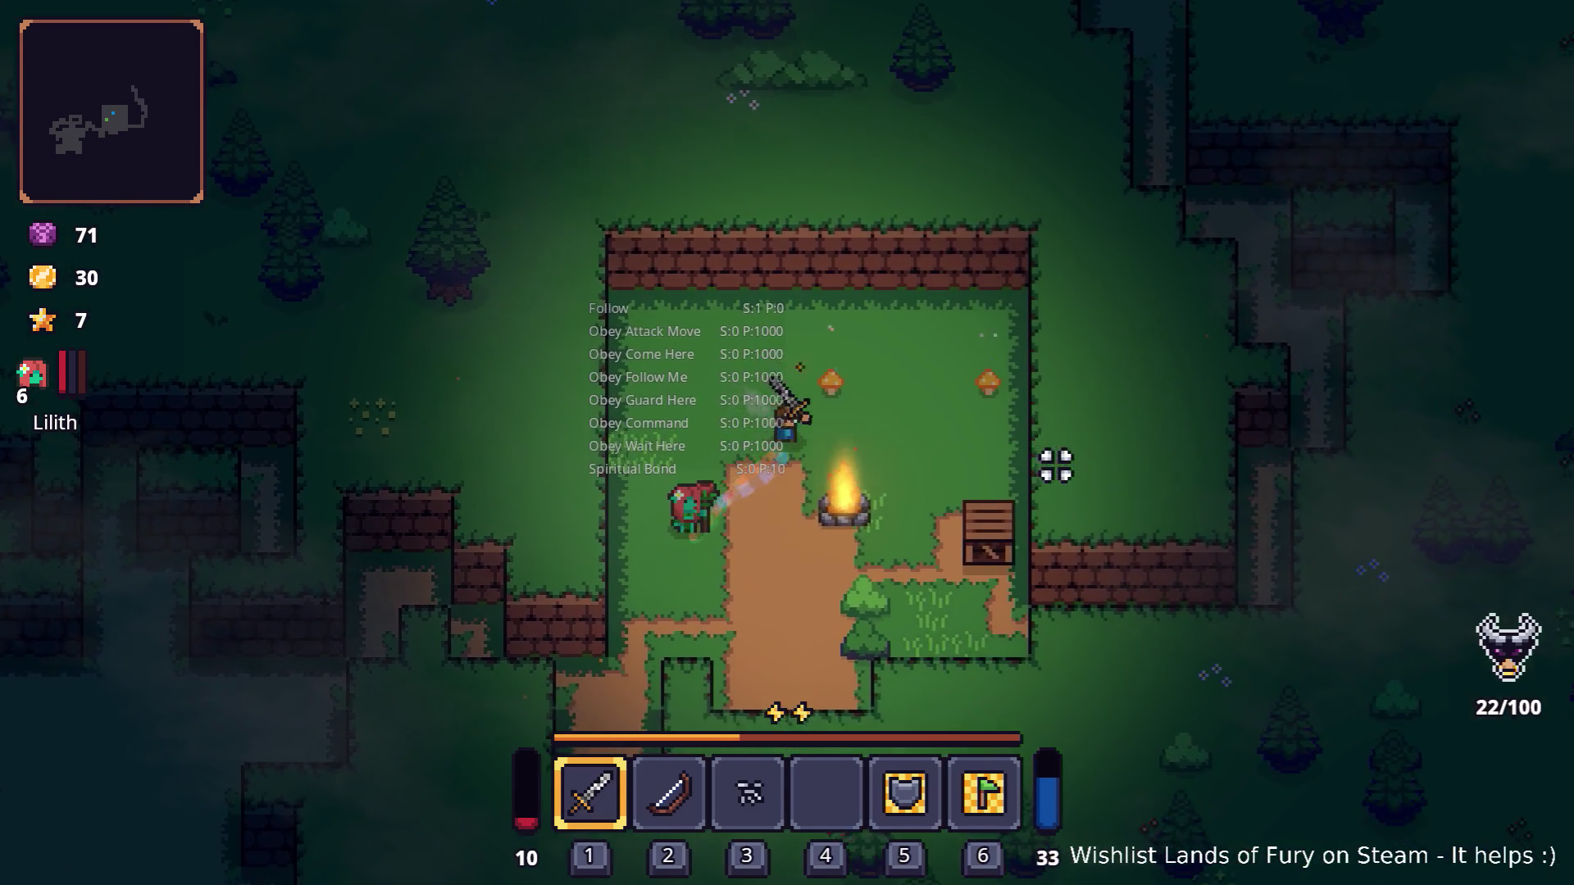
key(s)
key(a)
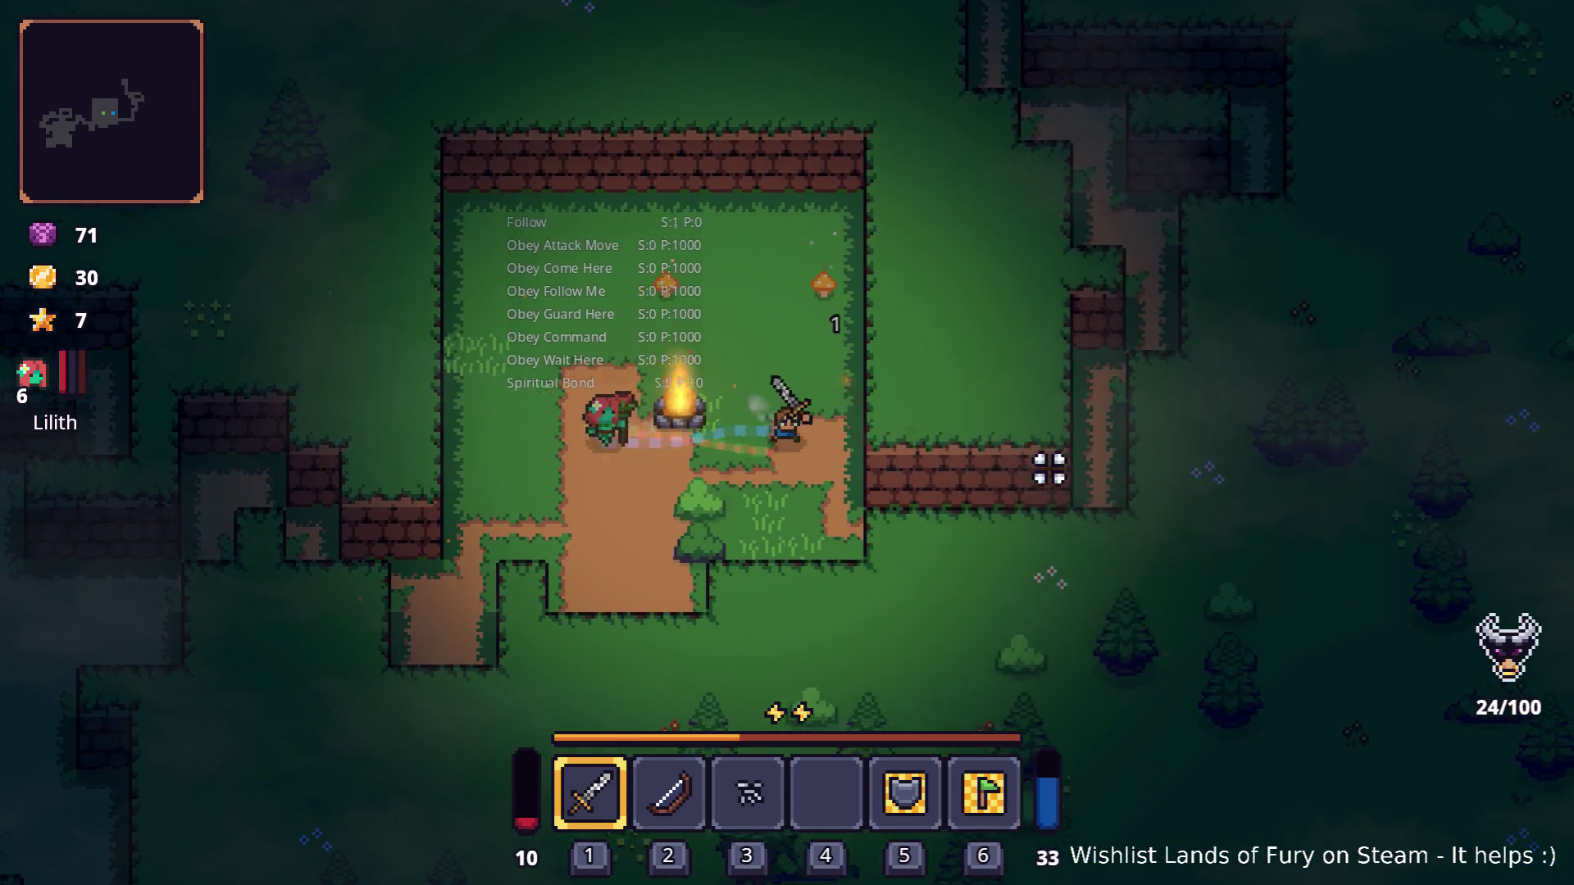
key(w)
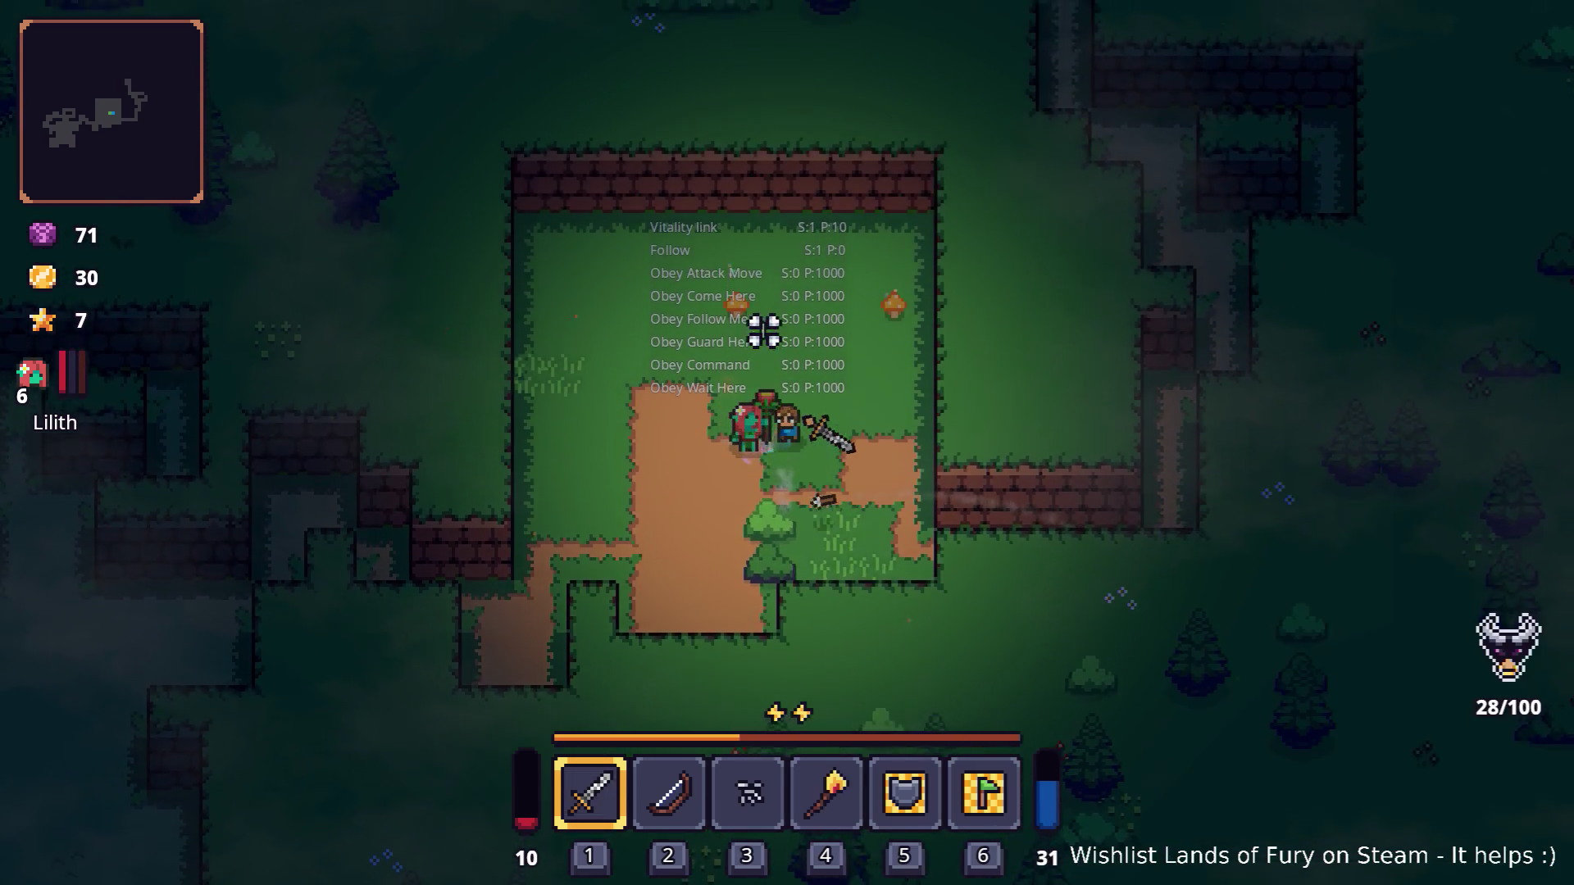
key(d)
key(s)
click(958, 397)
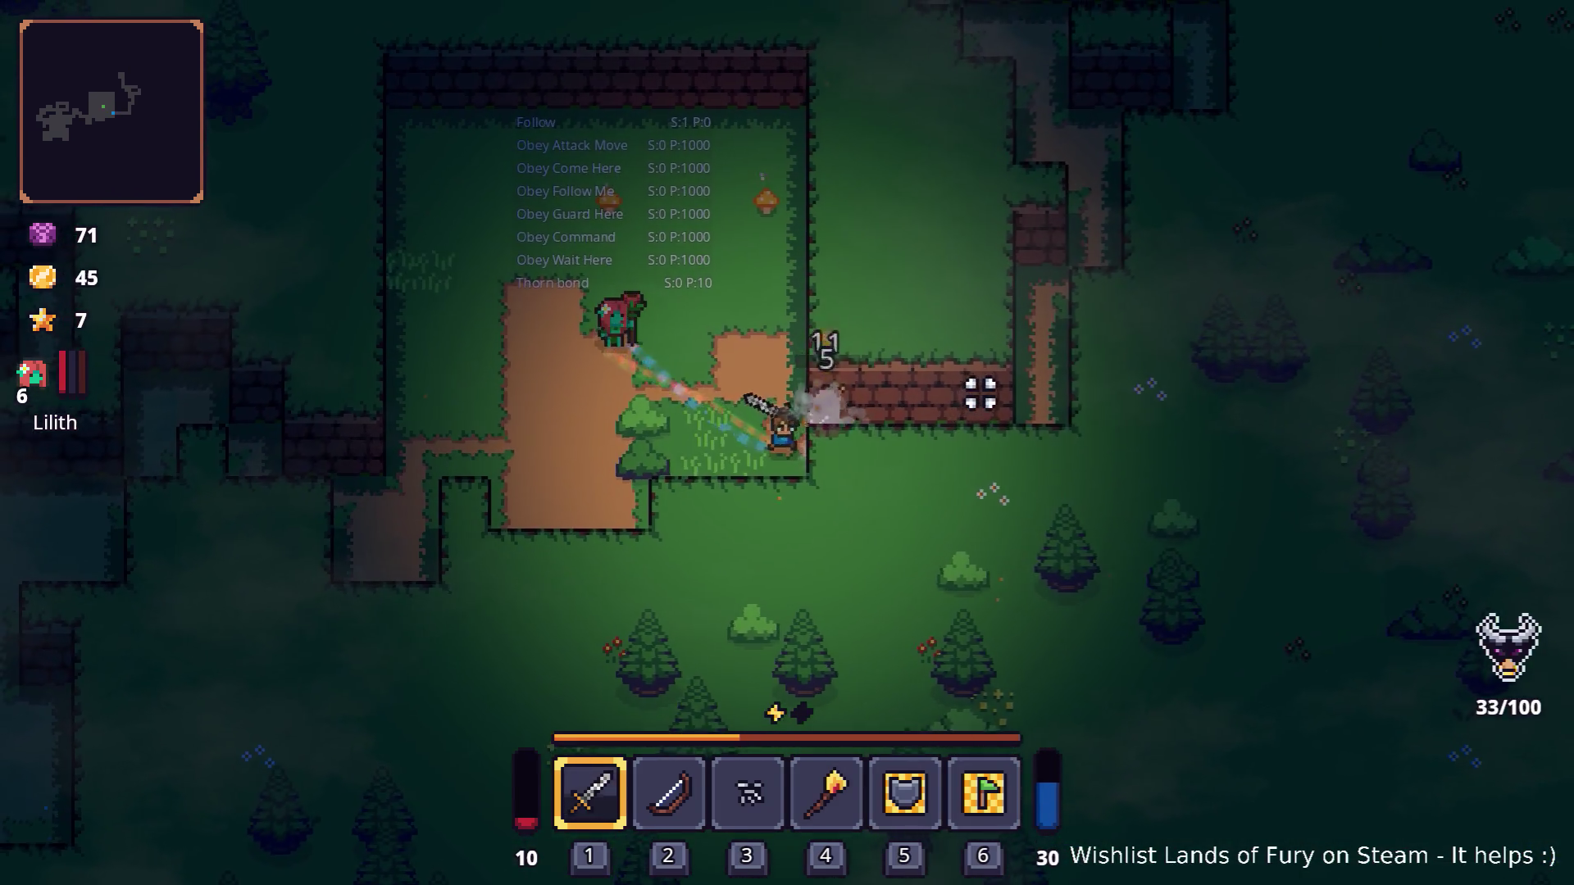
Step: Leave the camp and follow the dirt path up past the anvil to the clearing
key(d)
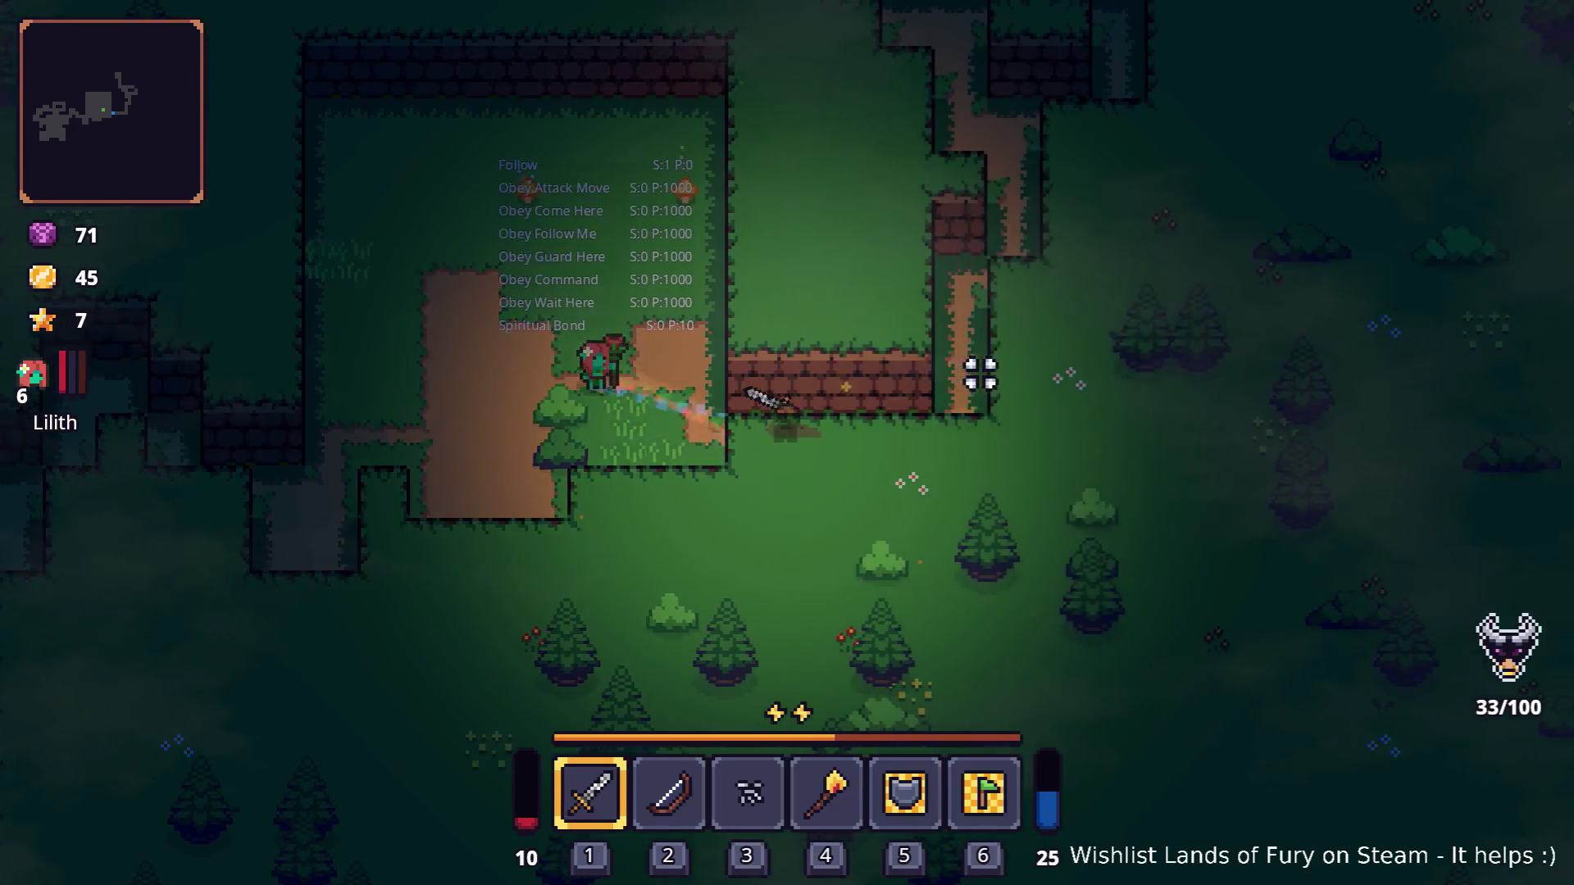
key(w)
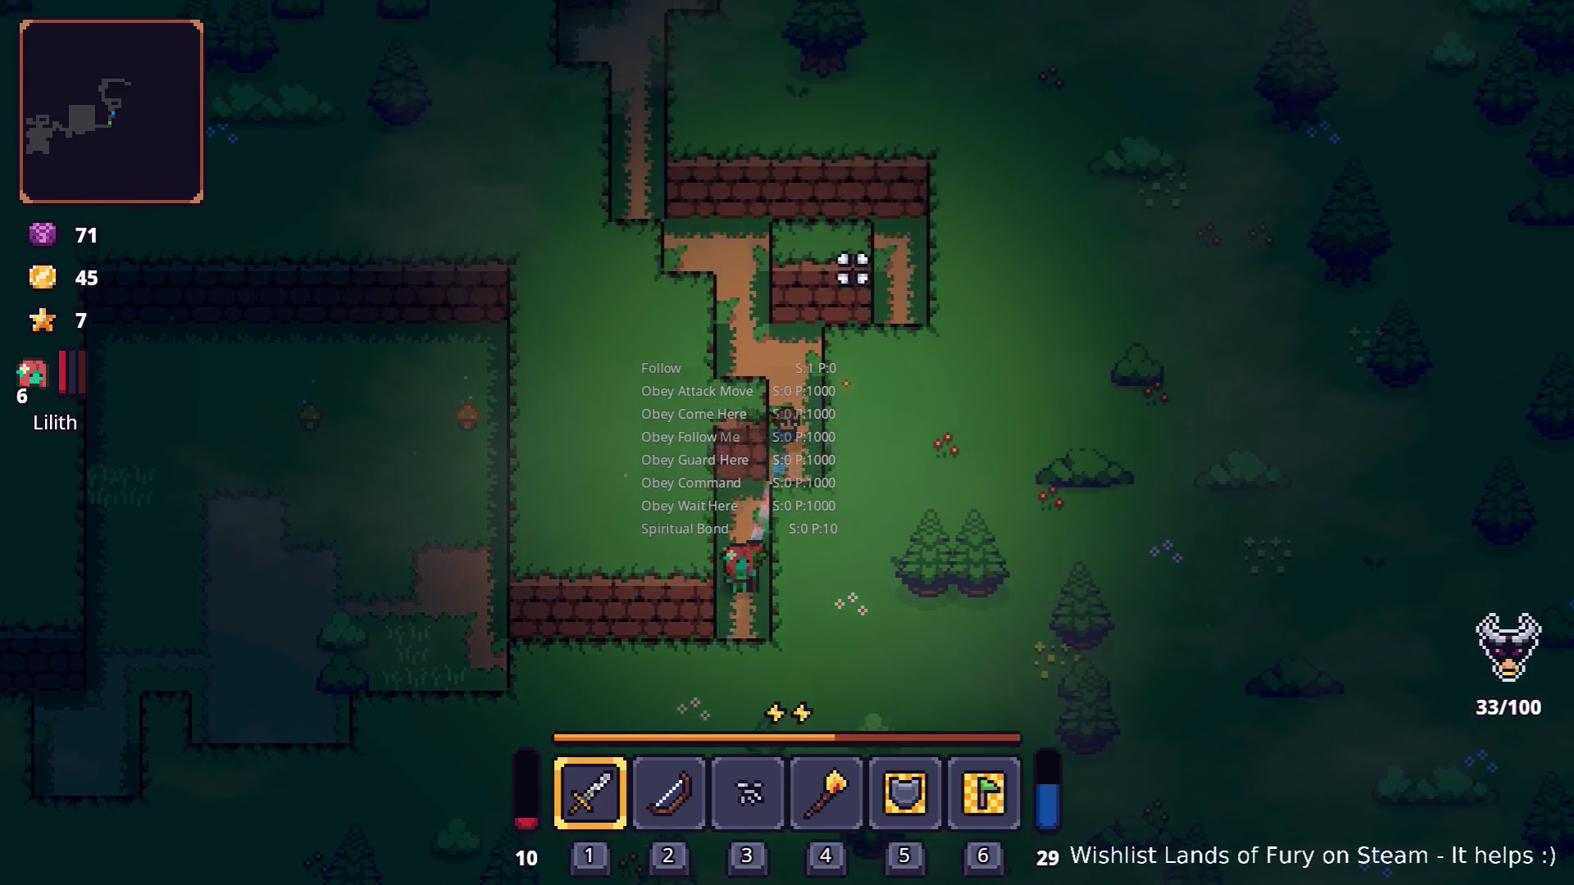
key(w)
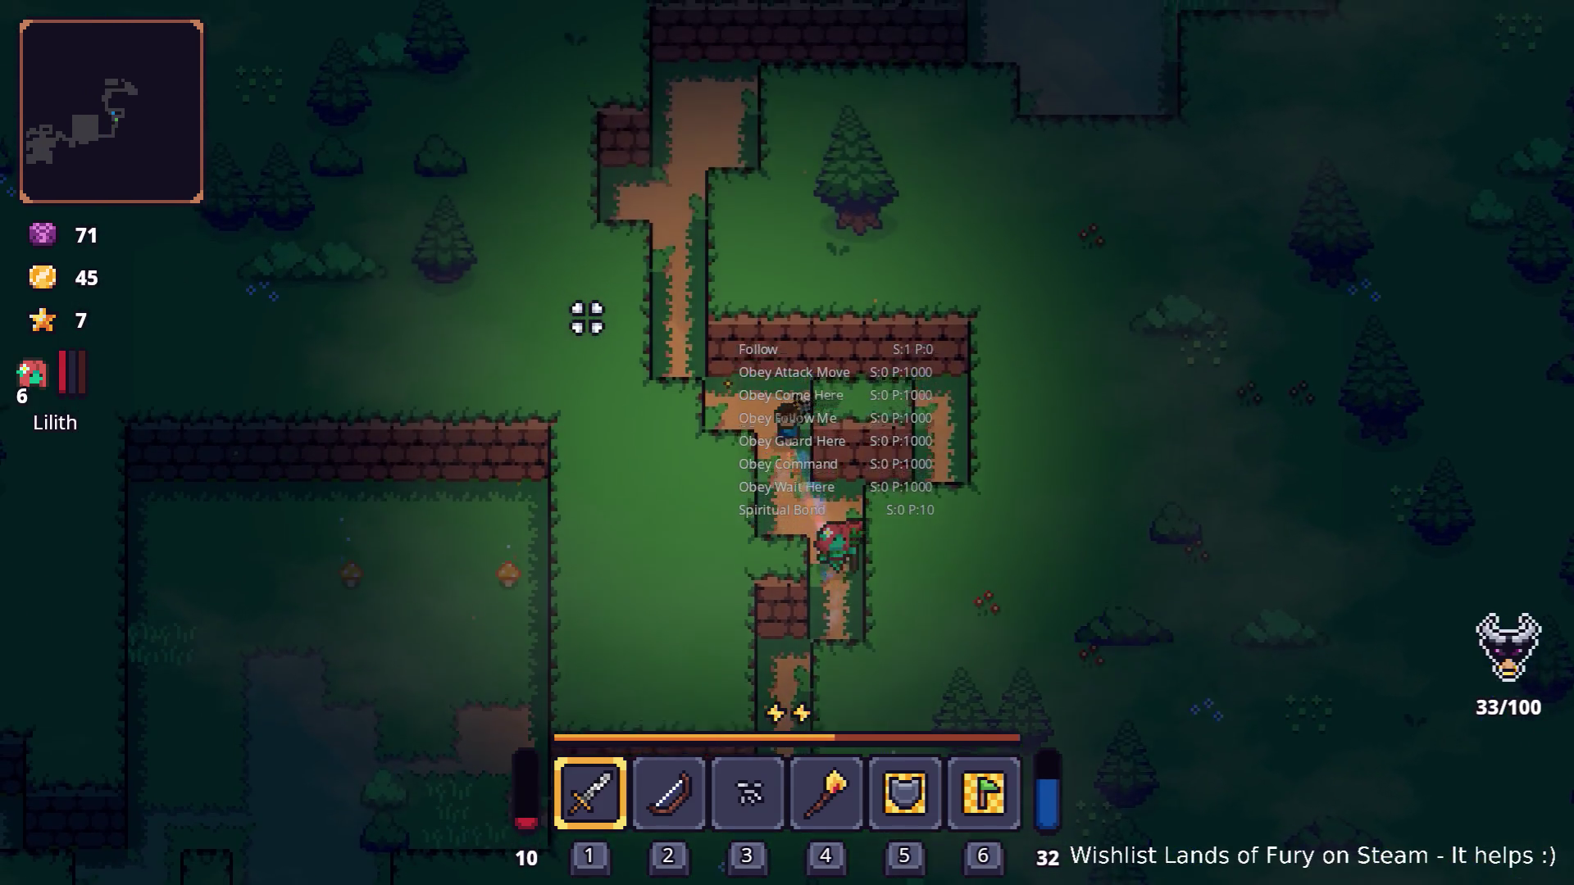
key(w)
key(a)
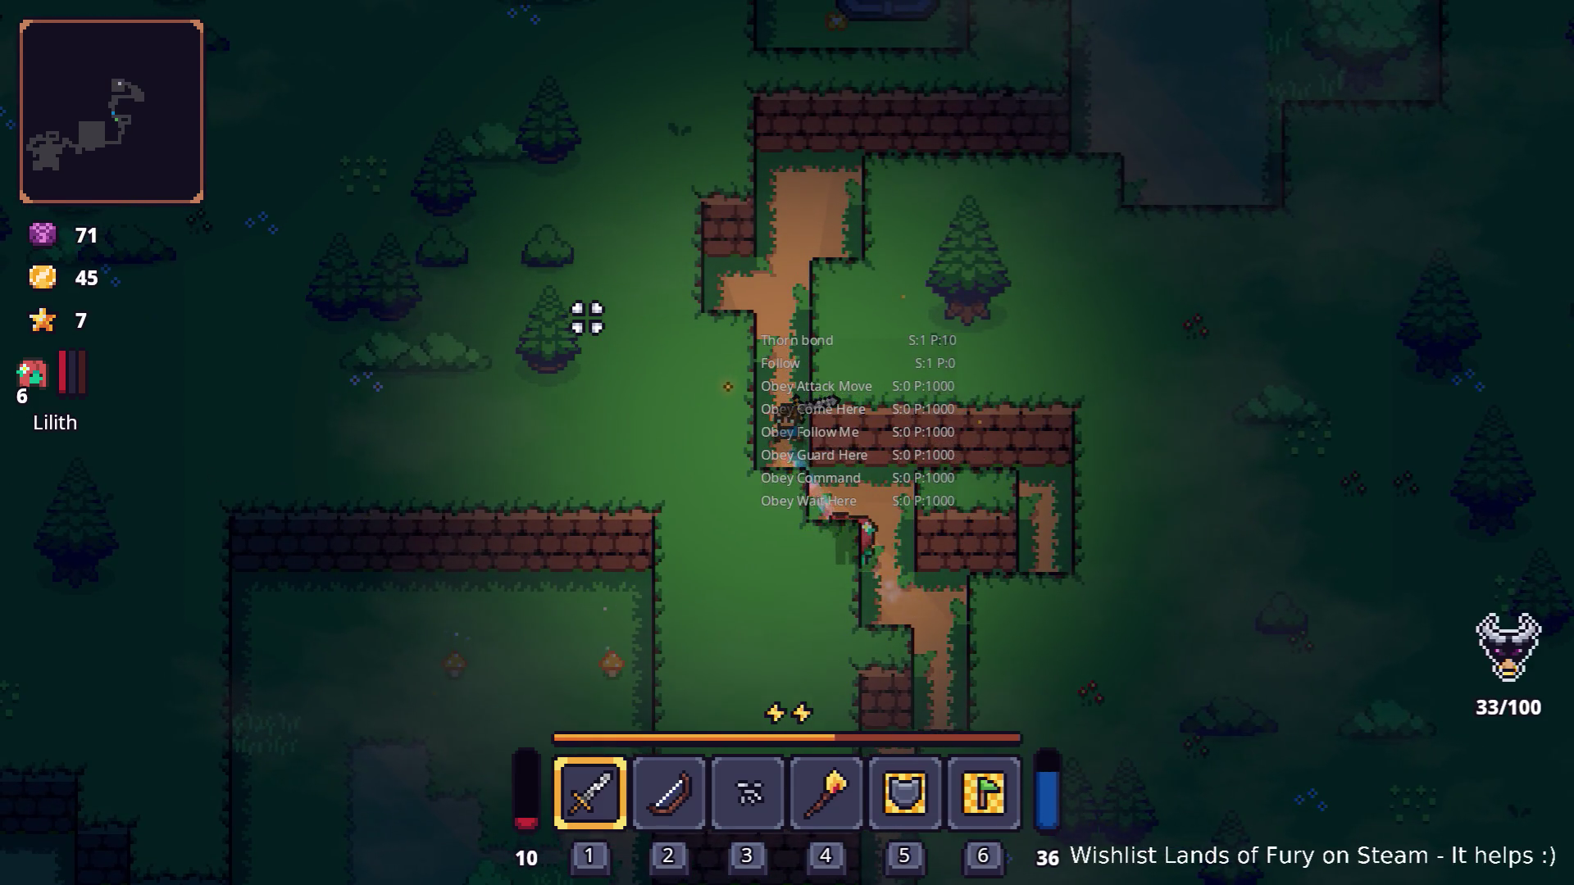
key(w)
key(a)
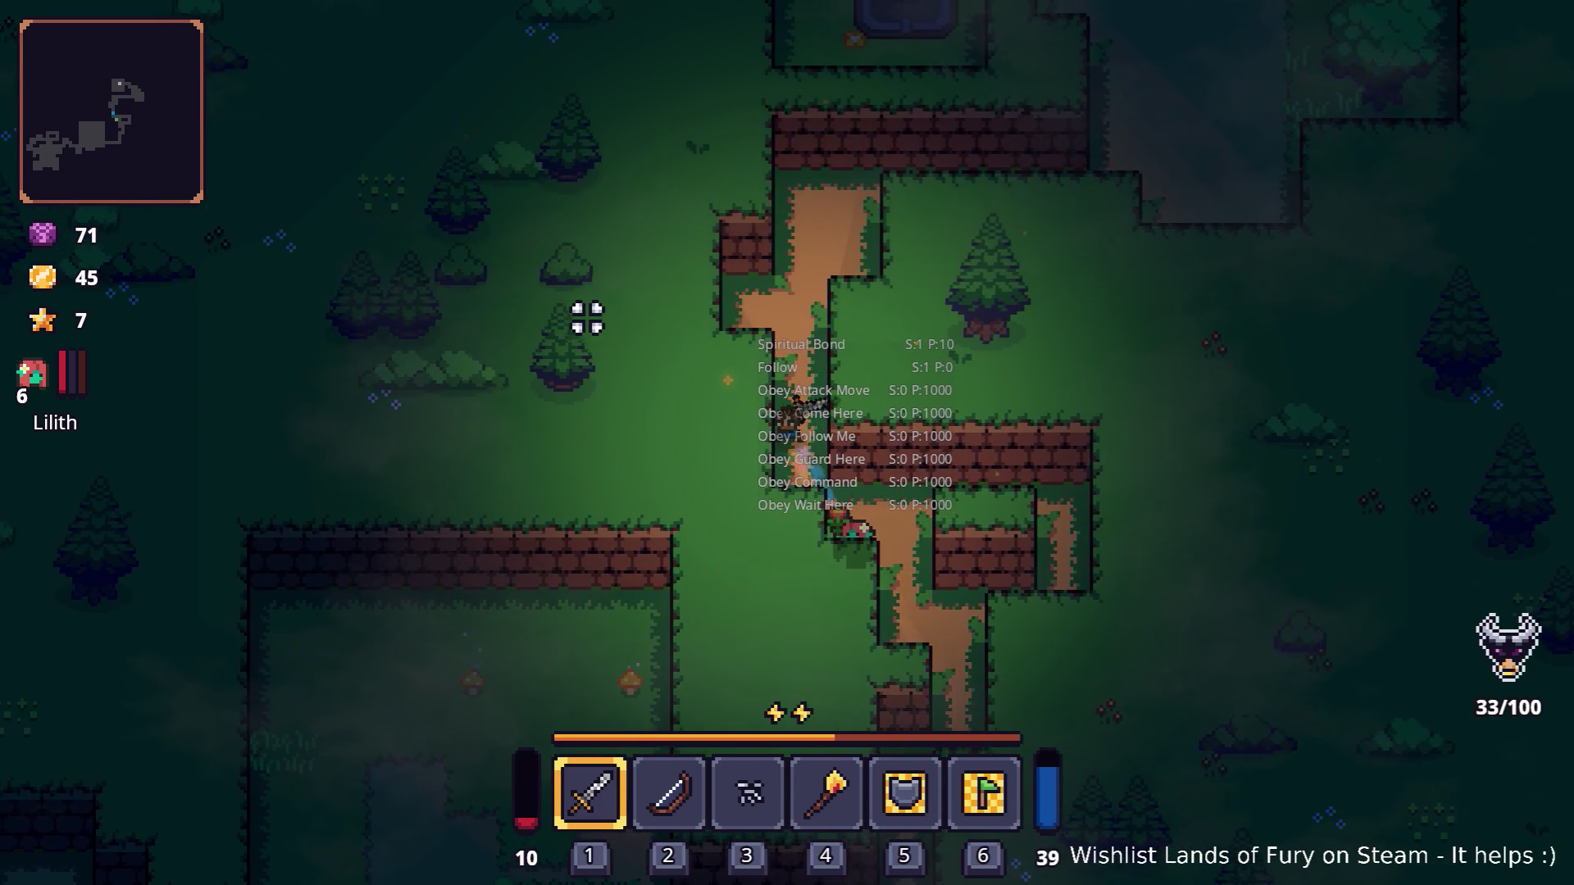
key(w)
key(a)
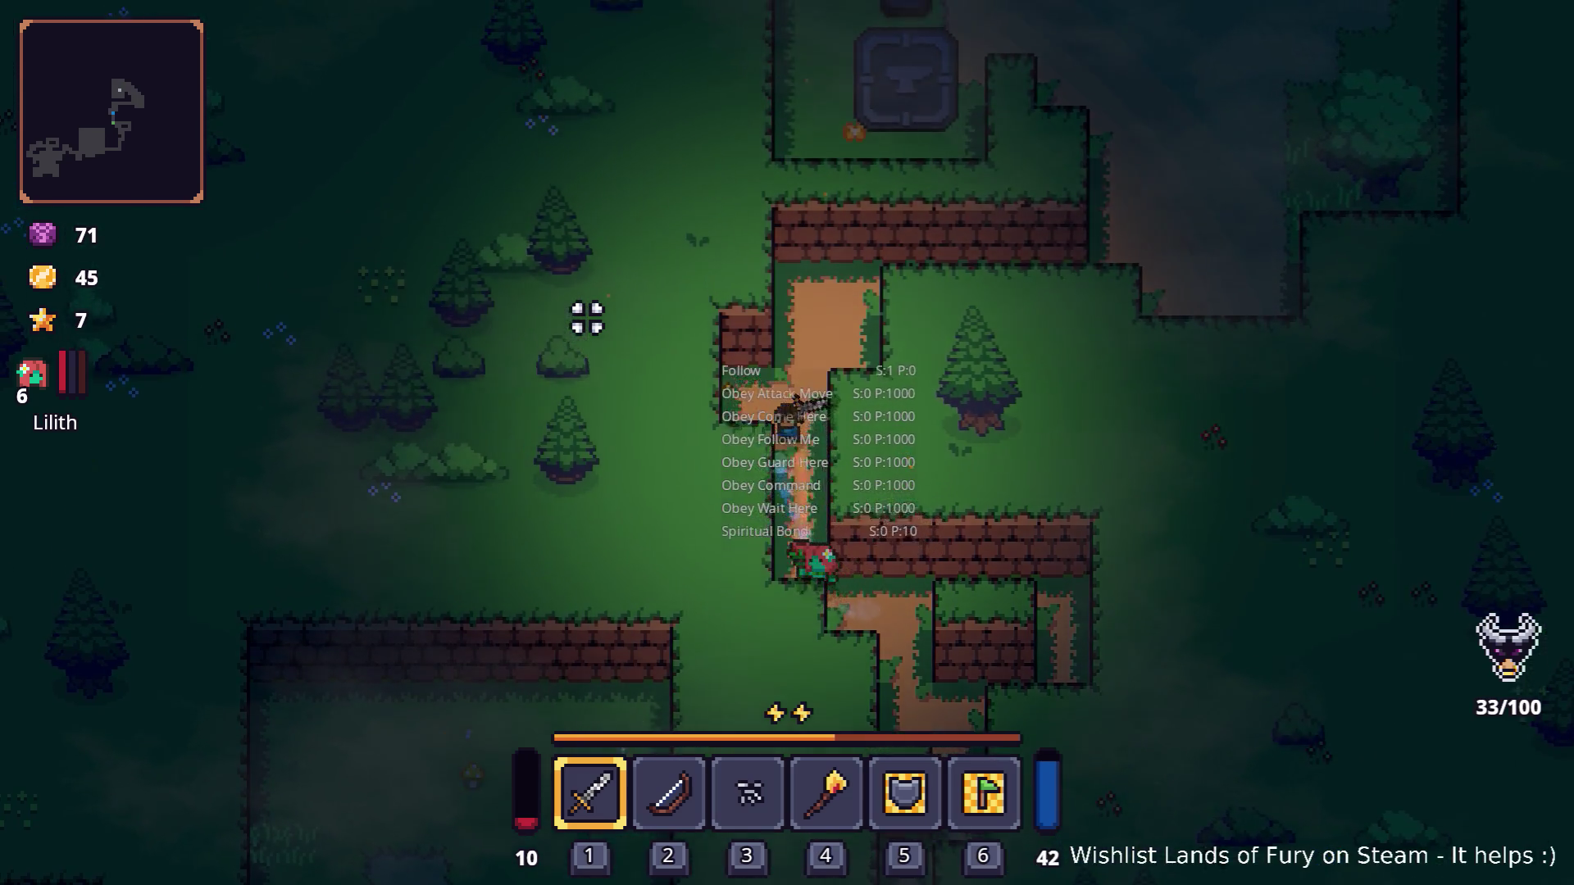
key(w)
key(d)
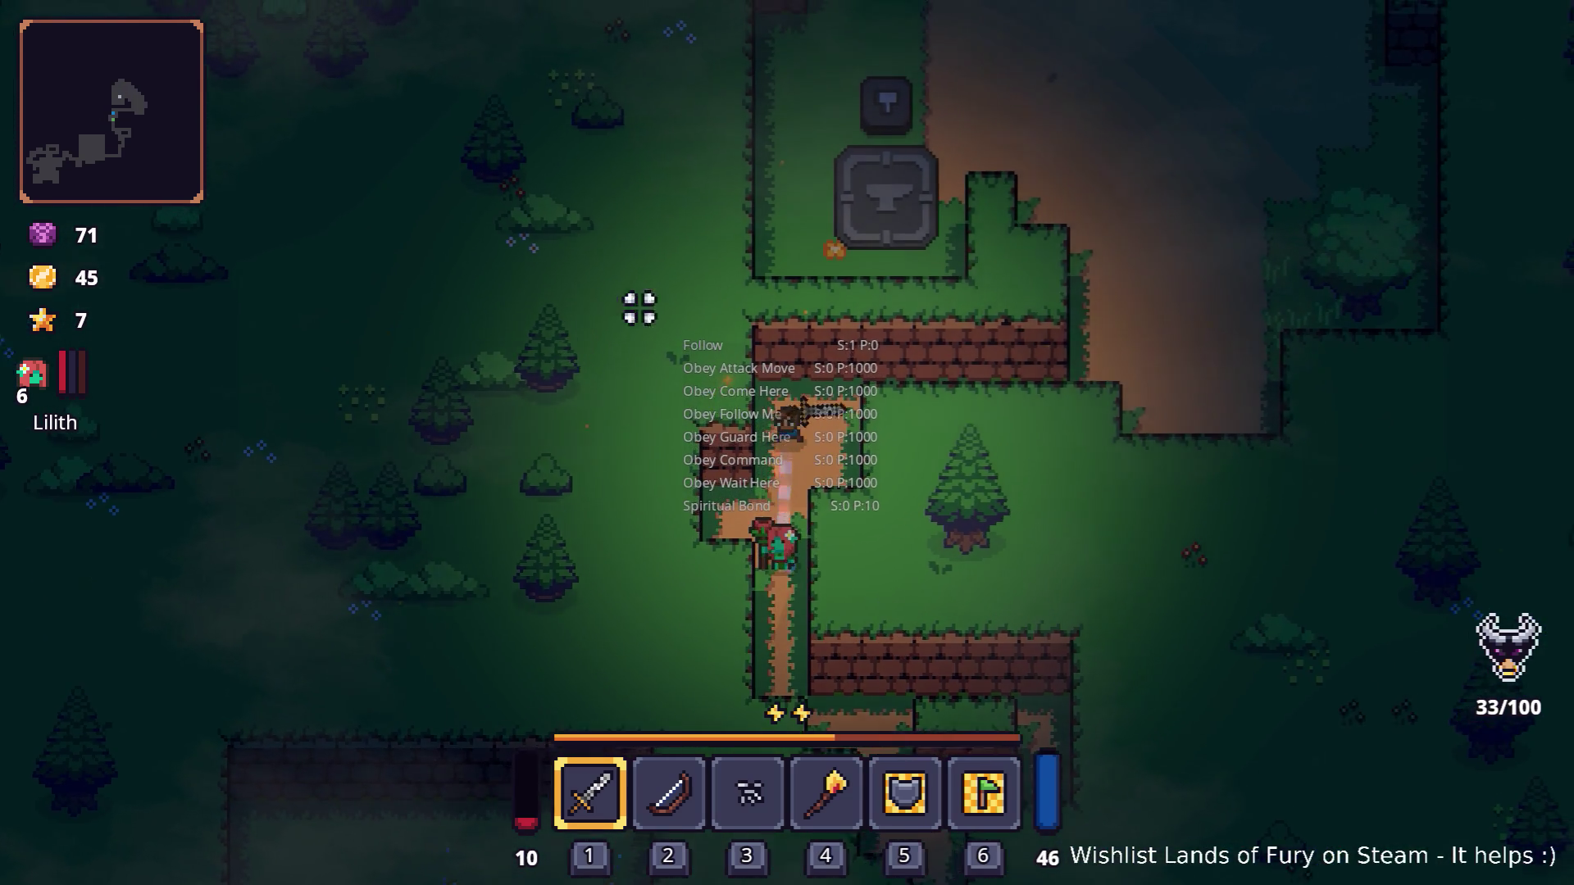
key(d)
key(w)
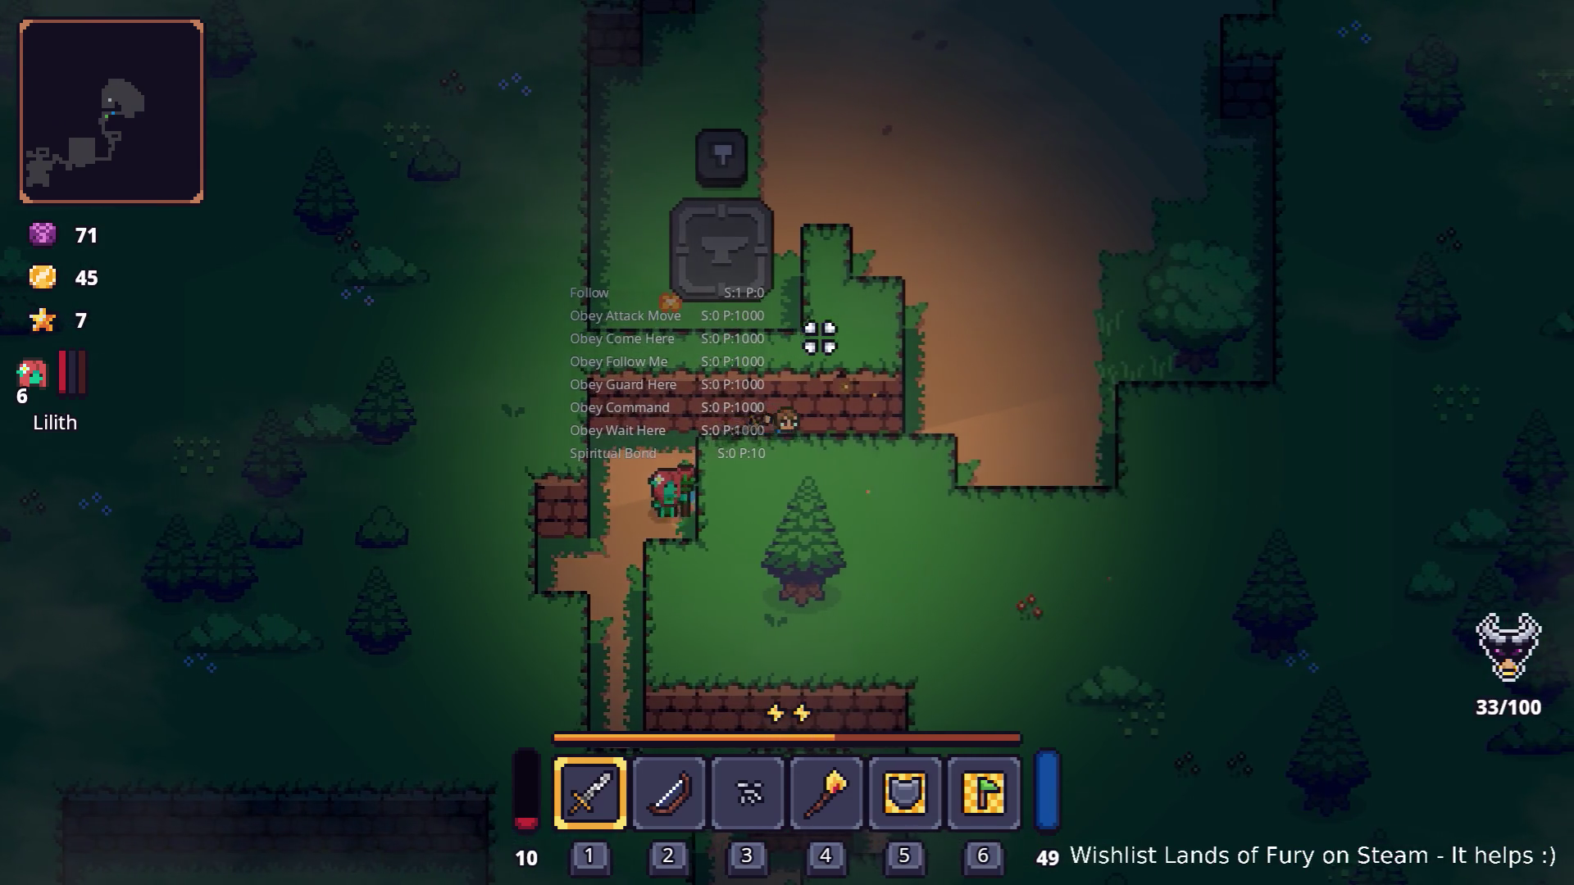
Step: Cross the clearing, dodging the attacking enemies near Lilith while she casts her bond abilities
key(d)
key(w)
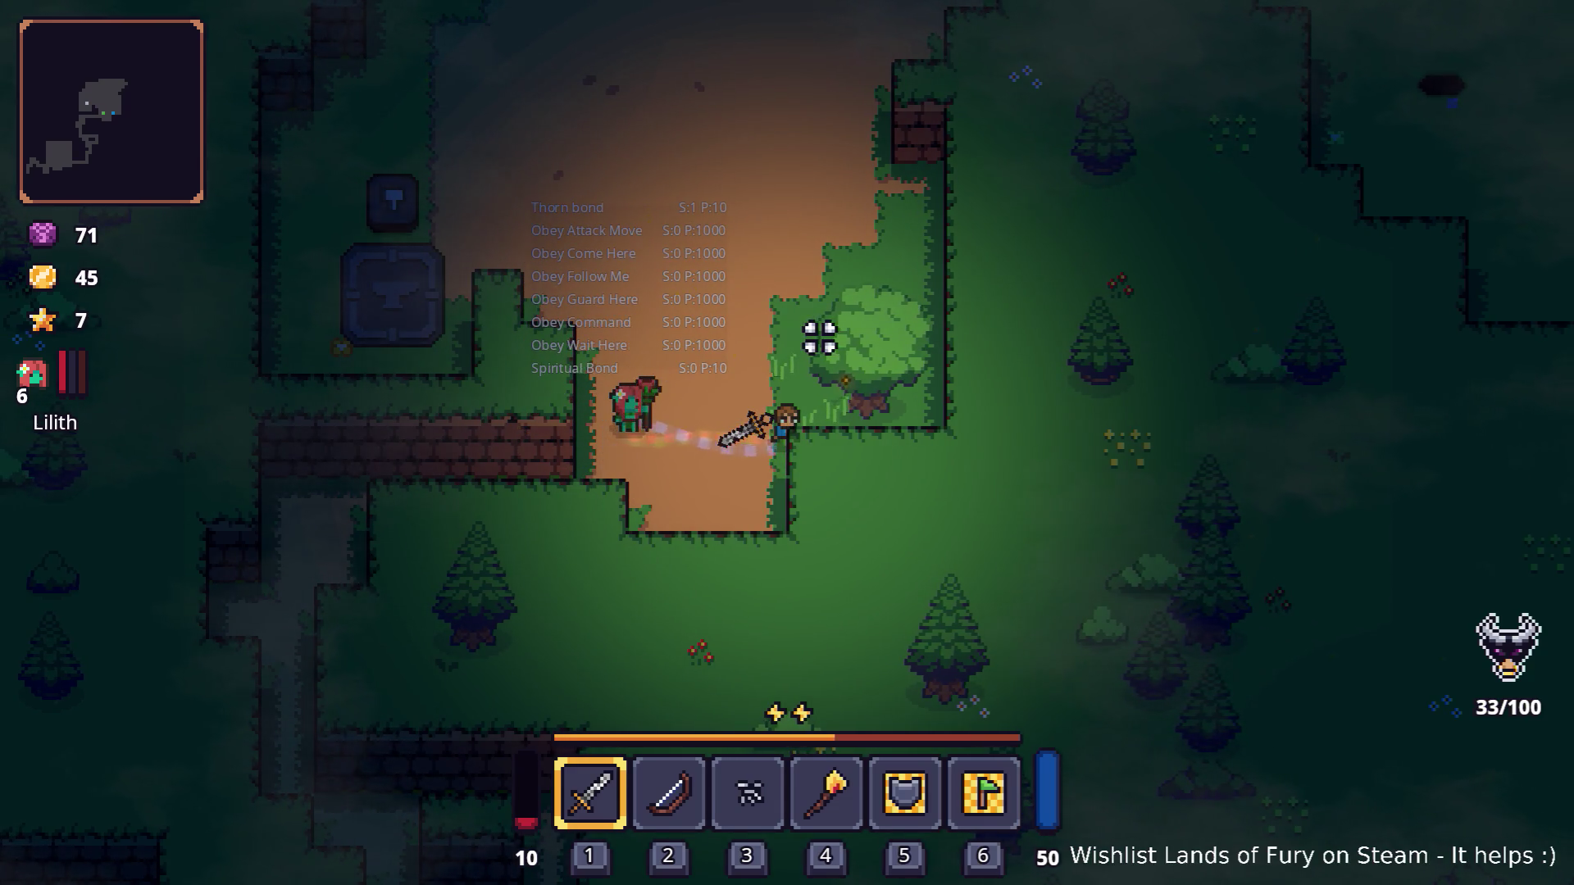
key(w)
key(d)
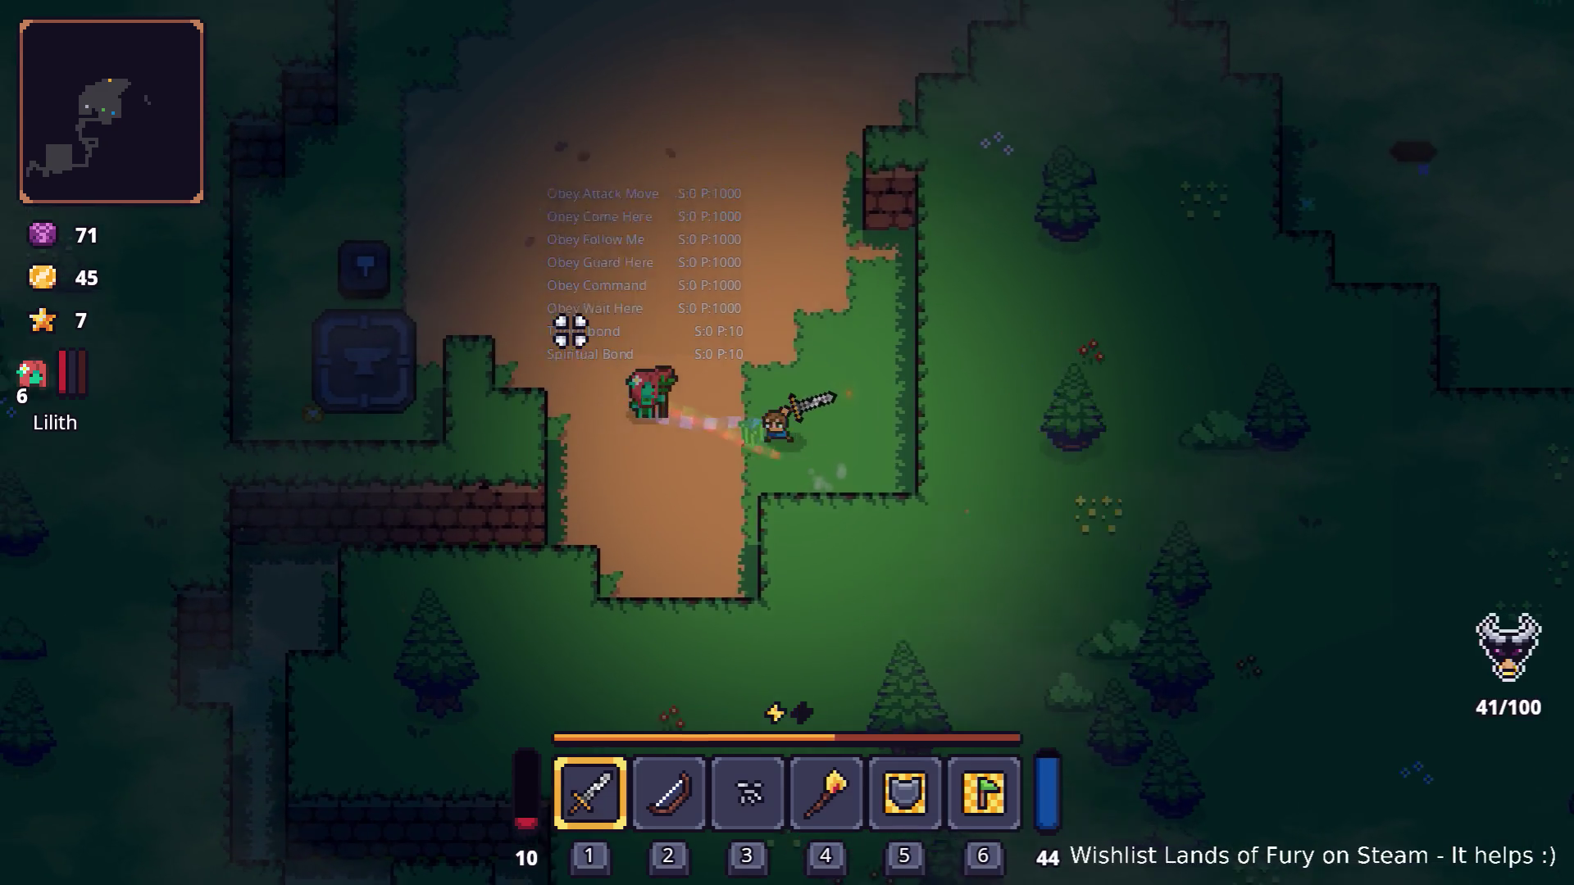
key(a)
key(w)
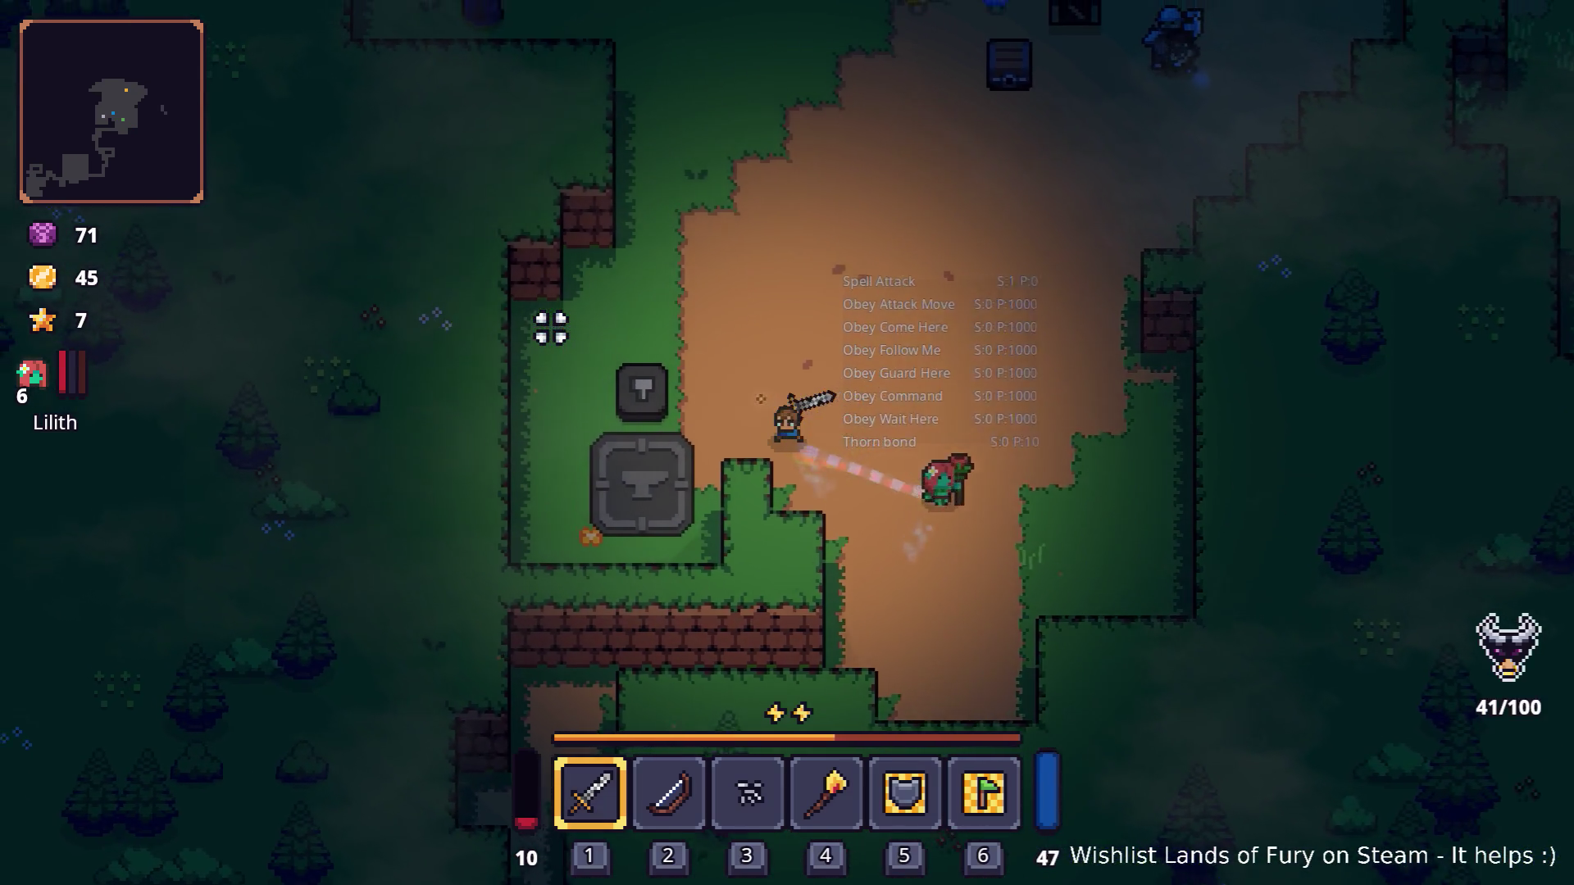
key(w)
key(d)
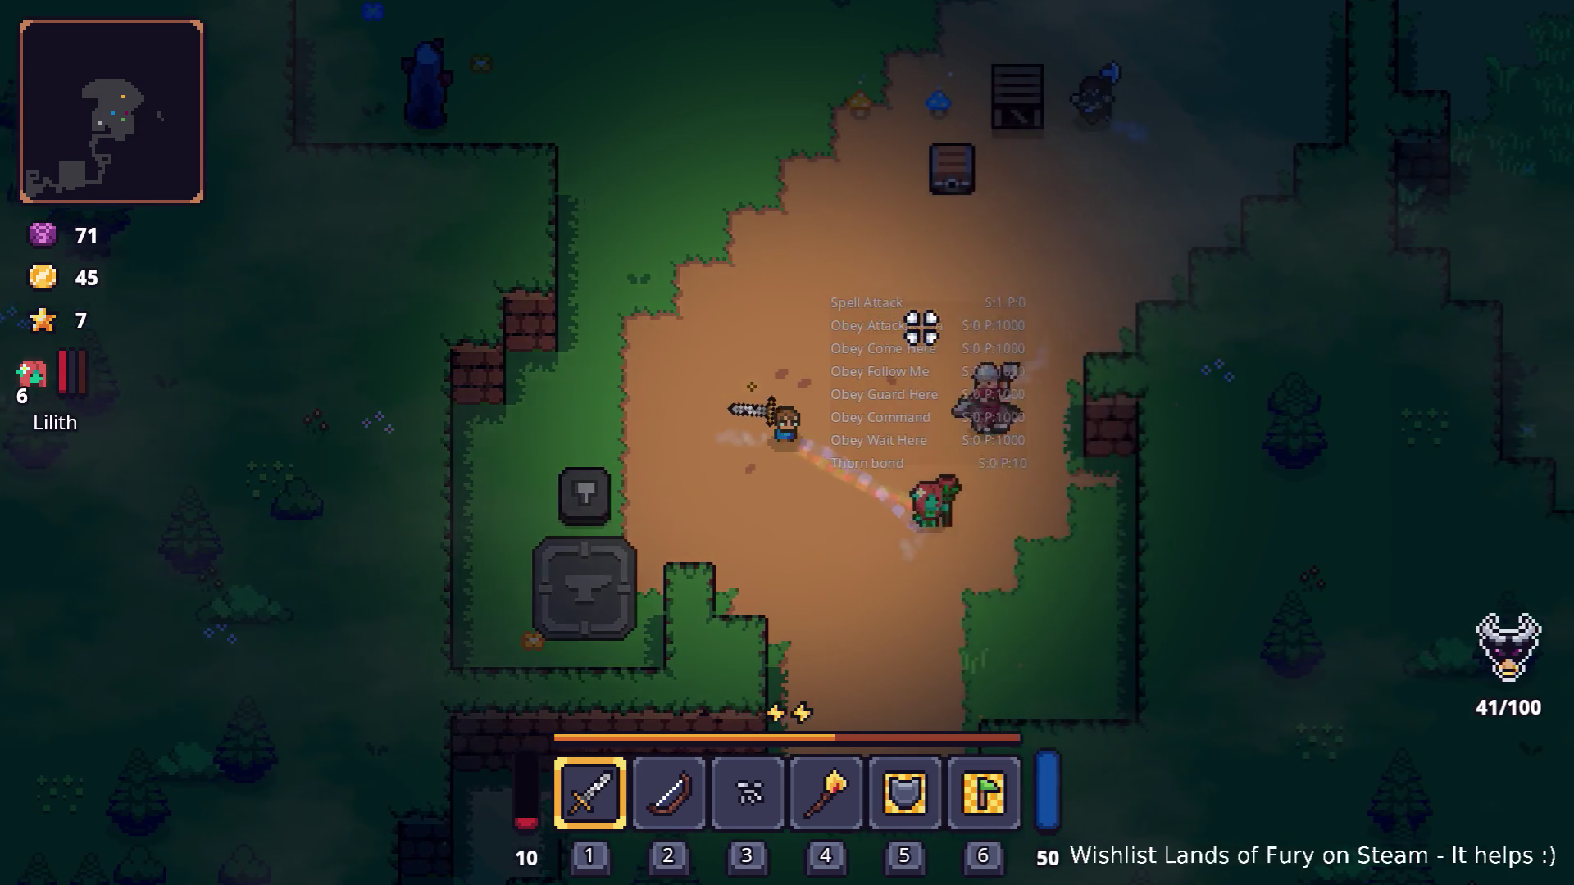
key(d)
key(w)
key(a)
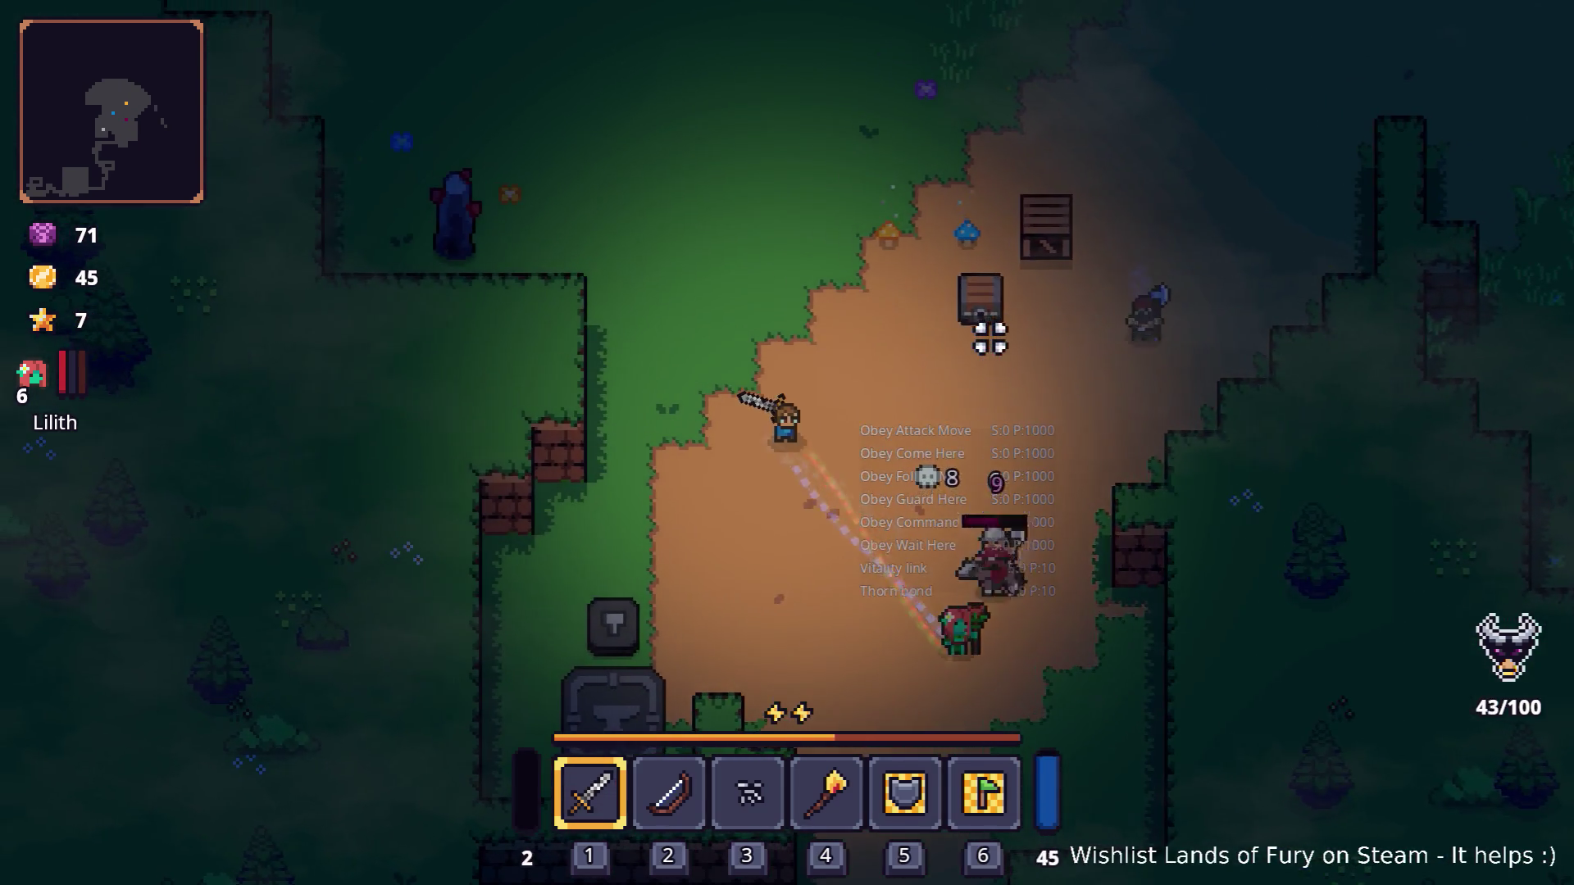
key(d)
key(s)
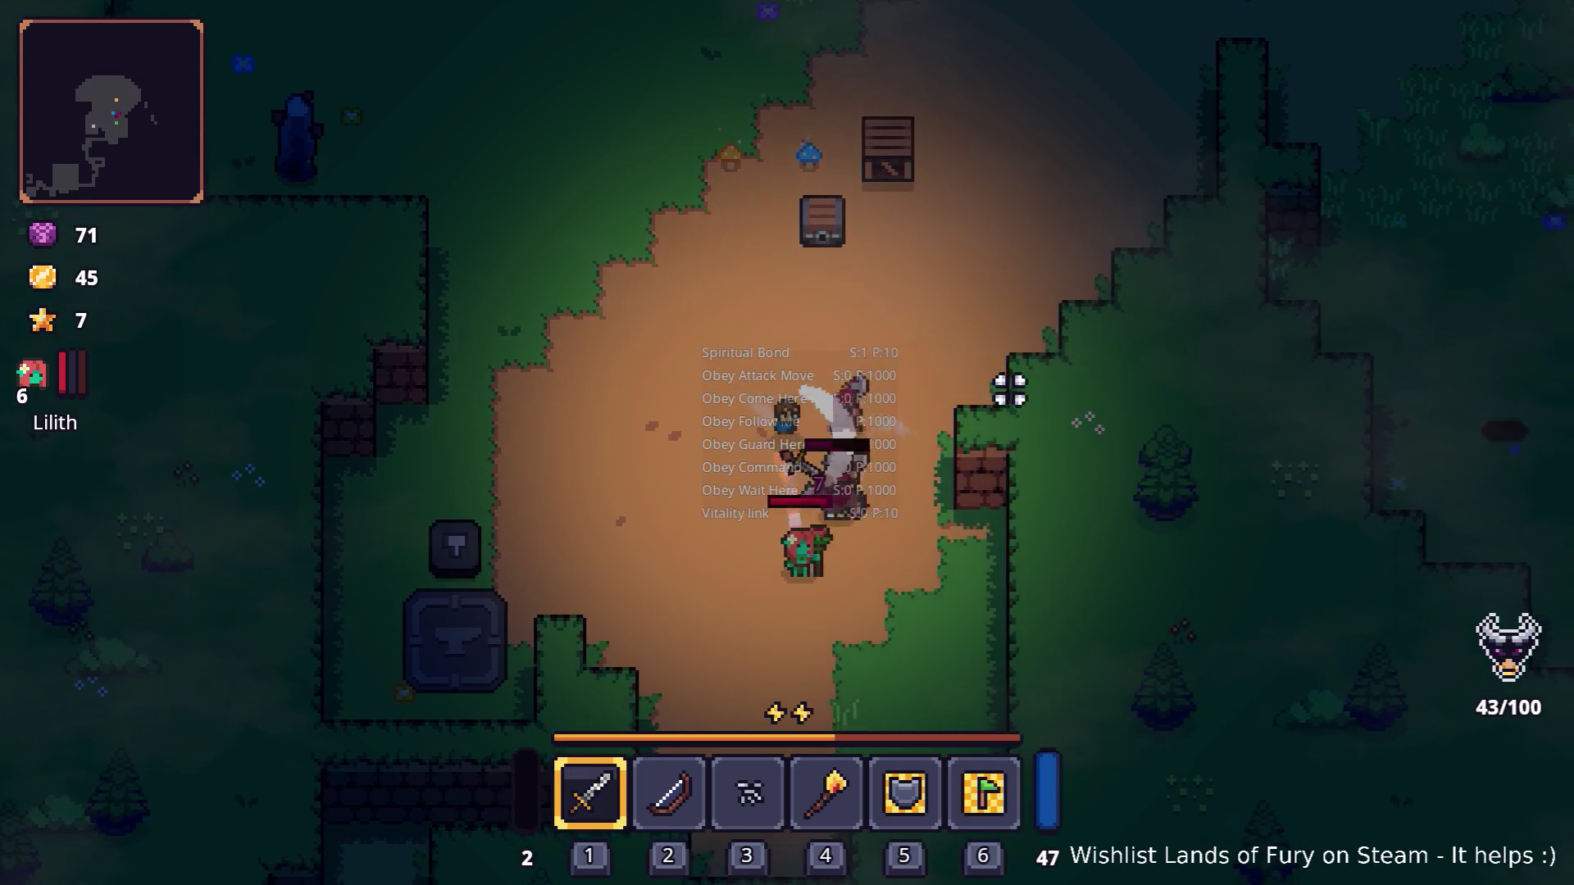
key(s)
key(a)
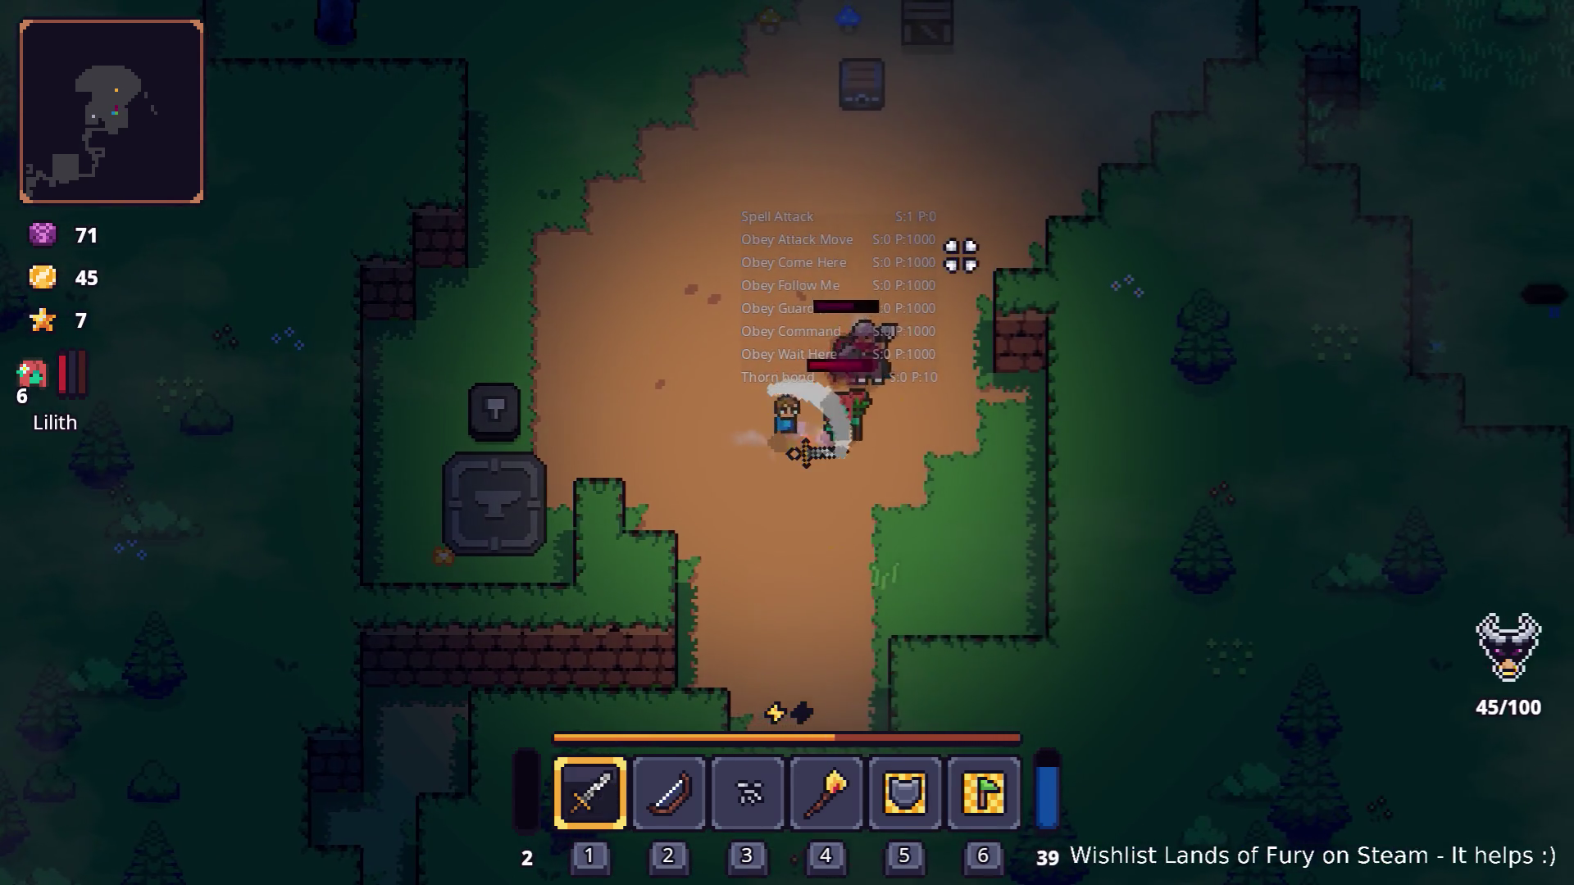
key(w)
key(d)
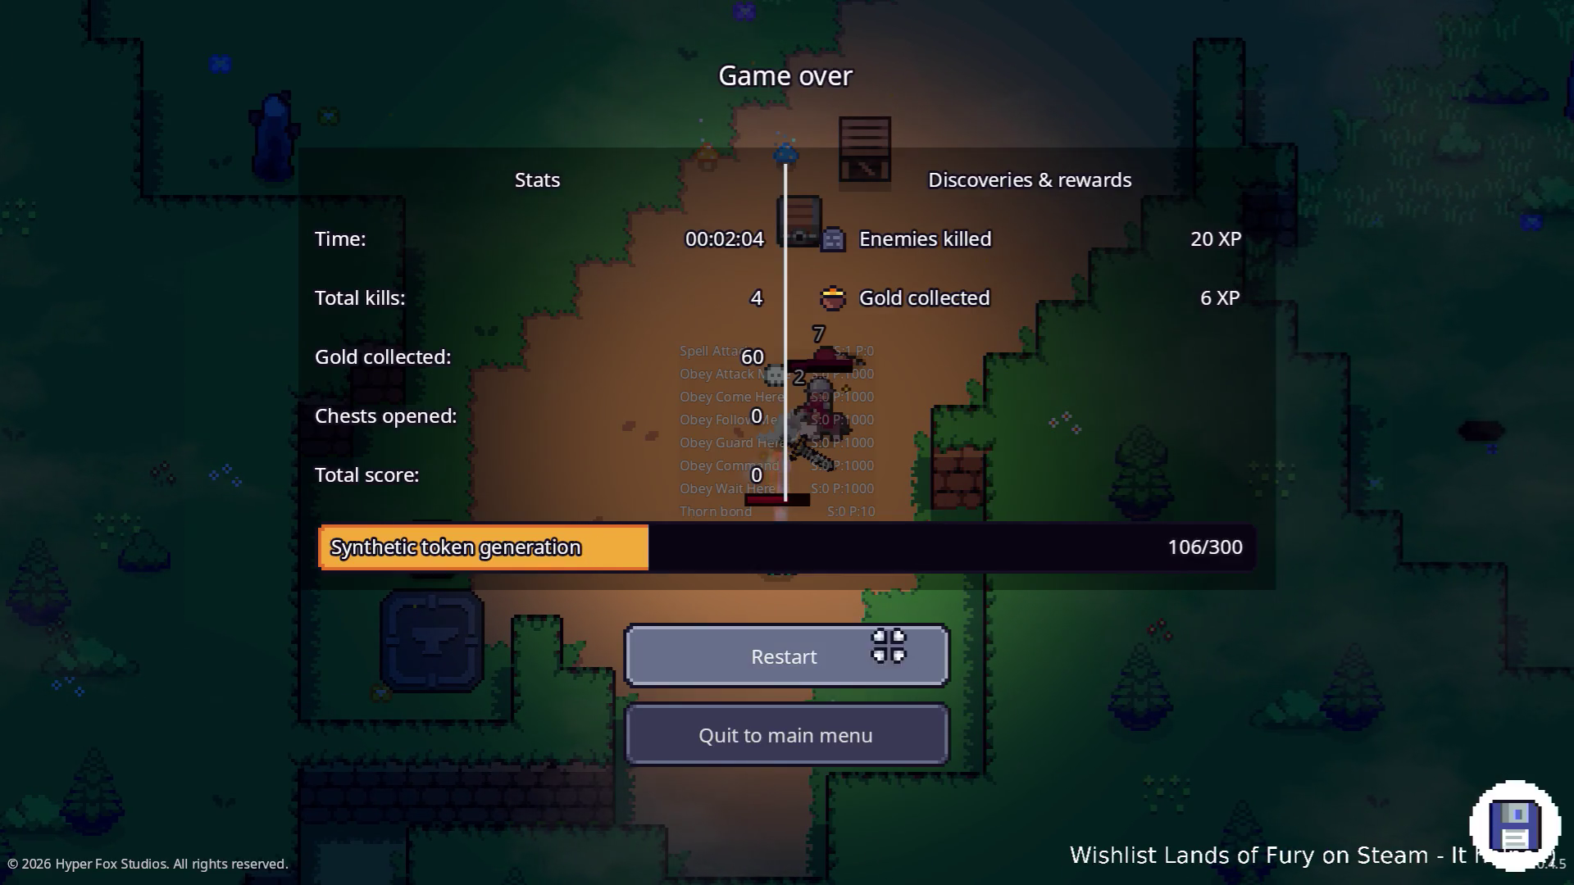
Step: Leave the Game Over screen for the main menu, then quit Lands of Fury
click(846, 761)
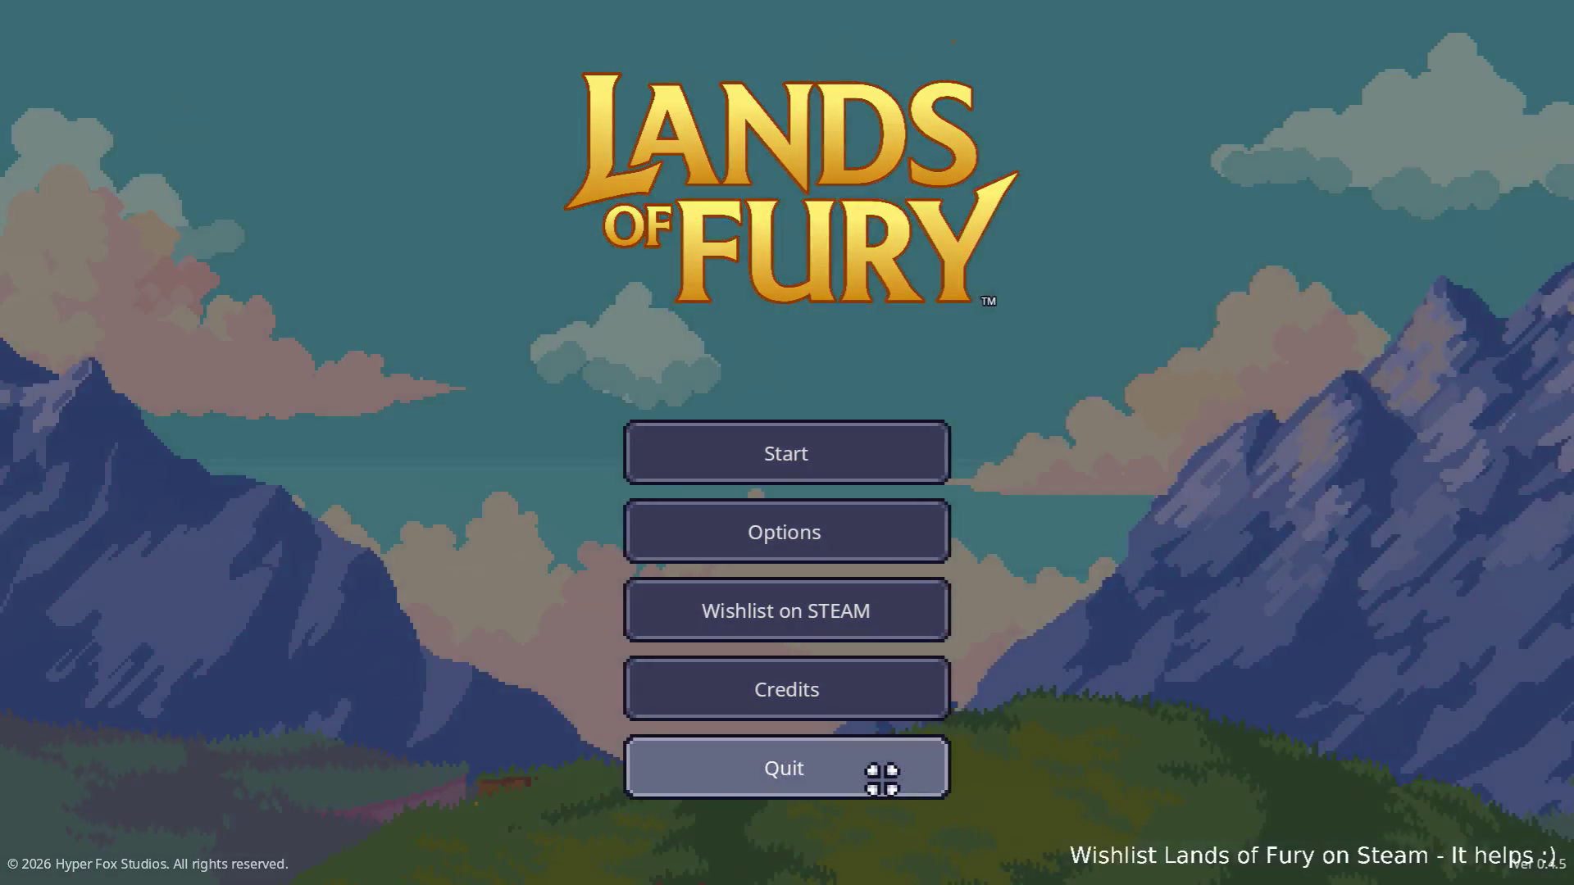
click(885, 777)
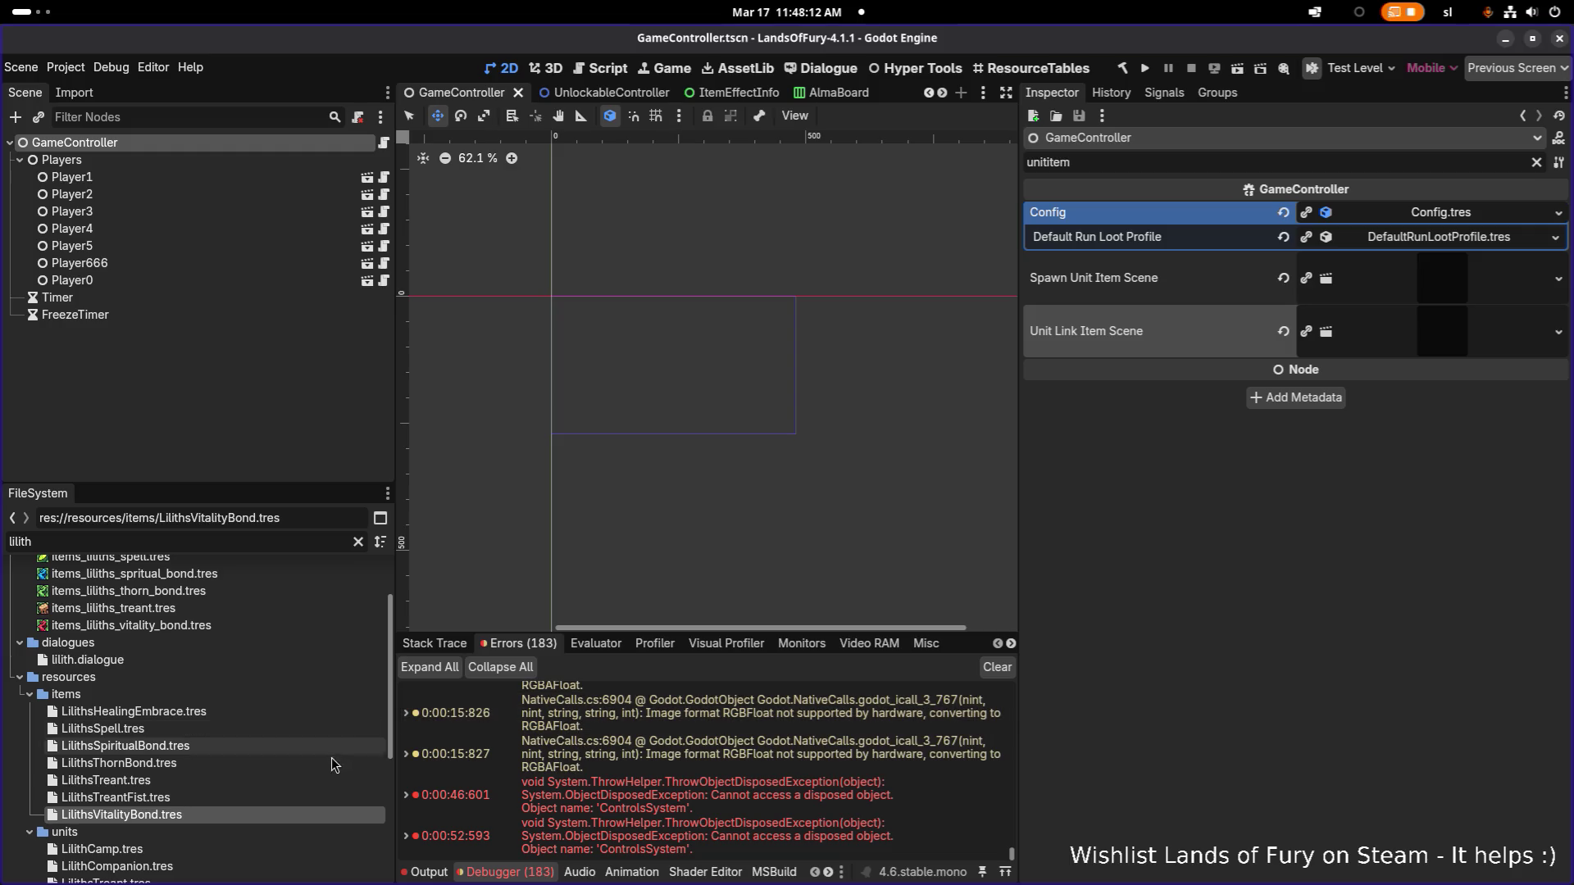
Step: Select LilithsSpiritualBond.tres and clear the Inspector filter. Expand the UseItemAction considerations and CanIUseItemConsideration
click(237, 746)
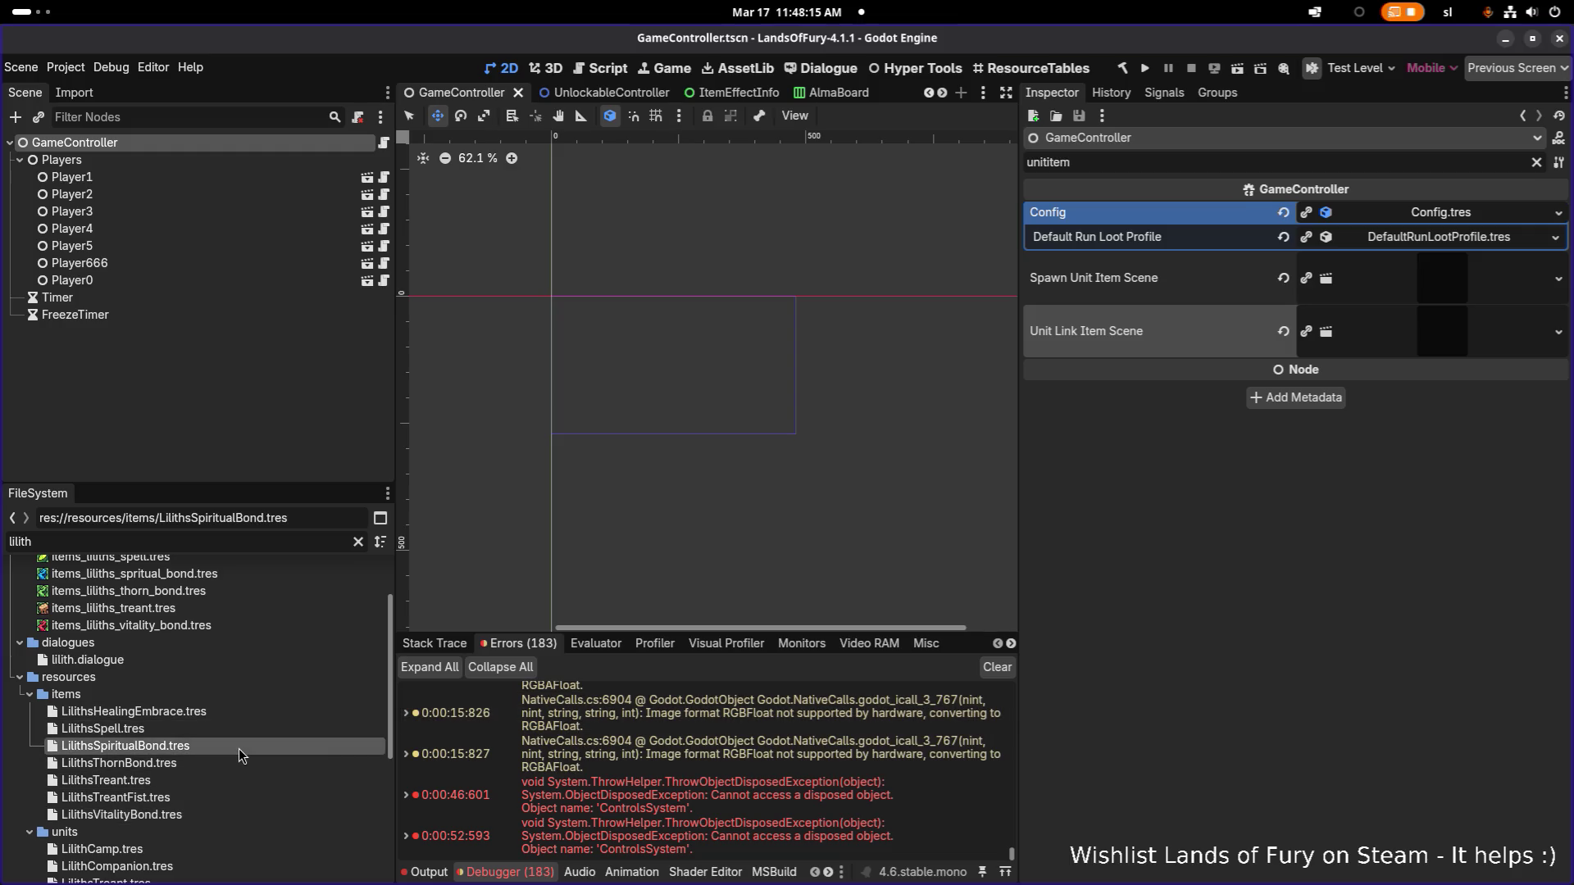
click(1535, 162)
scroll(1337, 447, down, 5)
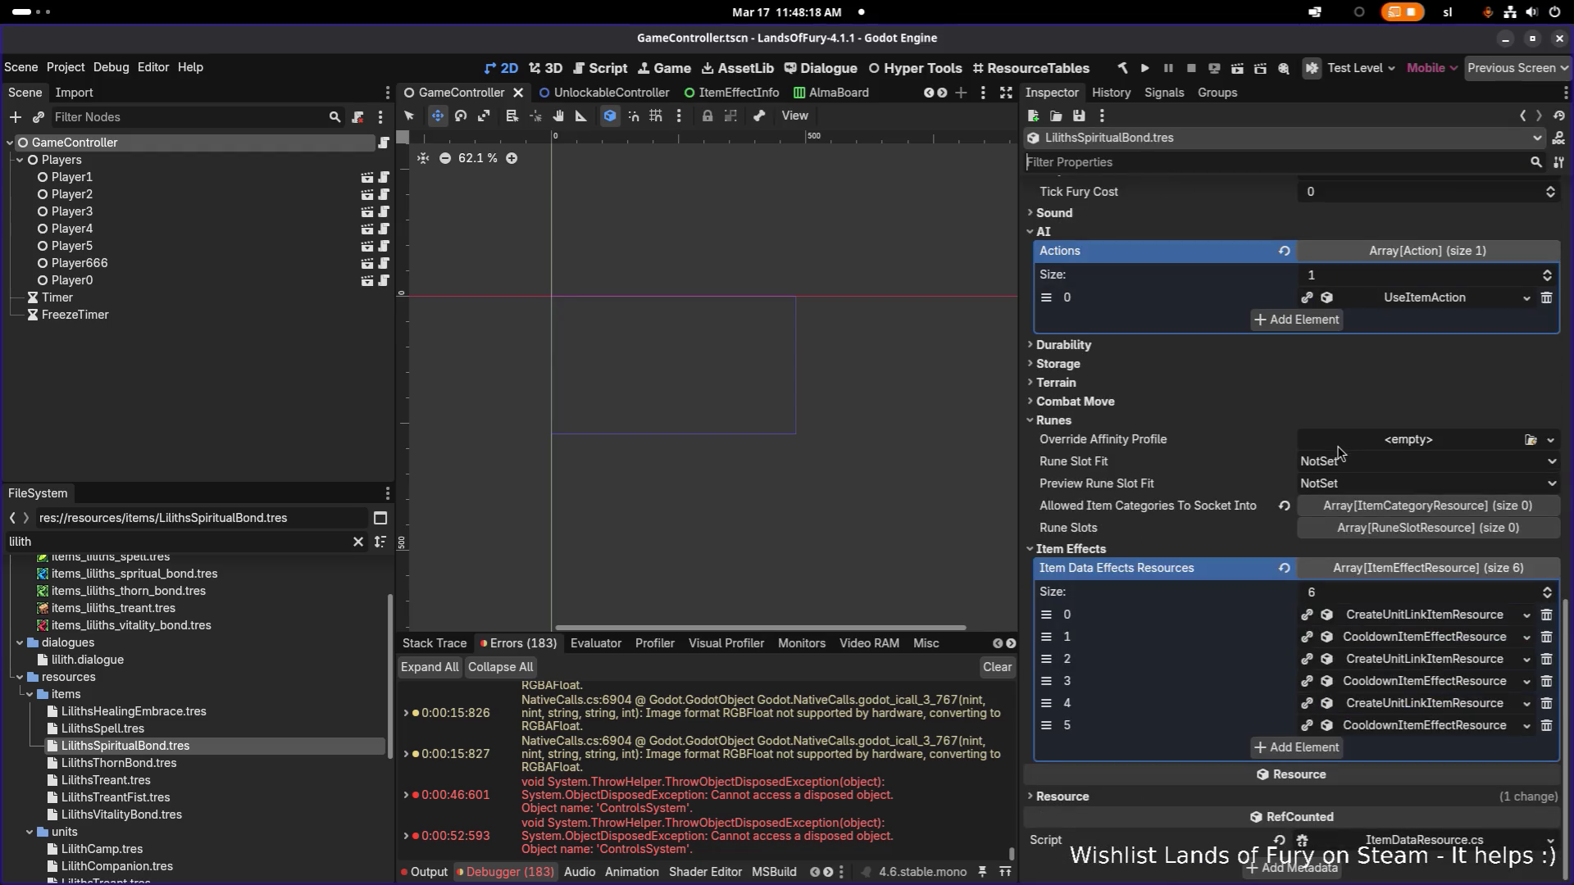
scroll(1320, 521, up, 5)
scroll(1369, 463, down, 3)
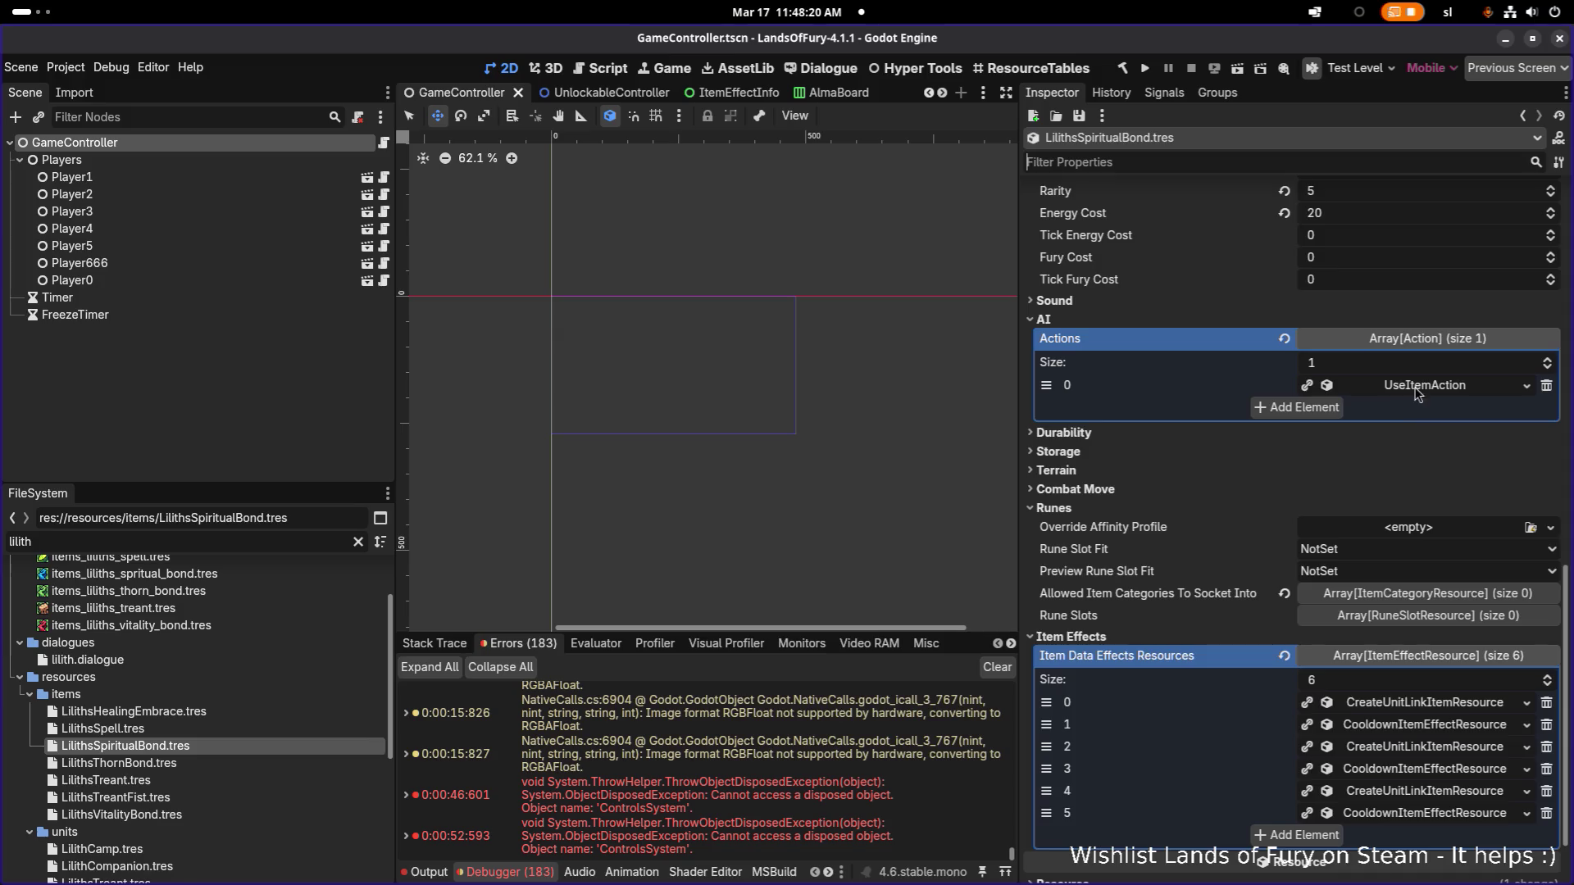
click(1417, 393)
scroll(1373, 459, down, 2)
click(1431, 633)
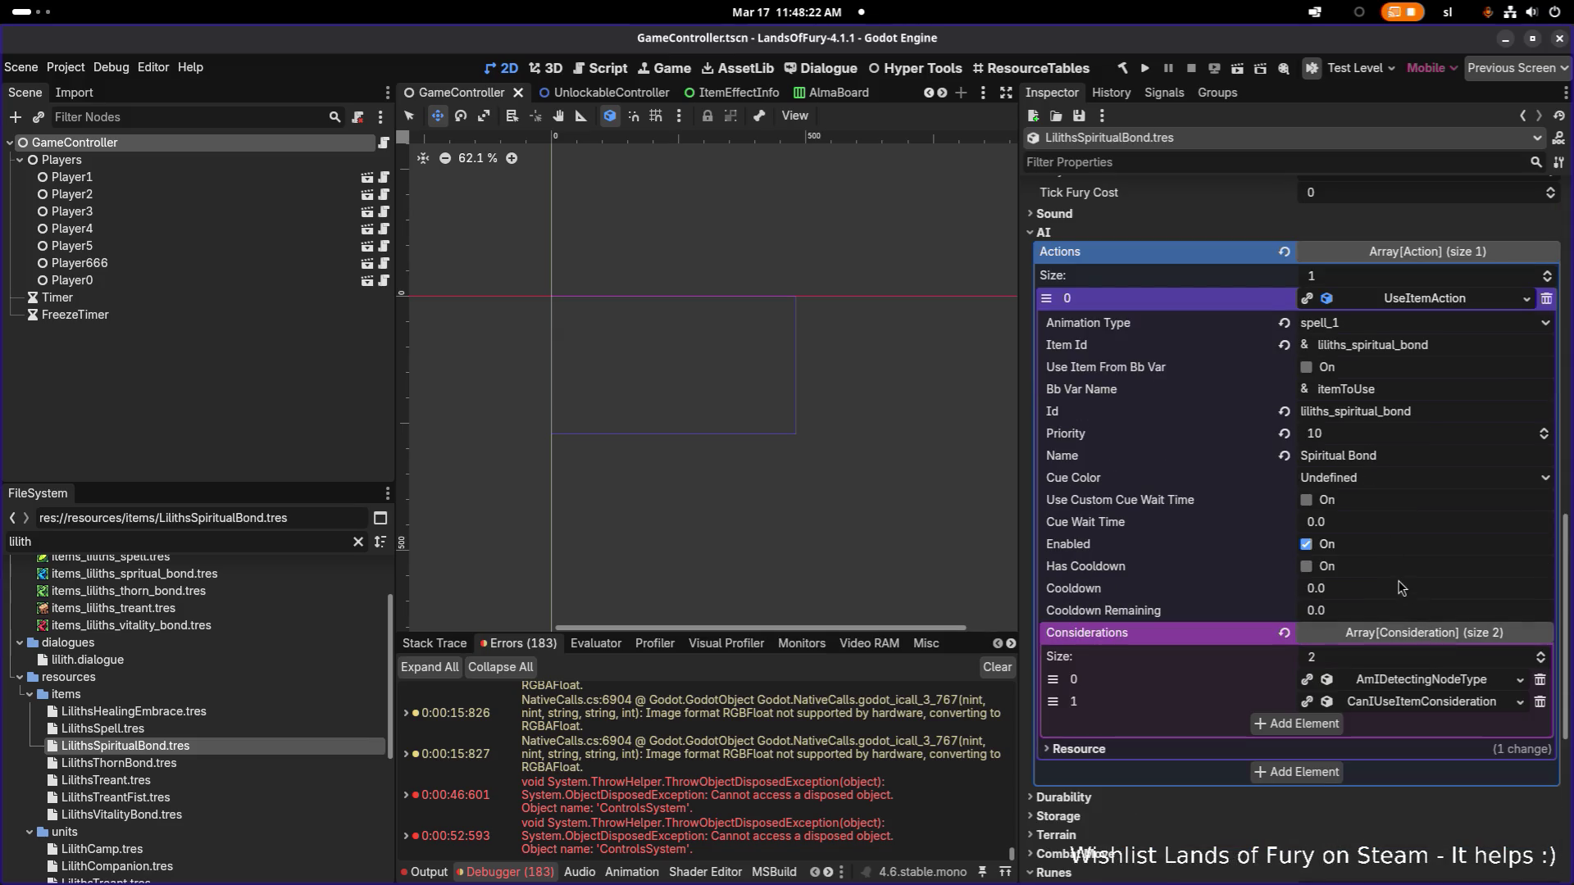
scroll(1401, 588, down, 4)
click(1412, 532)
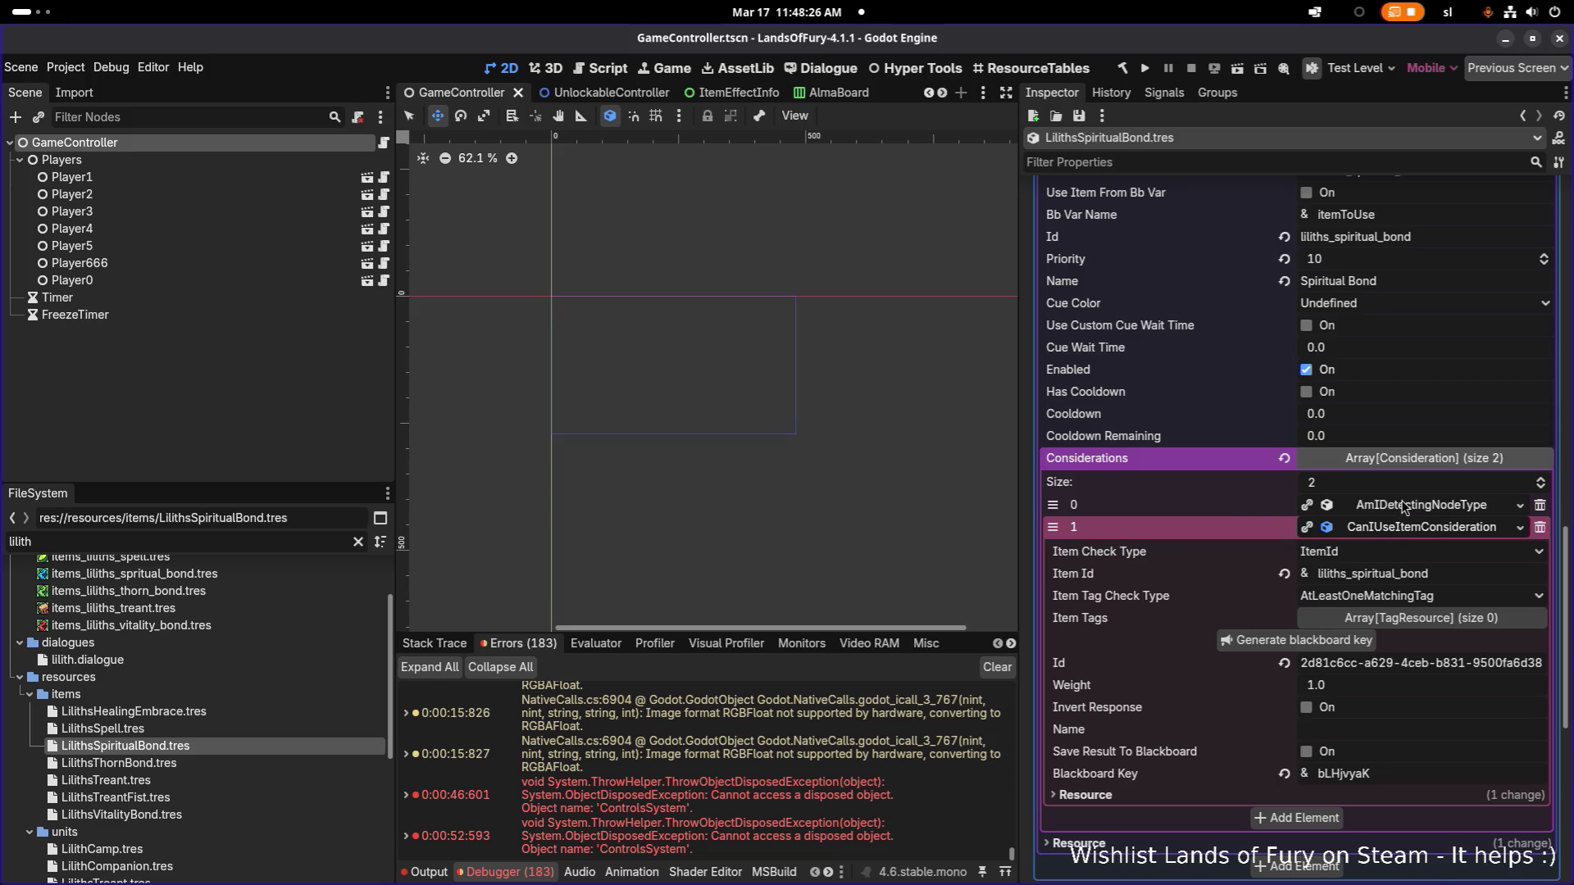
Step: Inspect the AmIDetectingNodeType and UnitLinkConsideration entries and the CreateUnitLinkItemResource effect
click(1401, 504)
scroll(1404, 503, down, 6)
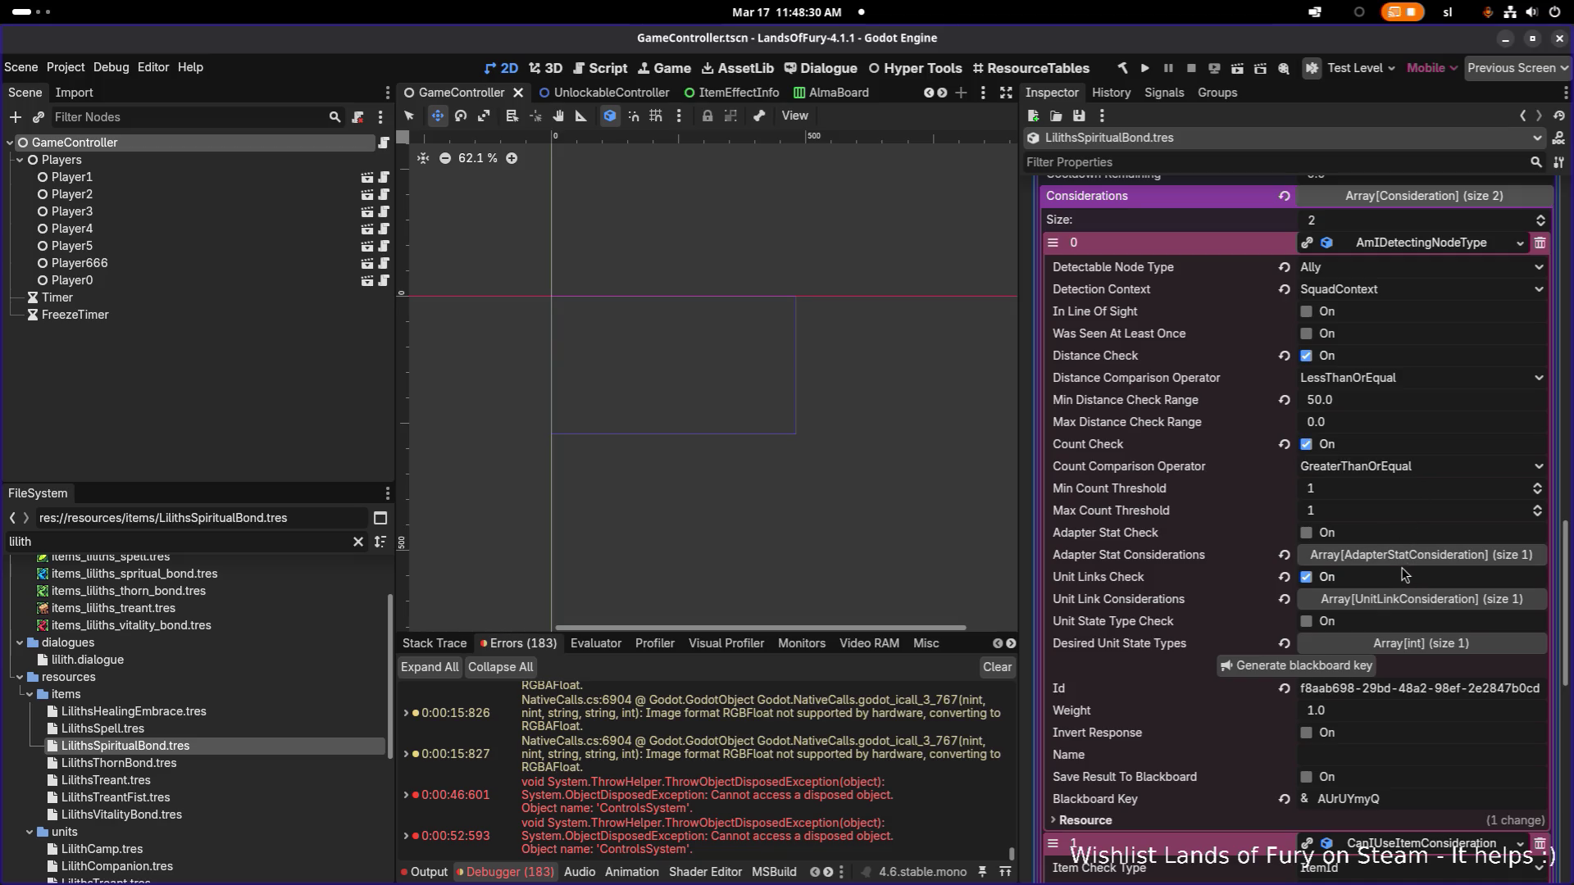
click(1390, 607)
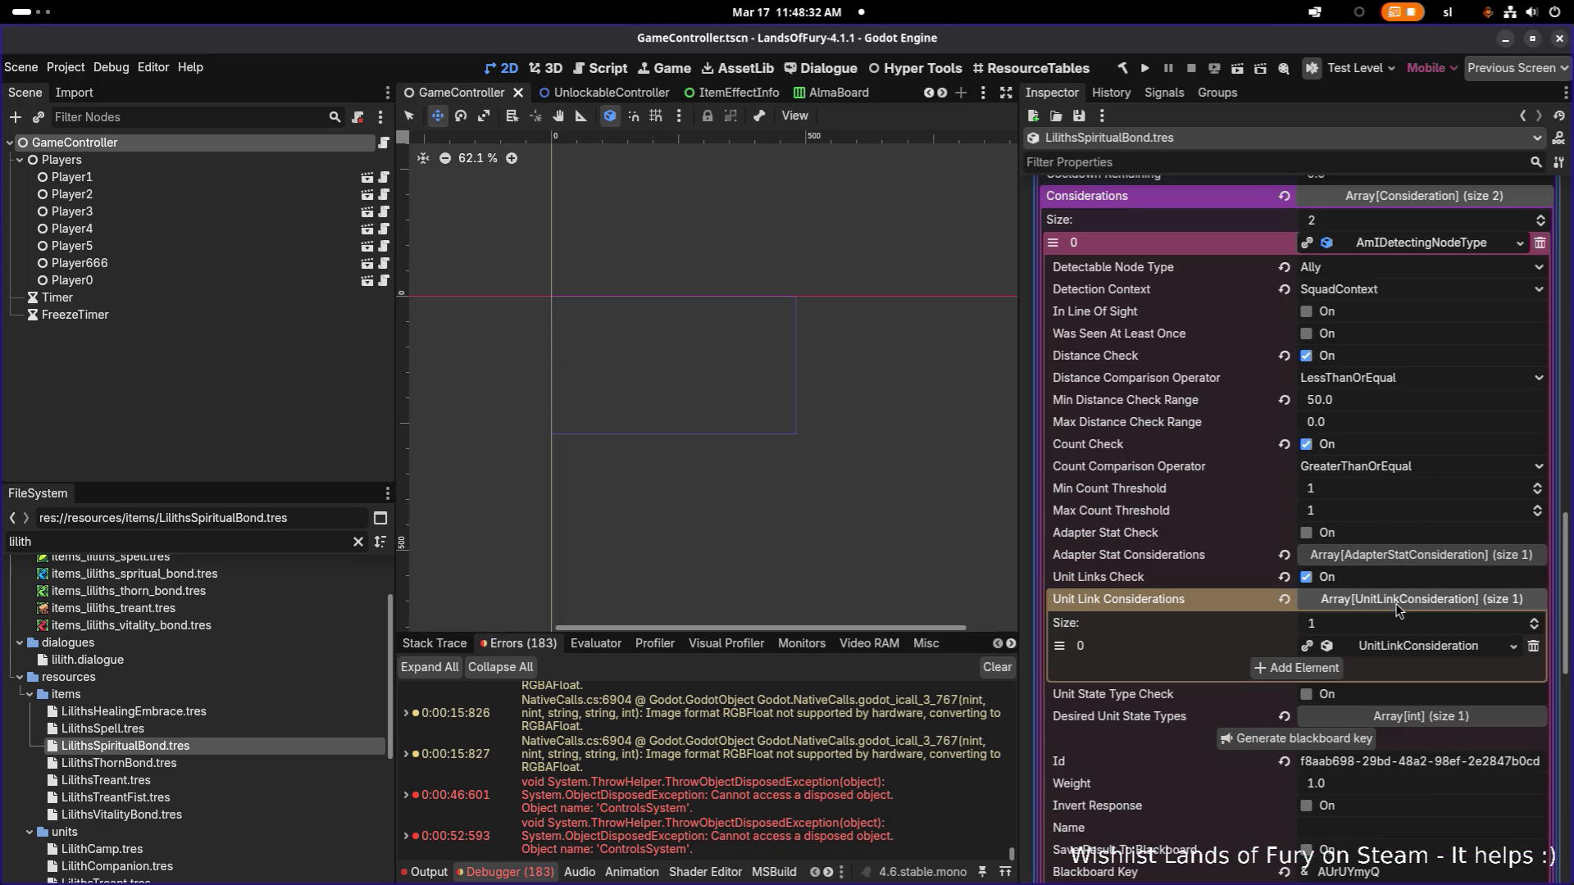
click(1416, 647)
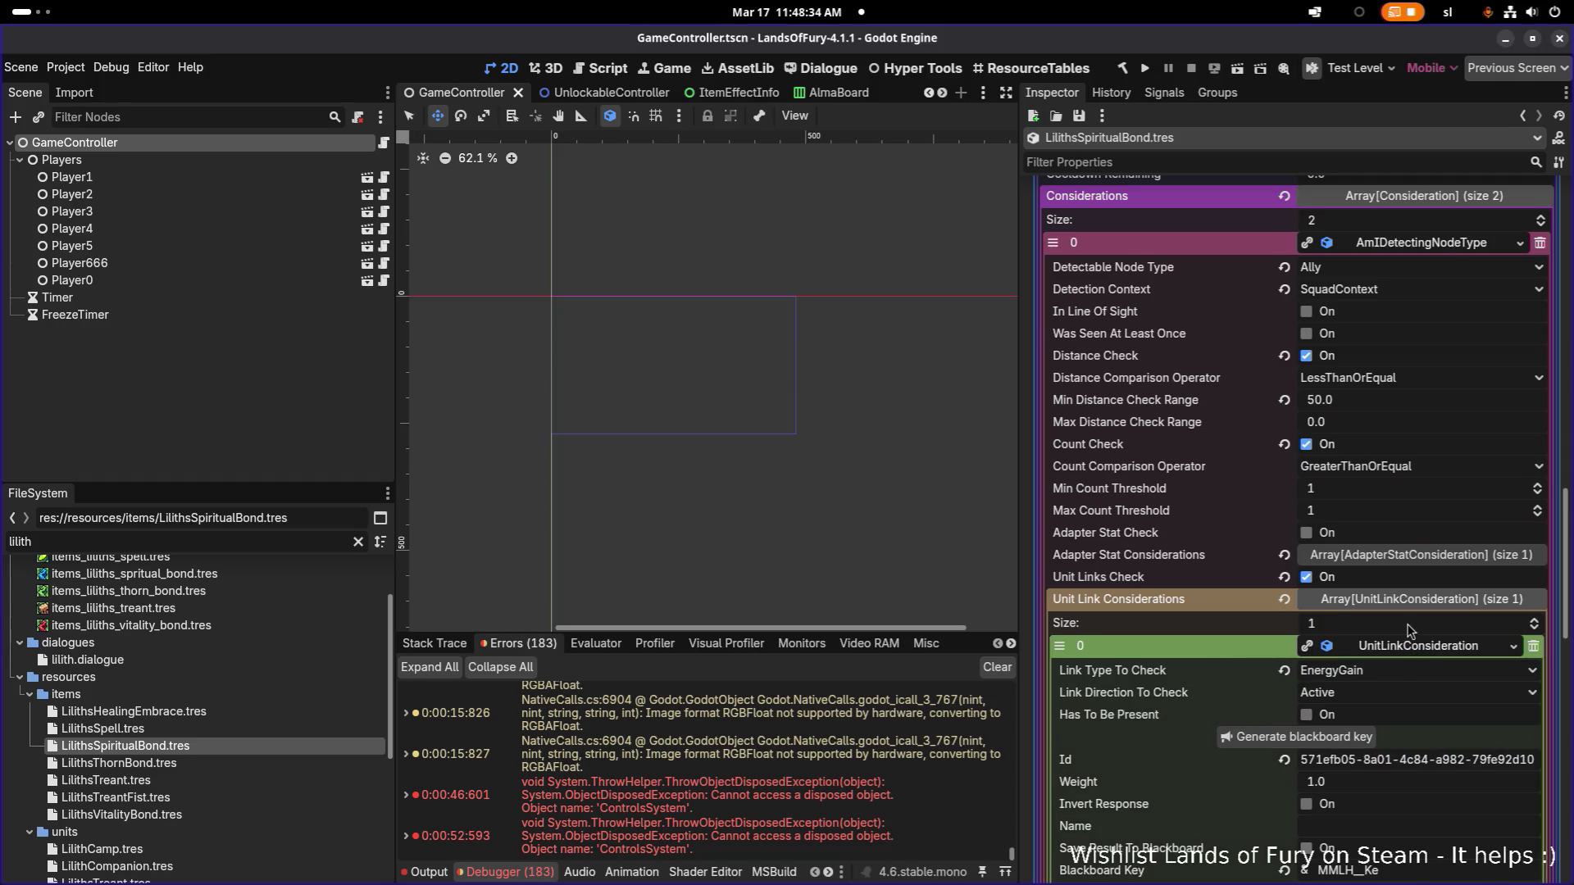
scroll(1408, 629, down, 3)
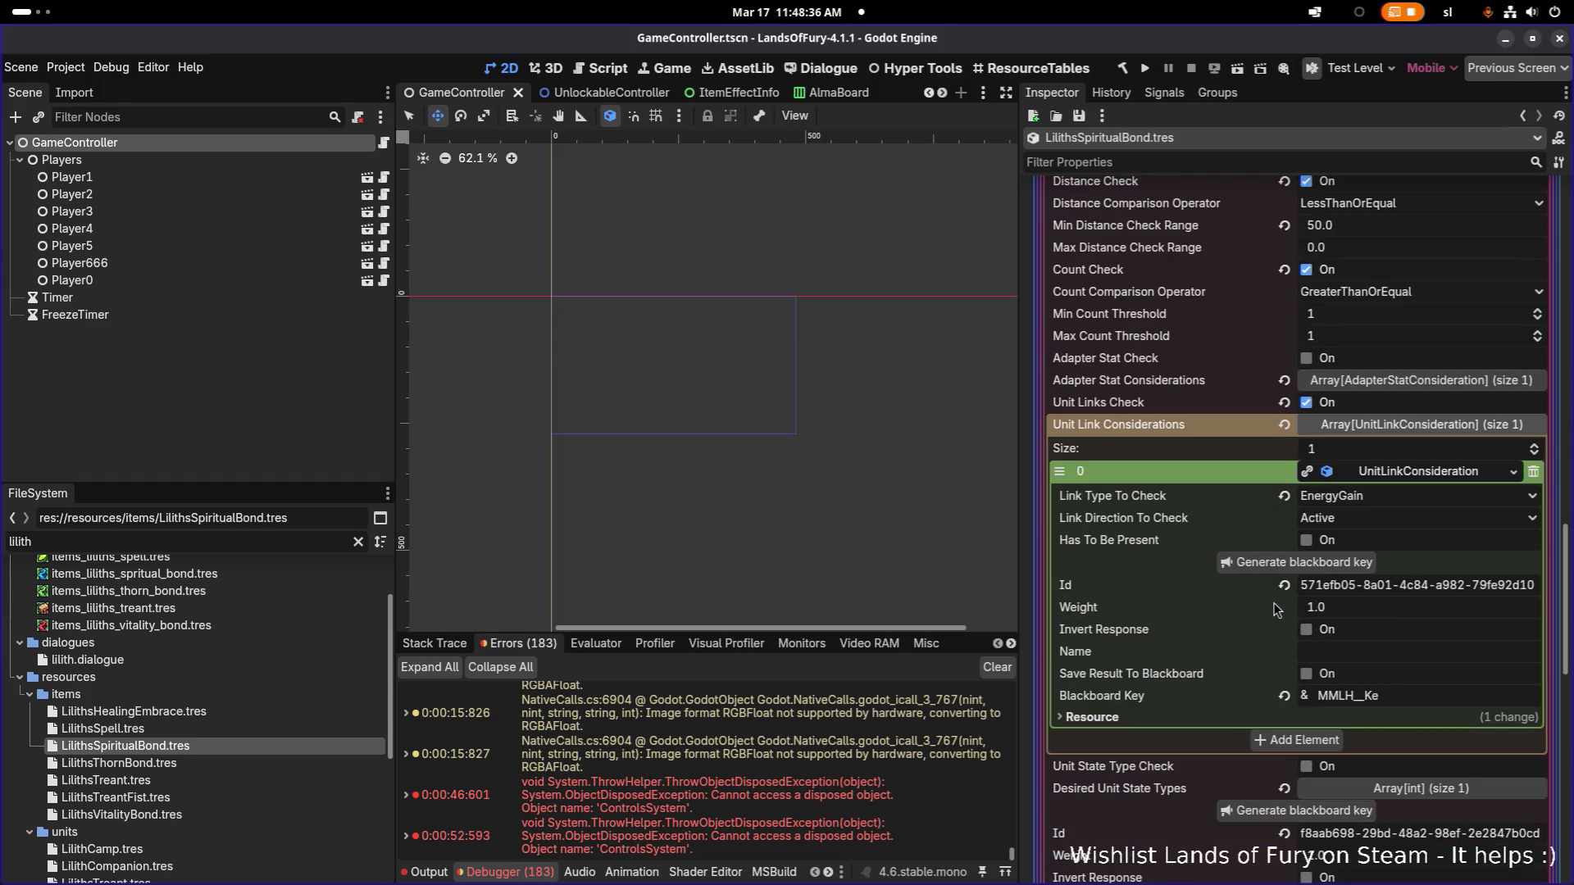
scroll(1334, 613, down, 10)
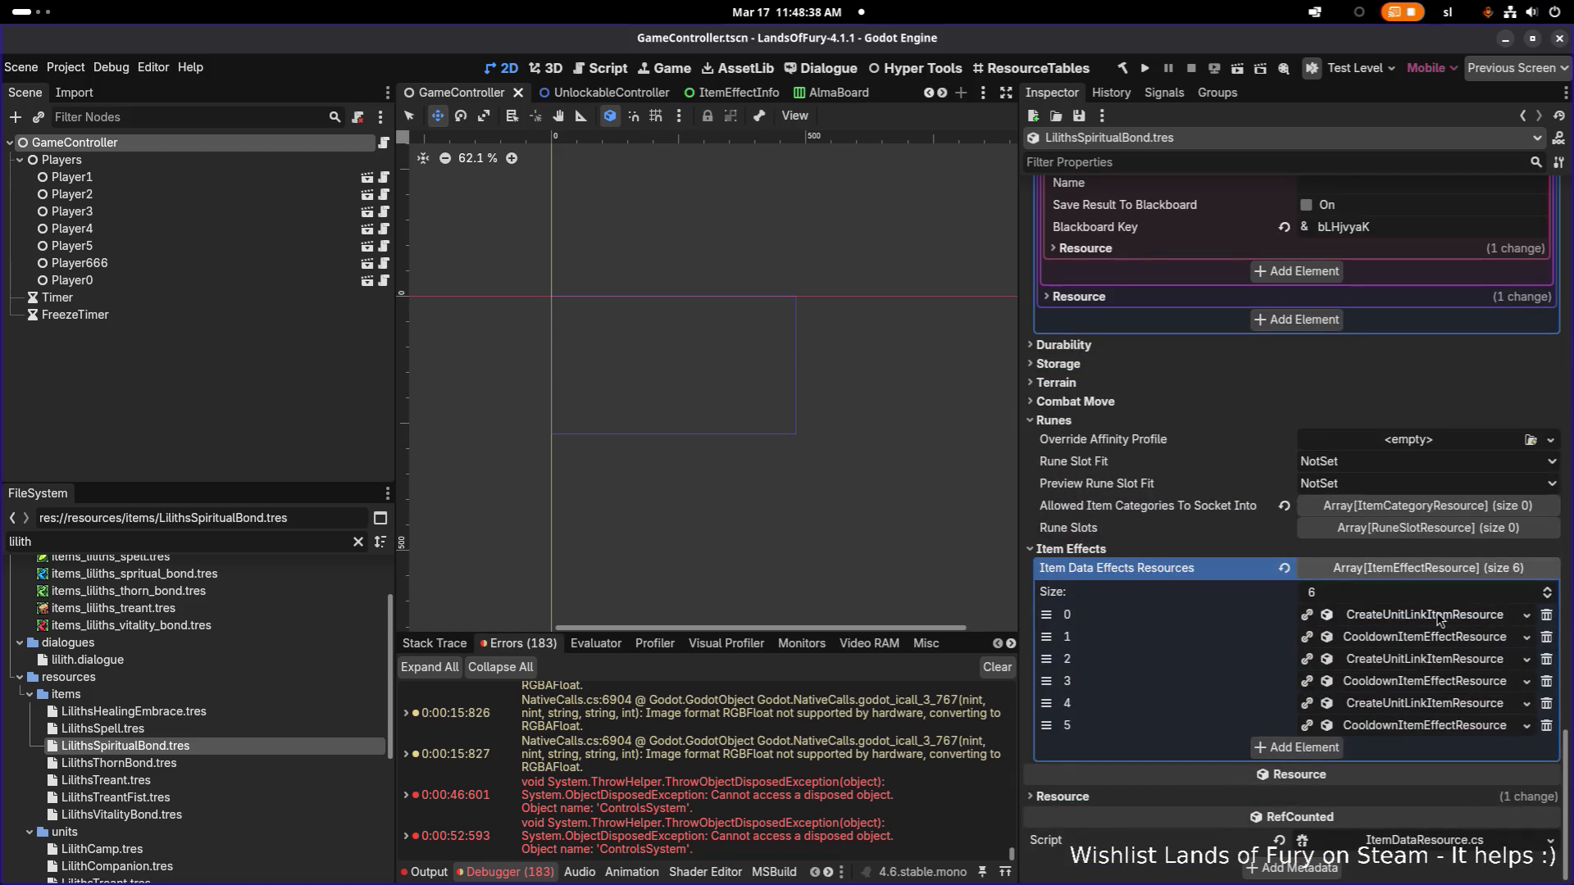
click(1439, 615)
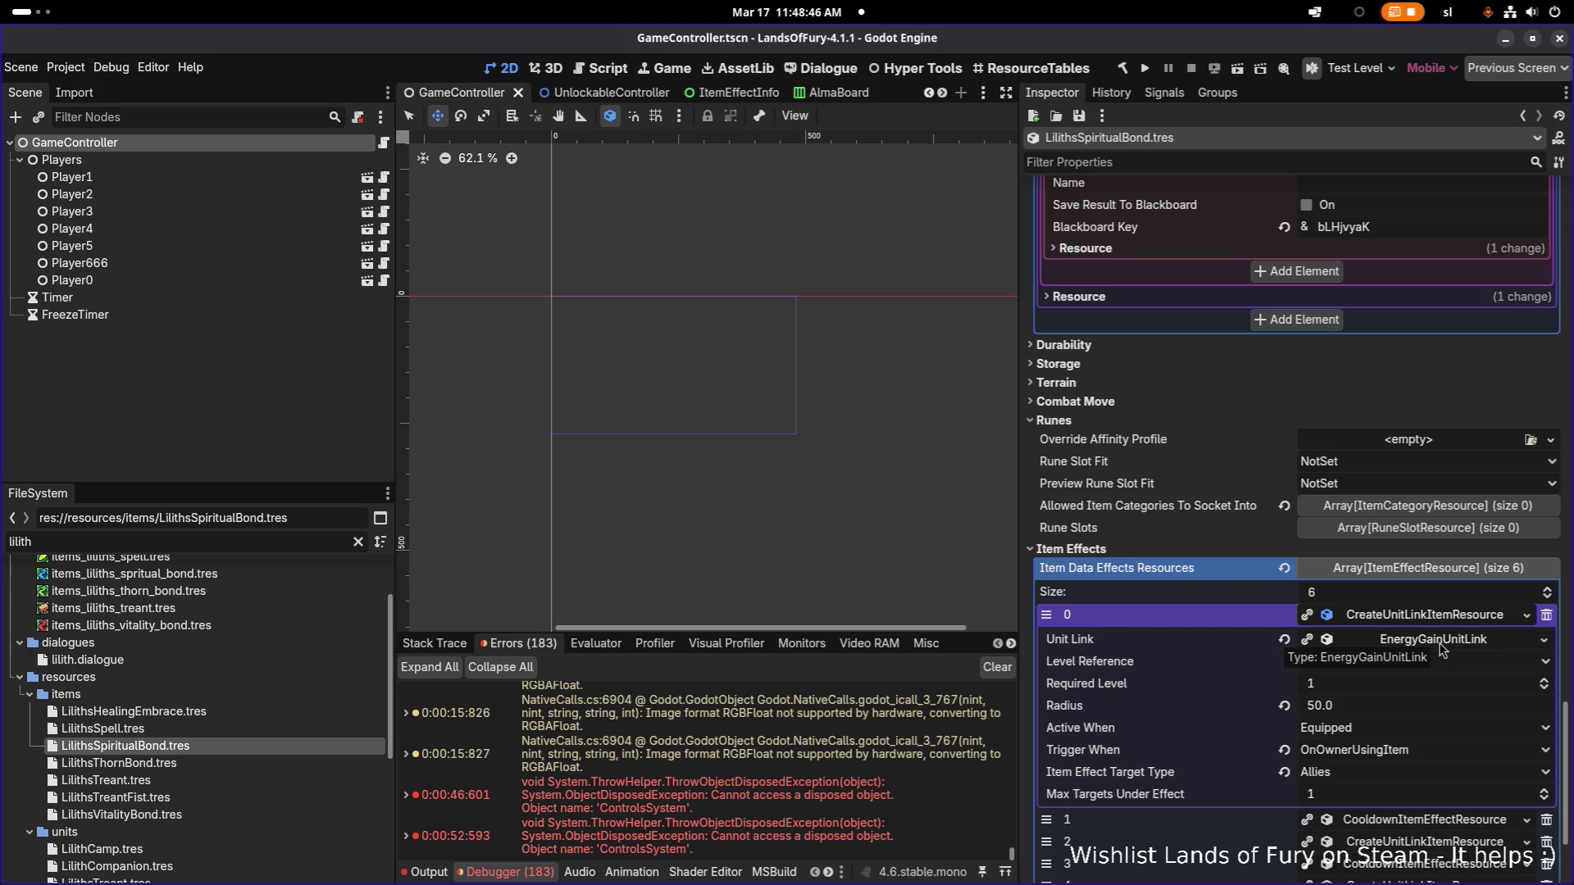
click(1363, 551)
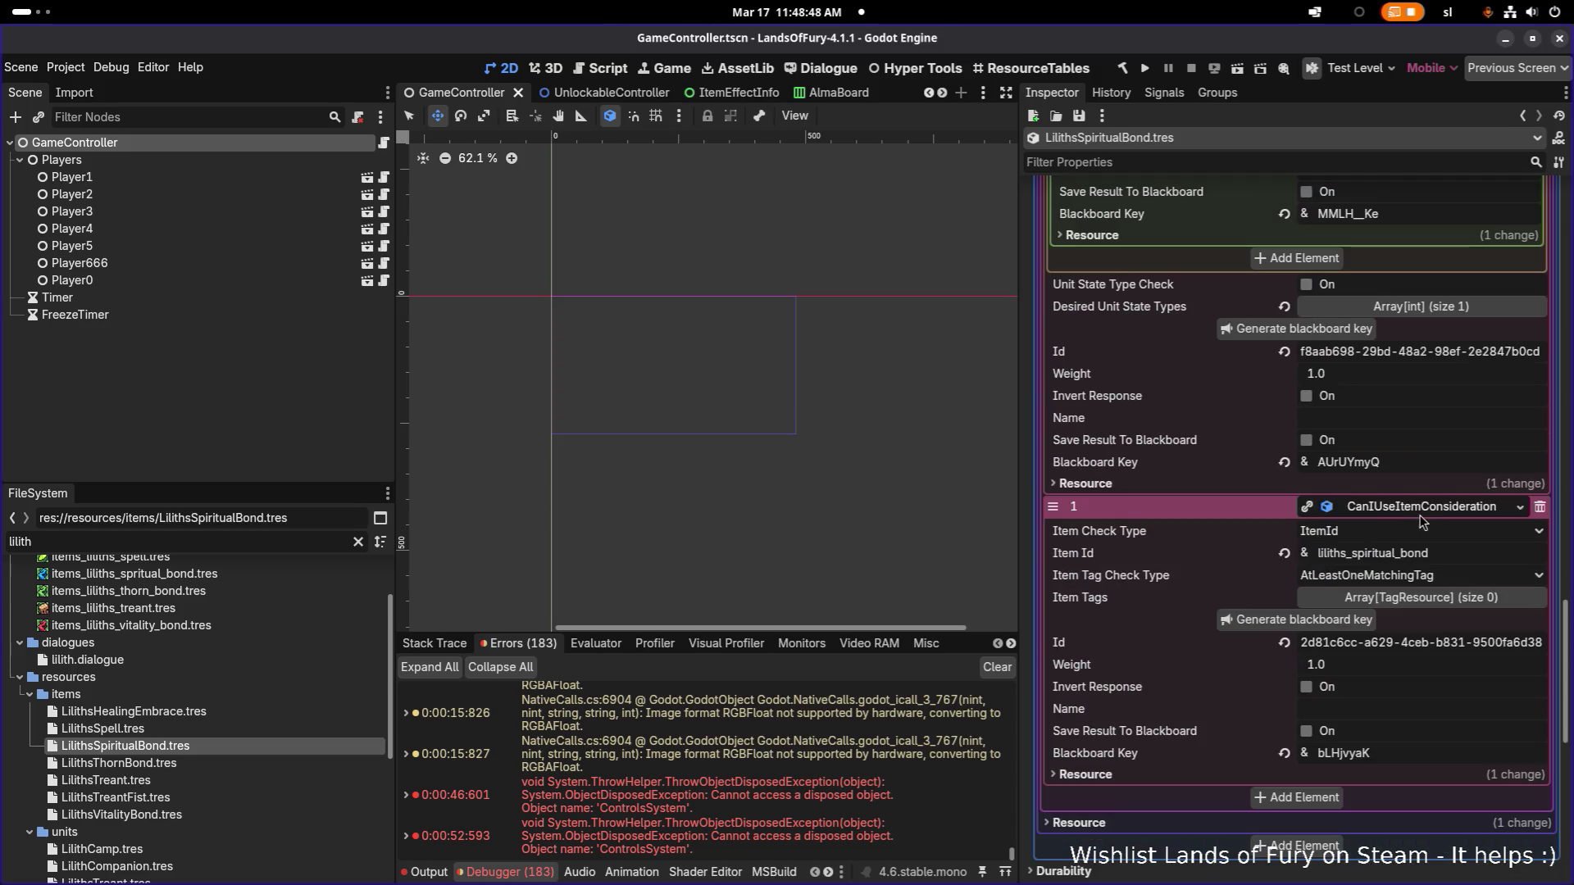
scroll(1423, 544, up, 5)
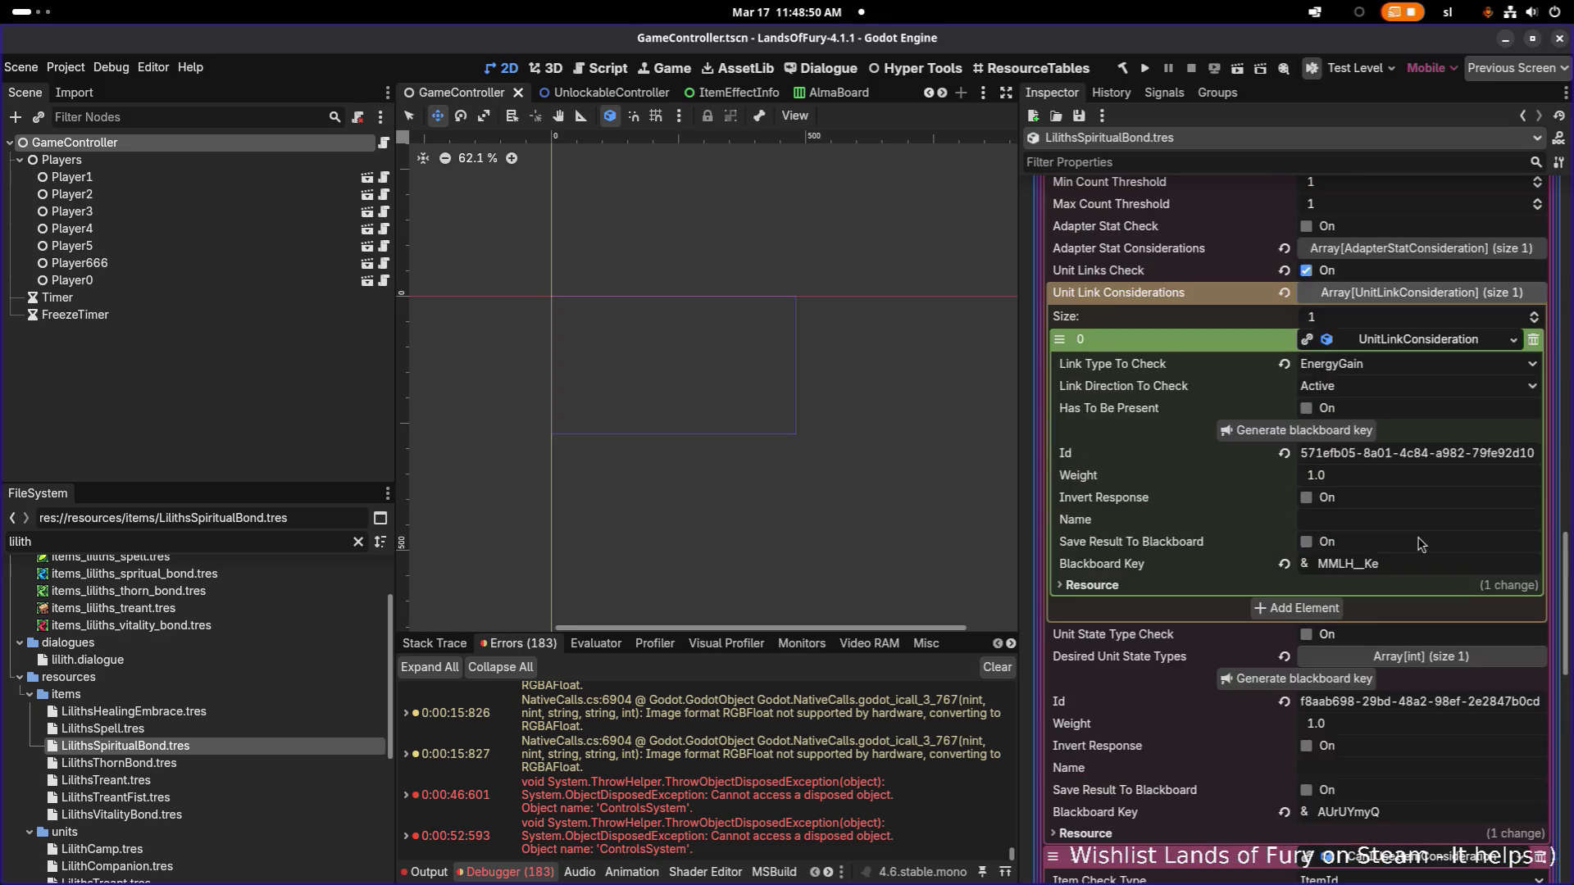
scroll(1423, 543, down, 1)
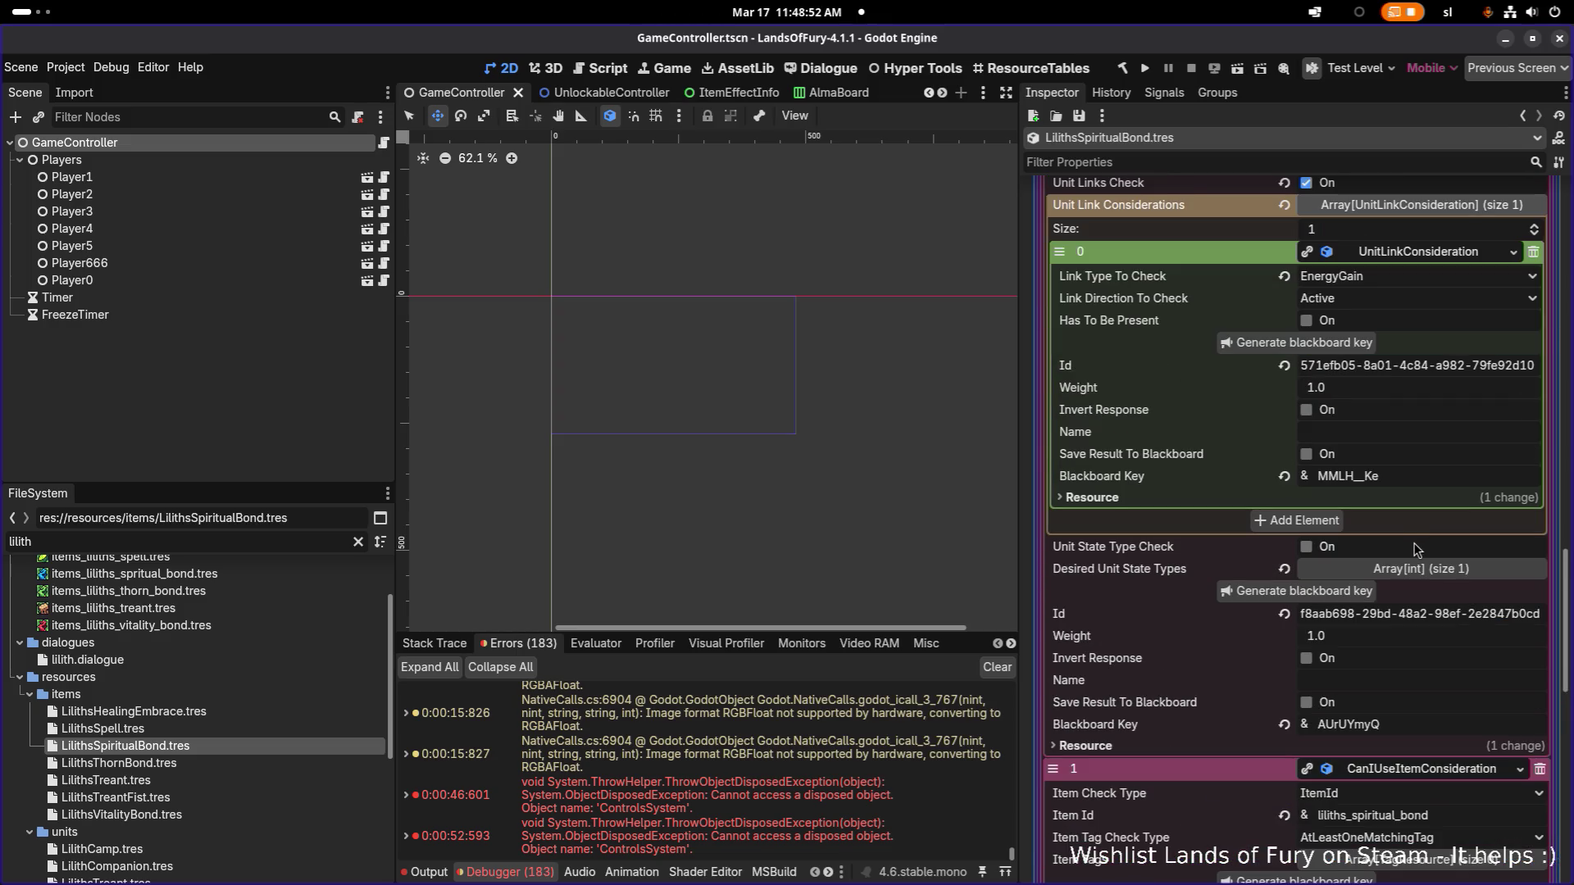
scroll(1417, 550, up, 2)
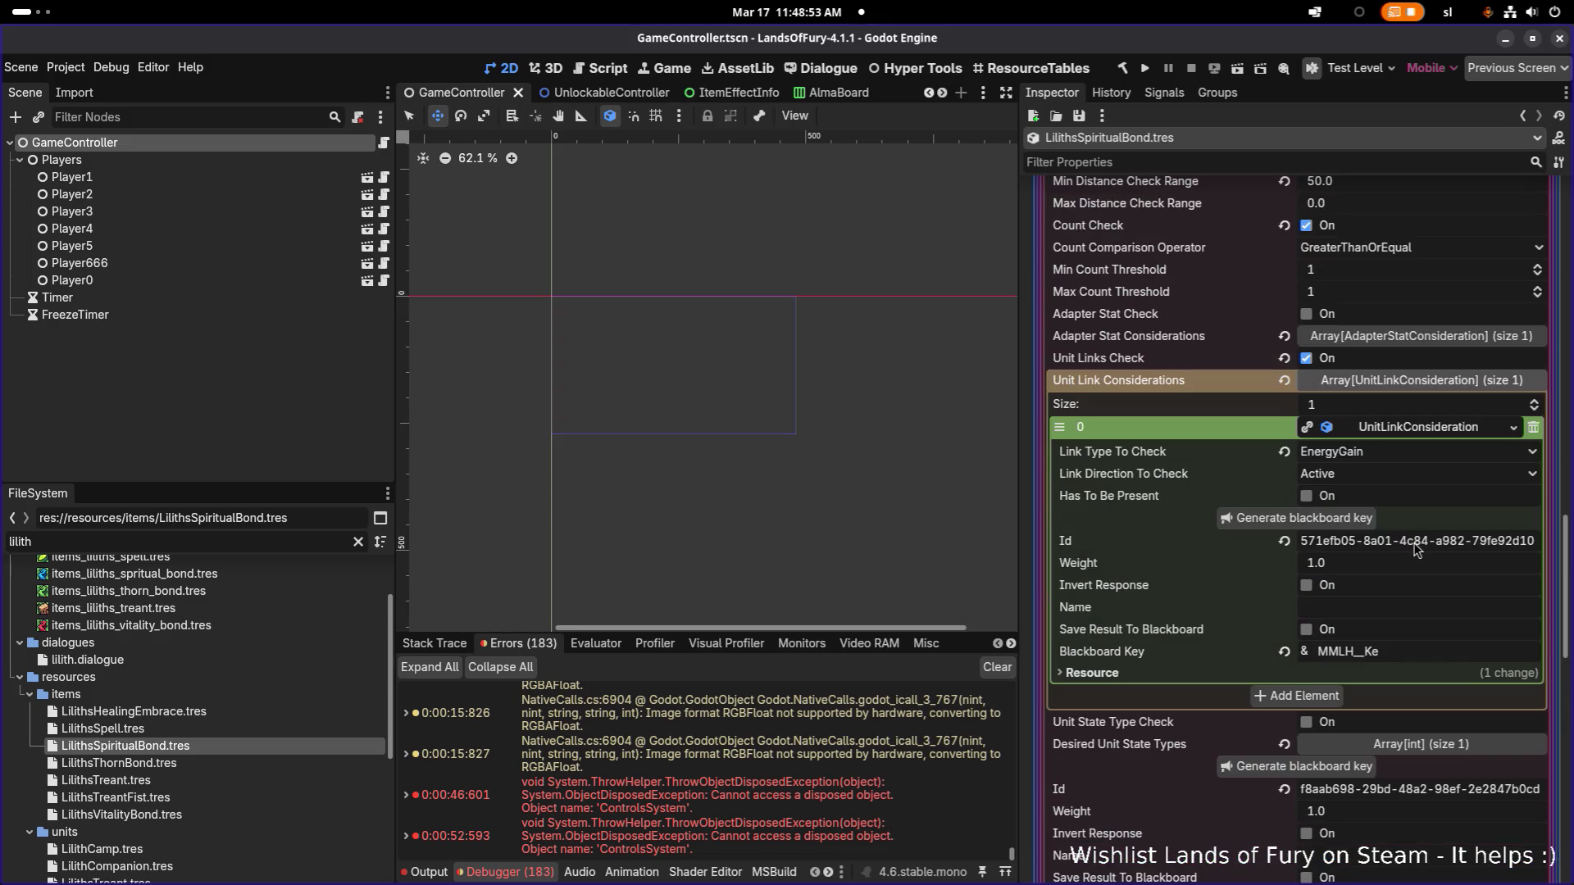
Step: Keep link direction Active, and try Has To Be Present and Invert Response before unchecking both
click(1402, 475)
click(1402, 480)
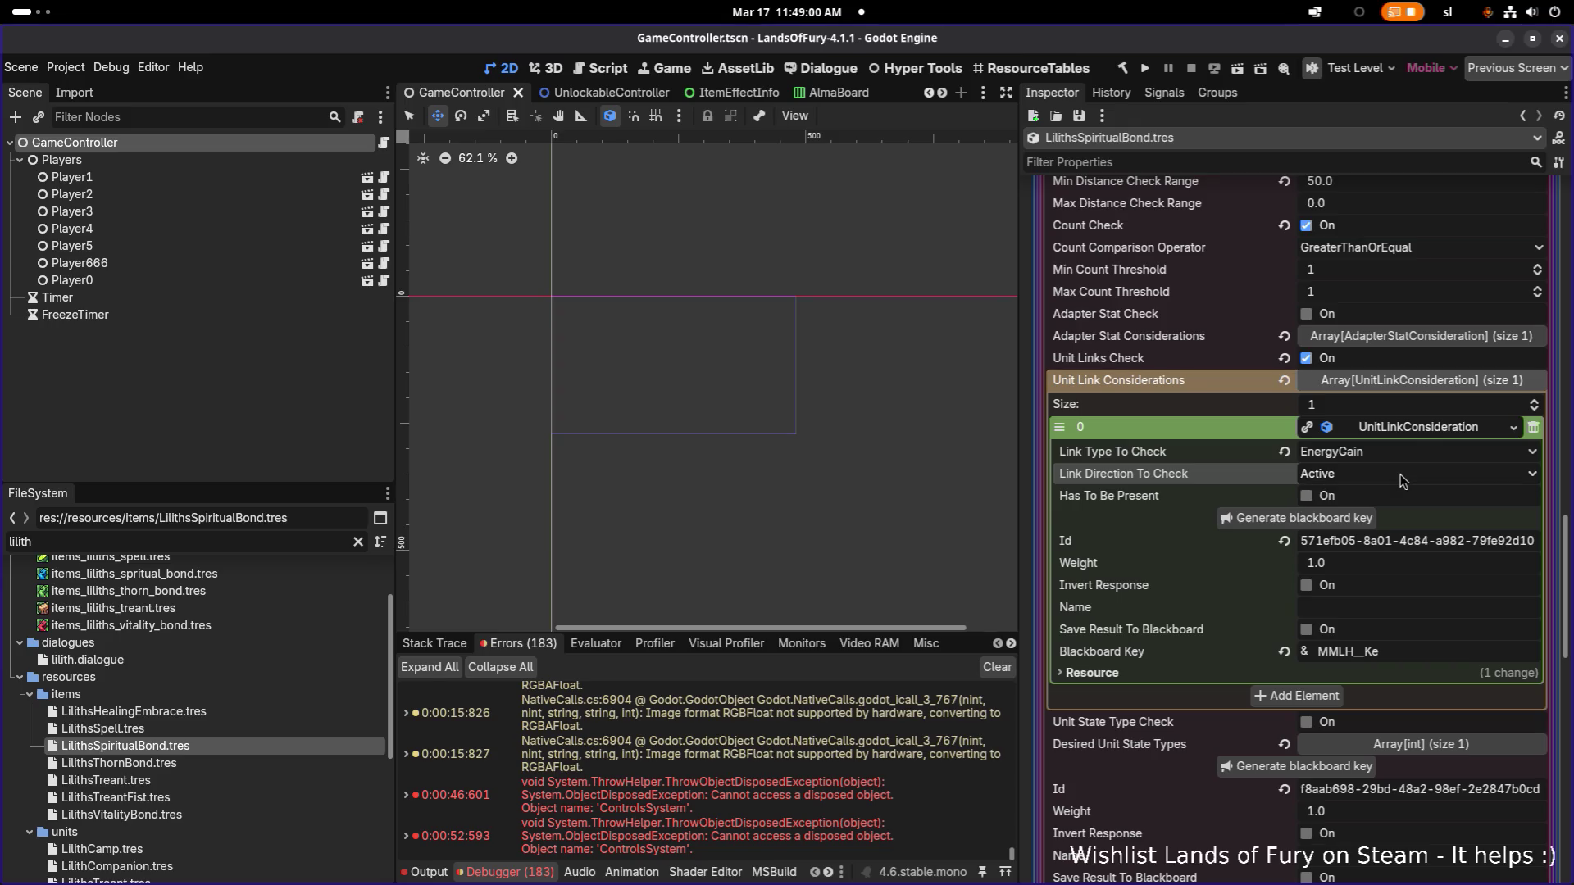
click(1325, 497)
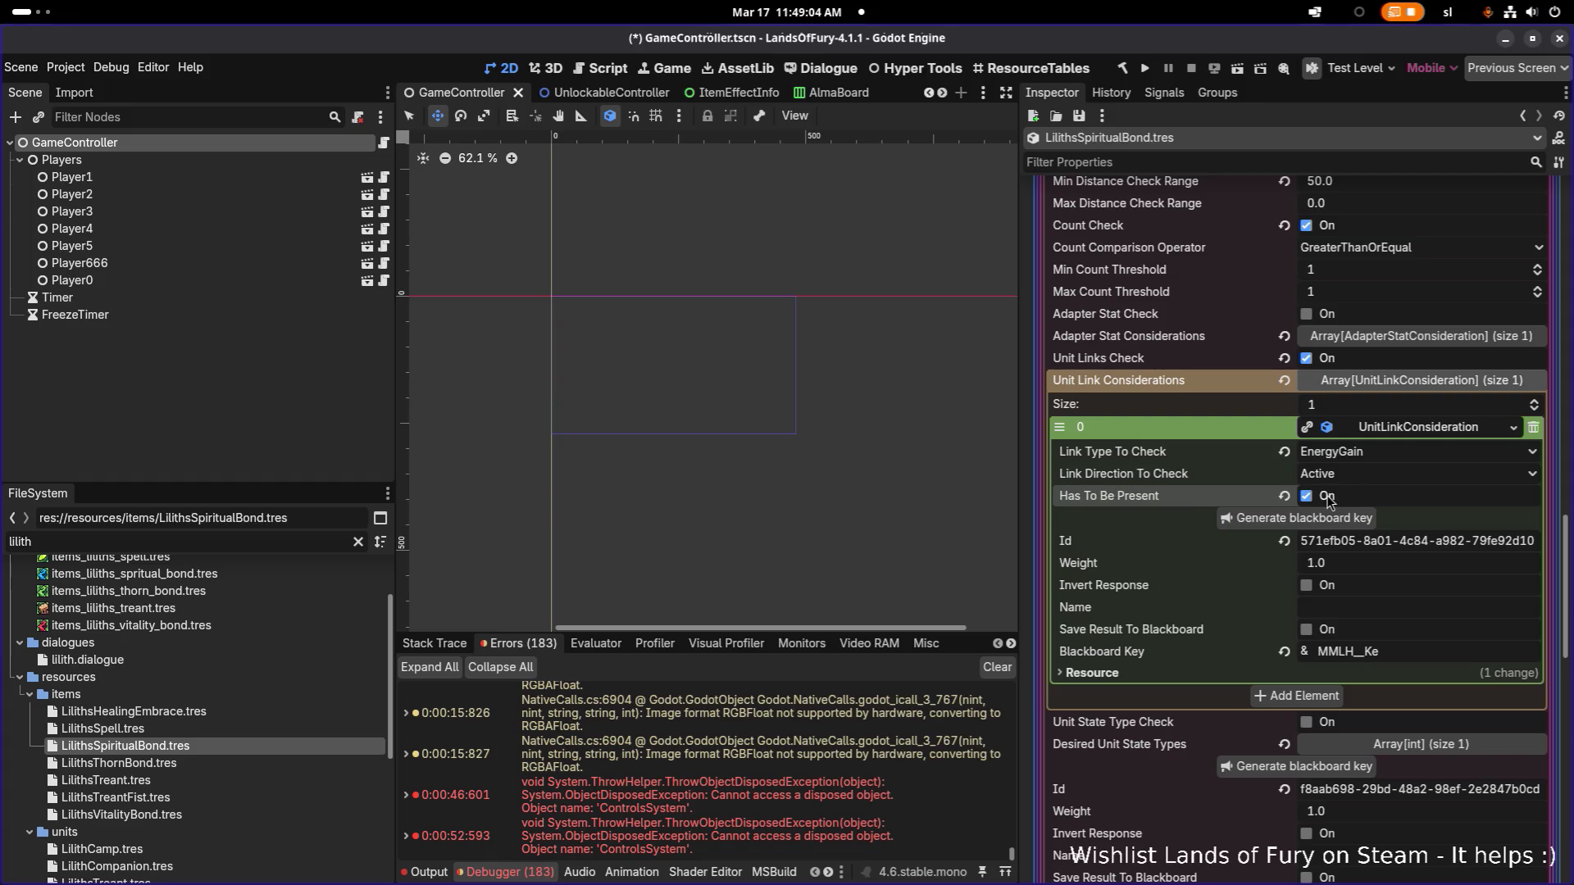
click(1327, 587)
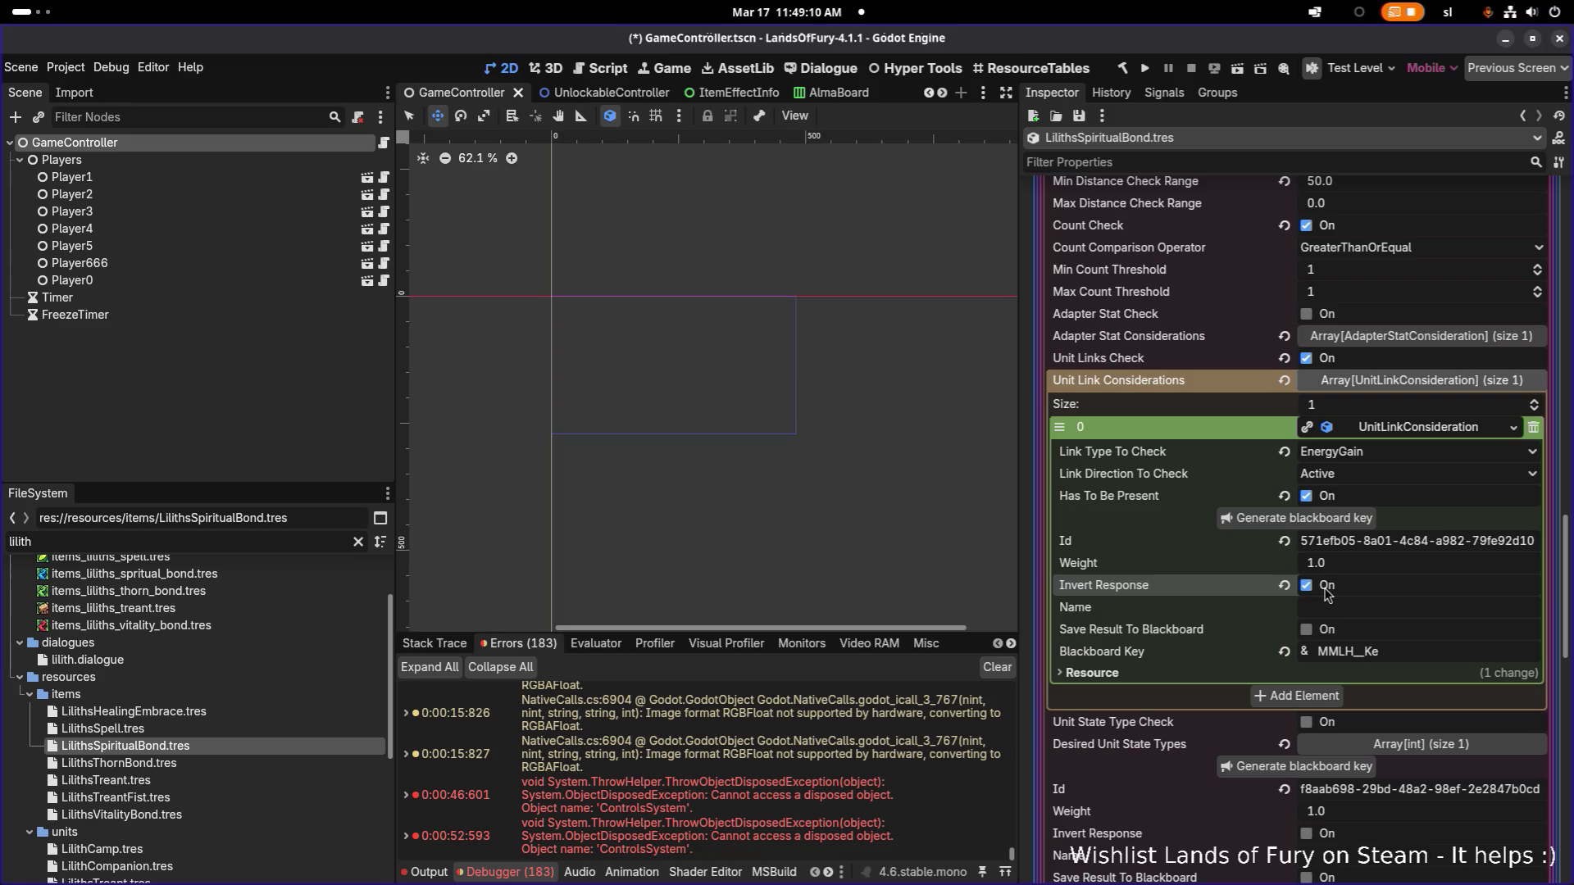
click(1327, 587)
click(1328, 496)
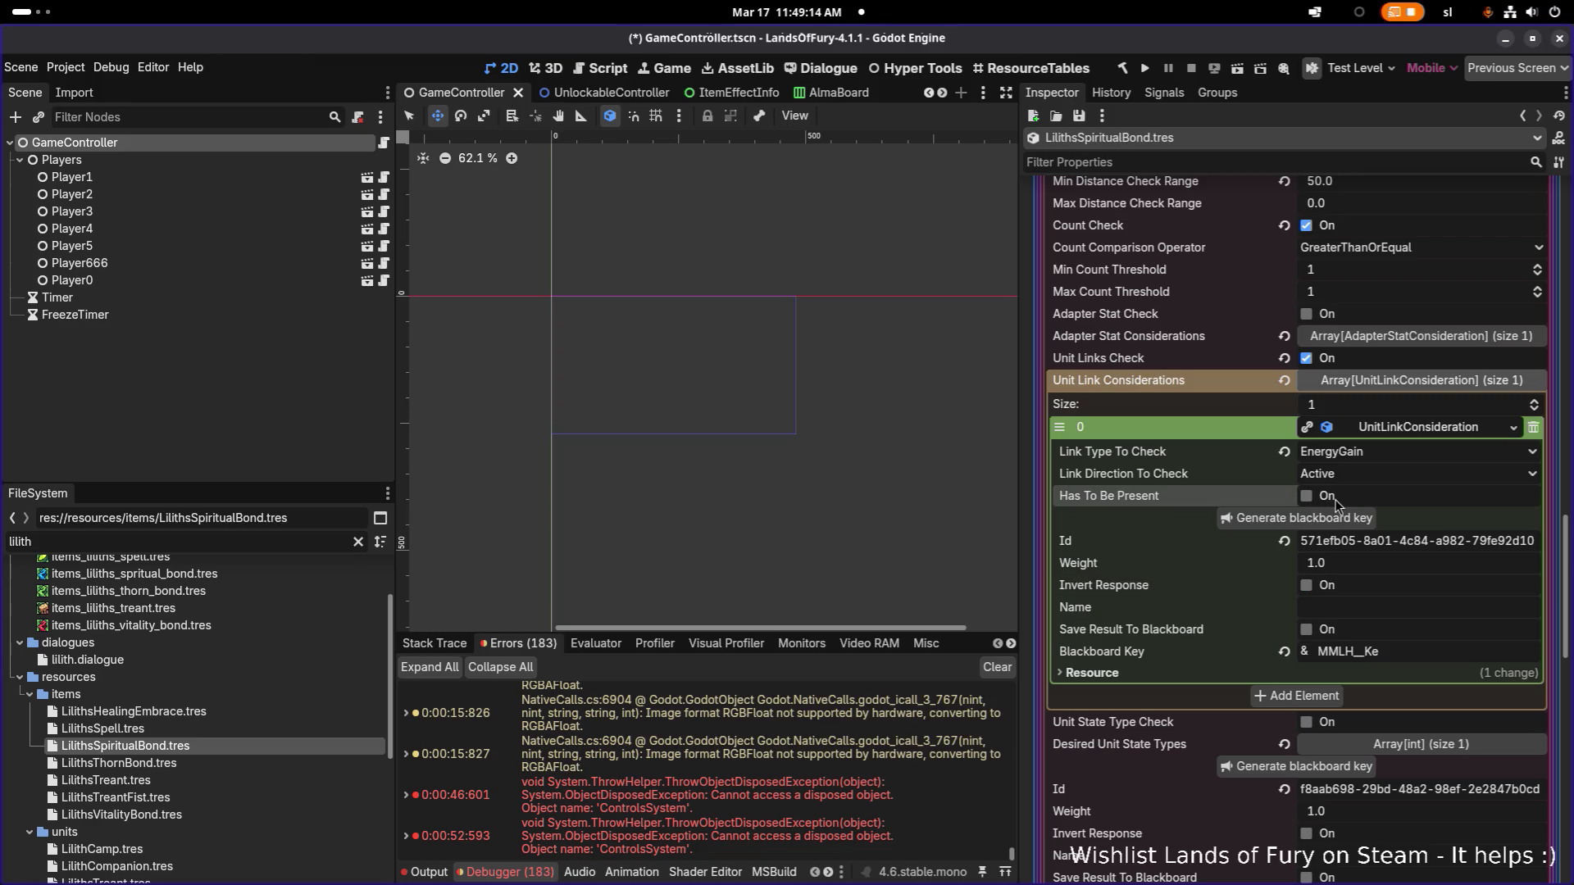
scroll(1378, 524, up, 3)
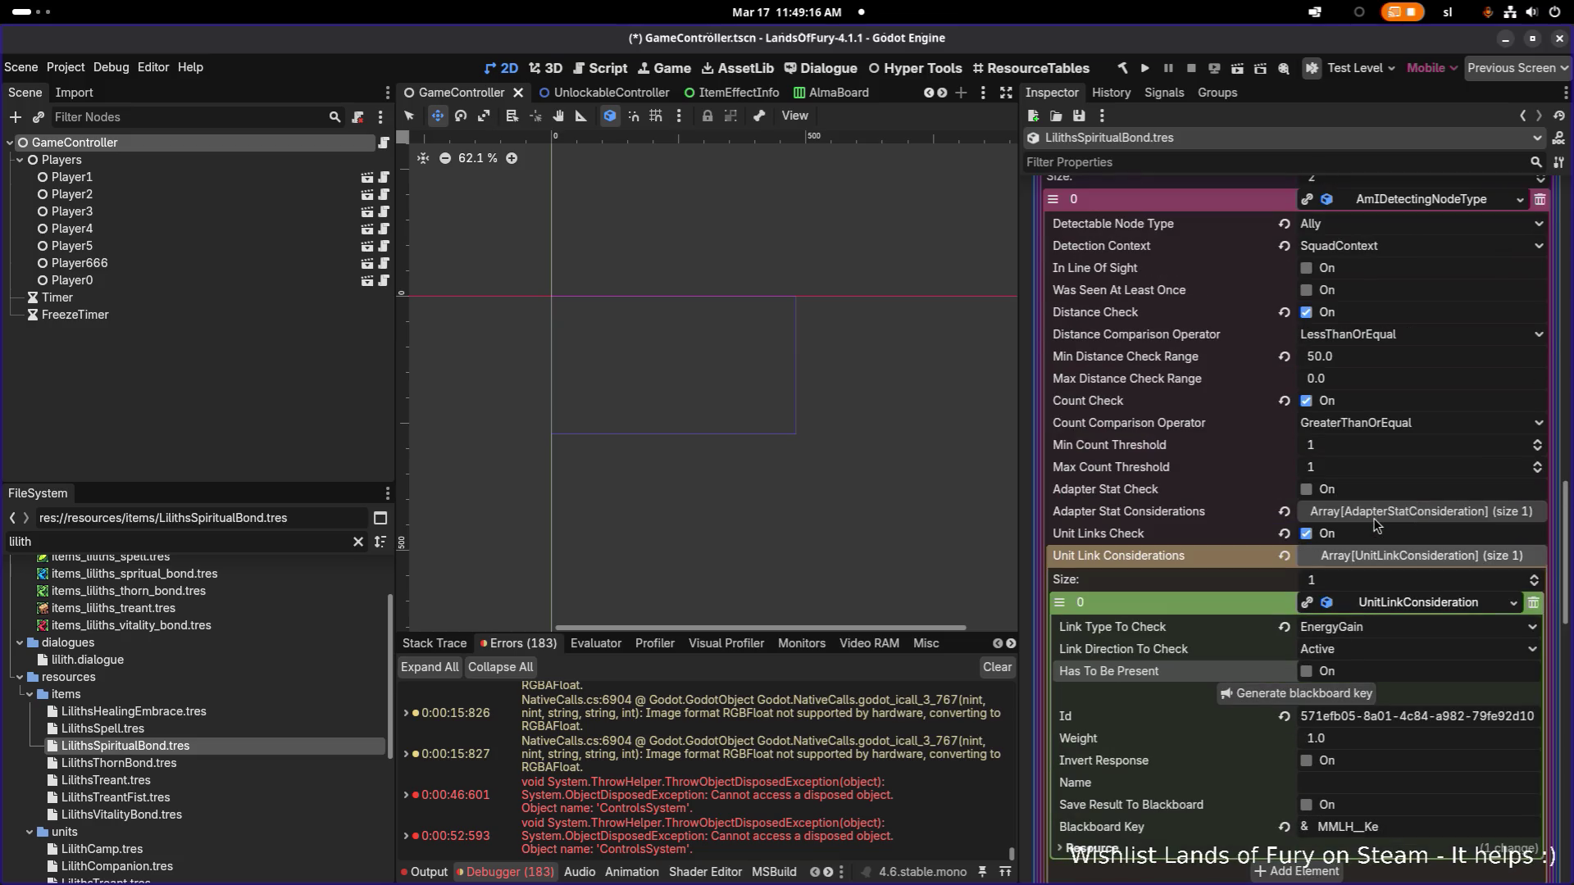
scroll(1378, 525, down, 10)
scroll(1377, 525, up, 10)
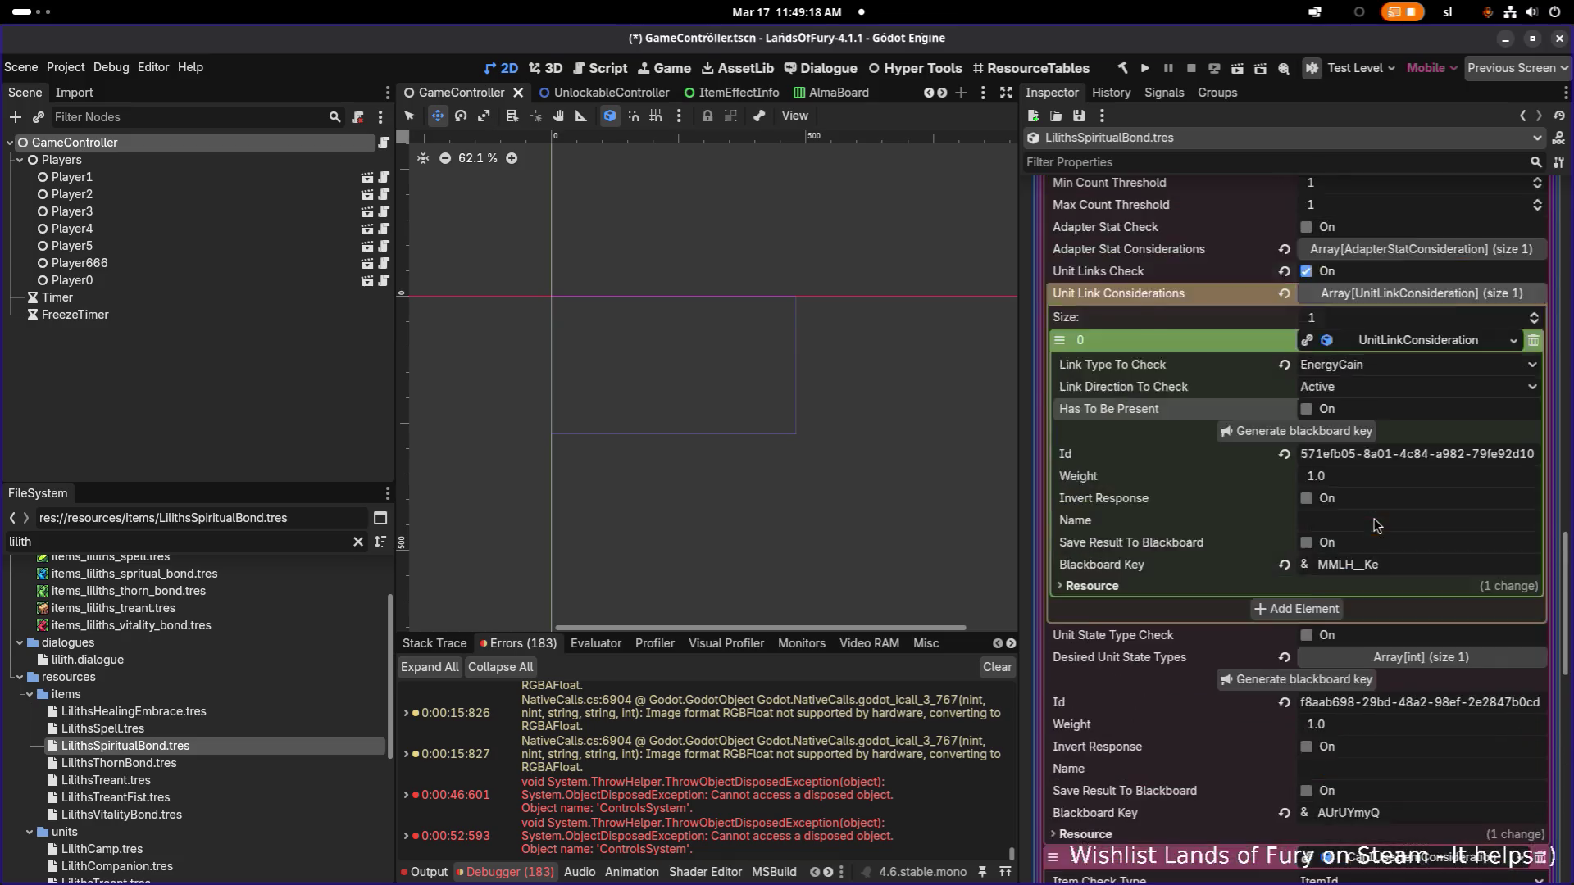
scroll(1377, 524, up, 2)
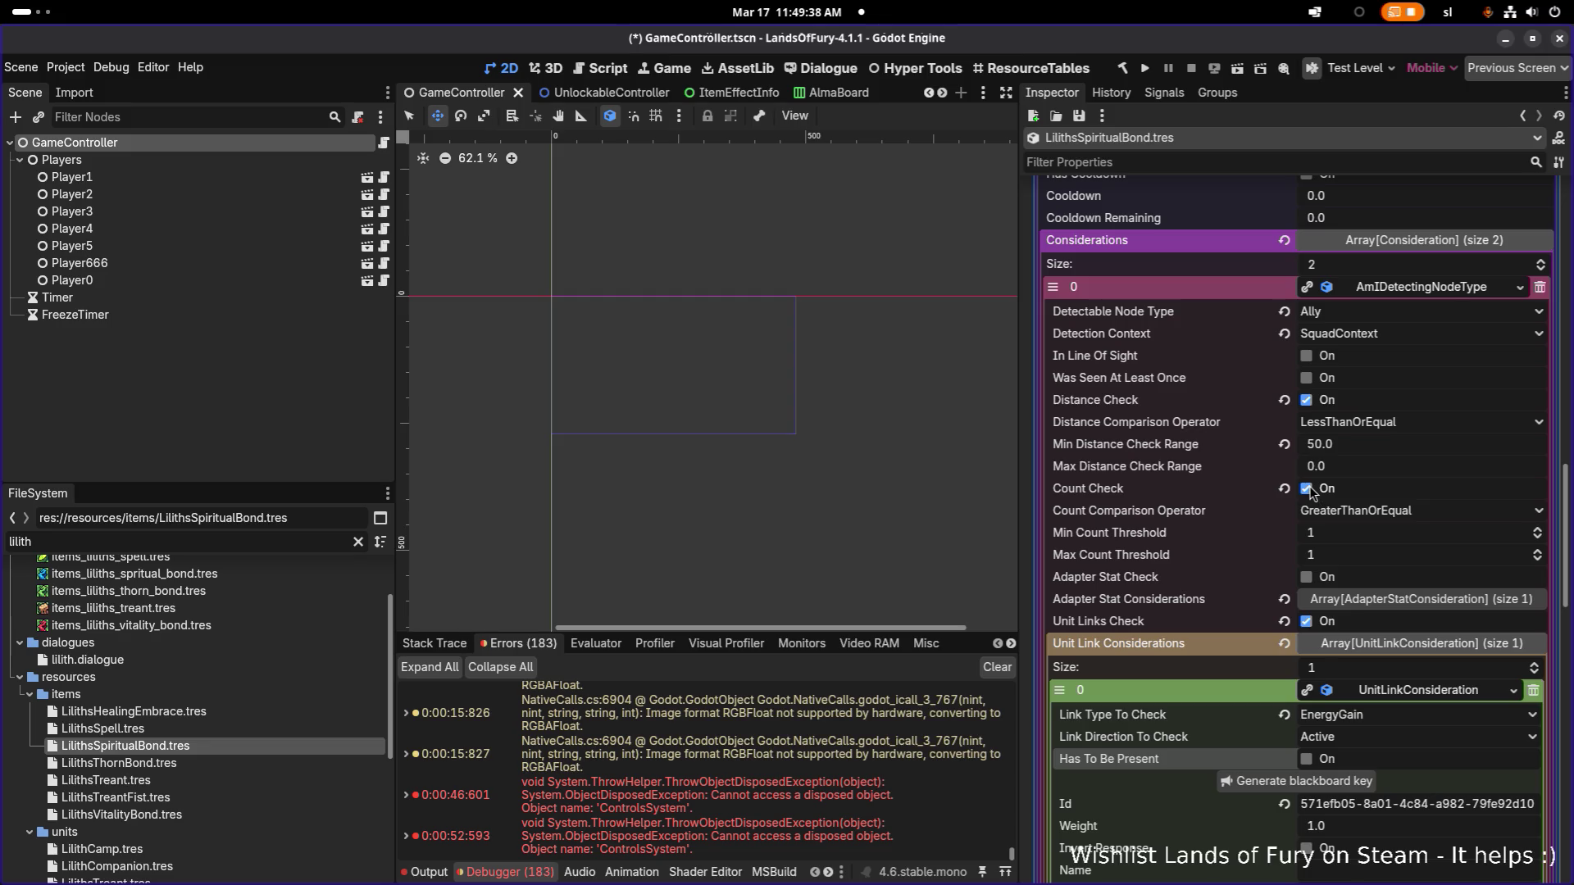
click(1388, 601)
click(1407, 648)
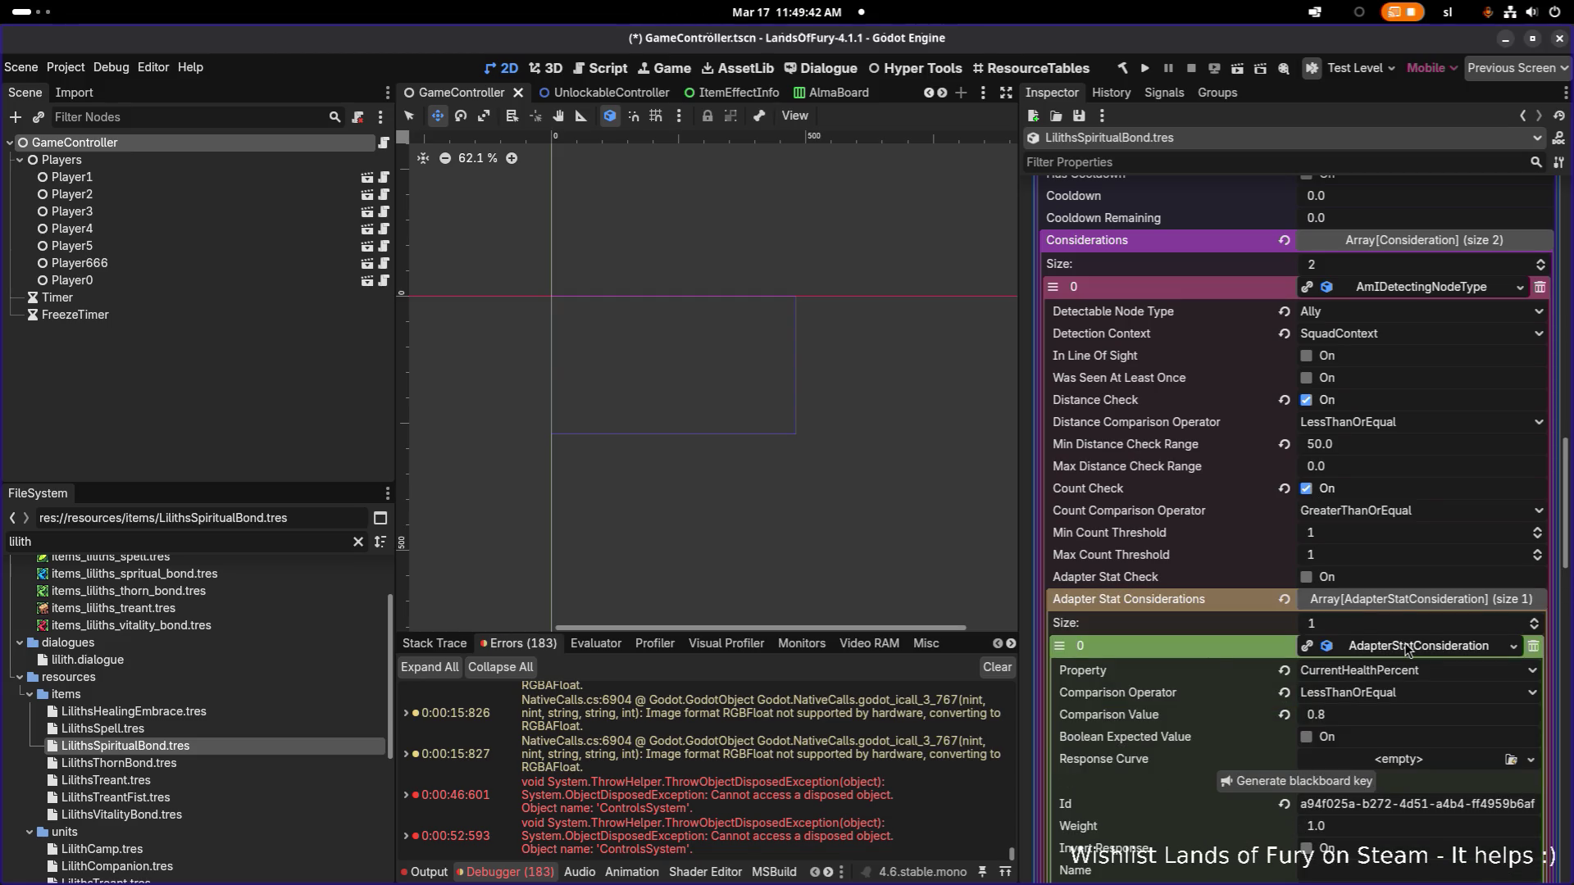
click(1407, 648)
click(1407, 611)
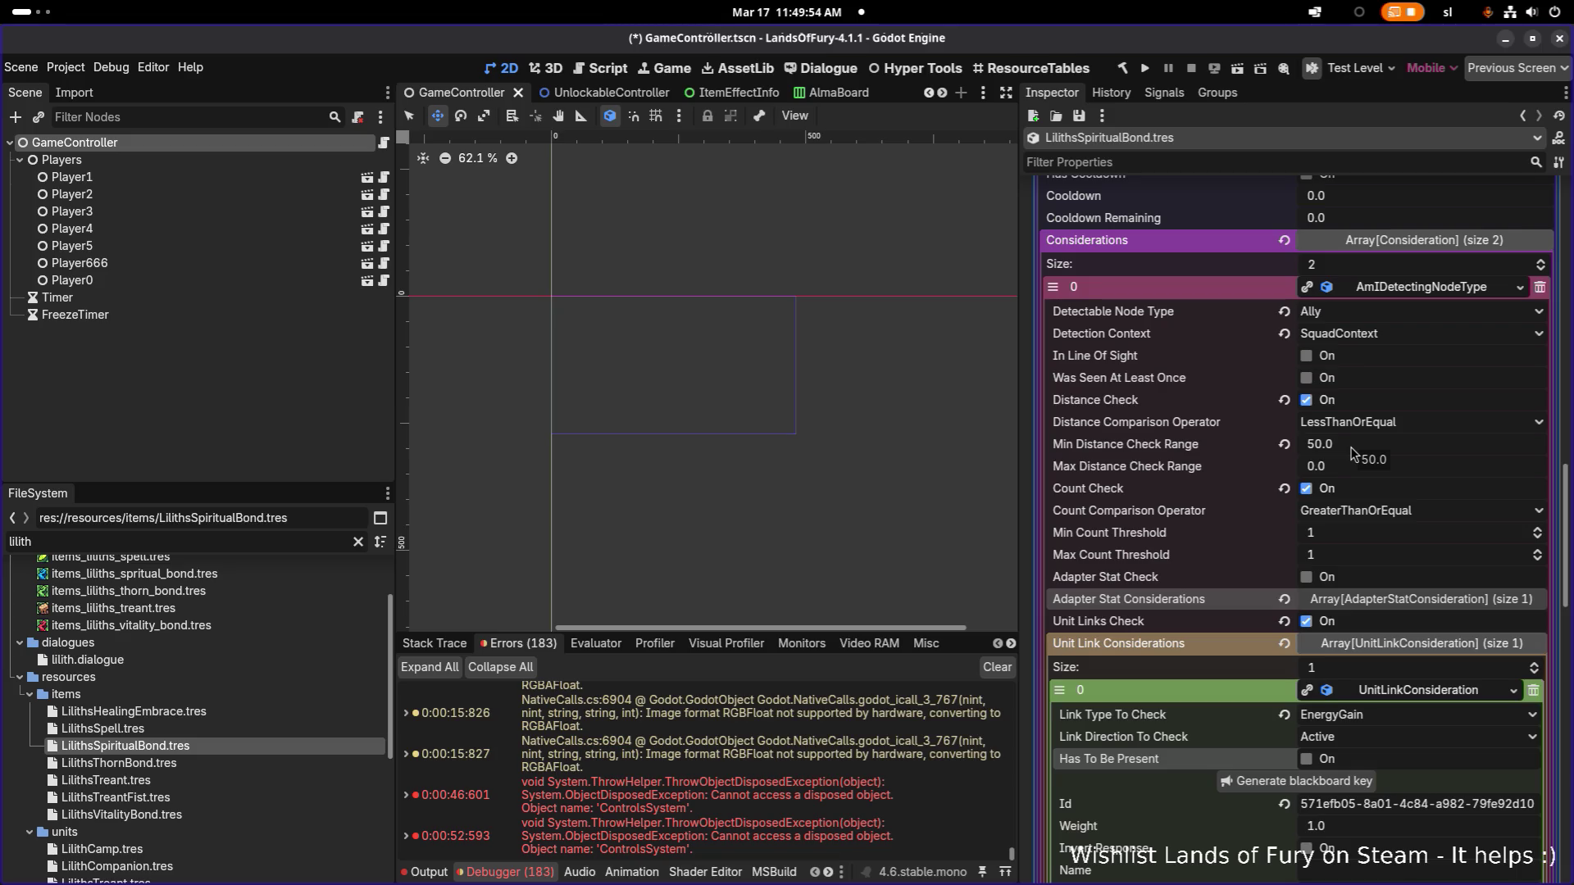
click(1357, 336)
click(1364, 360)
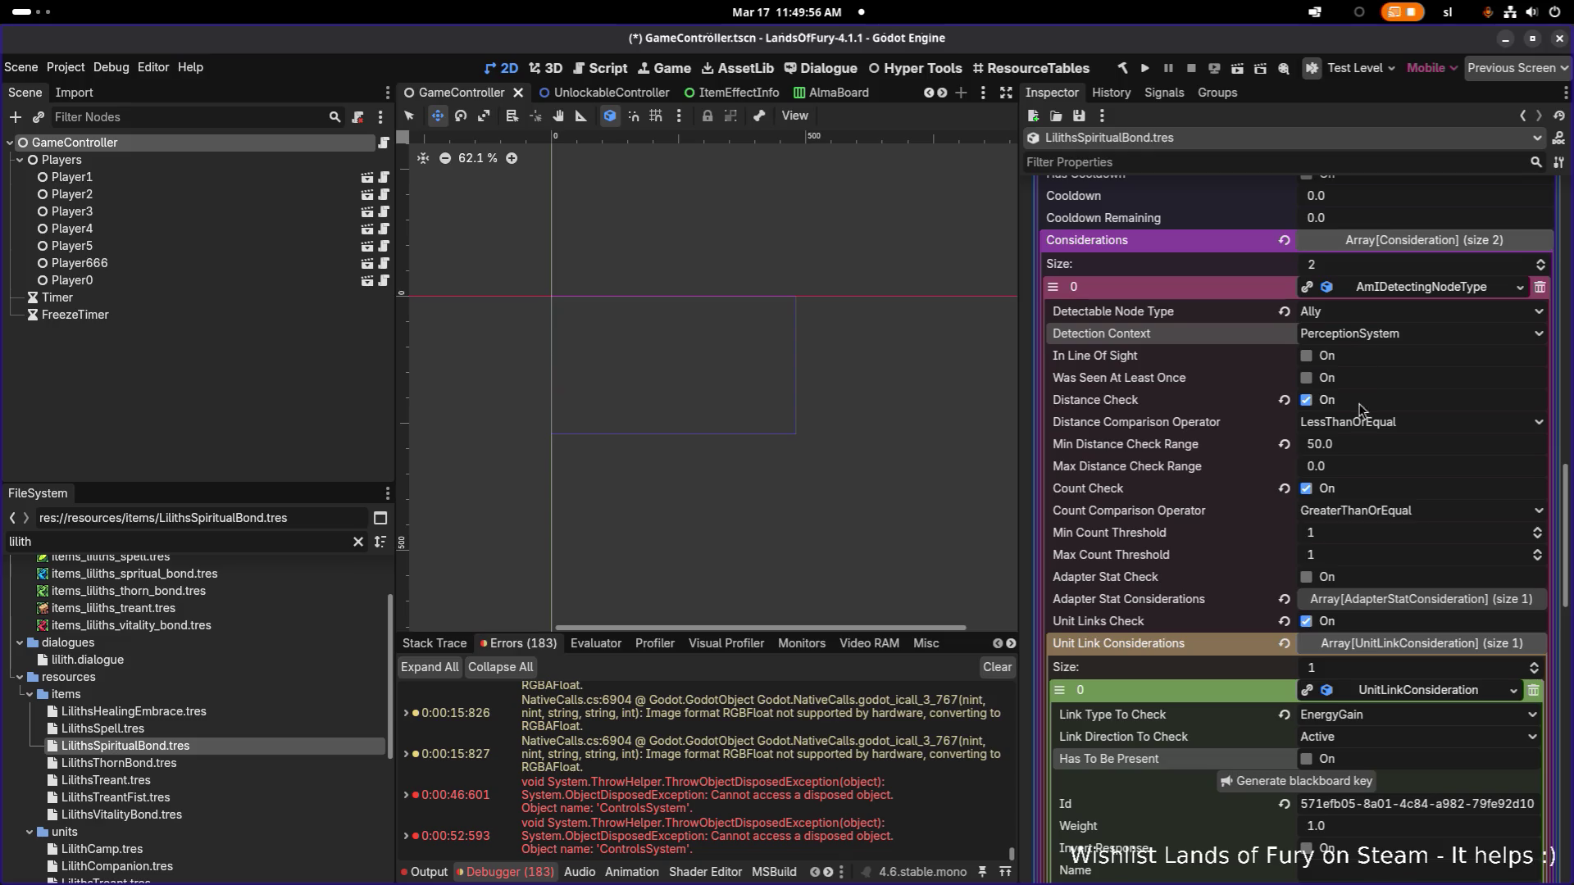
scroll(1351, 432, down, 2)
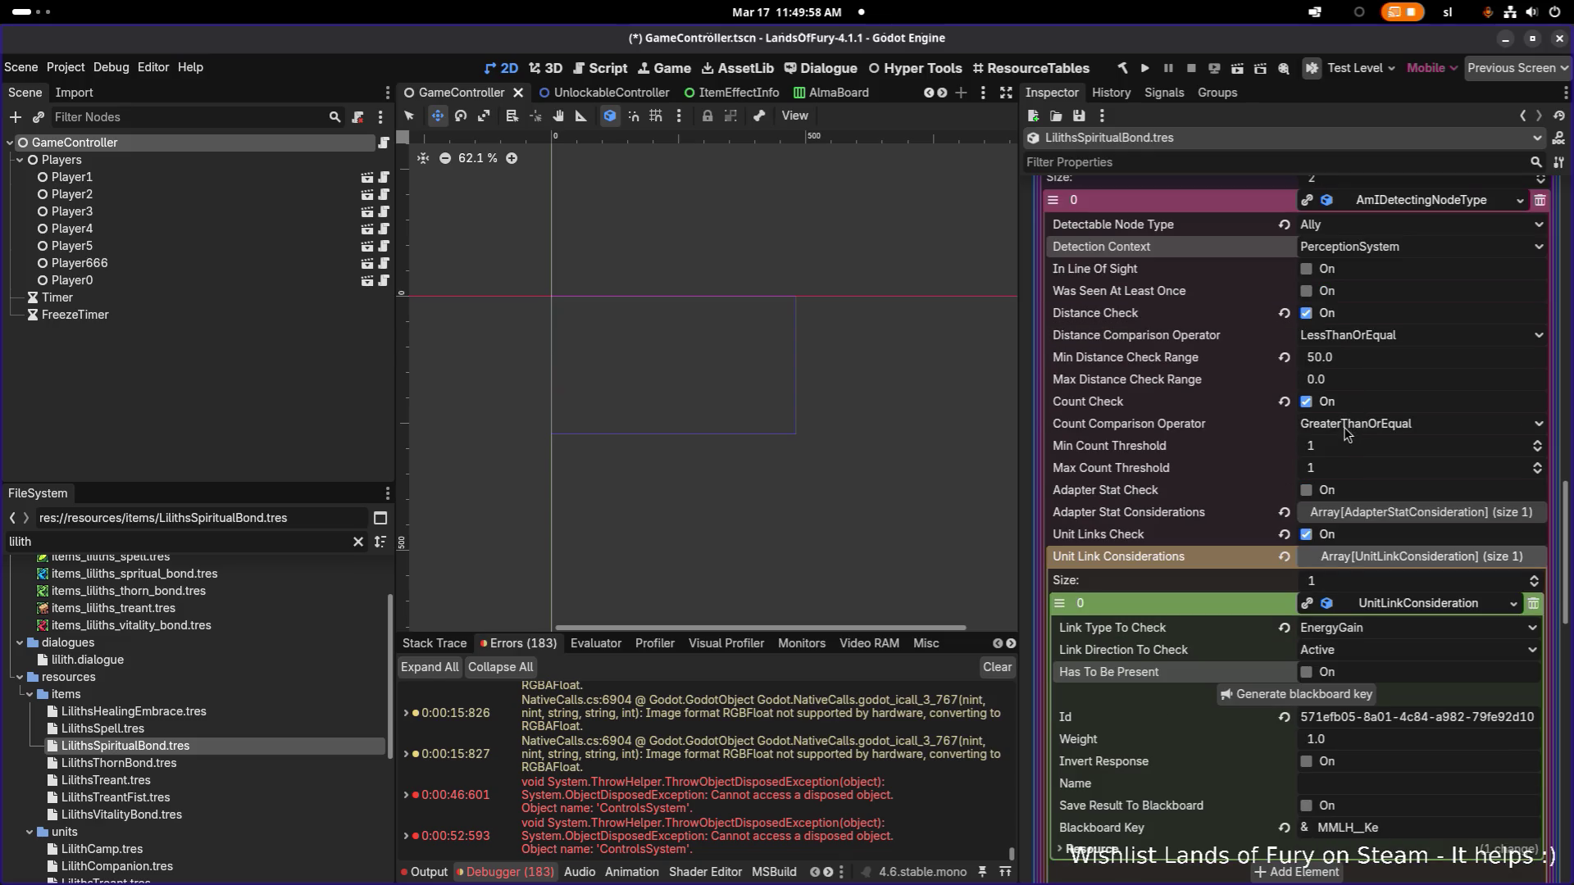
scroll(1347, 432, down, 4)
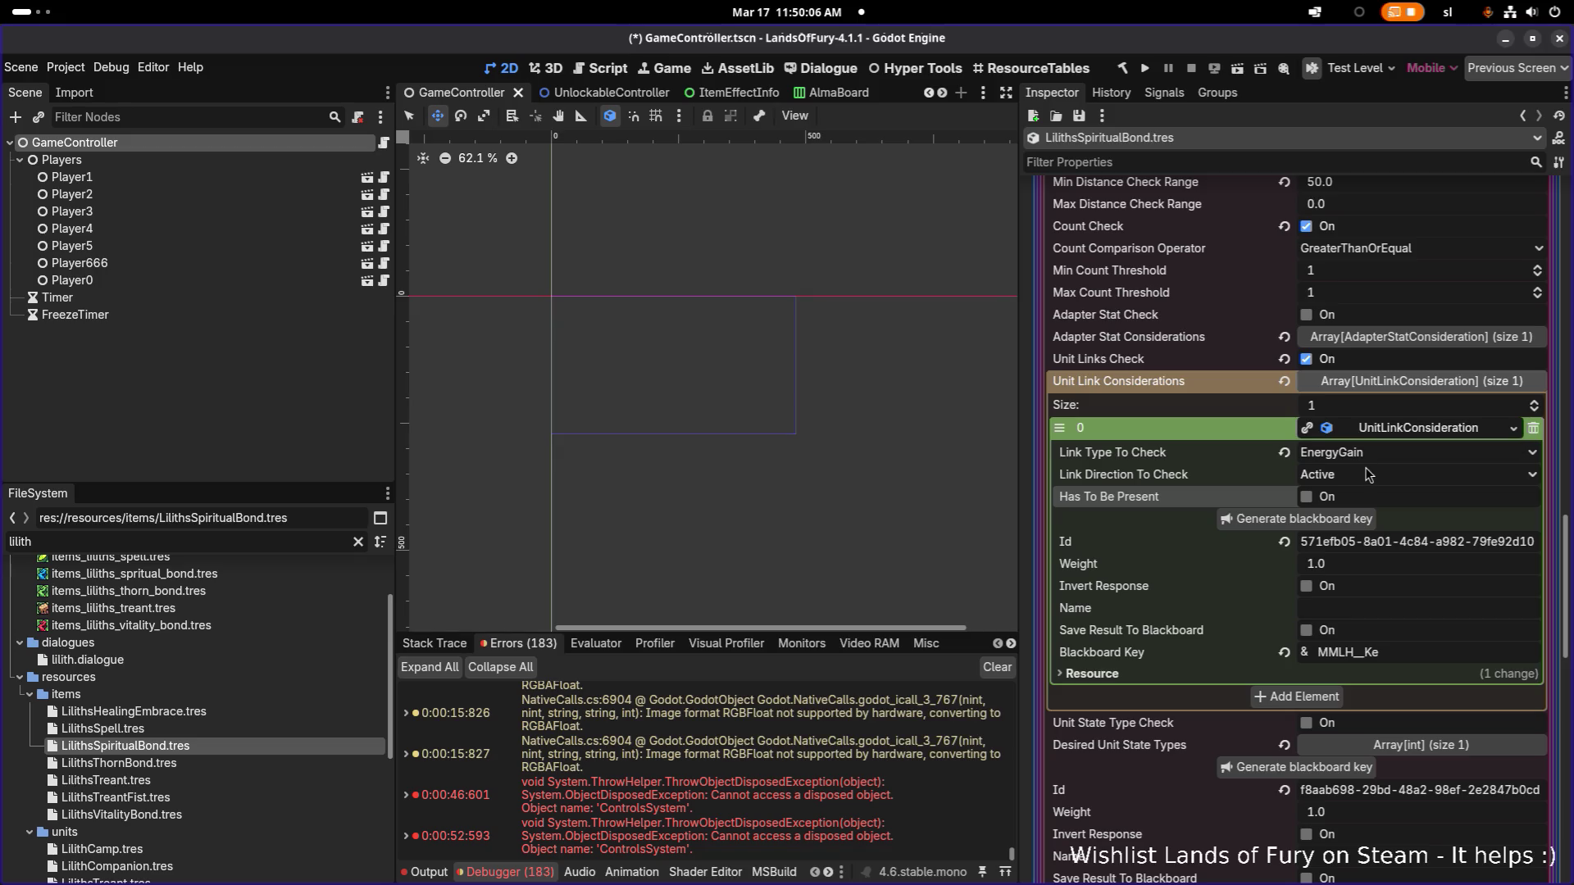
click(1371, 453)
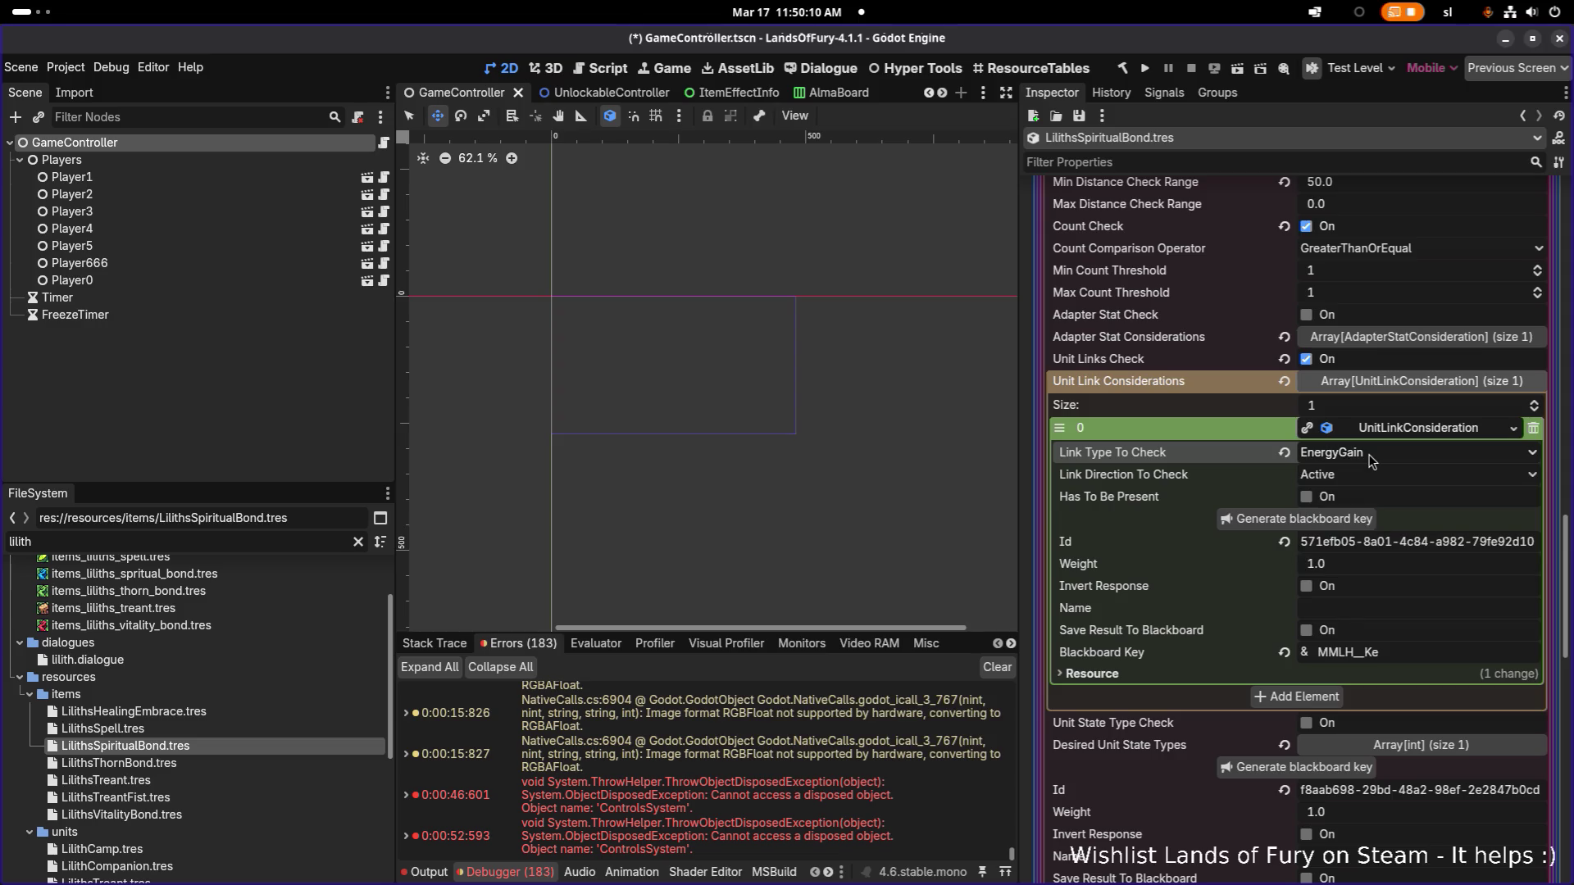
click(1374, 475)
click(1375, 481)
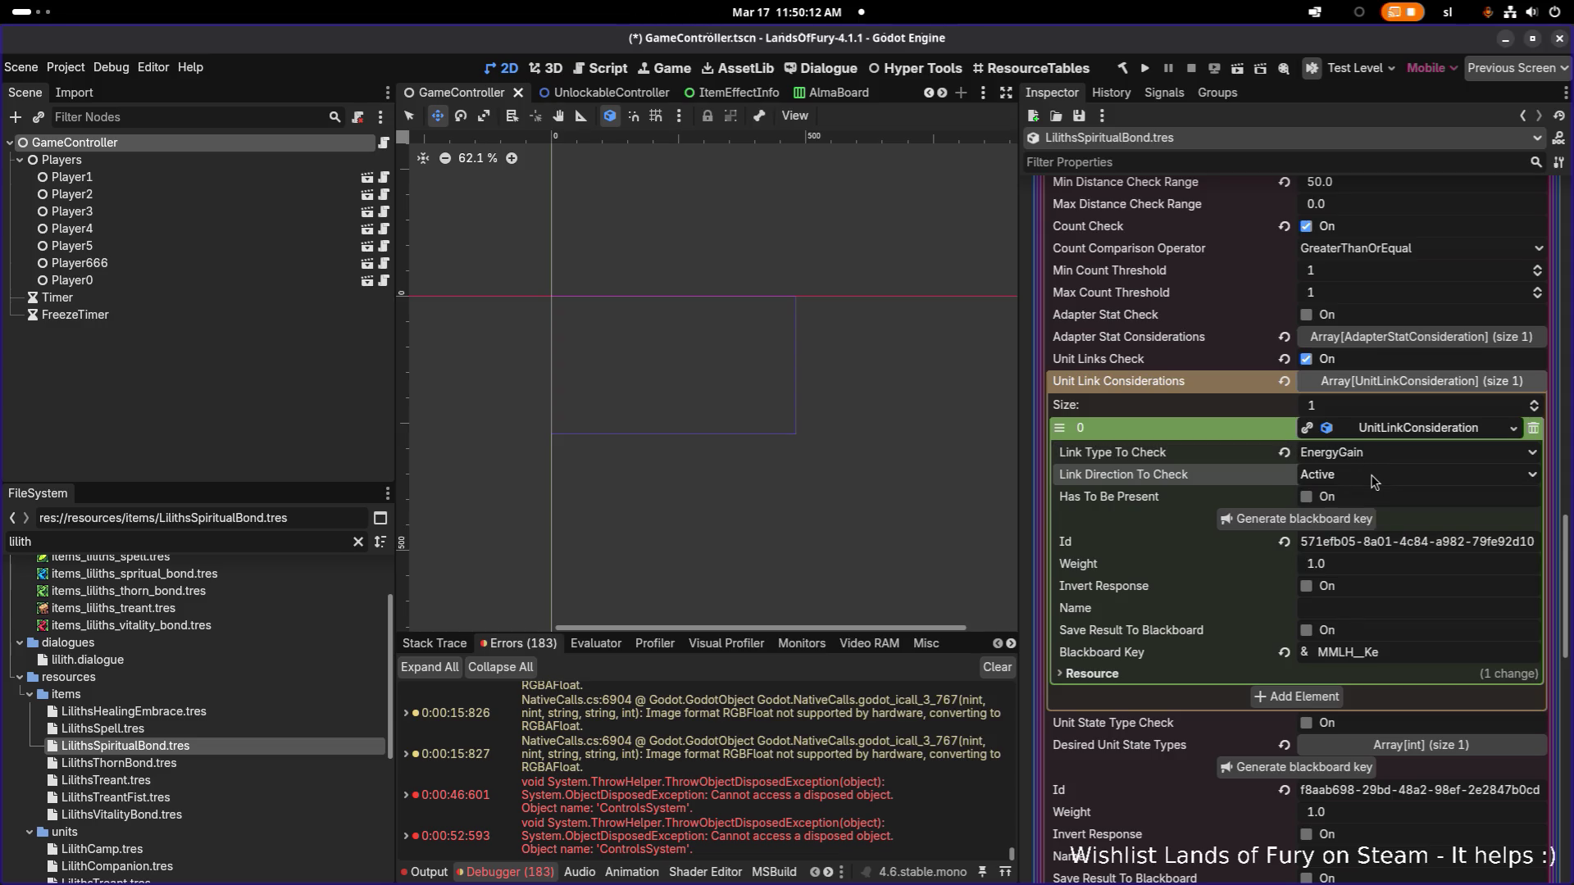
click(1375, 481)
click(1375, 481)
Step: Switch to VS Code and Quick Open AmIDetectingNodeType.cs by searching 'amidetecting'
key(alt+Tab)
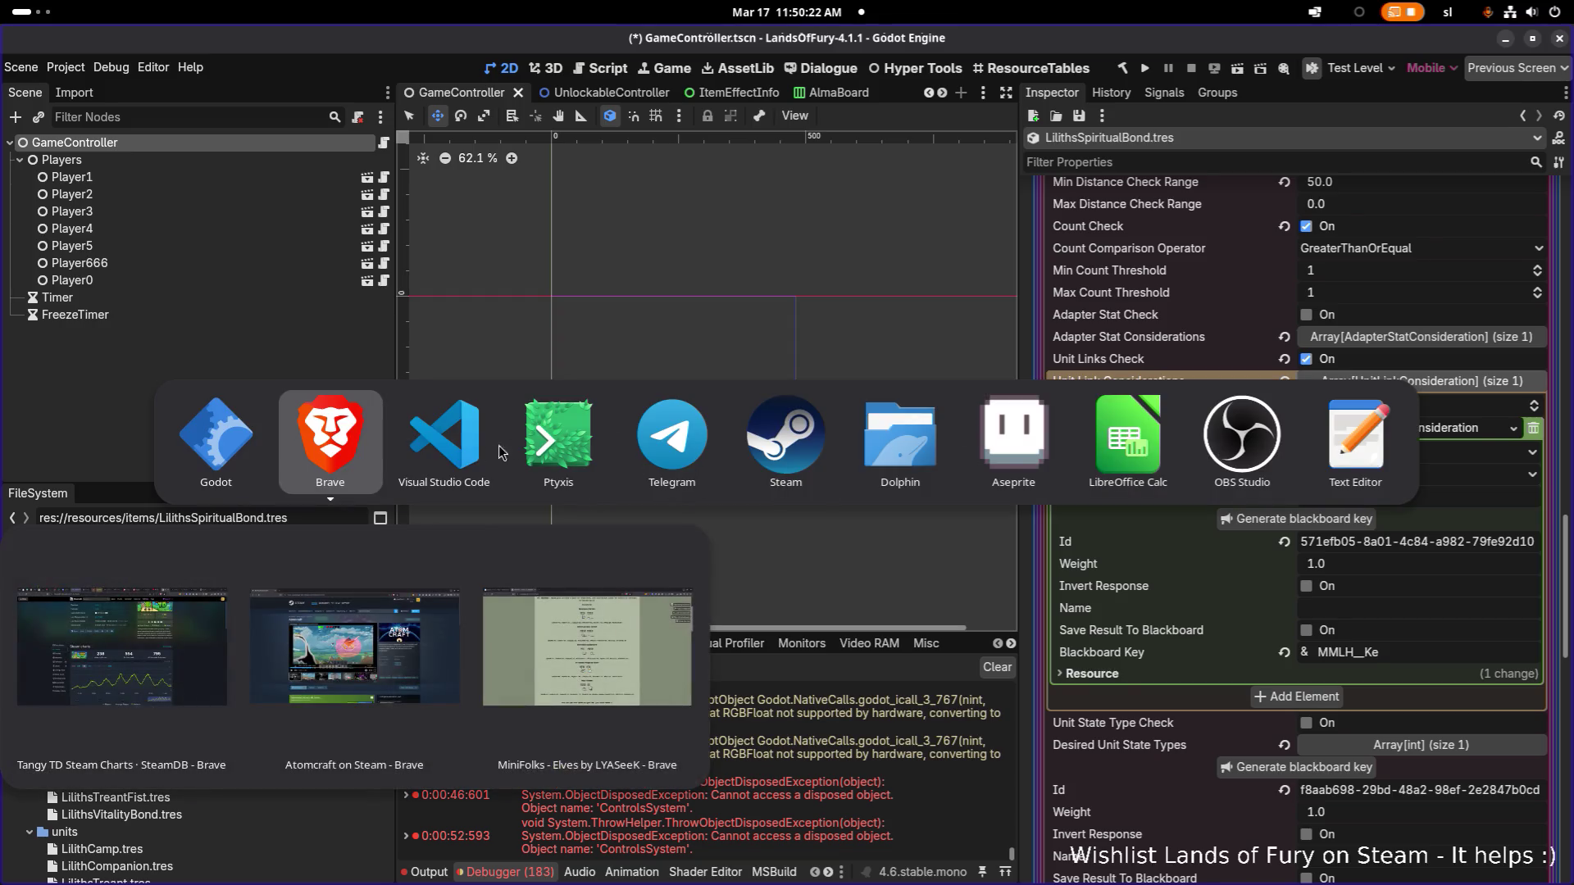
key(Escape)
key(alt+Tab)
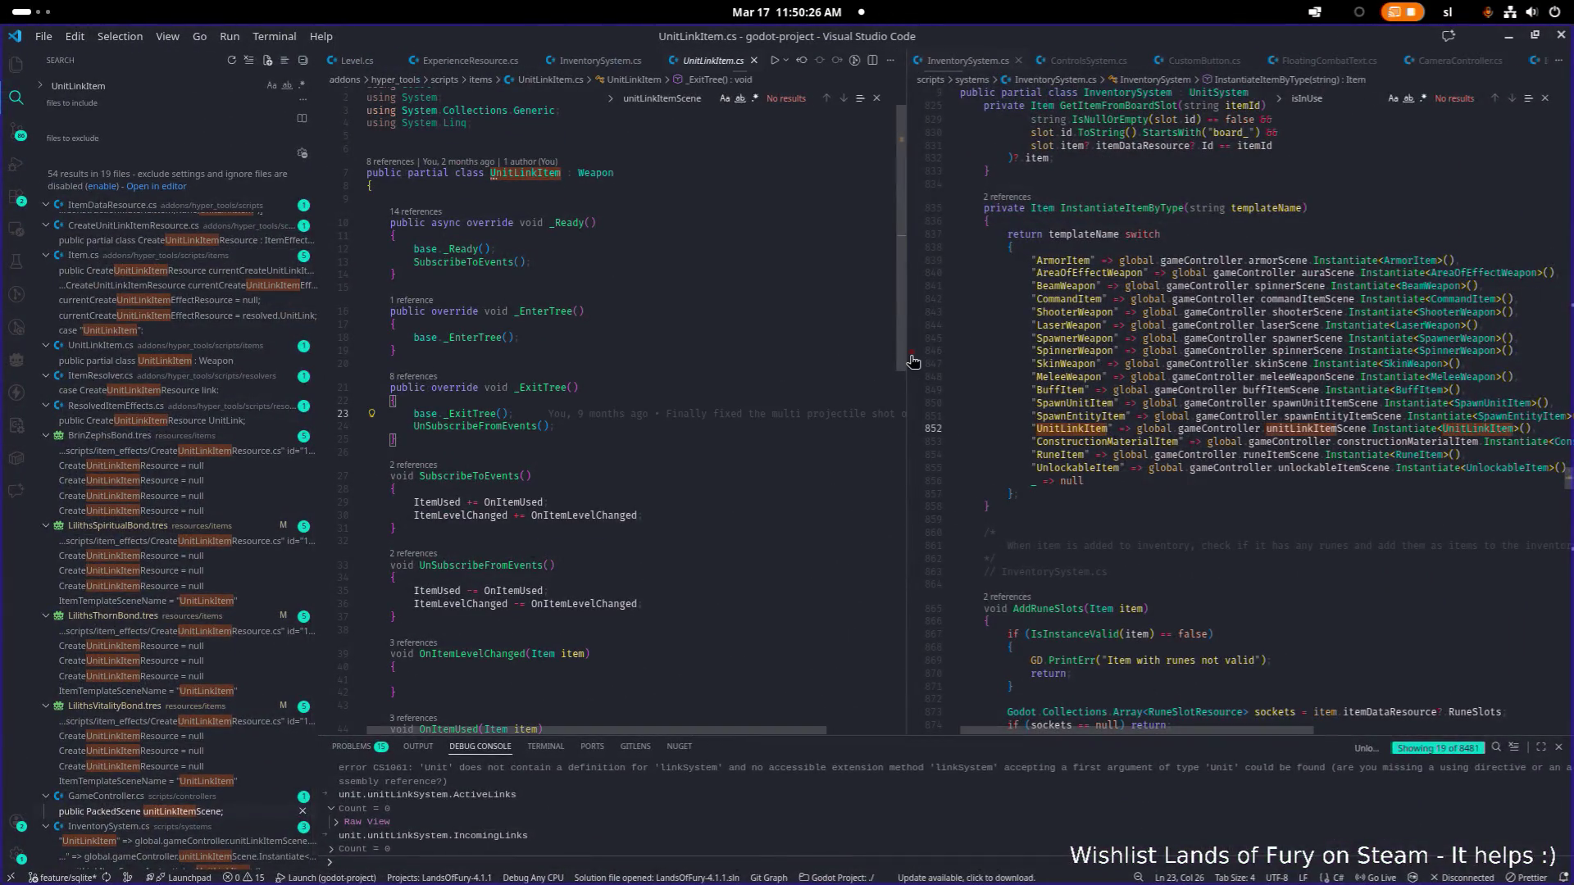
key(ctrl+p)
text(unitno)
key(BackSpace)
key(BackSpace)
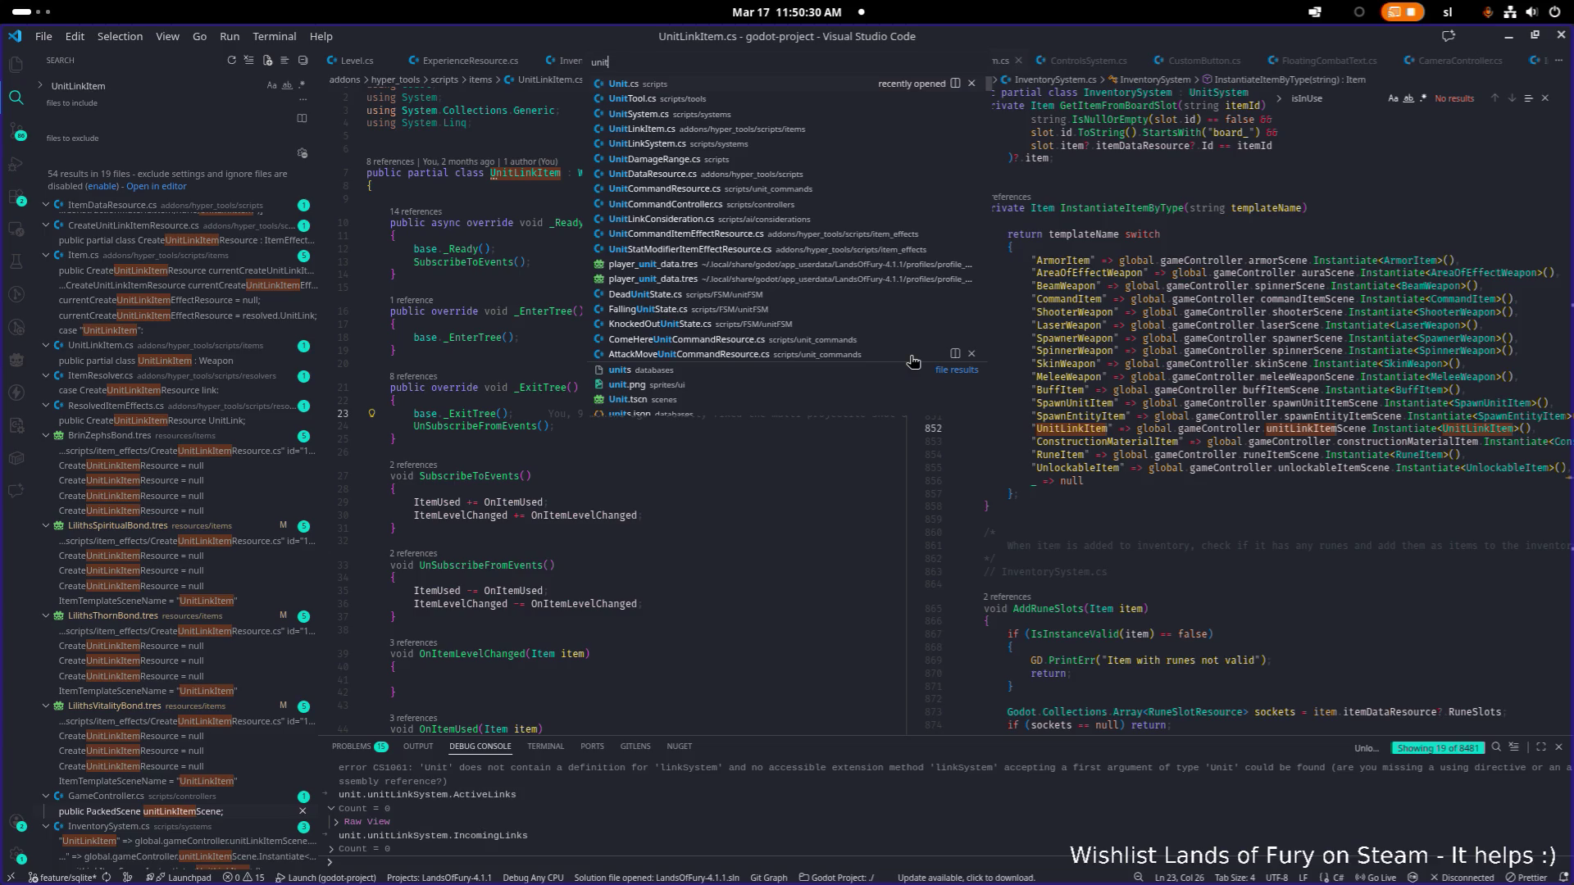
key(ctrl+a)
text(amidetecting)
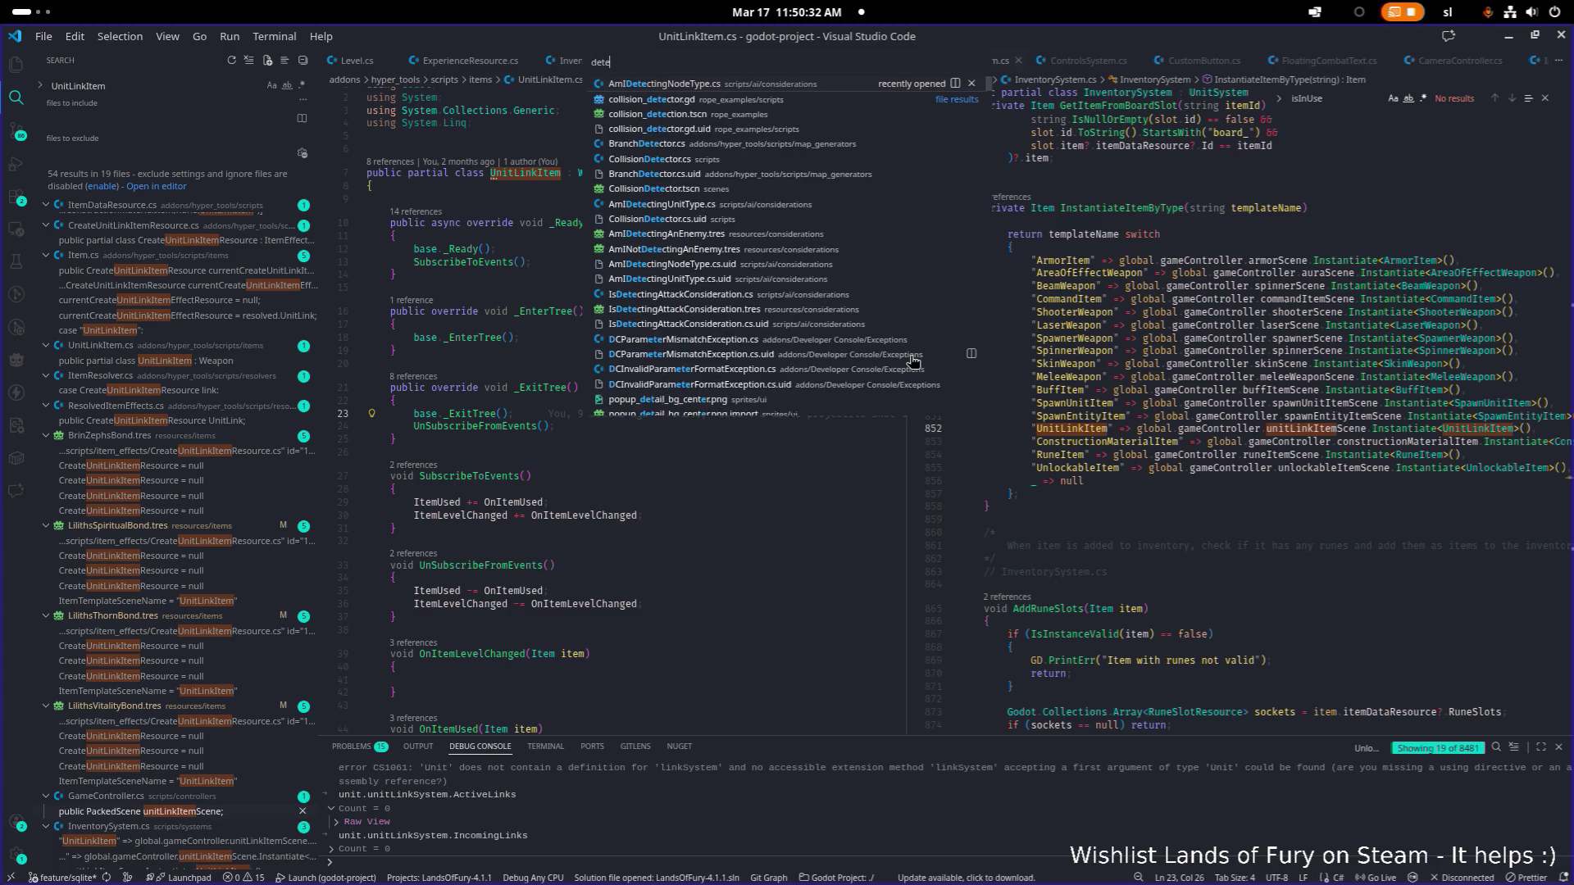
key(Return)
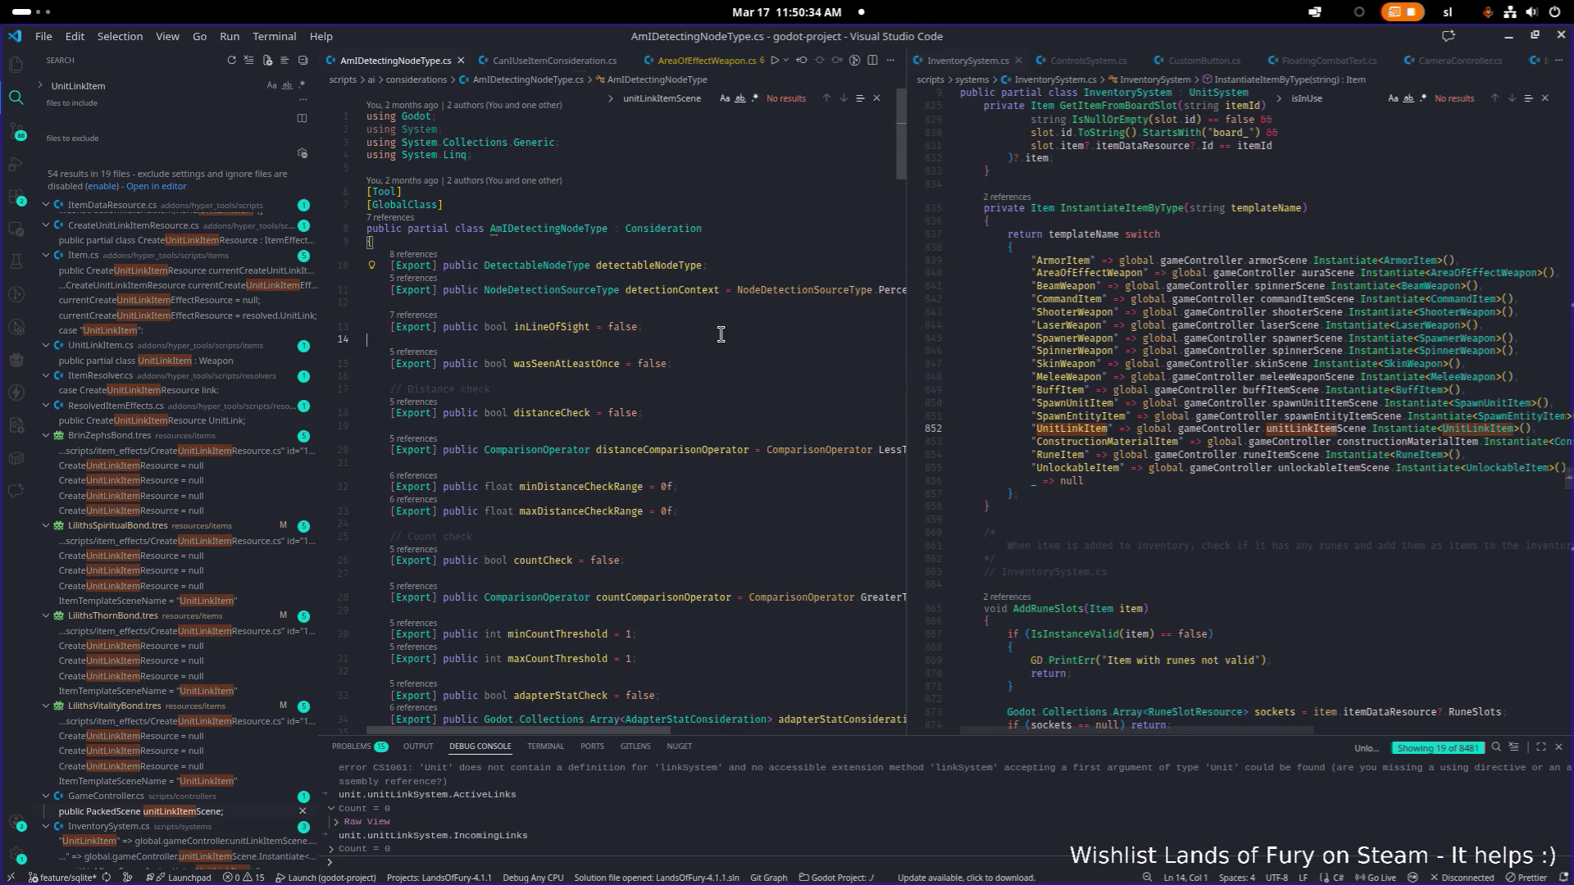
key(ctrl+a)
key(alt+Tab)
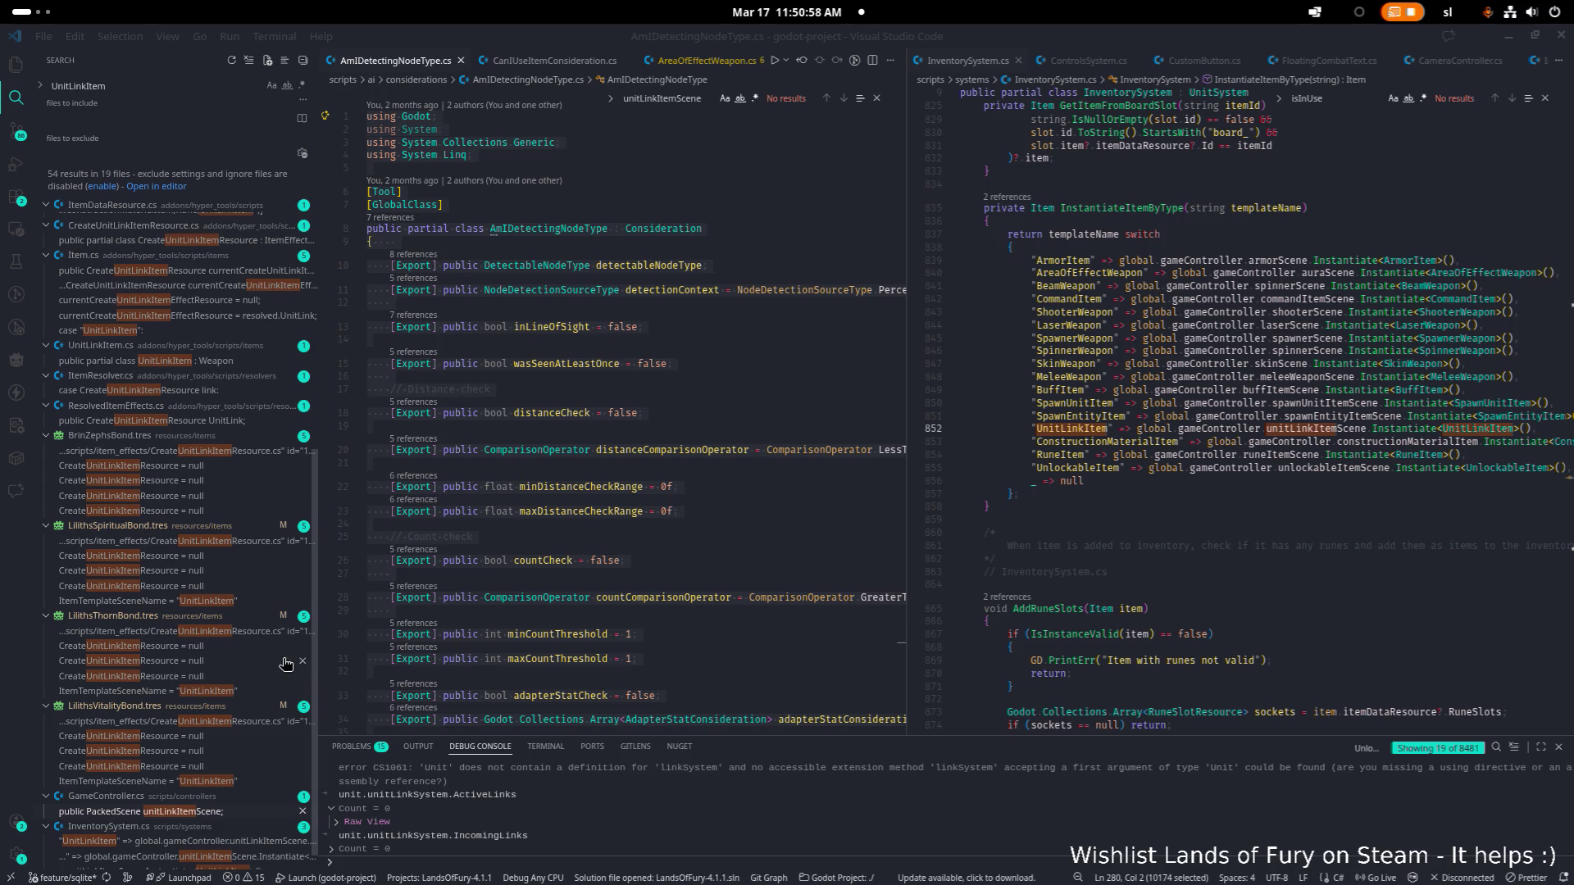
scroll(618, 492, down, 5)
Step: Open UnitLinkConsideration.cs via Quick Open with 'linkc'
click(618, 546)
key(ctrl+p)
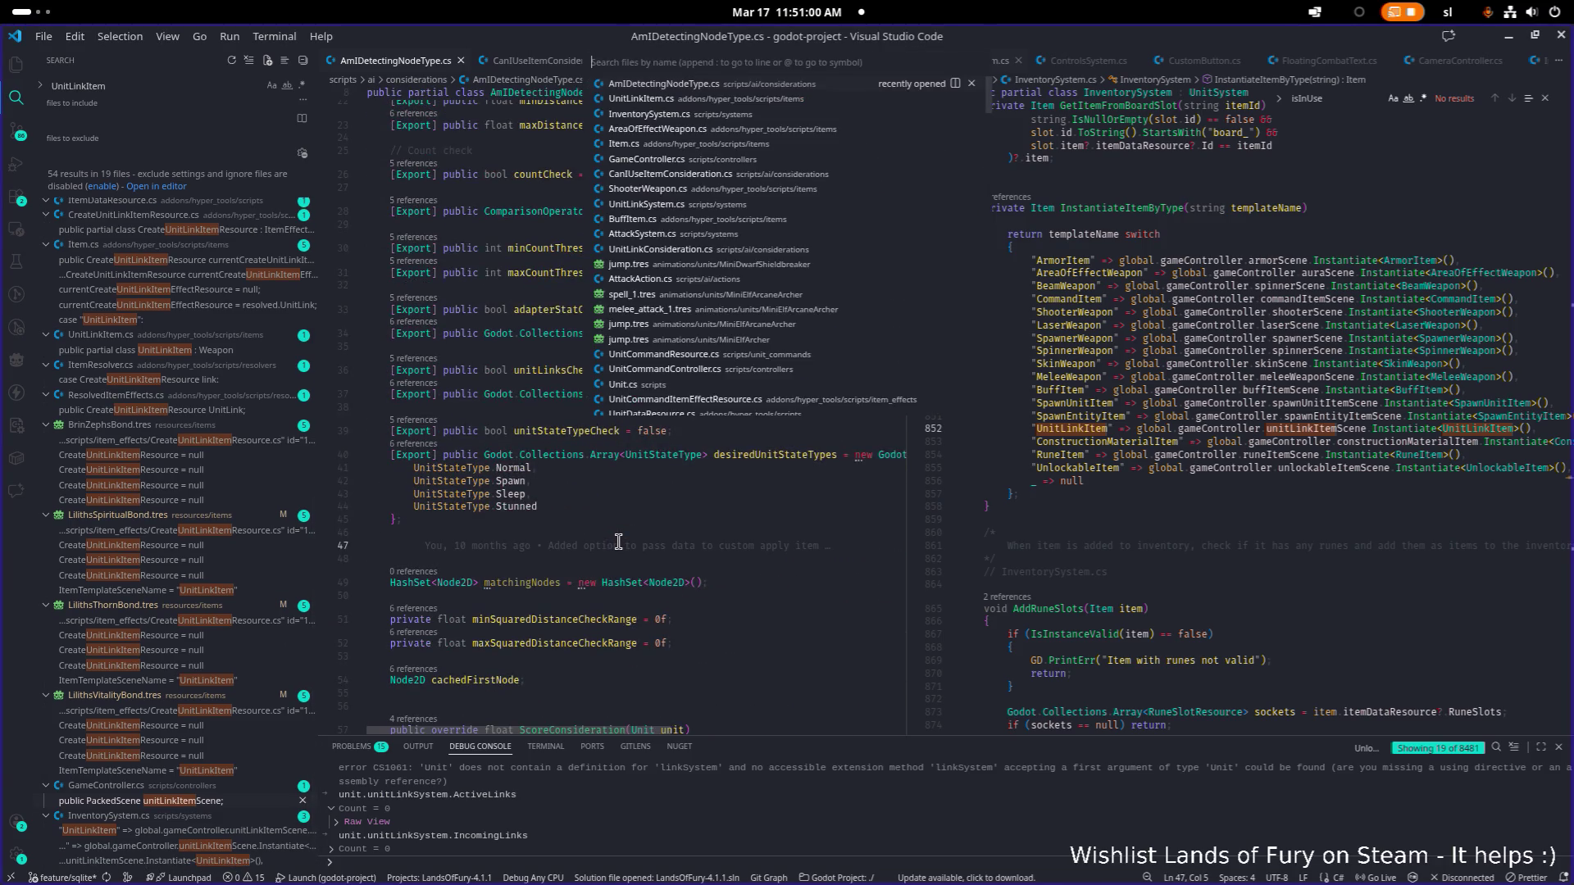
text(linkc)
key(Return)
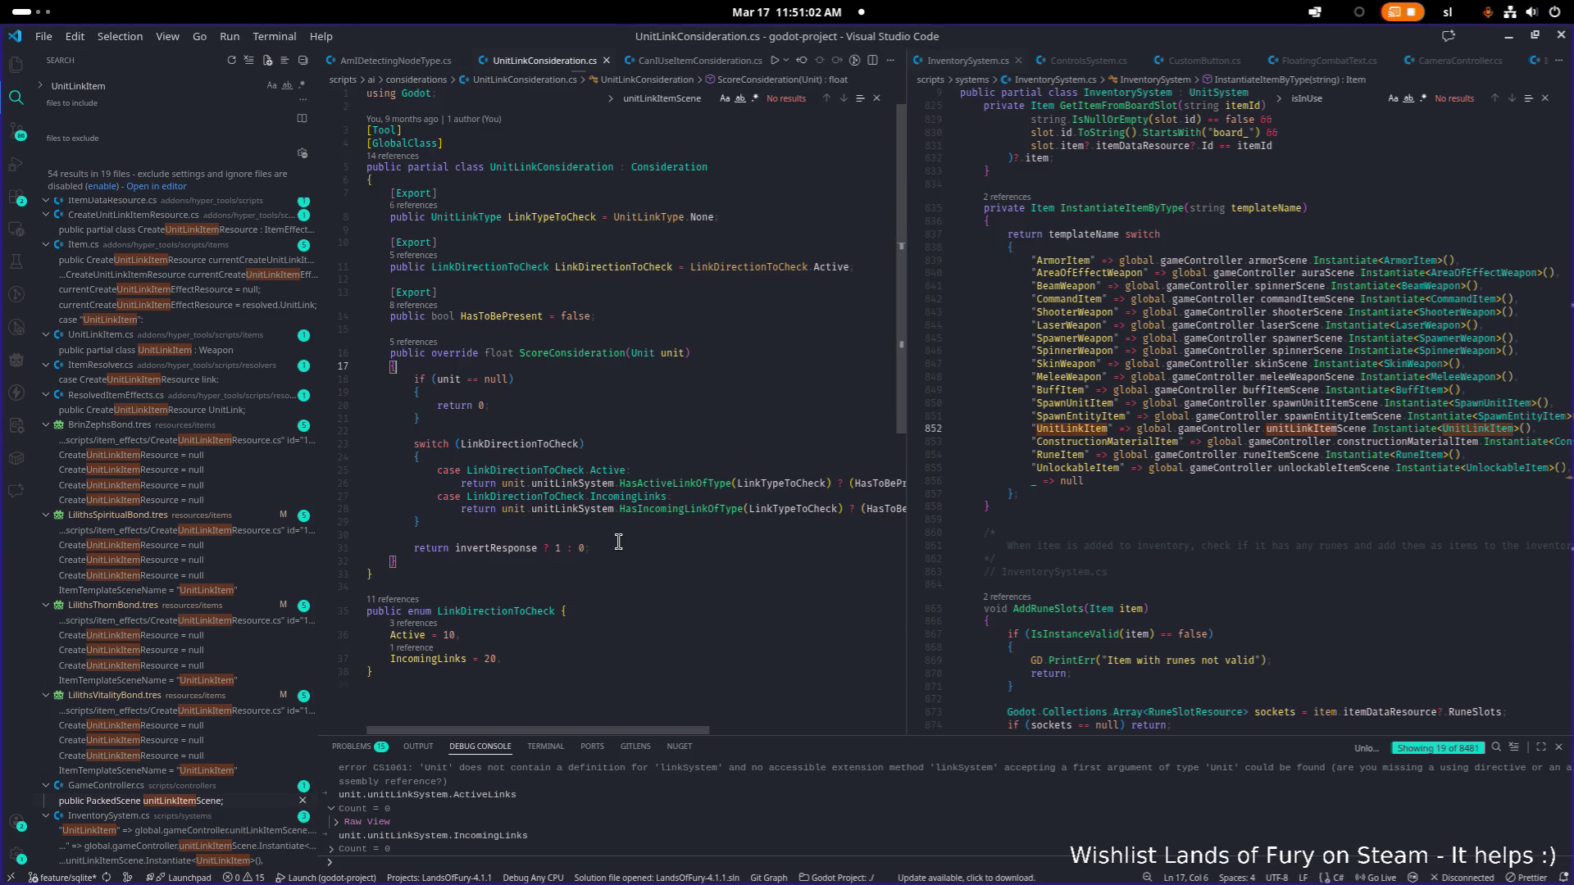
key(ctrl+a)
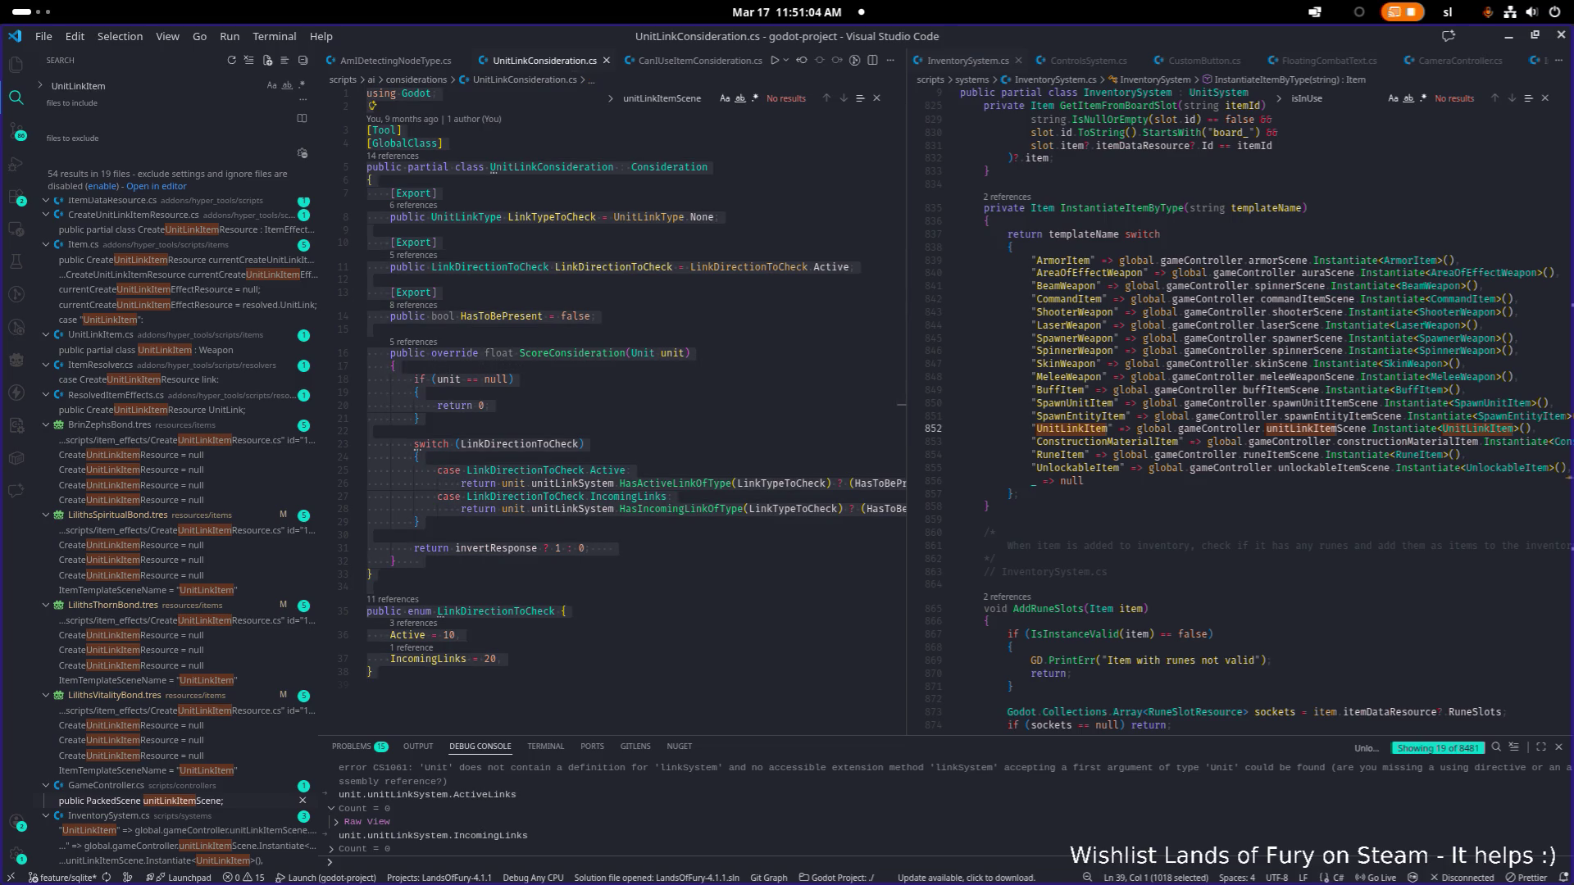
key(alt+Tab)
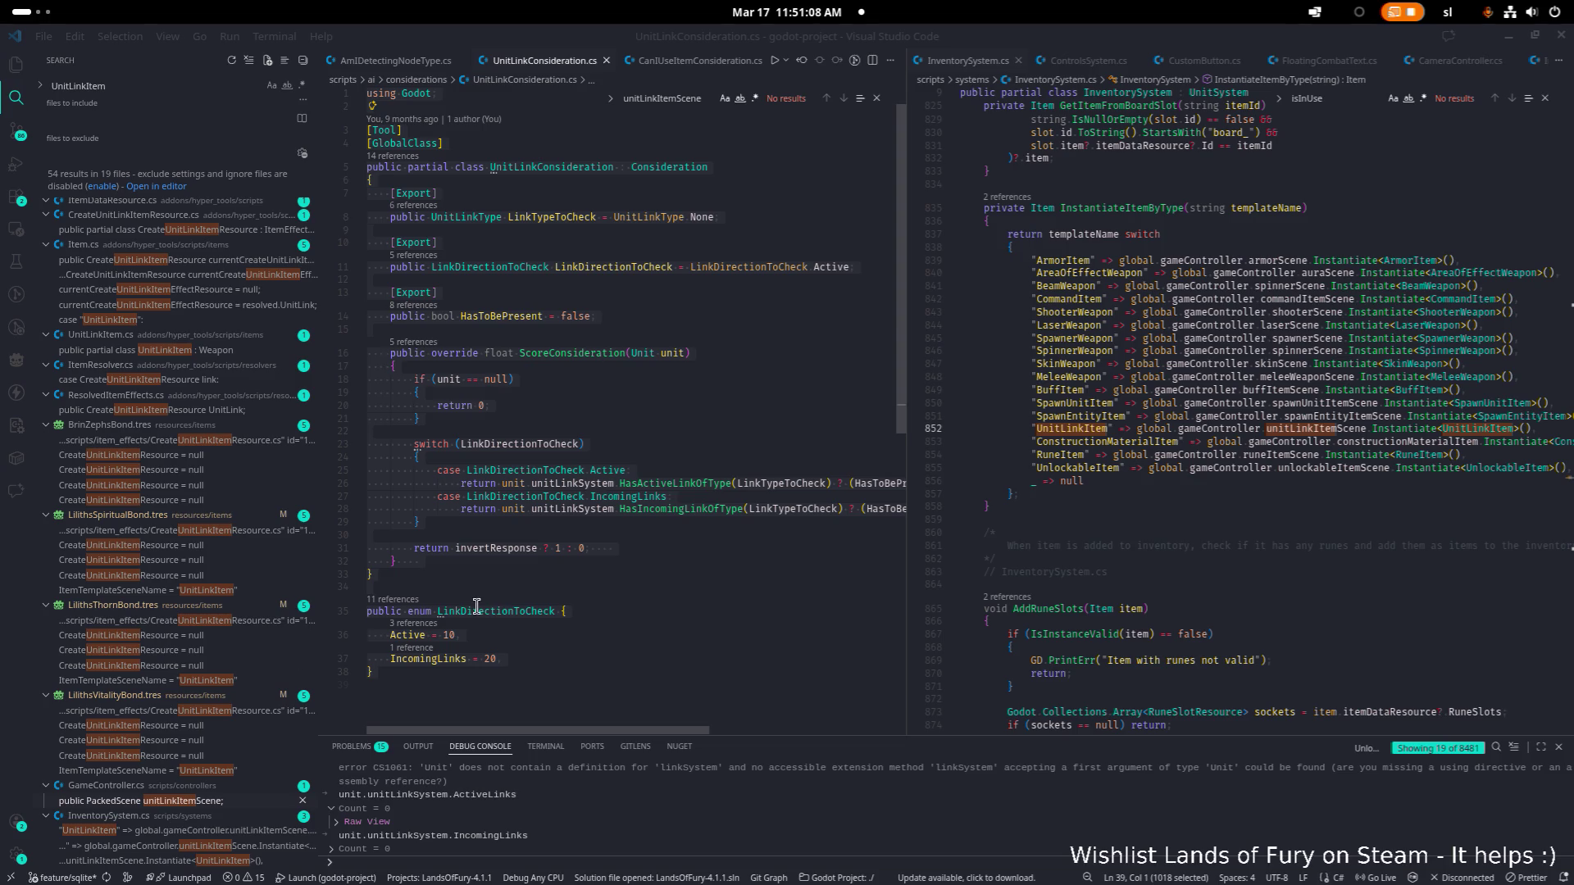
Step: Jump to the HasActiveLinkOfType definition in UnitLinkSystem.cs
click(742, 518)
ctrl+click(697, 484)
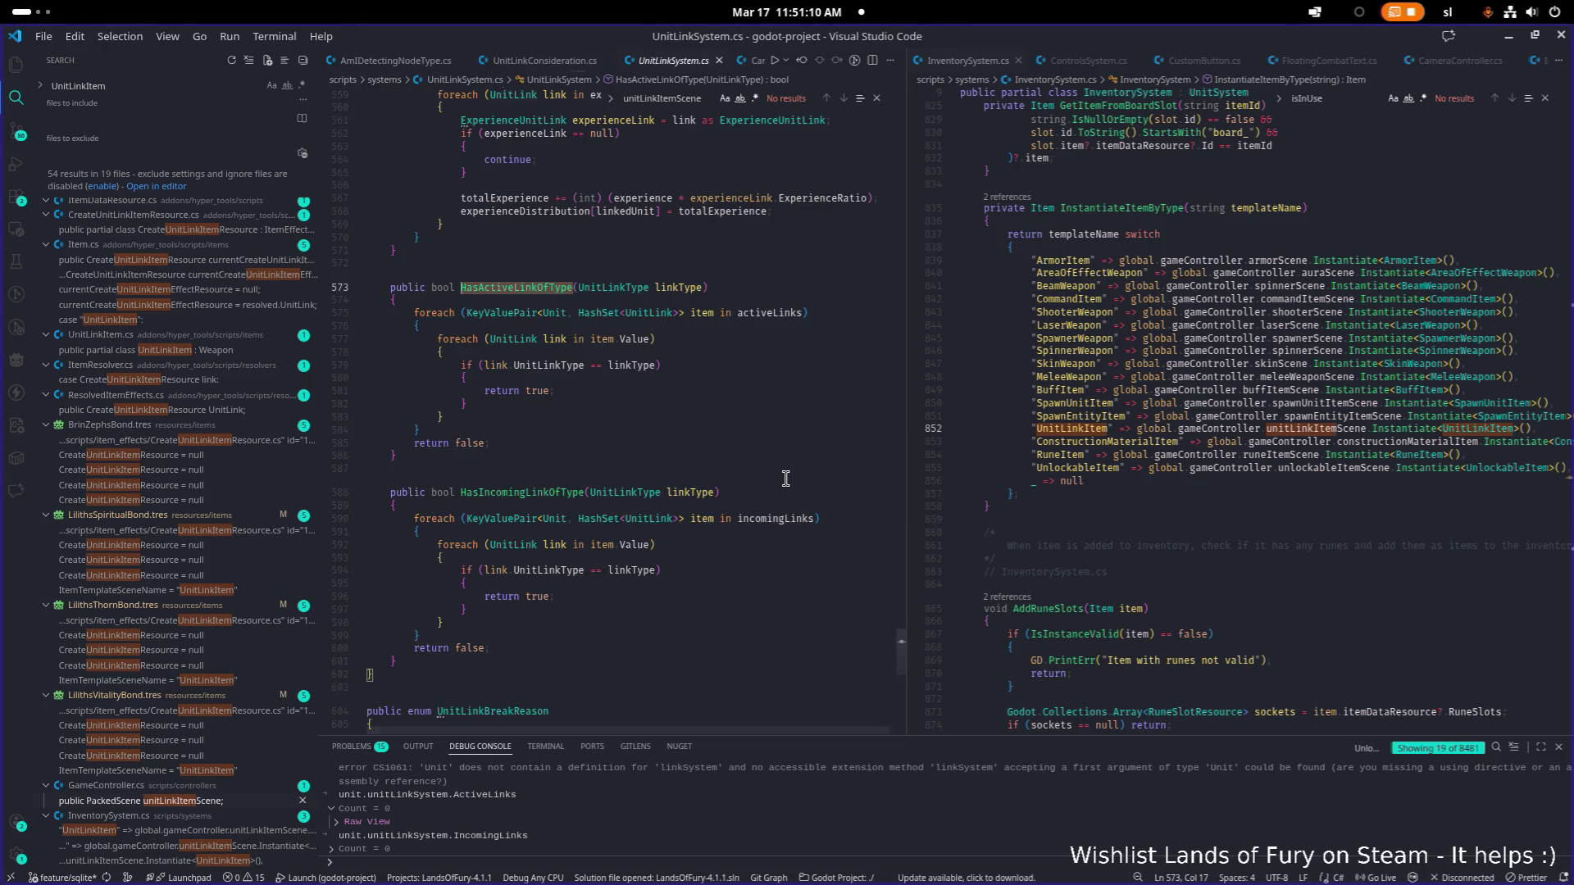
key(ctrl+a)
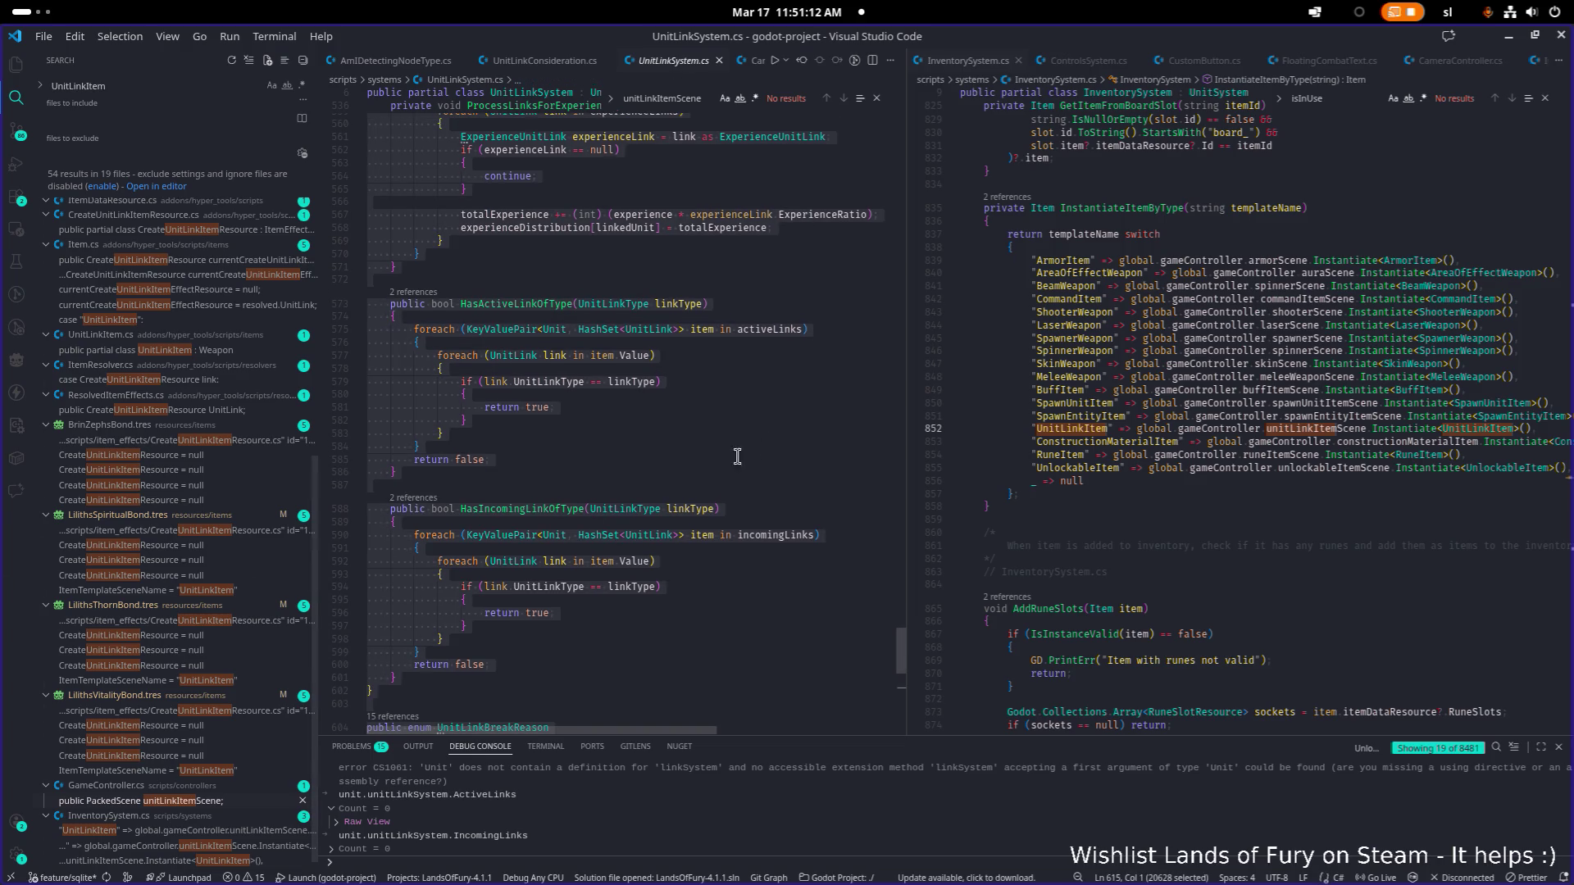
key(alt+Tab)
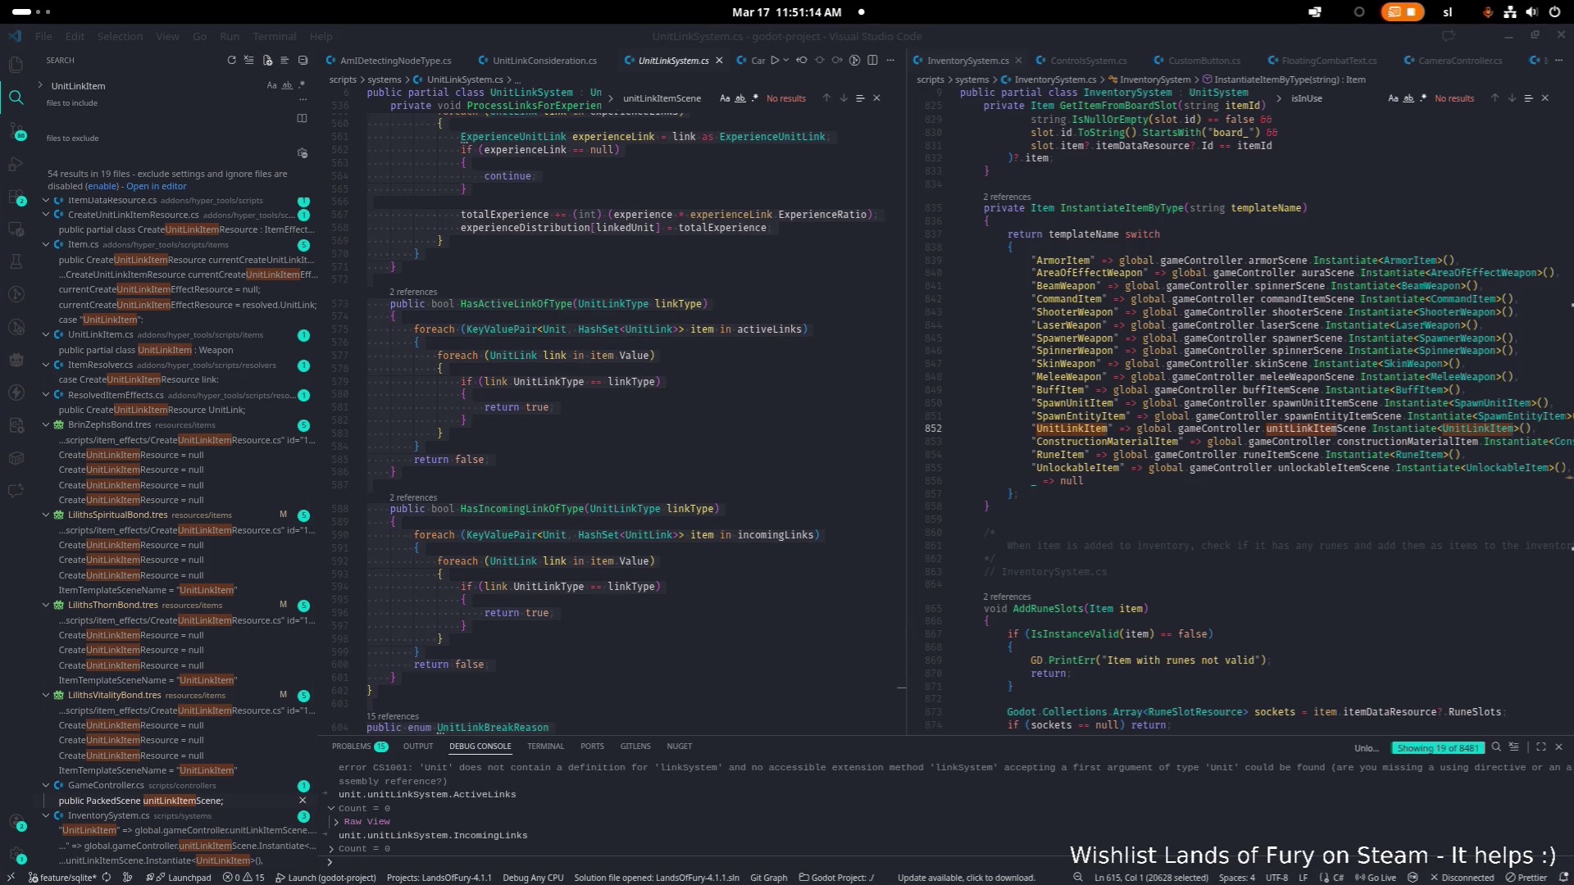
scroll(184, 656, down, 1)
Step: Open UnitLinkItem.cs via Quick Open with 'link'
click(817, 490)
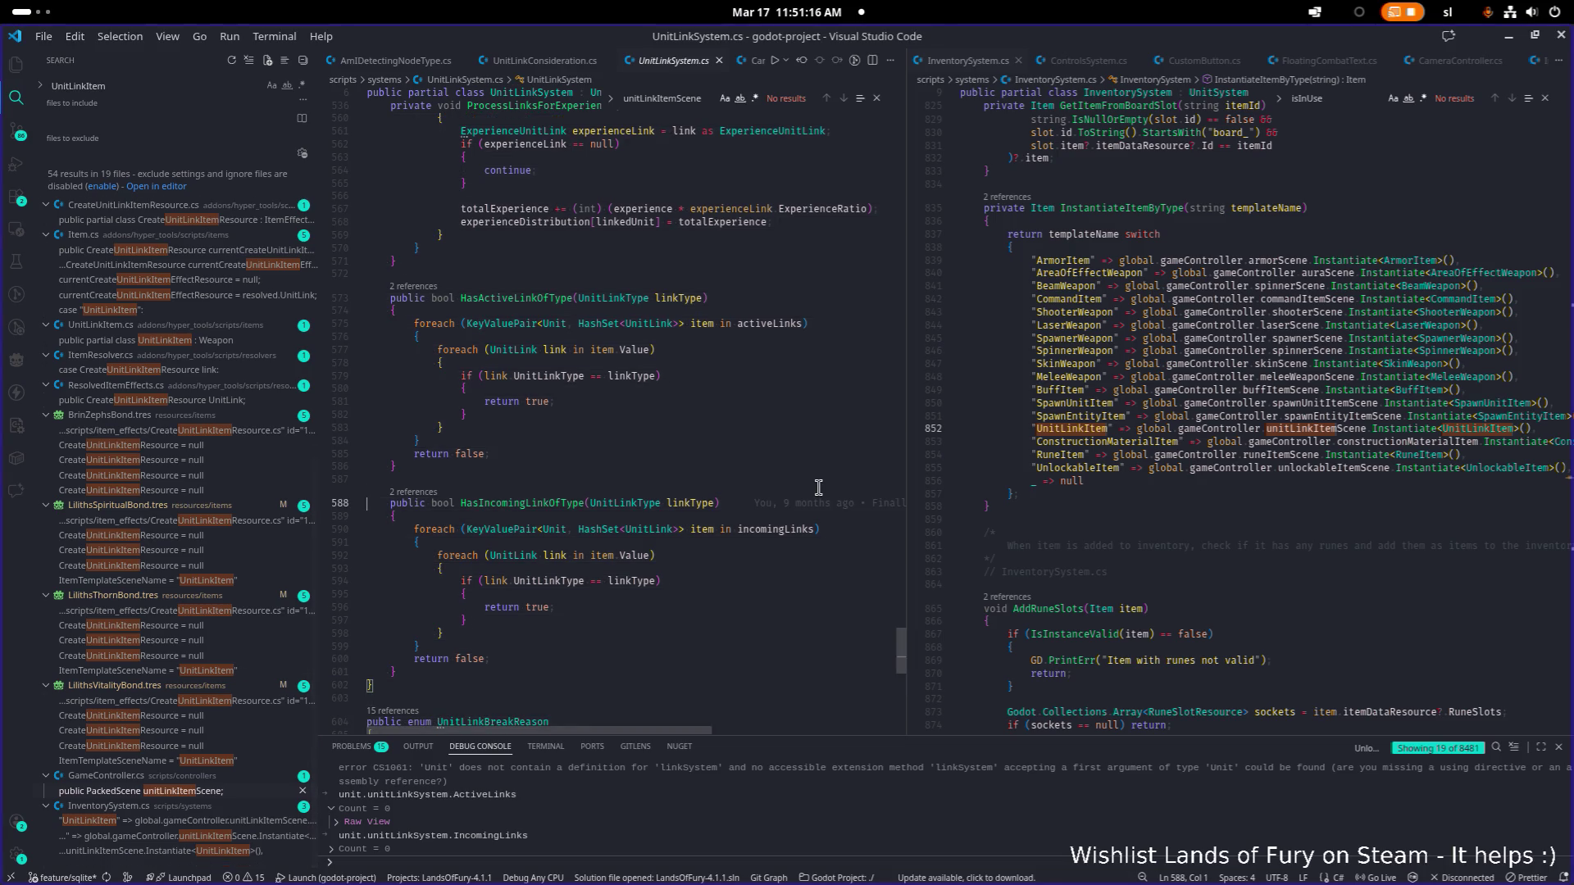
key(ctrl+p)
text(link)
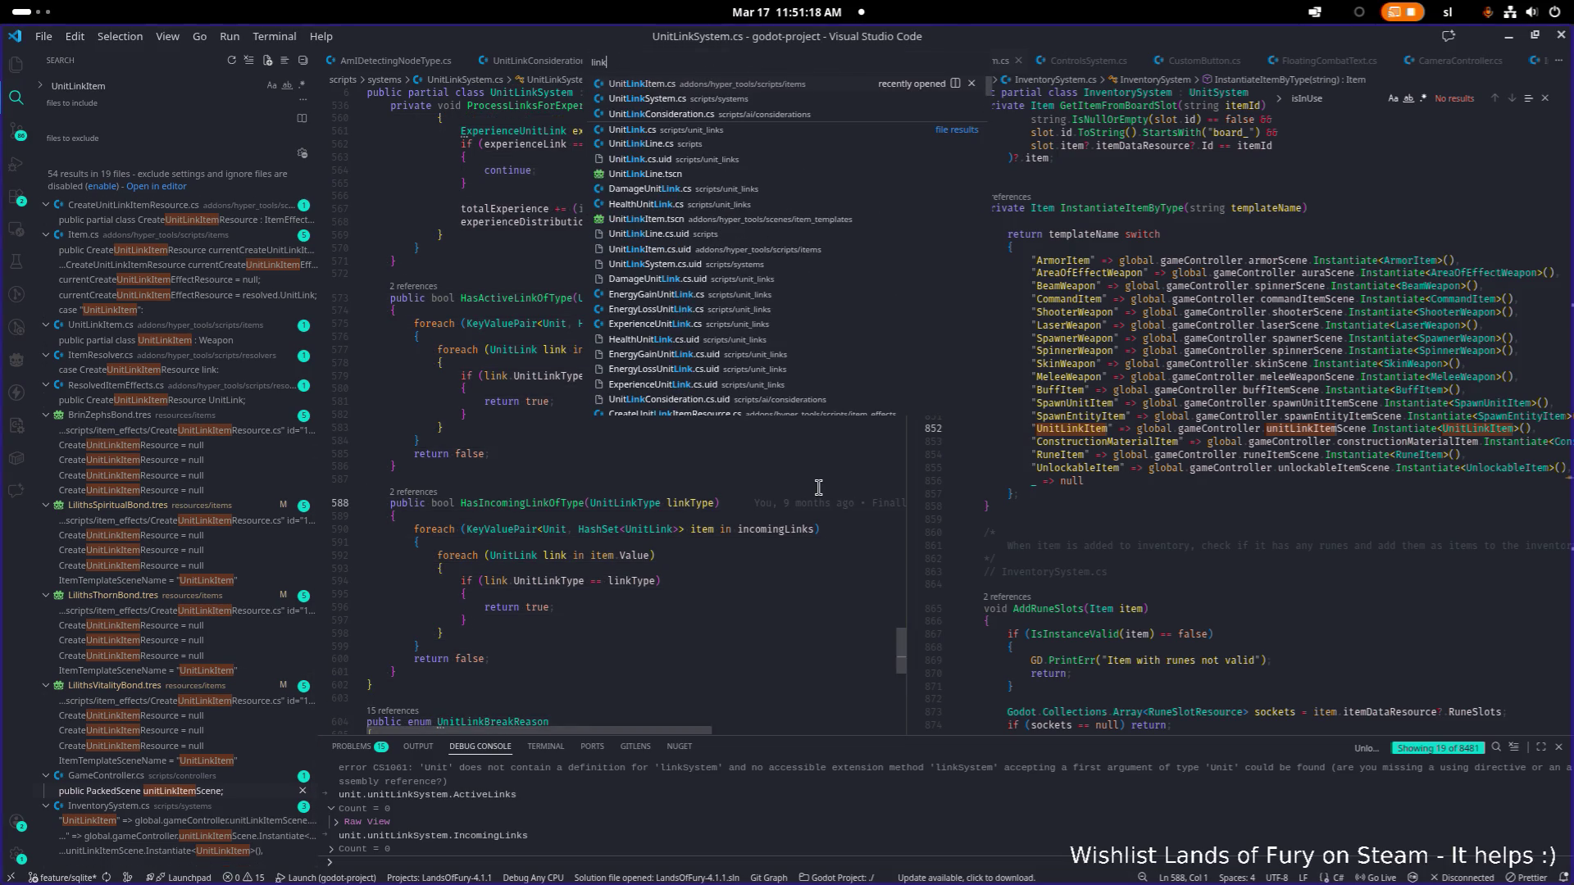
key(Return)
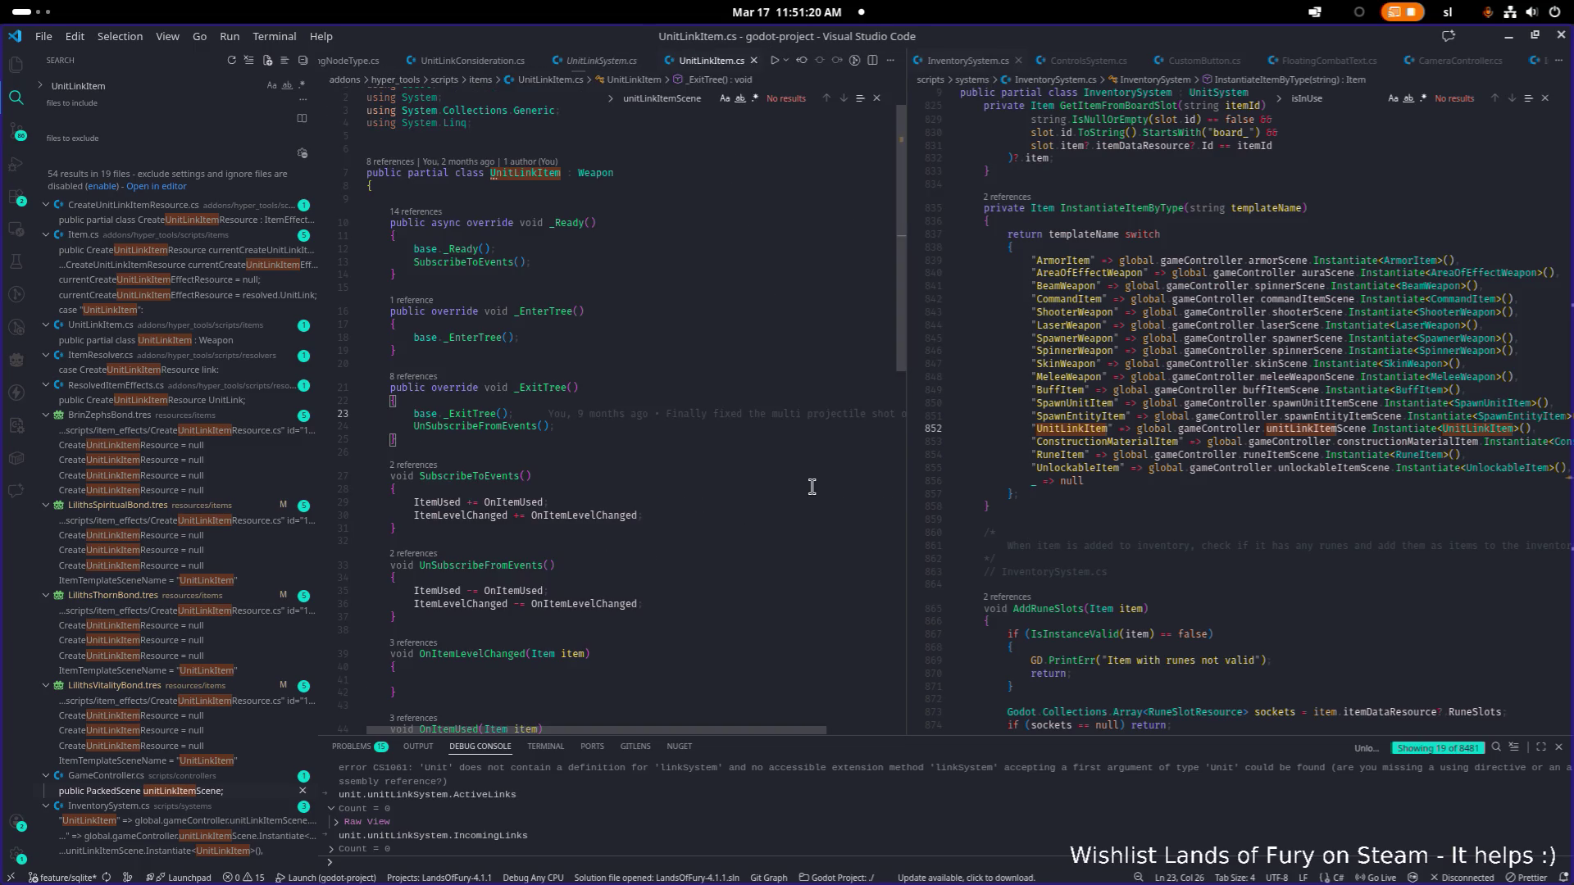
key(ctrl+a)
click(709, 491)
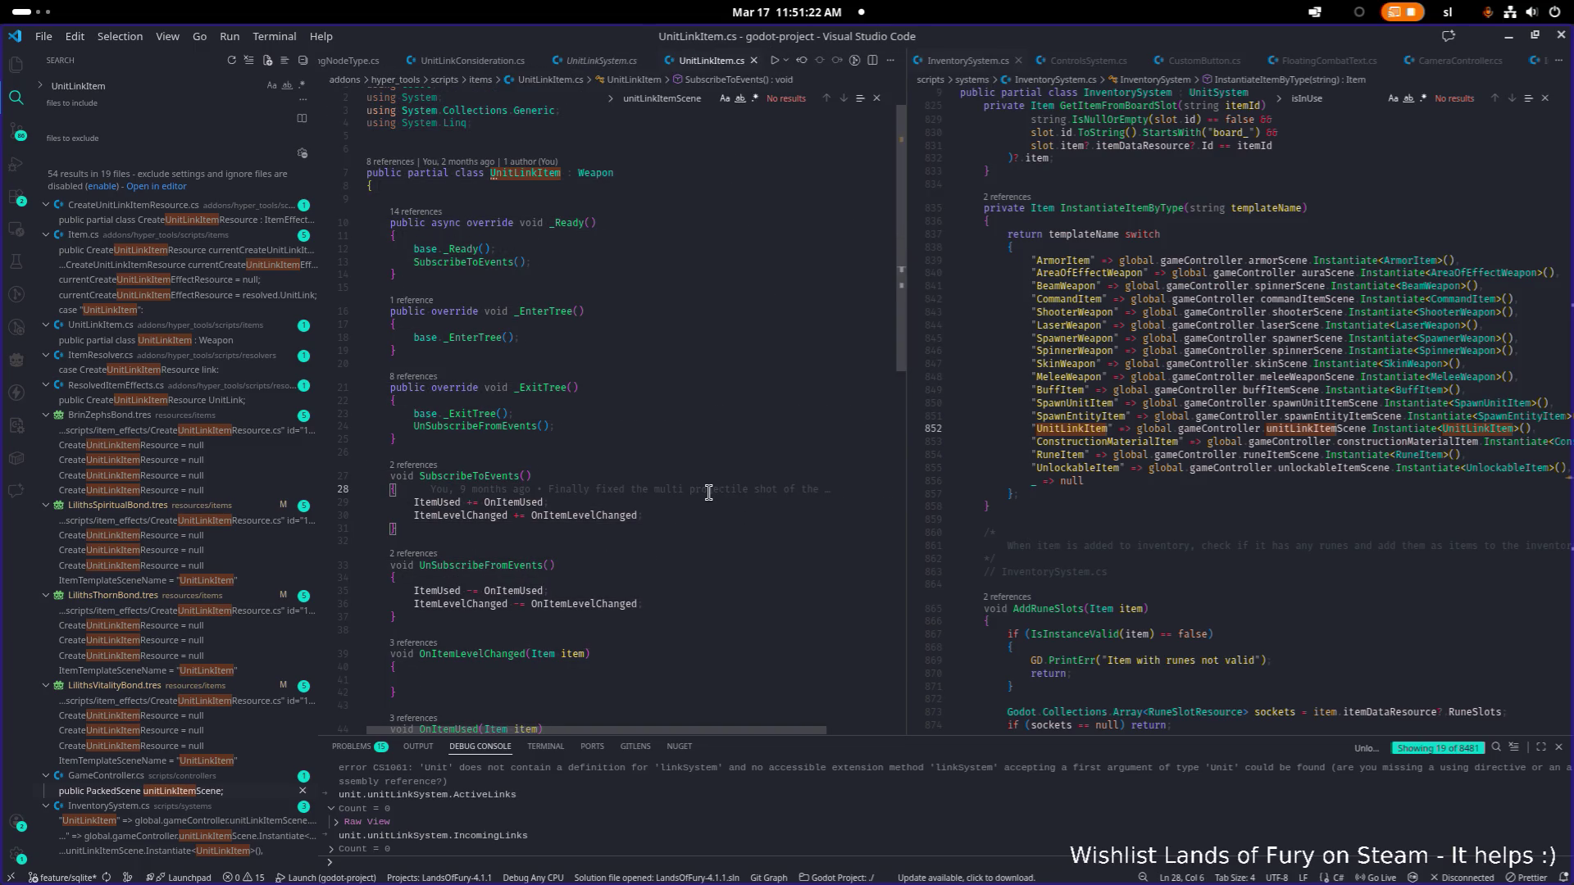
Step: Open CreateUnitLinkItemResource.cs and place the caret after 'return null'
key(ctrl+p)
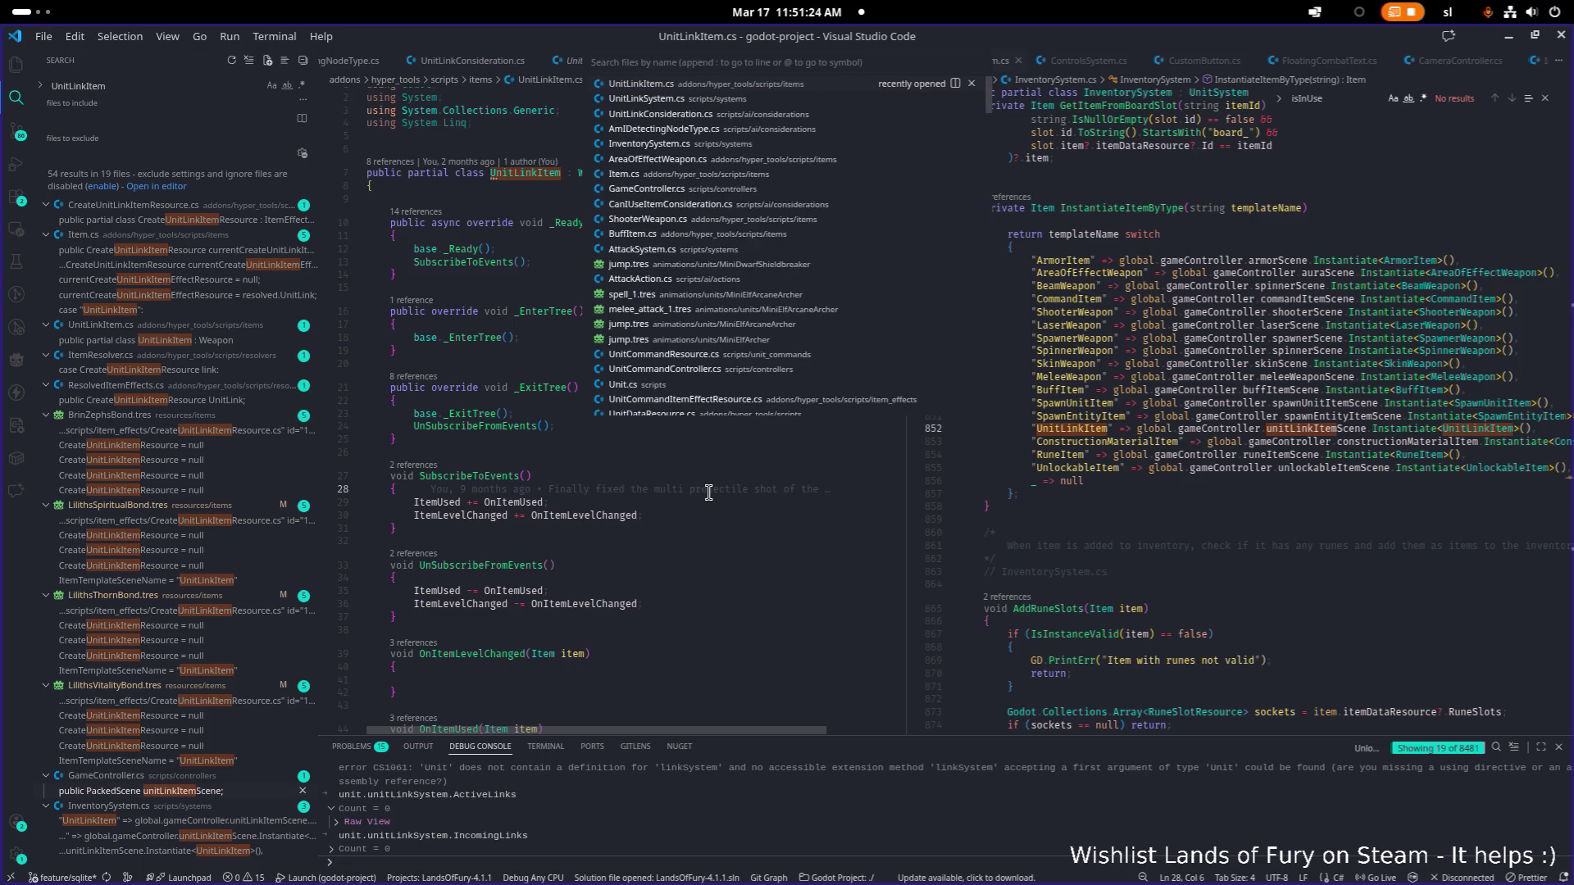
text(link)
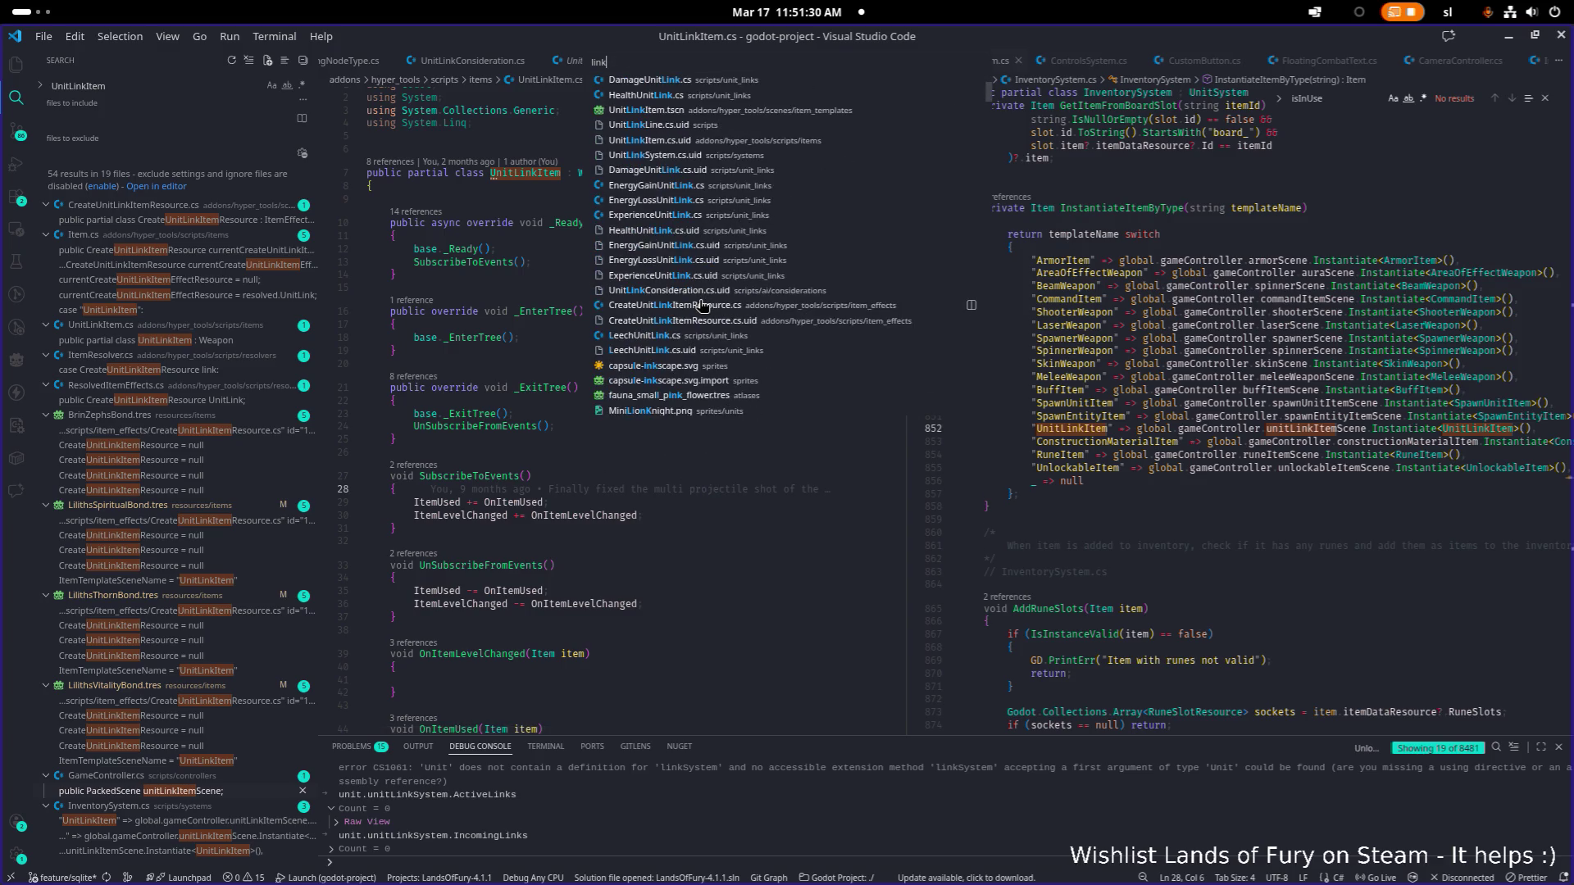
click(703, 312)
key(ctrl+a)
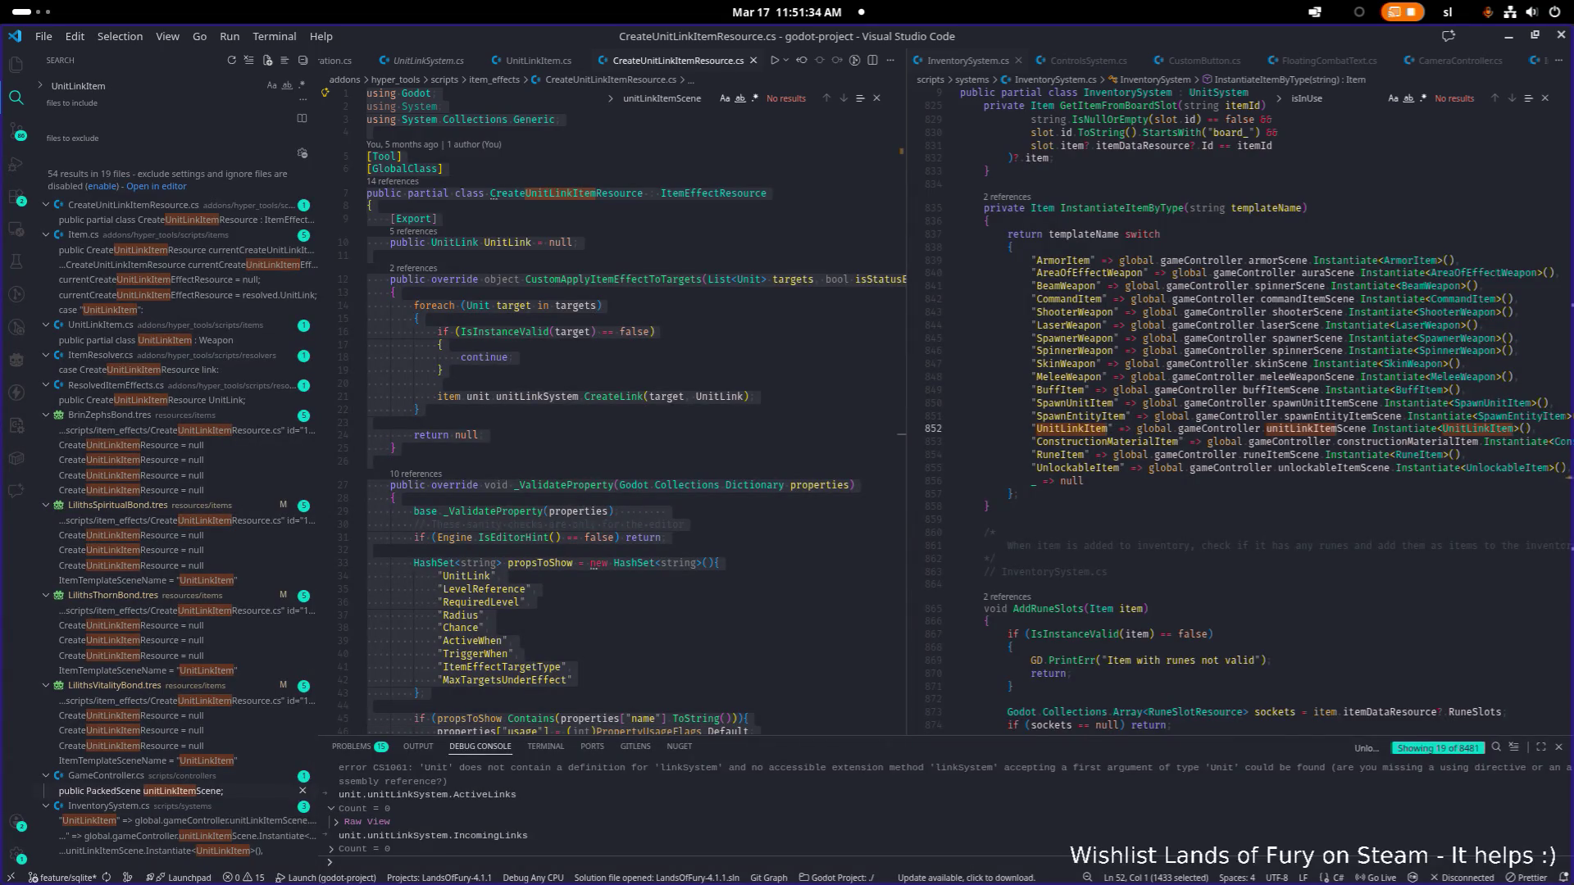
key(alt+Tab)
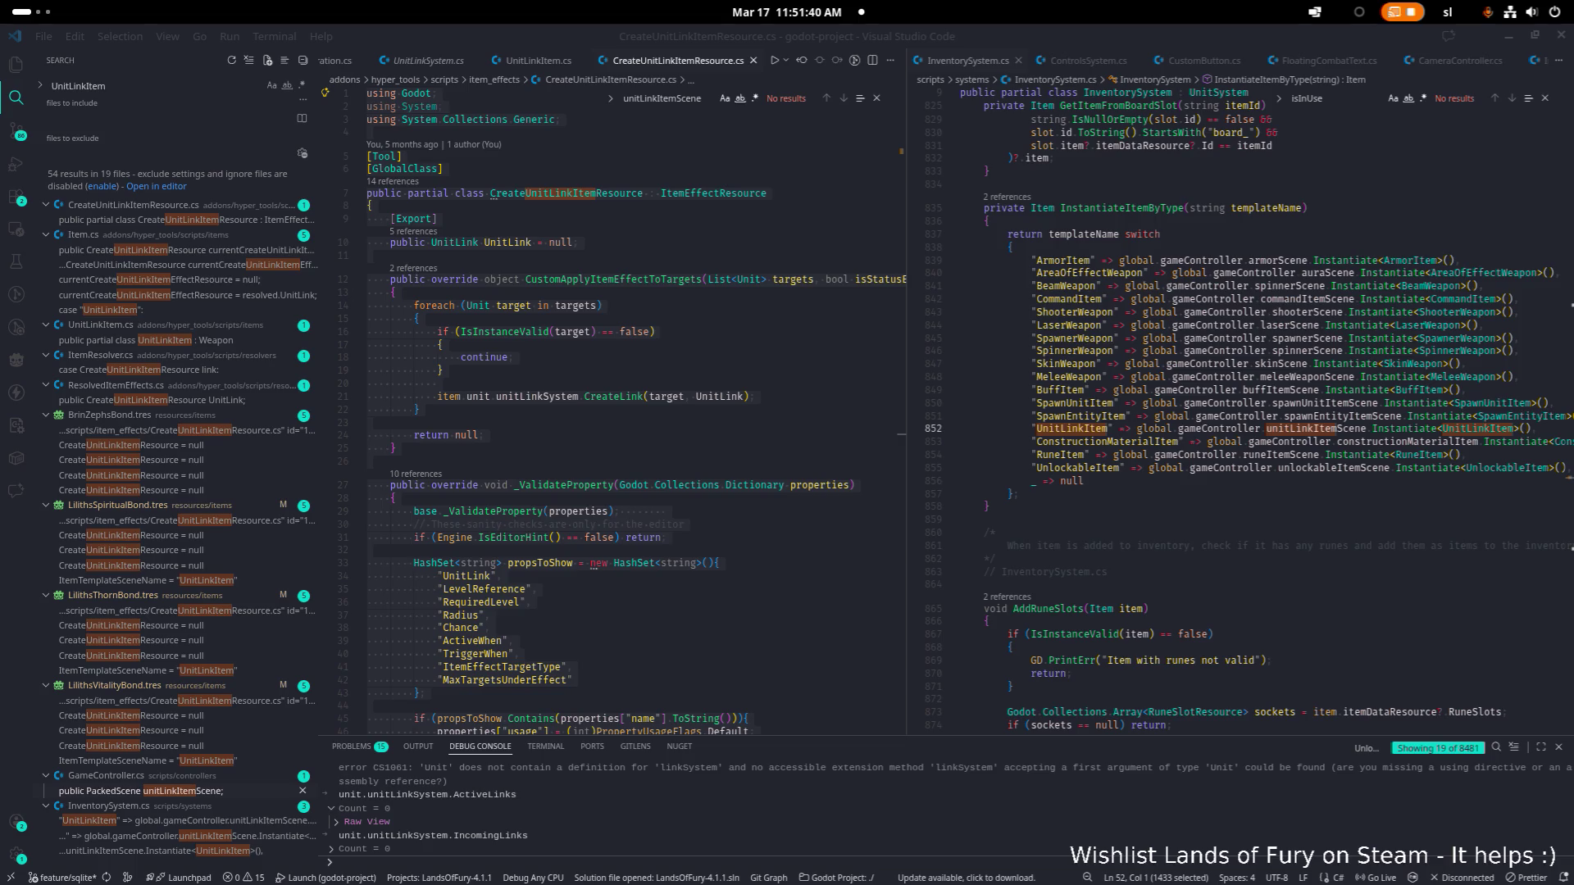
click(671, 447)
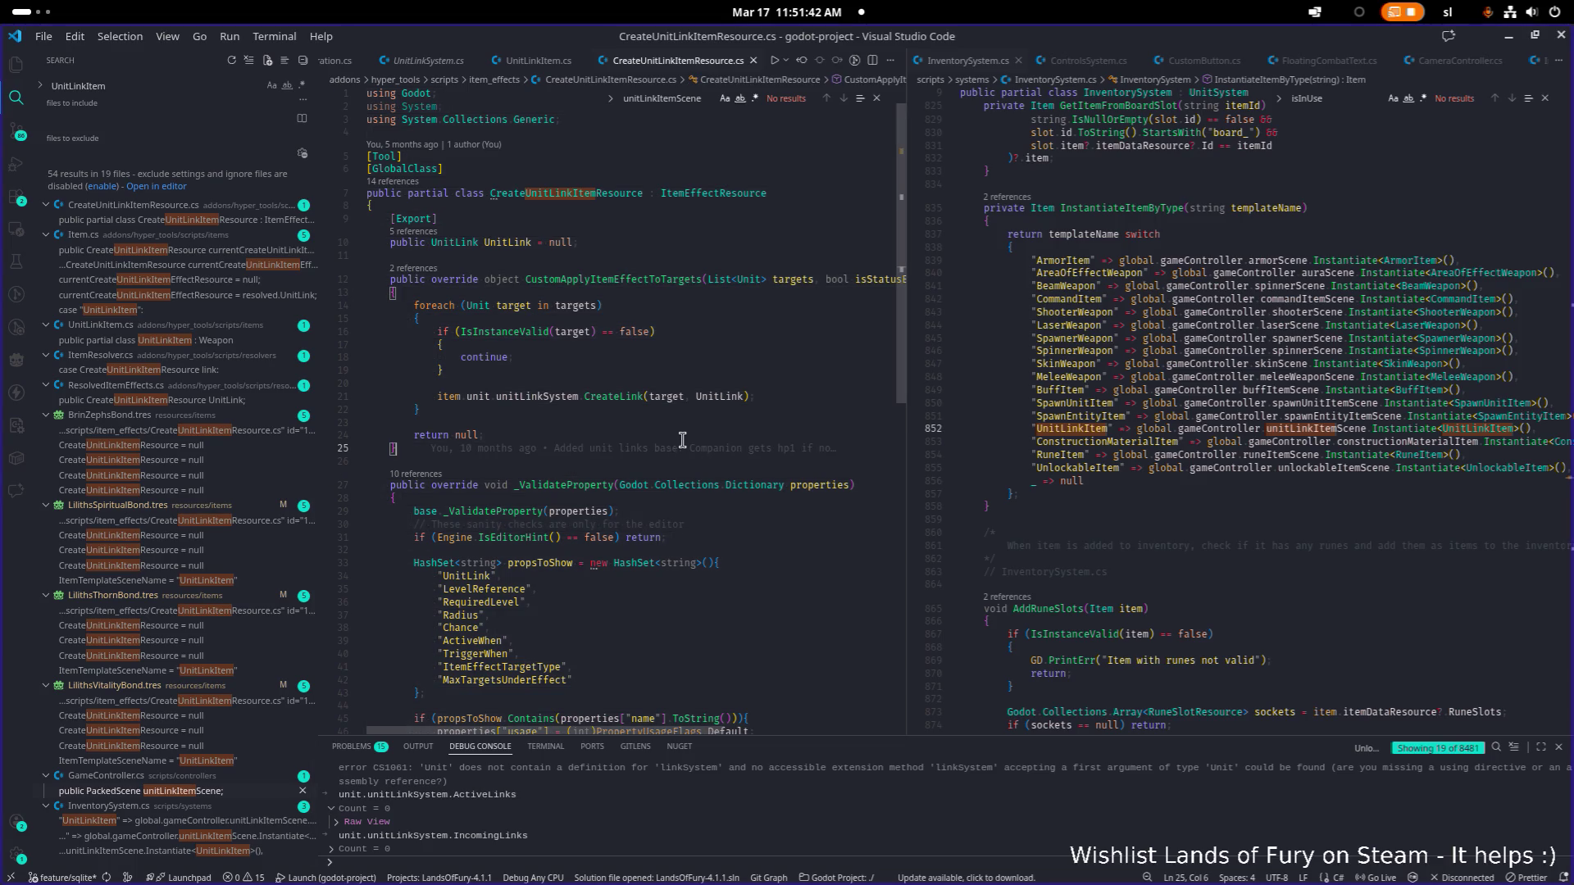
click(726, 435)
Step: Review CreateUnitLinkItemResource.cs, placing the caret after the targets parameter, and compare with Godot
scroll(640, 345, down, 1)
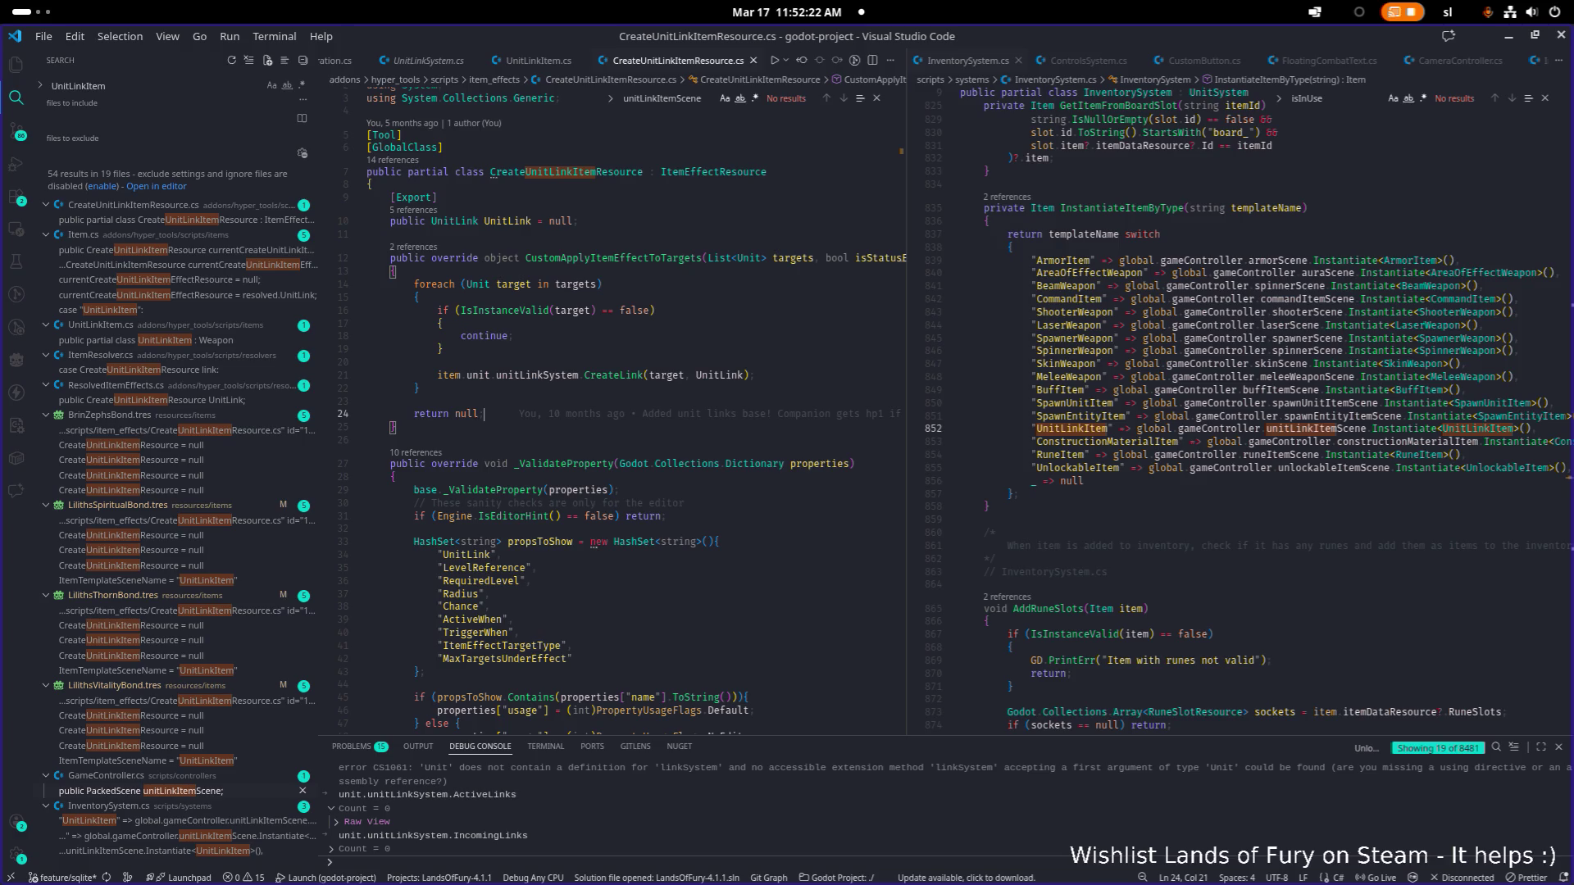
click(605, 284)
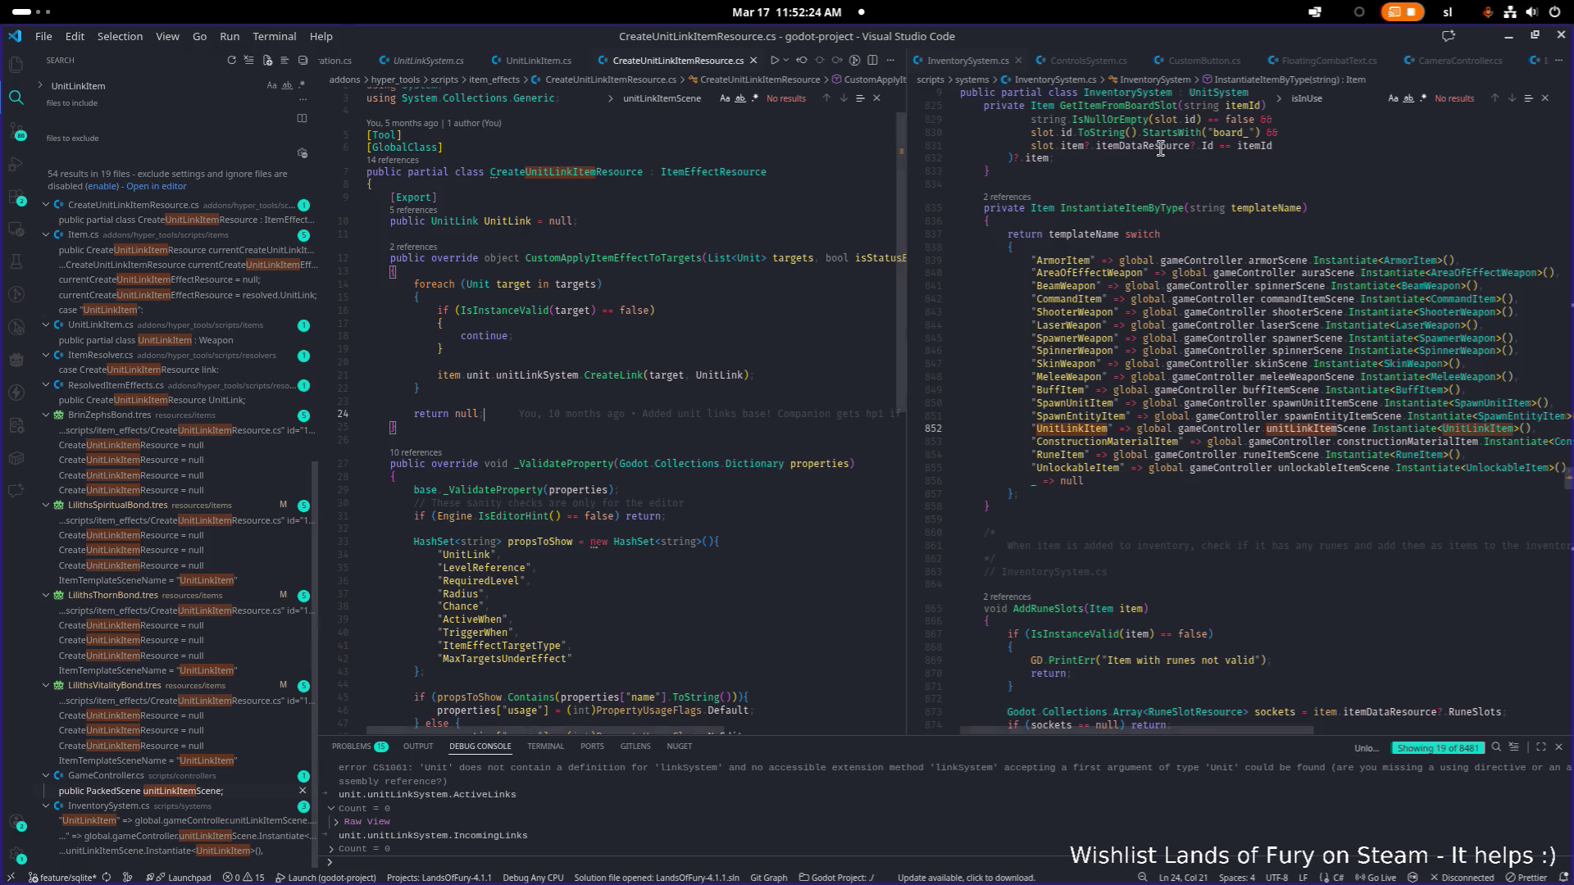
key(alt+Tab)
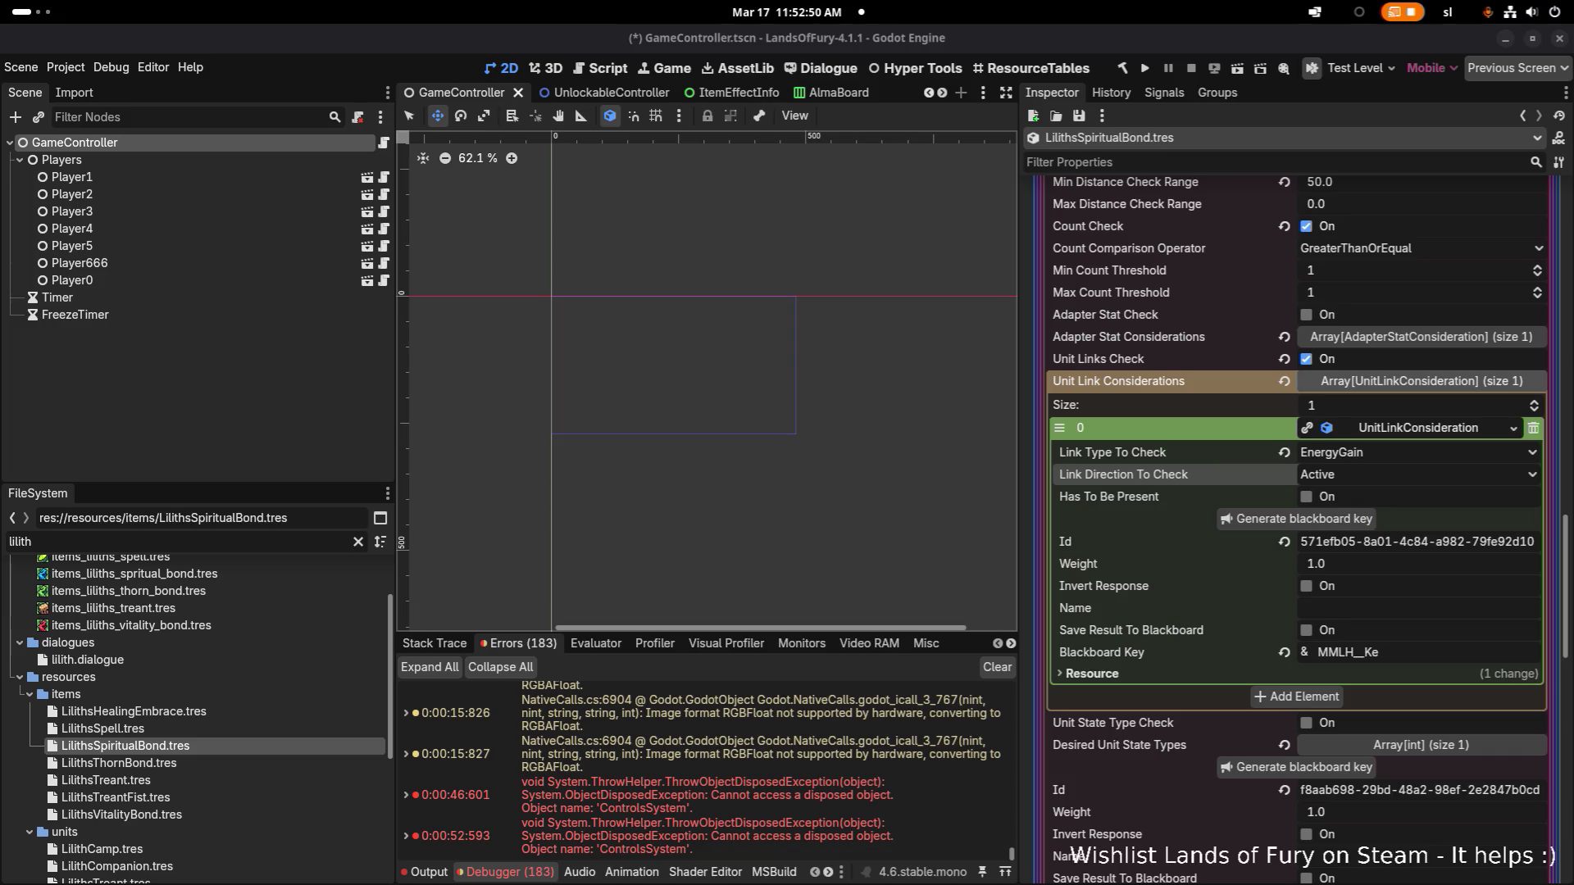
key(alt+Tab)
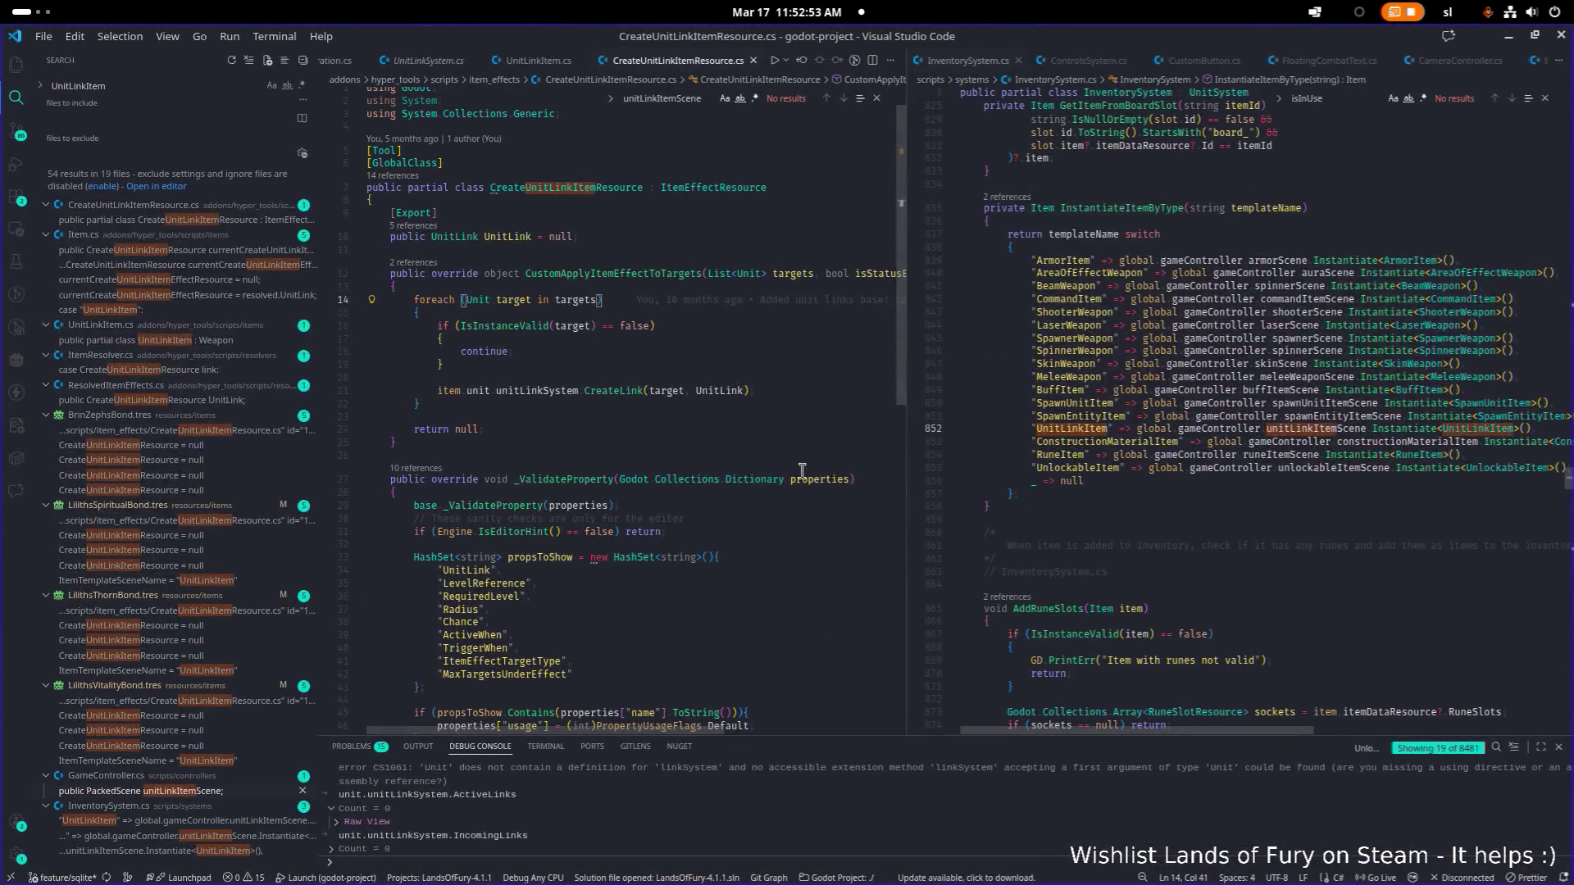
Step: Open LilithsSpiritualBond.tres with 'lilithsp', review its unit link considerations, then close it
click(749, 478)
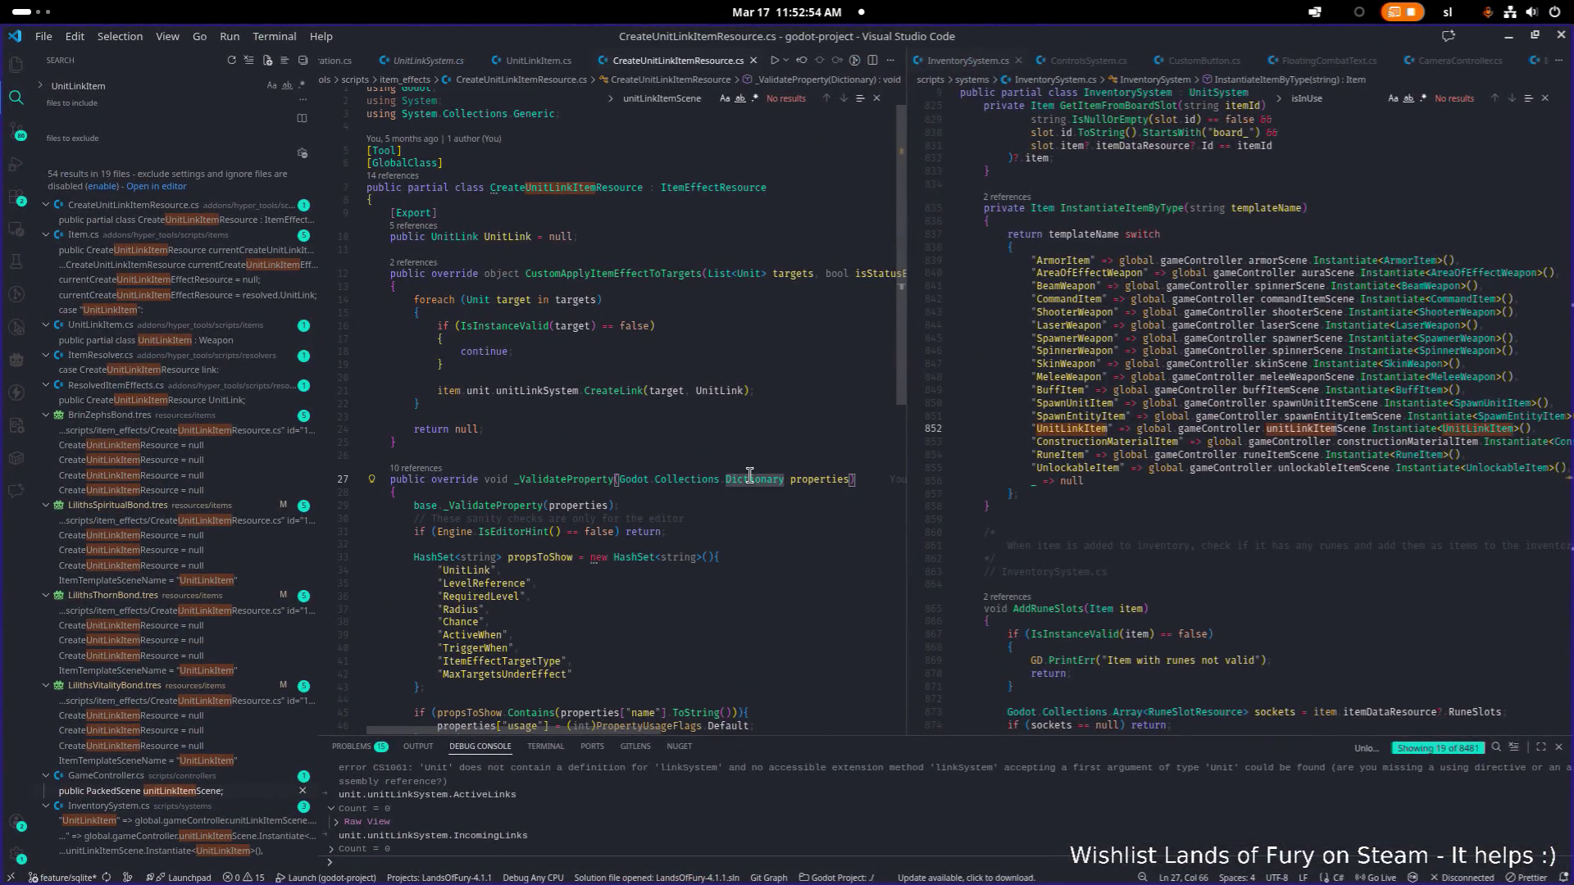
key(ctrl+p)
text(lilithsp)
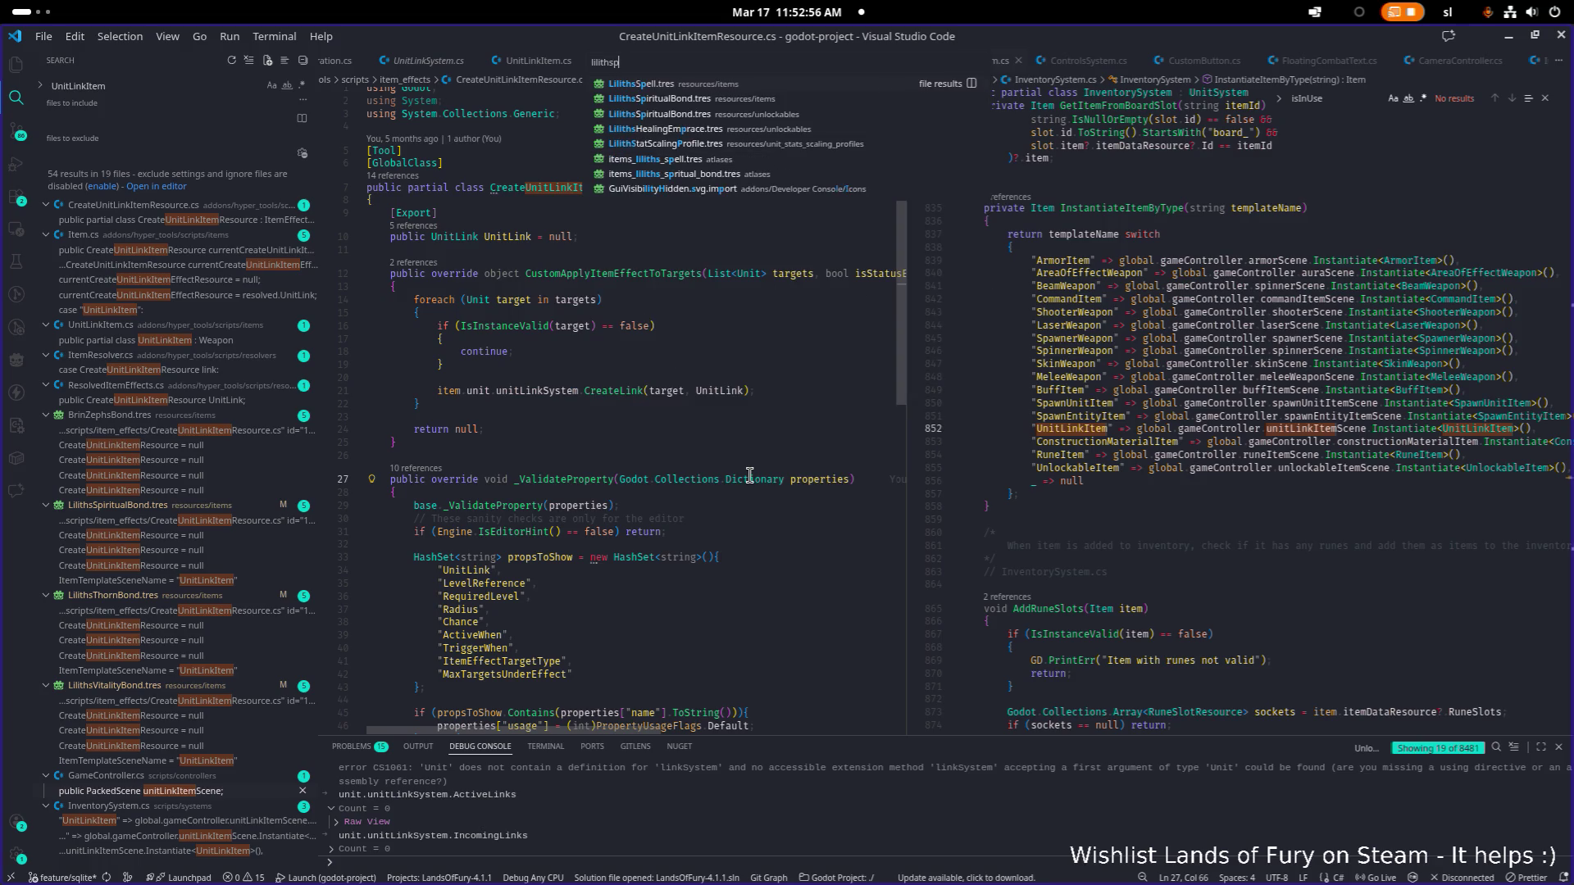
key(Down)
key(Return)
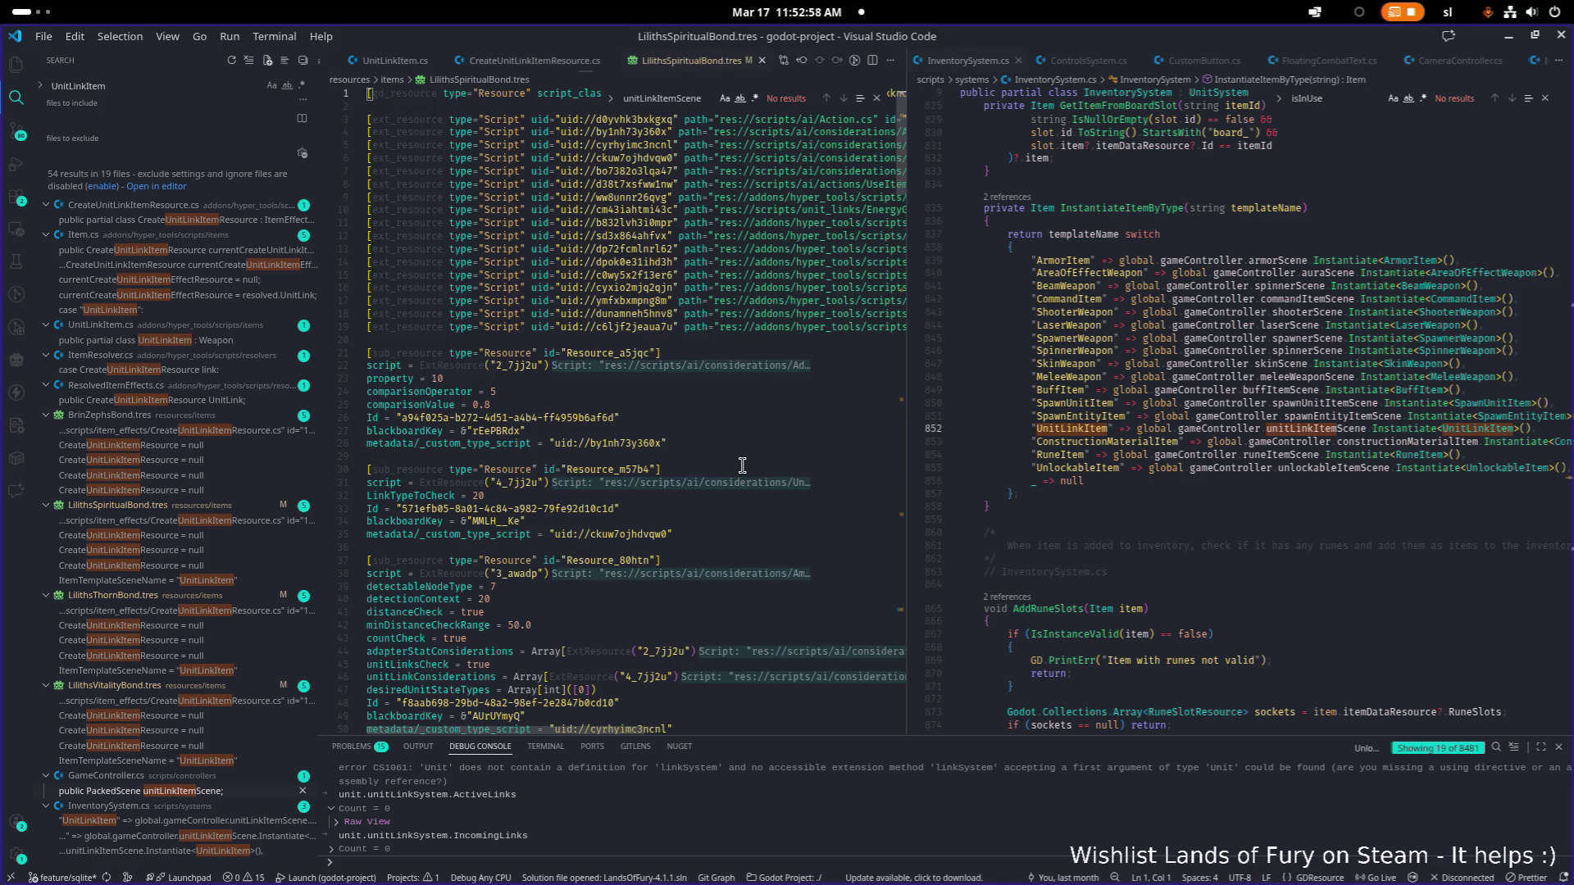
key(ctrl+a)
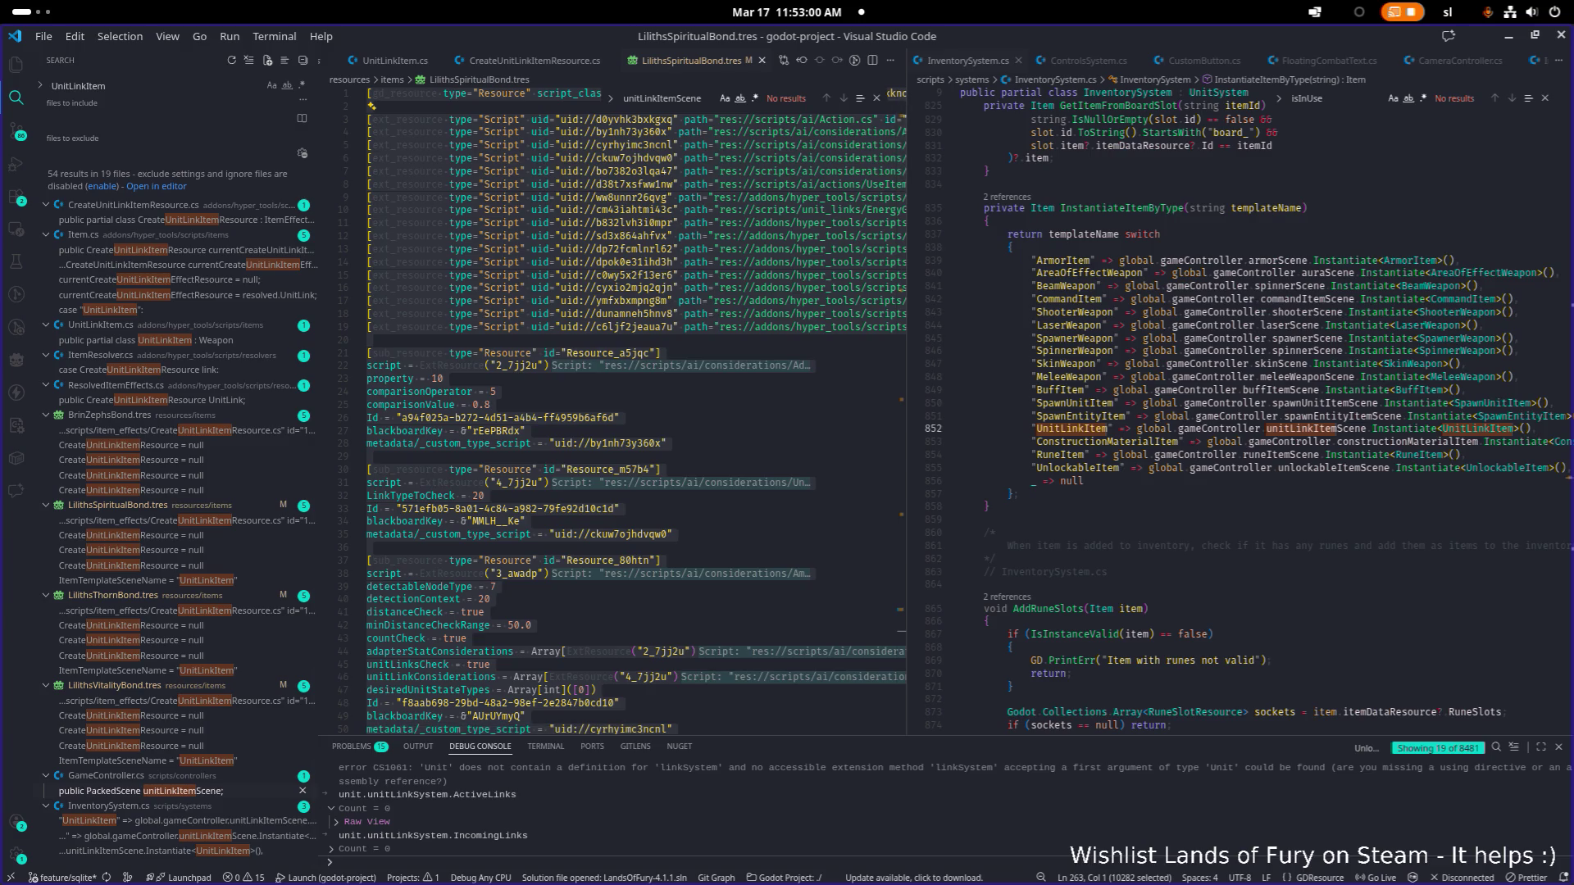
key(alt+Tab)
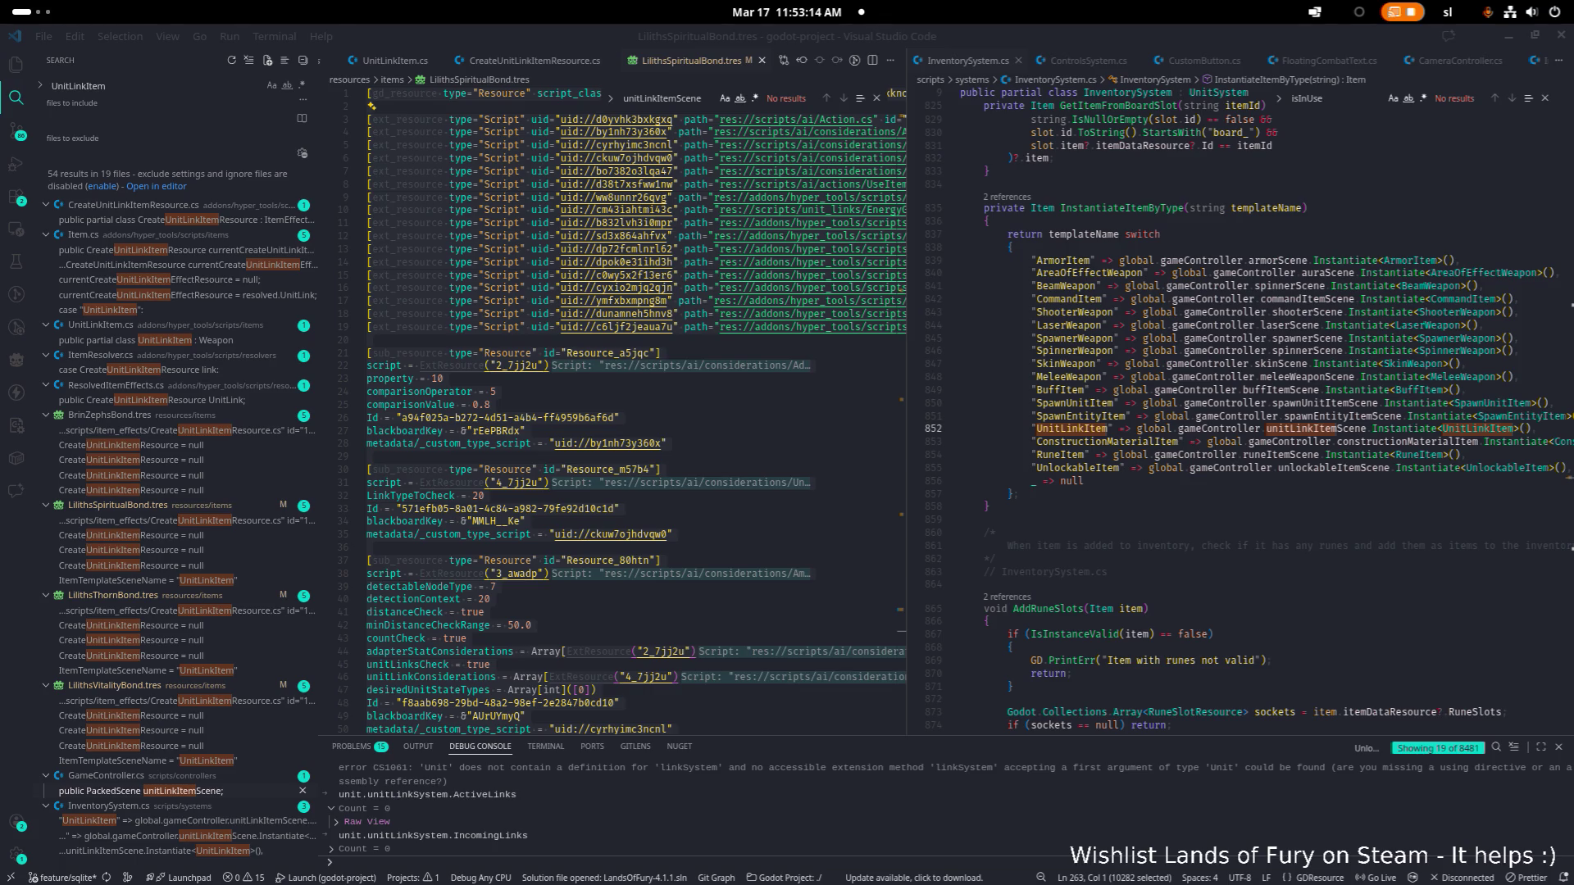
click(664, 406)
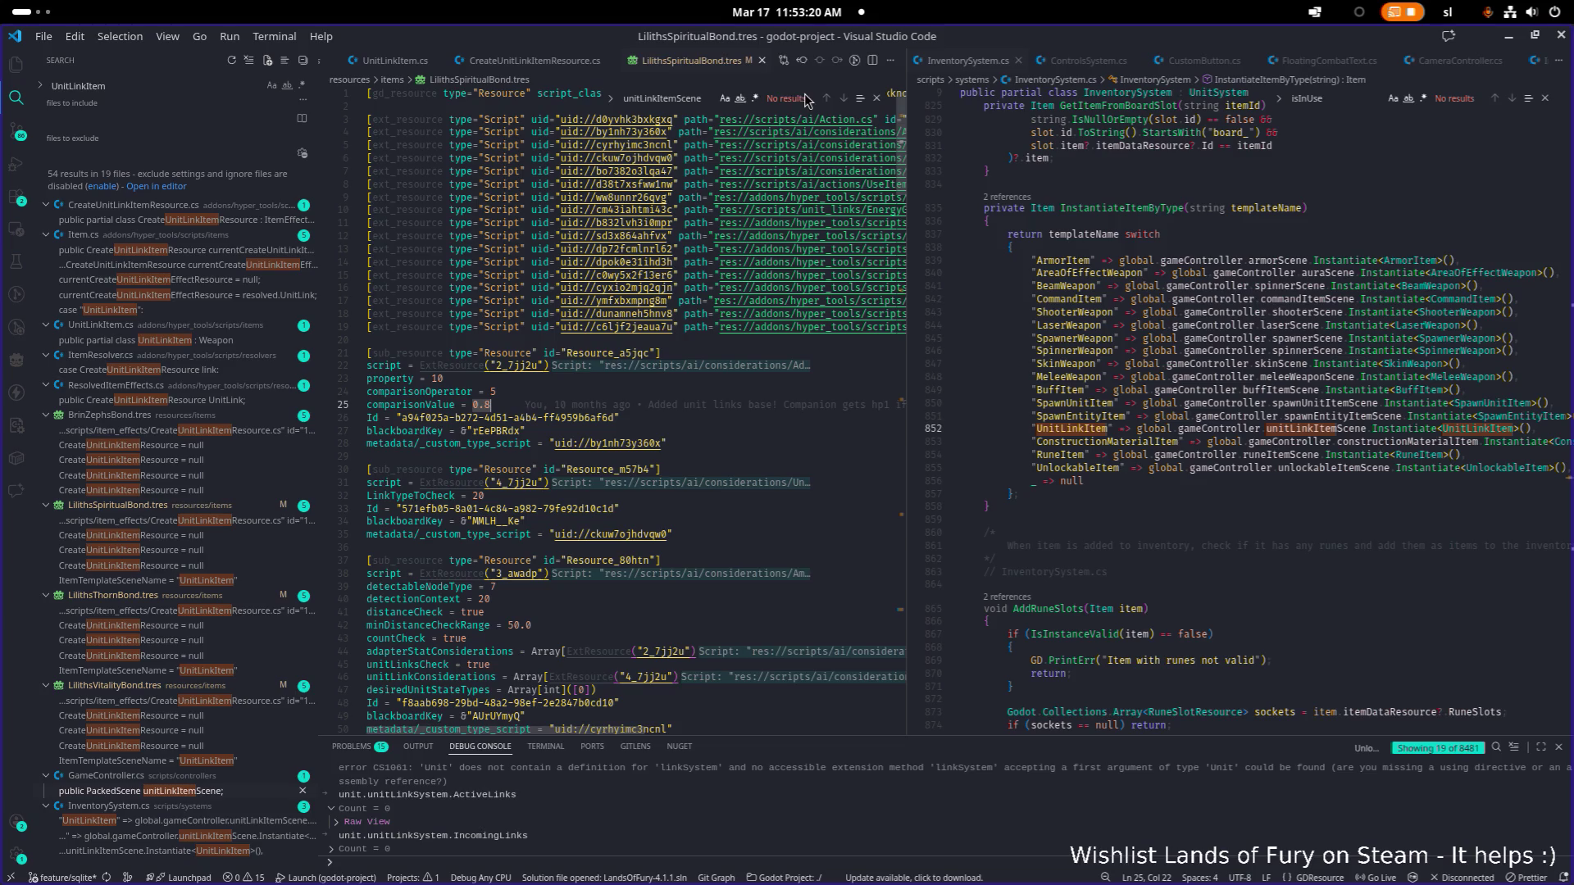
middle_click(720, 71)
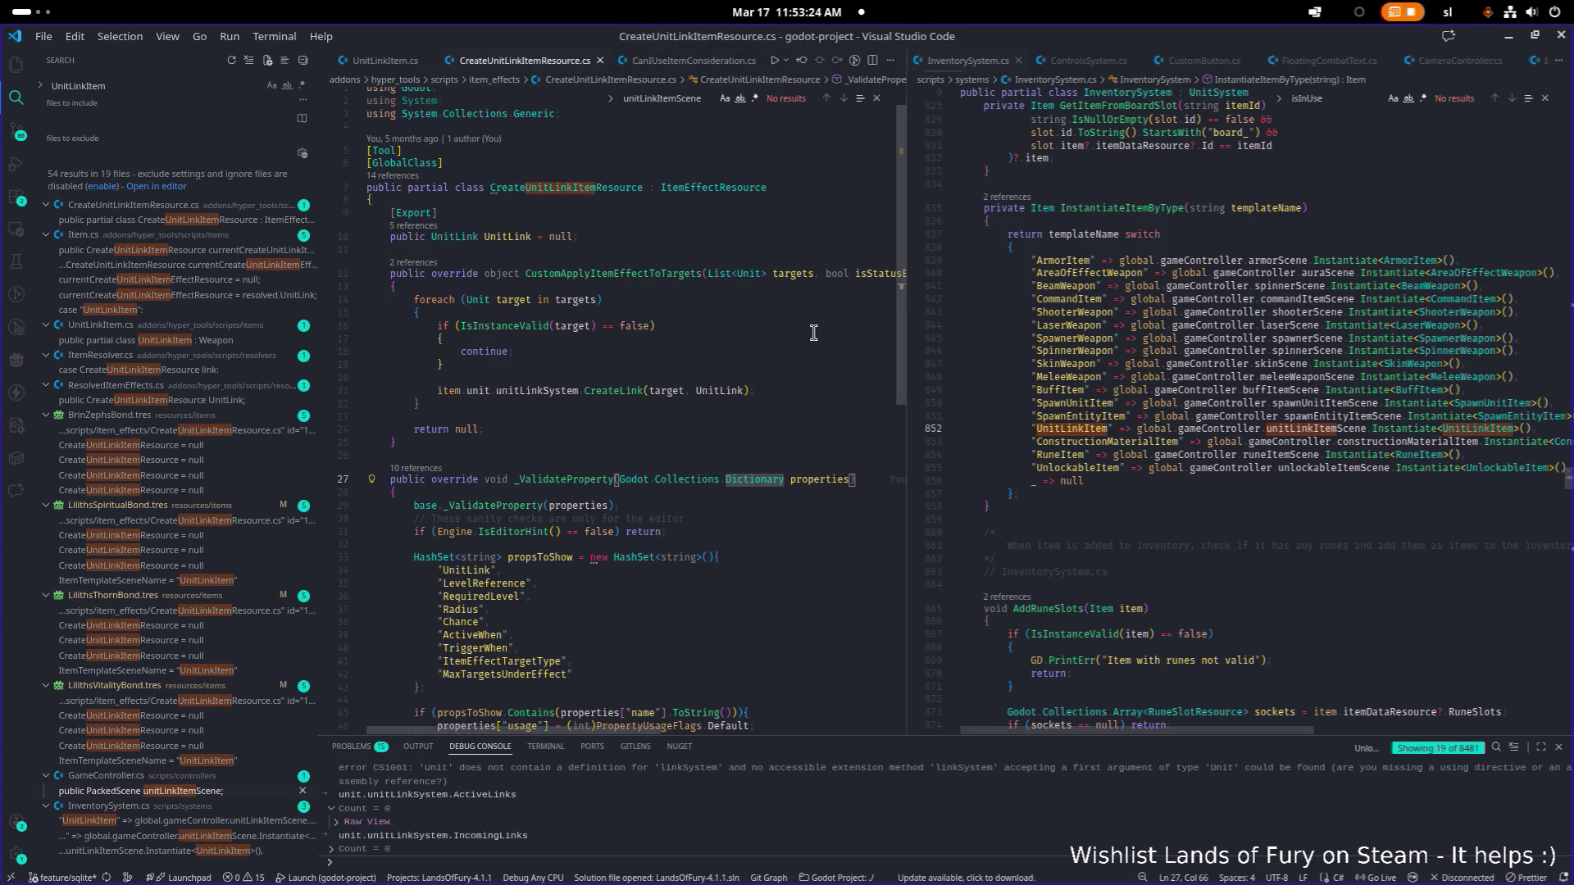
Step: Scroll to the CreateLink call in CreateUnitLinkItemResource.cs and review the loop
click(787, 339)
scroll(787, 341, down, 4)
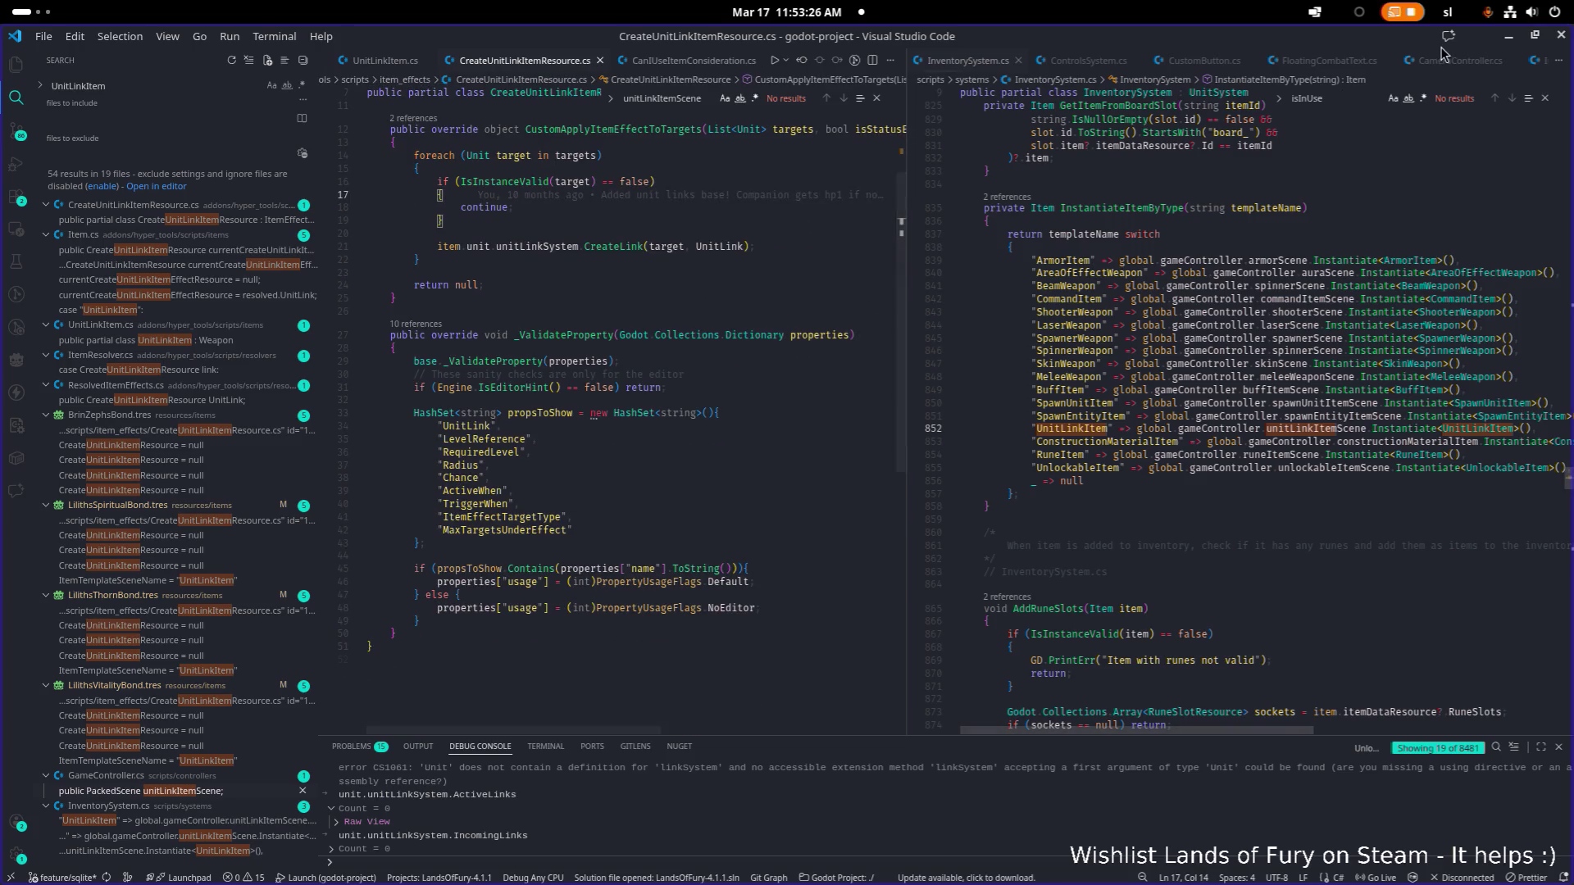
mouse_move(802, 203)
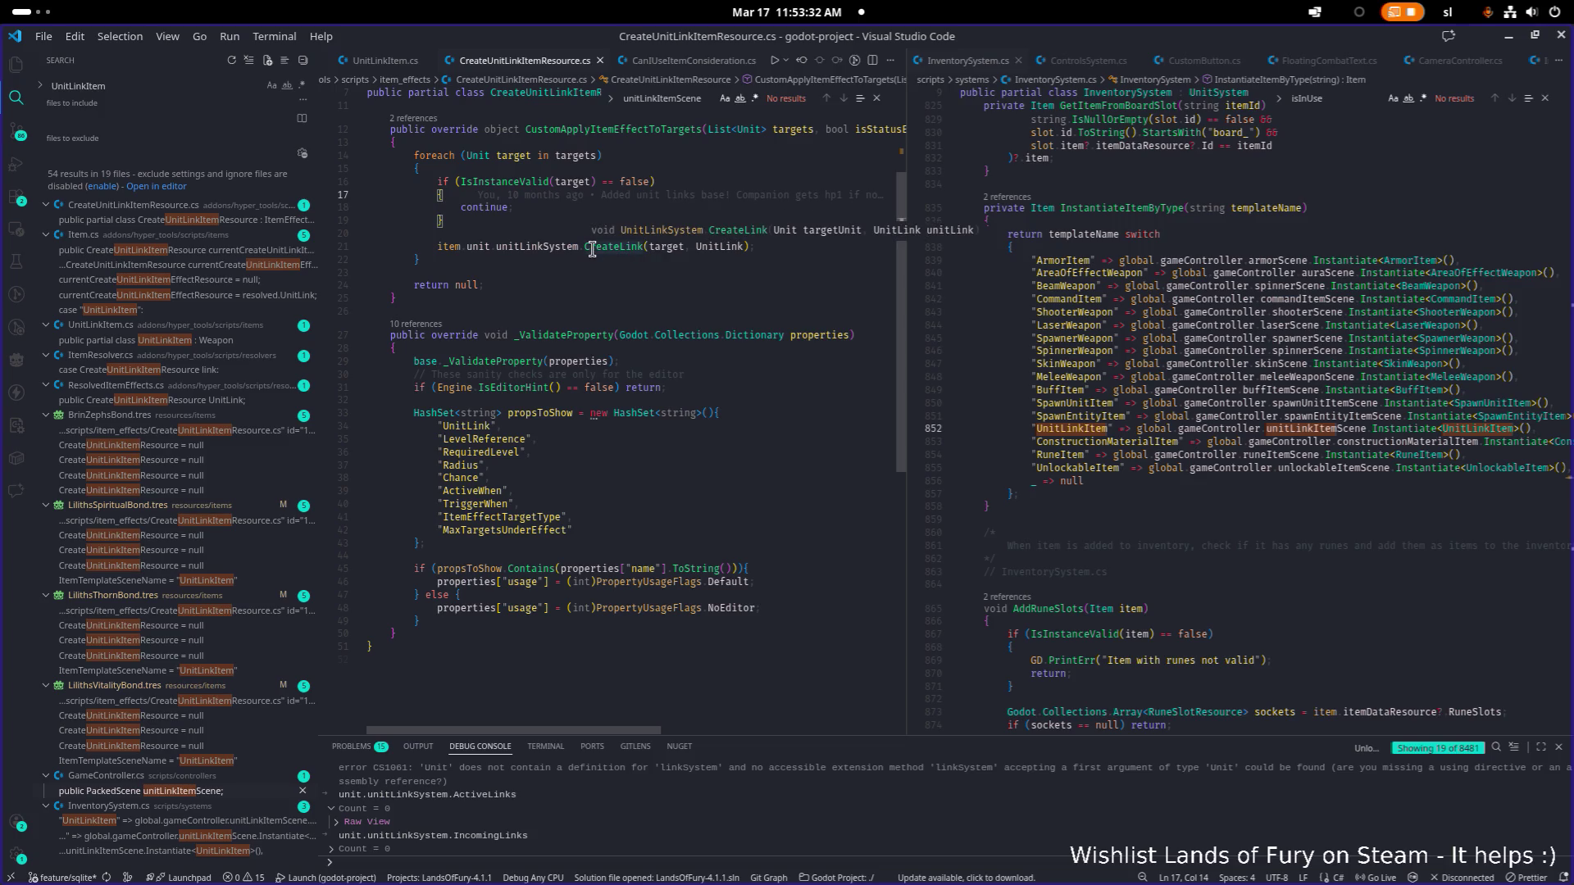
Step: Cycle through desktop workspaces and open apps toward the Godot window
key(super+Page_Down)
key(super+Page_Up)
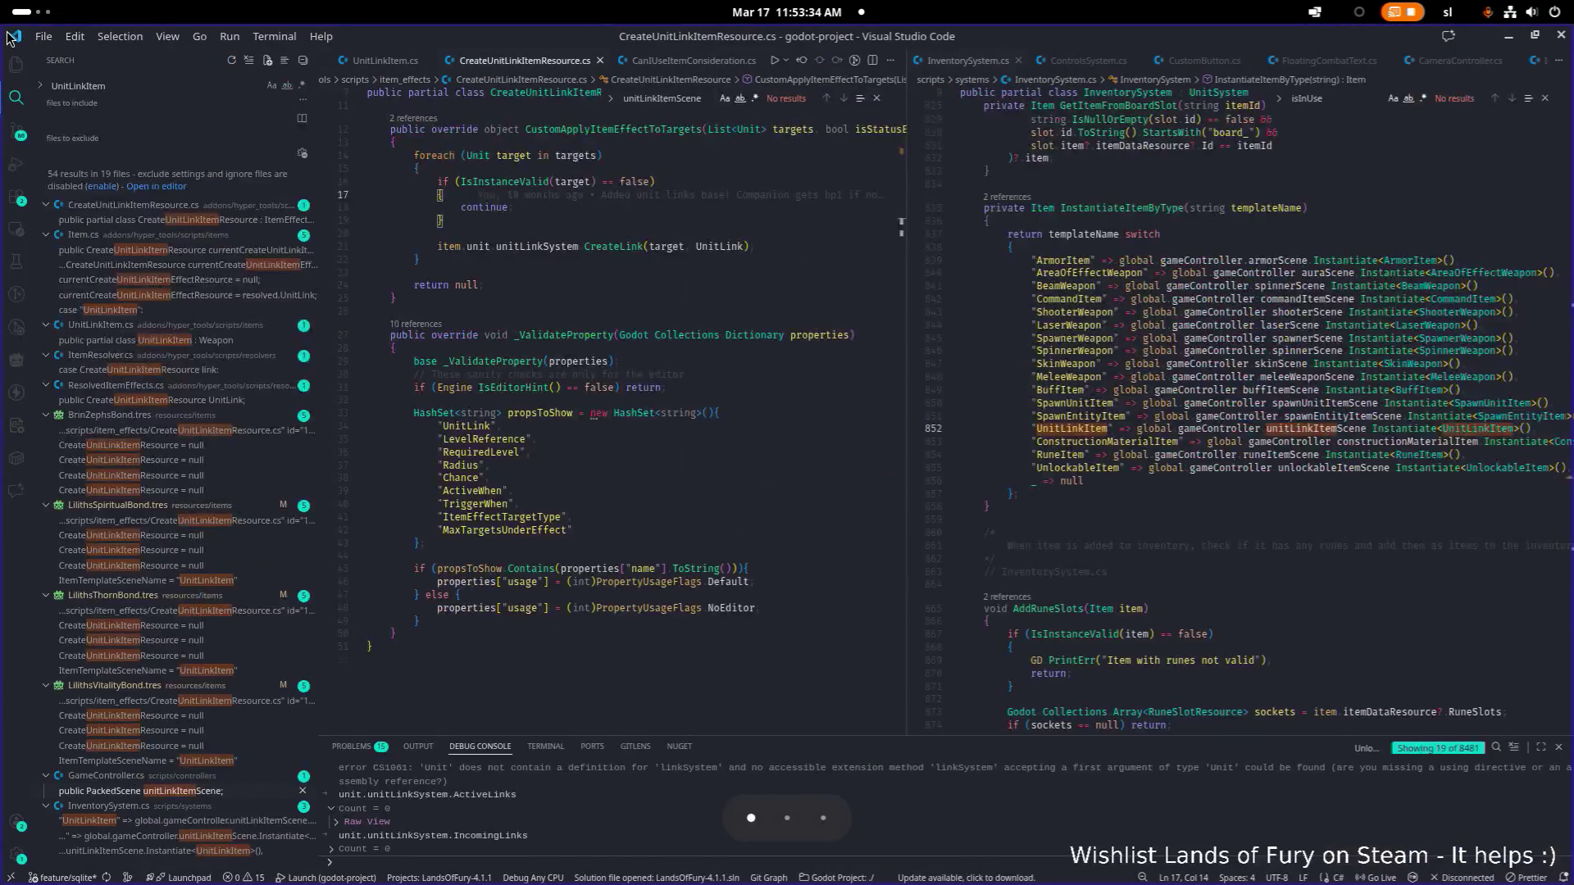
key(alt+Tab)
key(alt+Tab)
key(alt+Tab)
key(alt+shift+Tab)
key(alt+shift+Tab)
key(super+Page_Down)
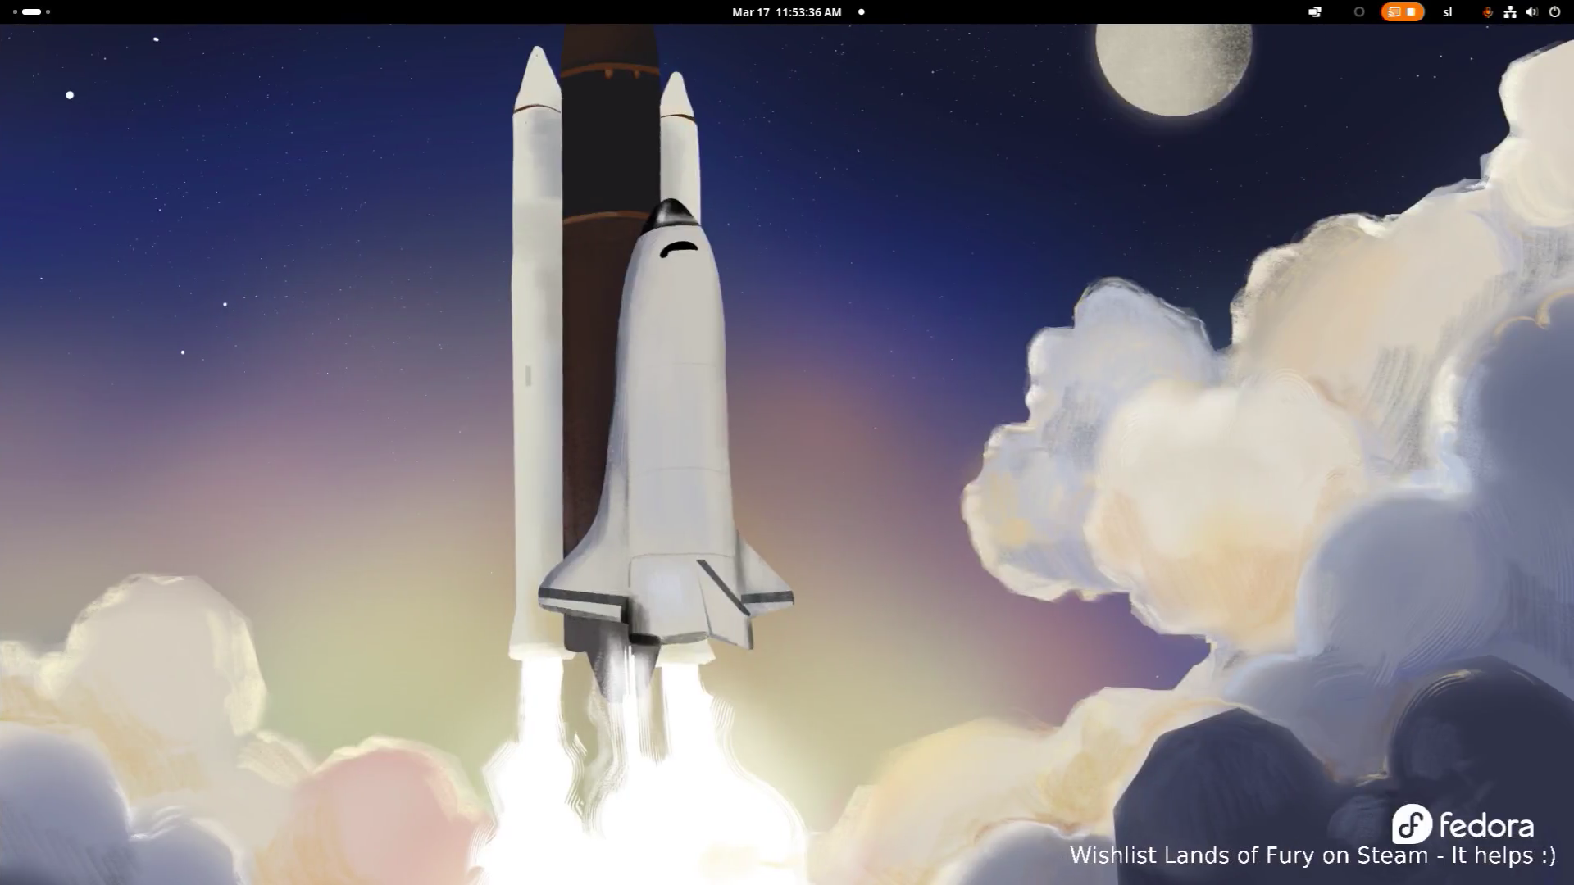
key(super+Page_Up)
key(alt+Tab)
key(alt+Tab)
key(alt+Tab)
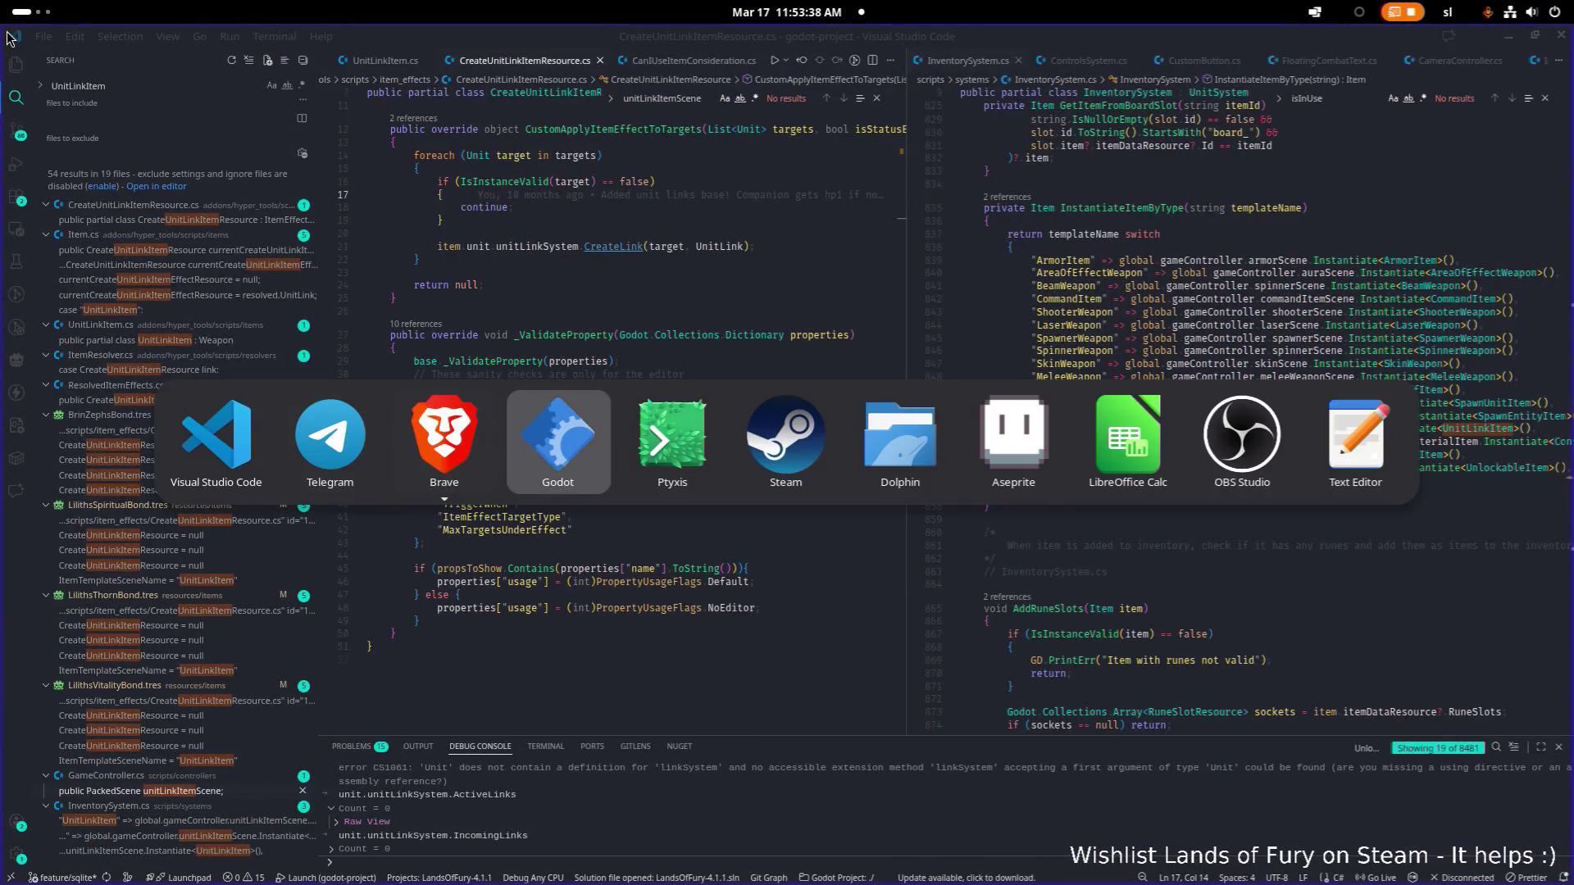
key(alt+Tab)
Step: Set LilithsSpiritualBond.tres's Link Direction To Check to IncomingLinks, save, and run the project
key(alt+shift+Tab)
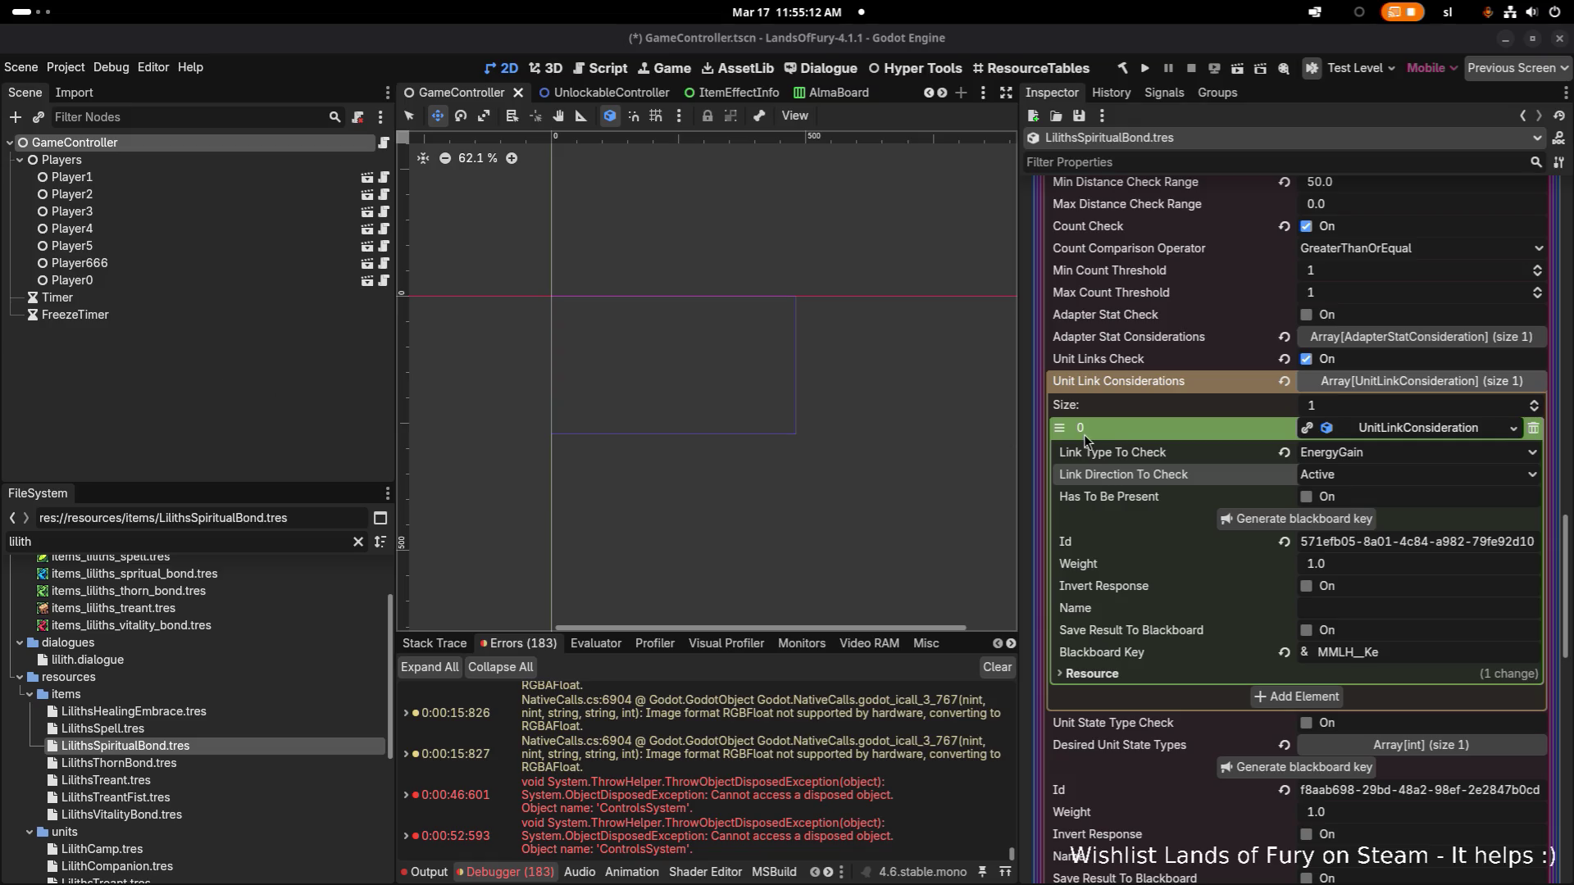
click(1379, 475)
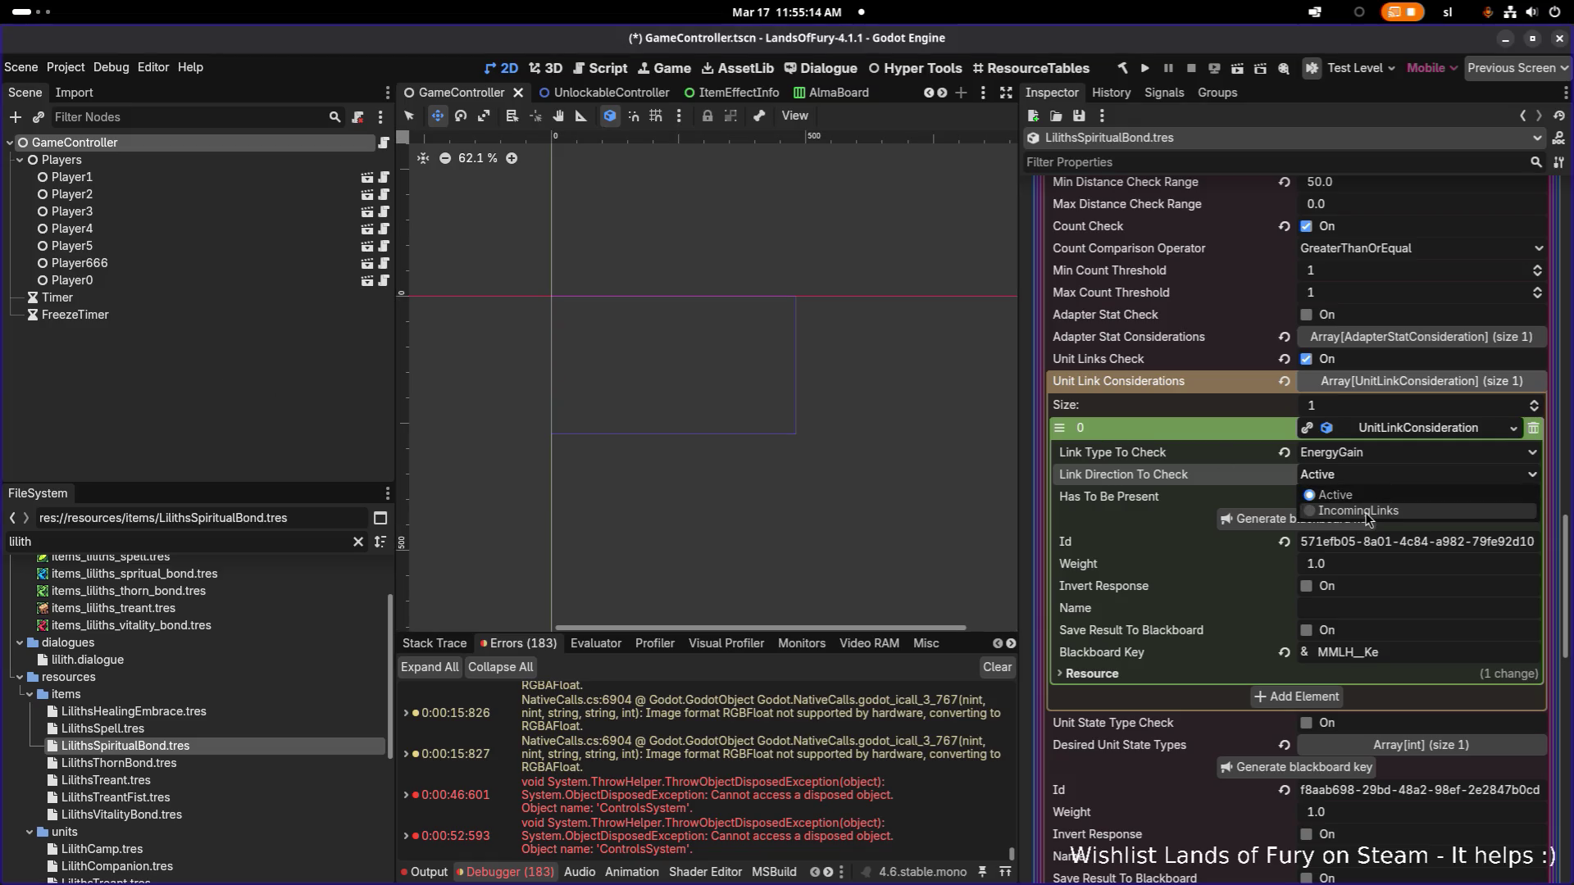
click(1366, 512)
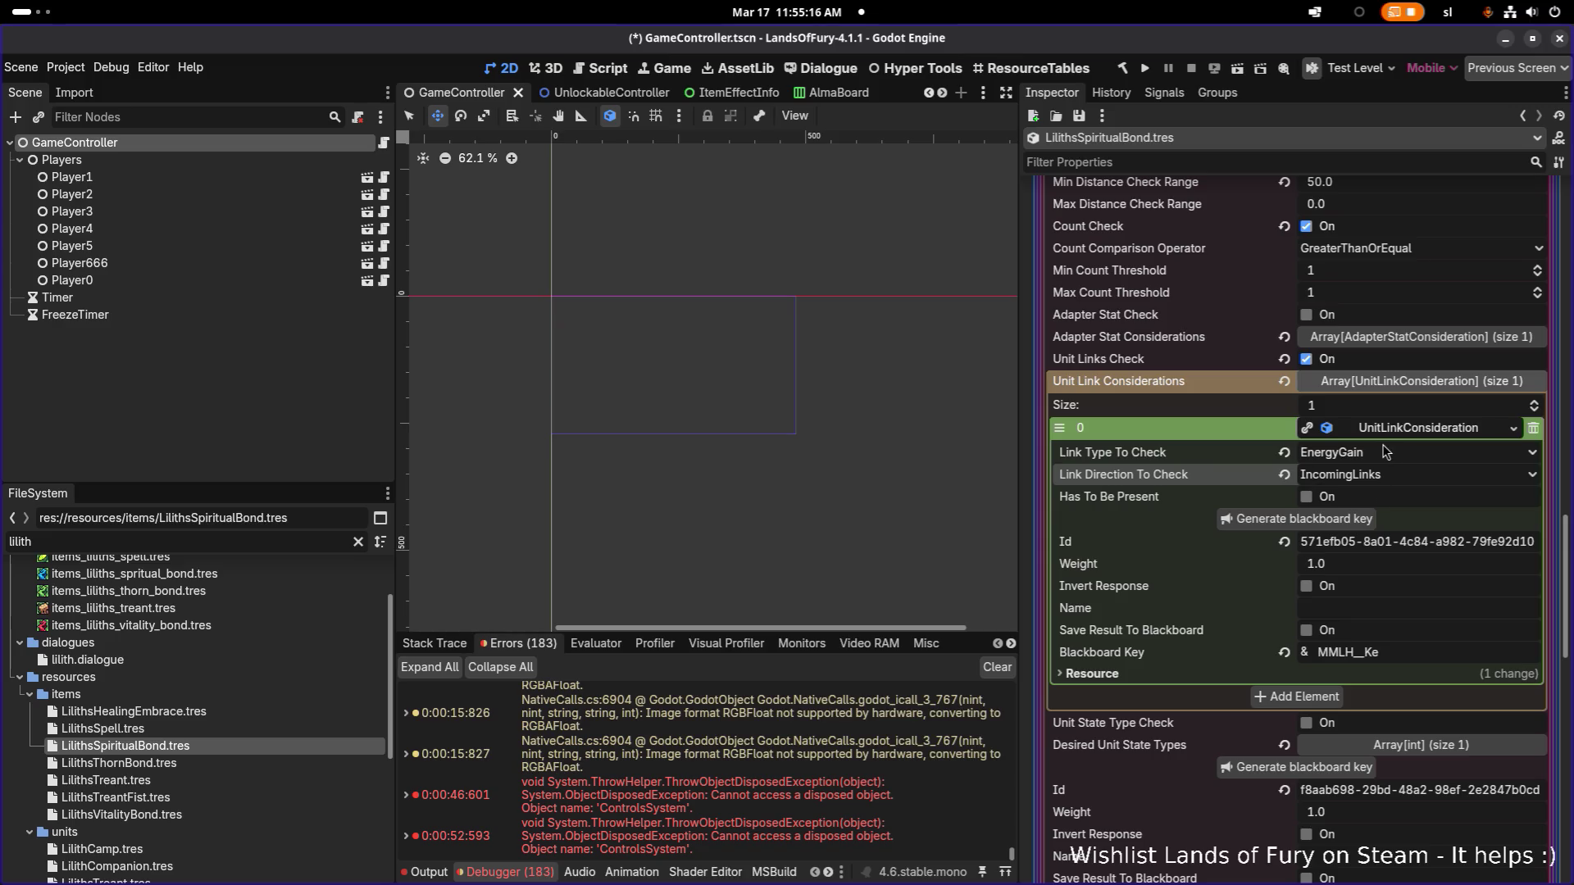
key(ctrl+s)
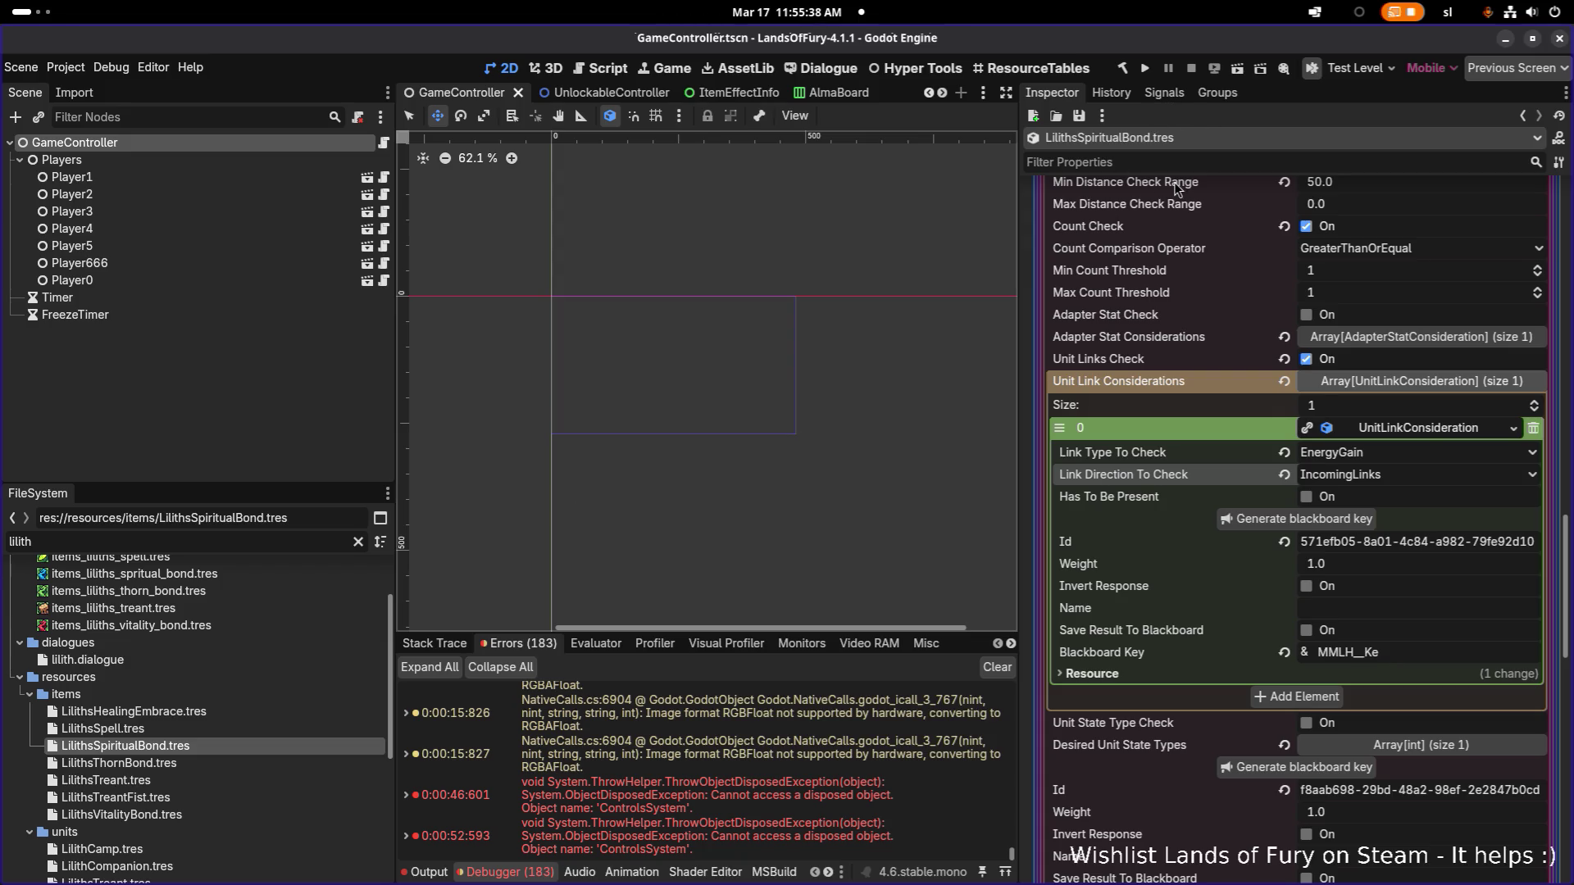
scroll(742, 435, up, 1)
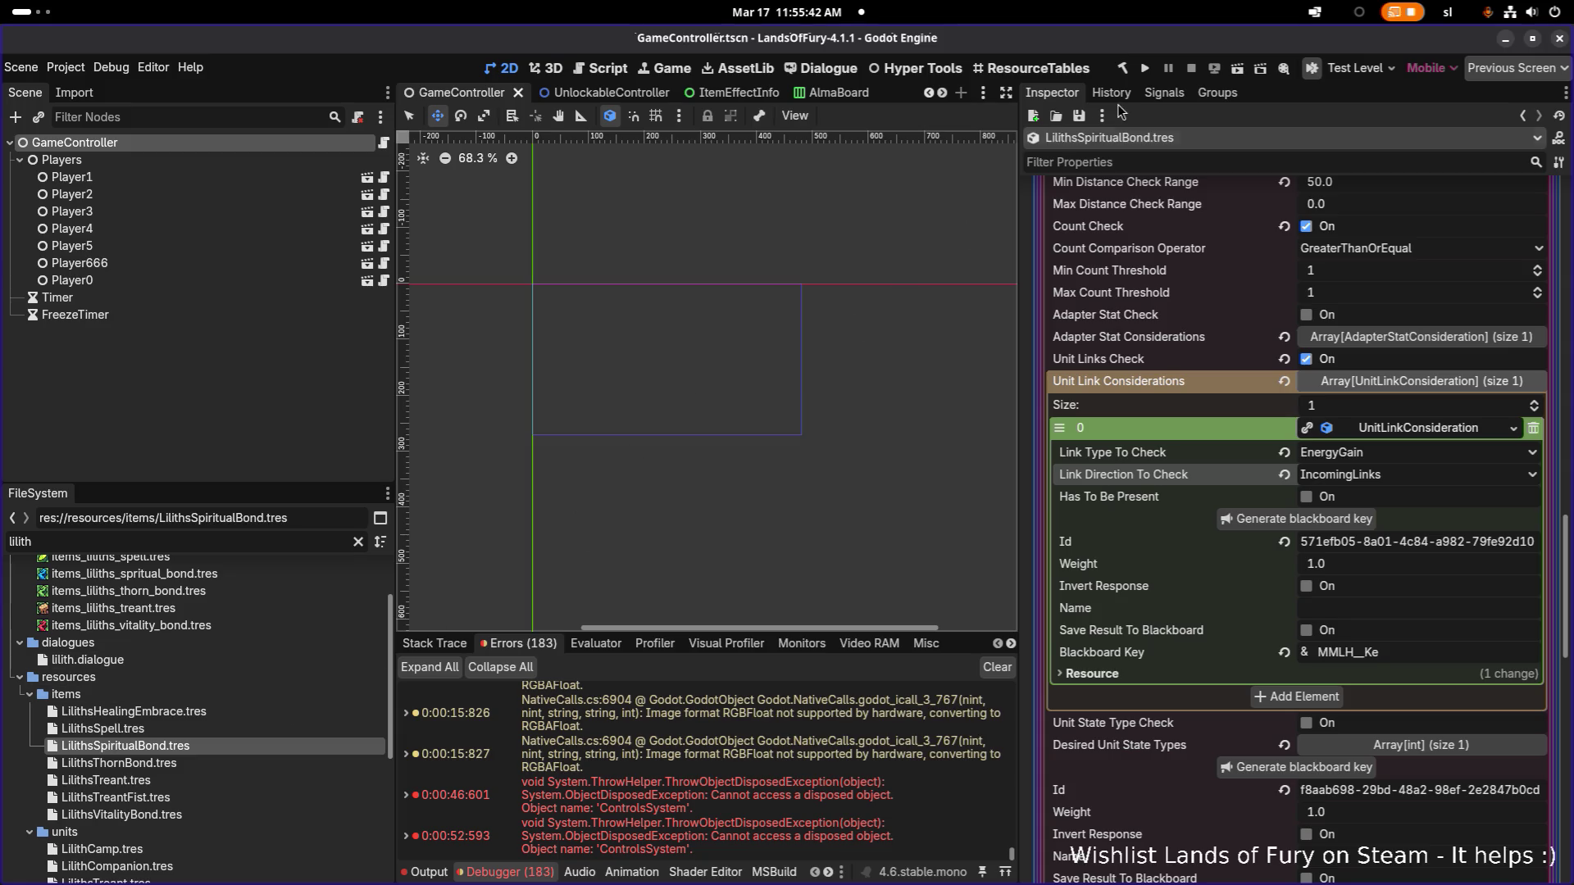
click(1145, 68)
Step: Start a game and walk from The Glade through the purple portal into Elderglade Forest
key(alt+Tab)
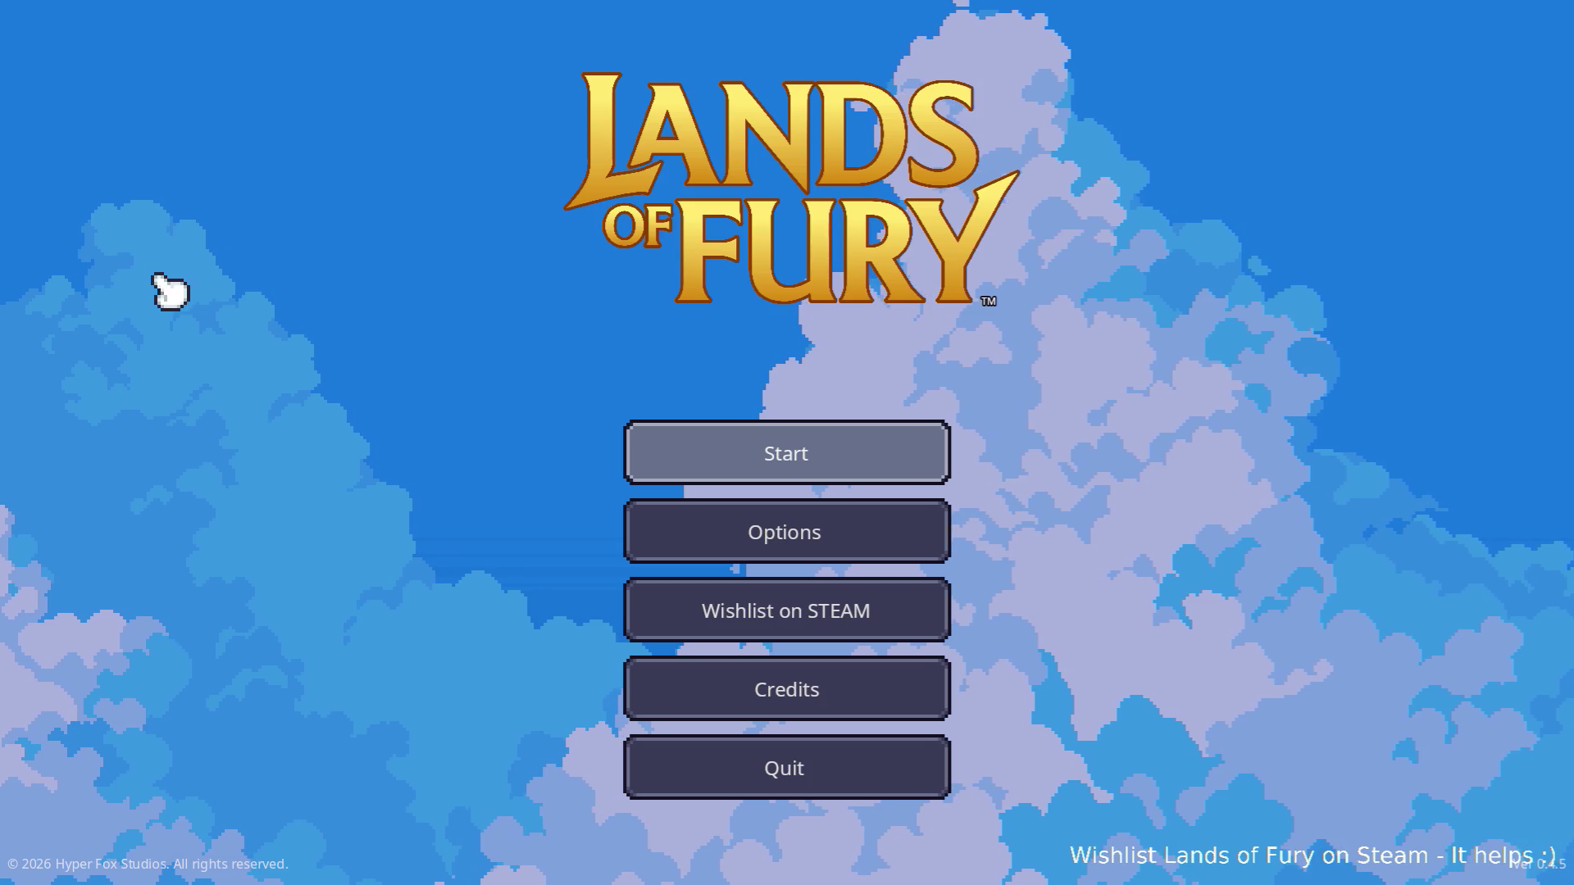
click(787, 450)
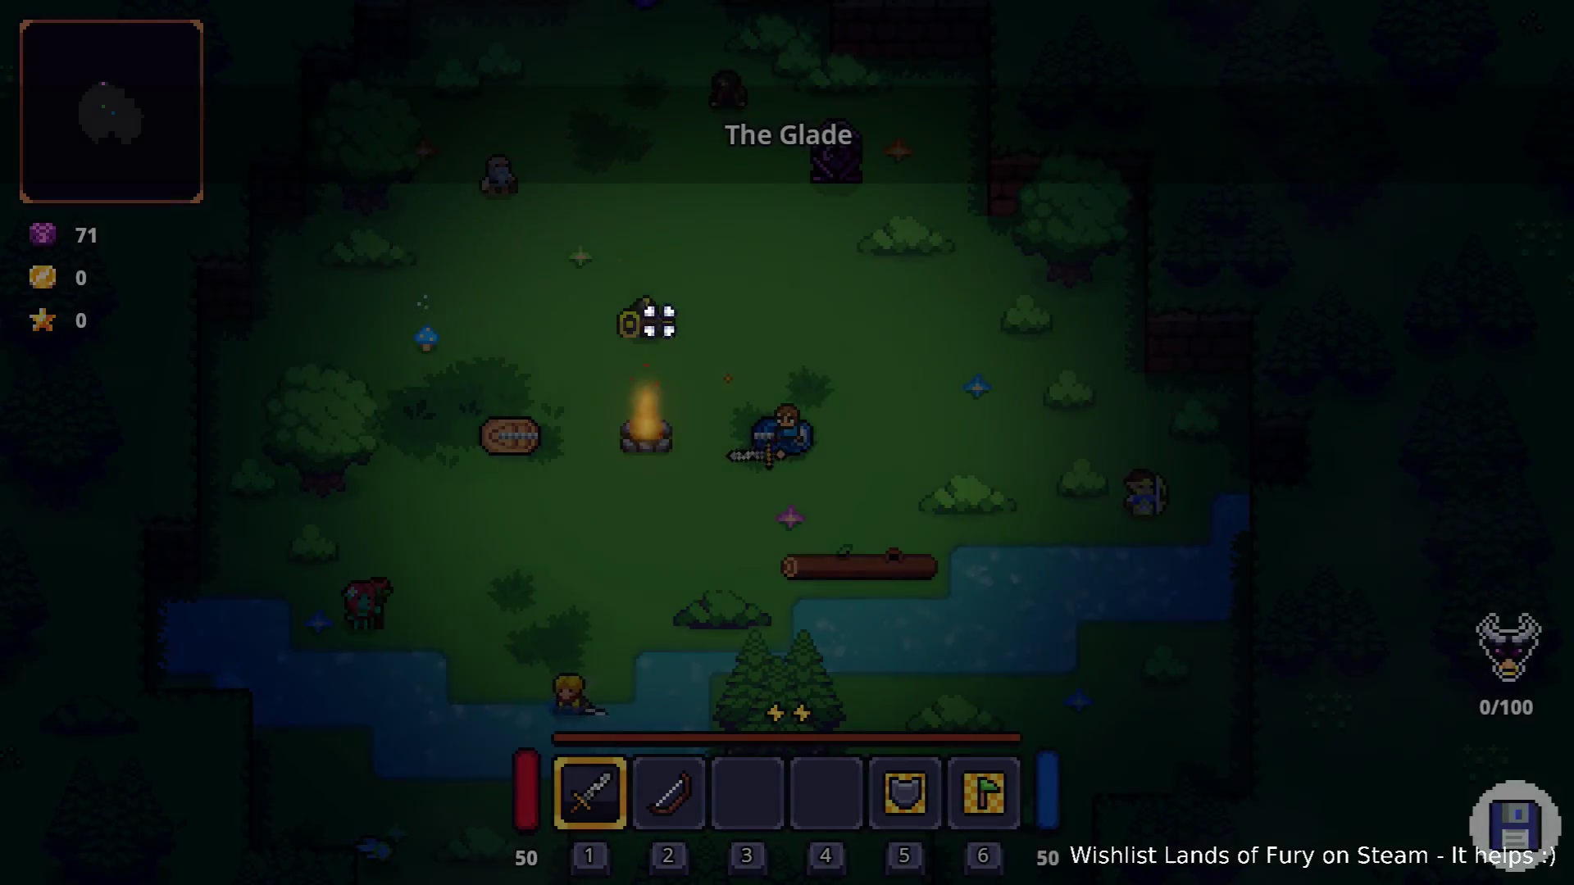
key(a)
key(s)
key(w)
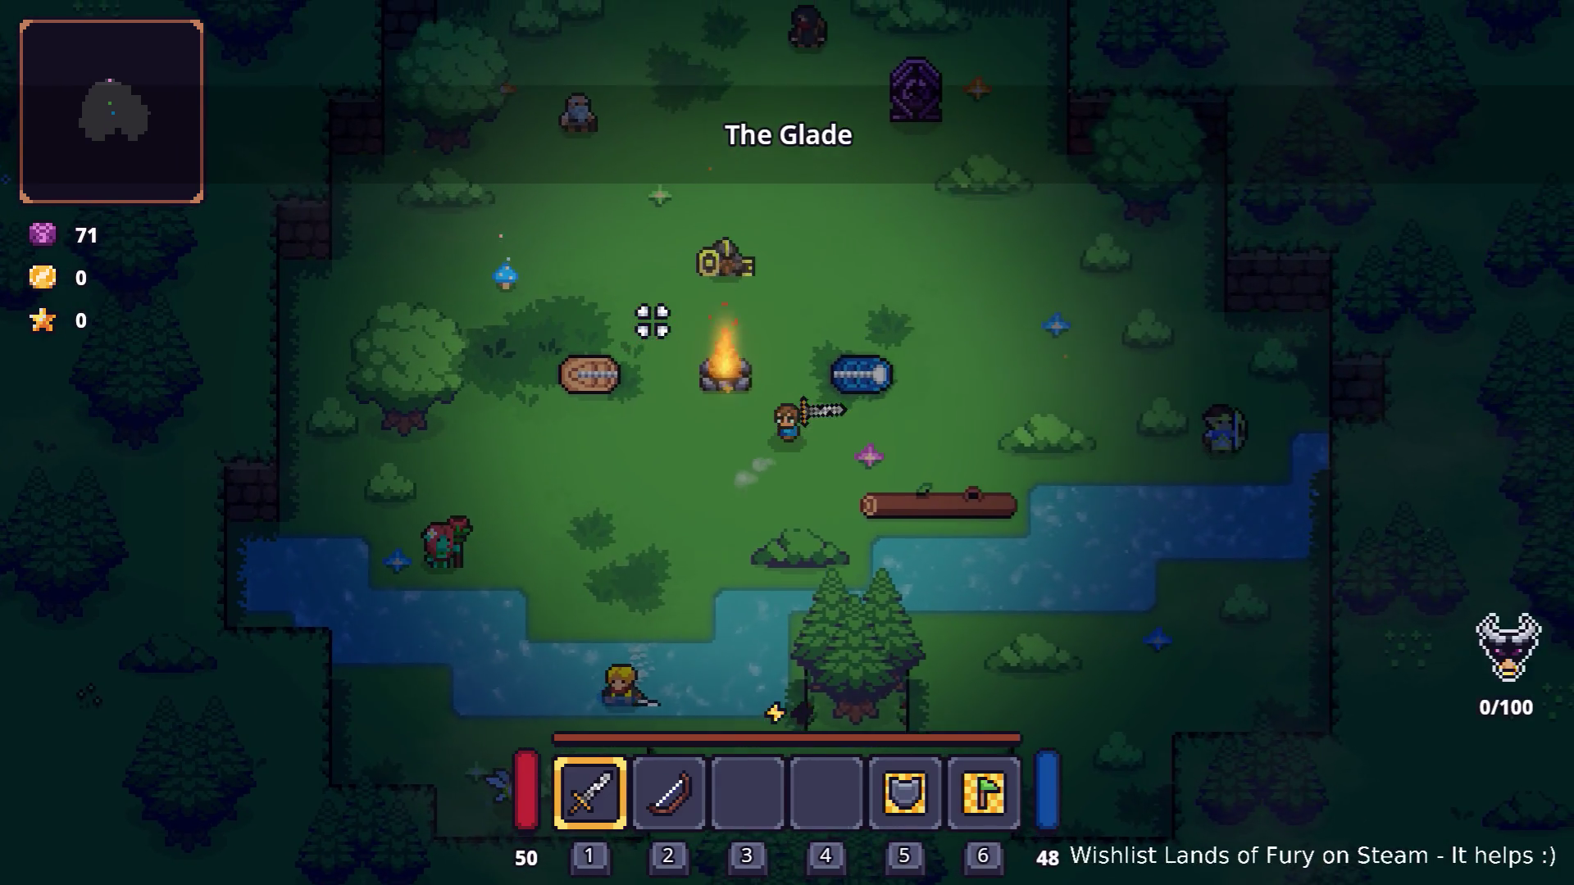
key(w)
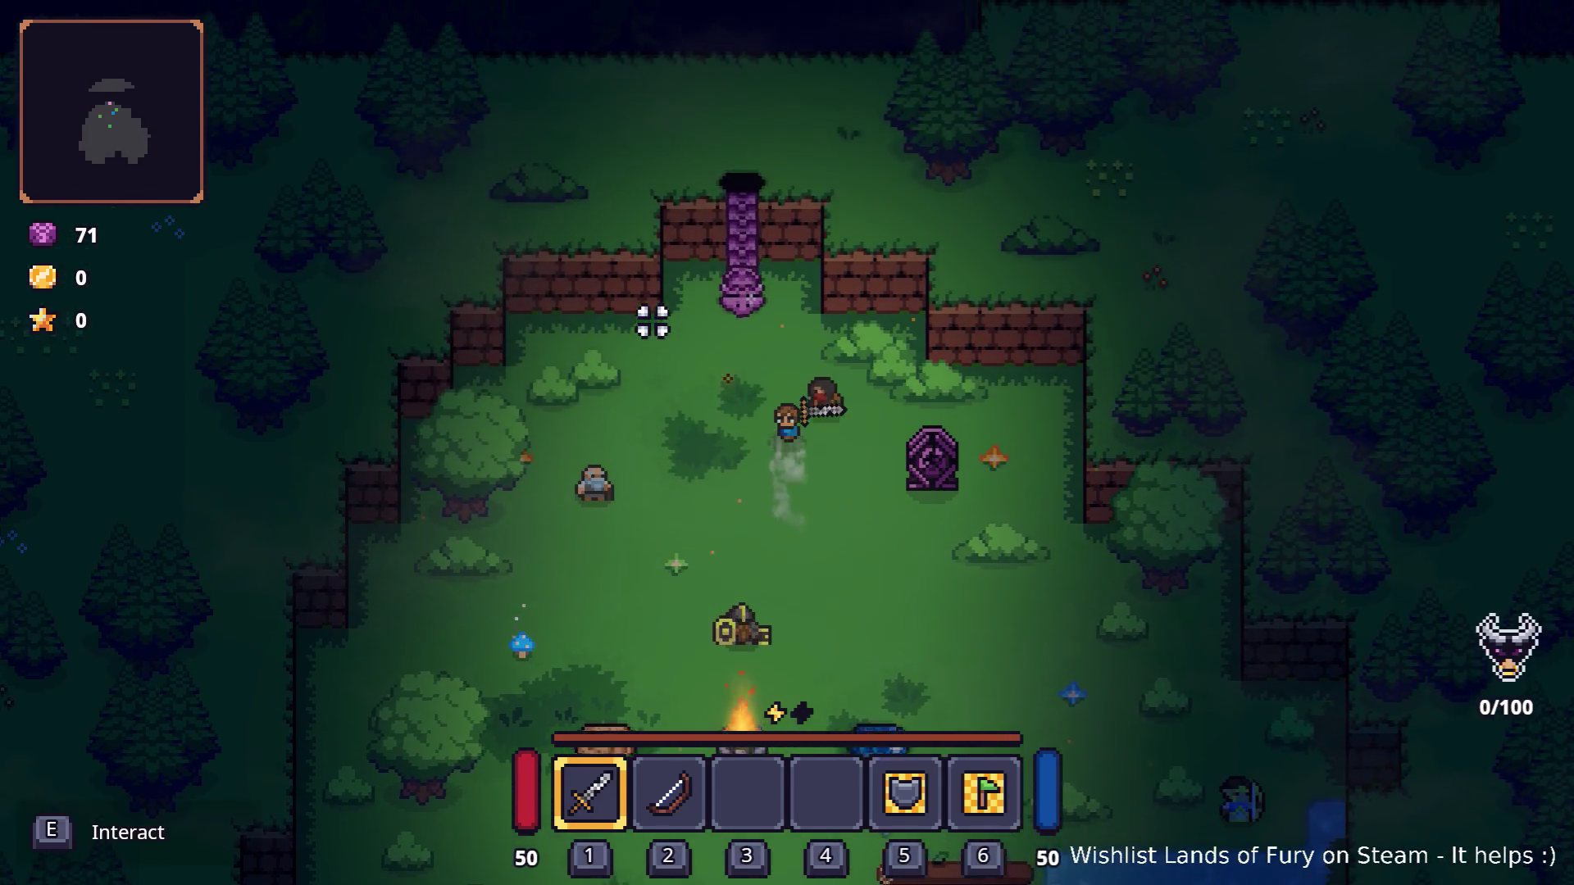
key(w)
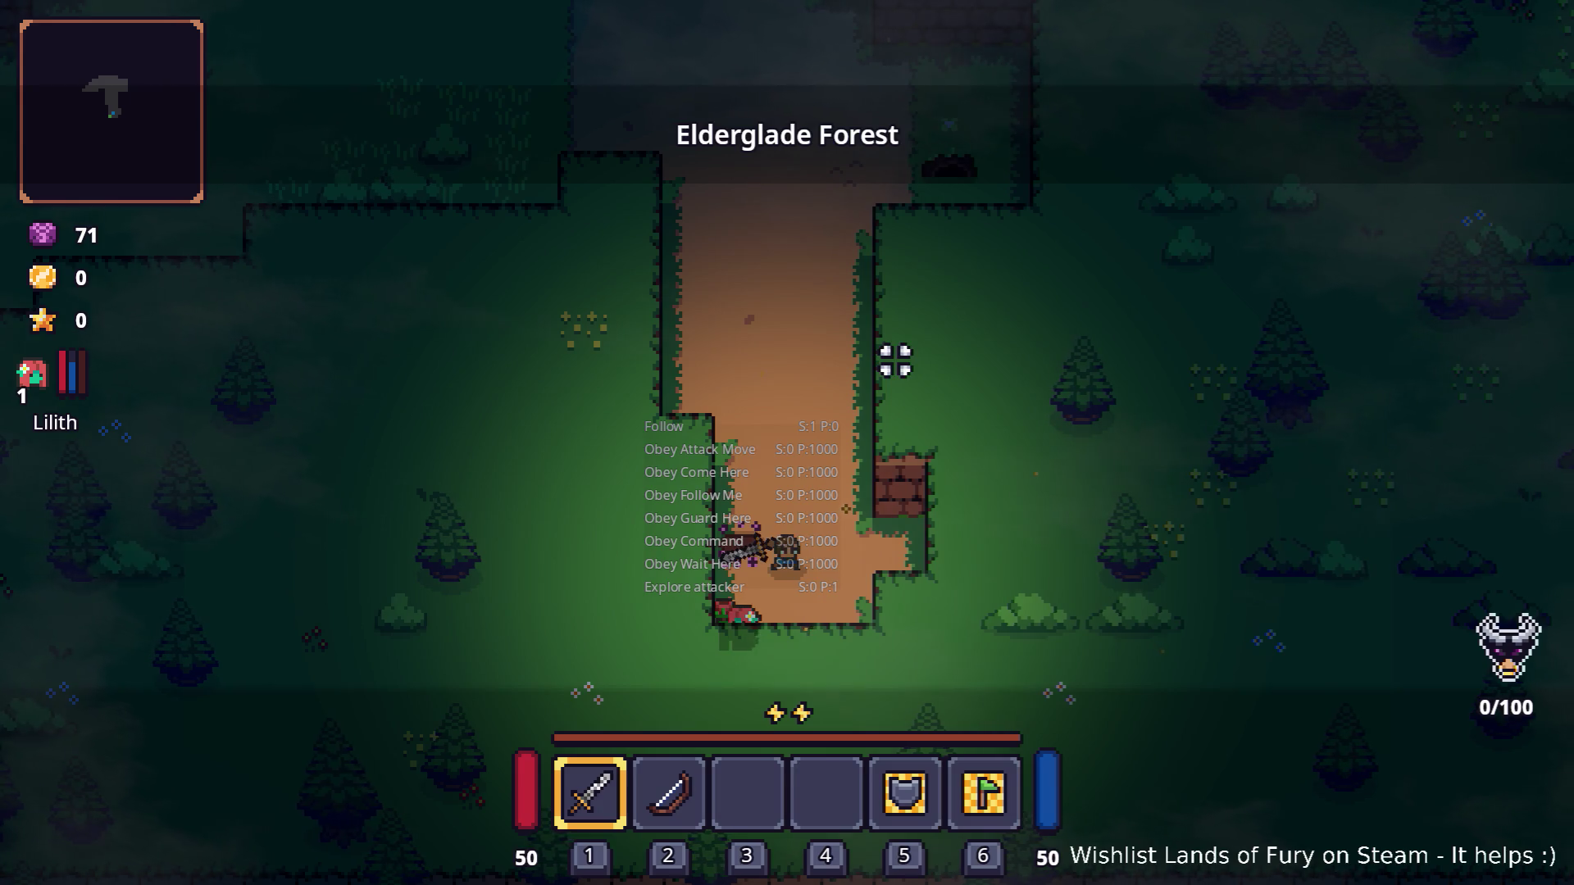
Step: Run Companion.CompanionAddLevels(6) in the developer console to raise Lilith to level 7
key(grave)
text(co)
key(BackSpace)
key(BackSpace)
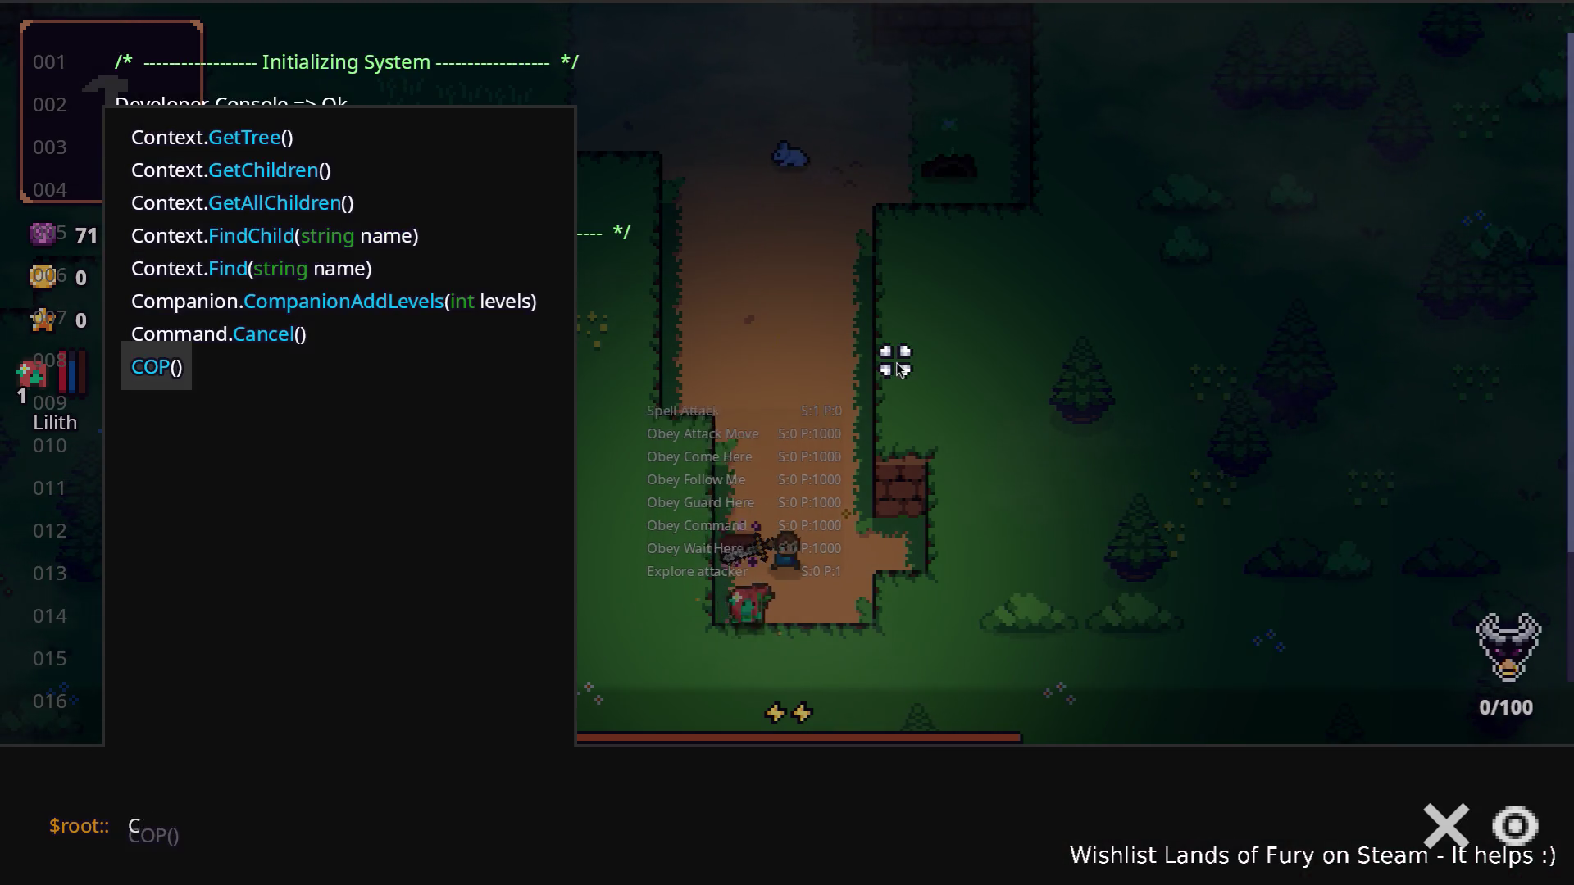
text(Comp)
key(Tab)
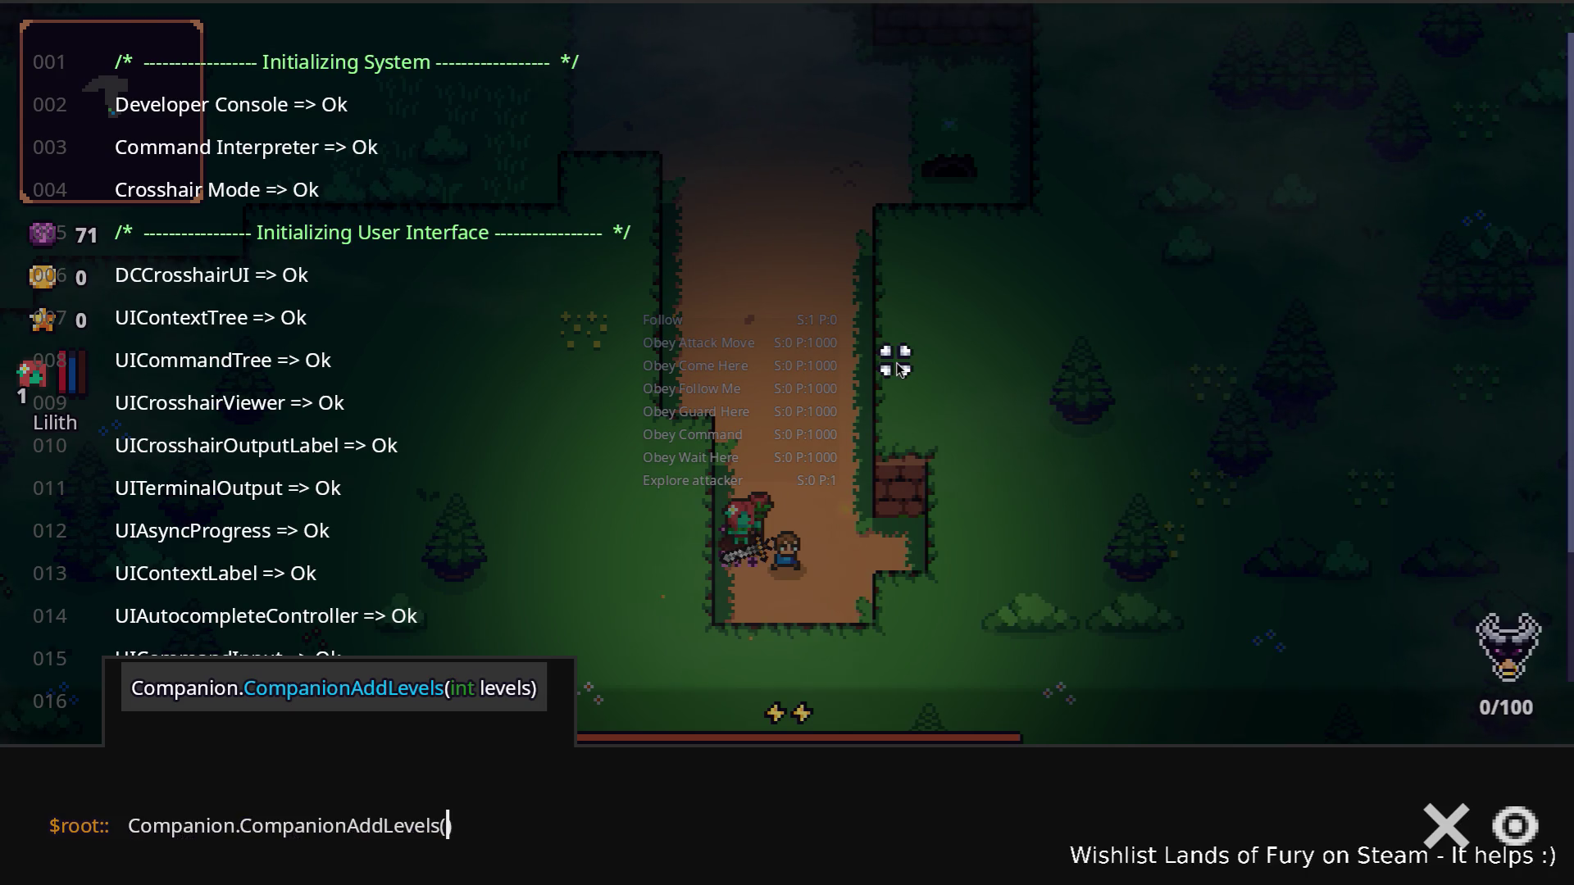
text((6)
key(Return)
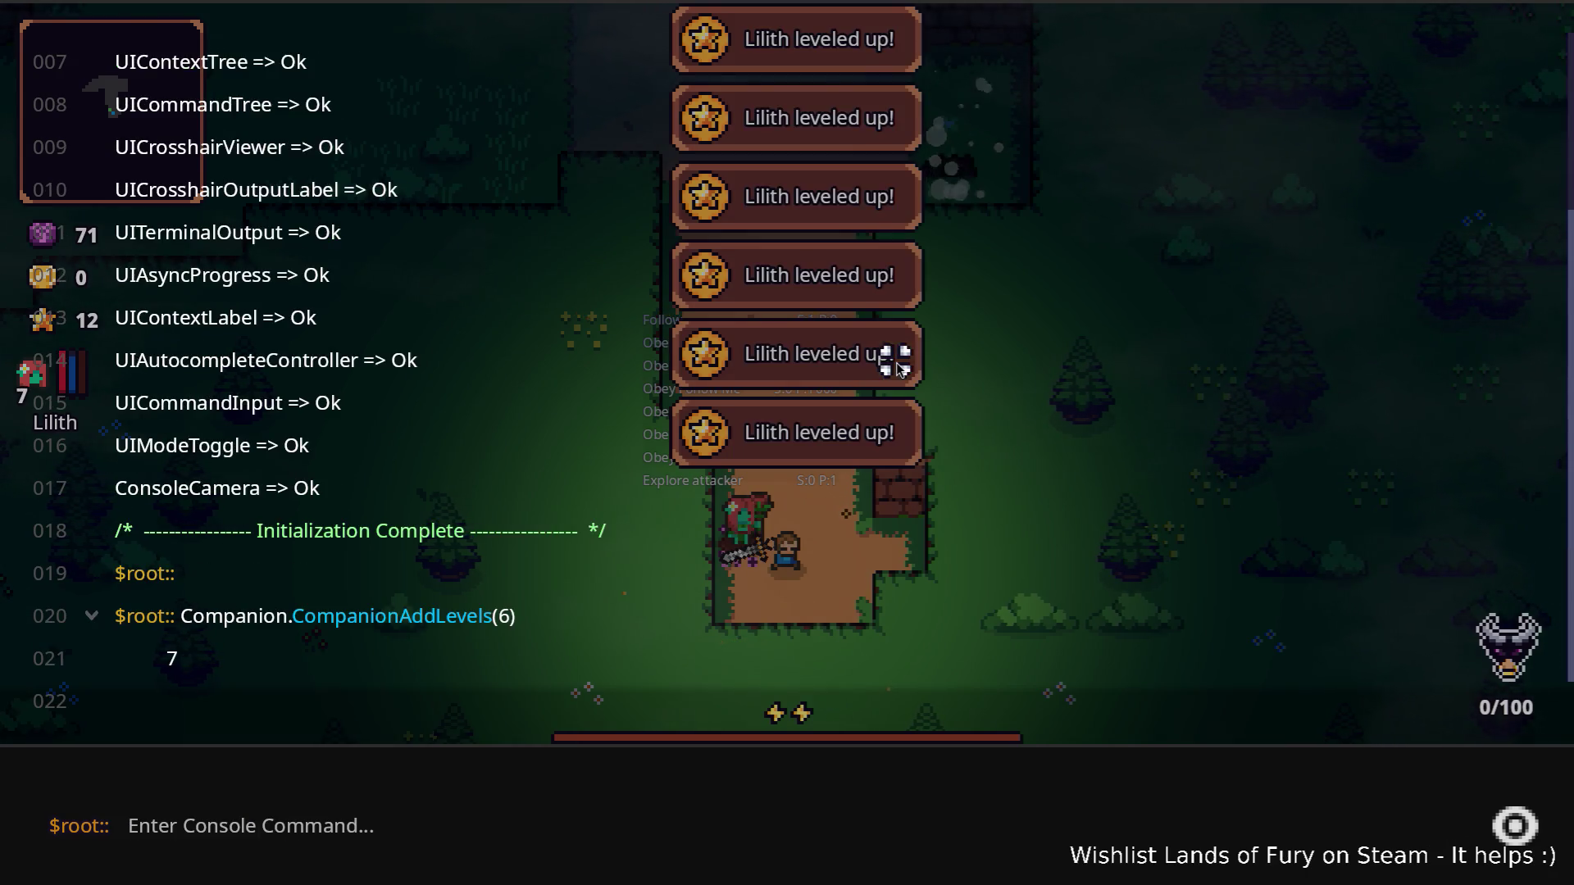
Step: Put one of Lilith's skill points into Spiritual Bond and confirm the allocation
key(grave)
key(grave)
key(grave)
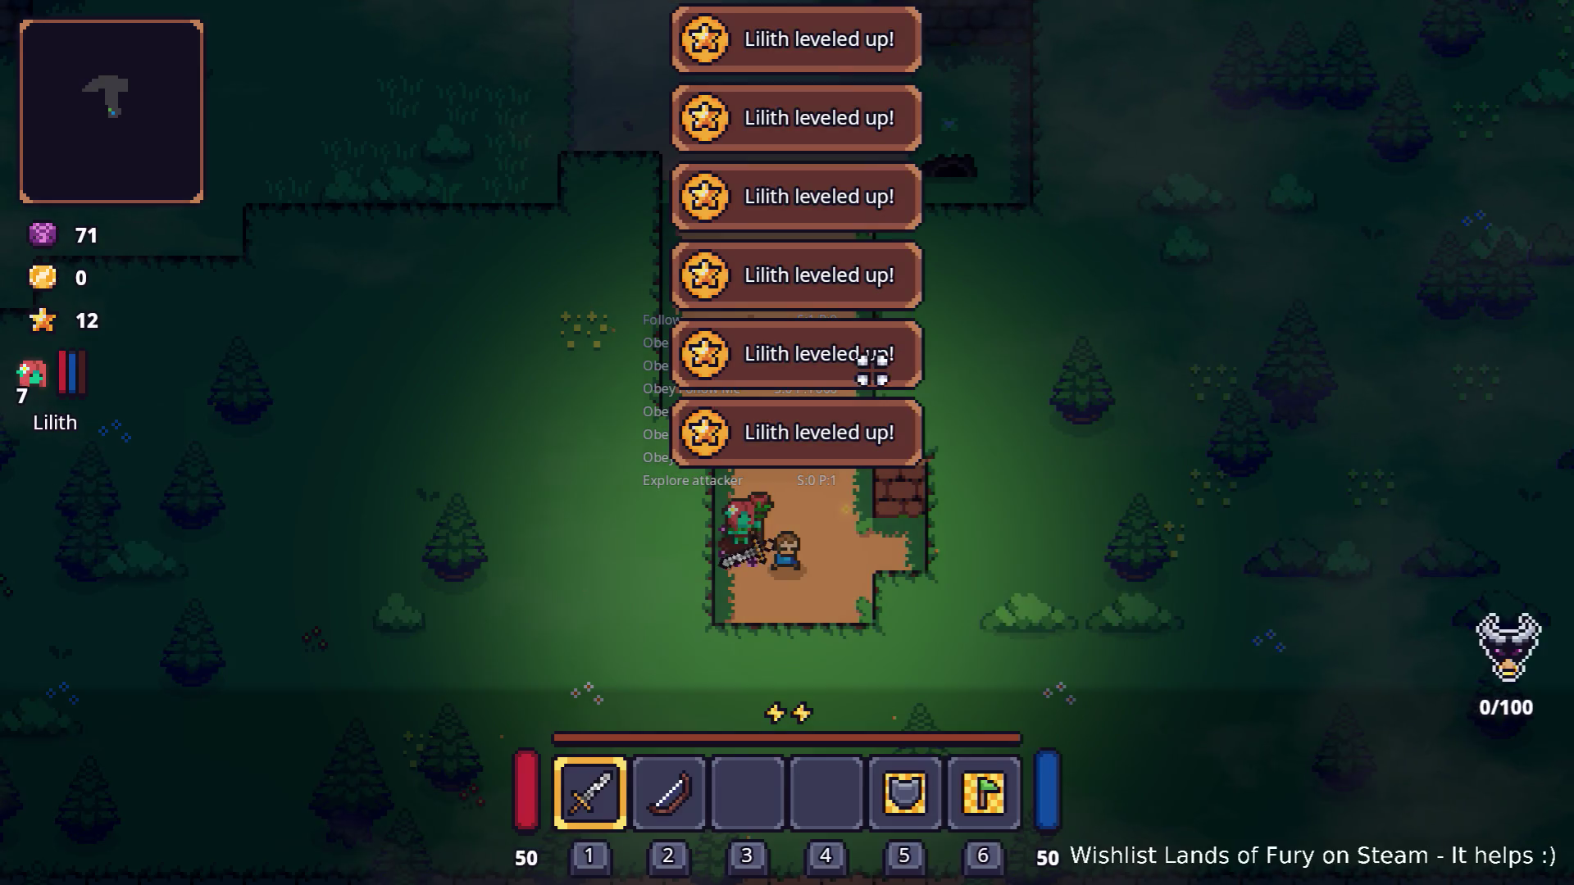
key(i)
click(464, 596)
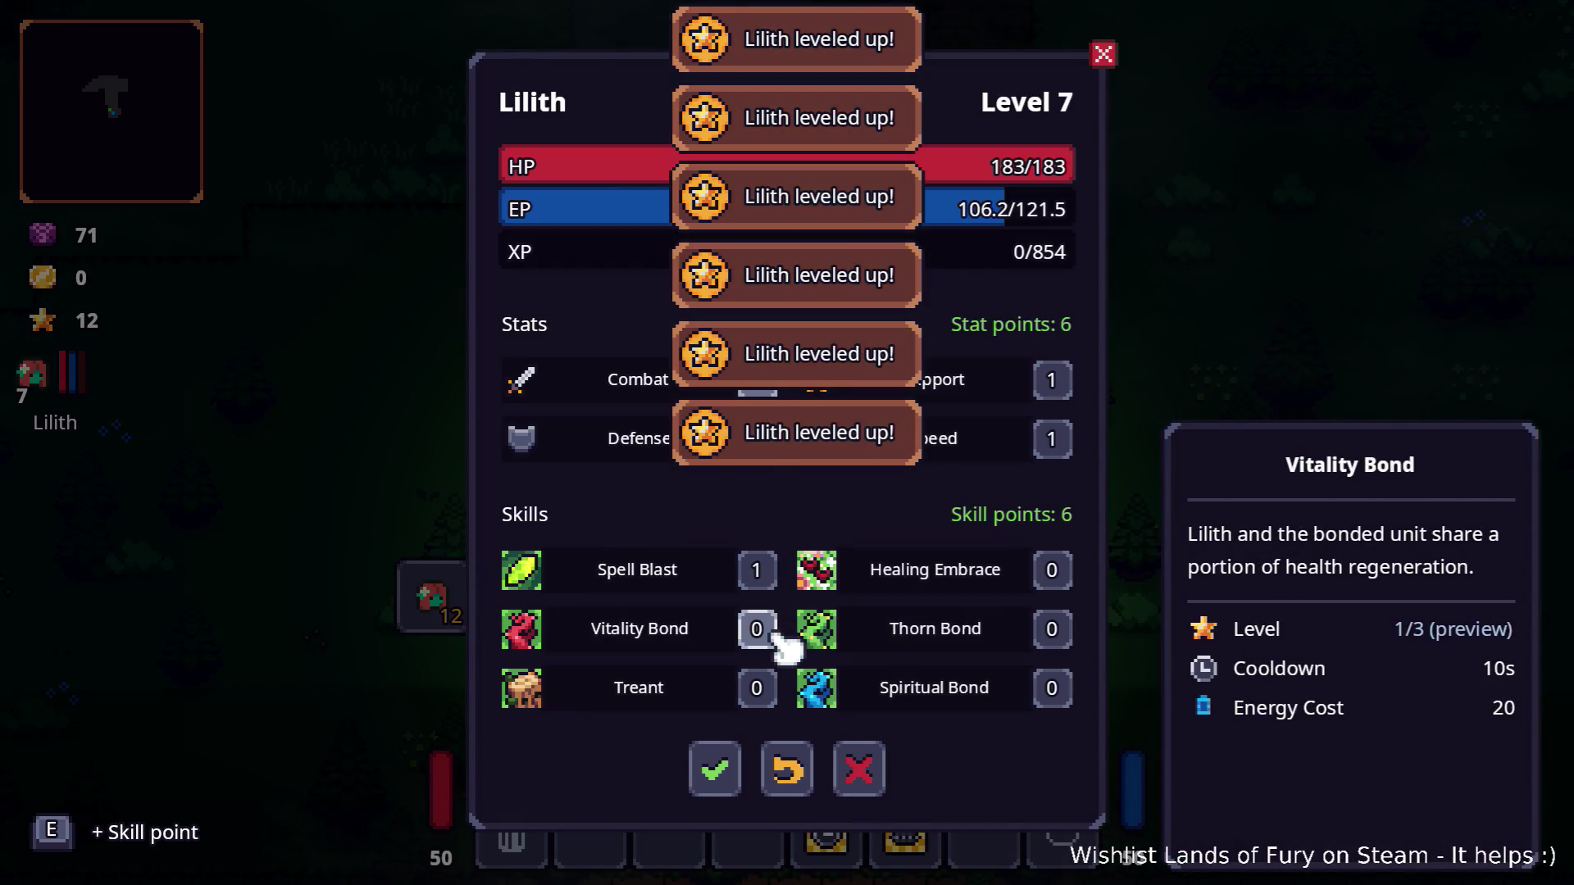
click(772, 636)
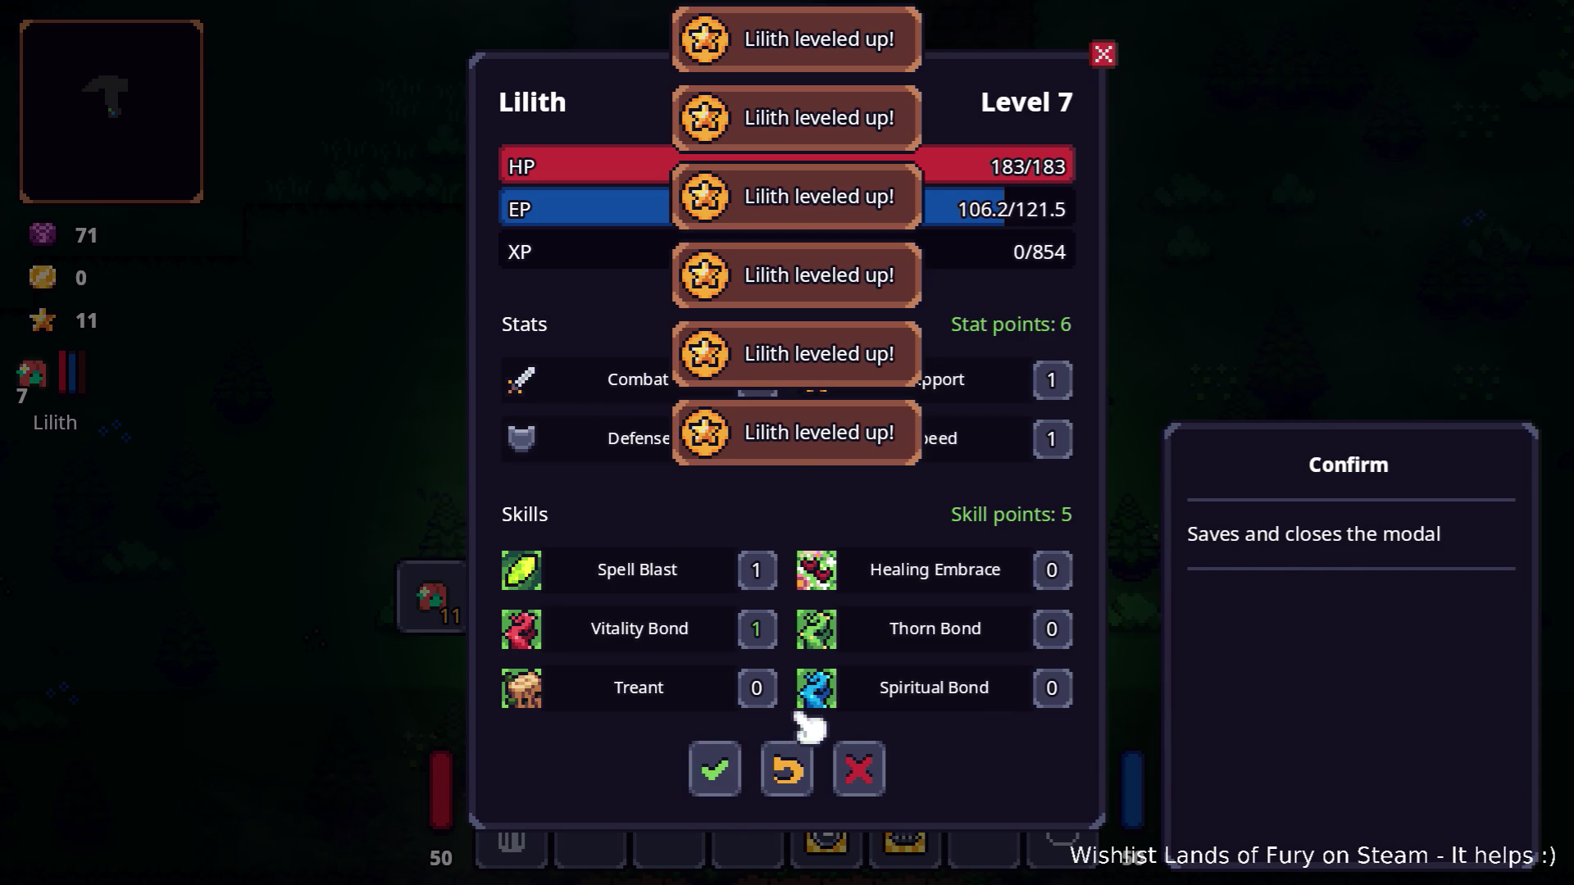
click(1058, 701)
right_click(756, 633)
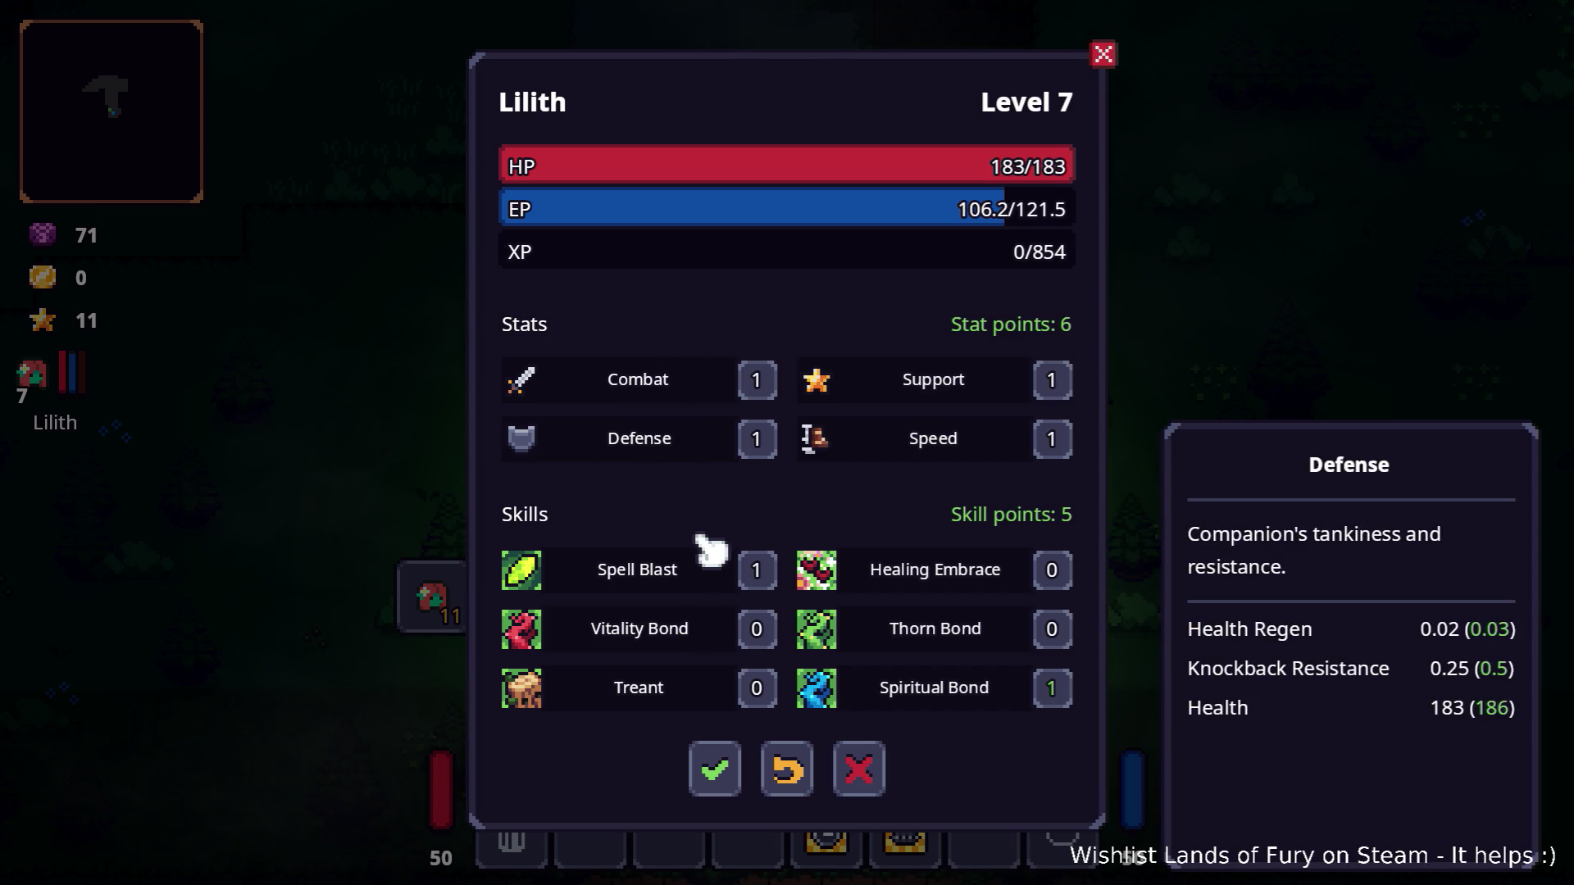
click(729, 769)
key(Escape)
Step: Walk up the path, then give Lilith one point in Vitality Bond and confirm
key(w)
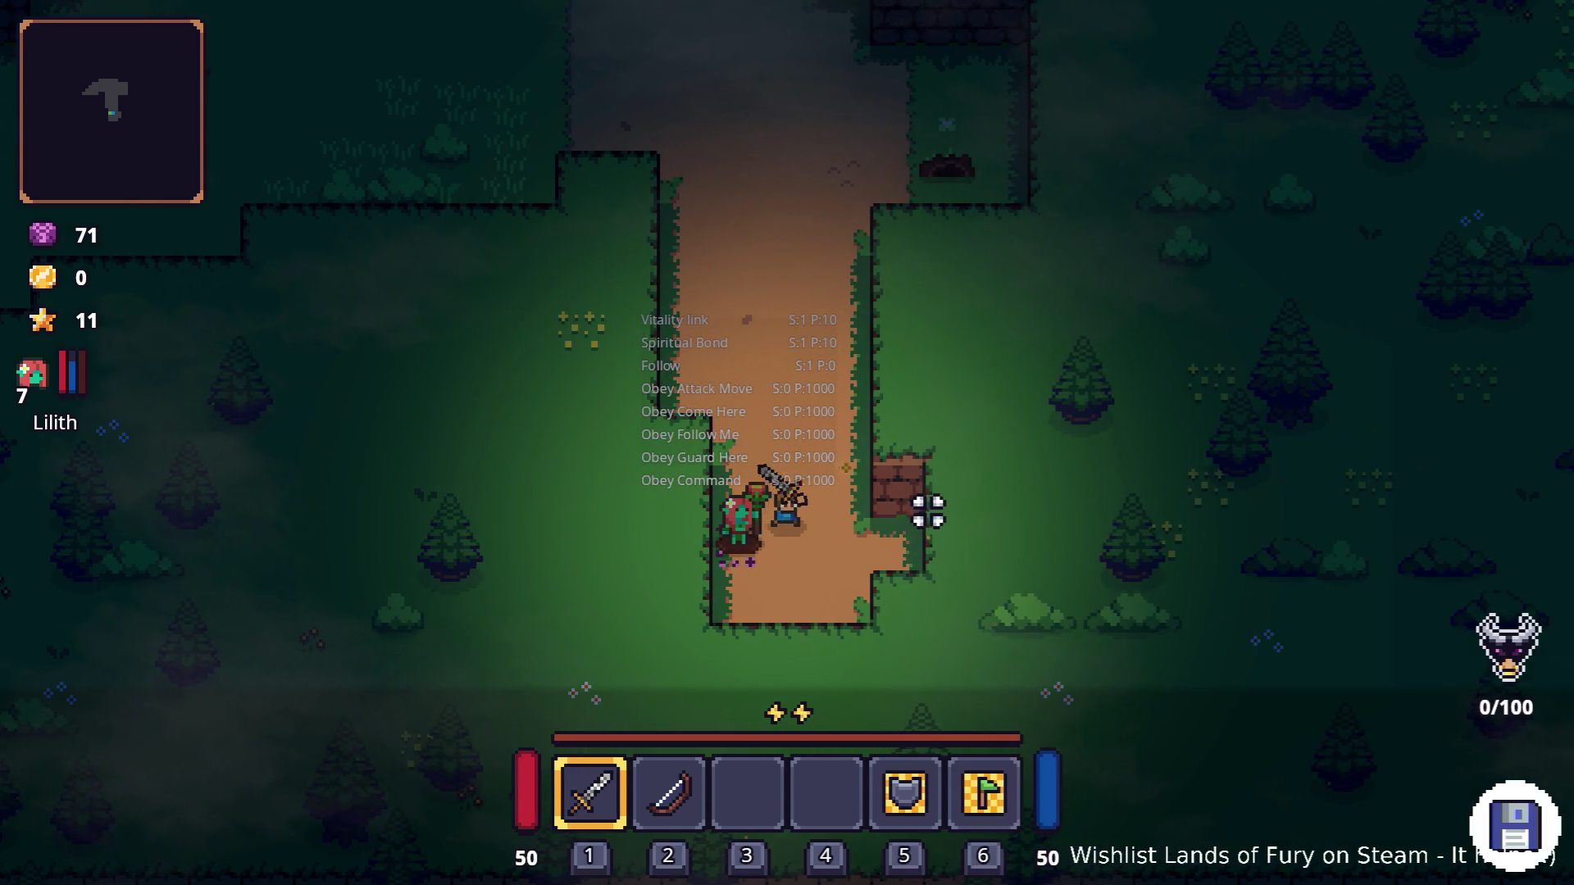
key(d)
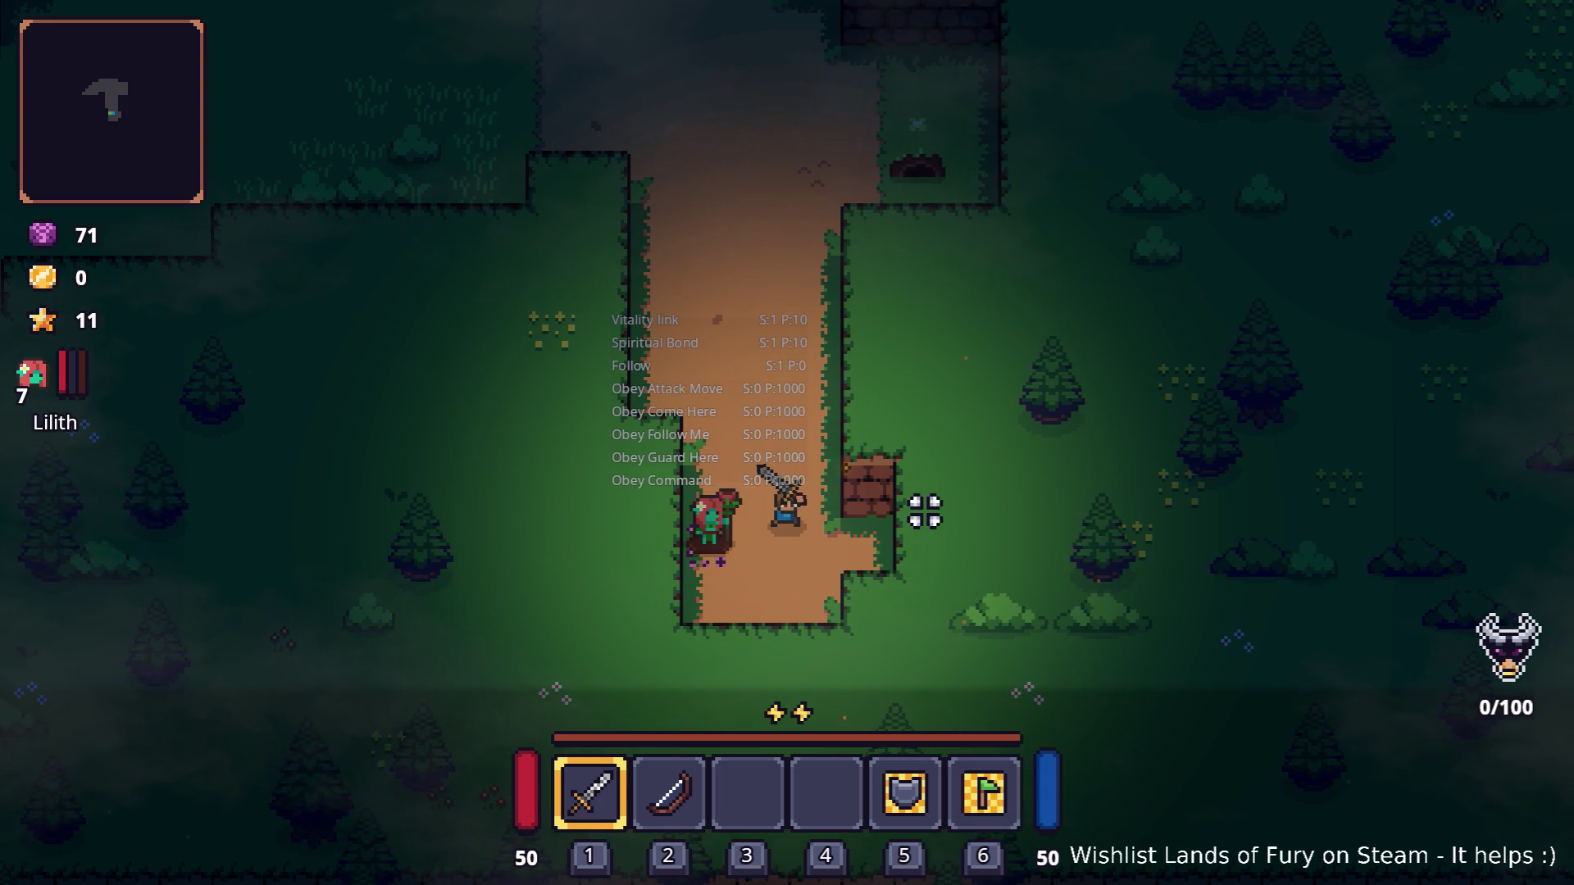
key(w)
key(w)
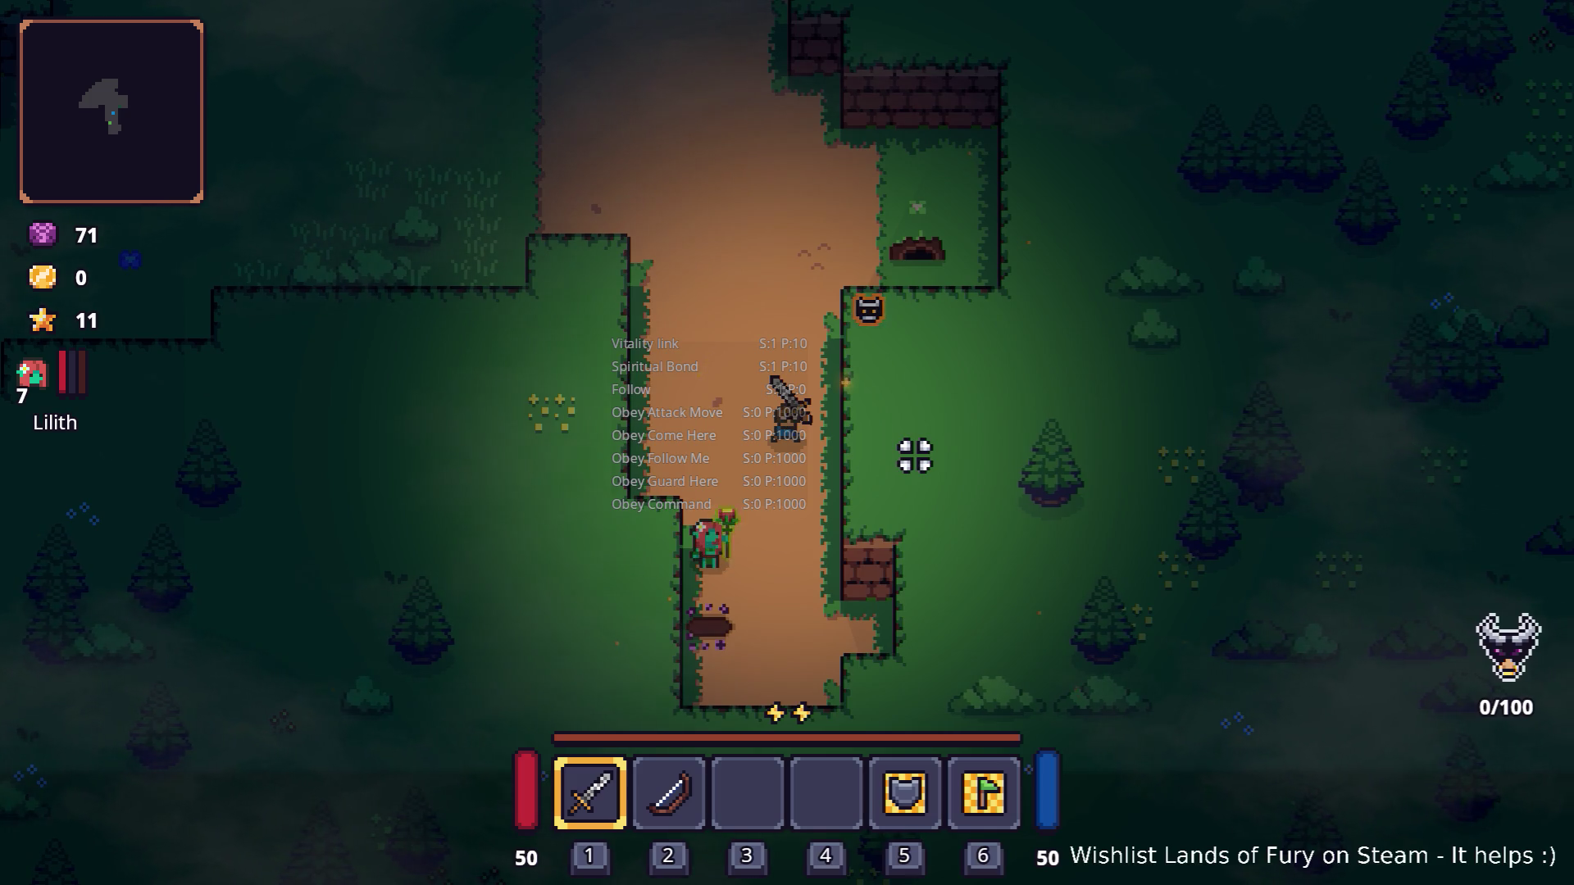
key(i)
click(503, 605)
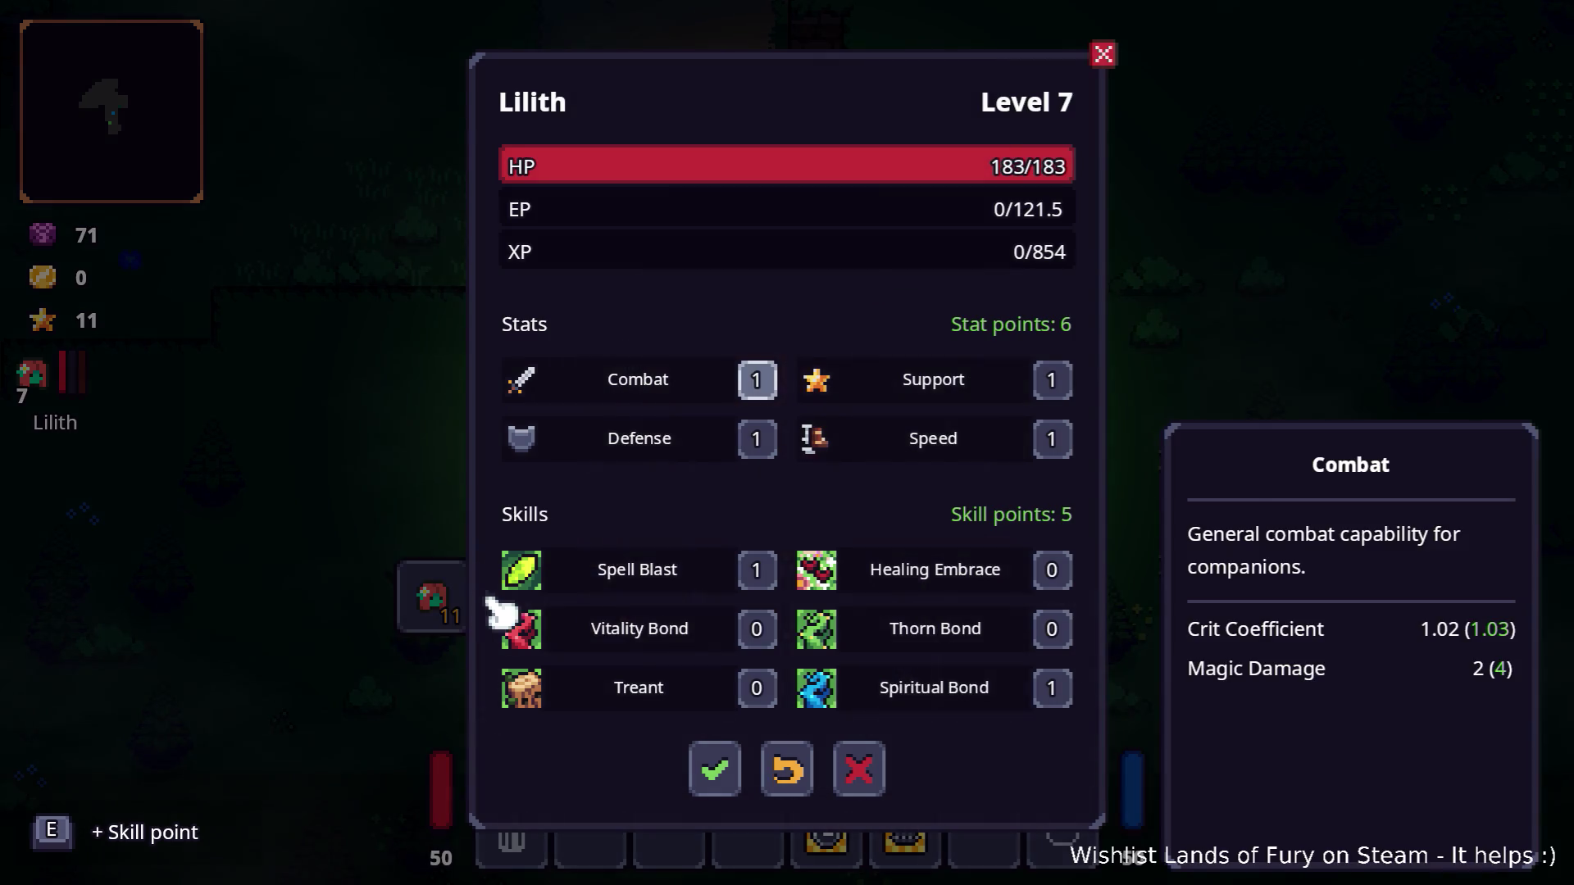
click(757, 628)
click(710, 769)
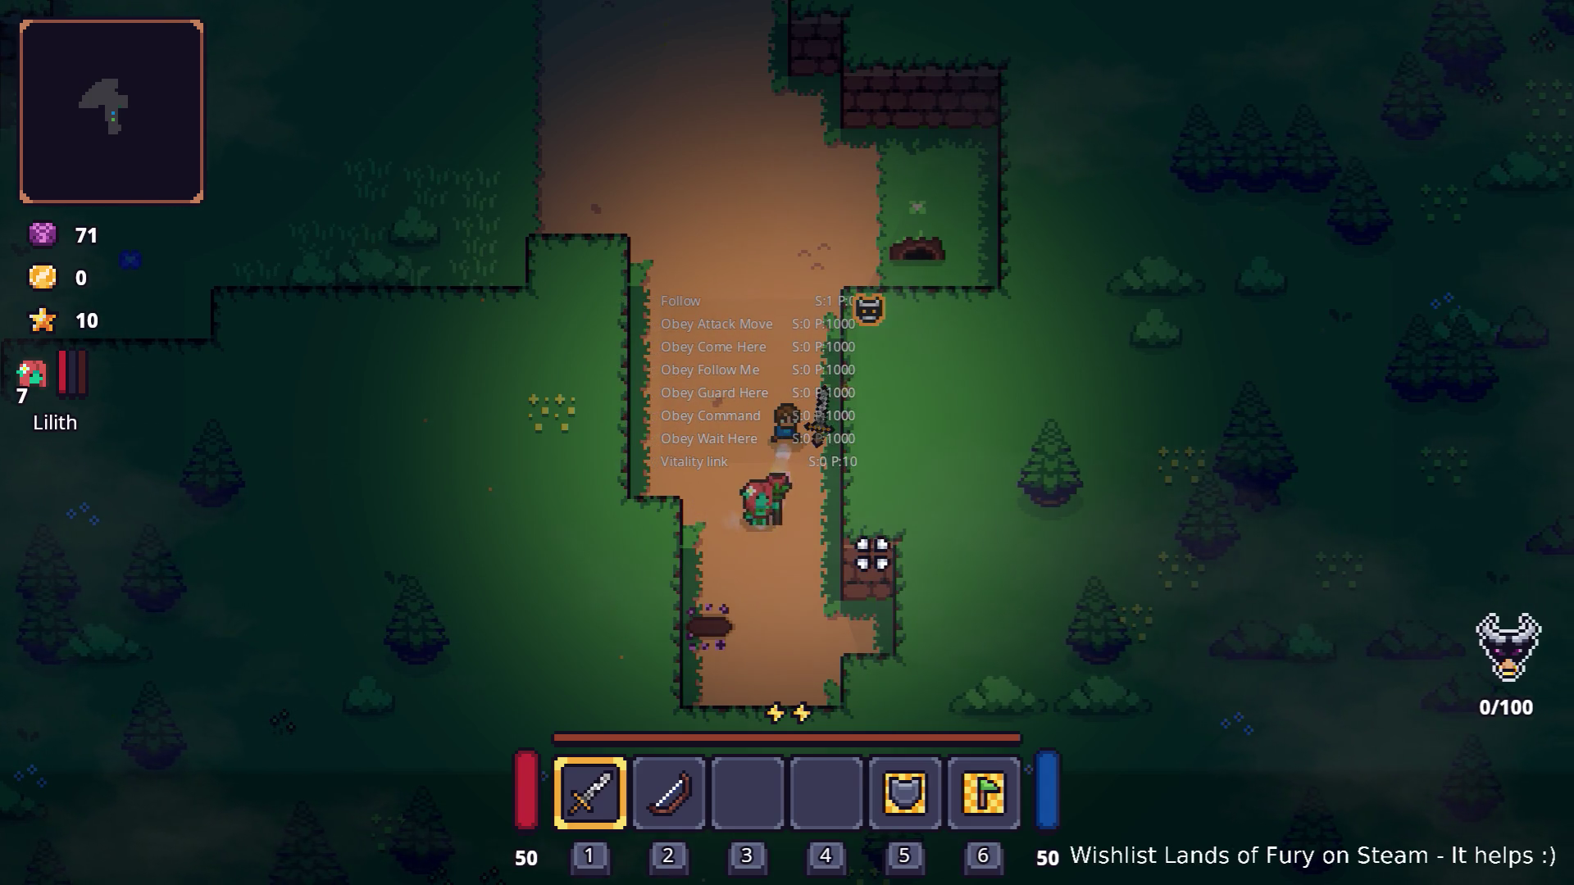
Step: Test Lilith in combat along the path, then quit the game back to the editor
key(a)
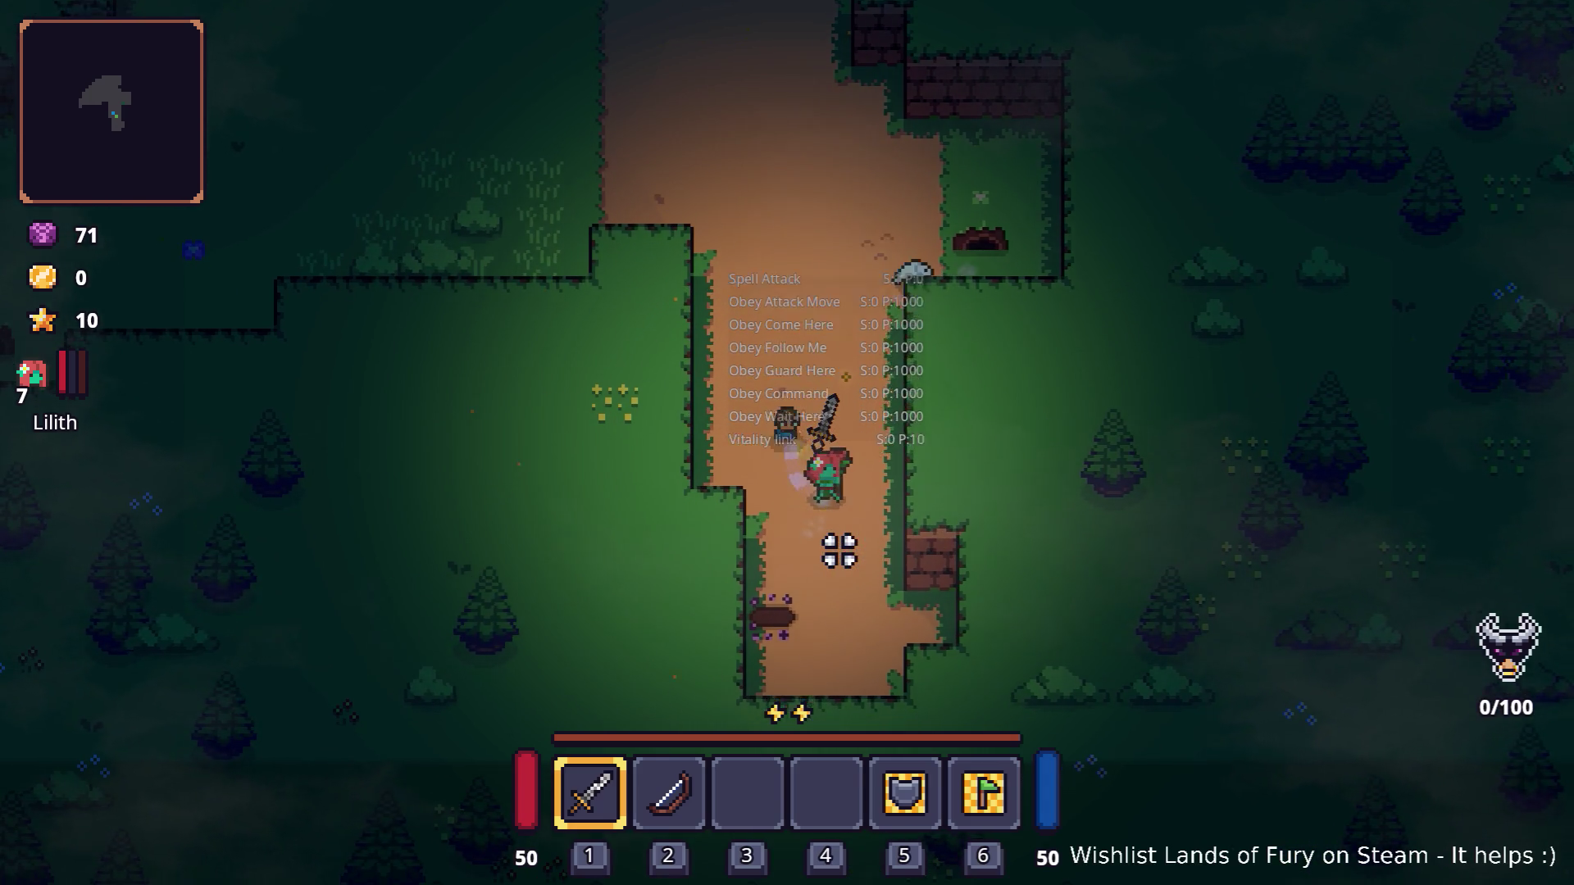
key(s)
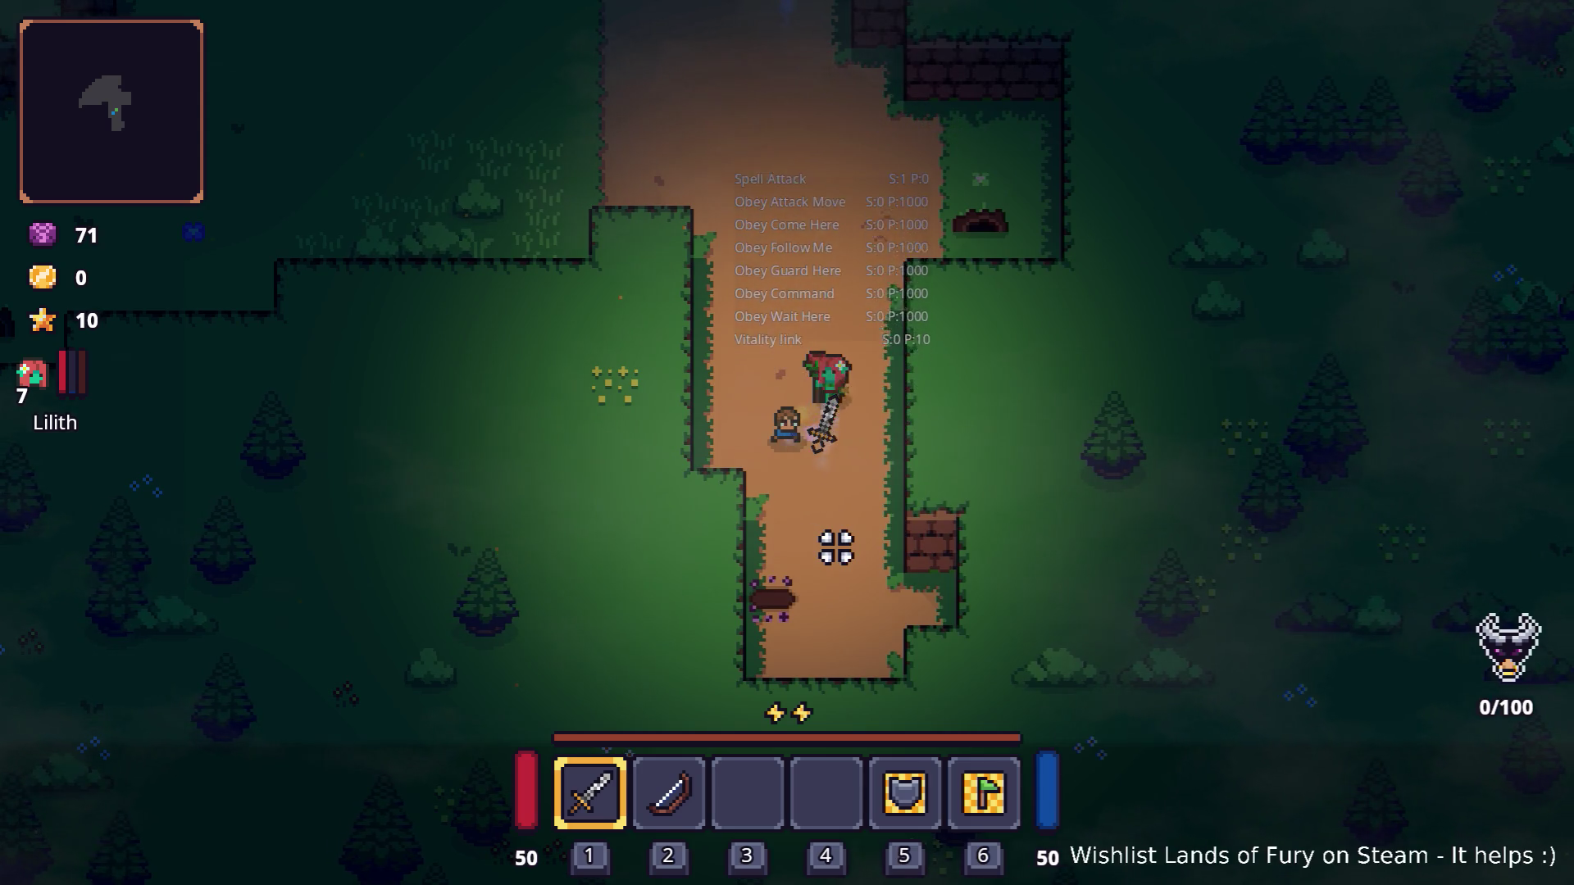
key(w)
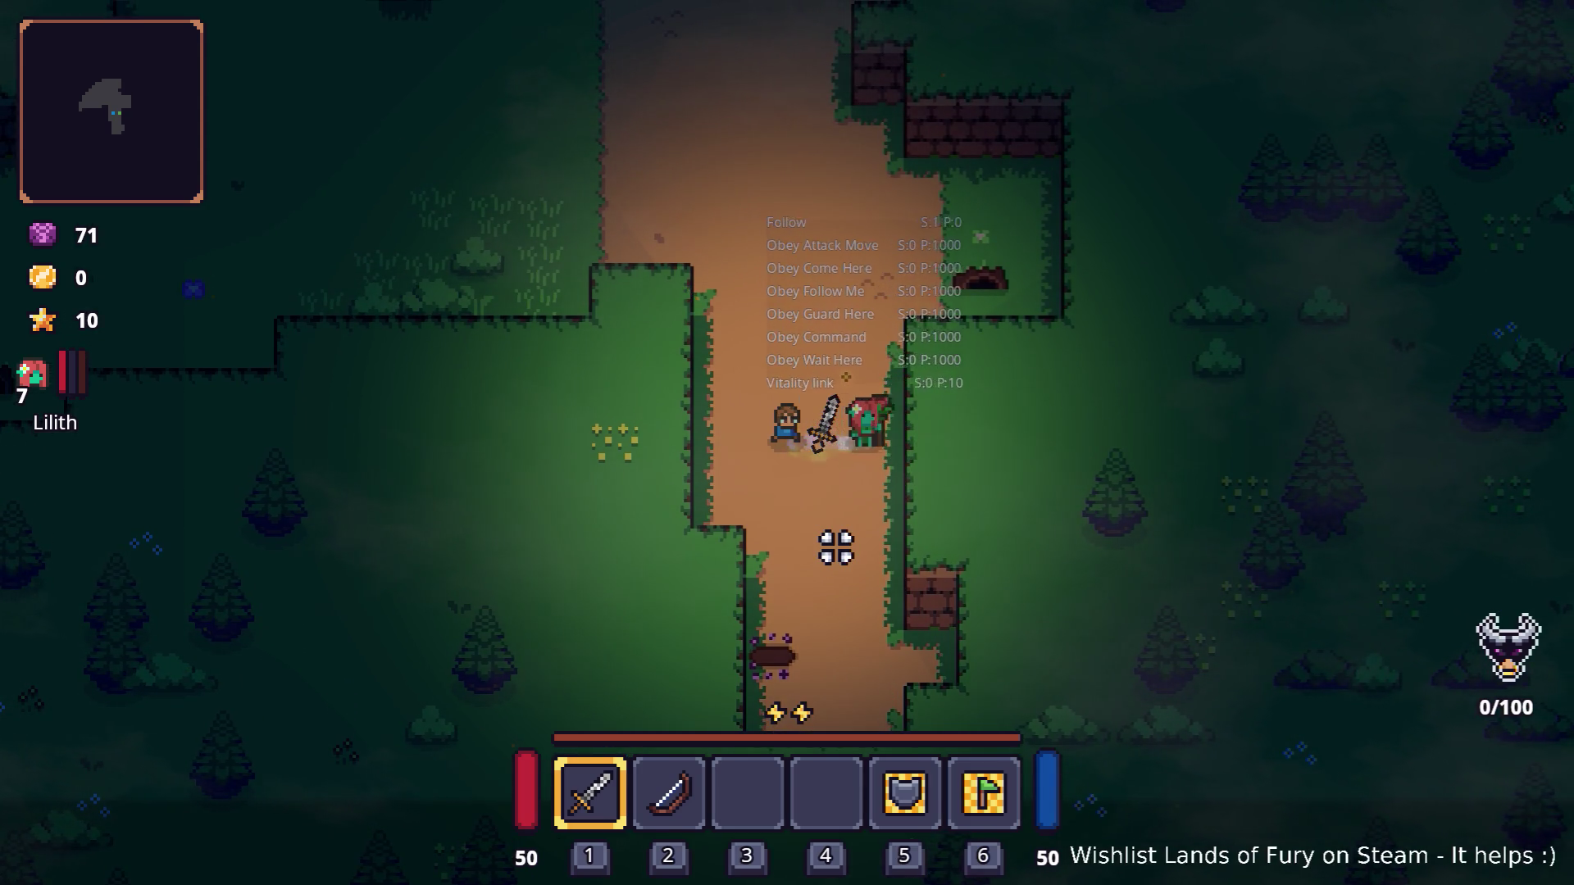
click(971, 538)
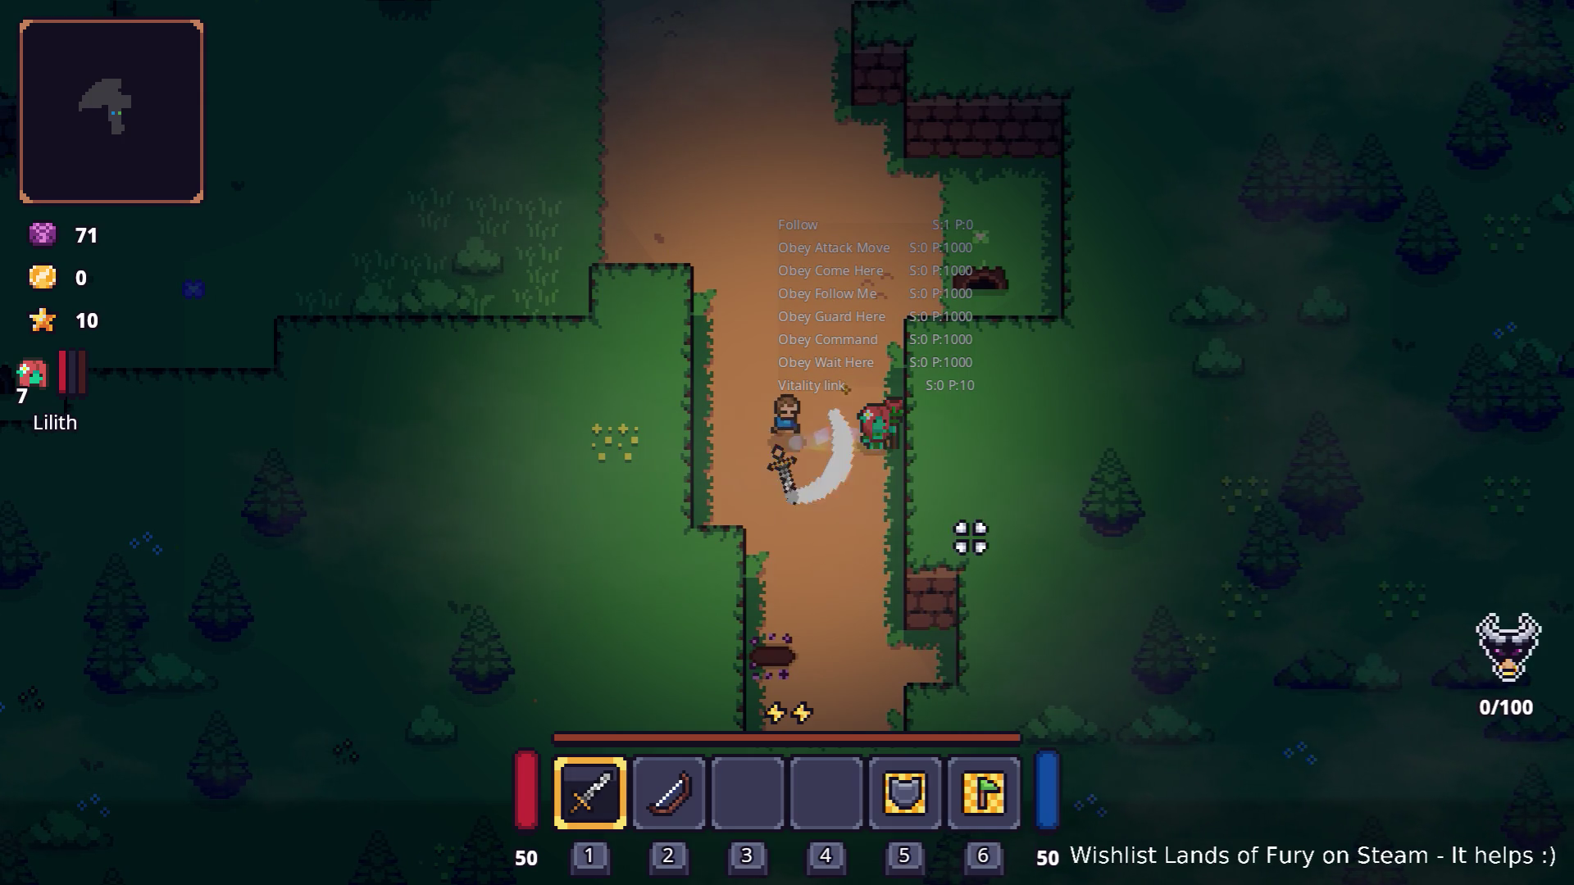
key(Escape)
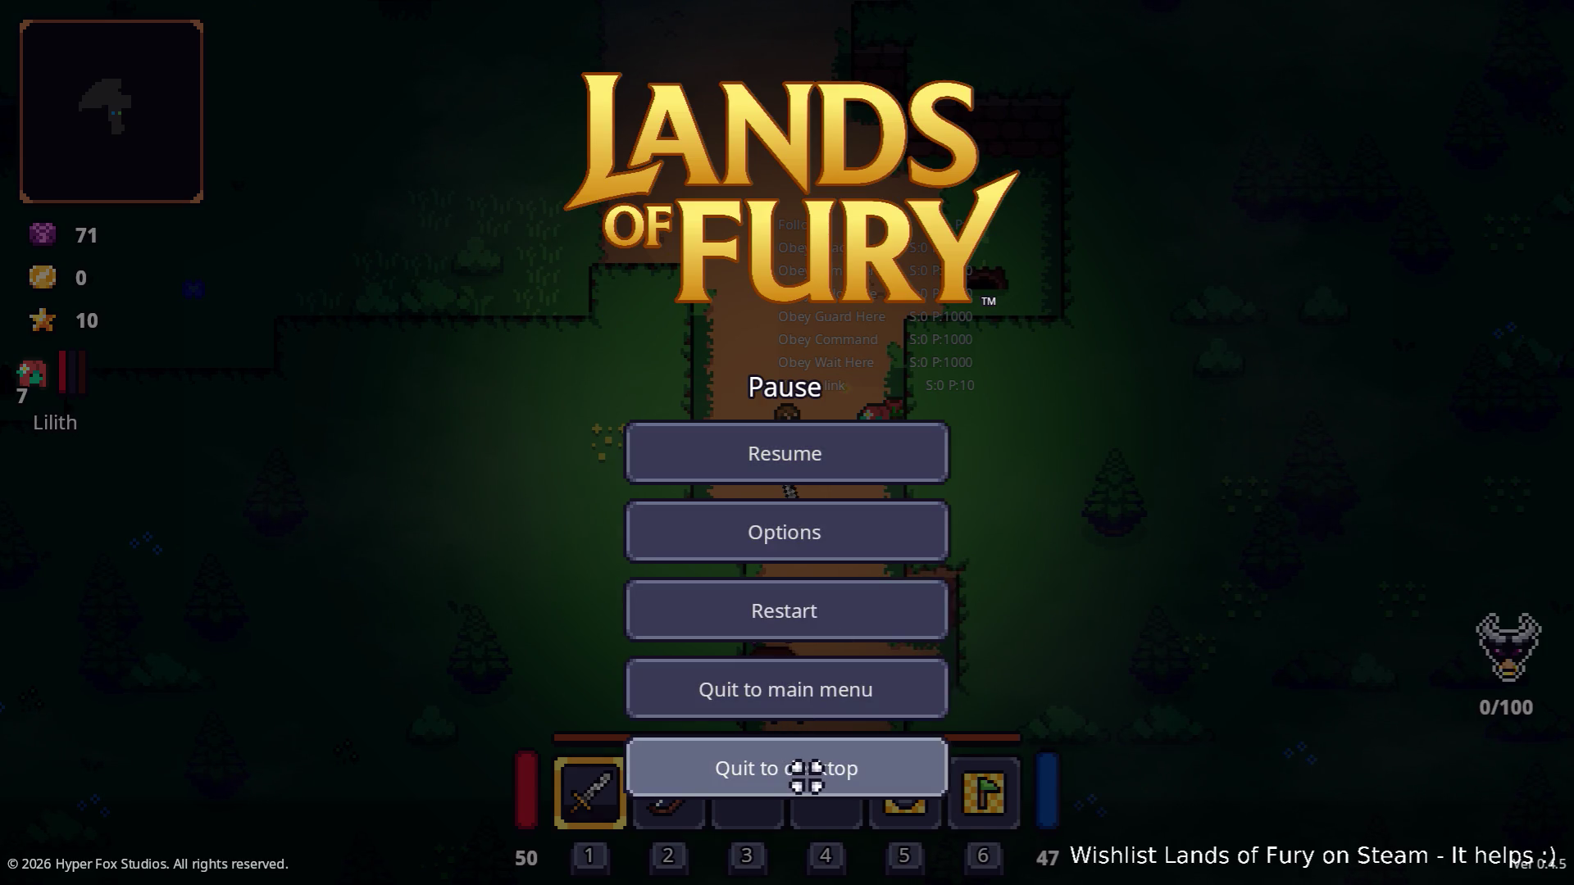
click(808, 776)
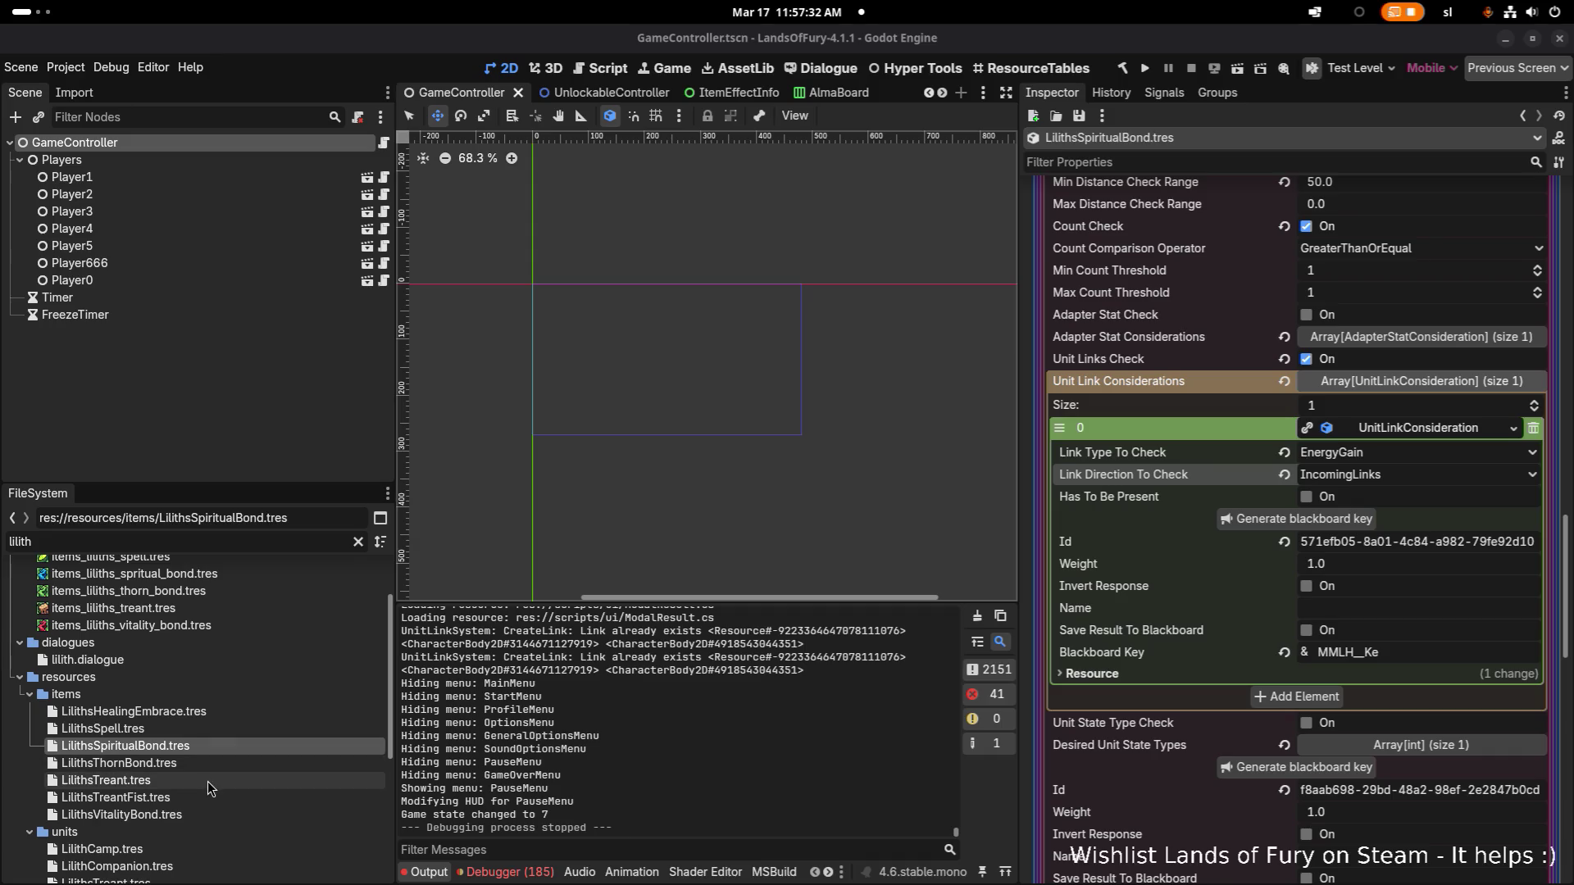
Step: Open LilithsVitalityBond.tres and expand its UseItemAction and CanIUseItemConsideration in the Inspector
scroll(194, 818, up, 2)
scroll(205, 805, down, 5)
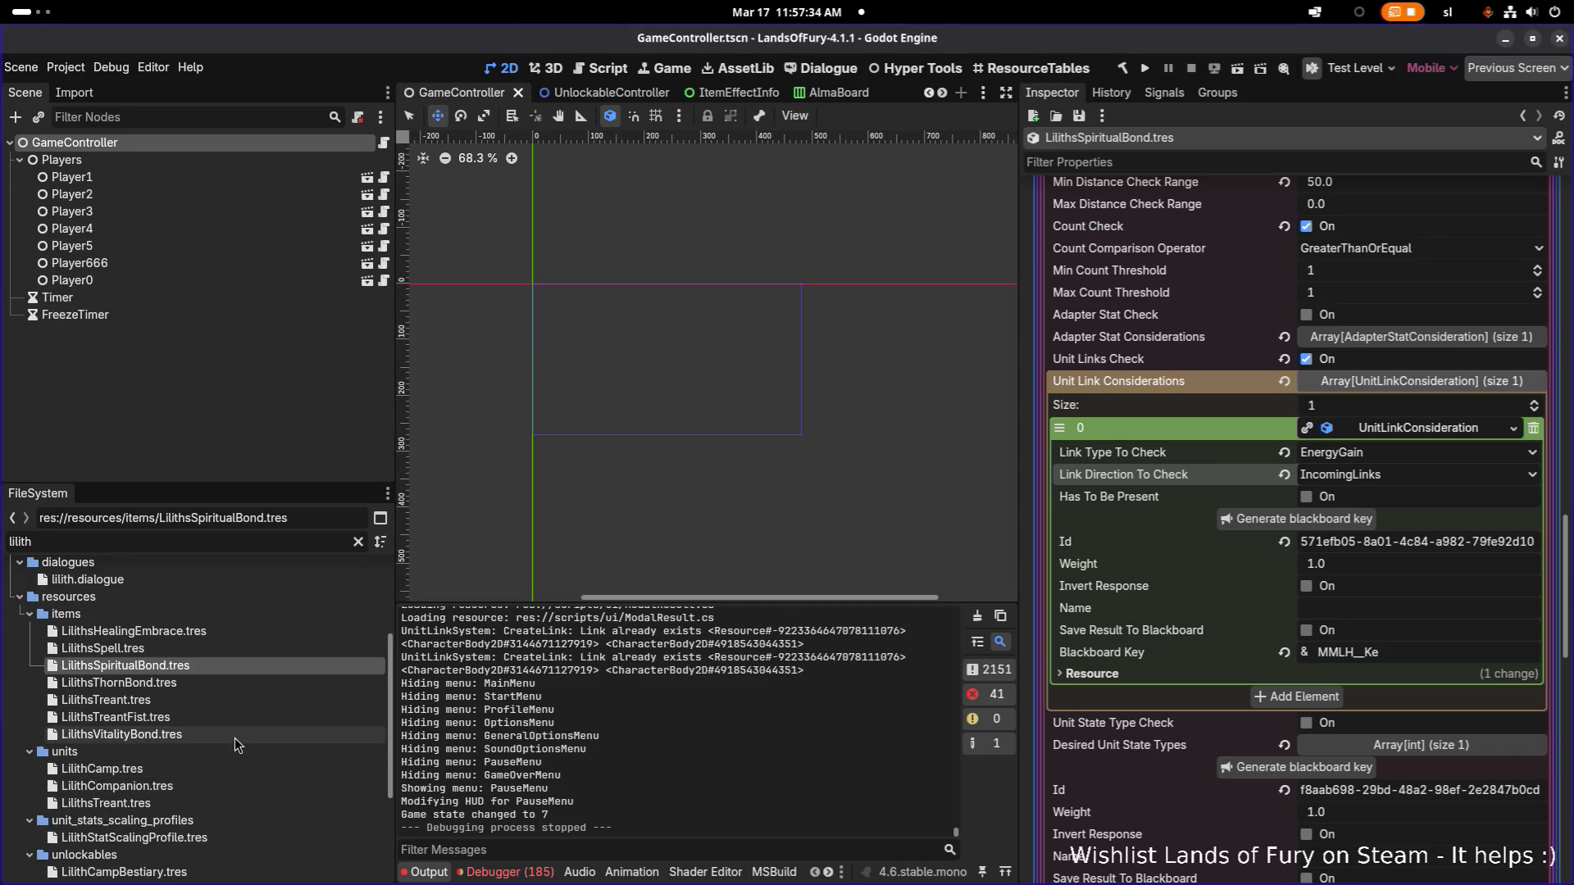
click(302, 736)
scroll(1120, 653, down, 5)
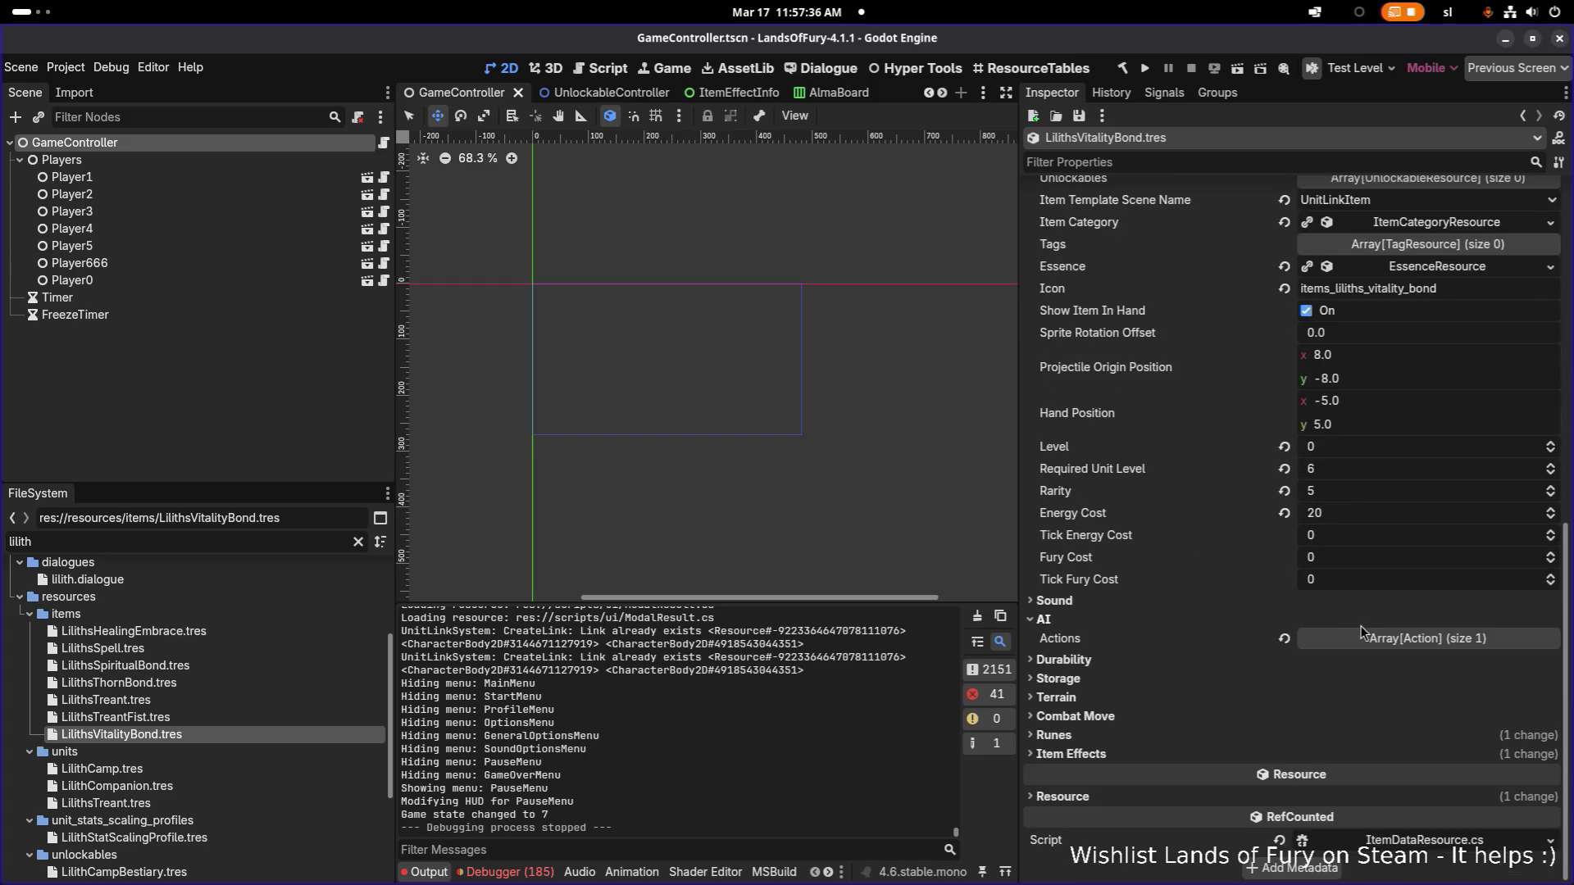
click(1377, 638)
scroll(1377, 639, down, 2)
click(1397, 613)
scroll(1398, 623, down, 4)
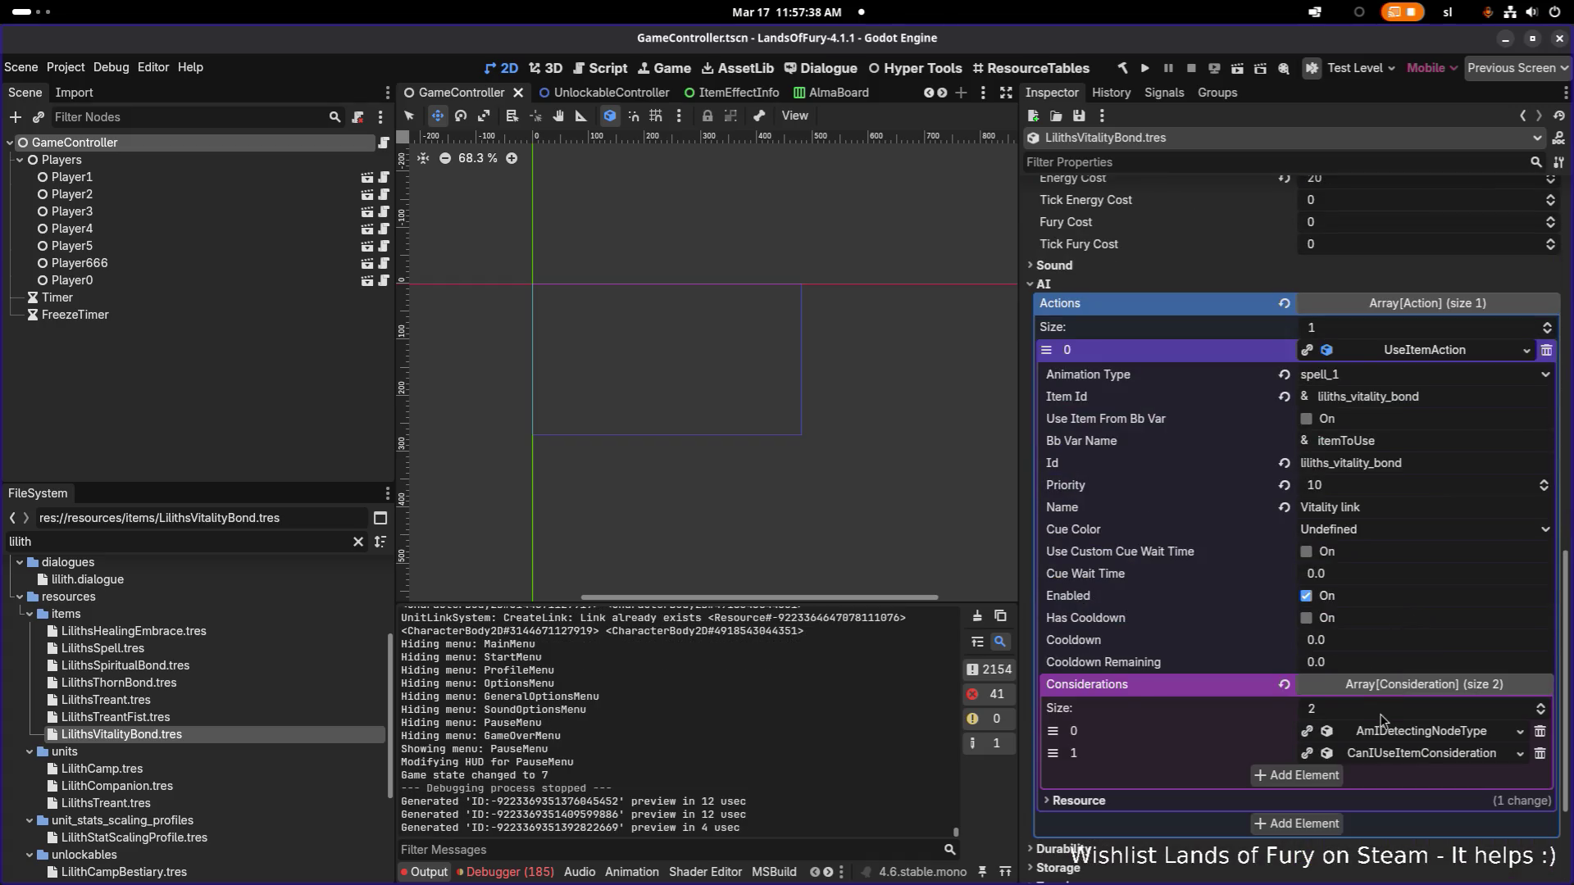
click(1400, 761)
scroll(1401, 761, down, 5)
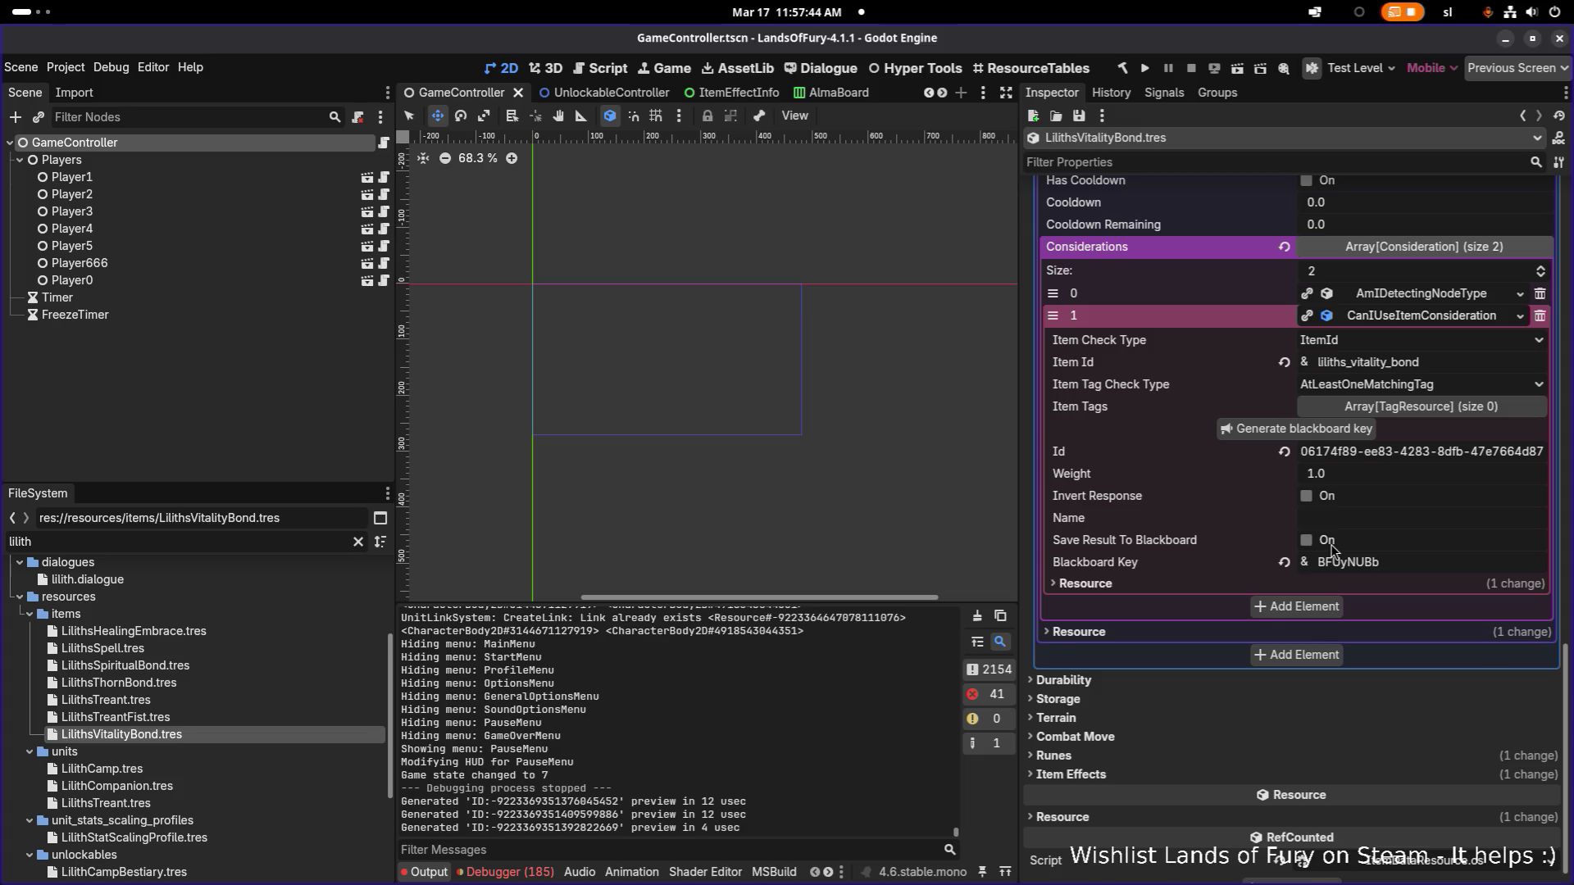
scroll(1332, 550, up, 1)
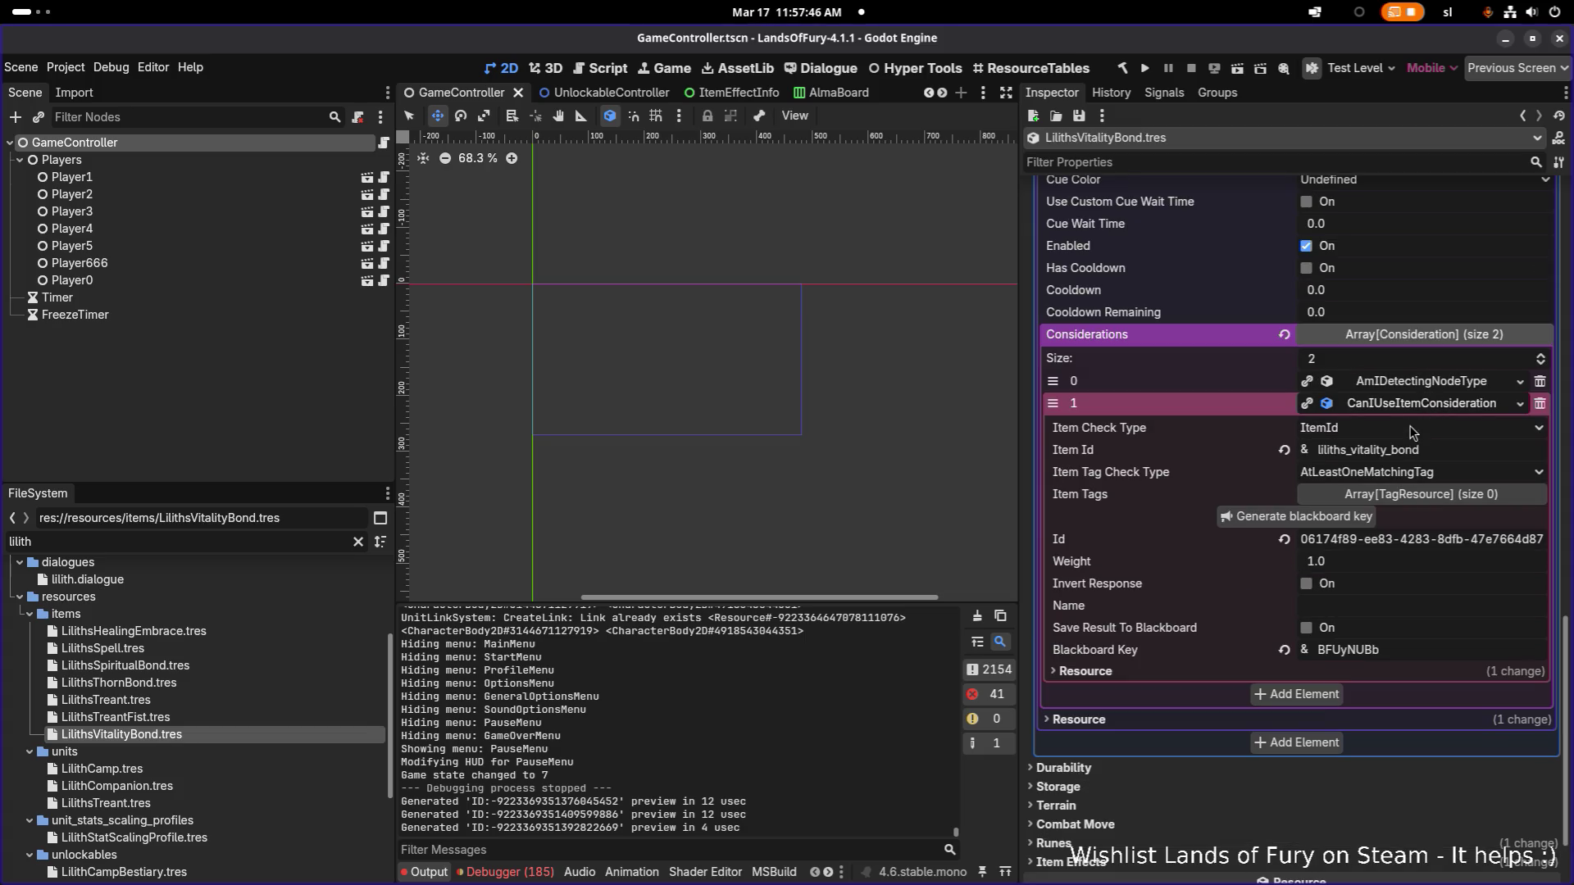
scroll(1410, 431, up, 2)
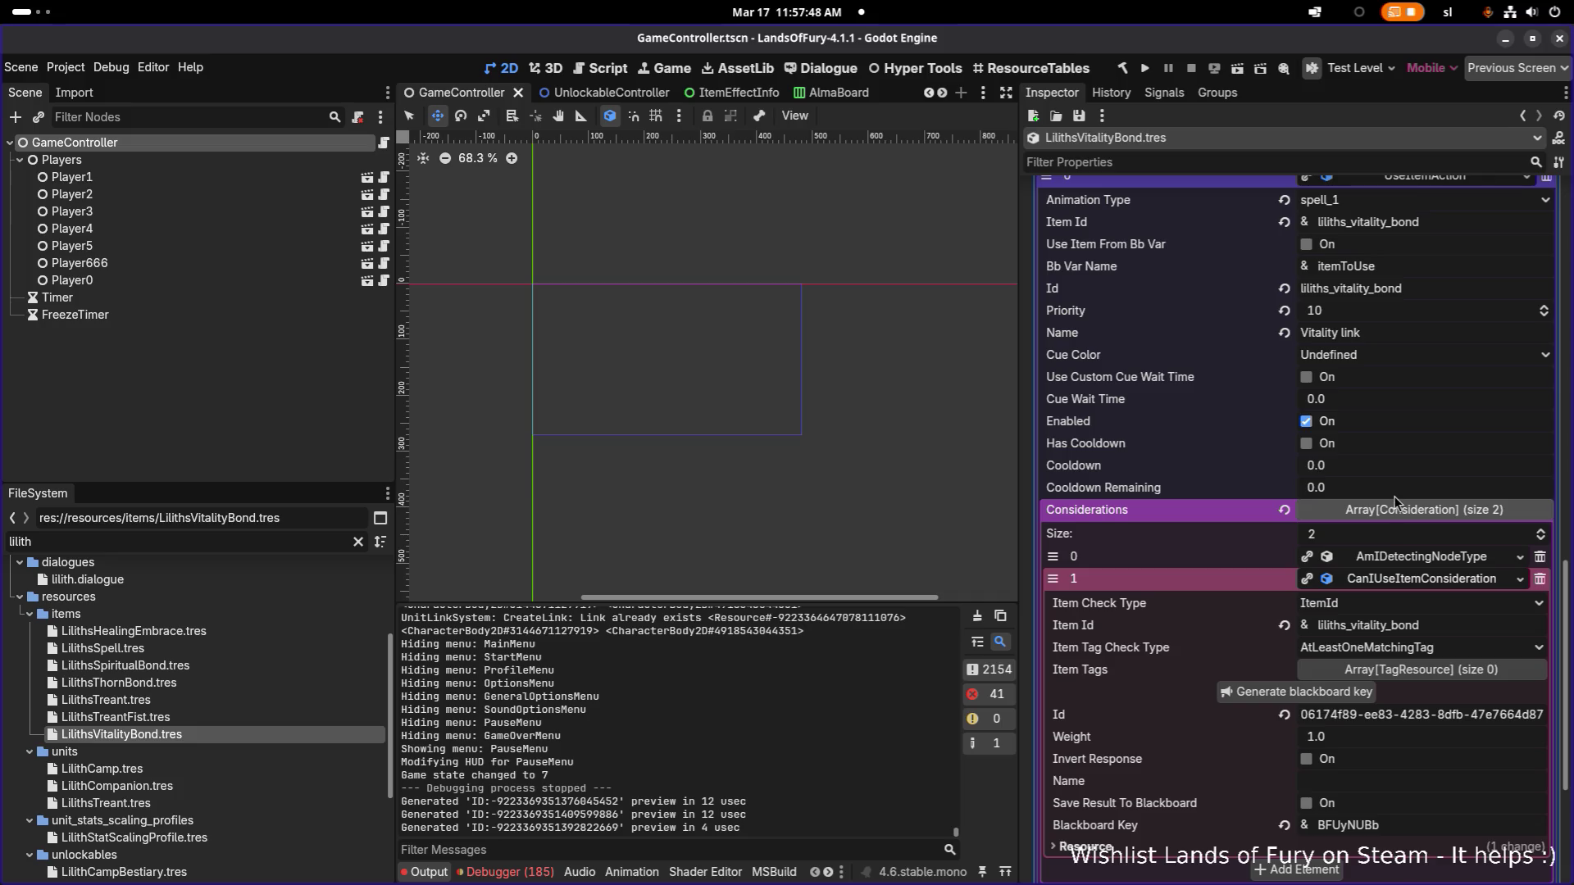
Step: In AmIDetectingNodeType, keep the Health link type, set direction to IncomingLinks, and save
click(1416, 558)
scroll(1411, 593, down, 4)
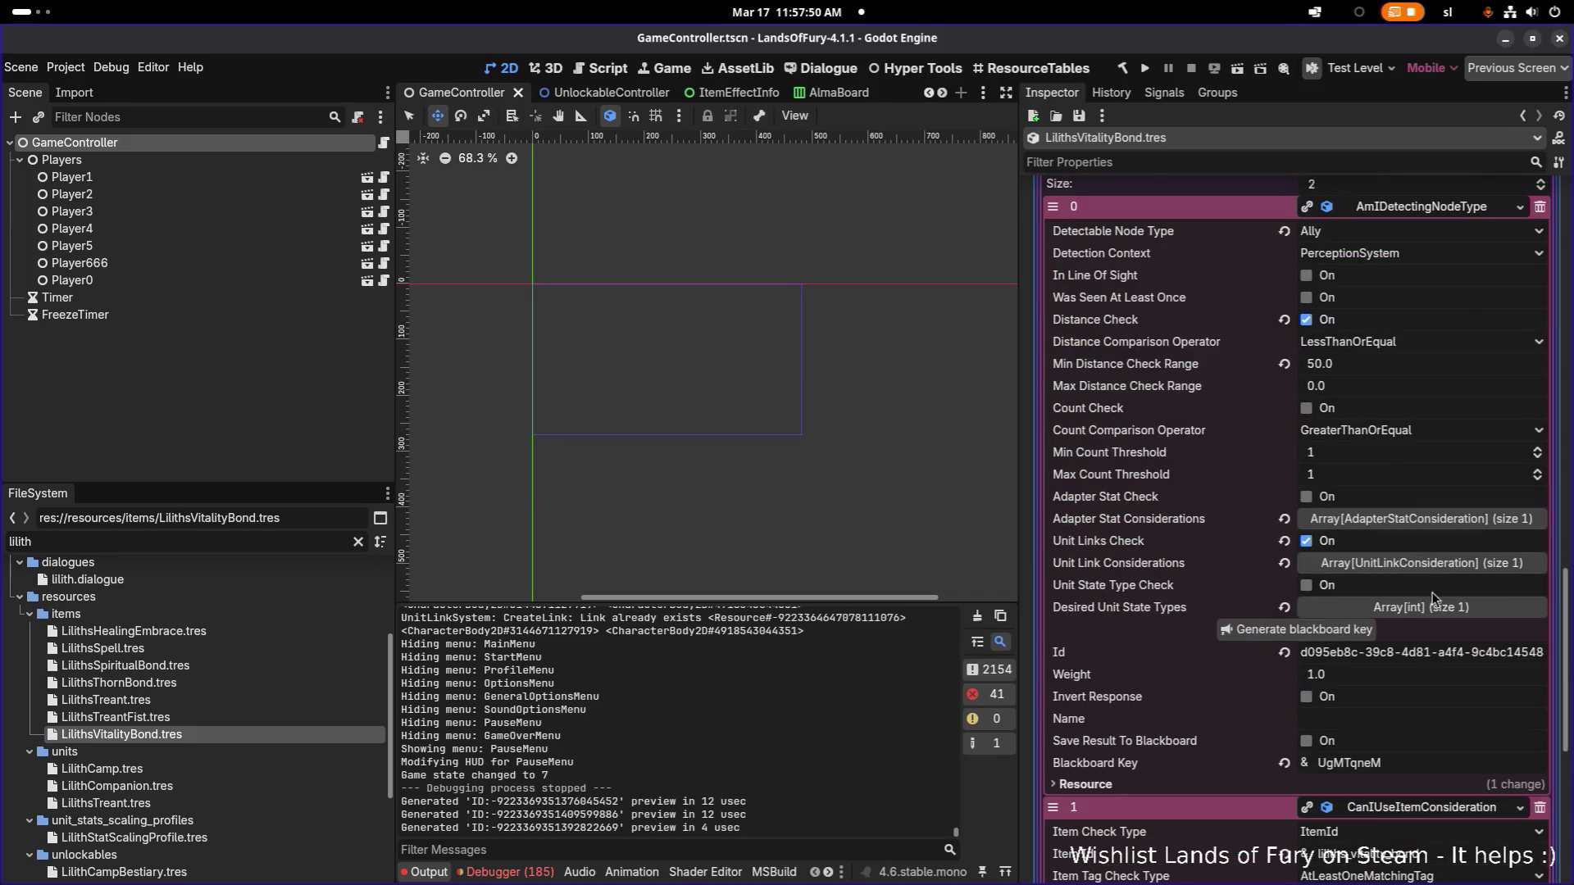
click(1435, 567)
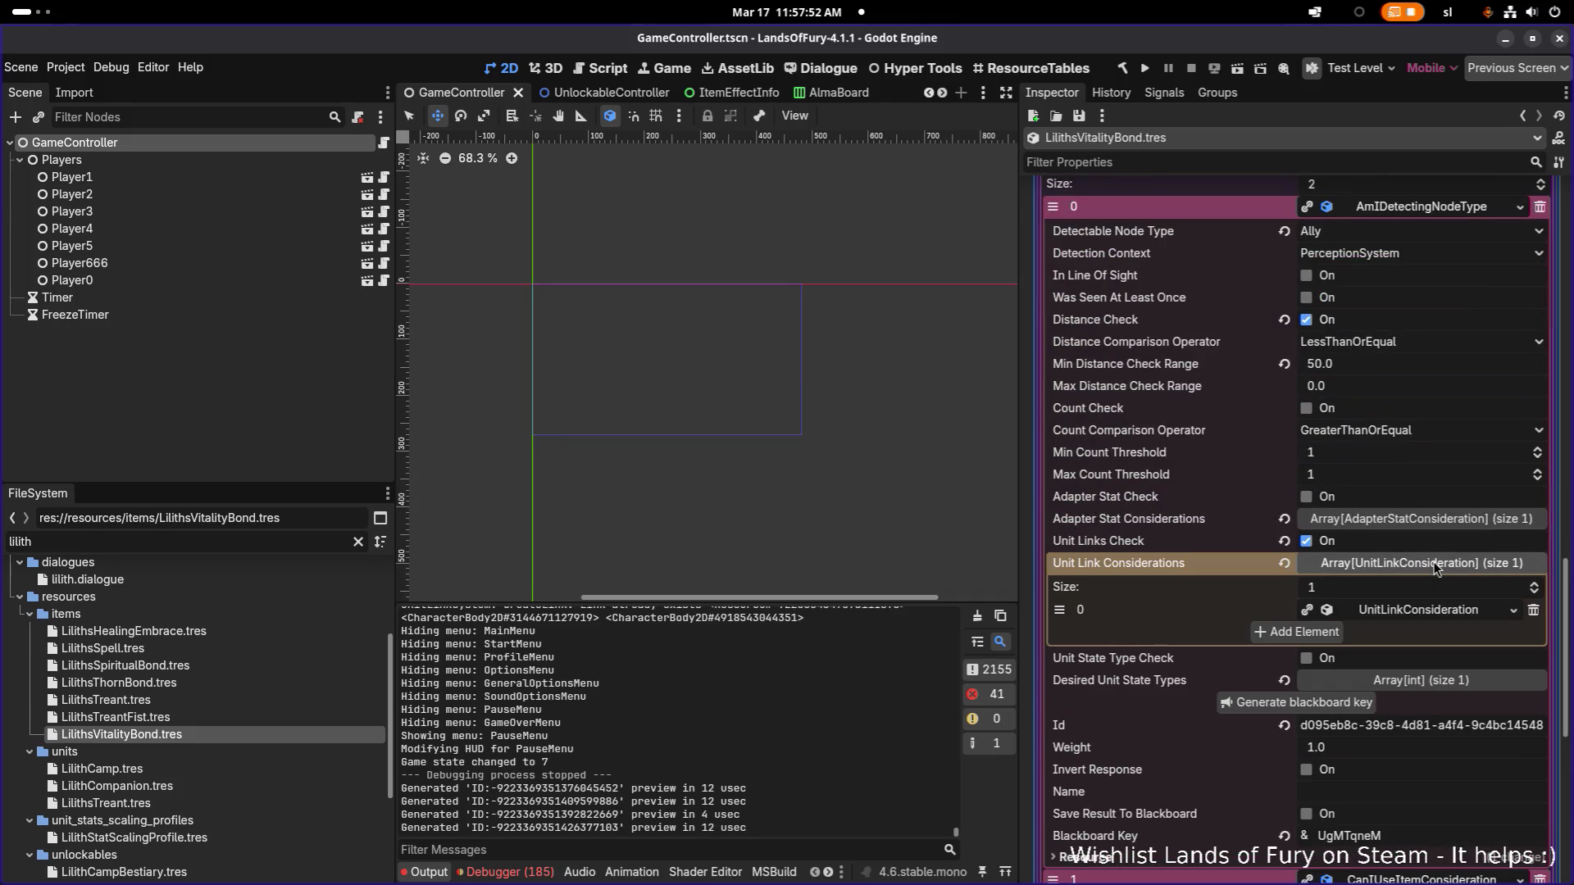
click(1431, 615)
scroll(1431, 615, down, 1)
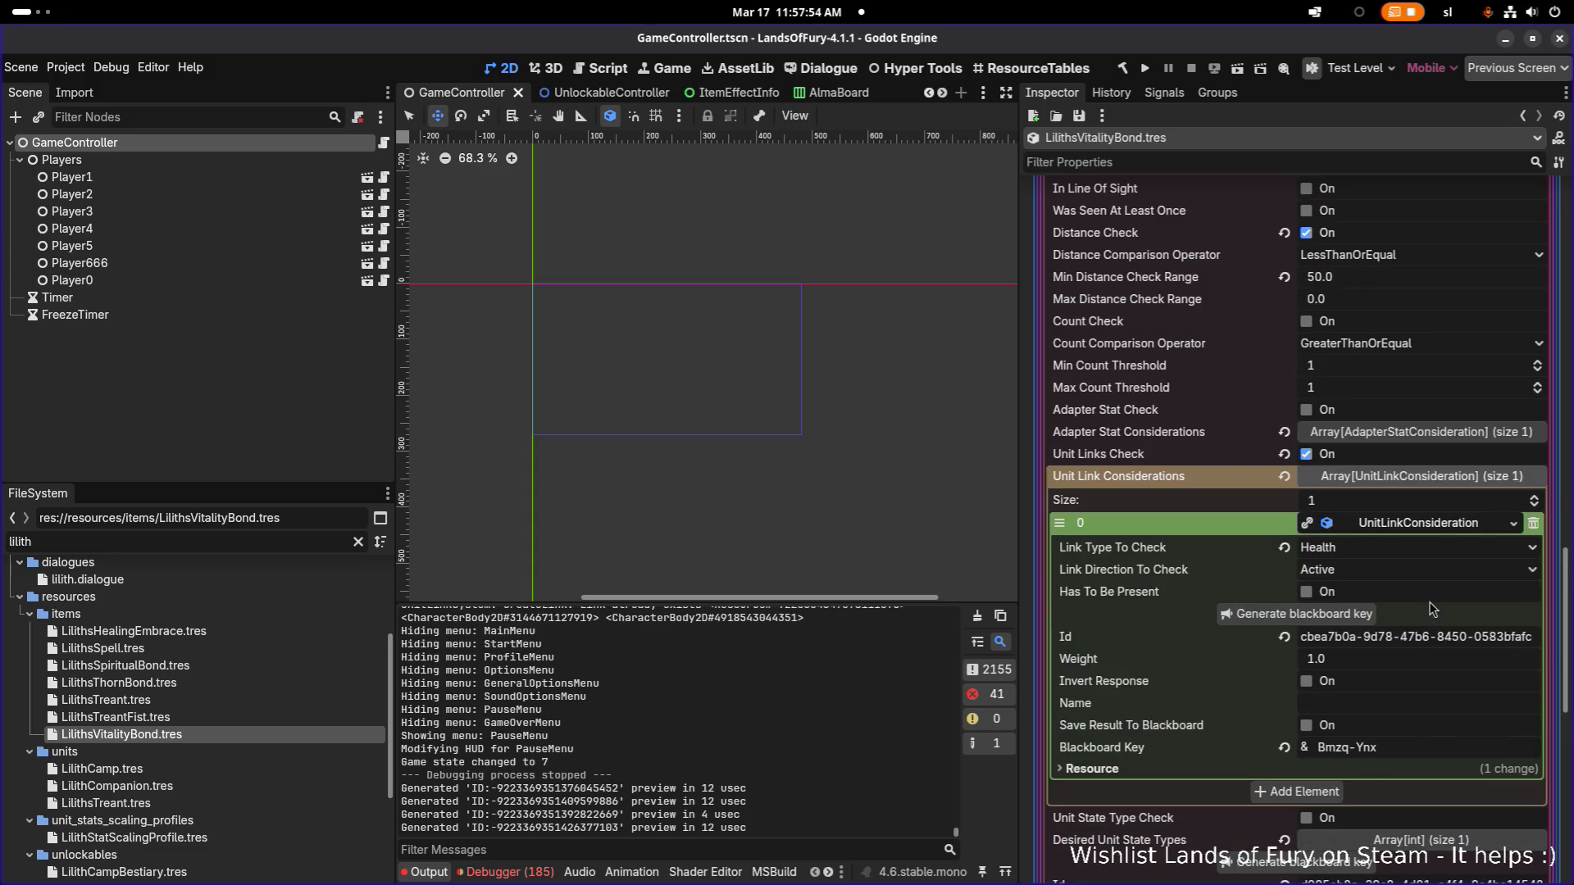
click(1427, 550)
click(1426, 549)
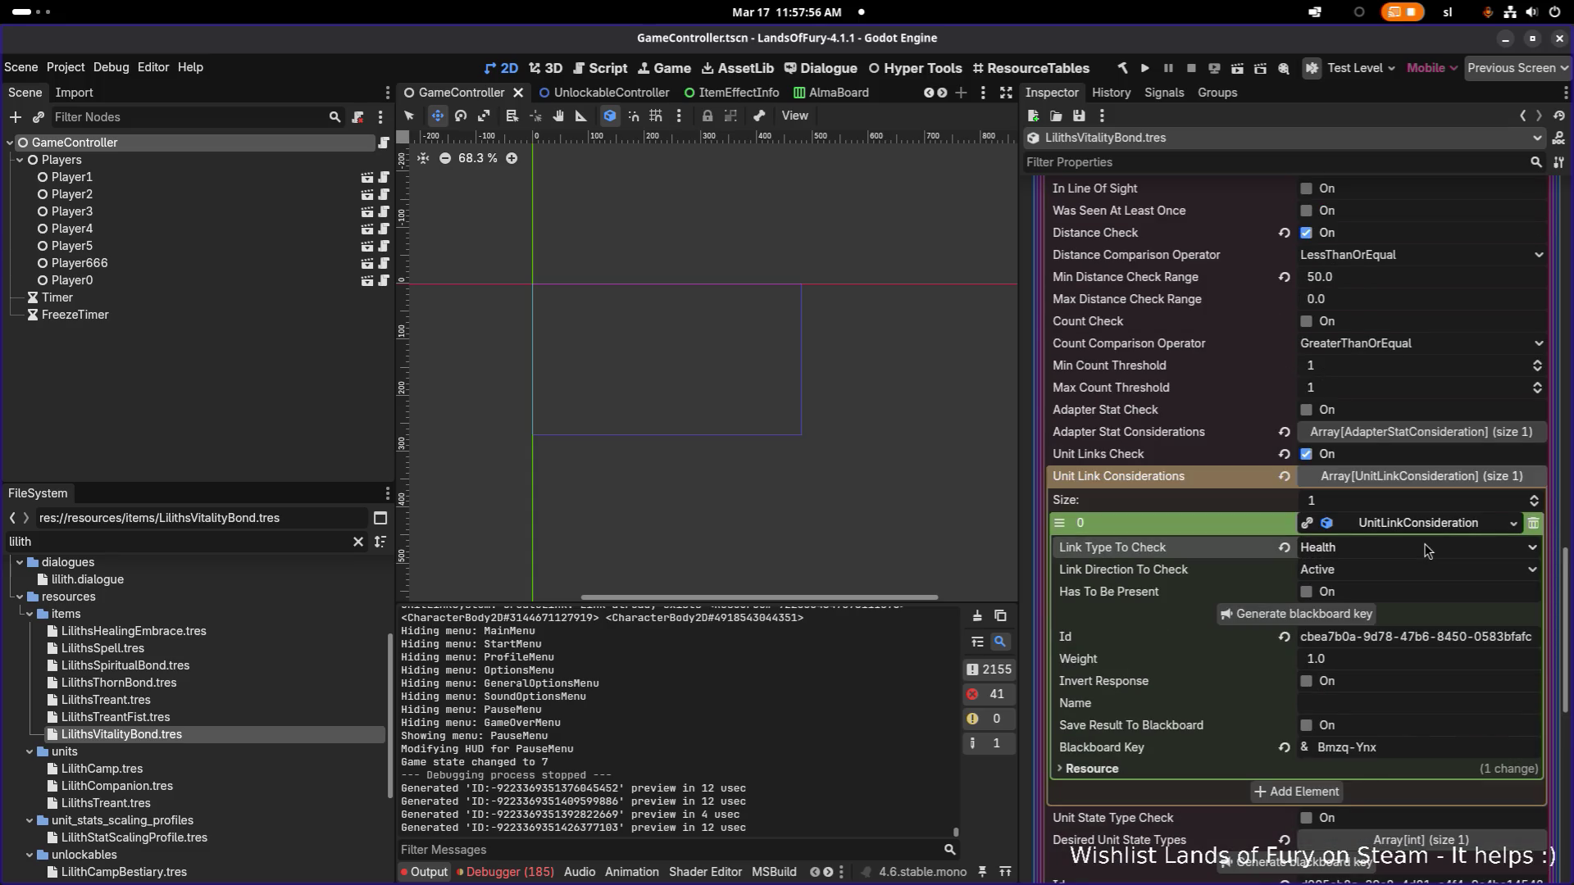
click(1376, 573)
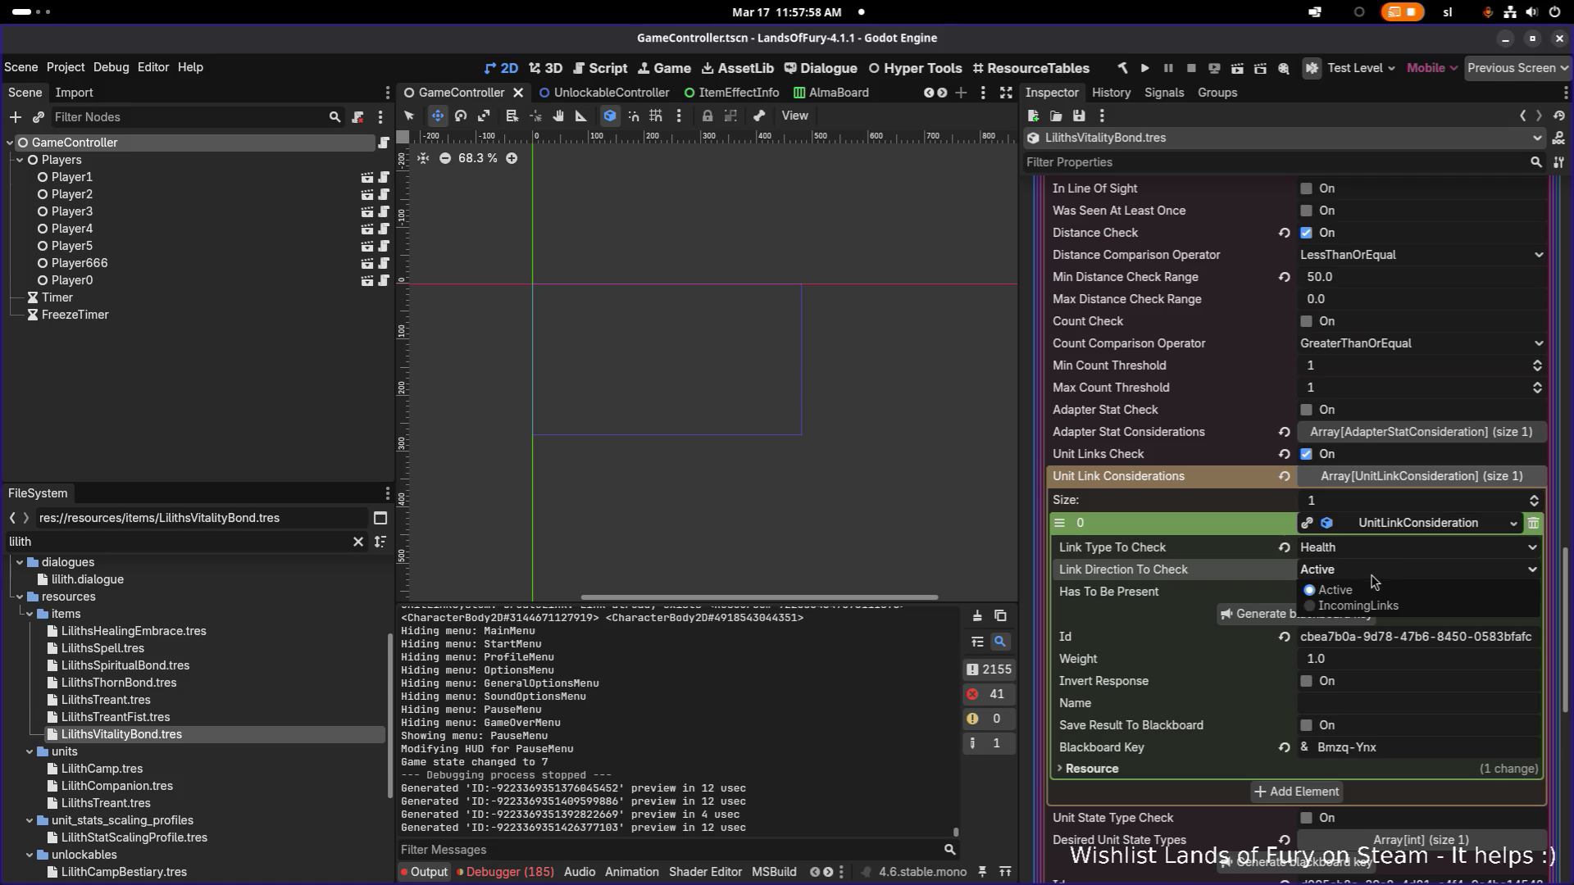
click(1382, 610)
key(ctrl+s)
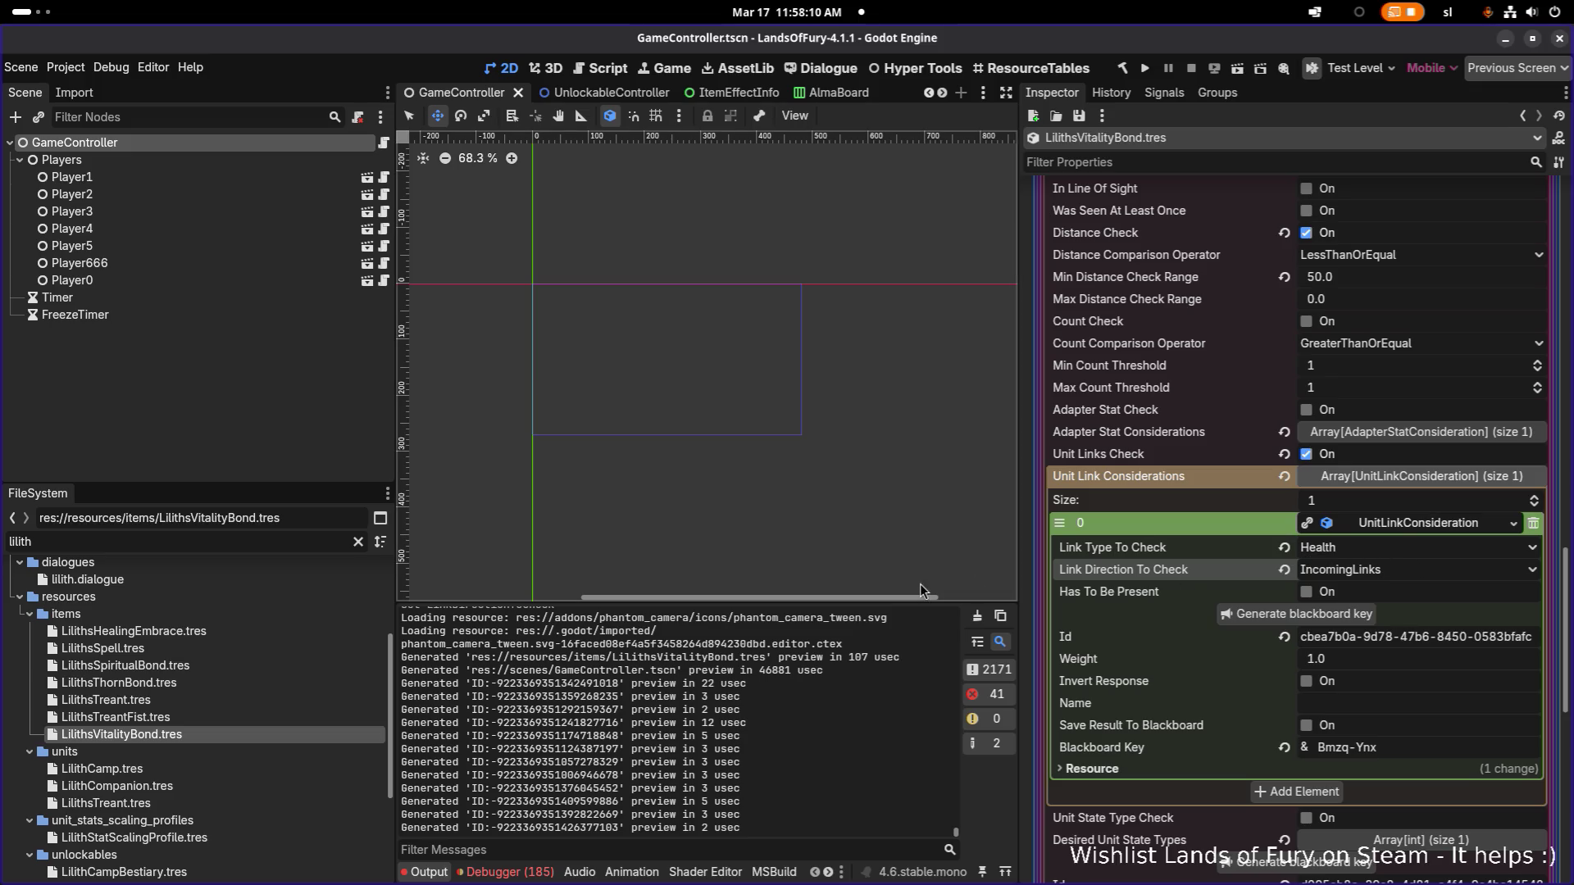
Step: Open LilithsThornBond.tres and expand its UseItemAction down to the AmIDetectingNodeType consideration
click(272, 687)
scroll(1351, 624, down, 10)
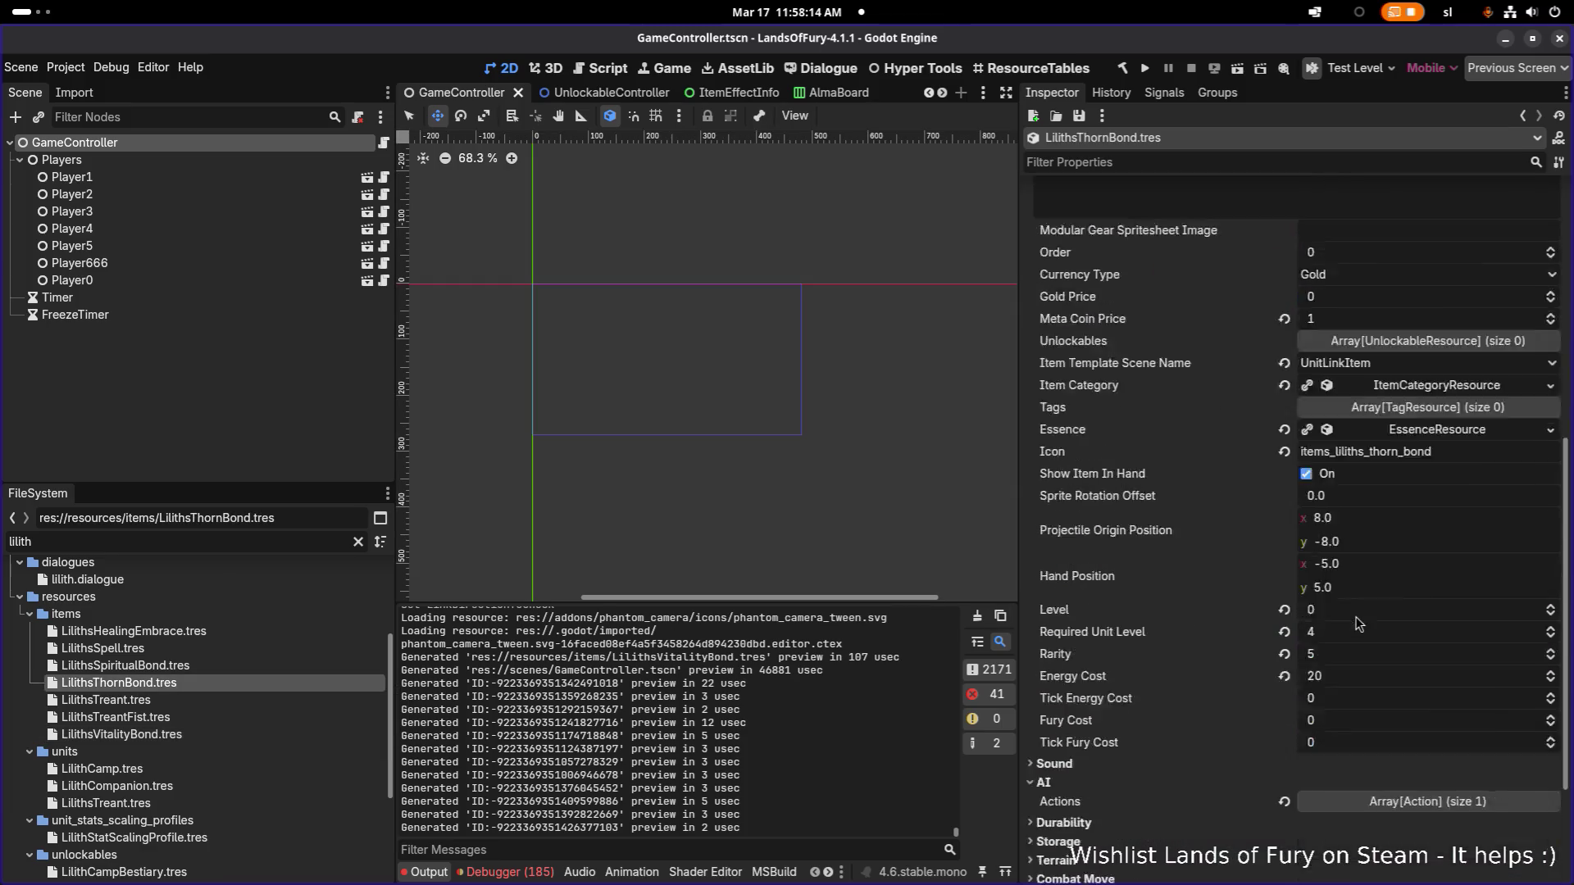
click(1385, 621)
click(1371, 666)
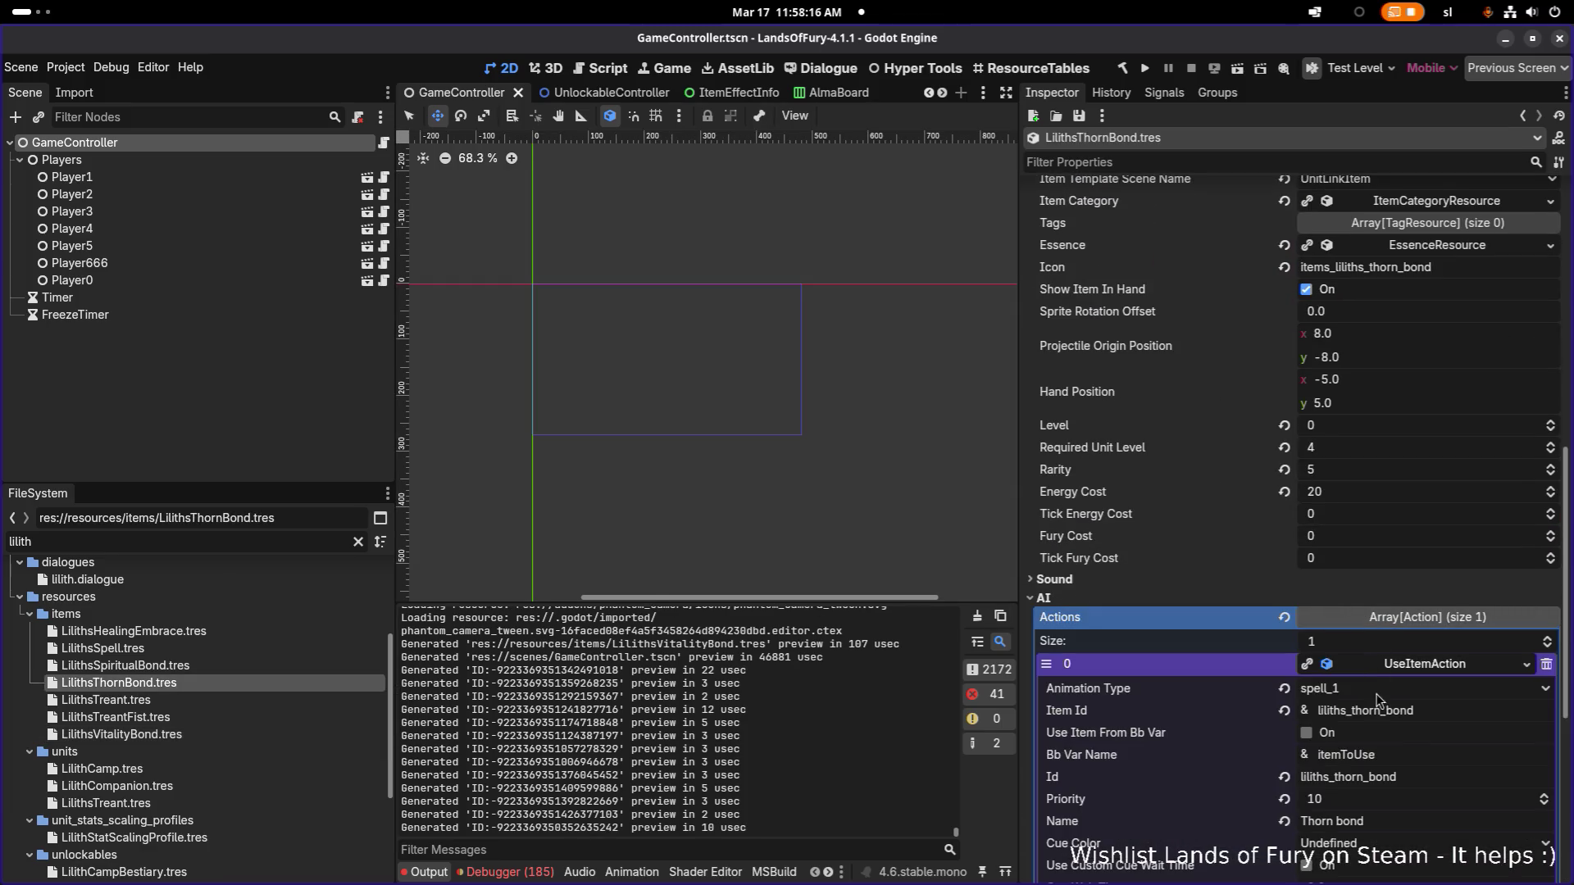
scroll(1379, 709, down, 5)
click(1397, 650)
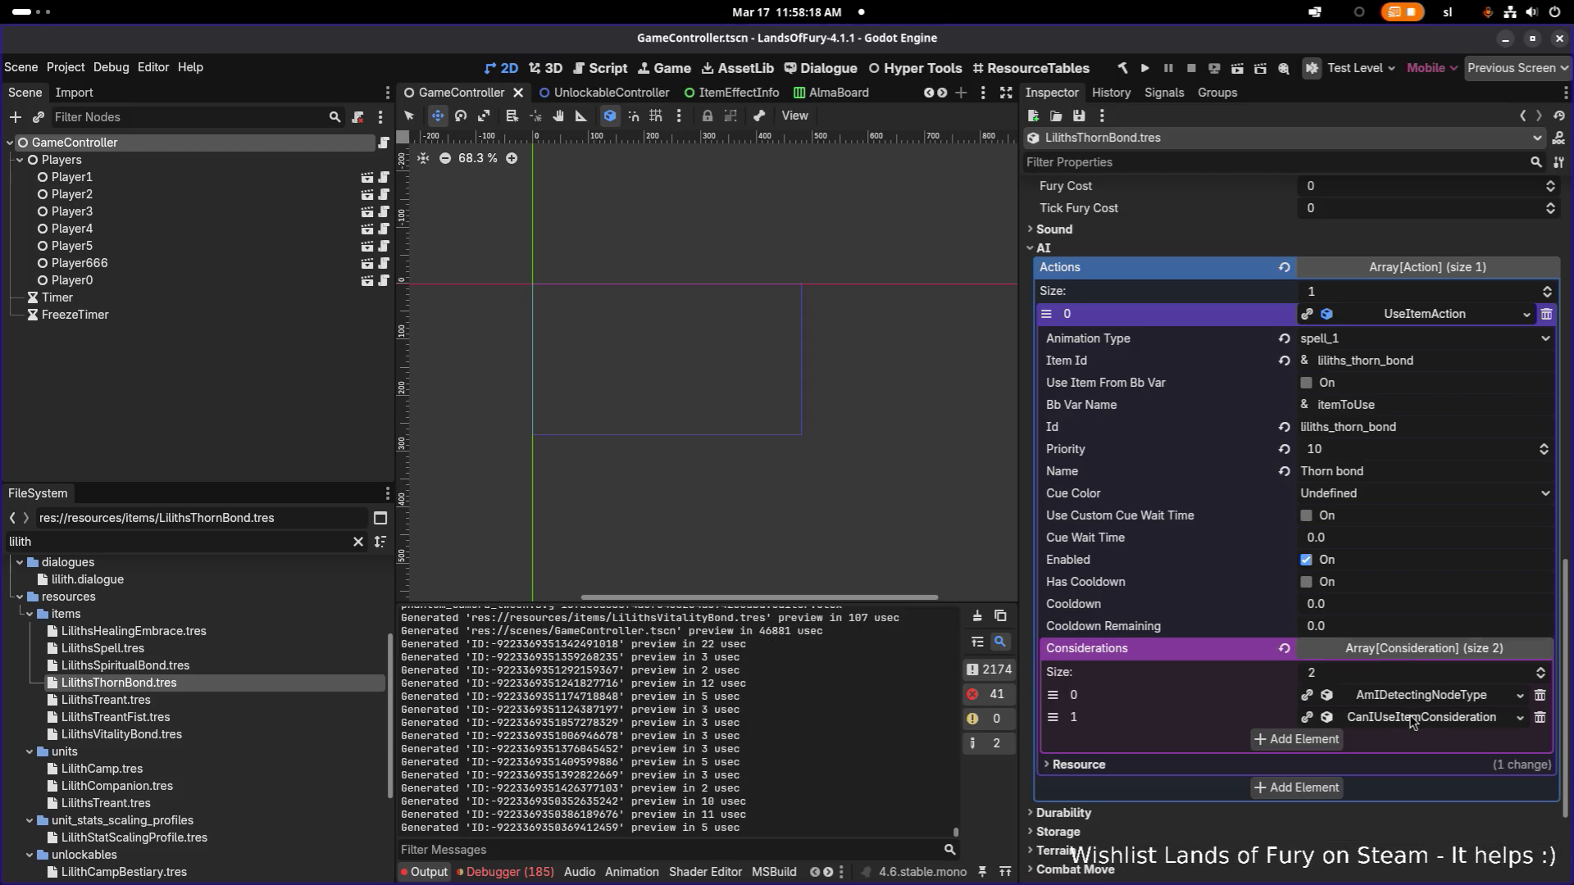
click(1412, 697)
Step: Set the Damage unit link consideration's direction to IncomingLinks and save
scroll(1411, 701, down, 4)
click(1409, 703)
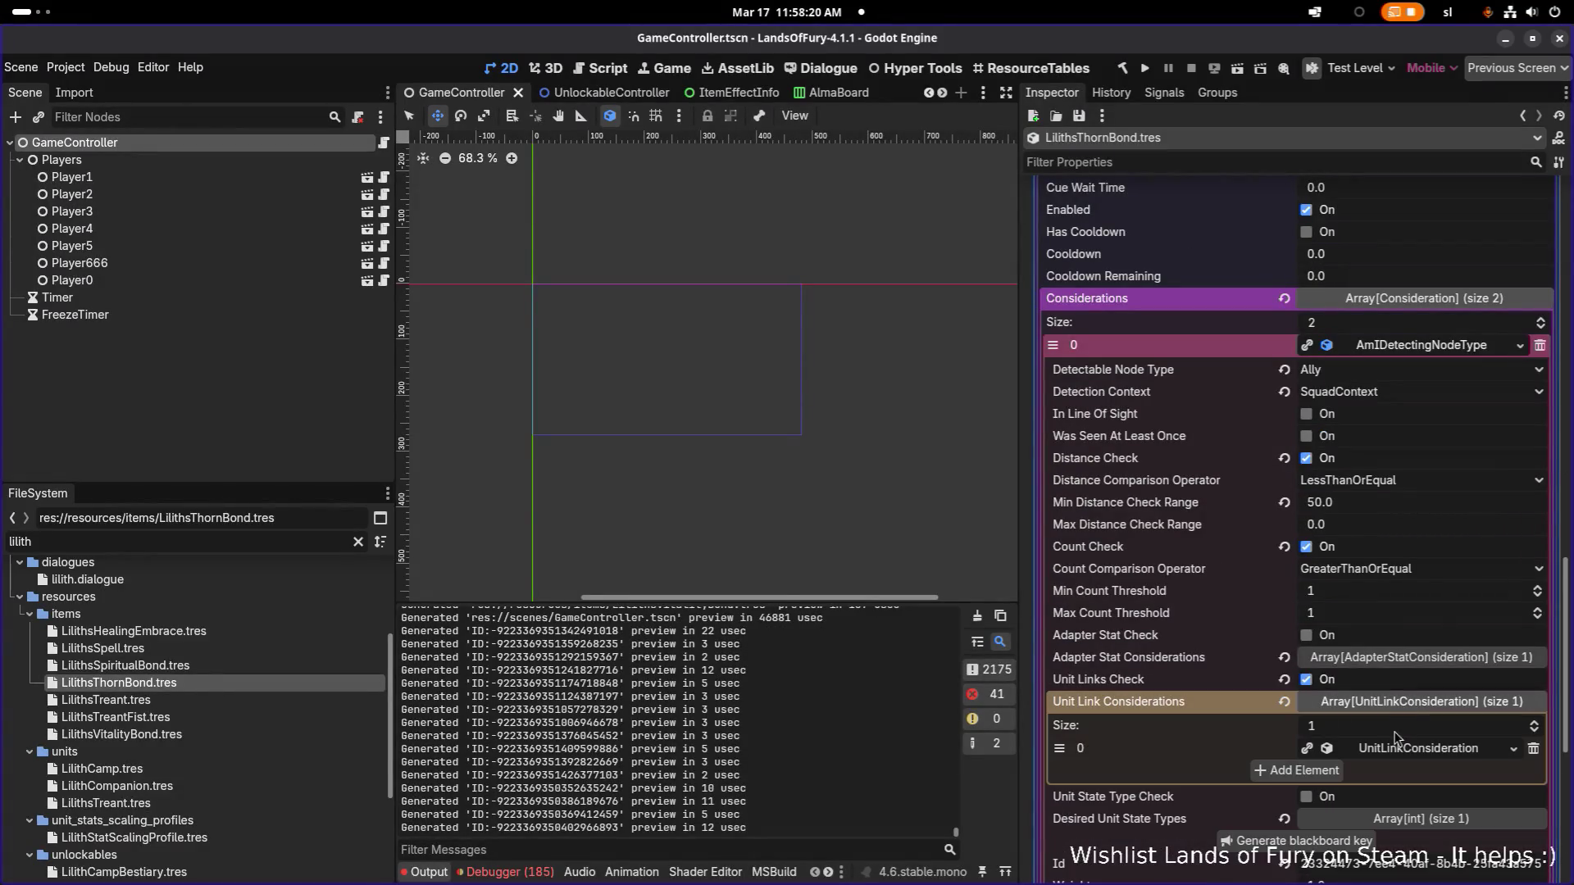
click(1399, 747)
scroll(1394, 744, down, 3)
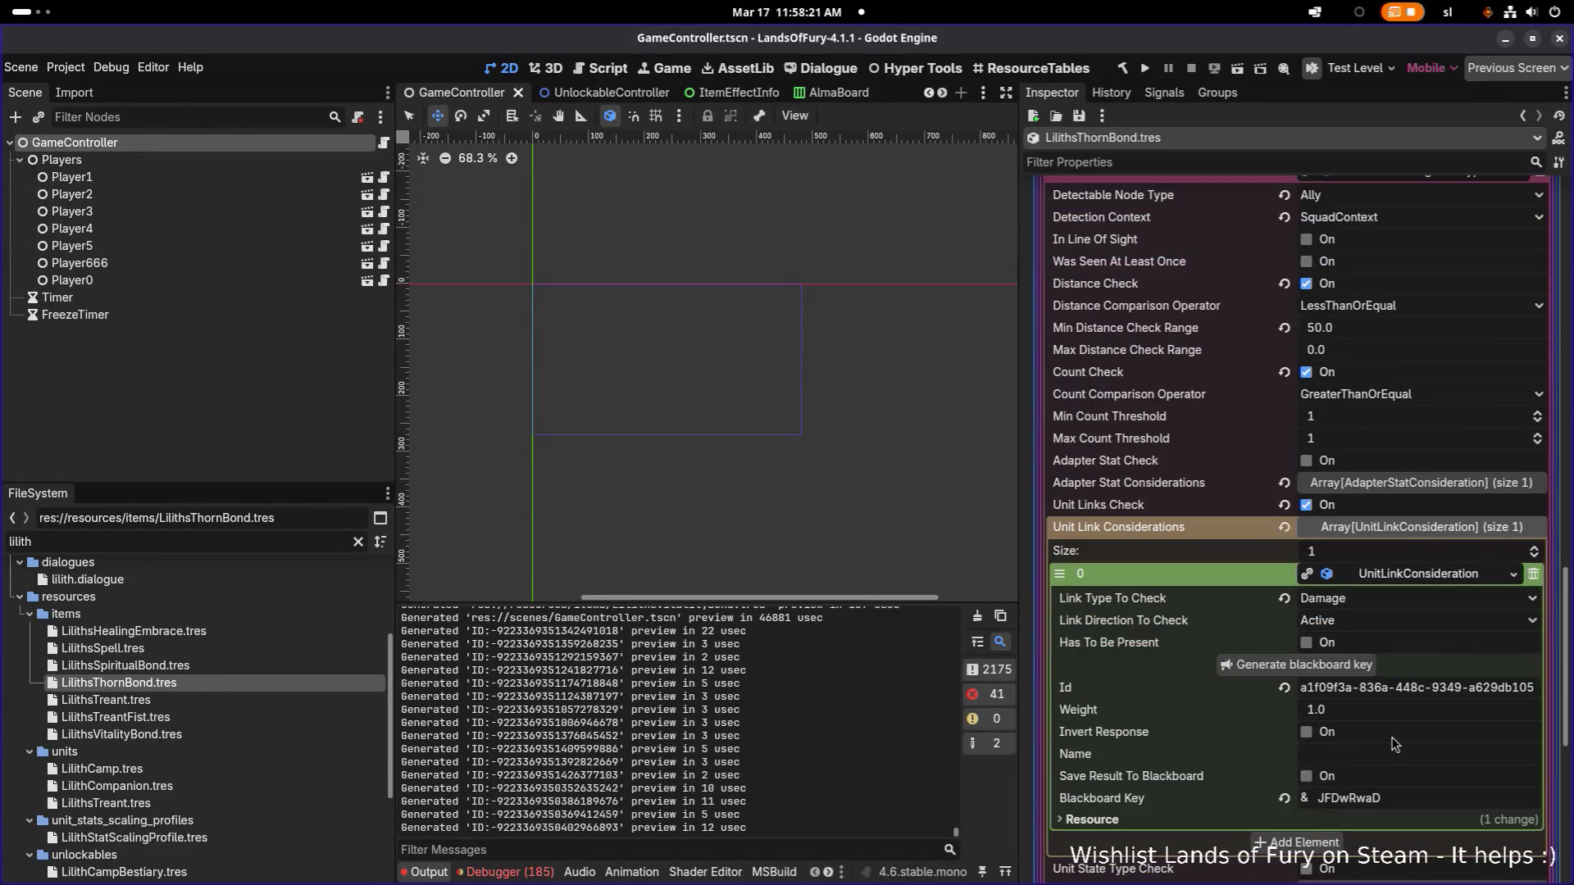
click(1375, 628)
click(1377, 661)
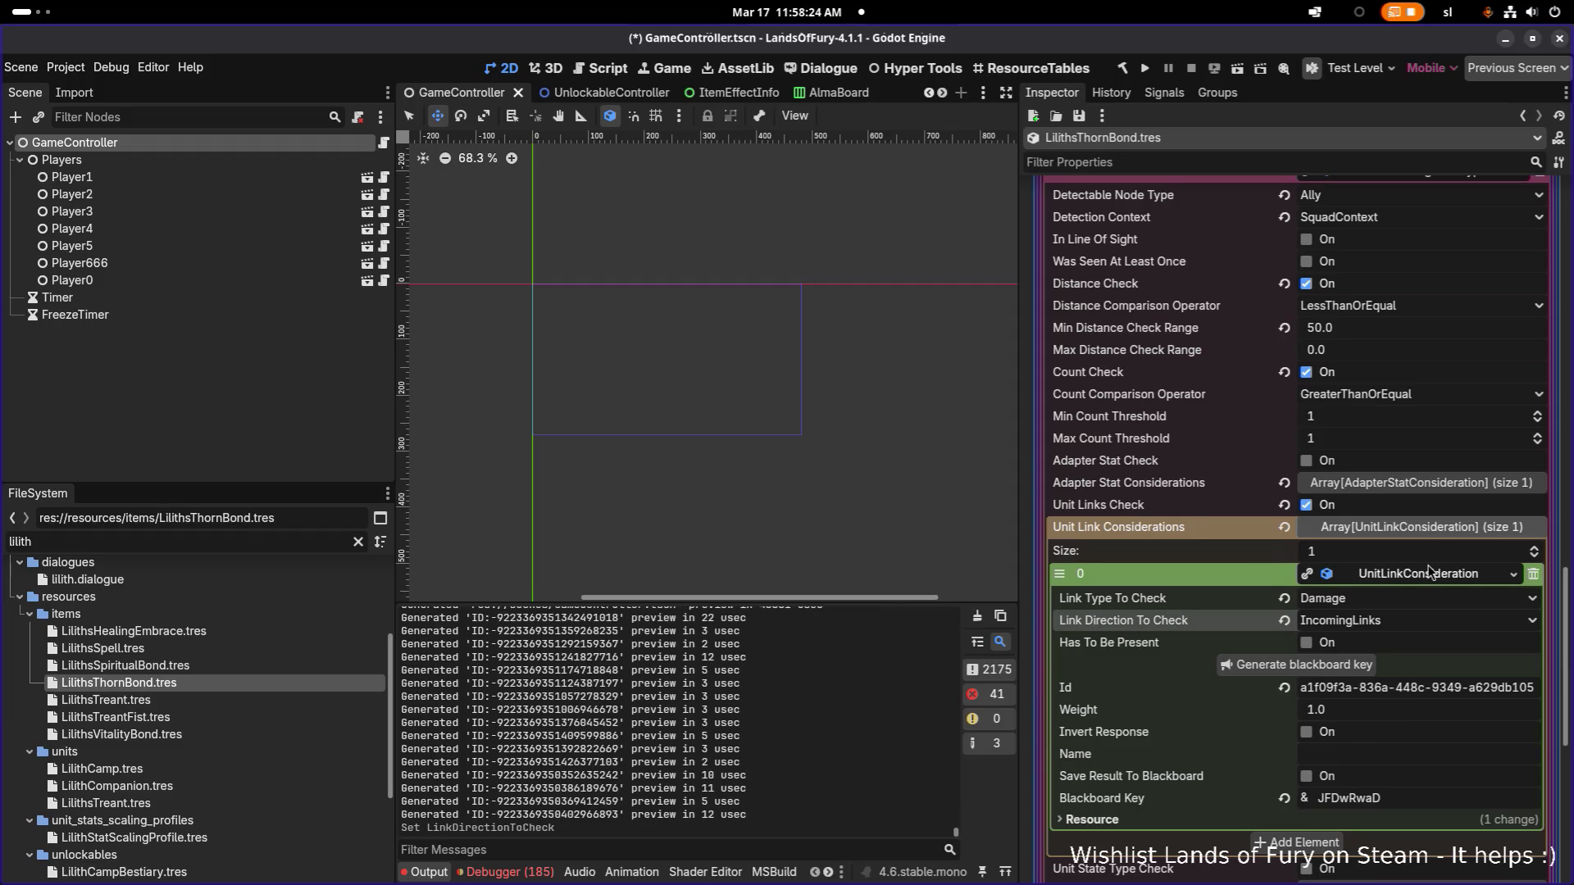
key(ctrl+s)
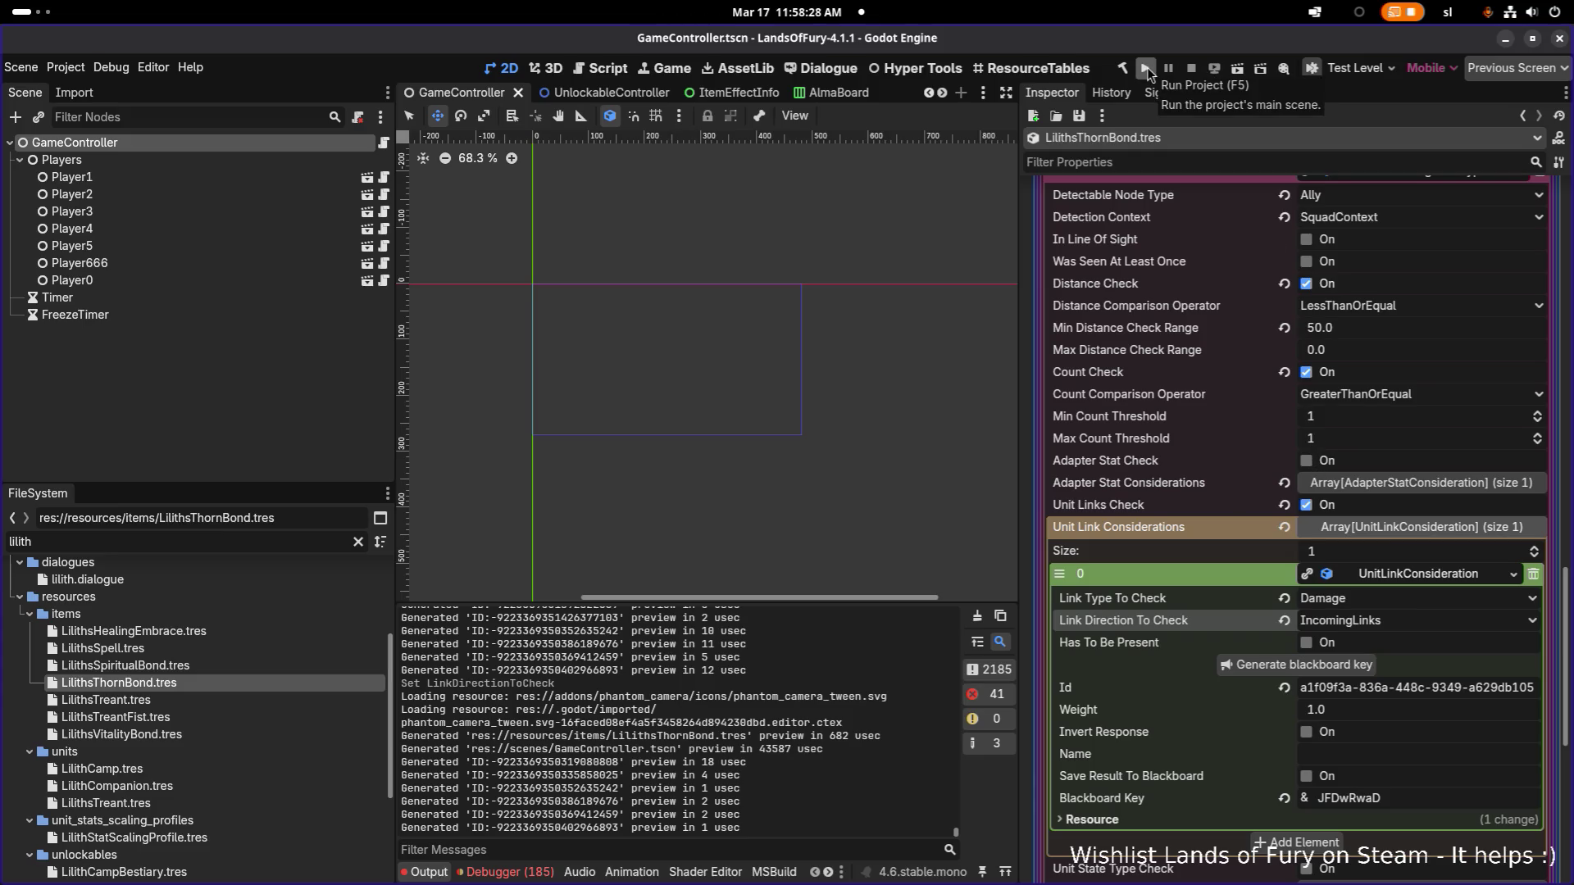
Step: Set the Detection Context to PerceptionSystem and save
click(1347, 218)
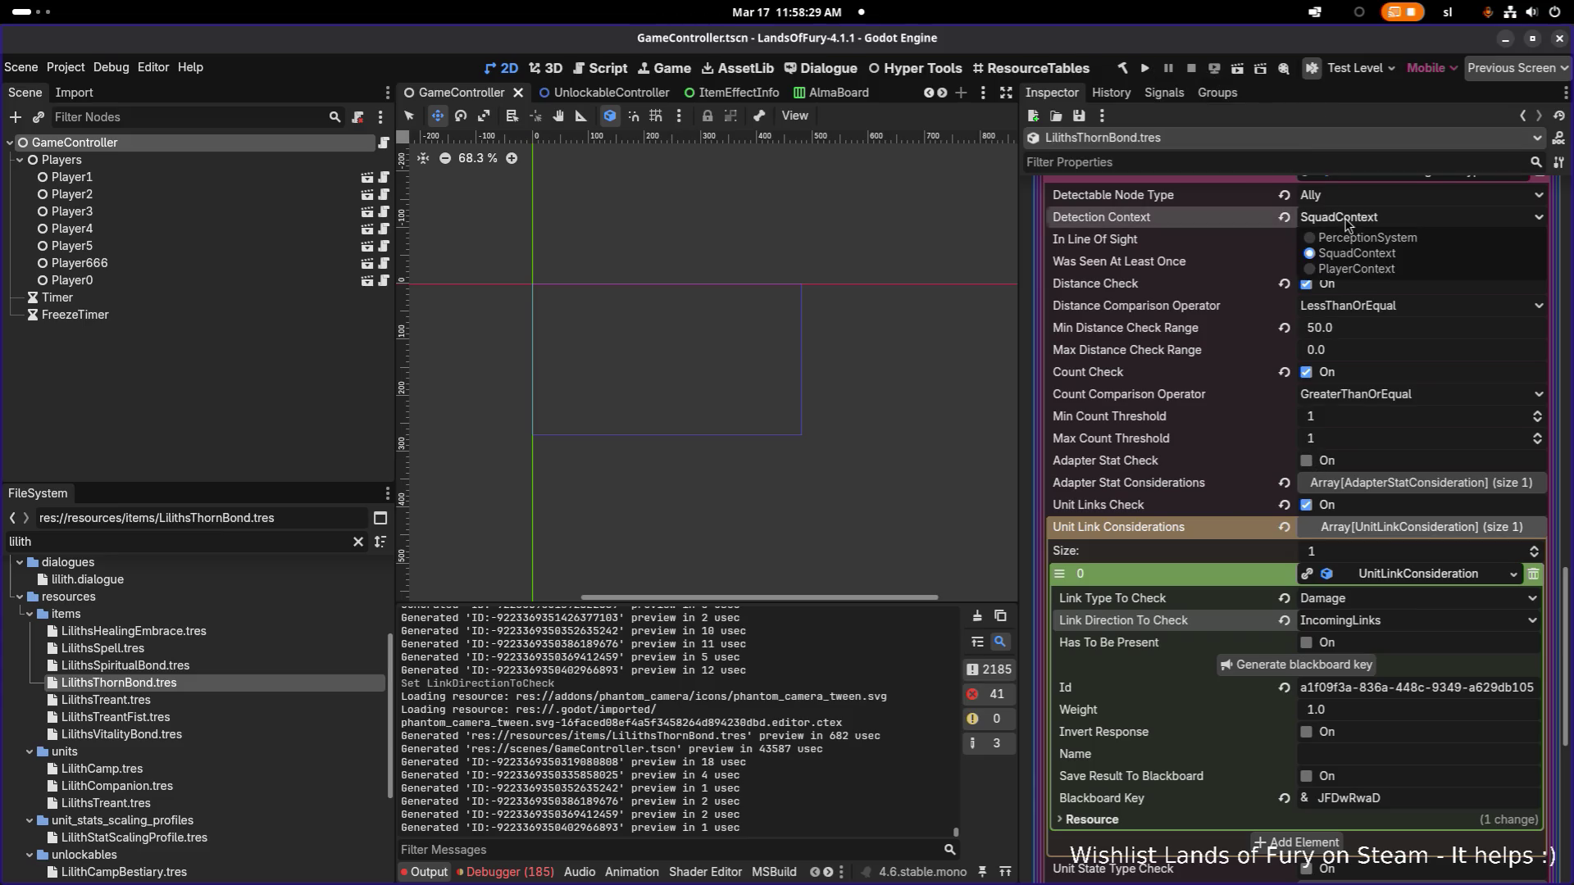
click(1404, 239)
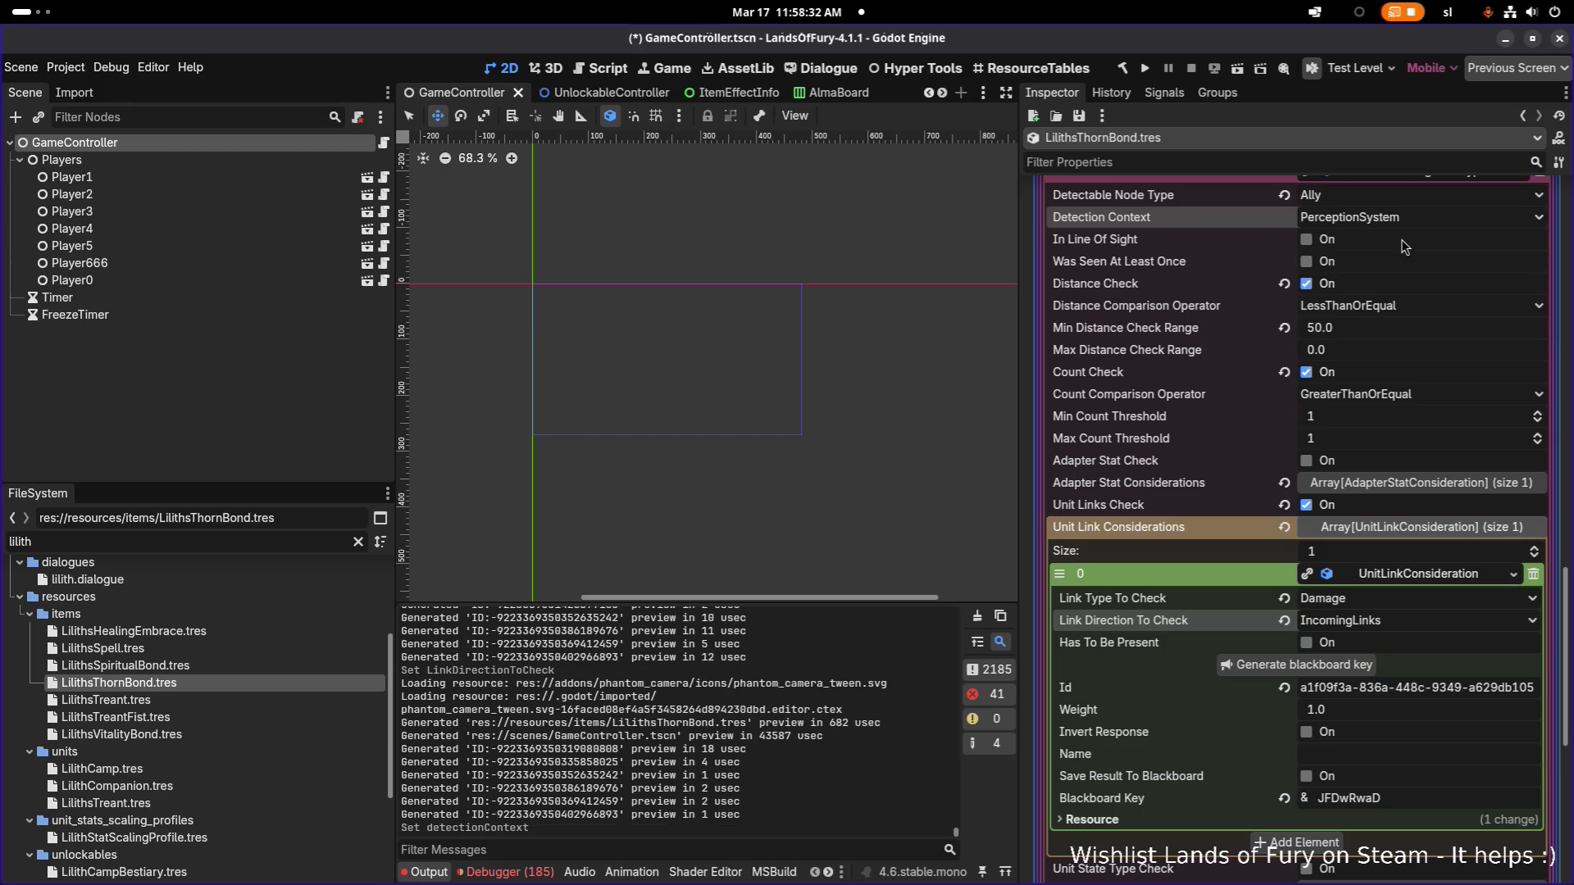
key(ctrl+s)
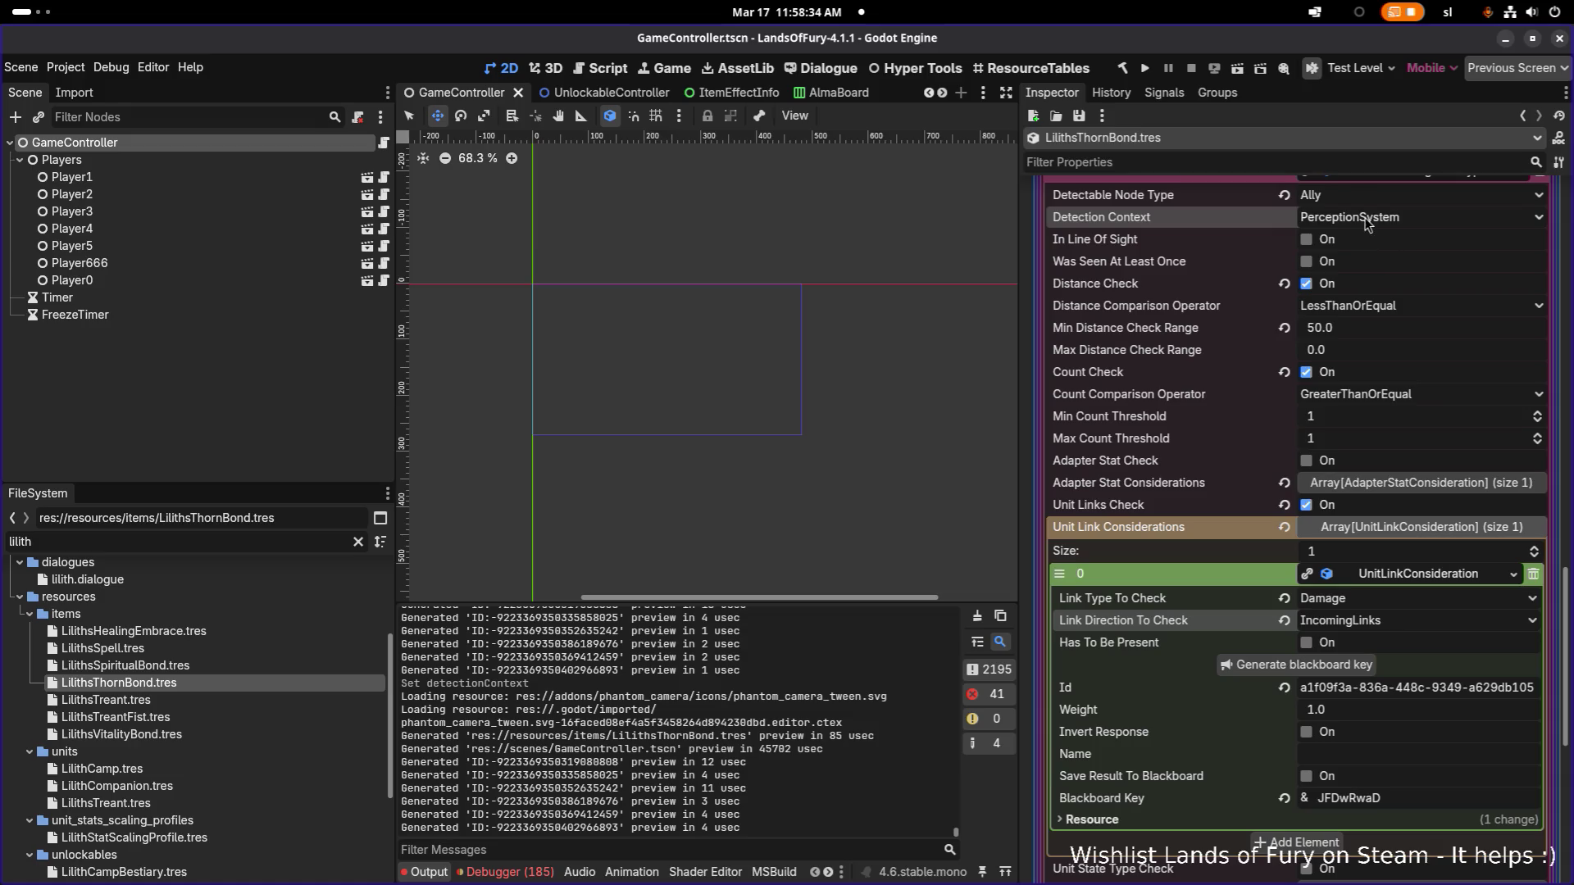
click(1351, 199)
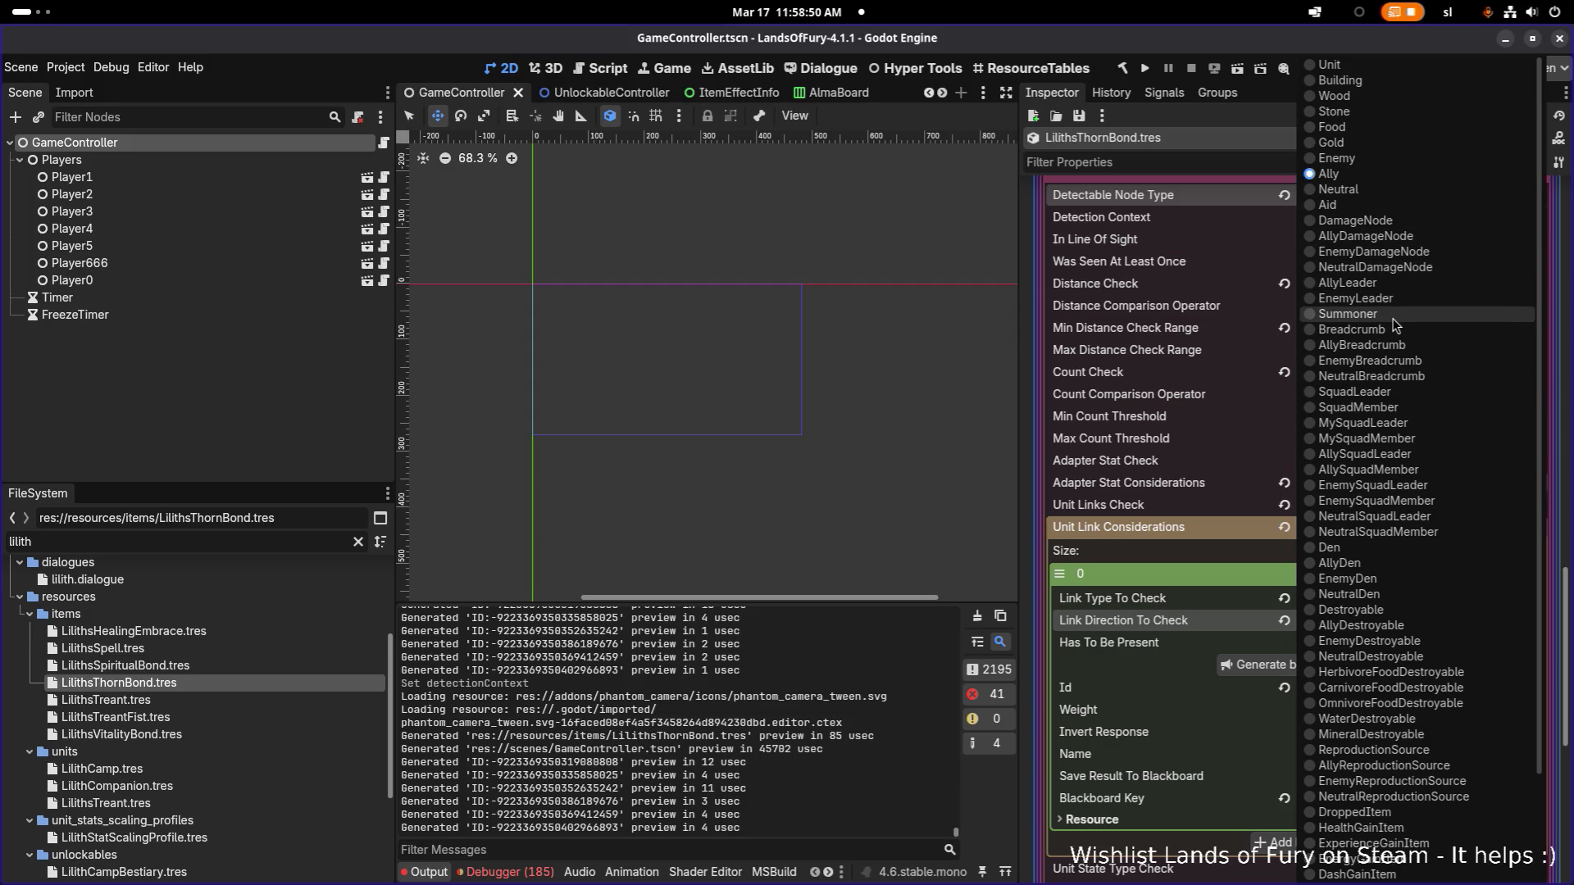
Step: Switch LilithsThornBond.tres's Detectable Node Type from Ally to AllyLeader
scroll(1396, 350, down, 3)
scroll(1396, 350, up, 3)
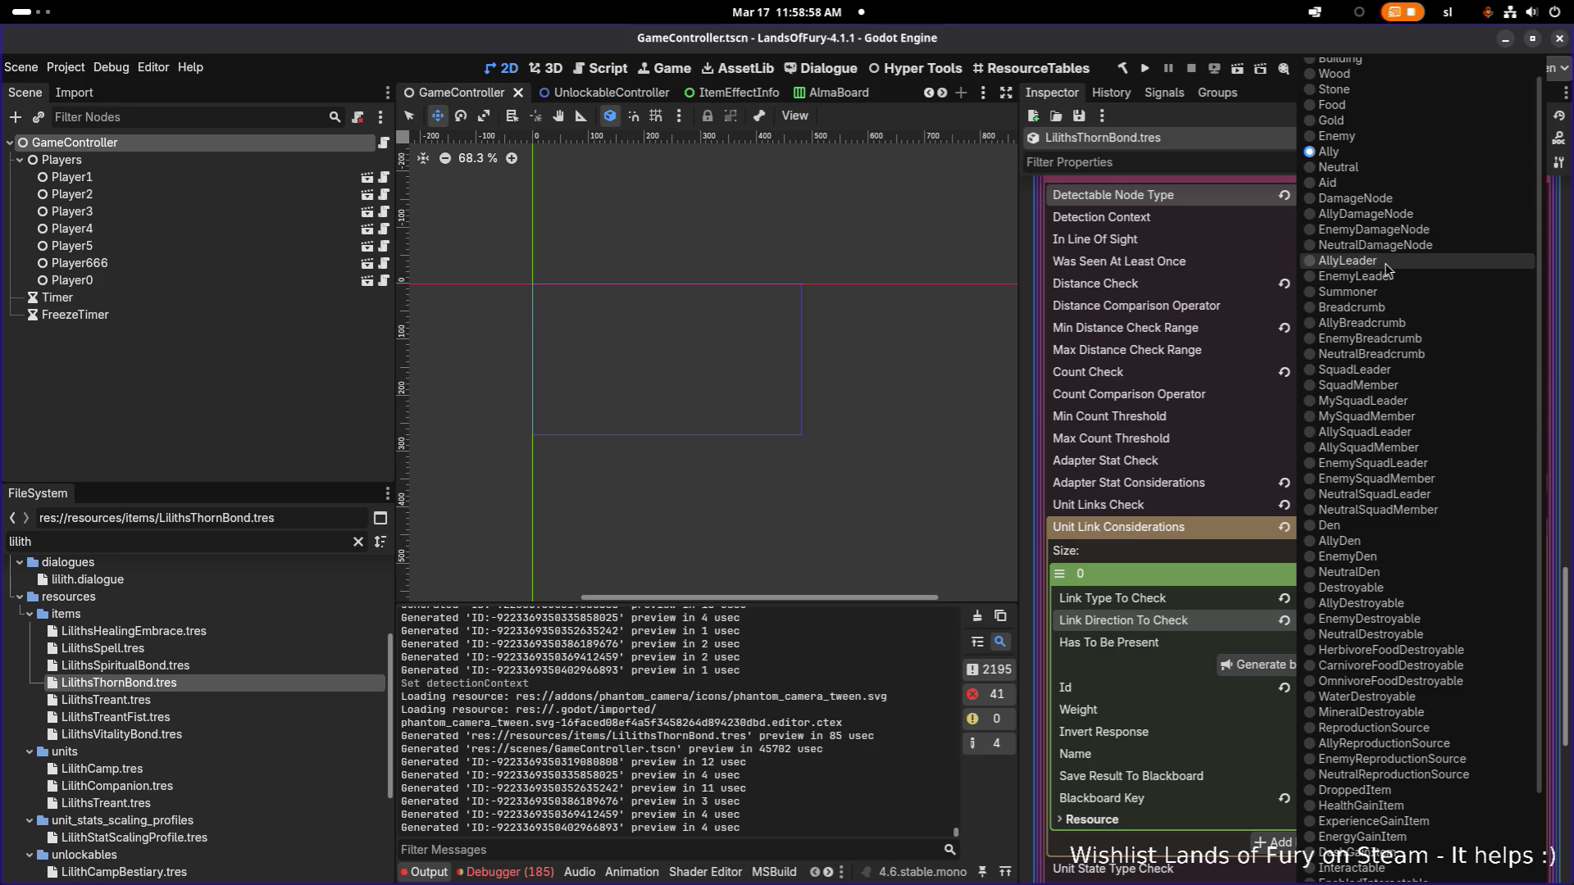
scroll(1386, 268, down, 3)
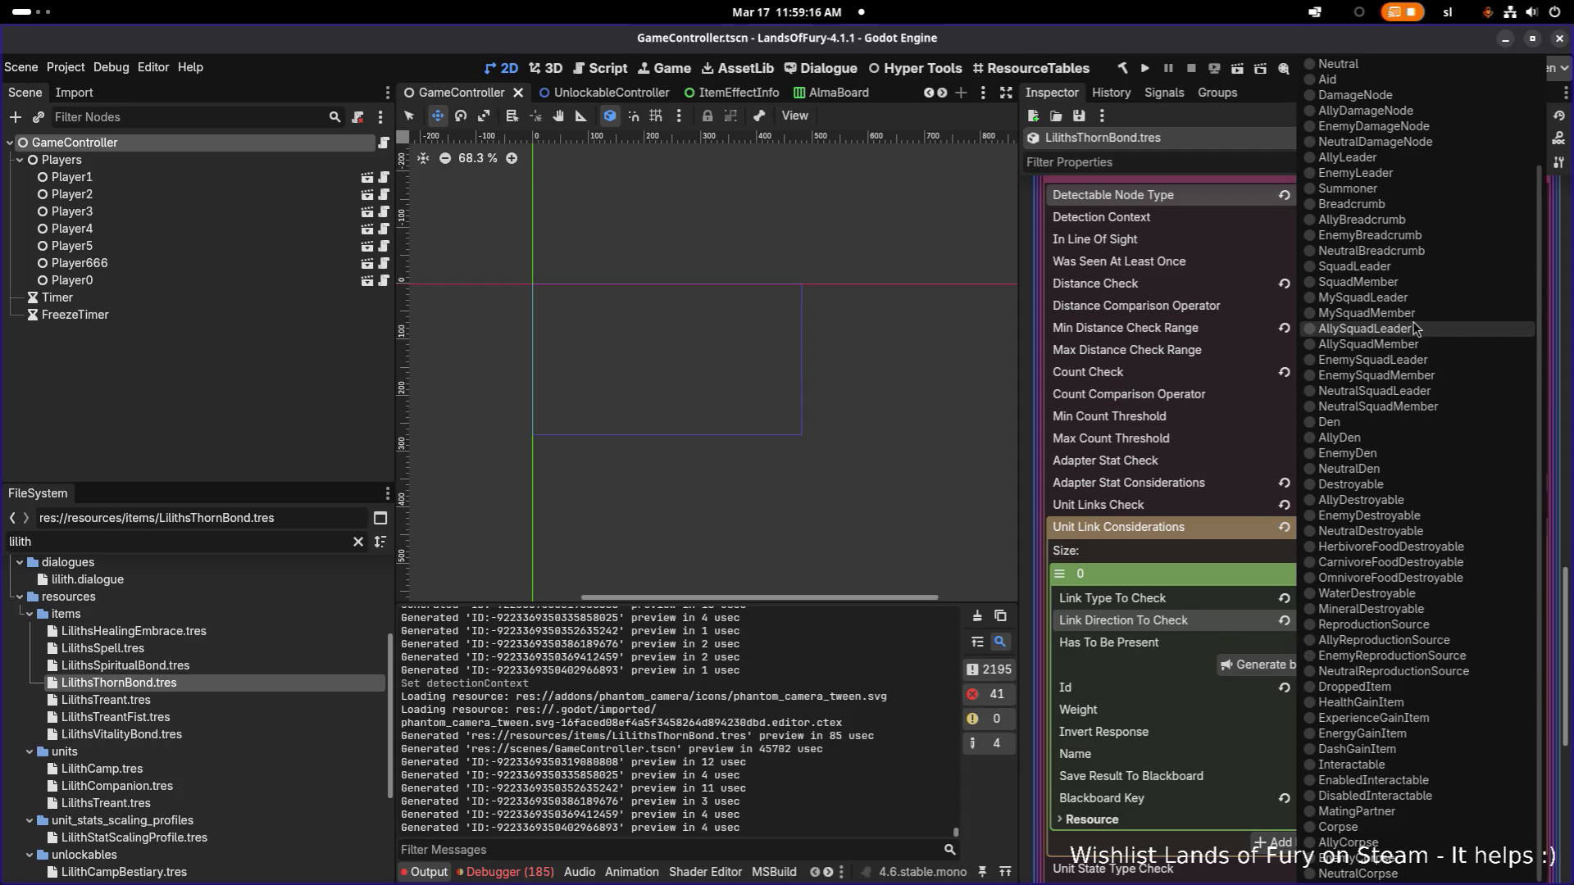
scroll(1398, 337, up, 3)
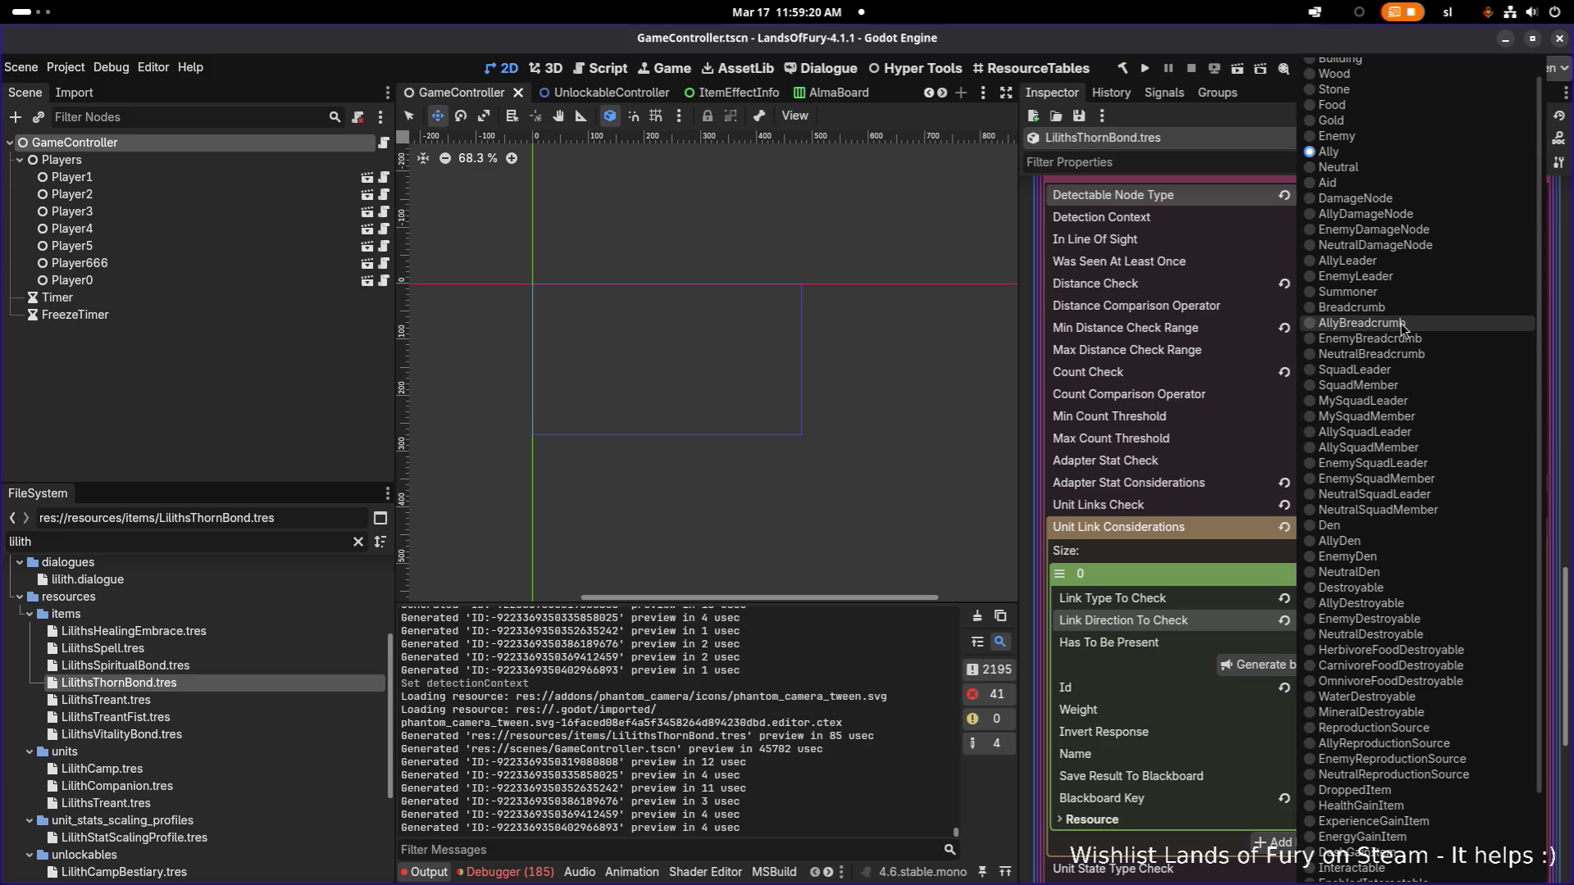
click(1392, 266)
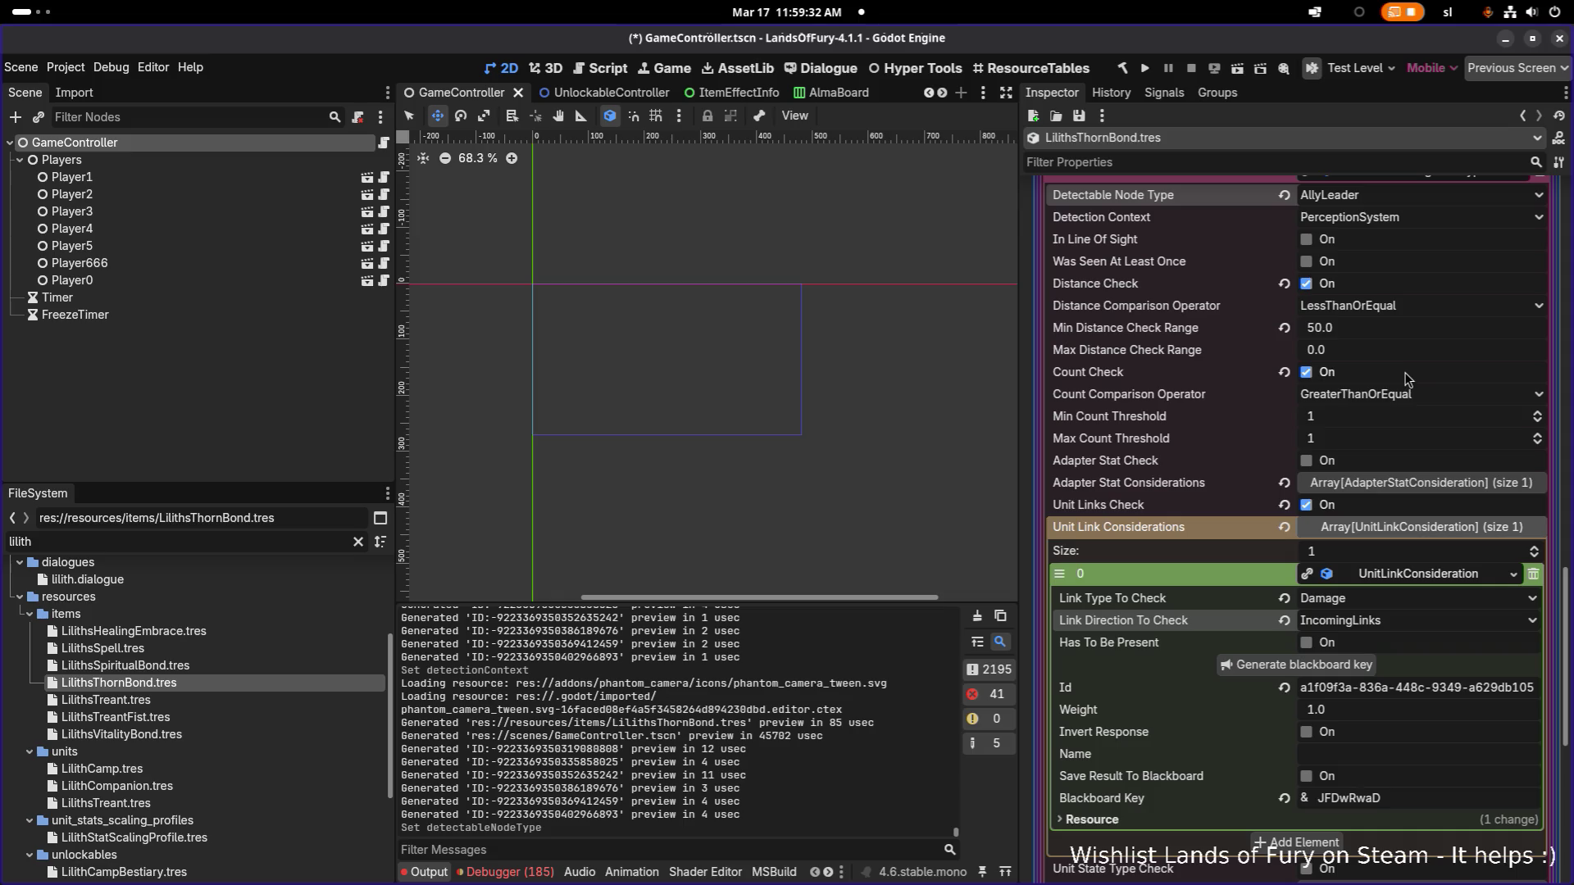
scroll(1383, 315, up, 3)
click(1378, 367)
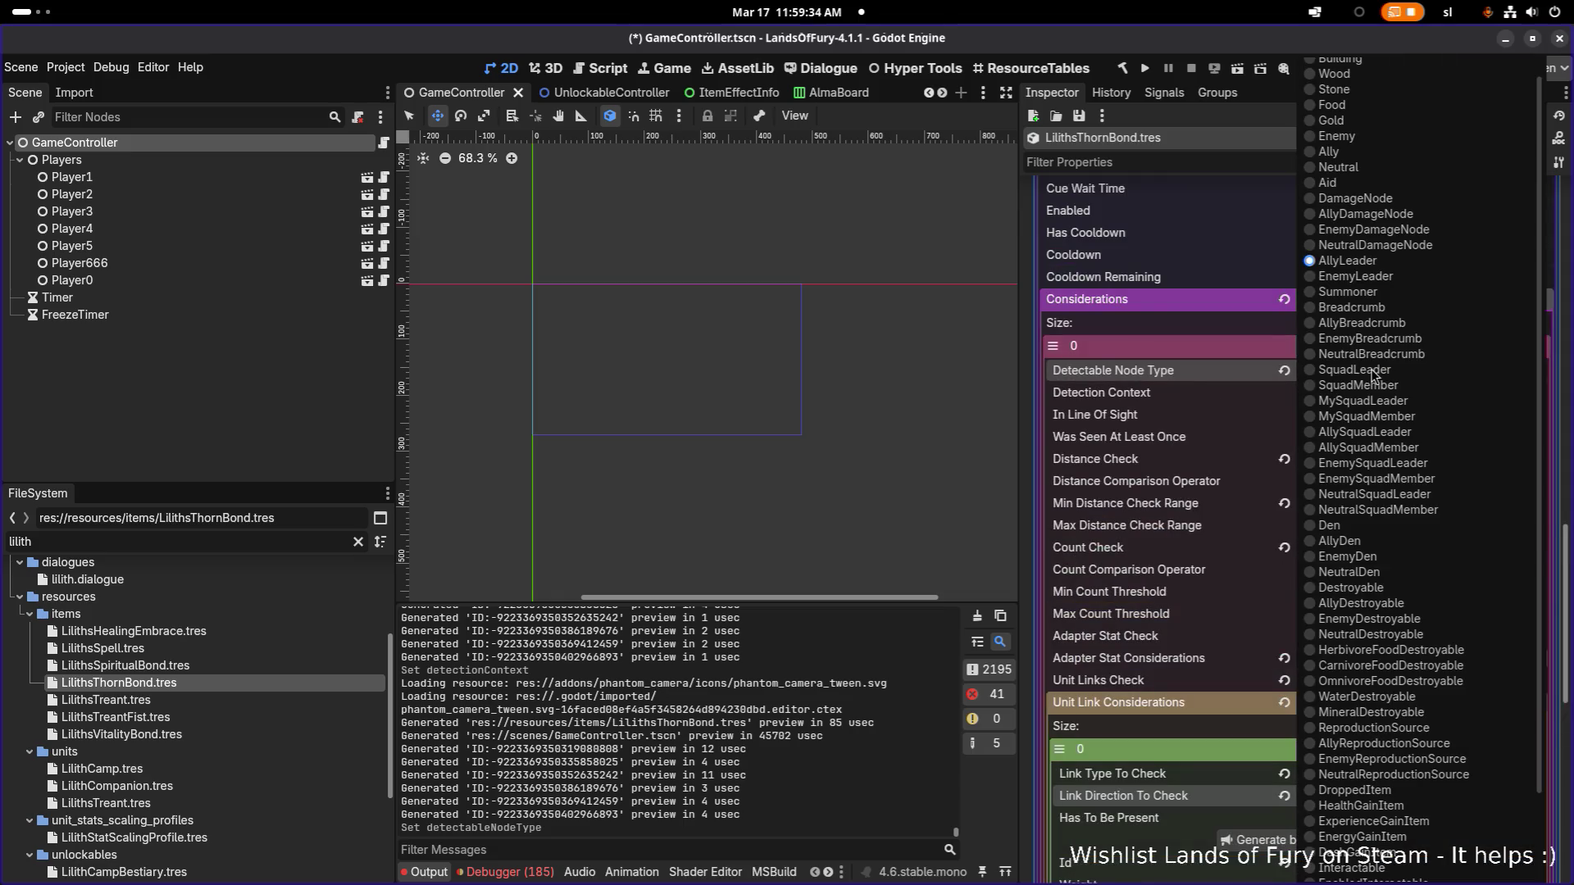
scroll(1383, 379, up, 1)
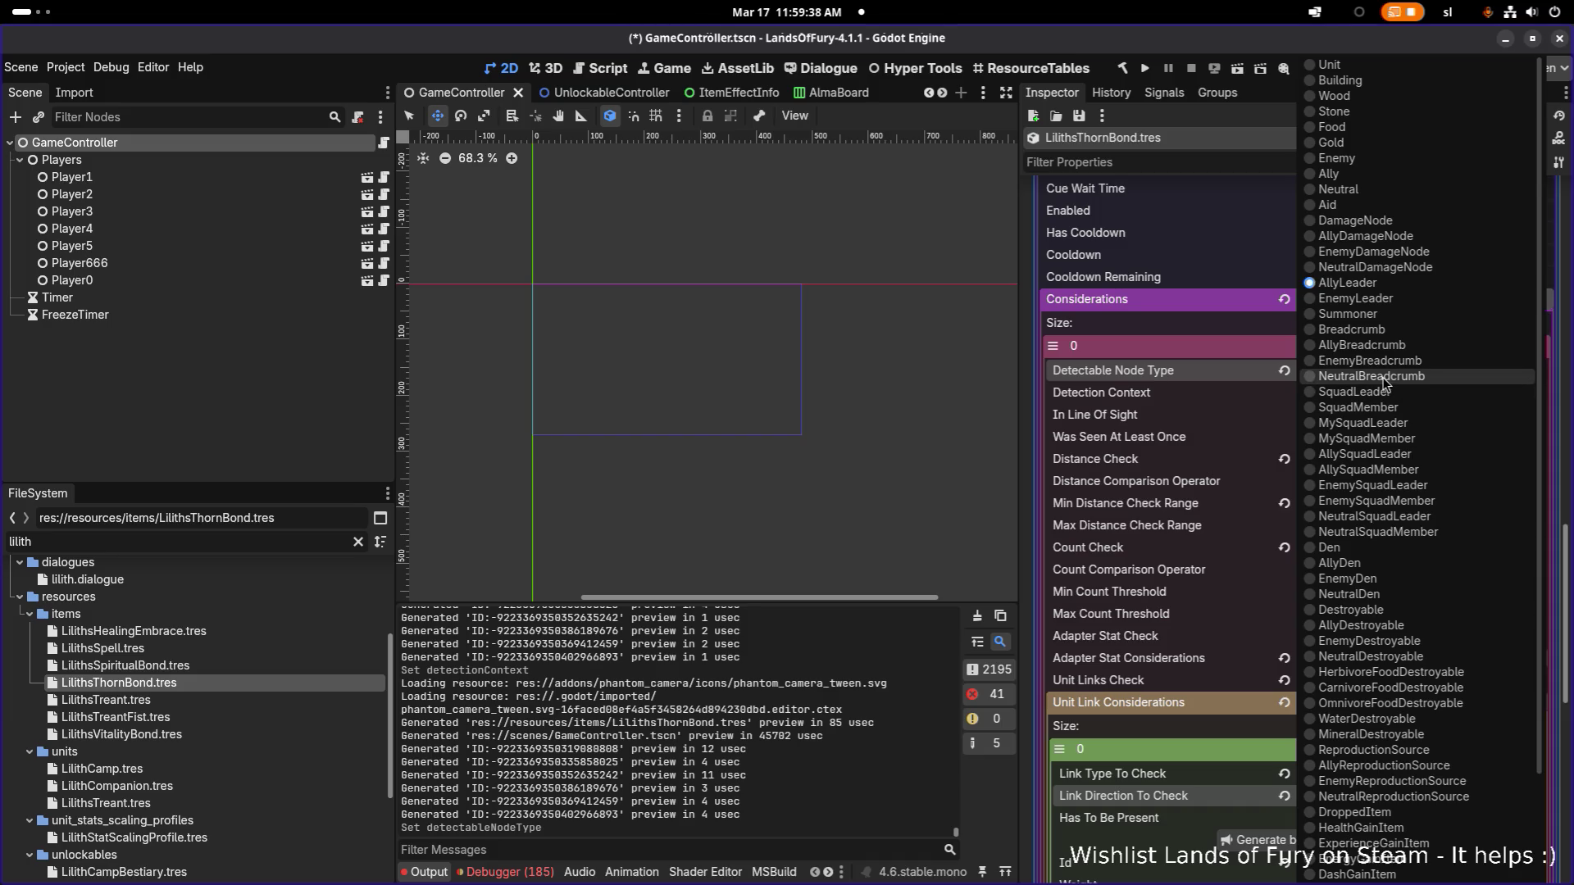
click(1388, 283)
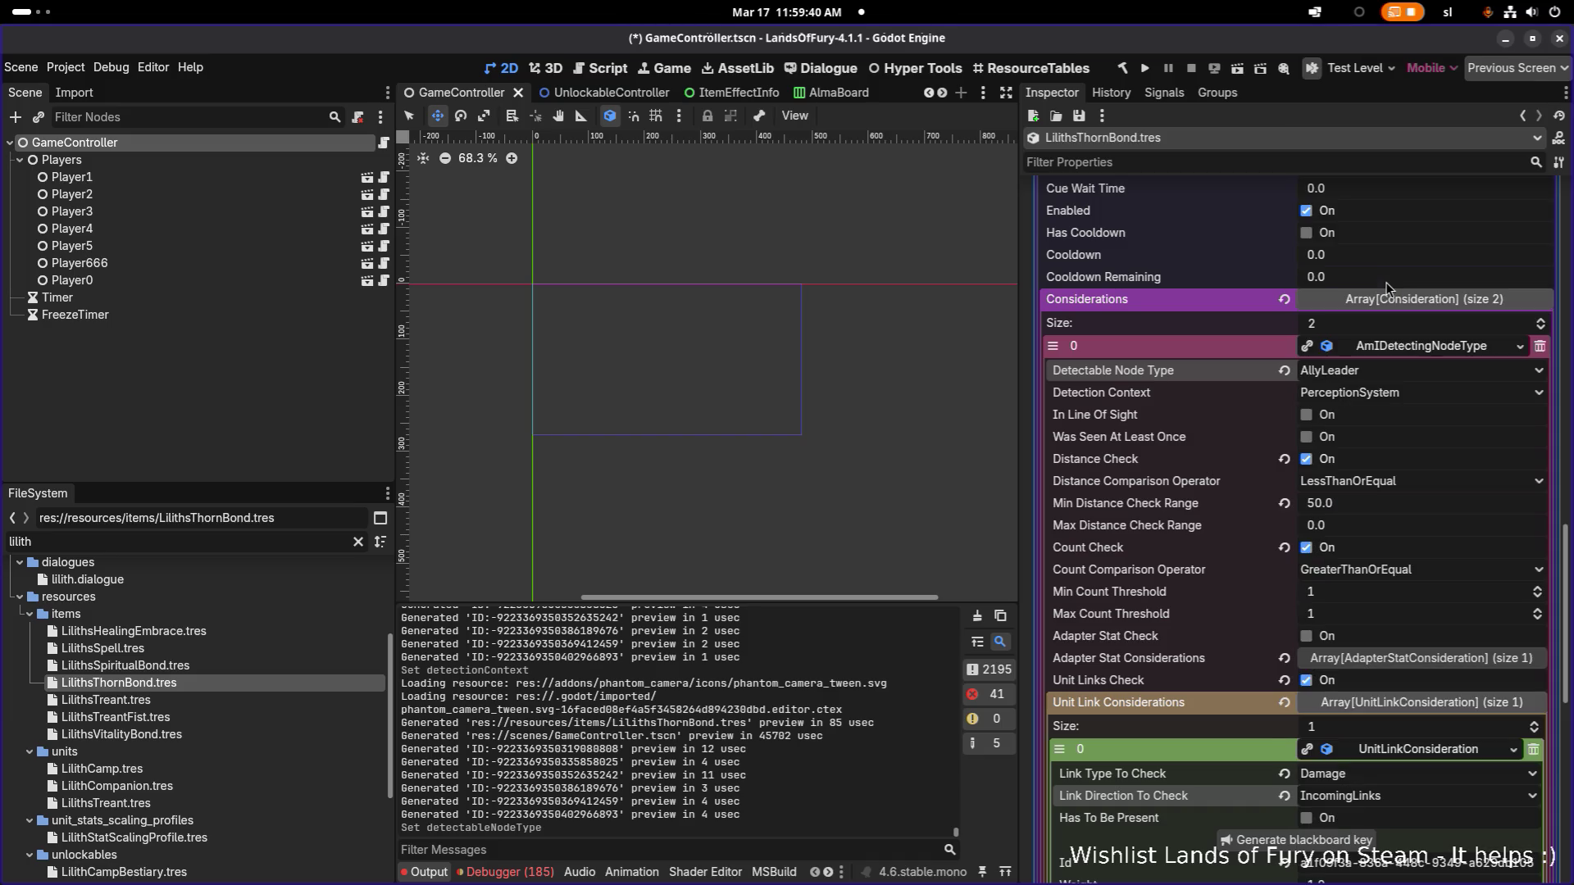
key(alt+Tab)
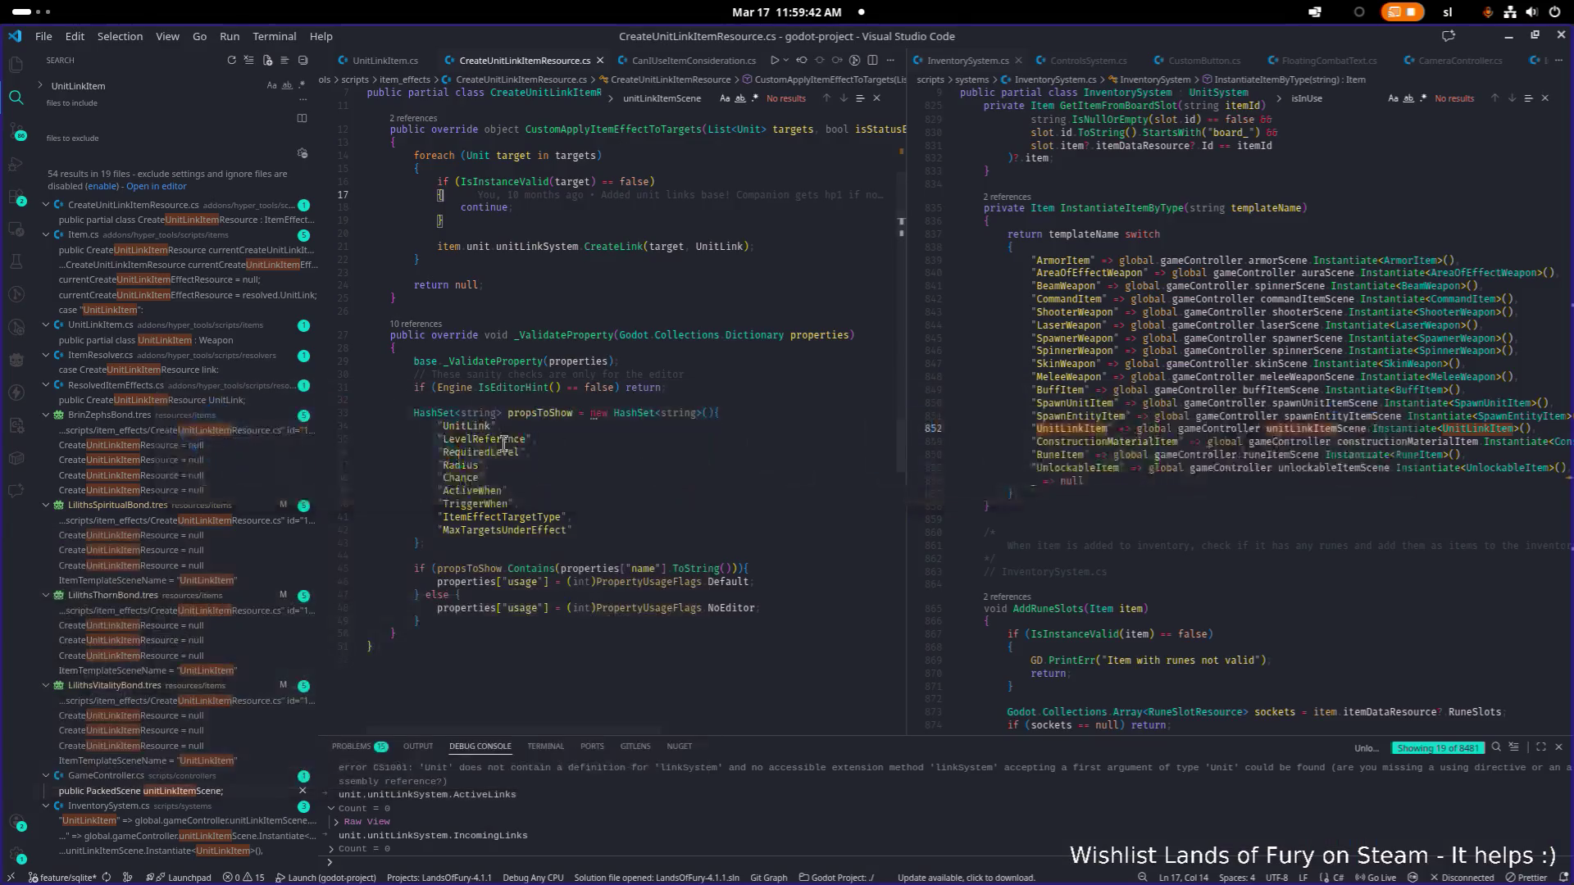
click(1087, 425)
key(ctrl+p)
text(PERCPE)
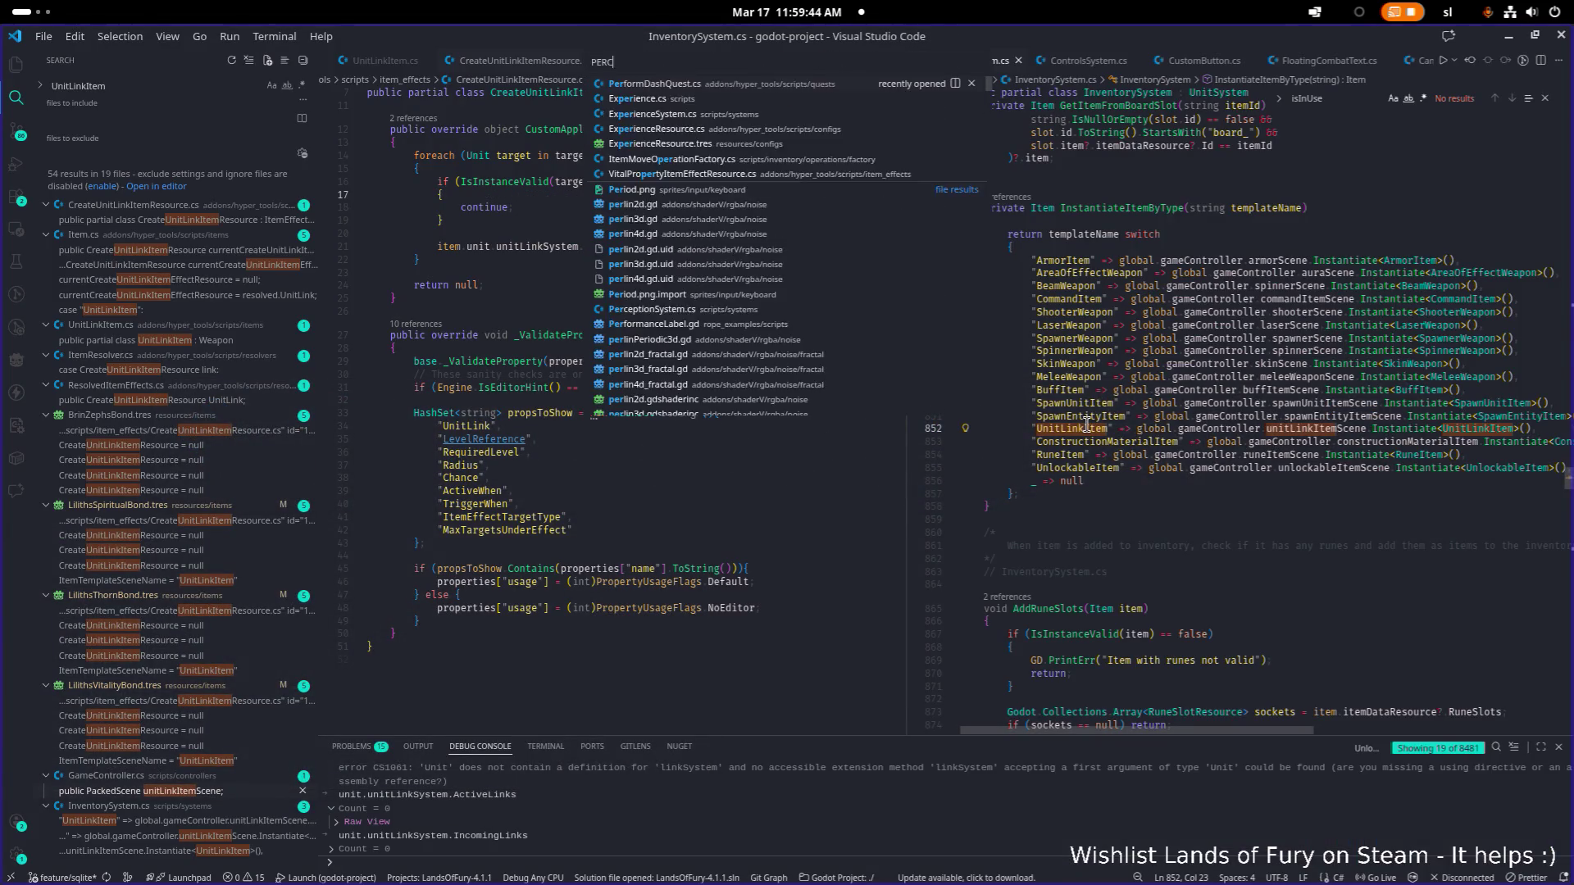
key(Return)
key(ctrl+f)
text(ALLYLEAD)
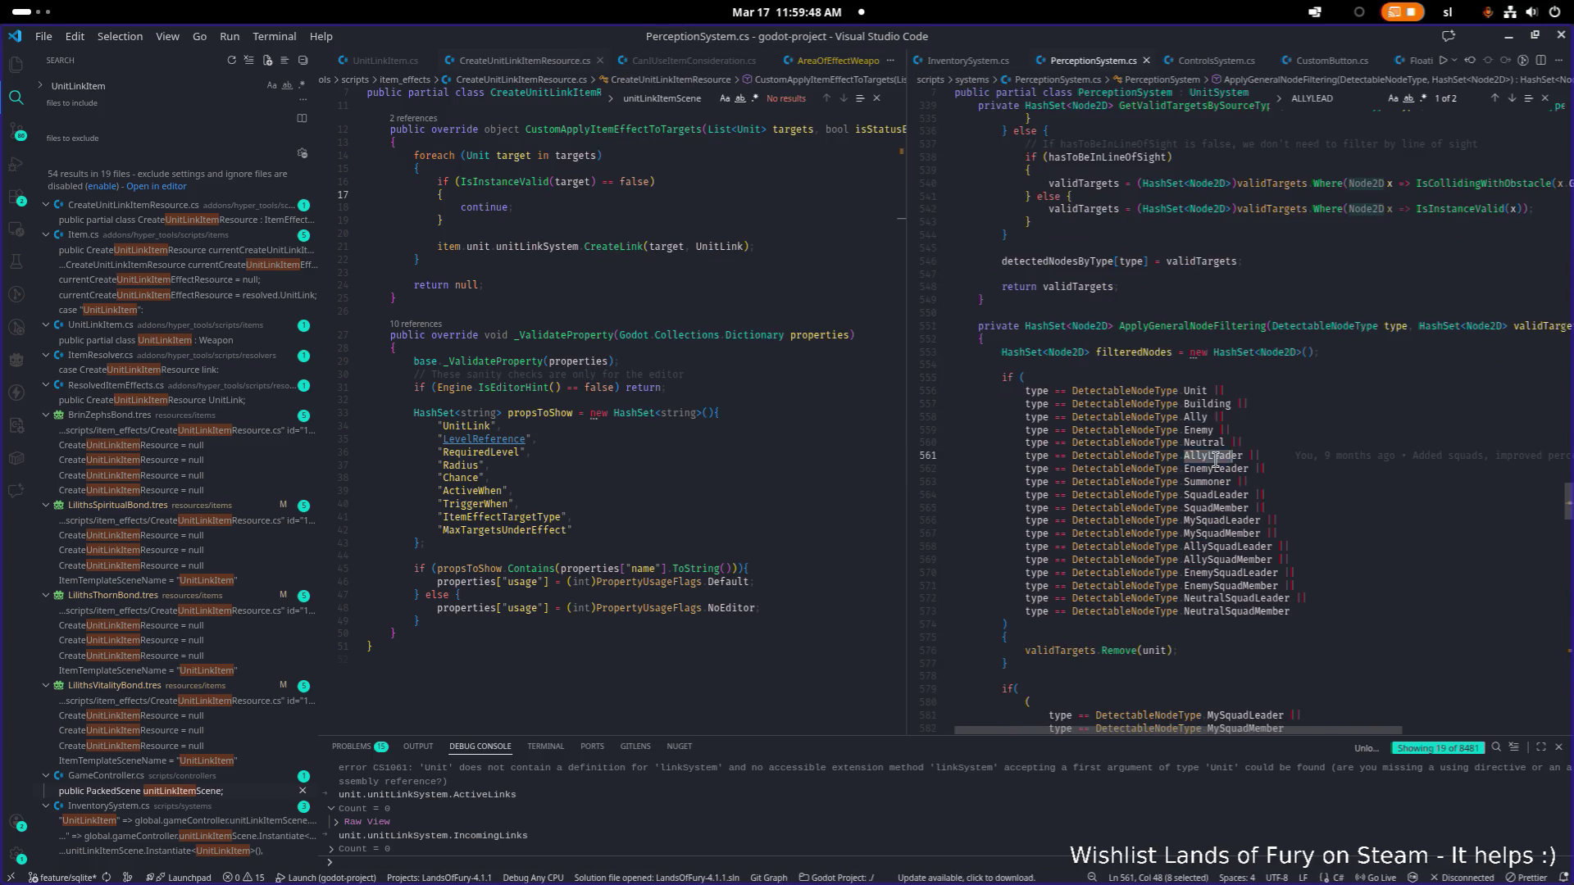
key(F12)
key(ctrl+f)
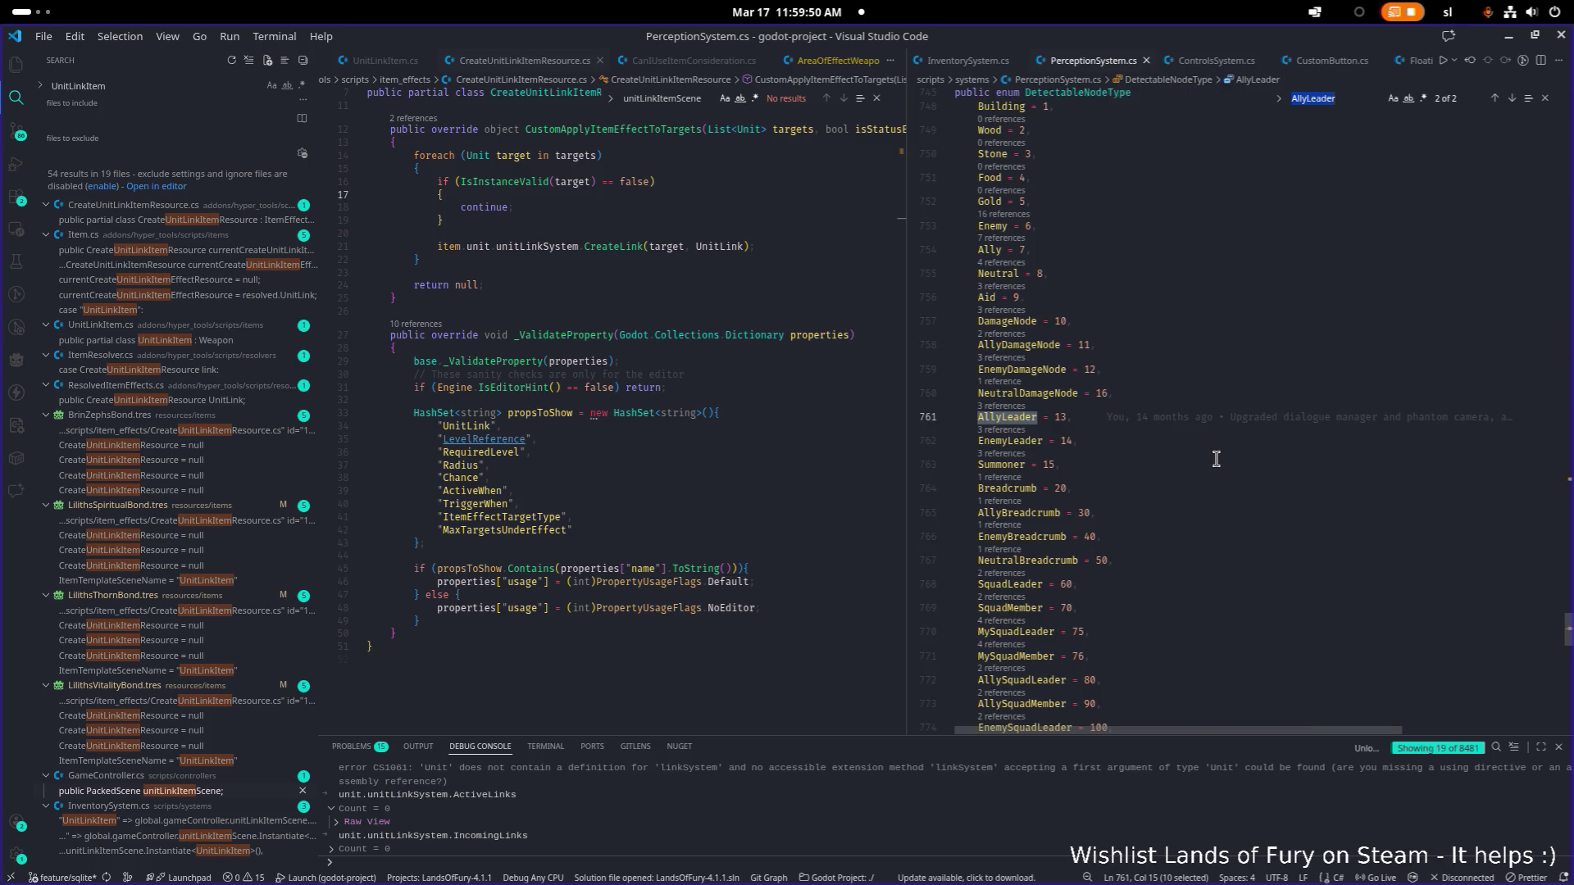
text(palyer)
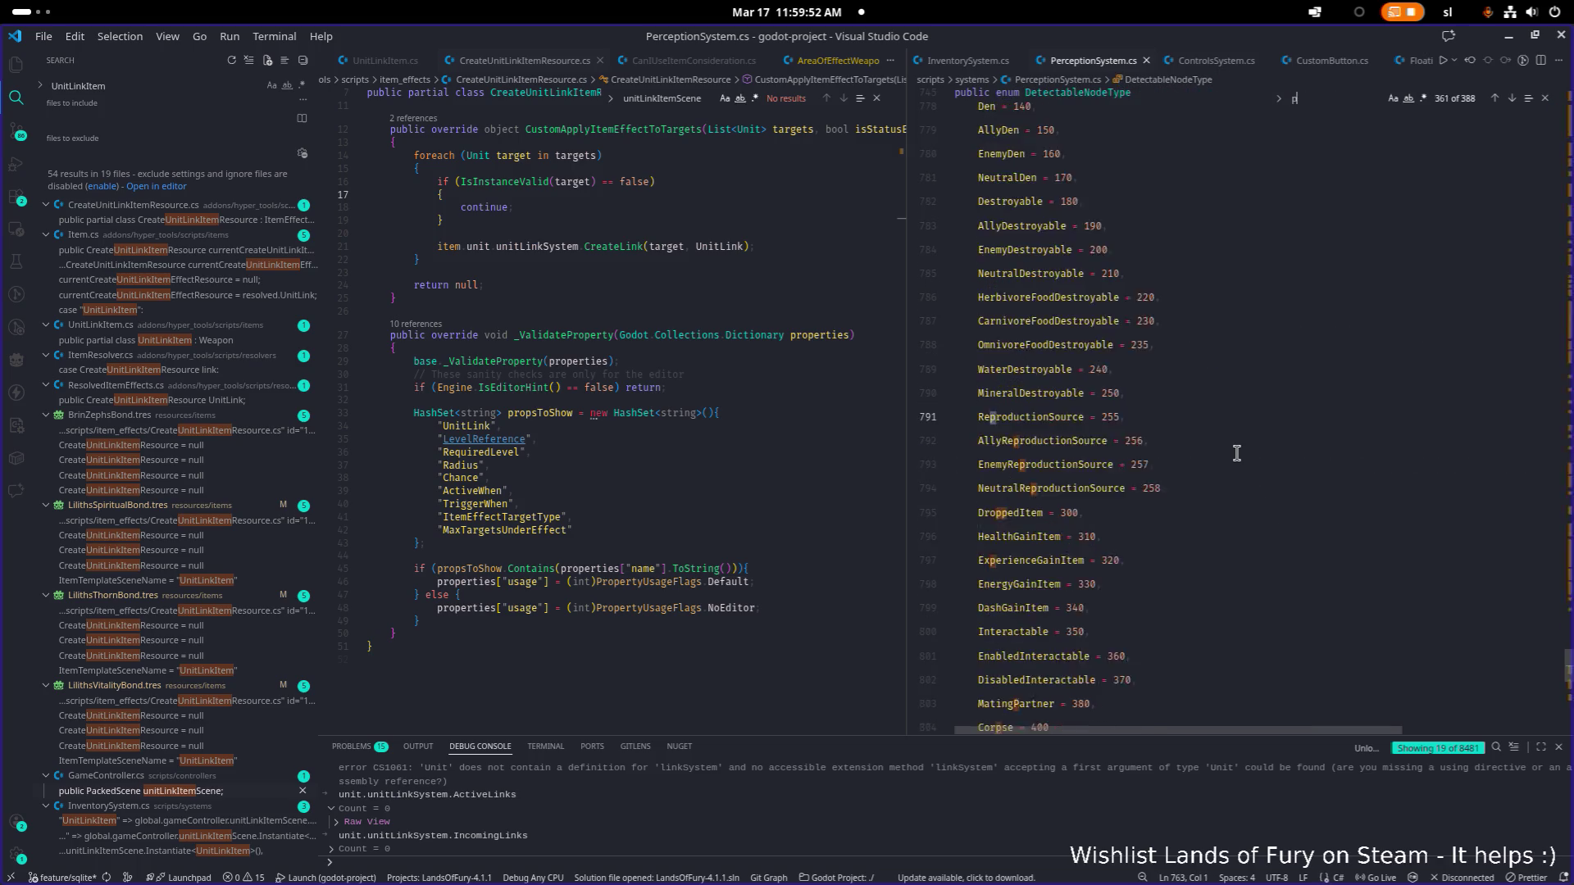
key(ctrl+a)
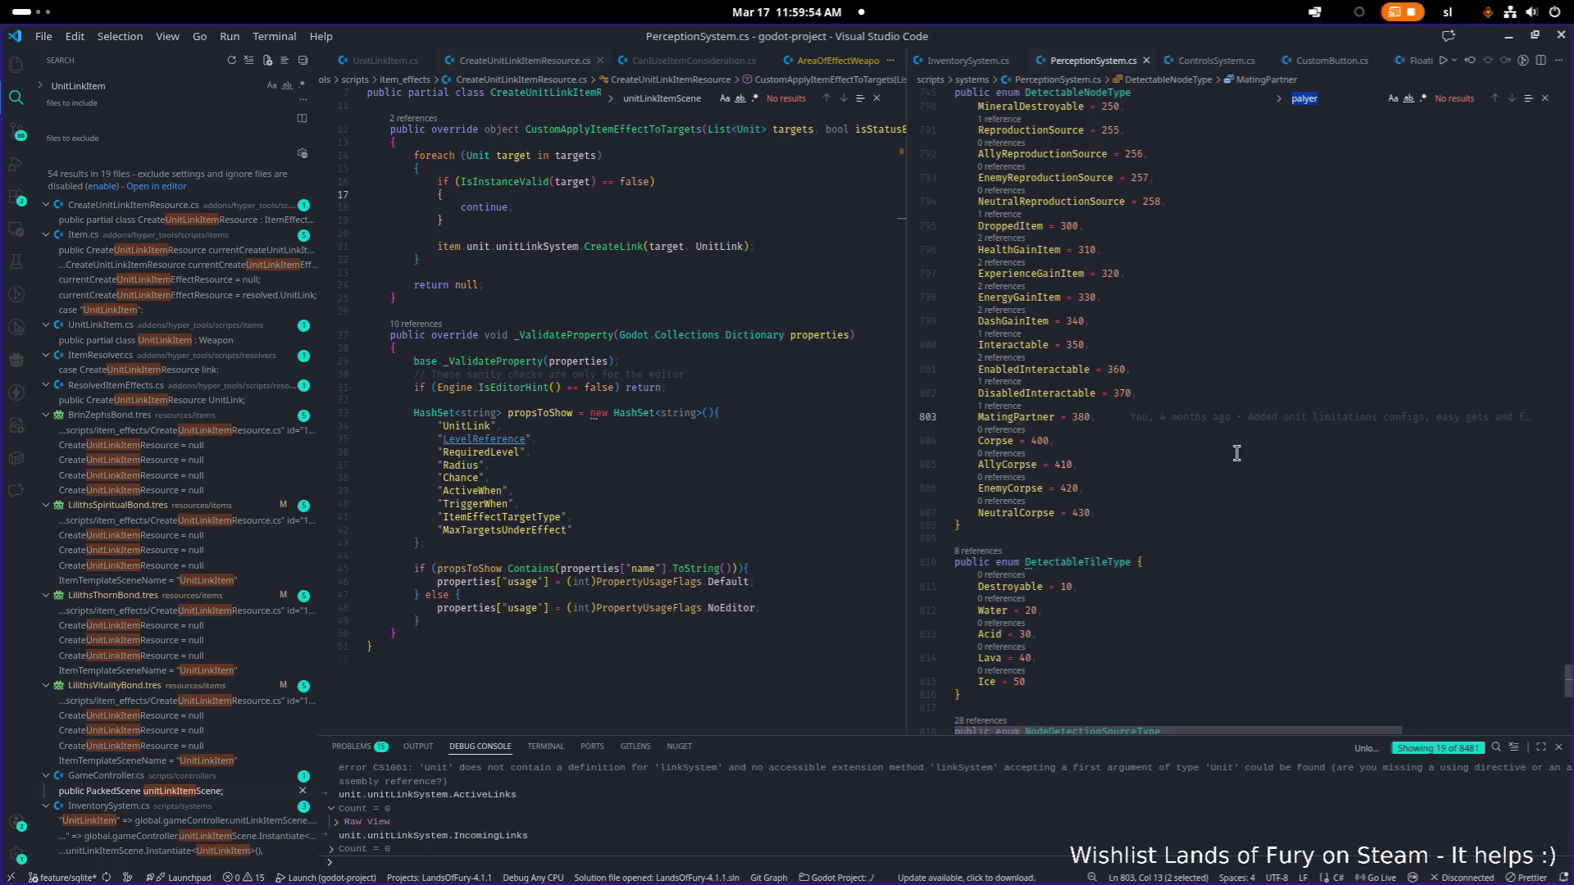
text(player)
key(Return)
key(Return)
key(Return)
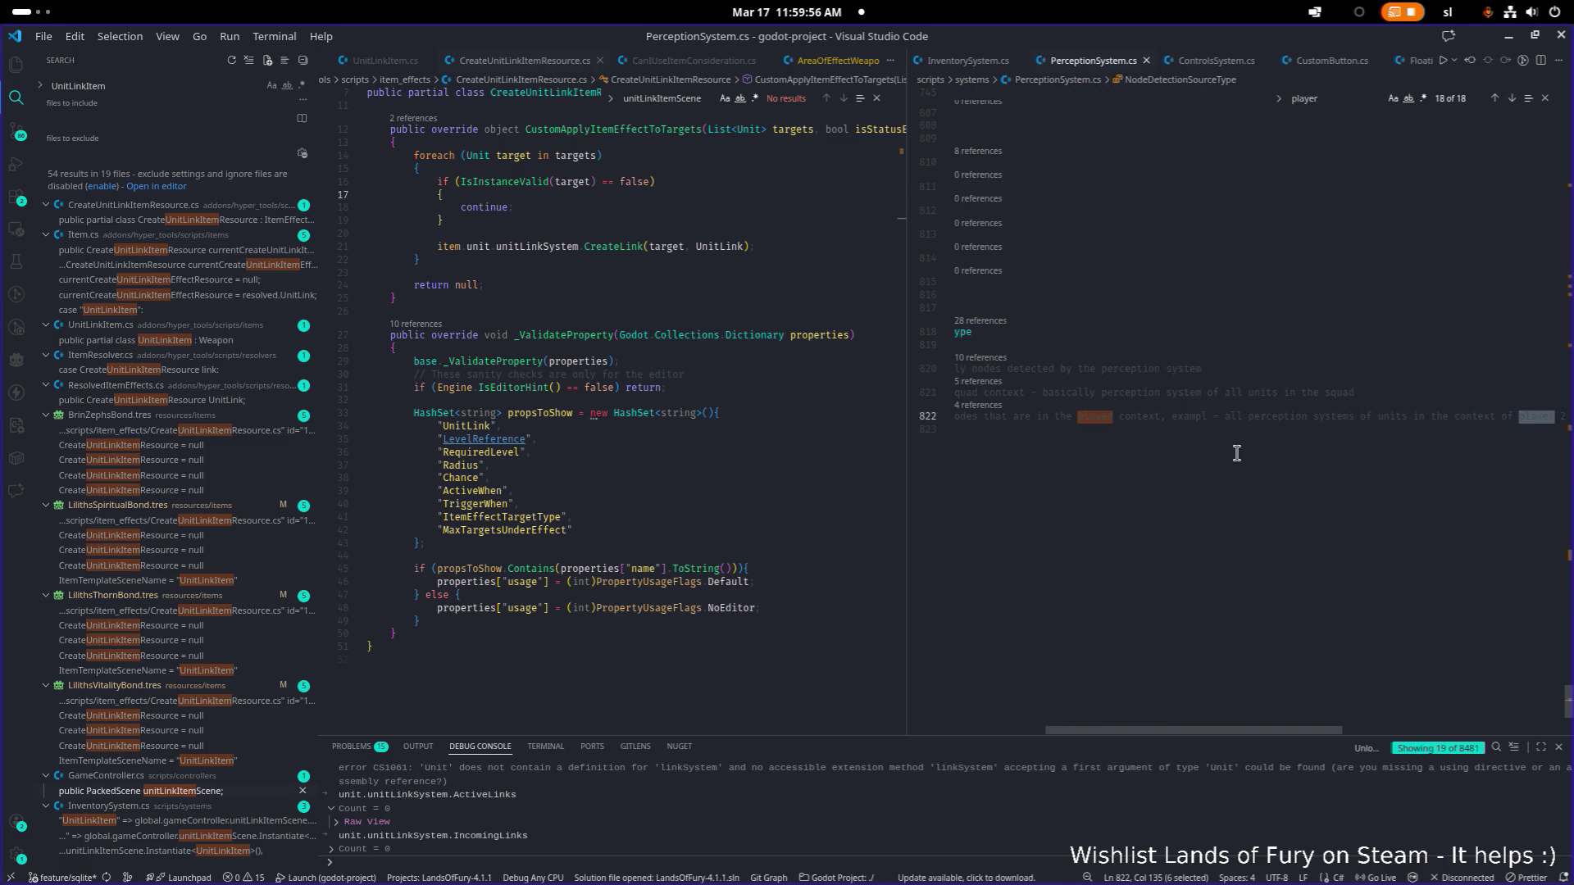
key(Return)
key(Return)
key(Return)
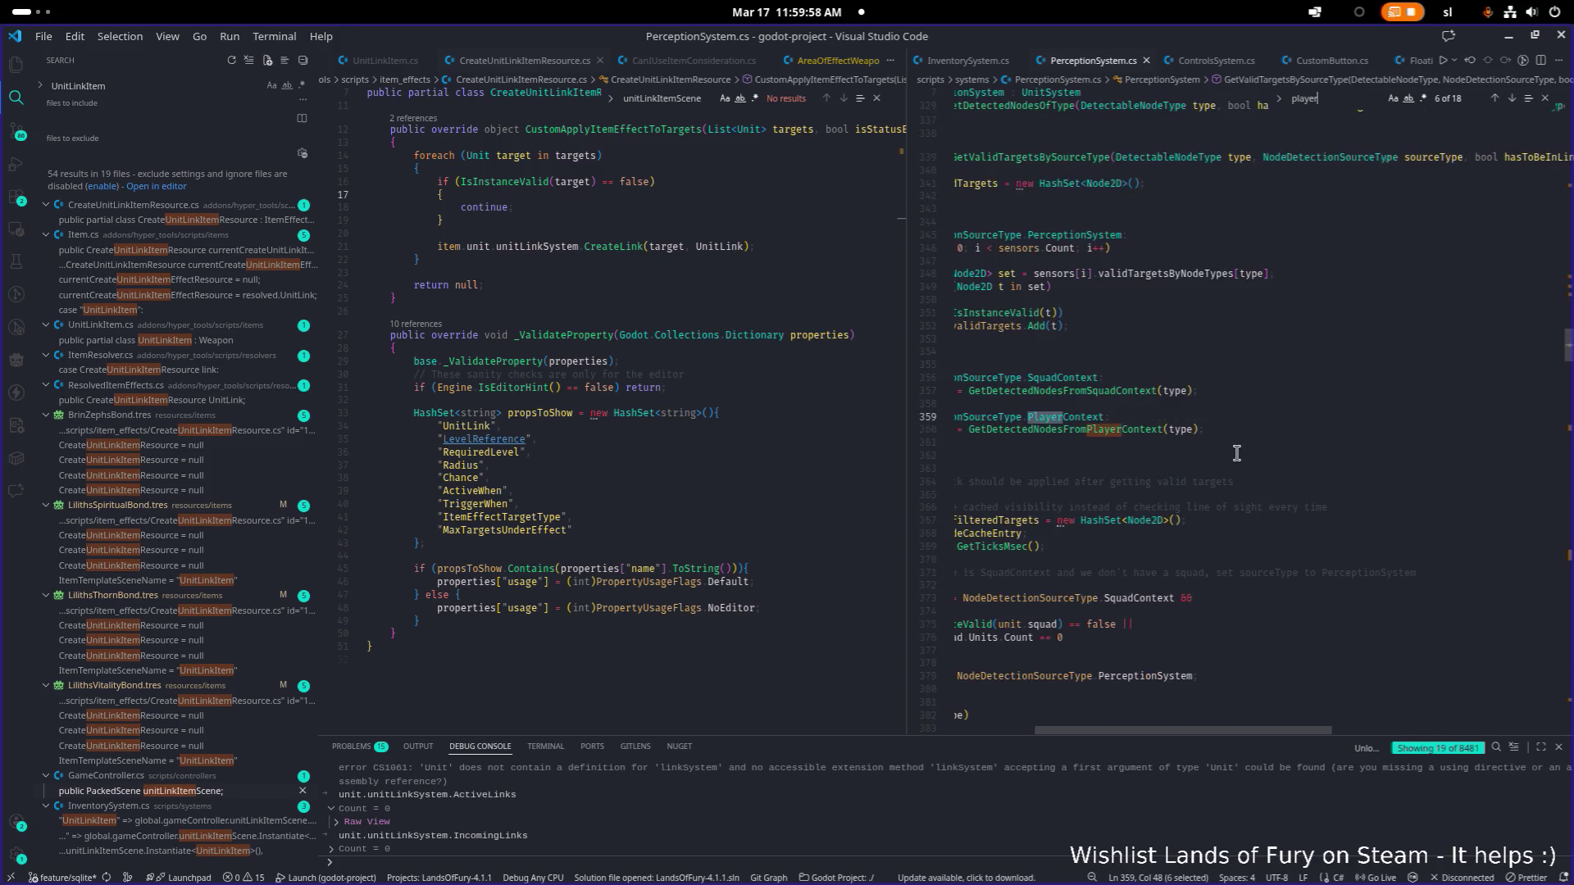
key(Return)
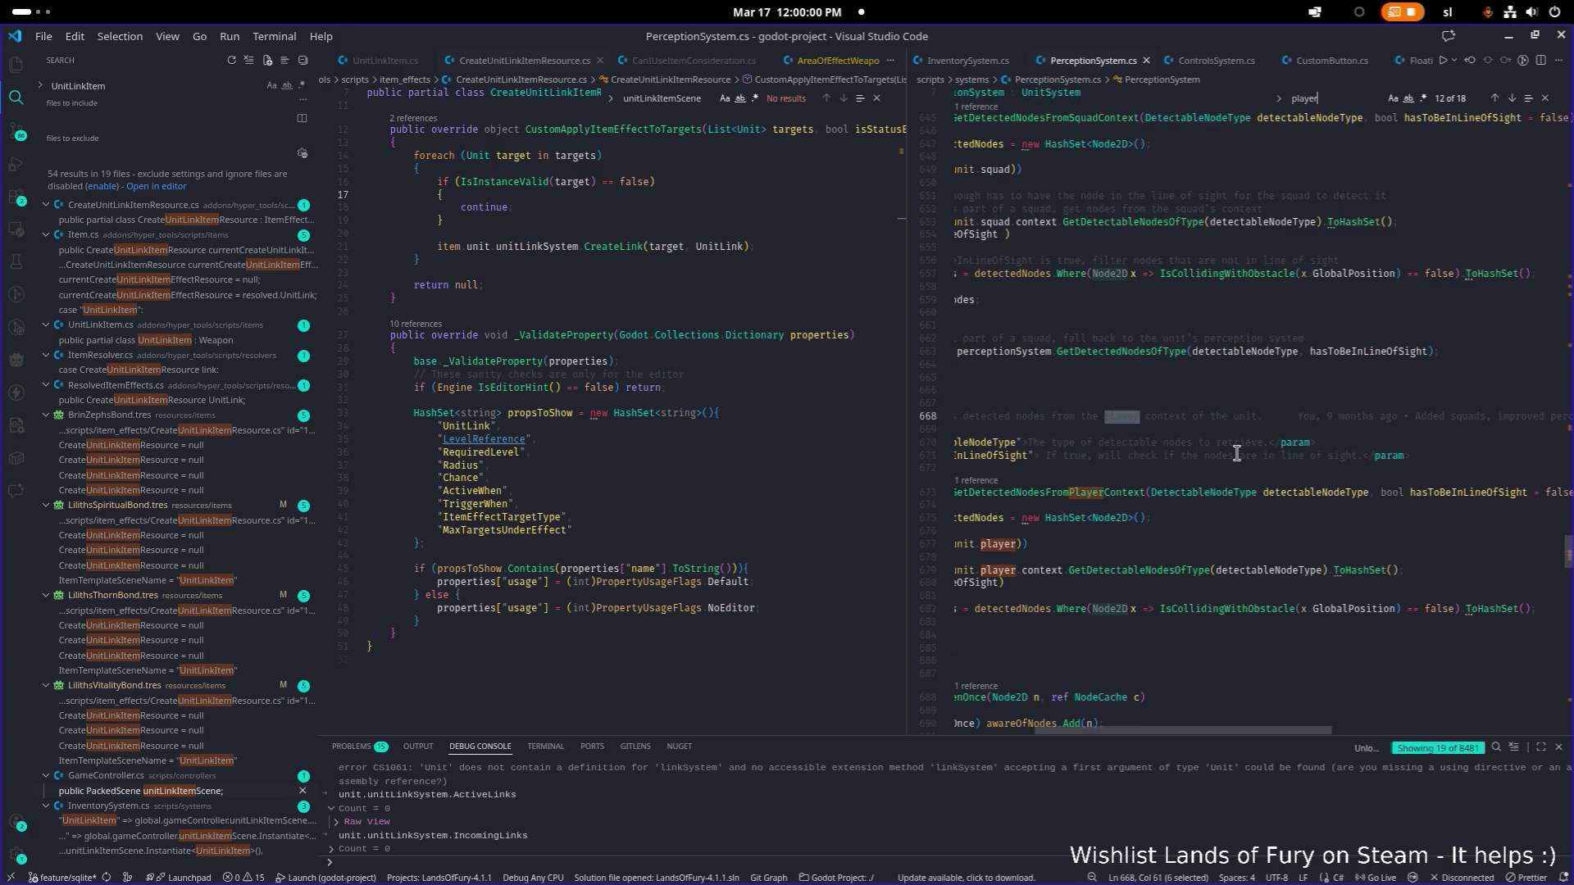
click(1240, 503)
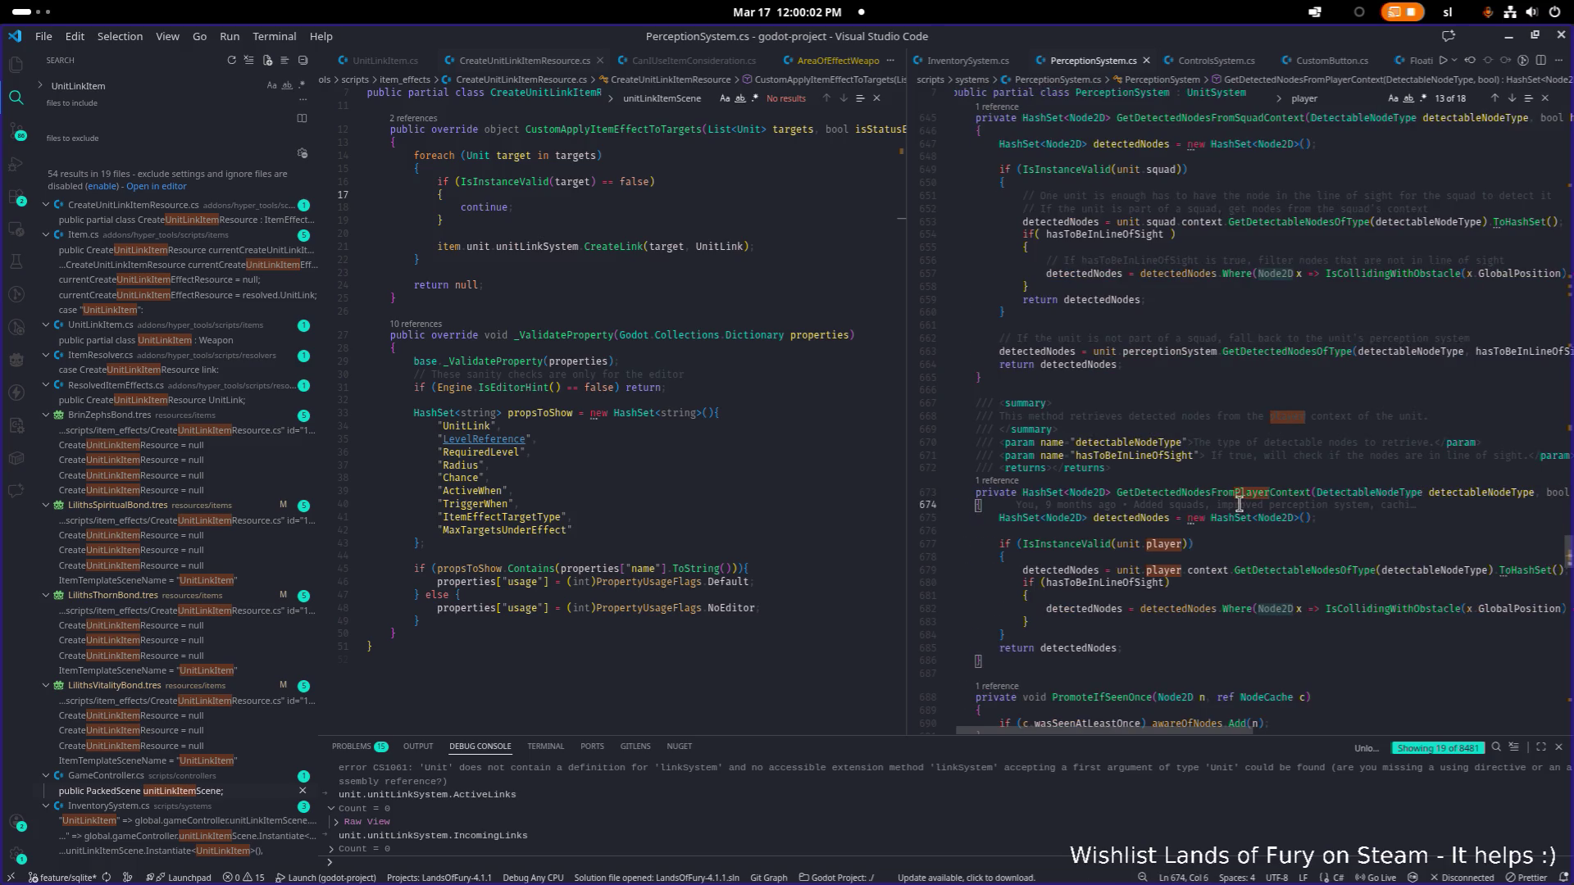
key(ctrl+p)
text(percep)
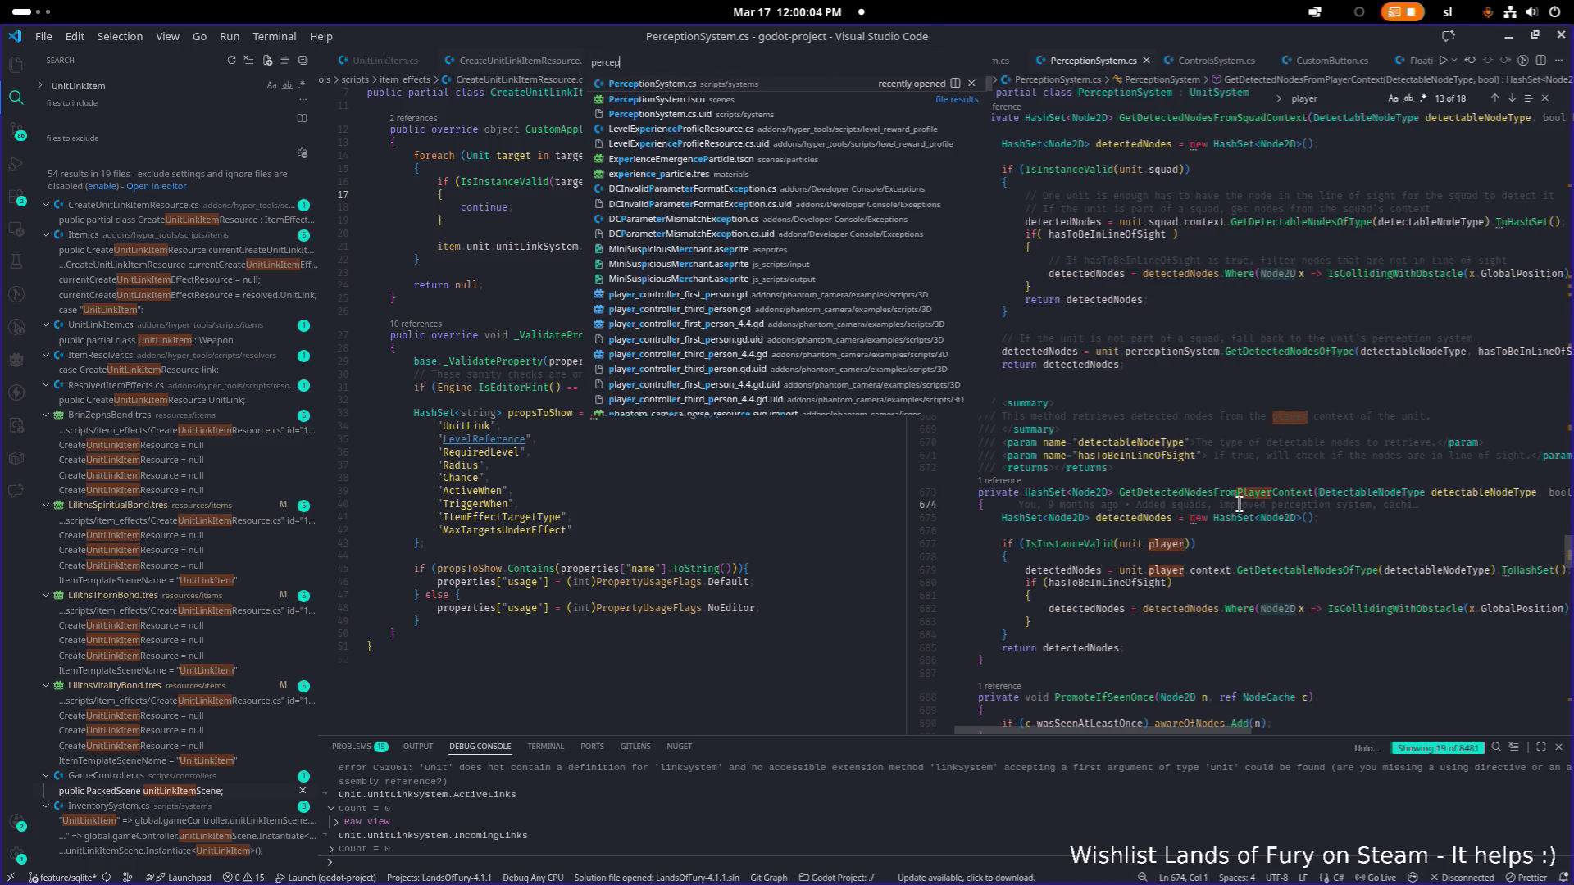
text(ser)
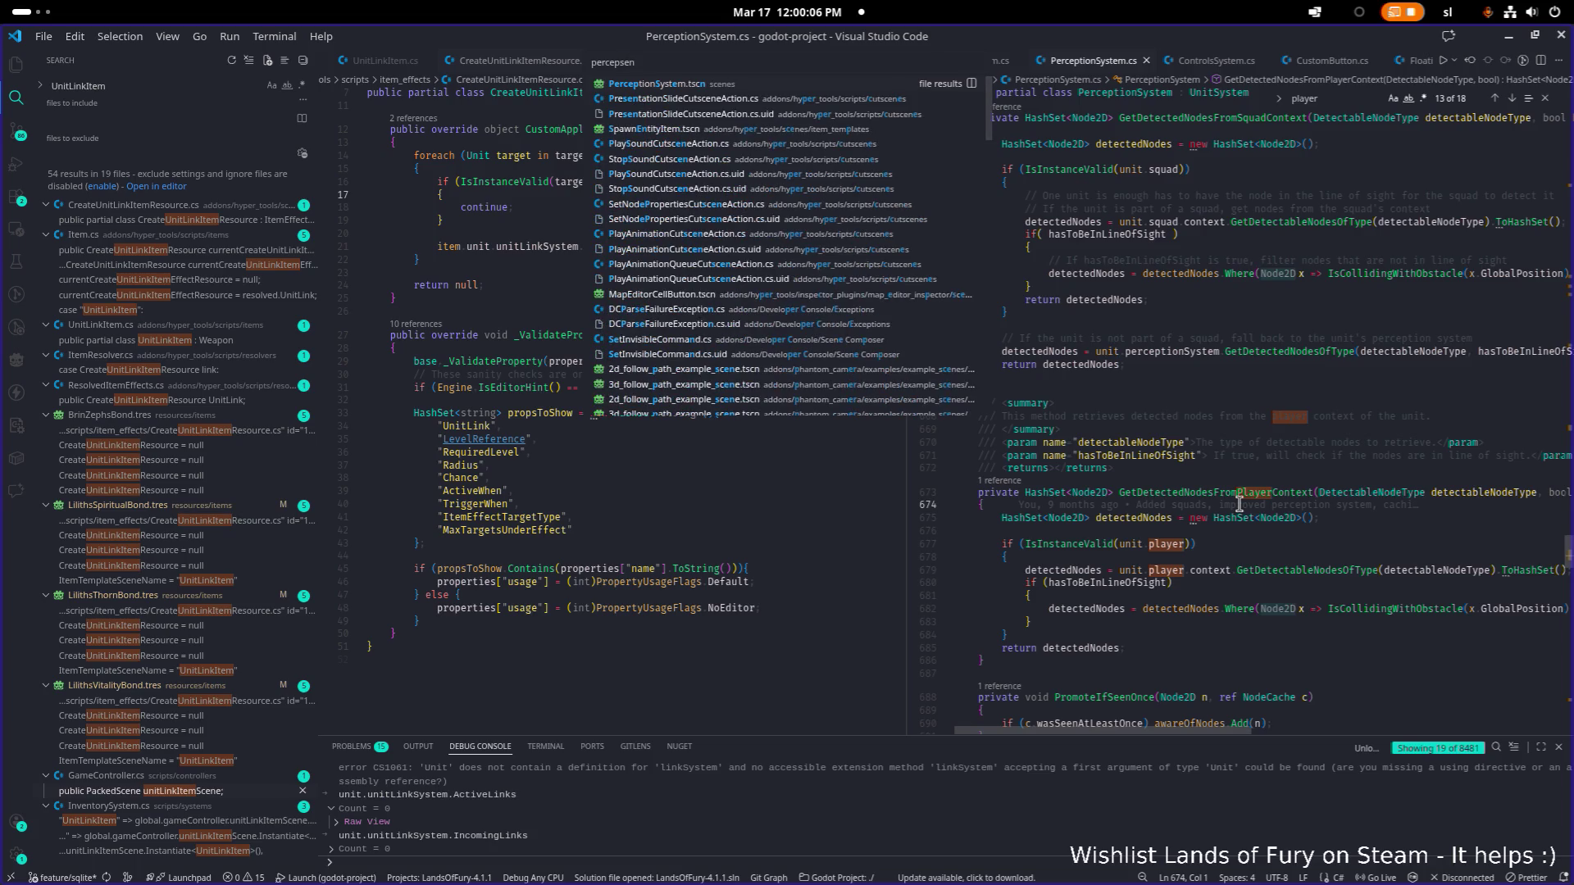
key(ctrl+a)
text(senso)
key(Return)
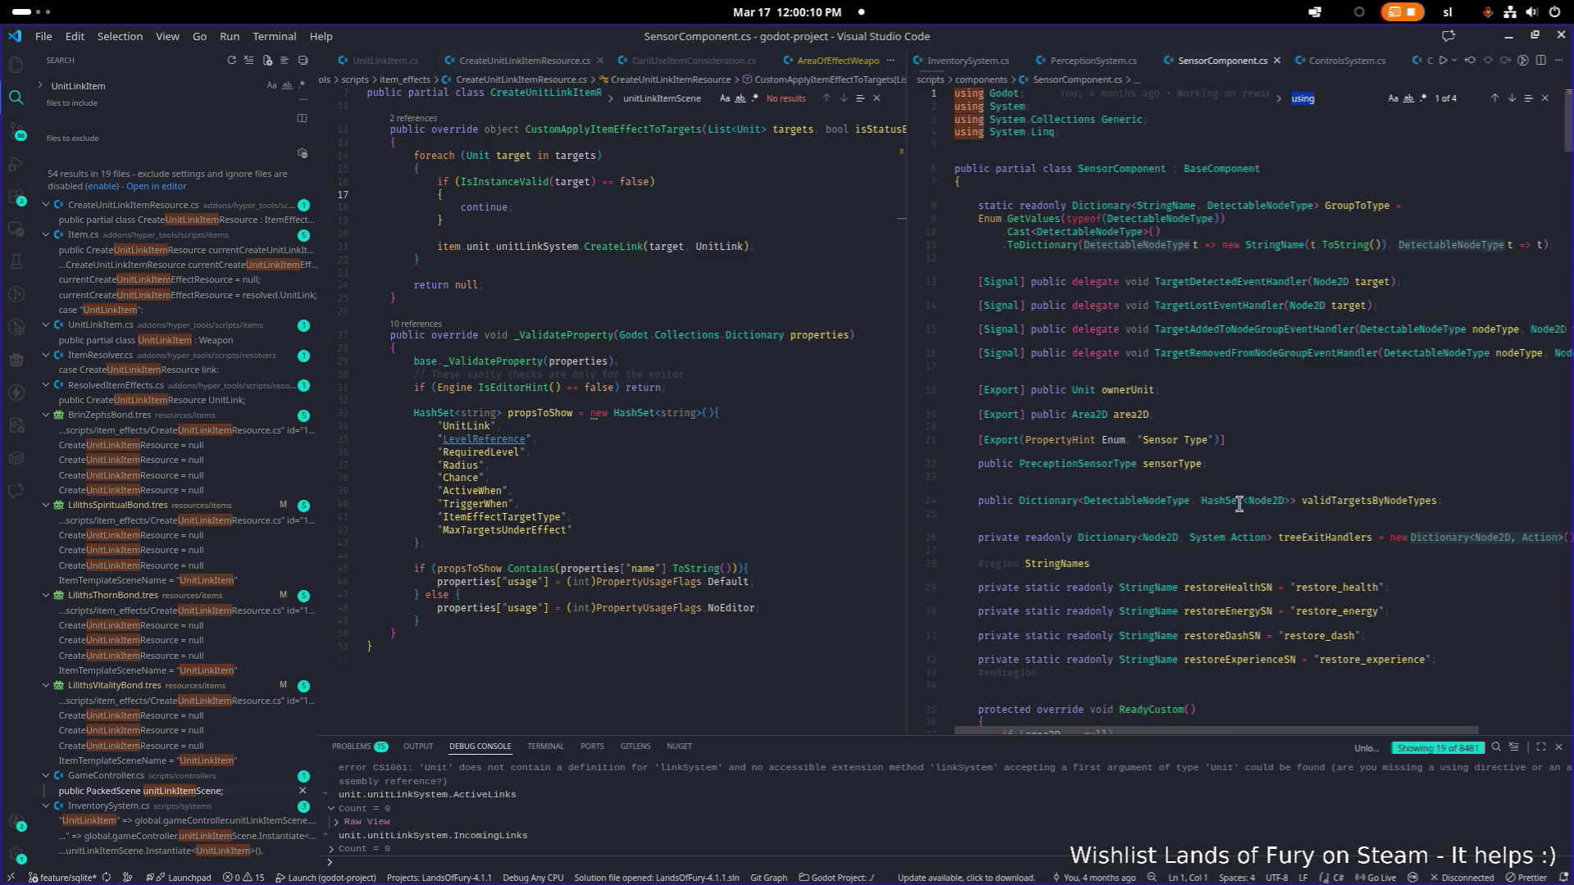
key(ctrl+f)
text(allyl)
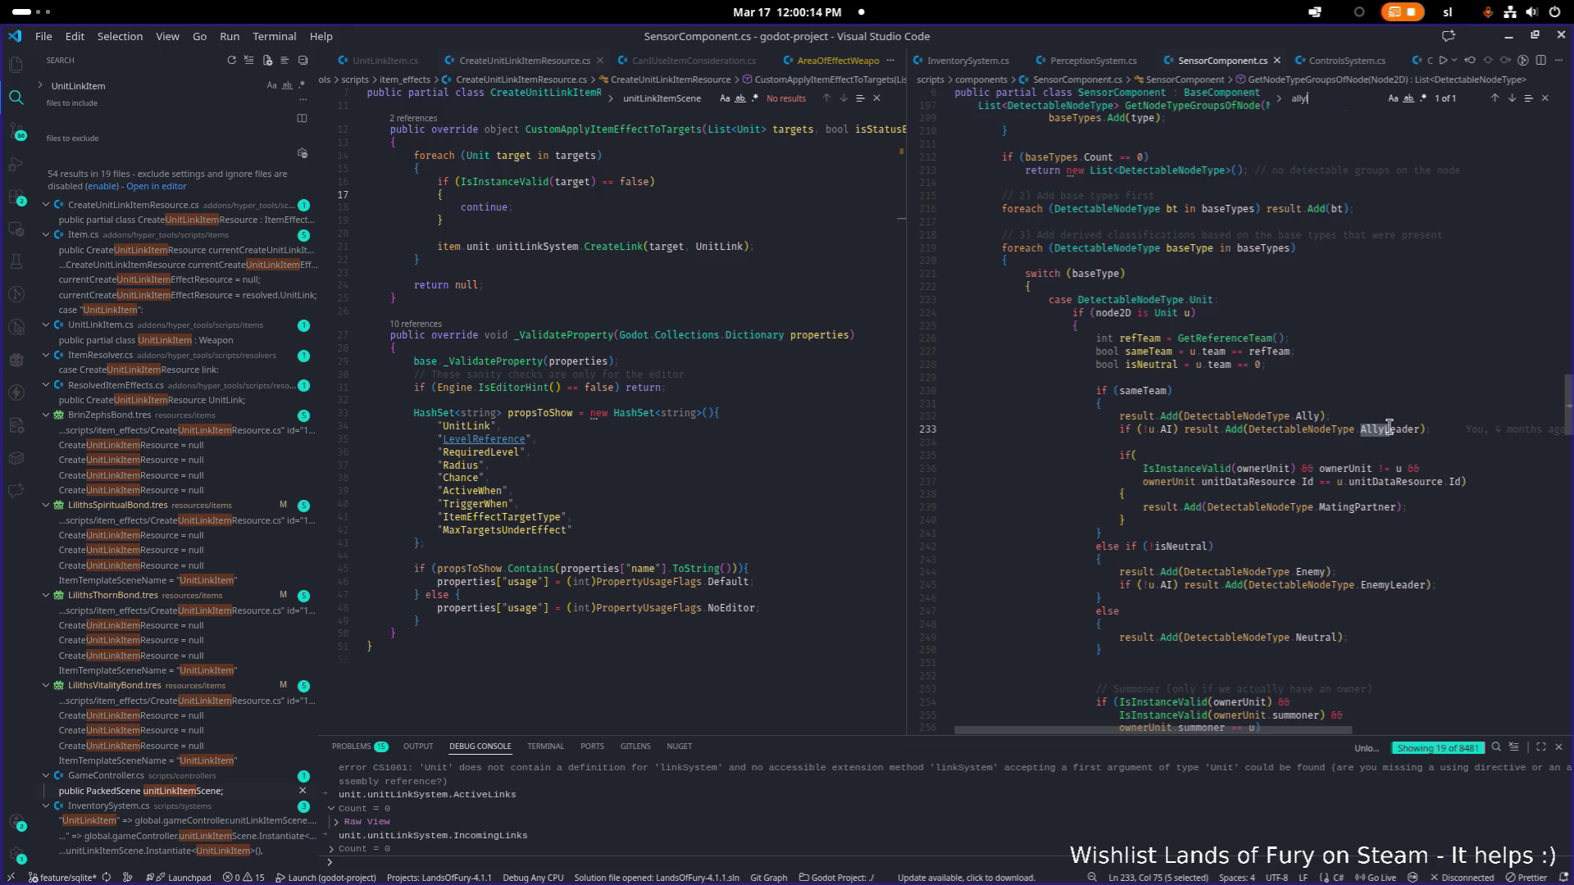
click(1444, 381)
click(1399, 398)
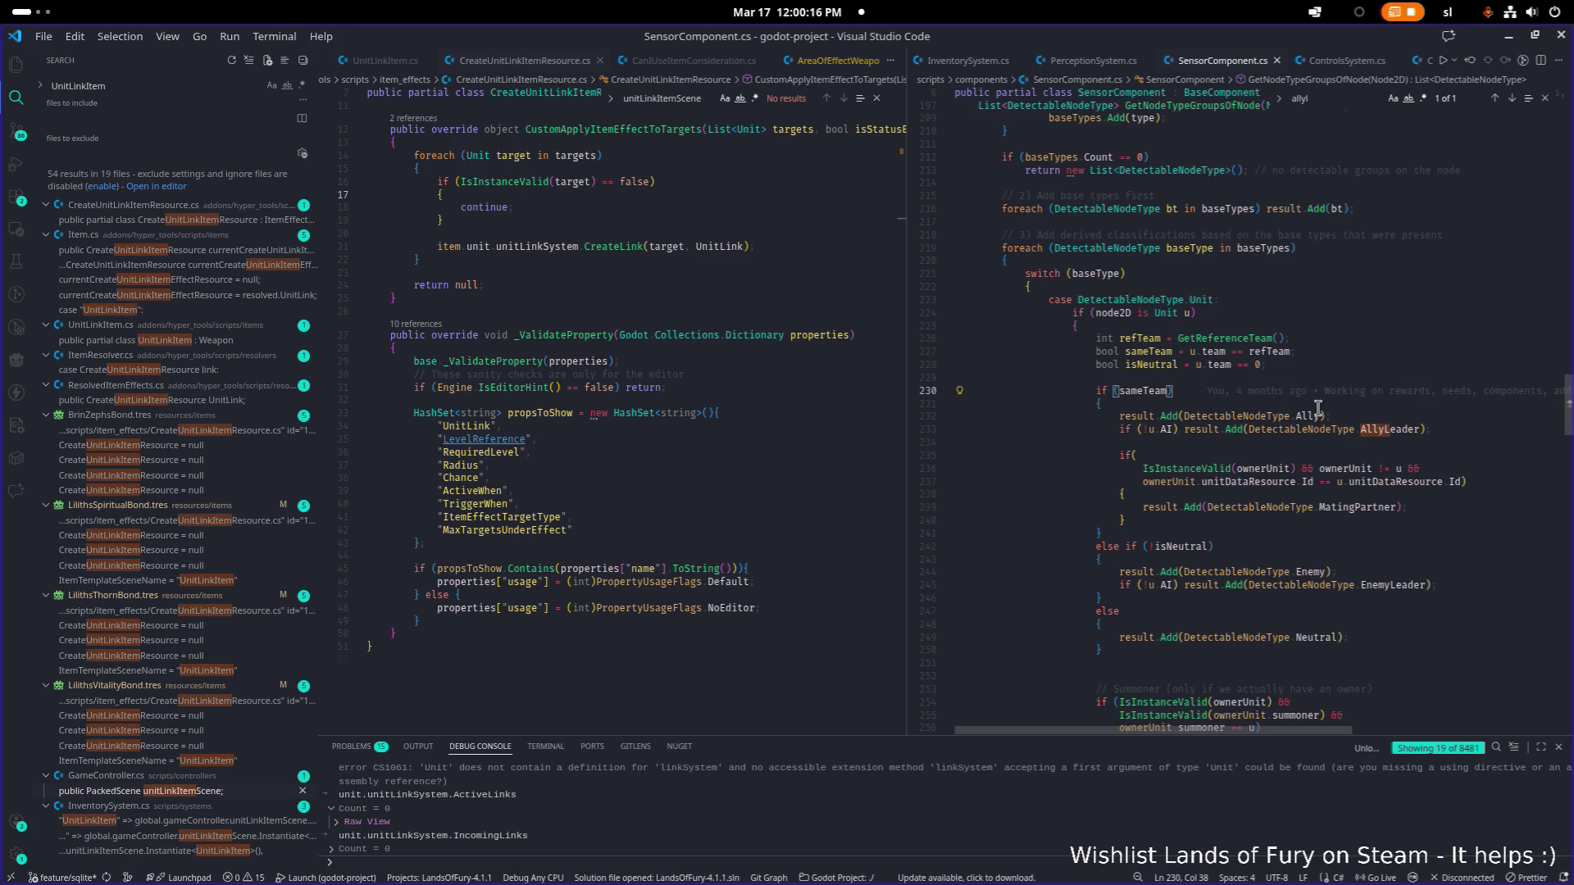
click(1279, 443)
click(1504, 39)
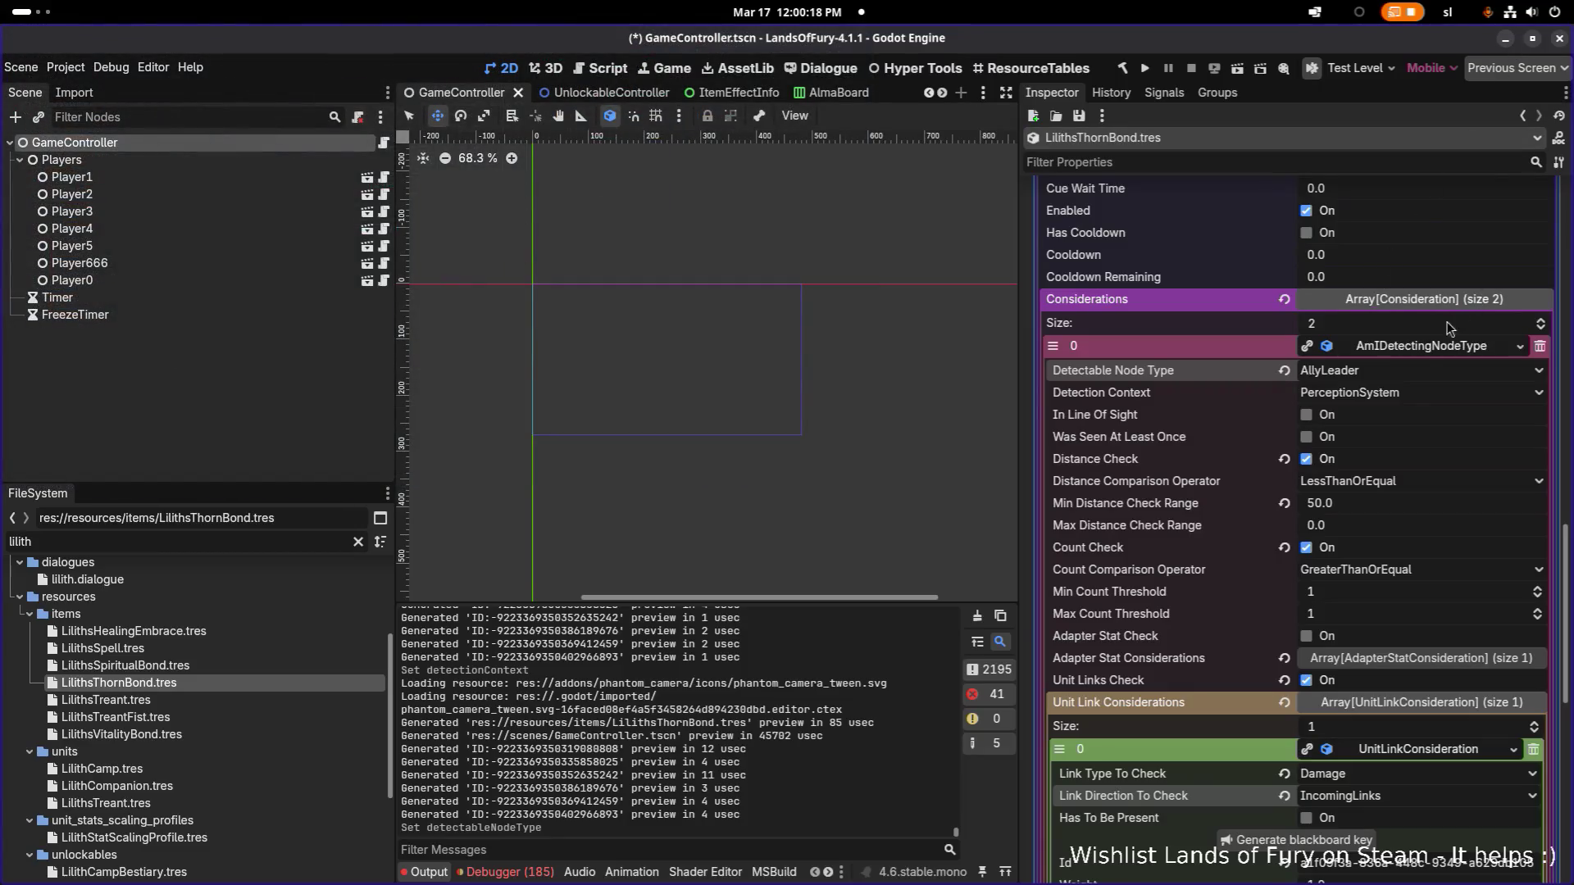
Step: Save the AllyLeader change to LilithsThornBond.tres
scroll(1408, 363, up, 3)
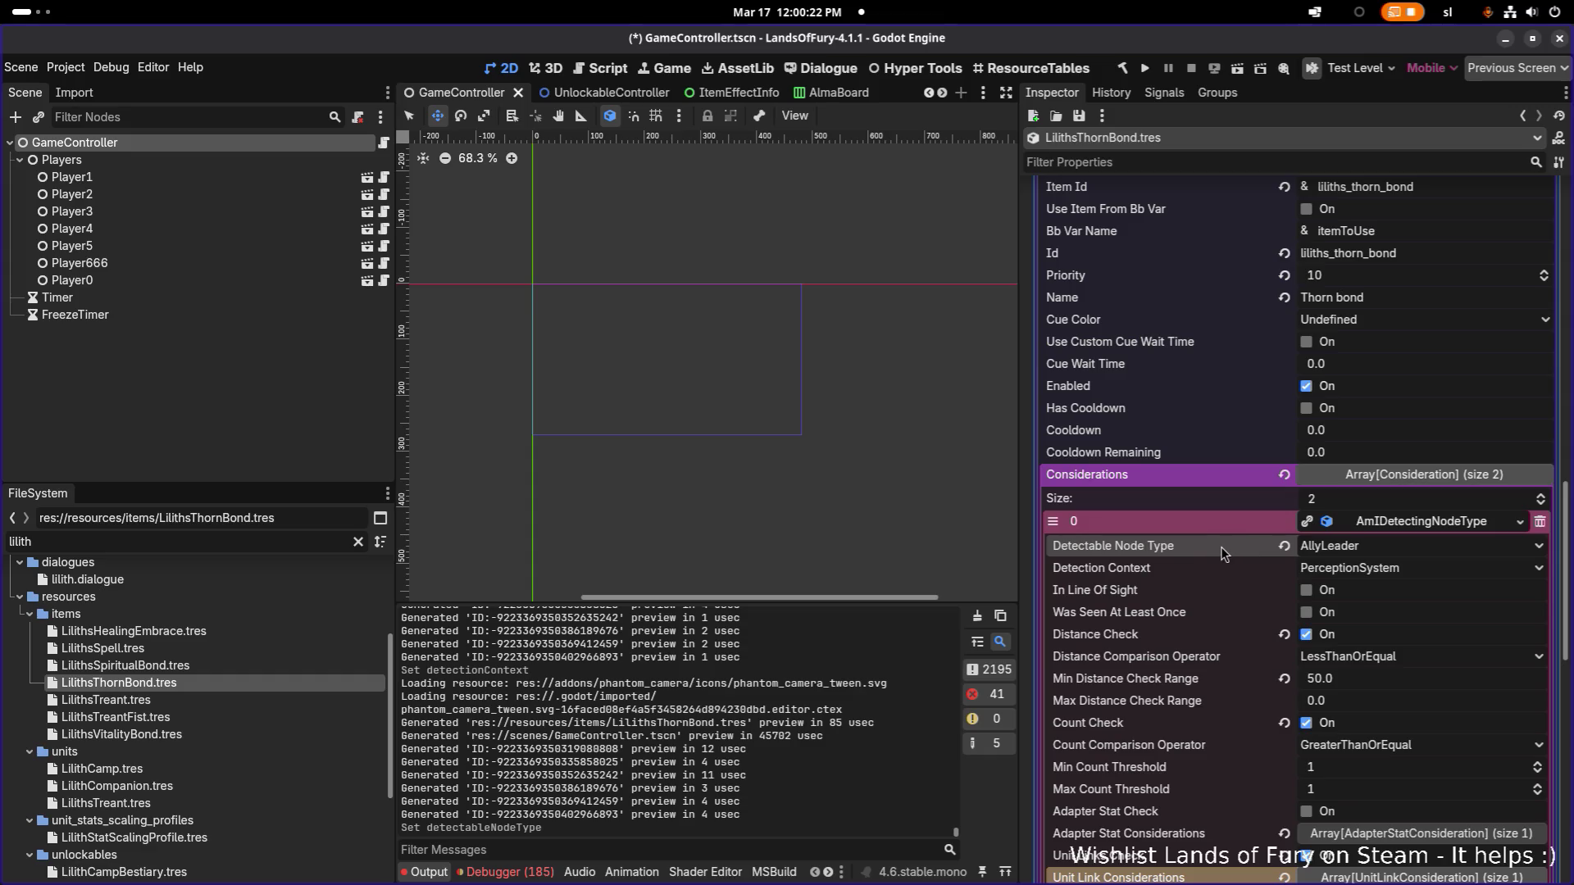
scroll(1224, 554, down, 3)
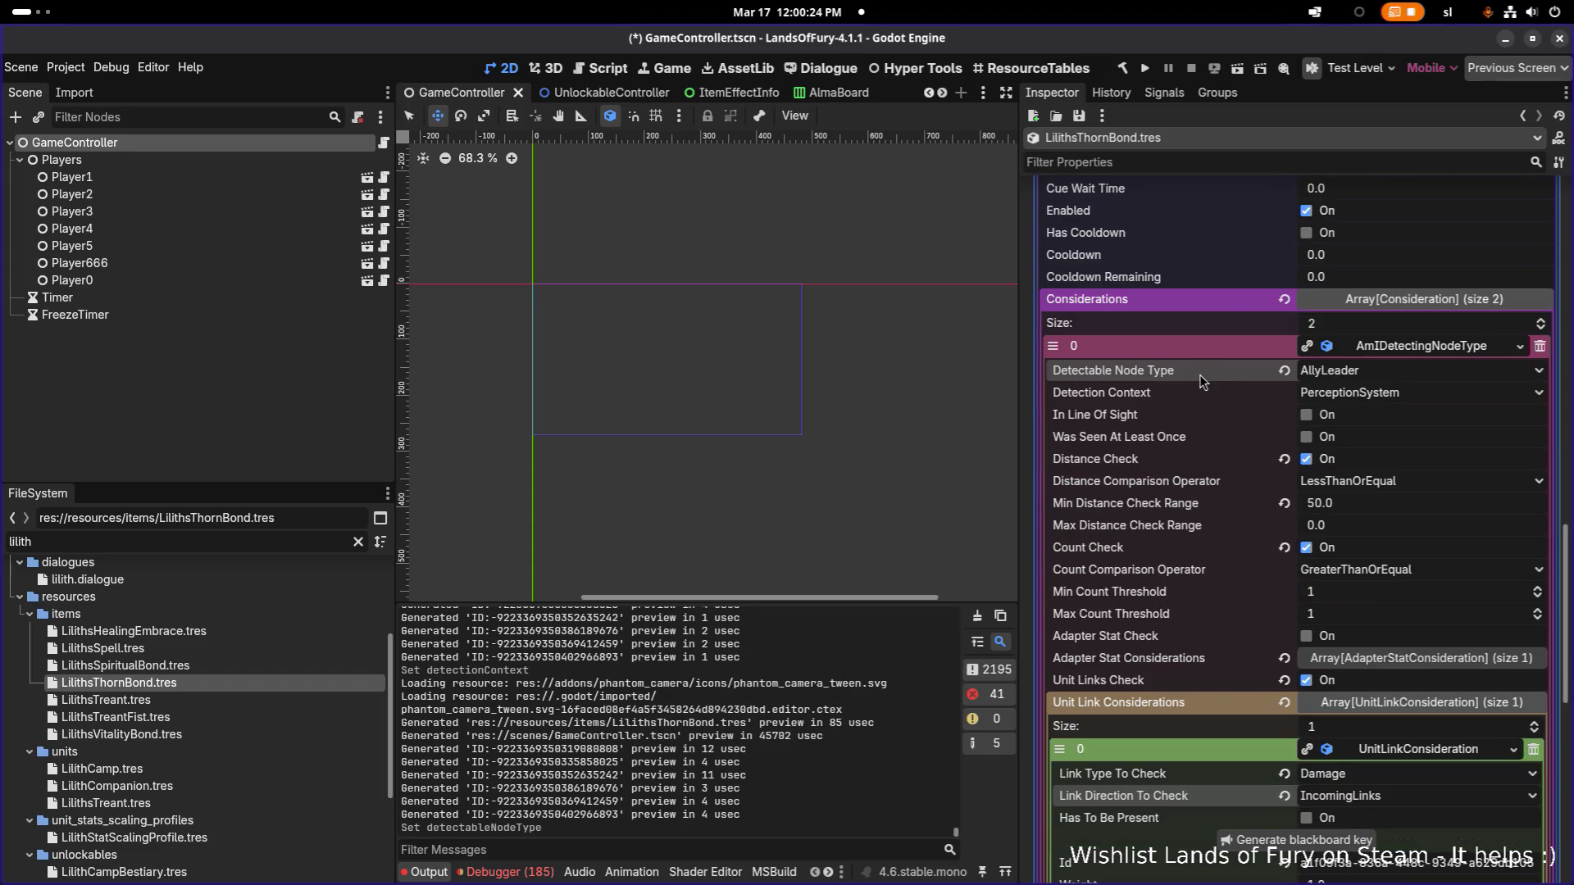
key(ctrl+s)
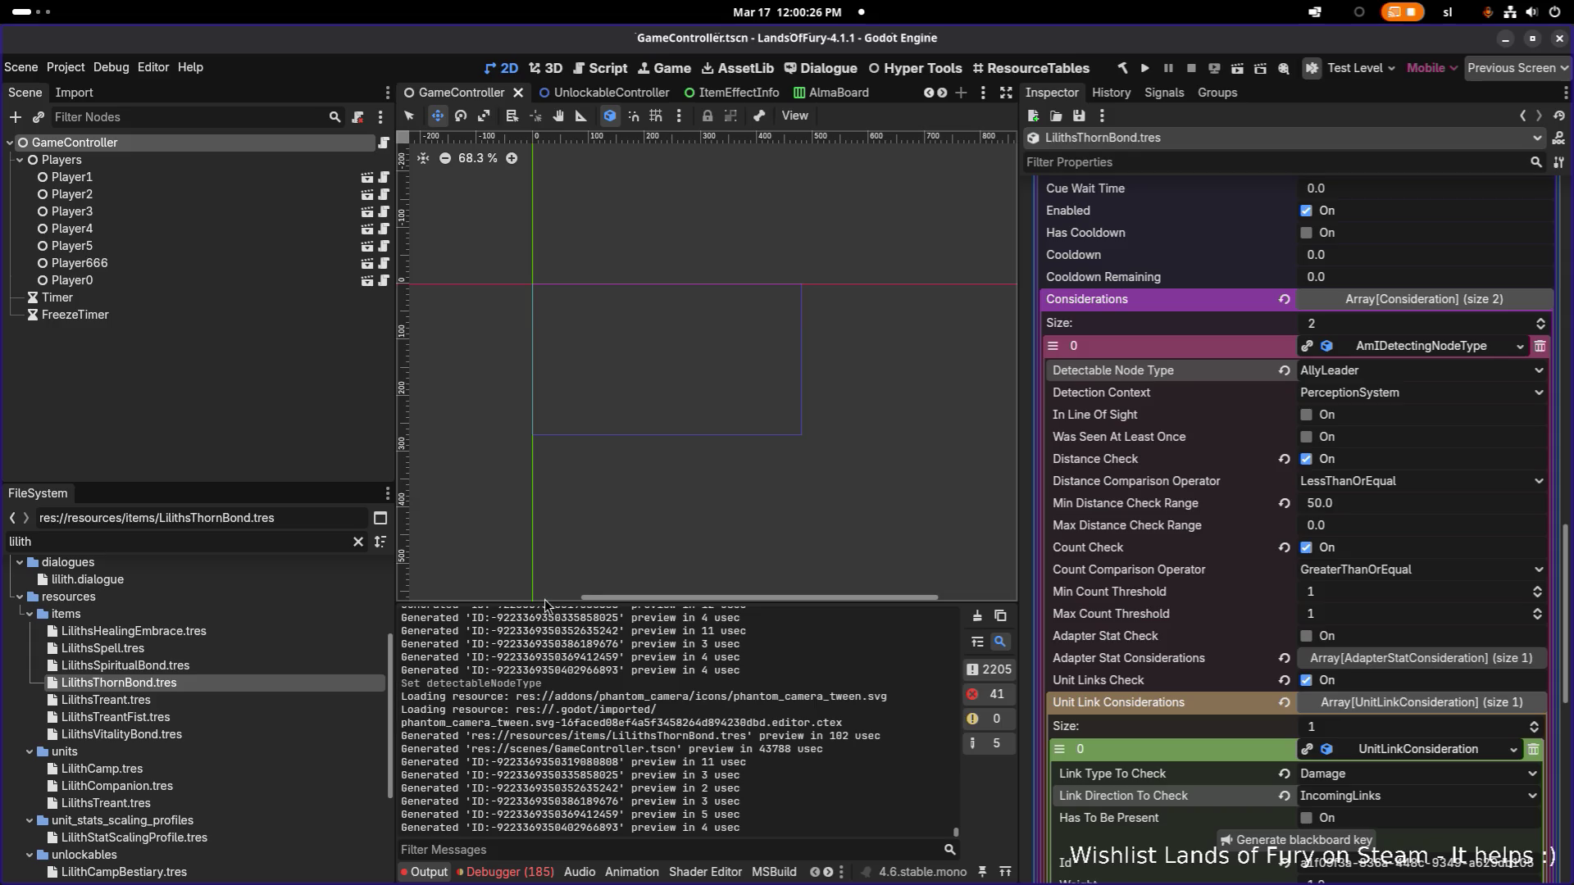
Step: Open LilithsSpiritualBond.tres, set its Detectable Node Type to AllyLeader, and save
click(199, 668)
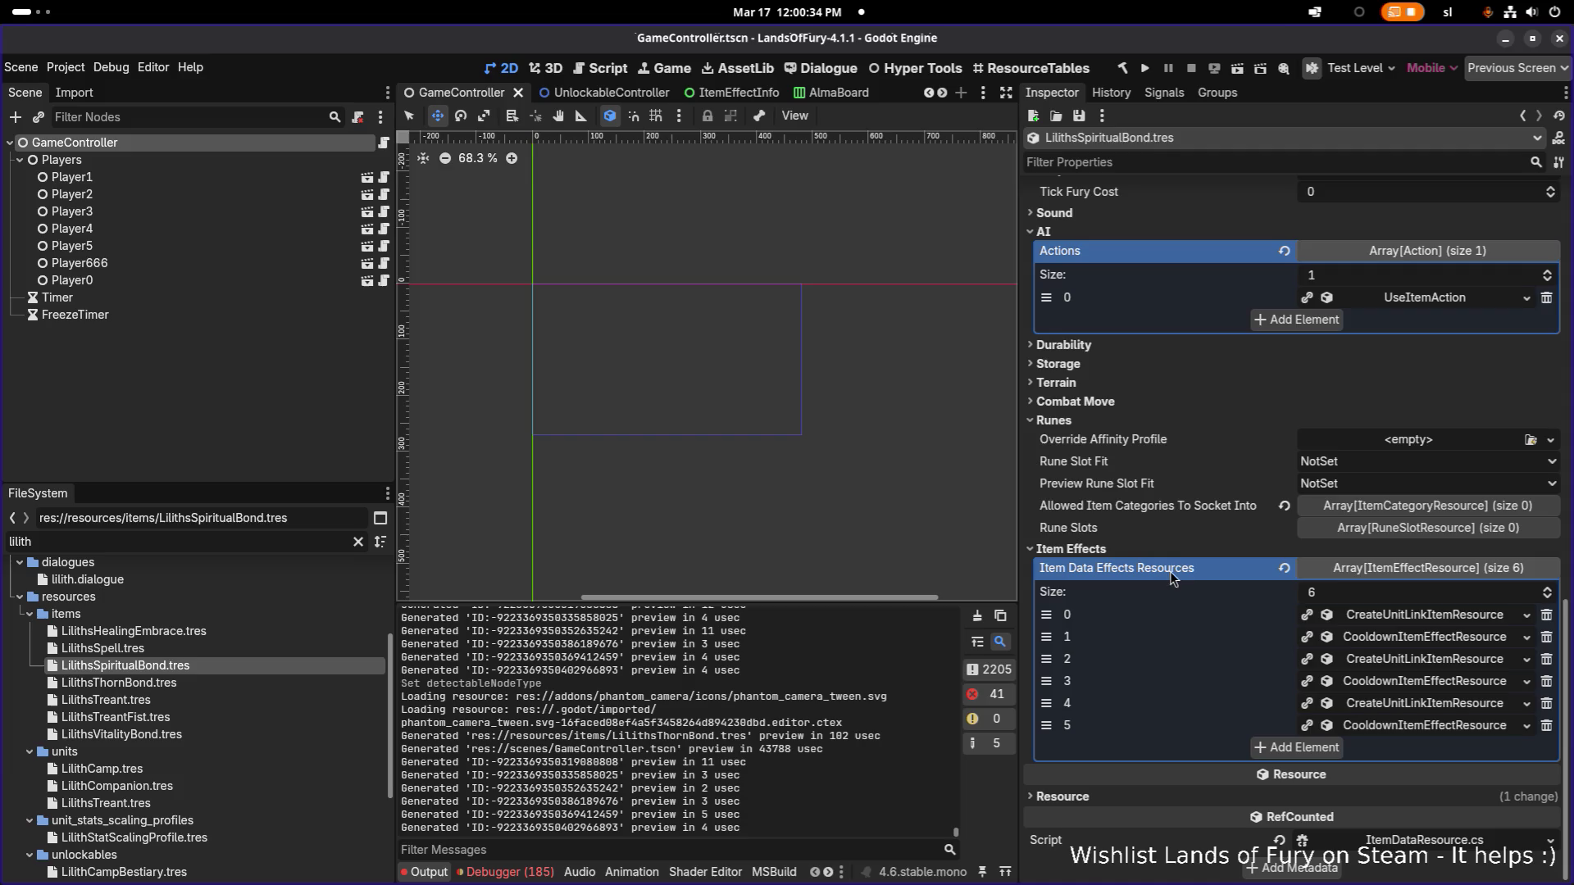
click(1424, 302)
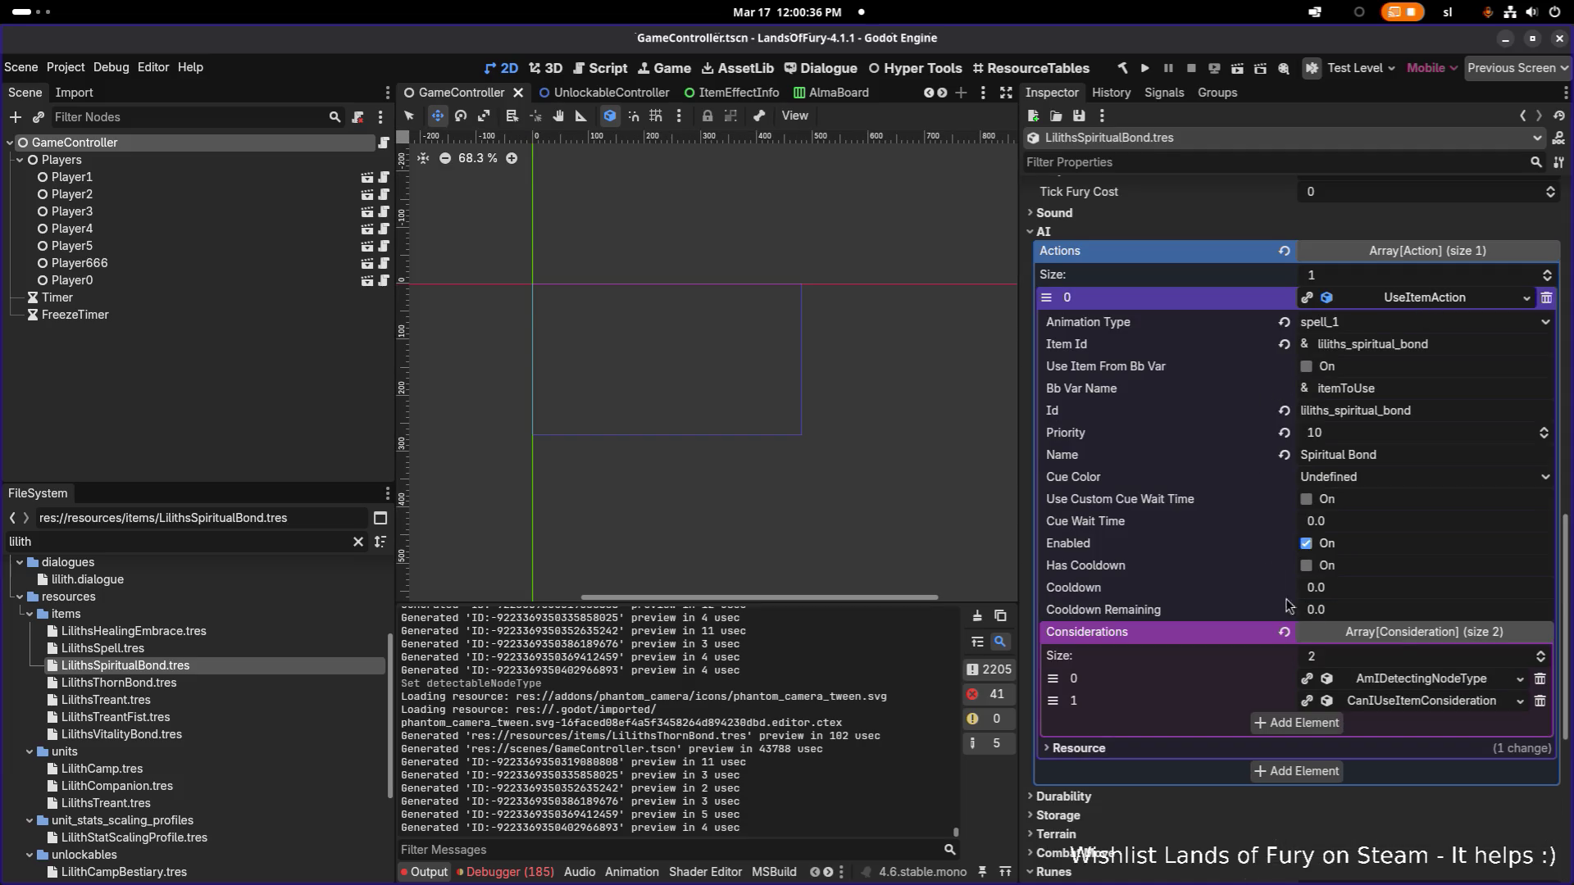
click(1421, 679)
scroll(1267, 425, down, 5)
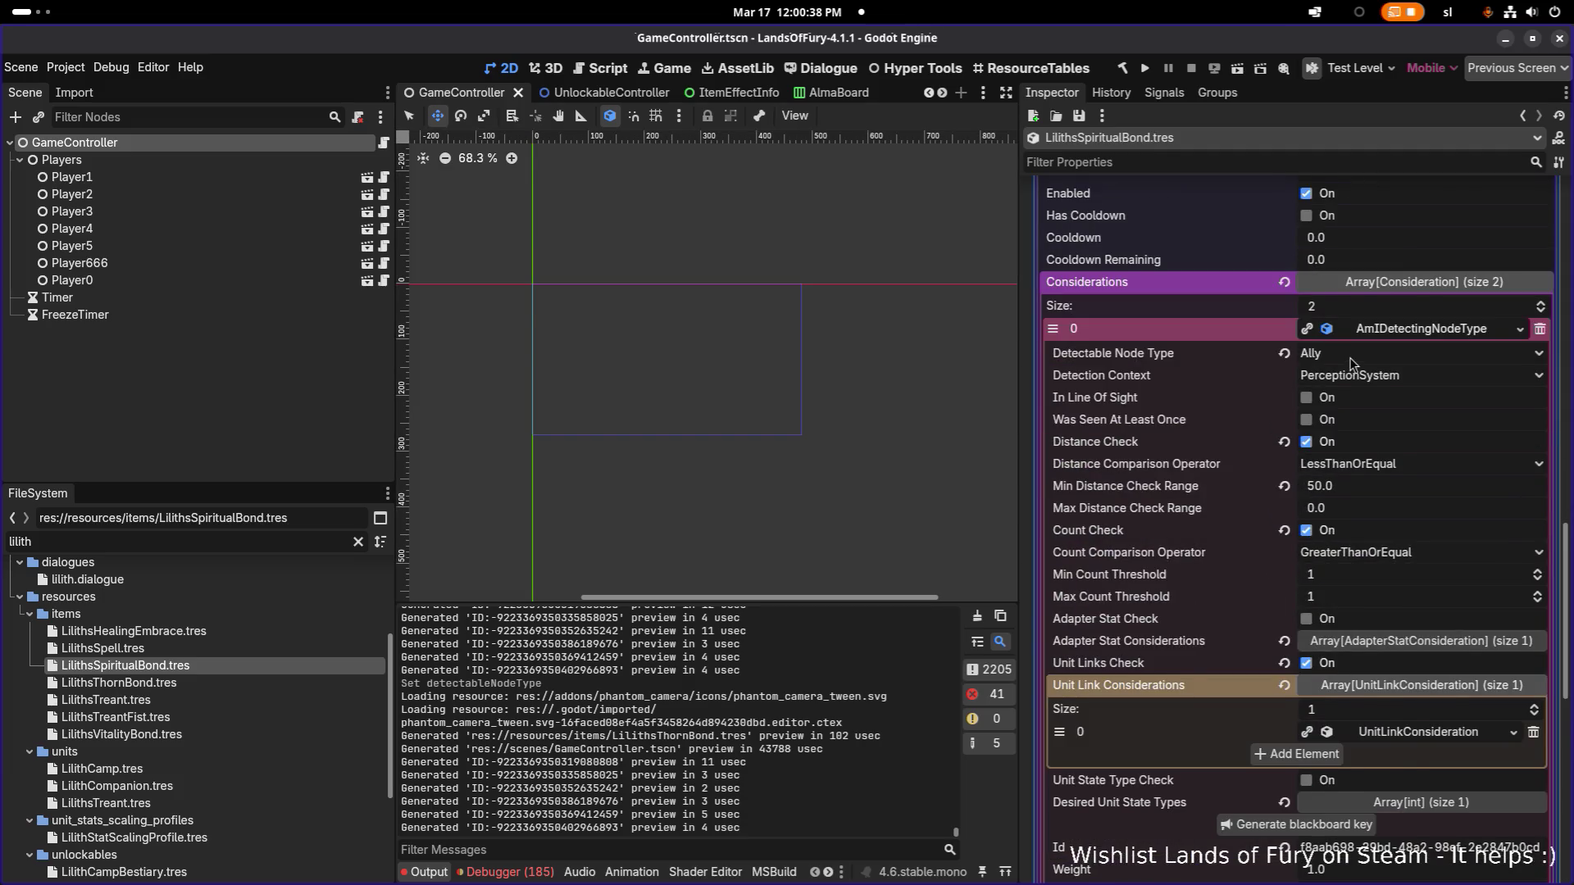
click(1351, 357)
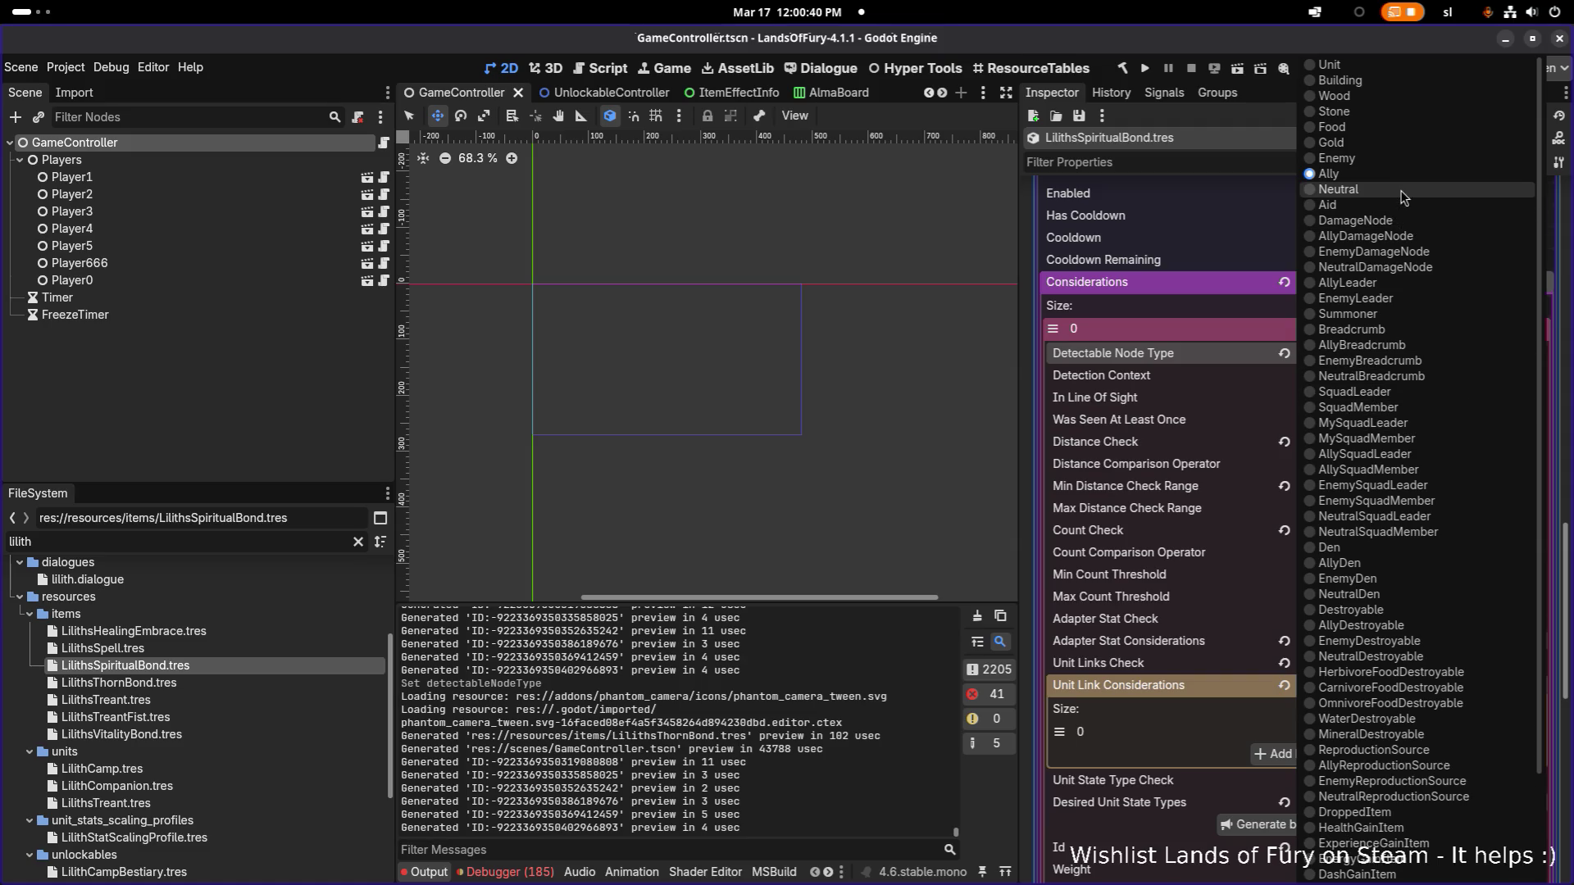
click(1394, 283)
key(ctrl+s)
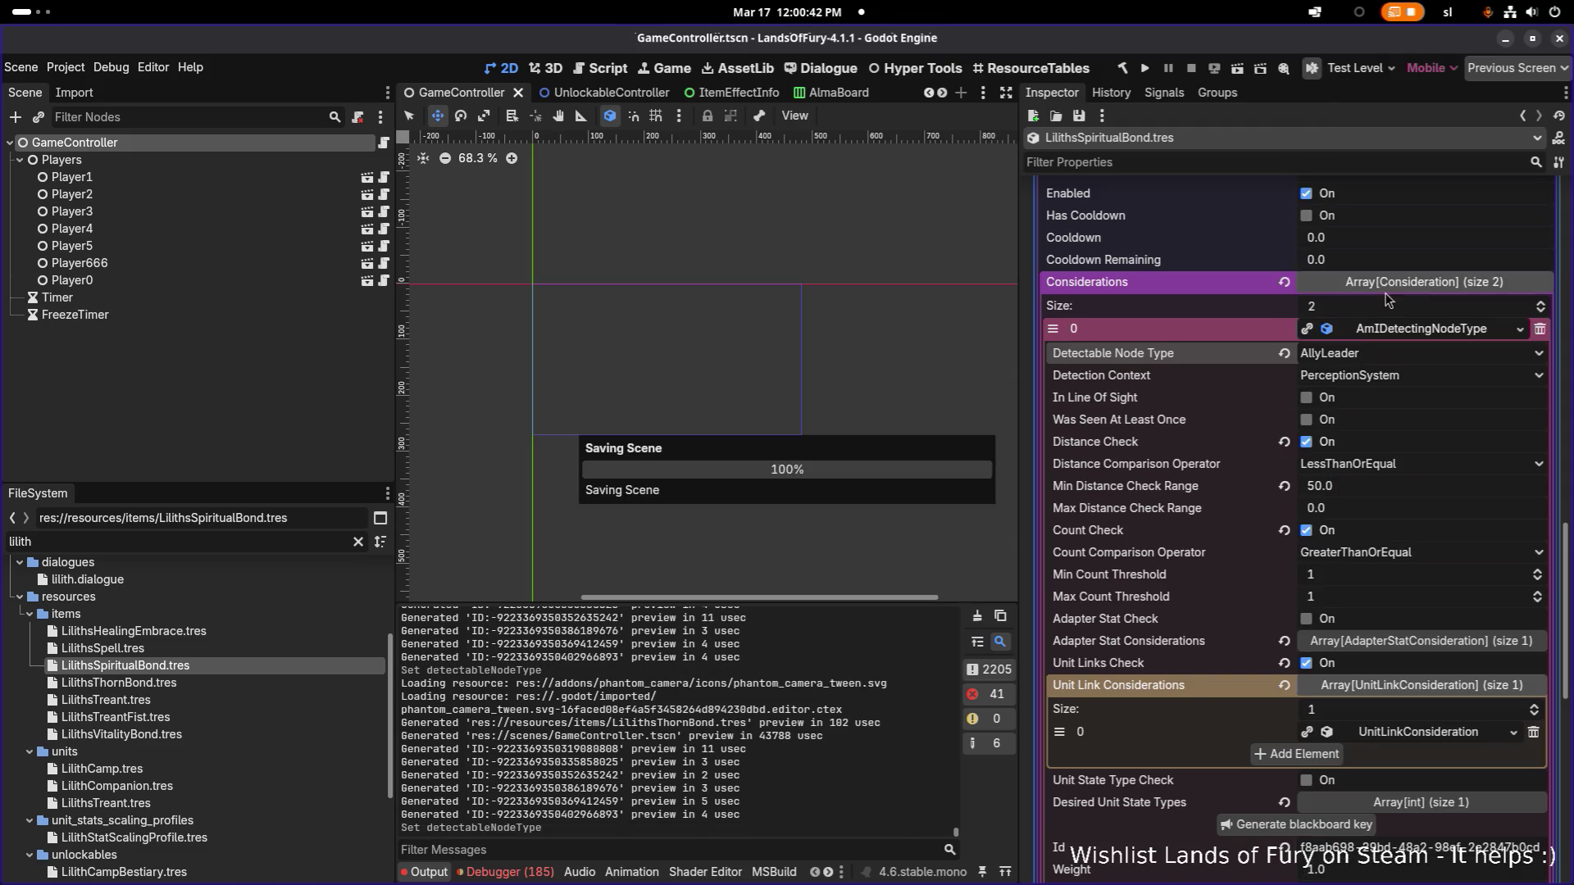
Step: Open LilithsVitalityBond.tres and expand its item-use action
scroll(1190, 414, up, 1)
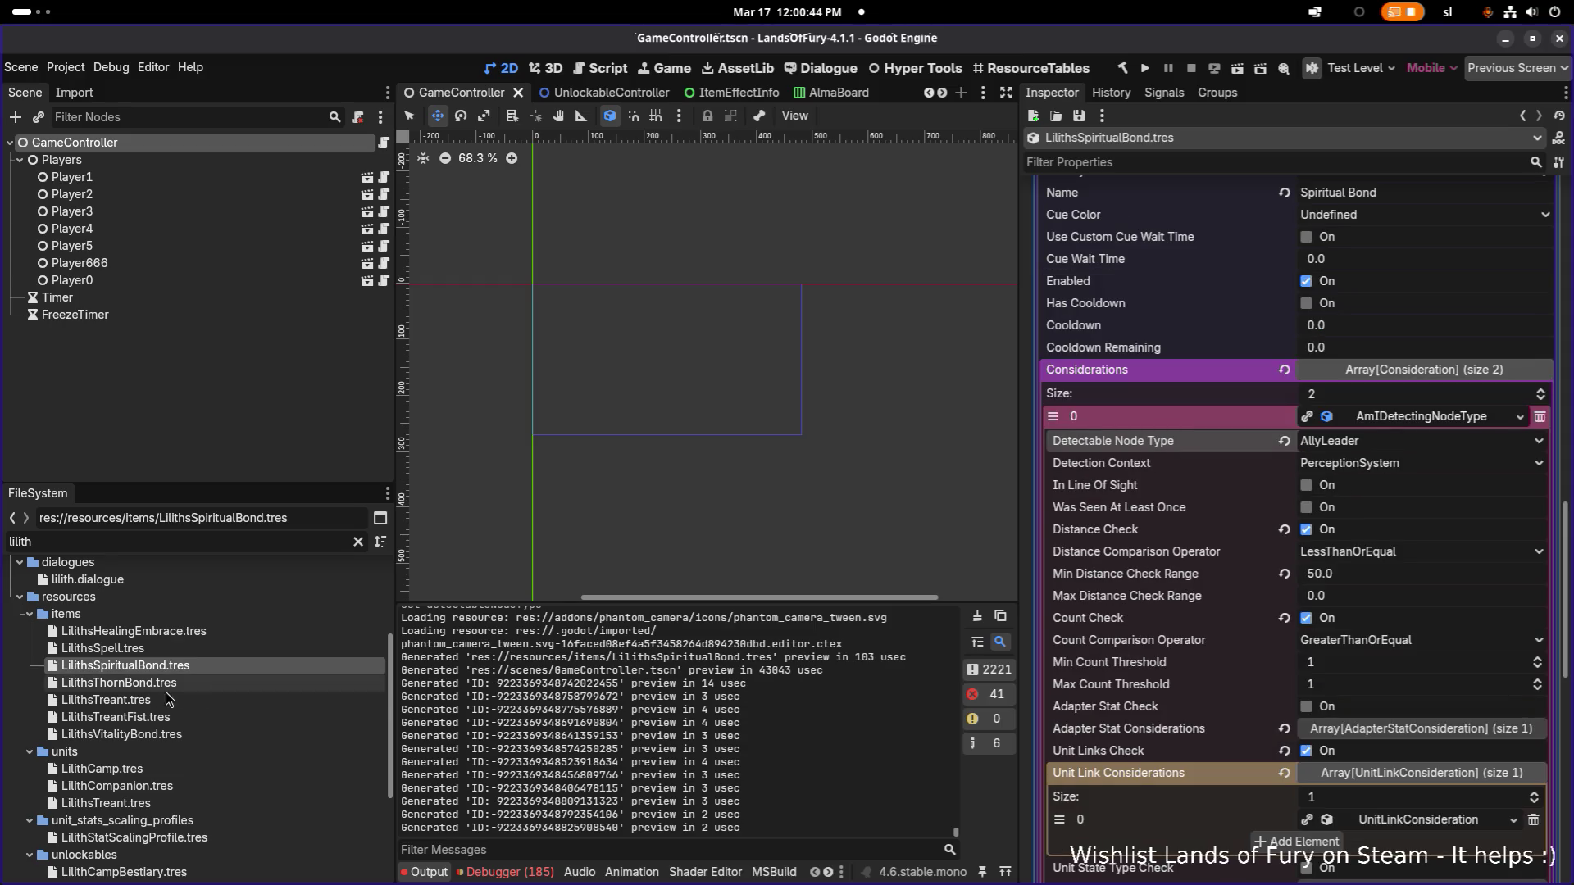
click(182, 735)
click(1397, 612)
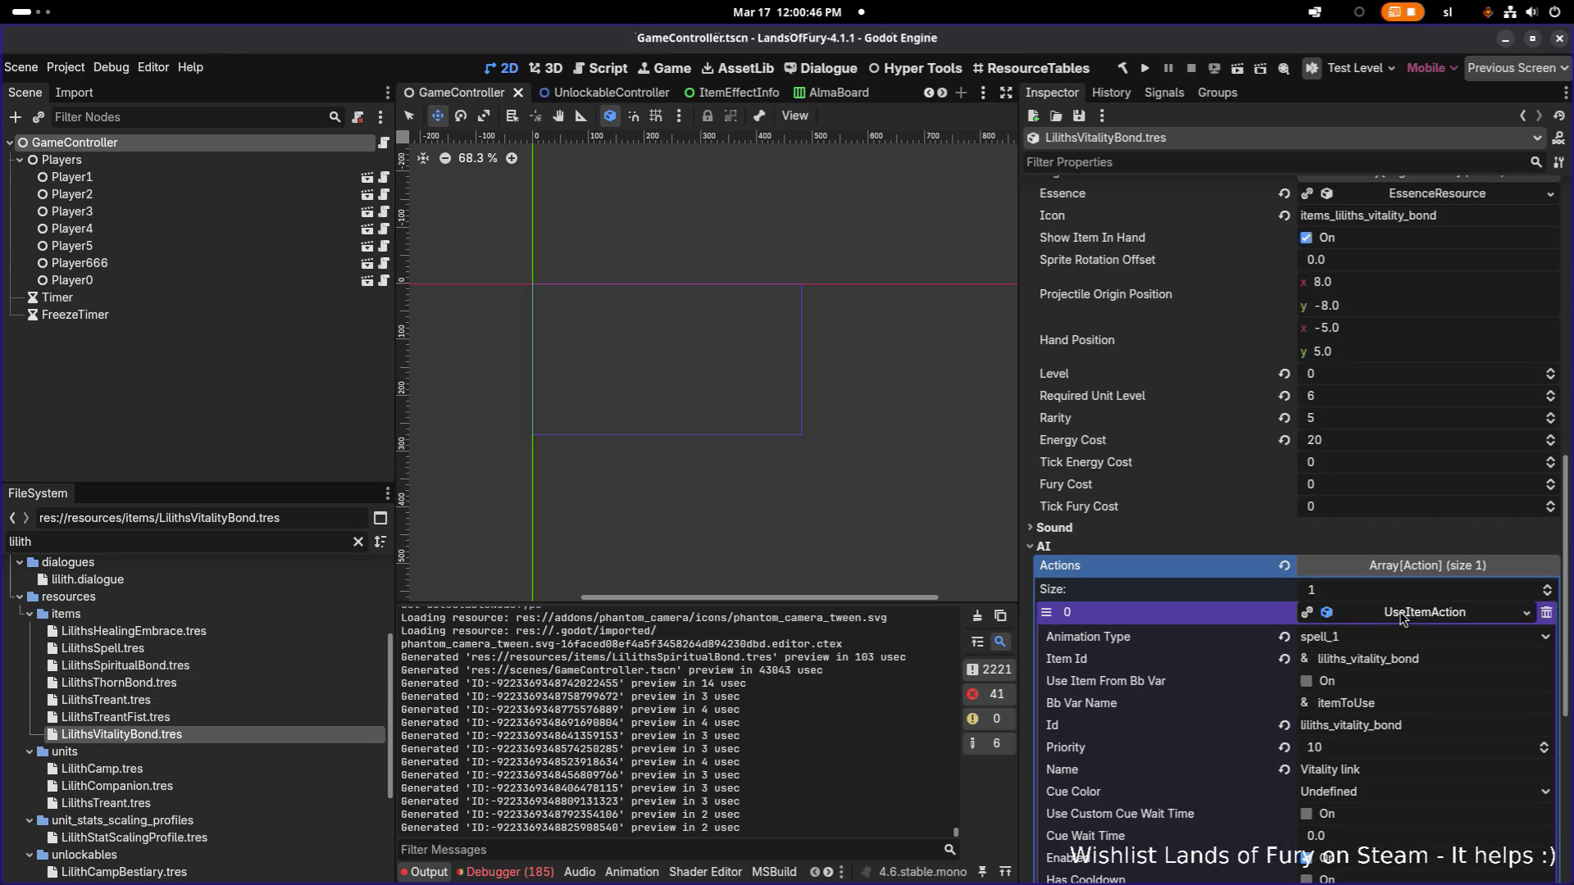
Step: Set the Vitality Bond's AmIDetectingNodeType to detect AllyLeader and save
scroll(1338, 660, down, 2)
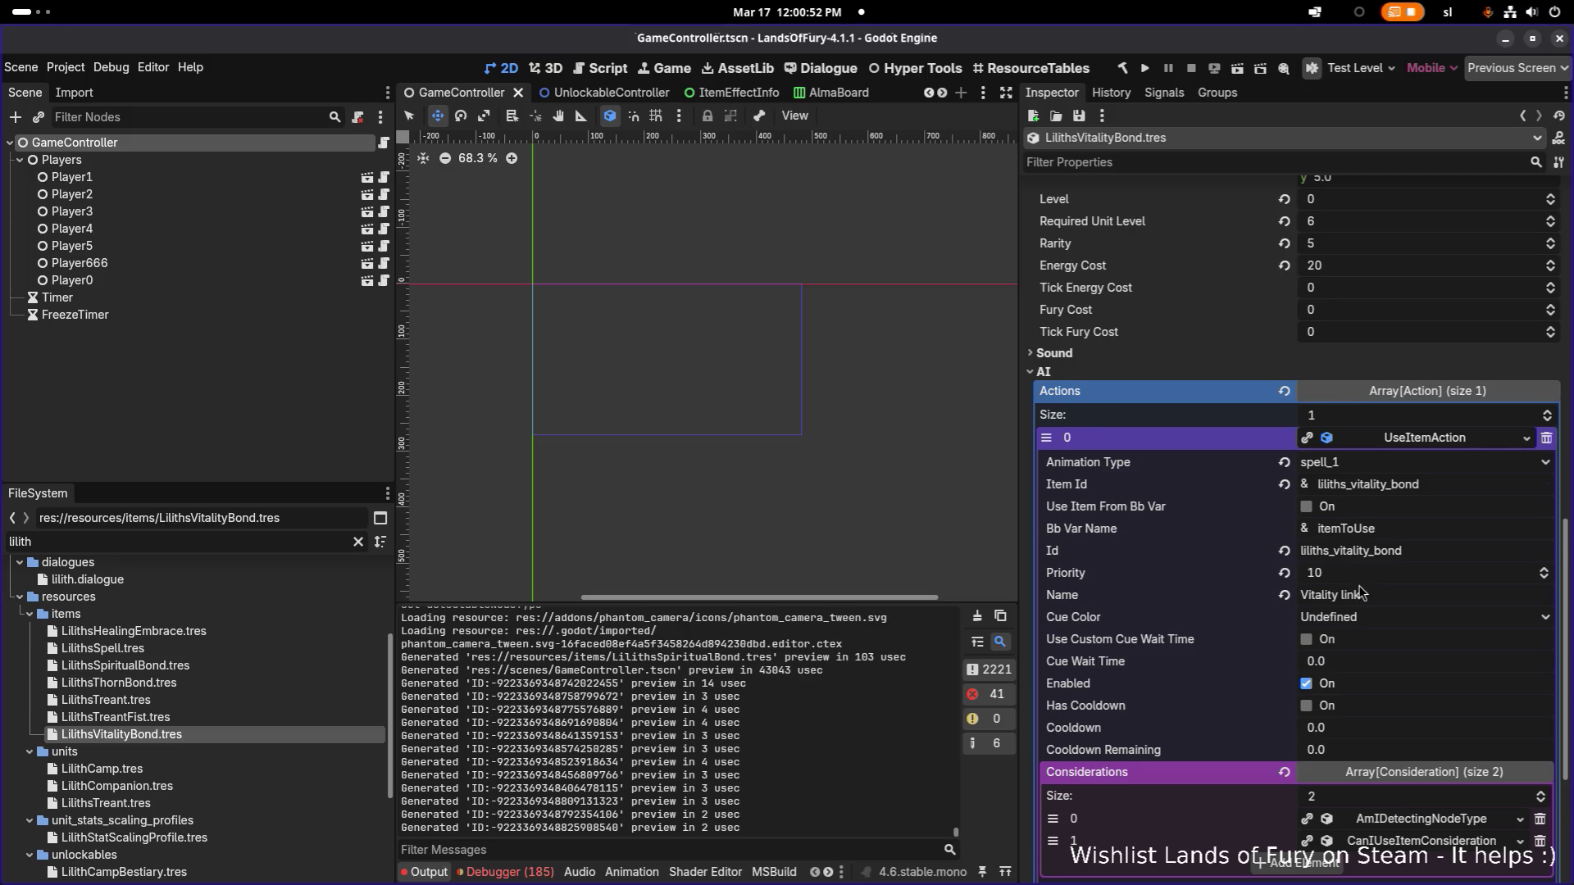
scroll(1360, 592, down, 1)
click(1403, 728)
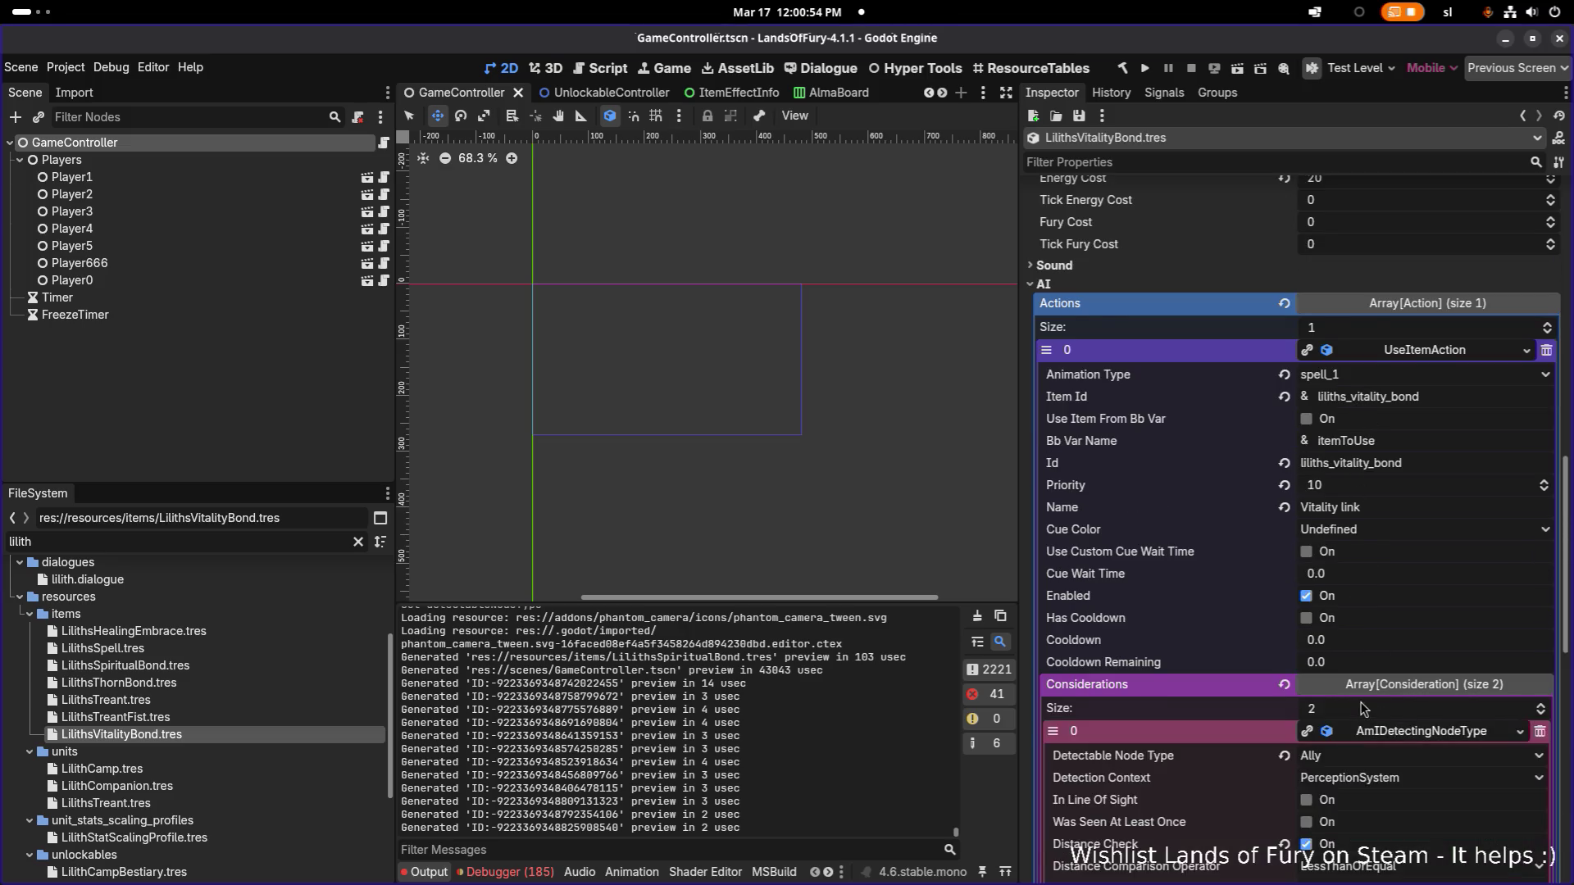
scroll(1318, 477, down, 4)
click(1343, 410)
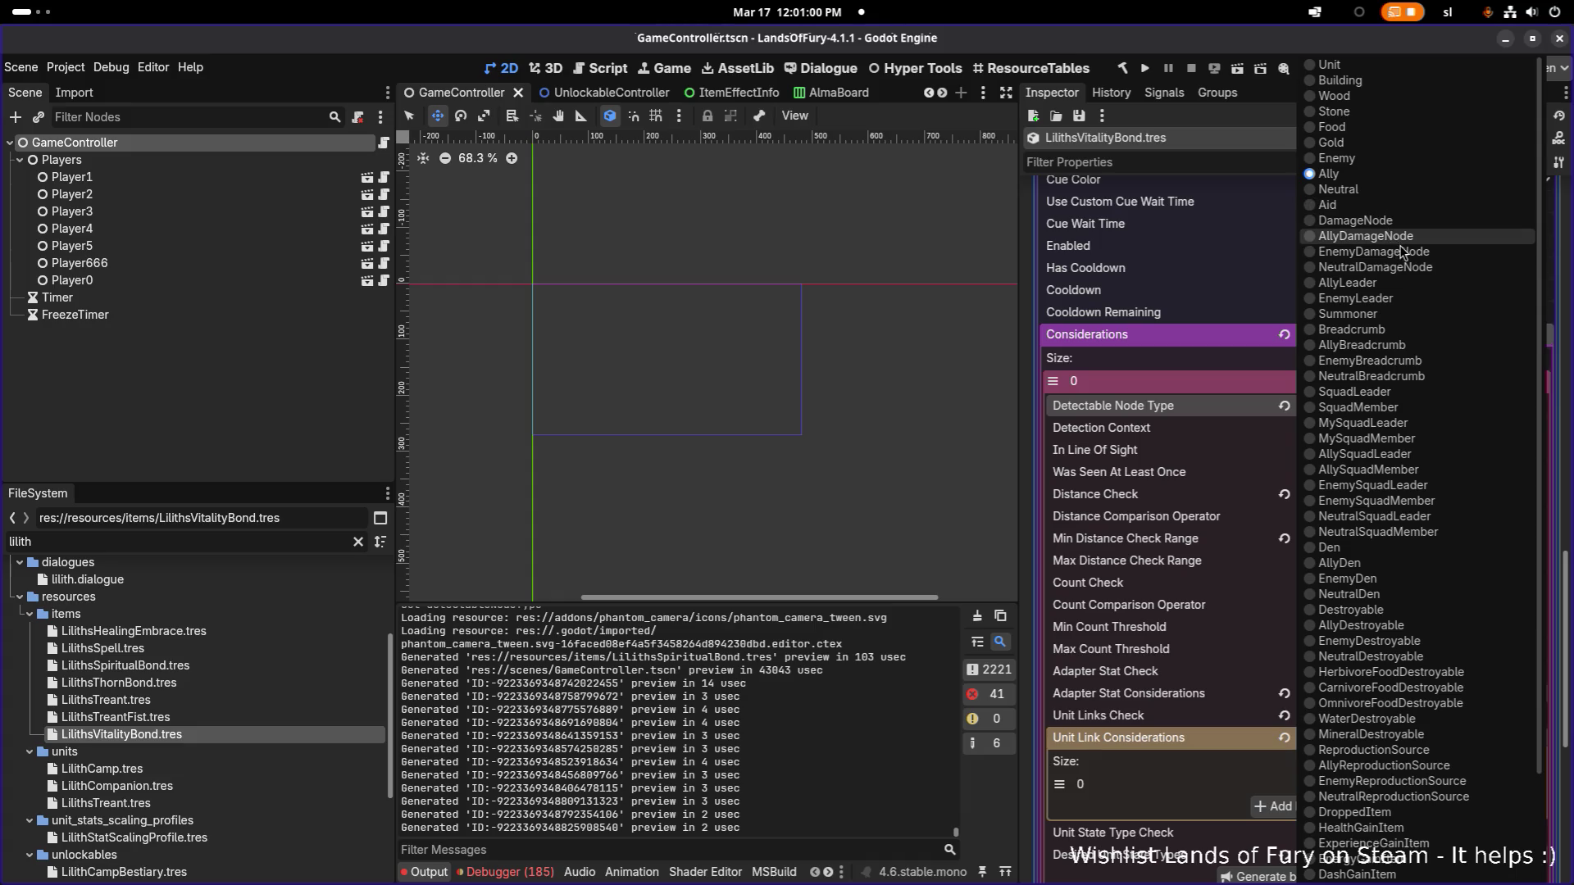
click(1402, 283)
key(ctrl+s)
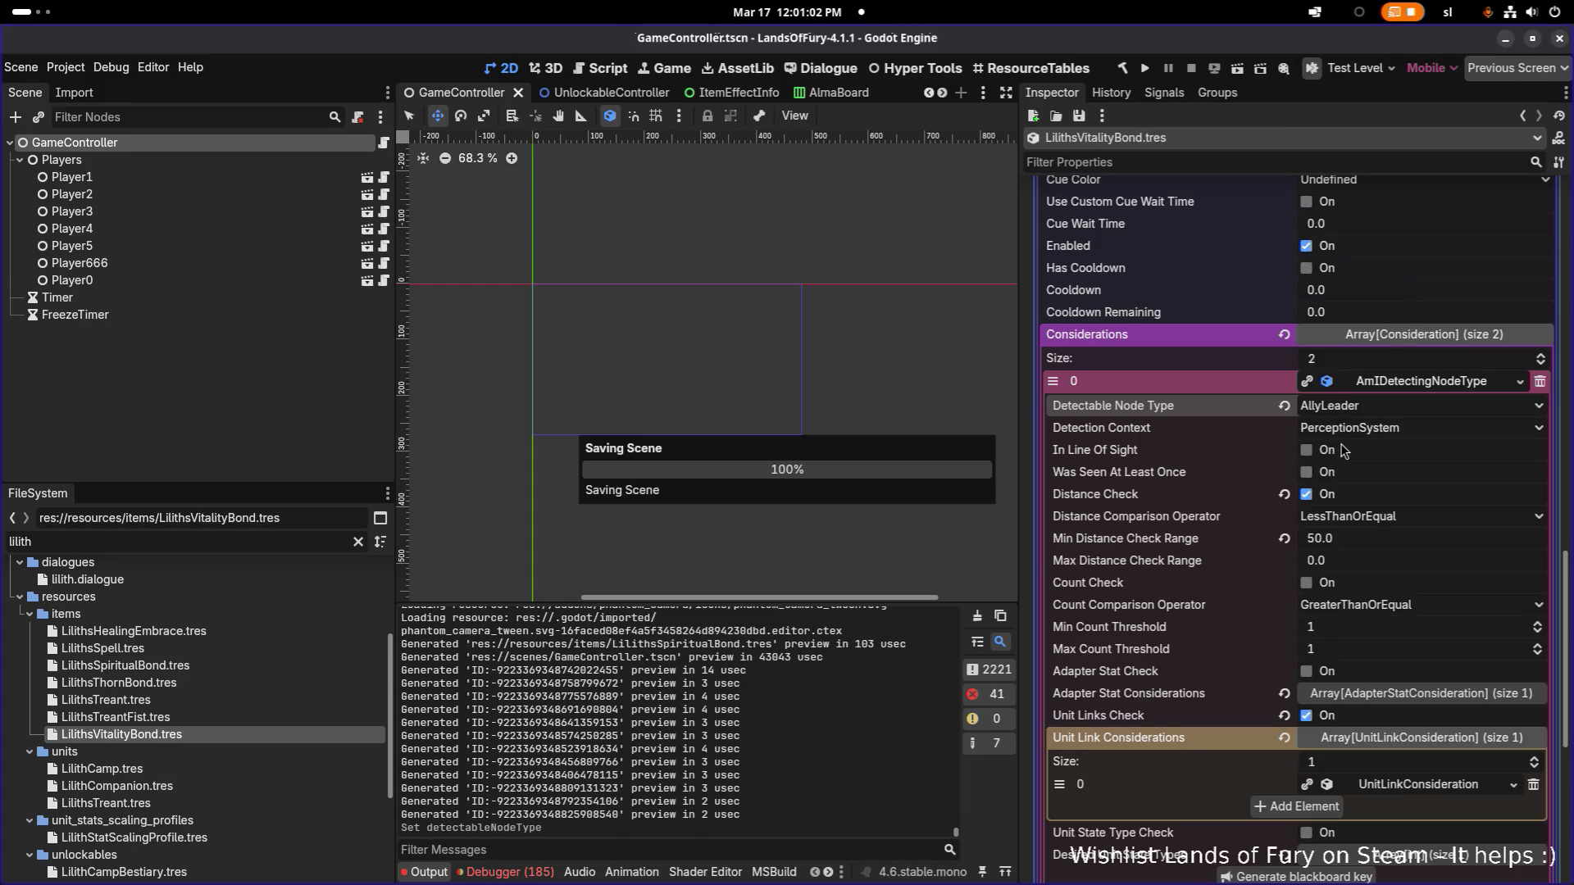
Step: Expand Adapter Stat Considerations to show the CurrentHealthPercent ≤ 0.8 condition
scroll(1336, 487, down, 2)
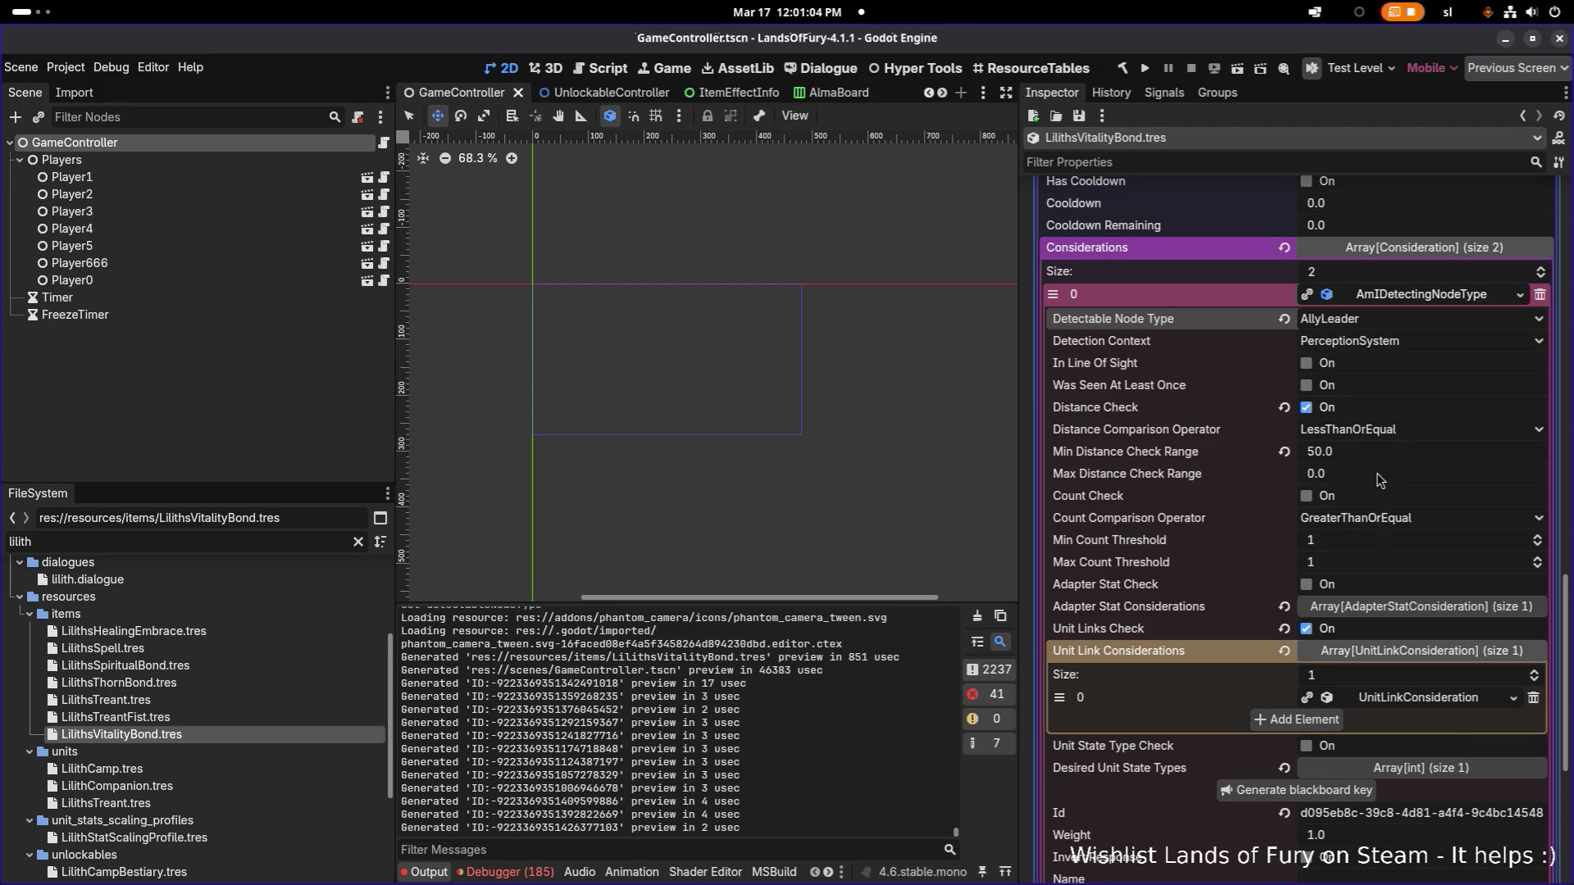
click(1402, 606)
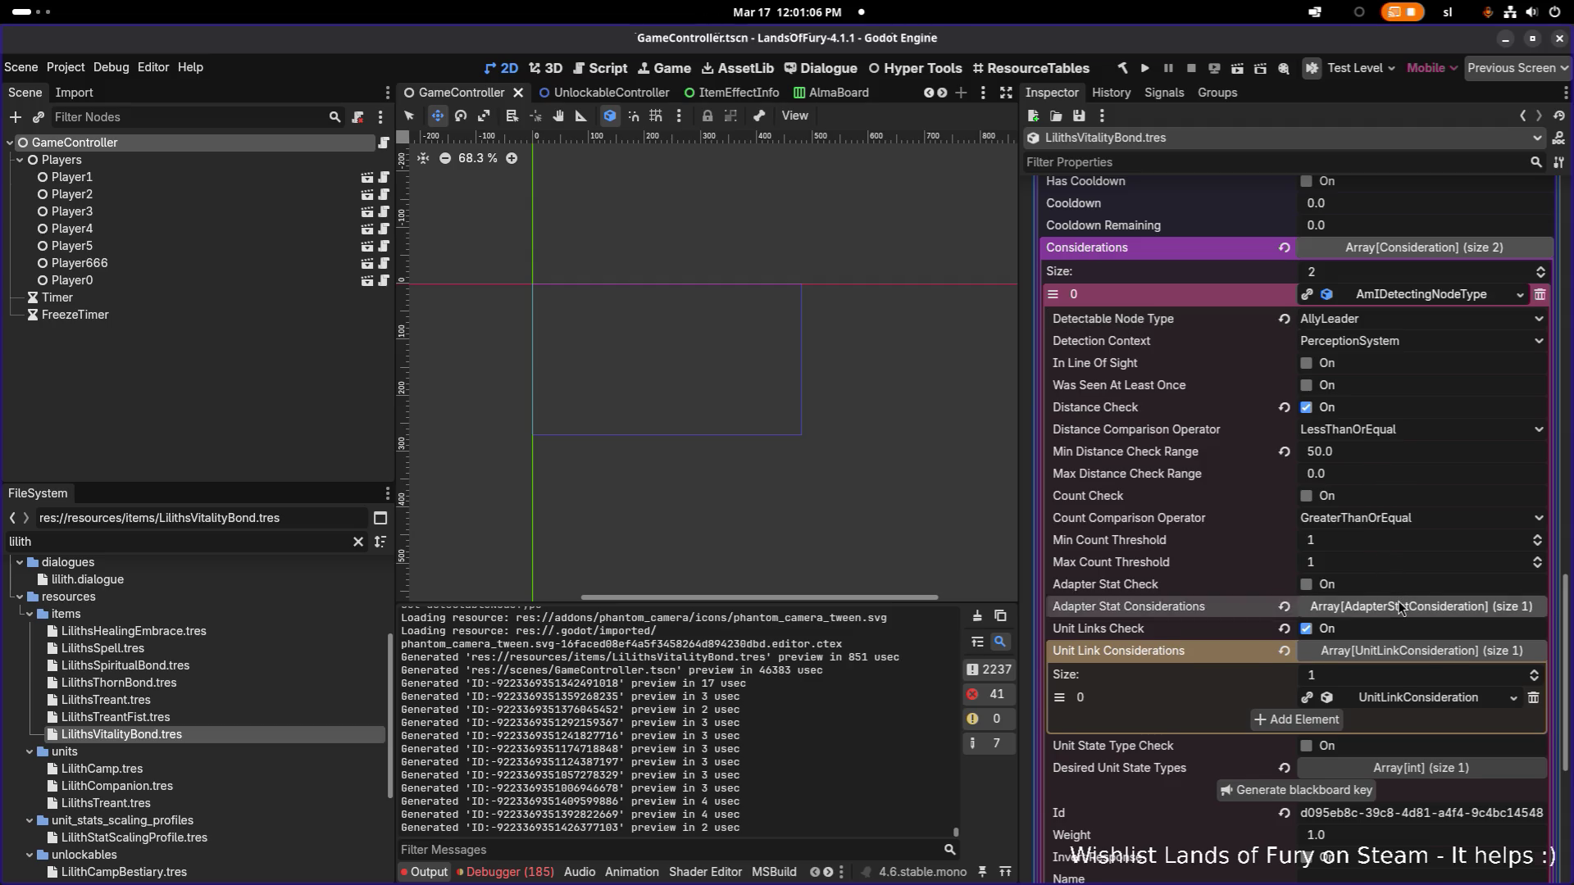
click(1405, 654)
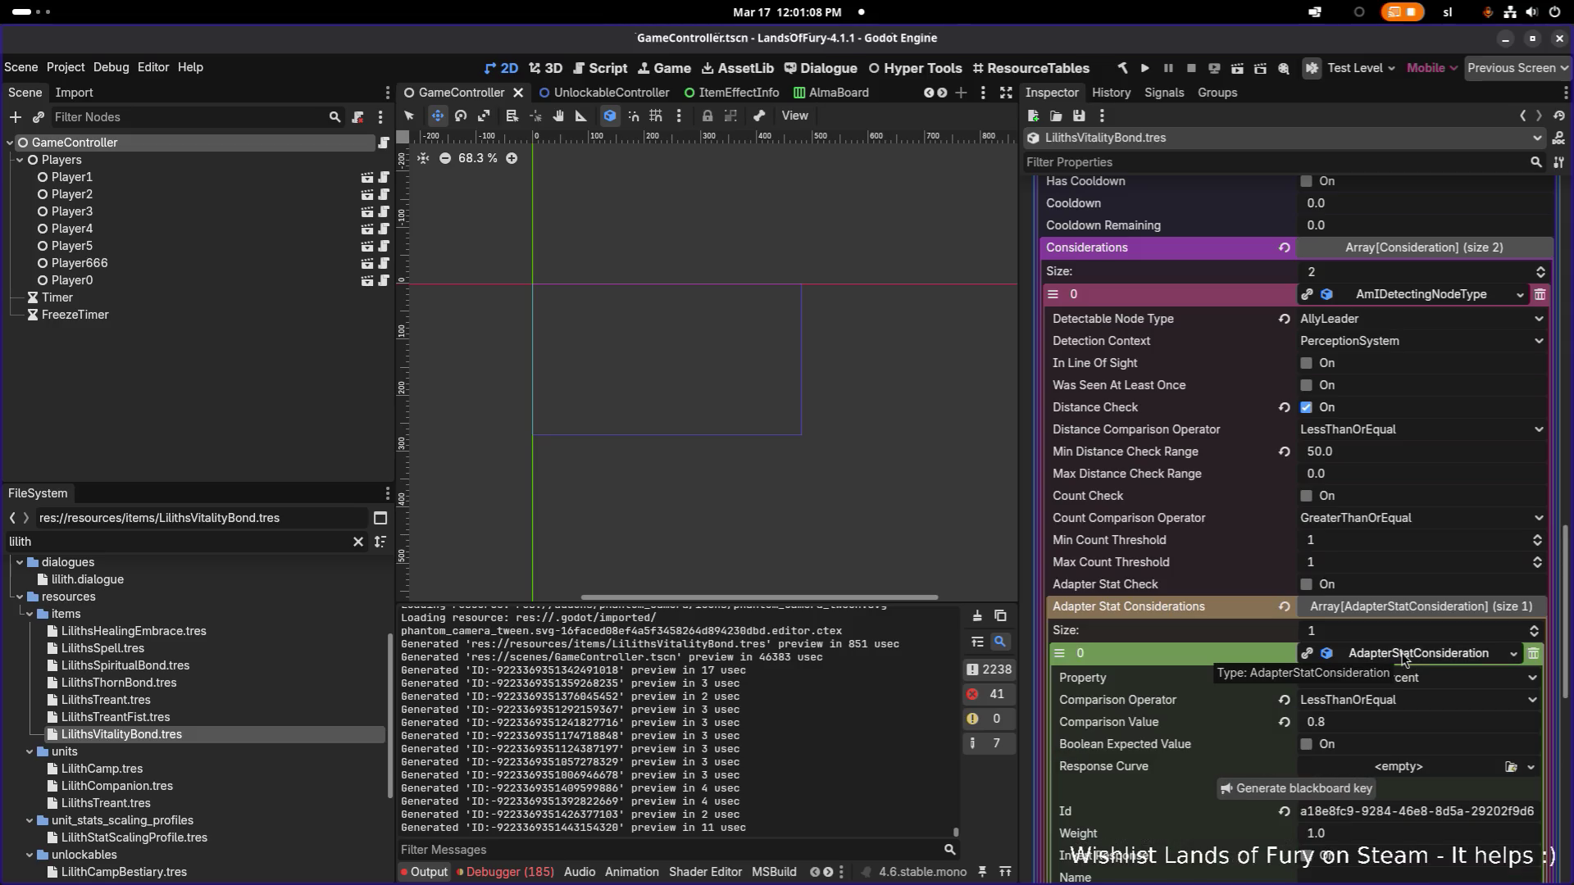
scroll(1406, 652, down, 6)
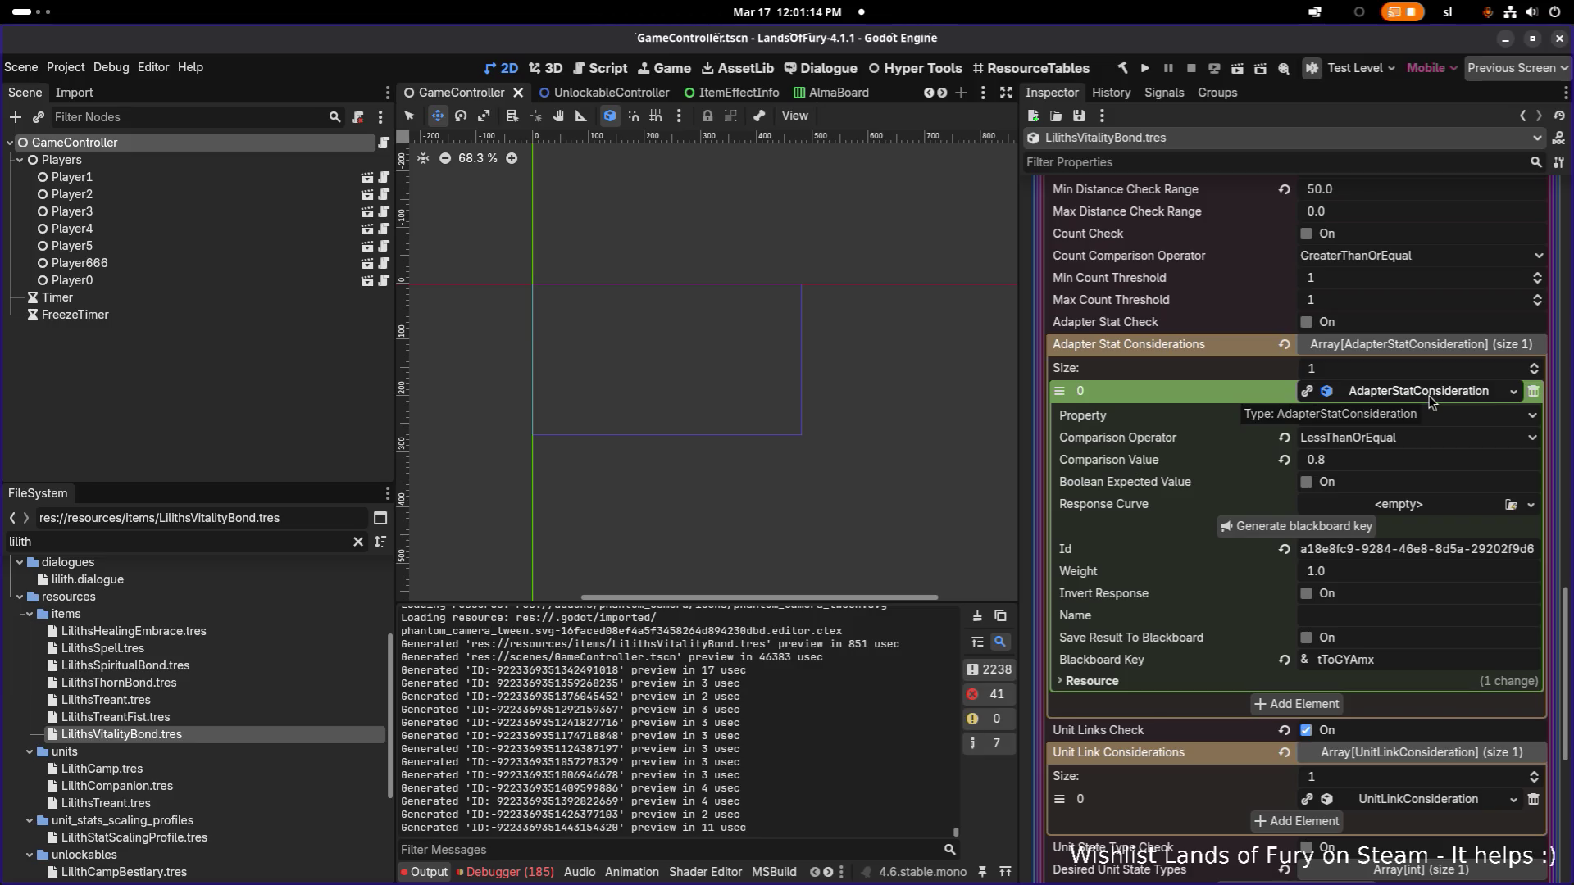
key(alt+Tab)
Step: In VS Code, open UnitLinkConsideration.cs through quick file search and widen the code pane
click(900, 431)
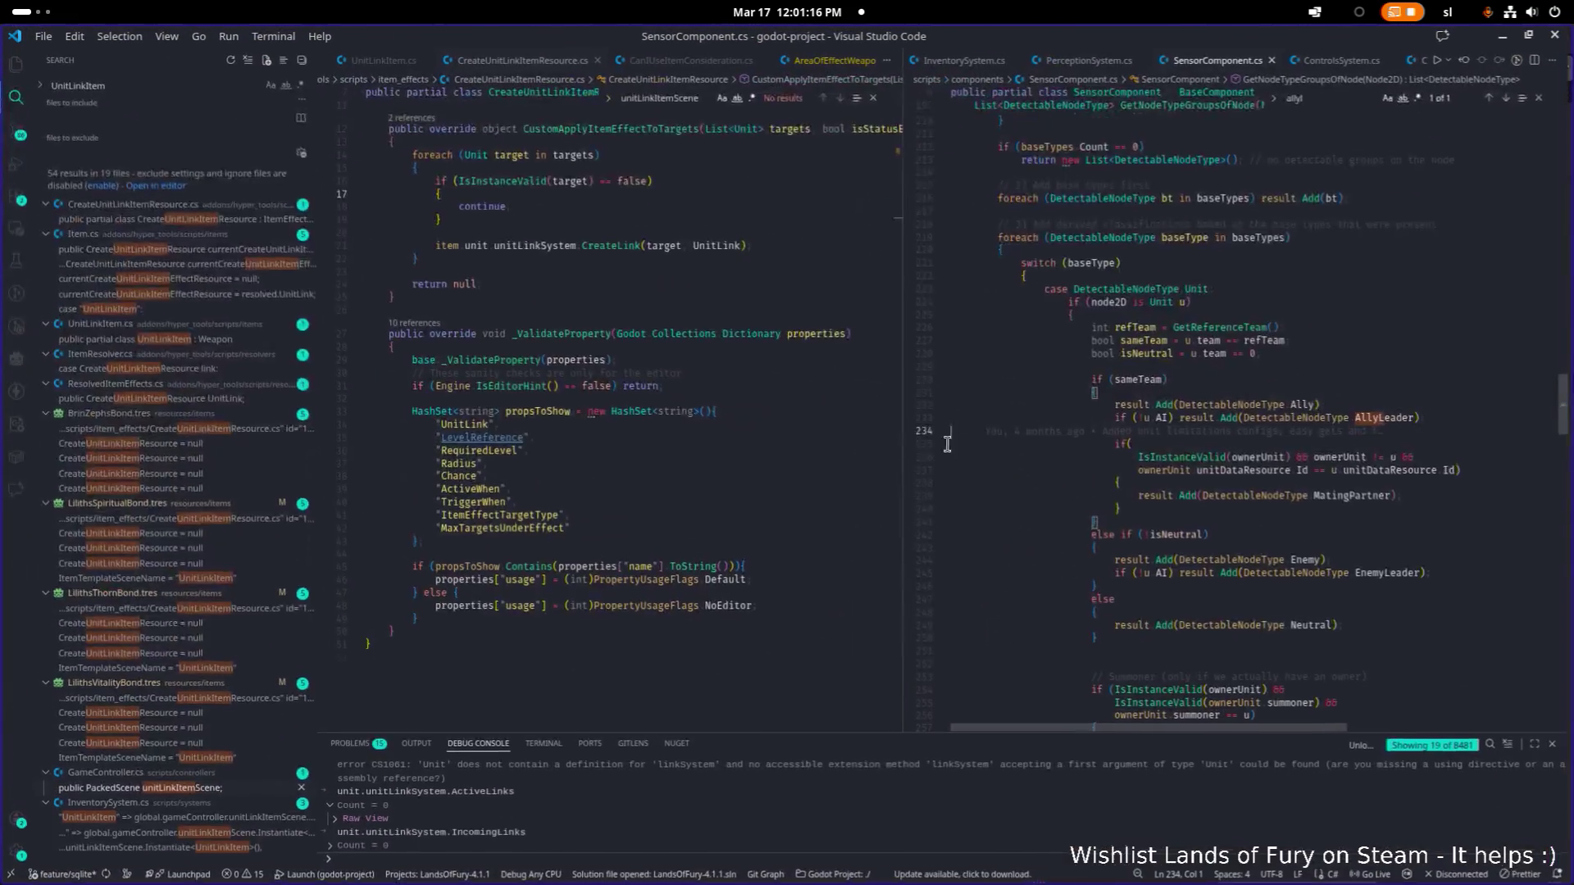
key(ctrl+p)
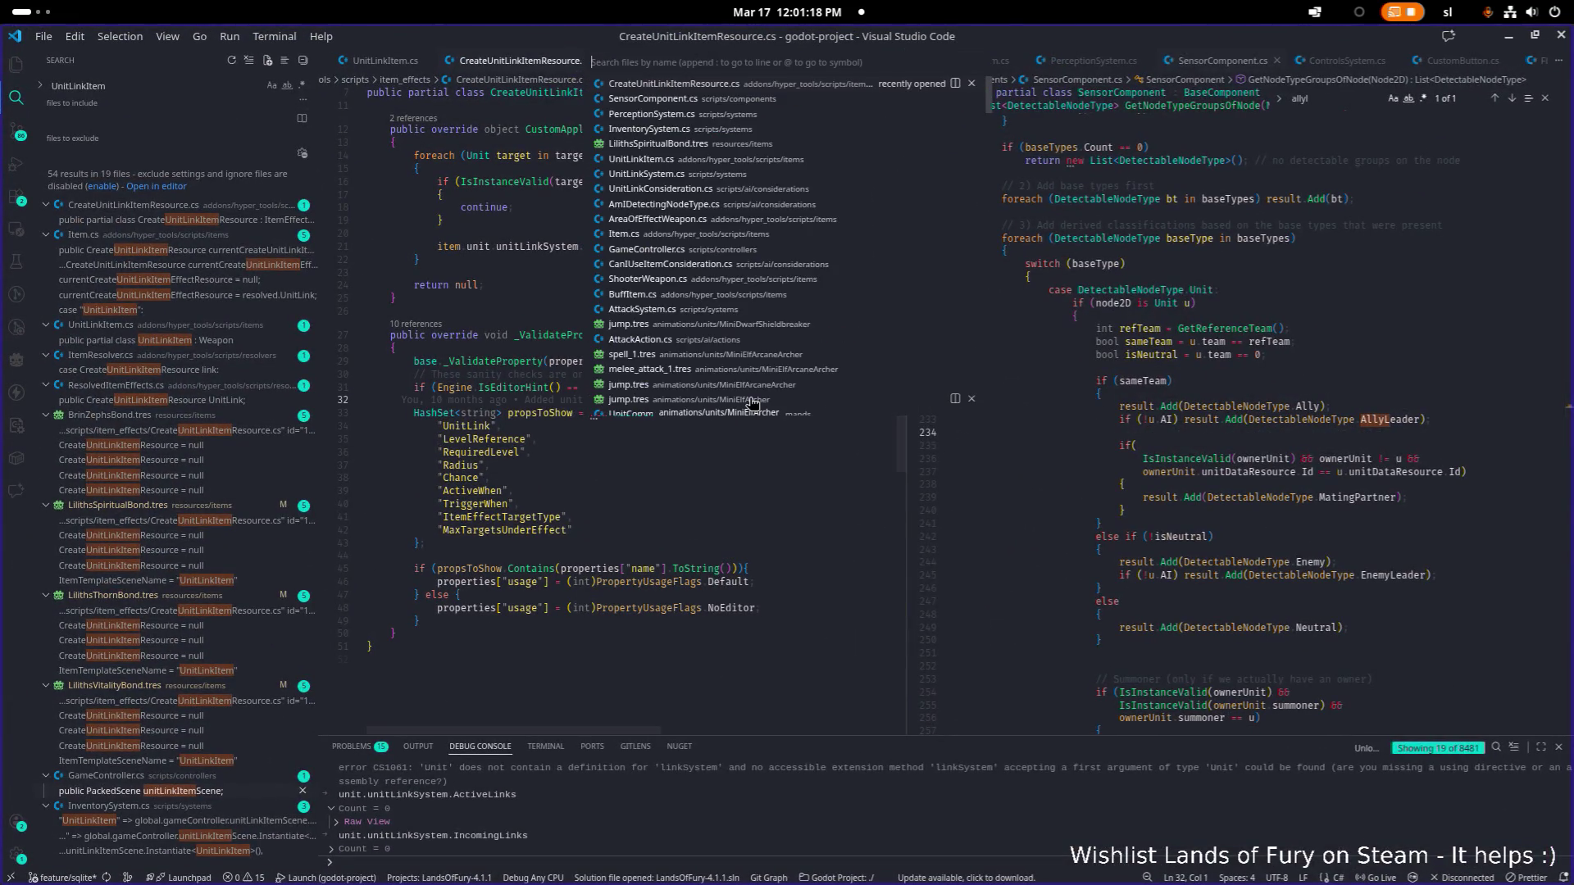
text(linkco)
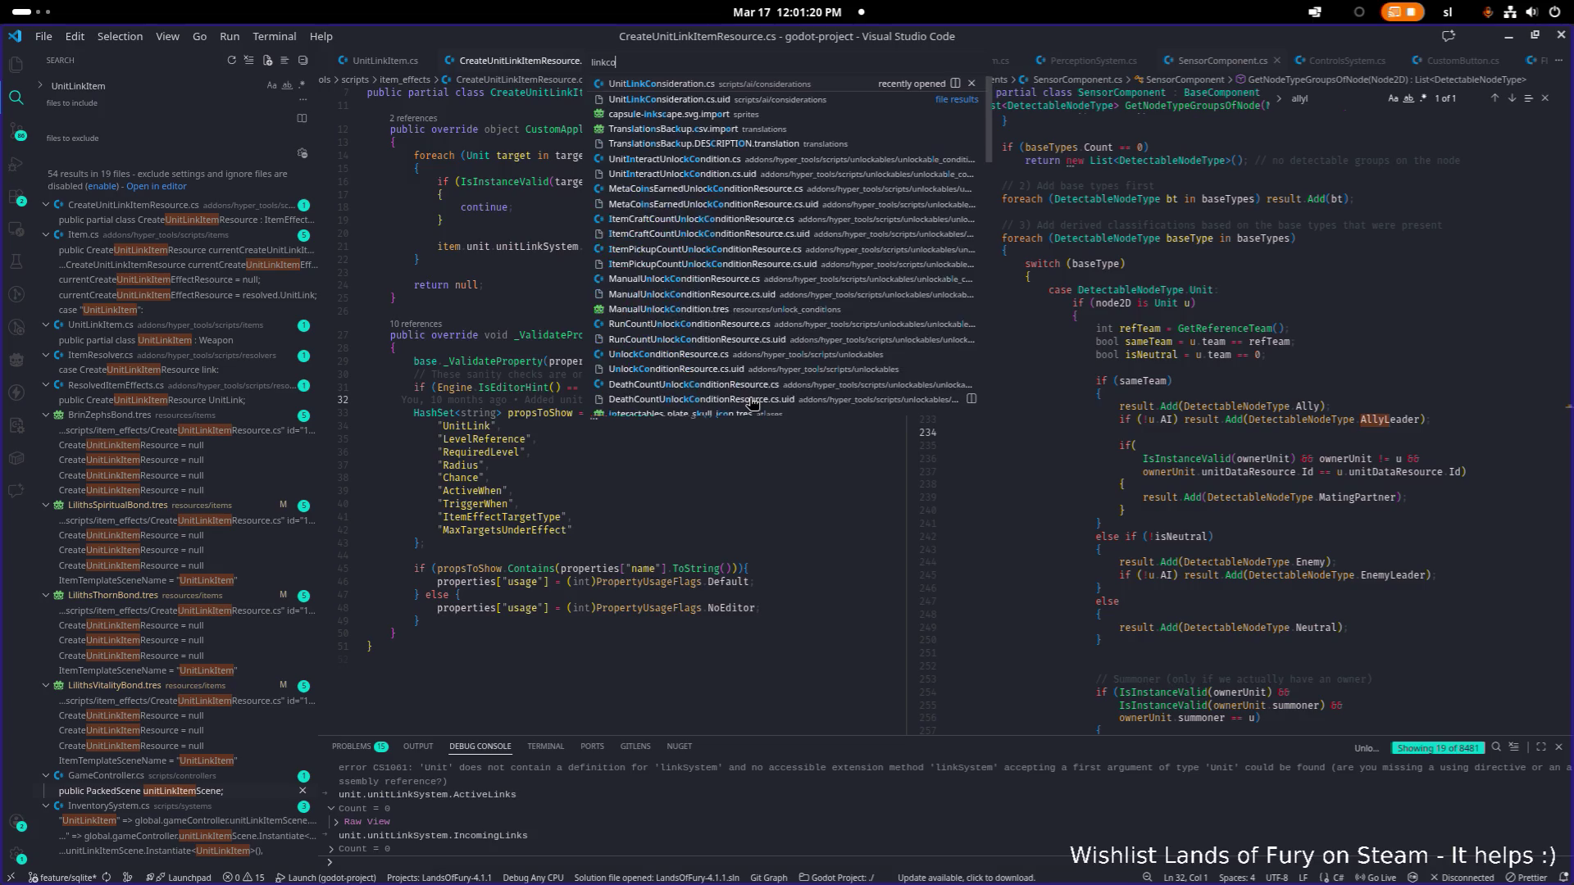
key(Return)
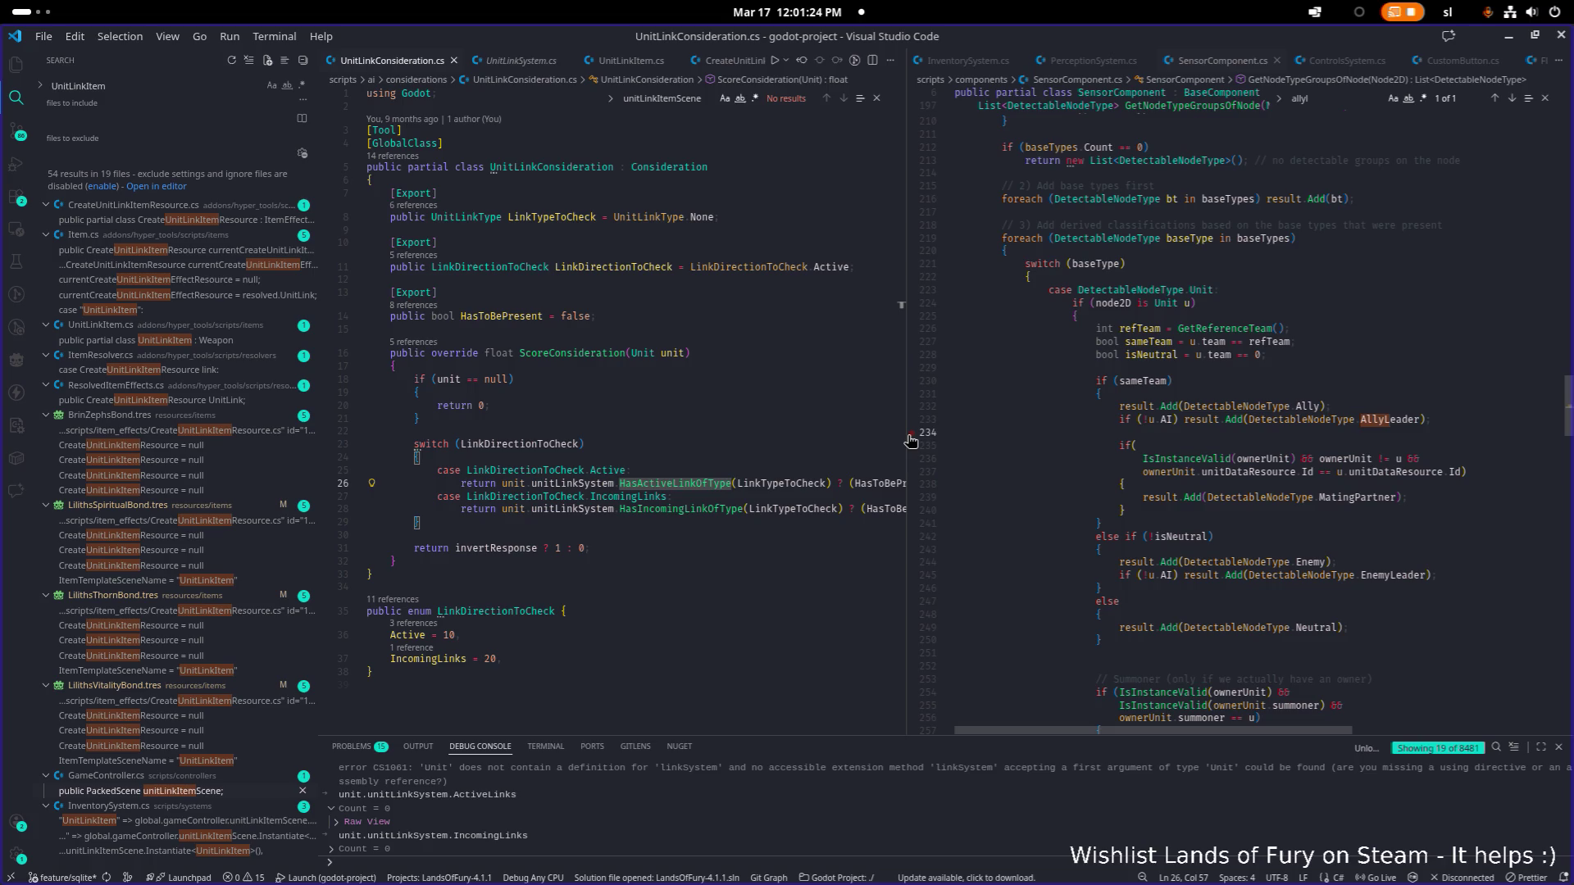
drag(904, 438, 1095, 433)
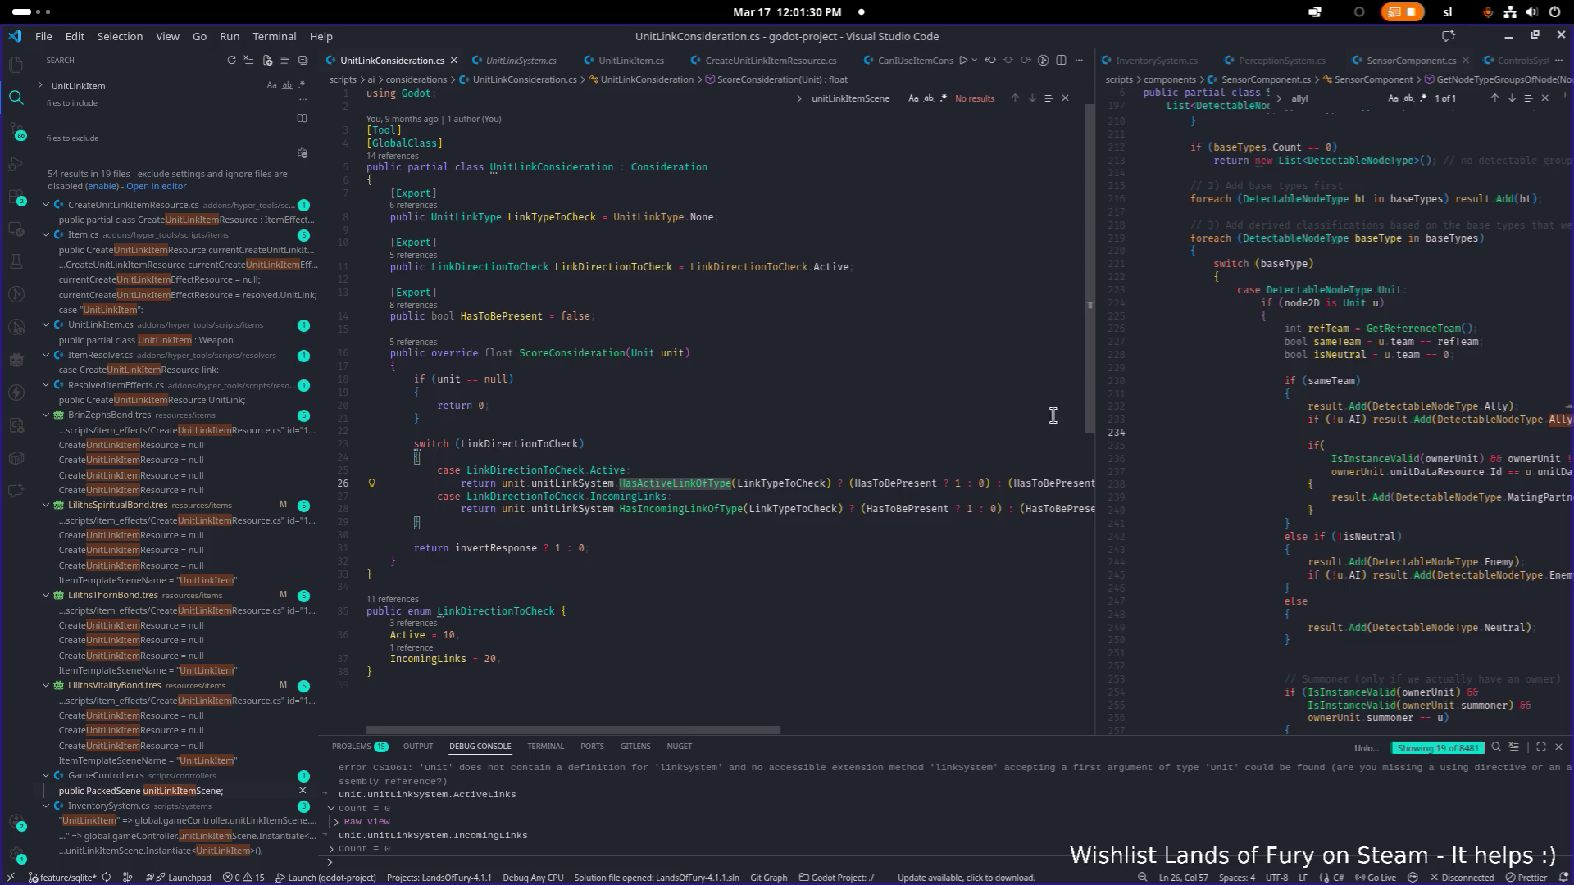
Step: Jump to the ScoreConsideration call in AmIDetectingNodeType.cs, then return to Godot
click(431, 342)
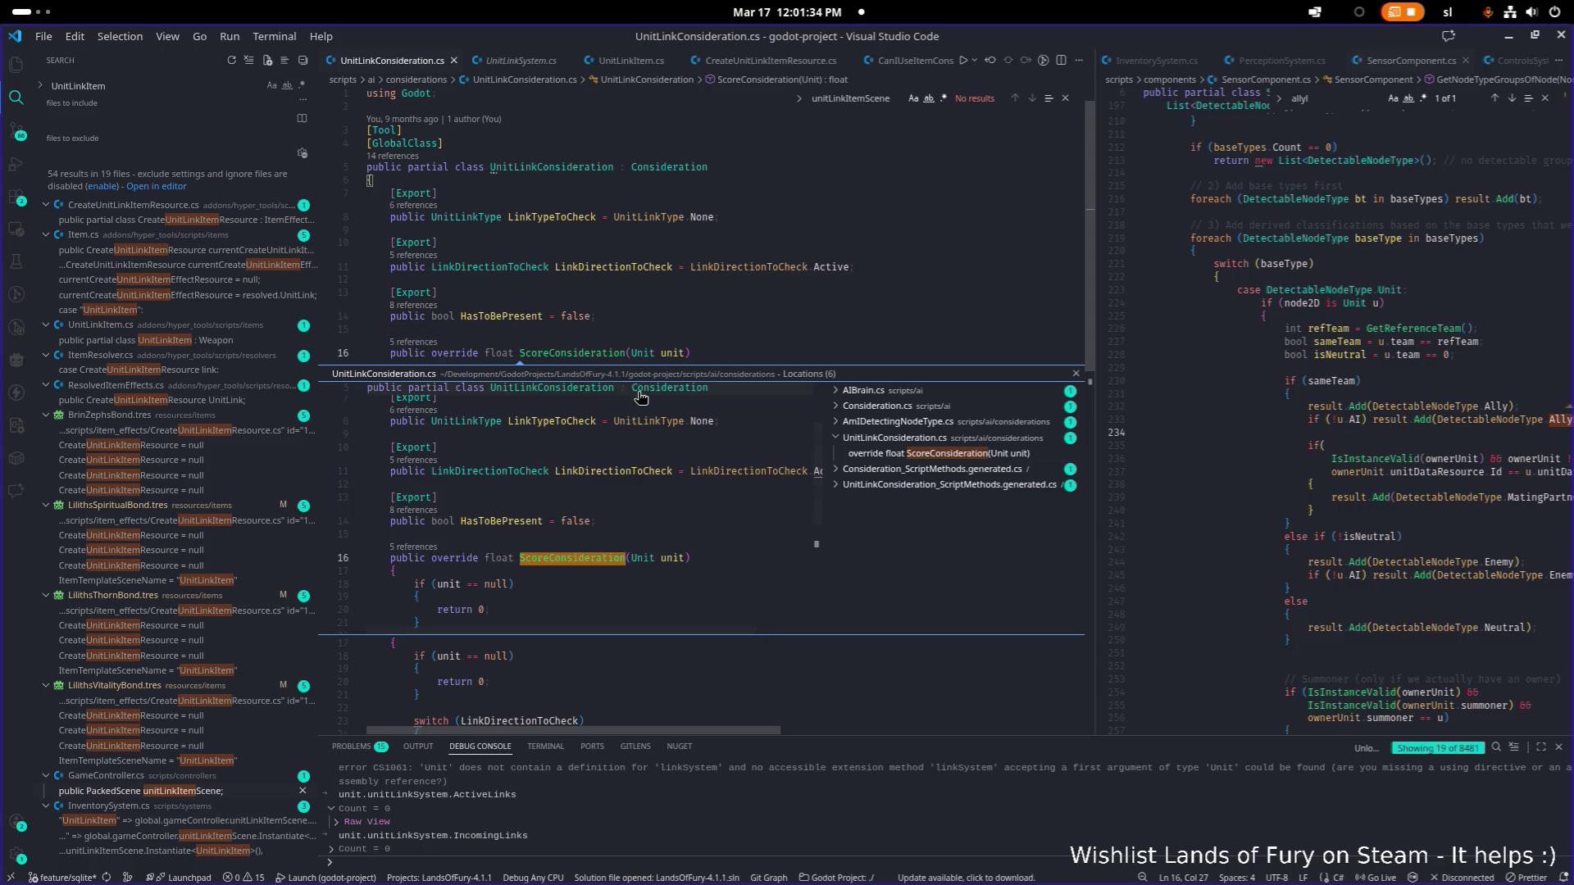
key(shift+F4)
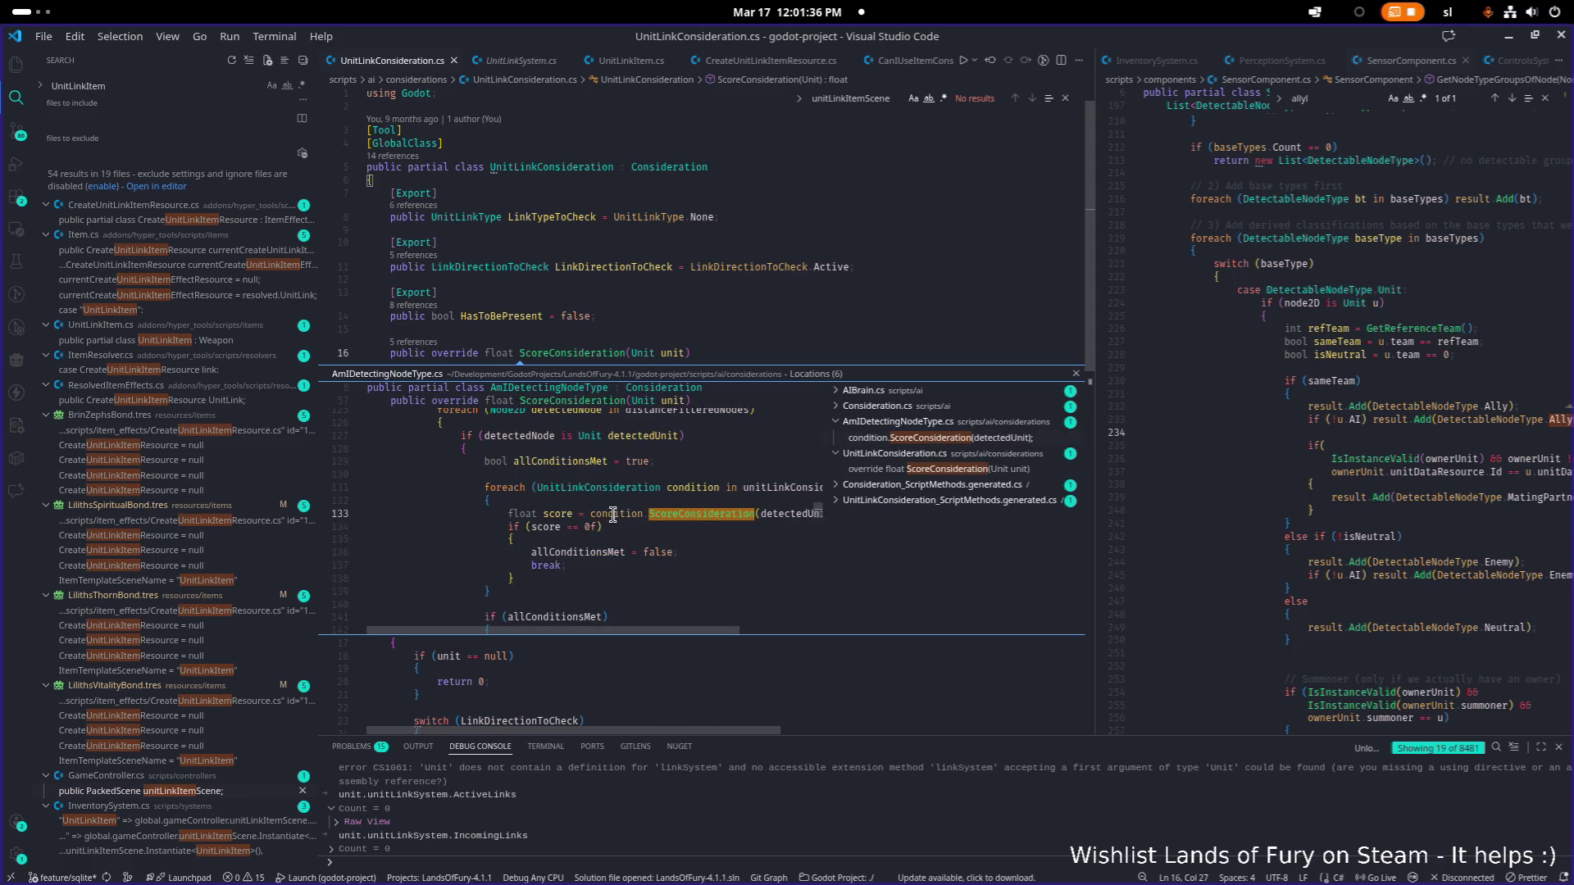
double_click(614, 515)
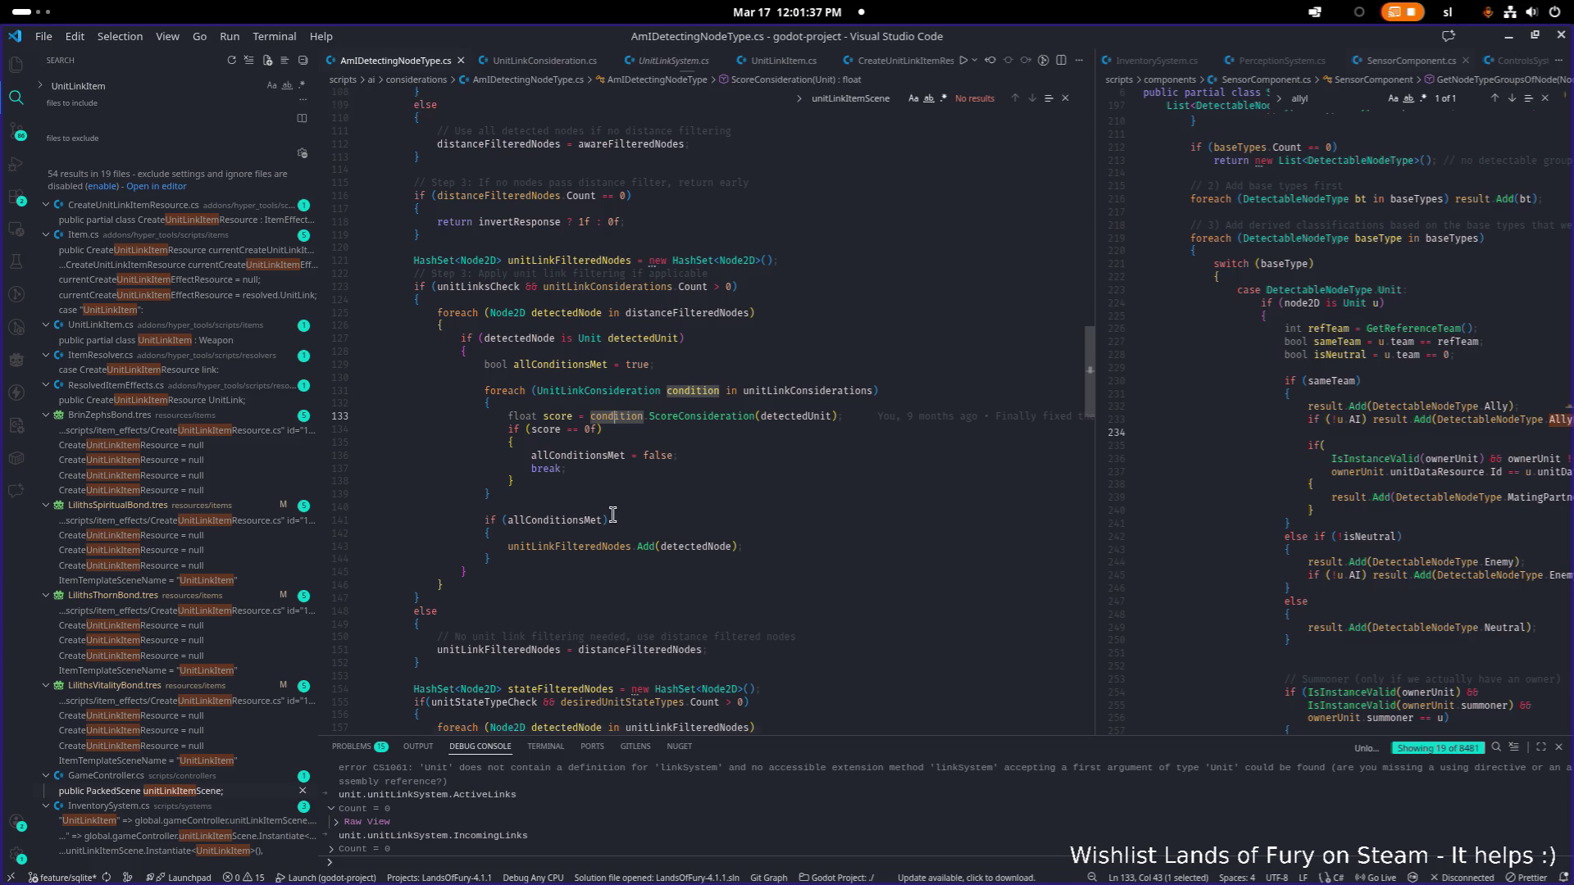
click(1508, 36)
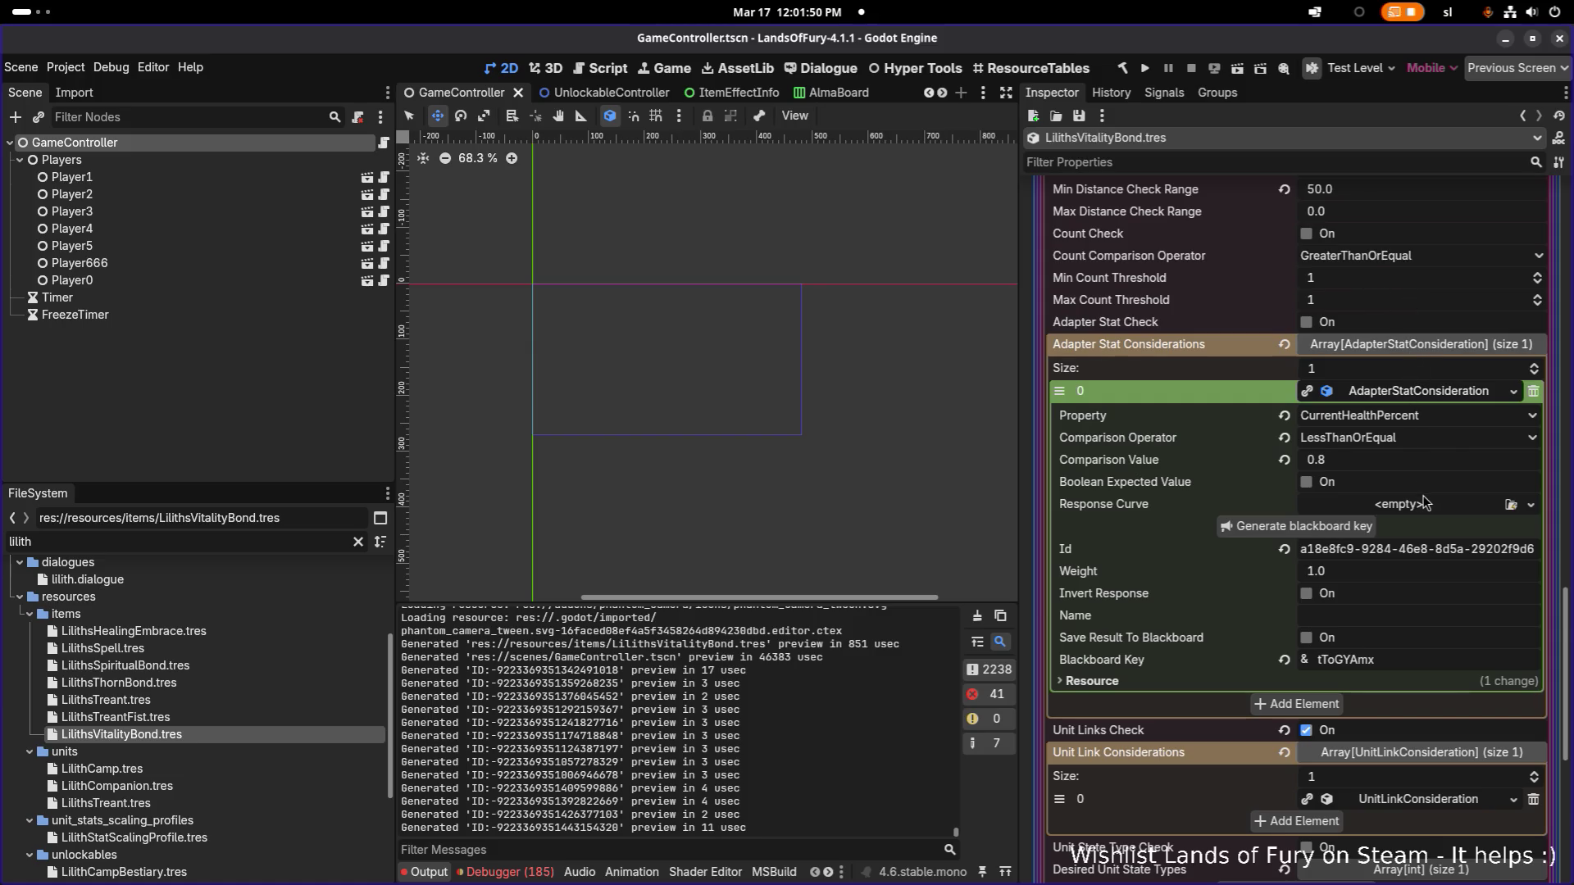
Step: Check the unit link consideration, save the Vitality Bond resource, and run the game
scroll(1424, 502, down, 3)
click(1432, 632)
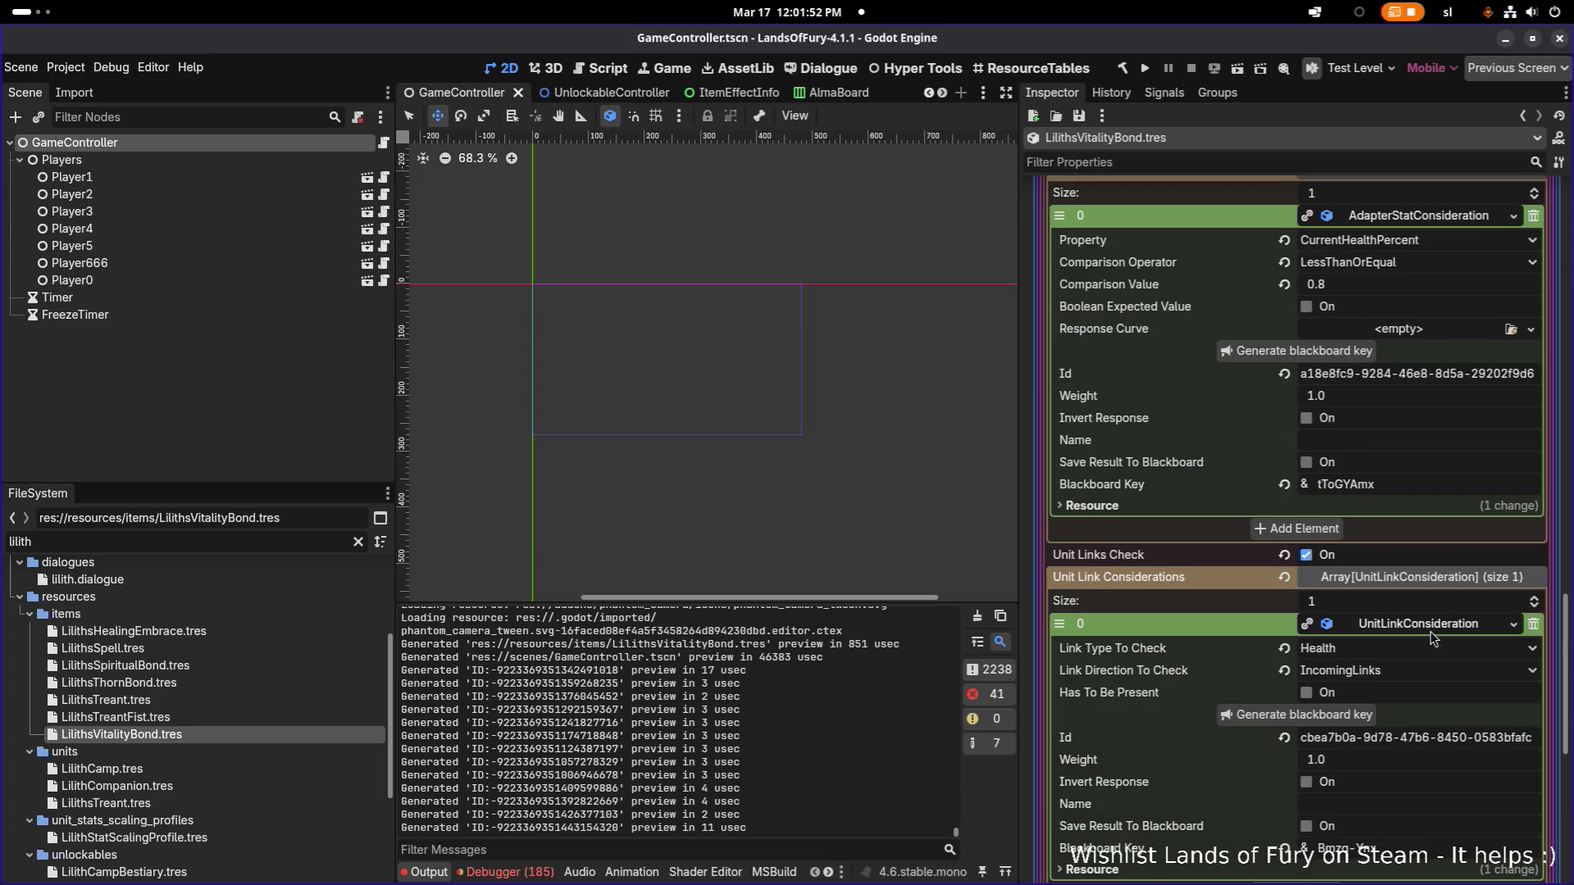
click(1433, 633)
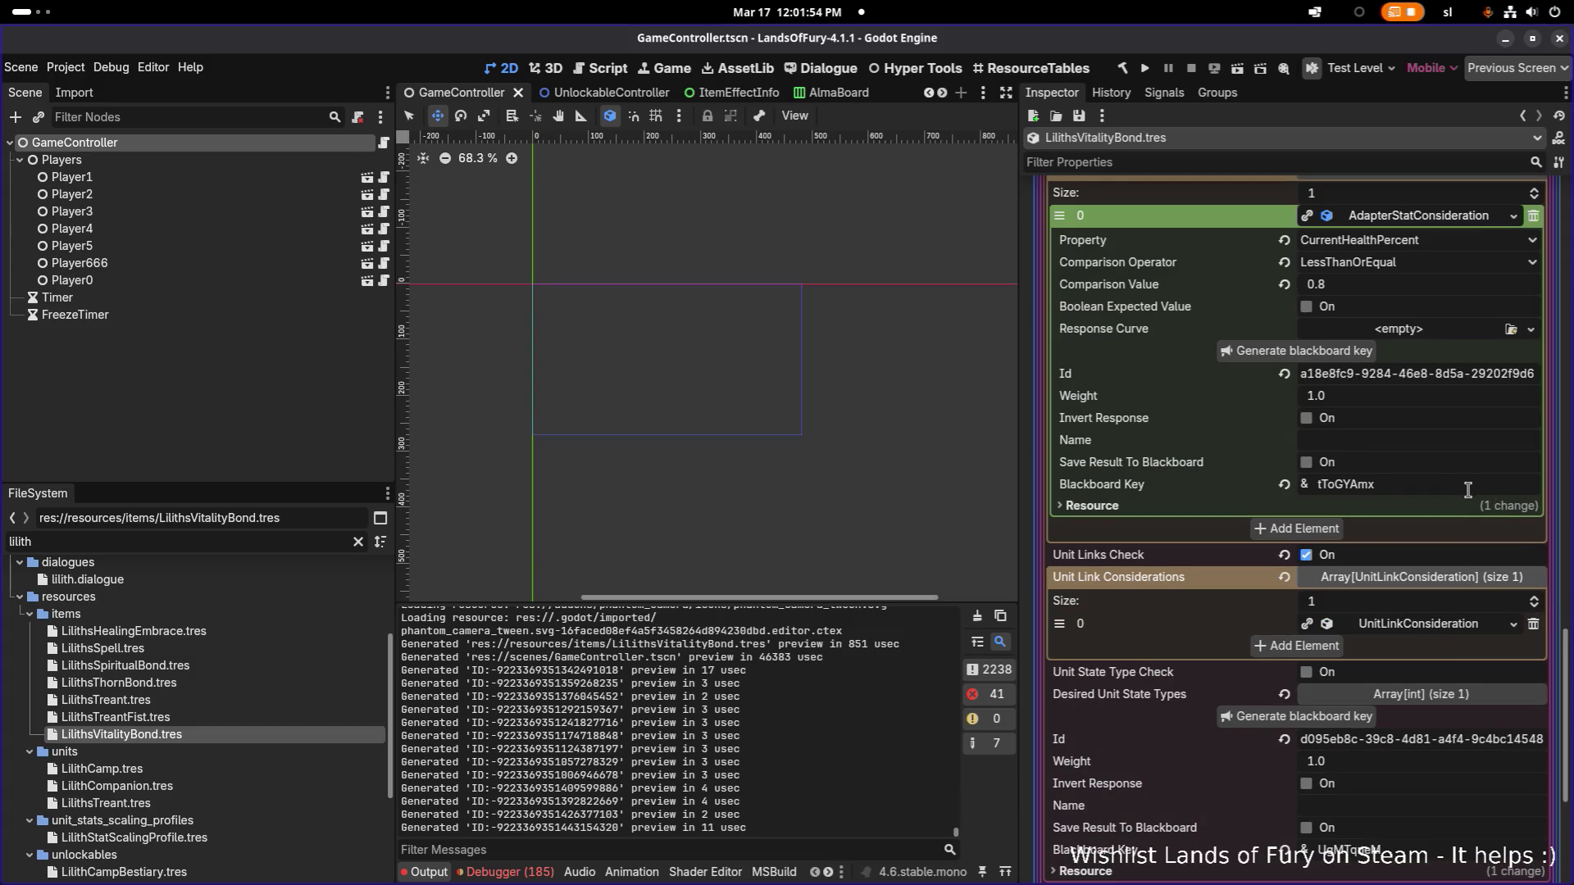
key(ctrl+s)
click(1148, 68)
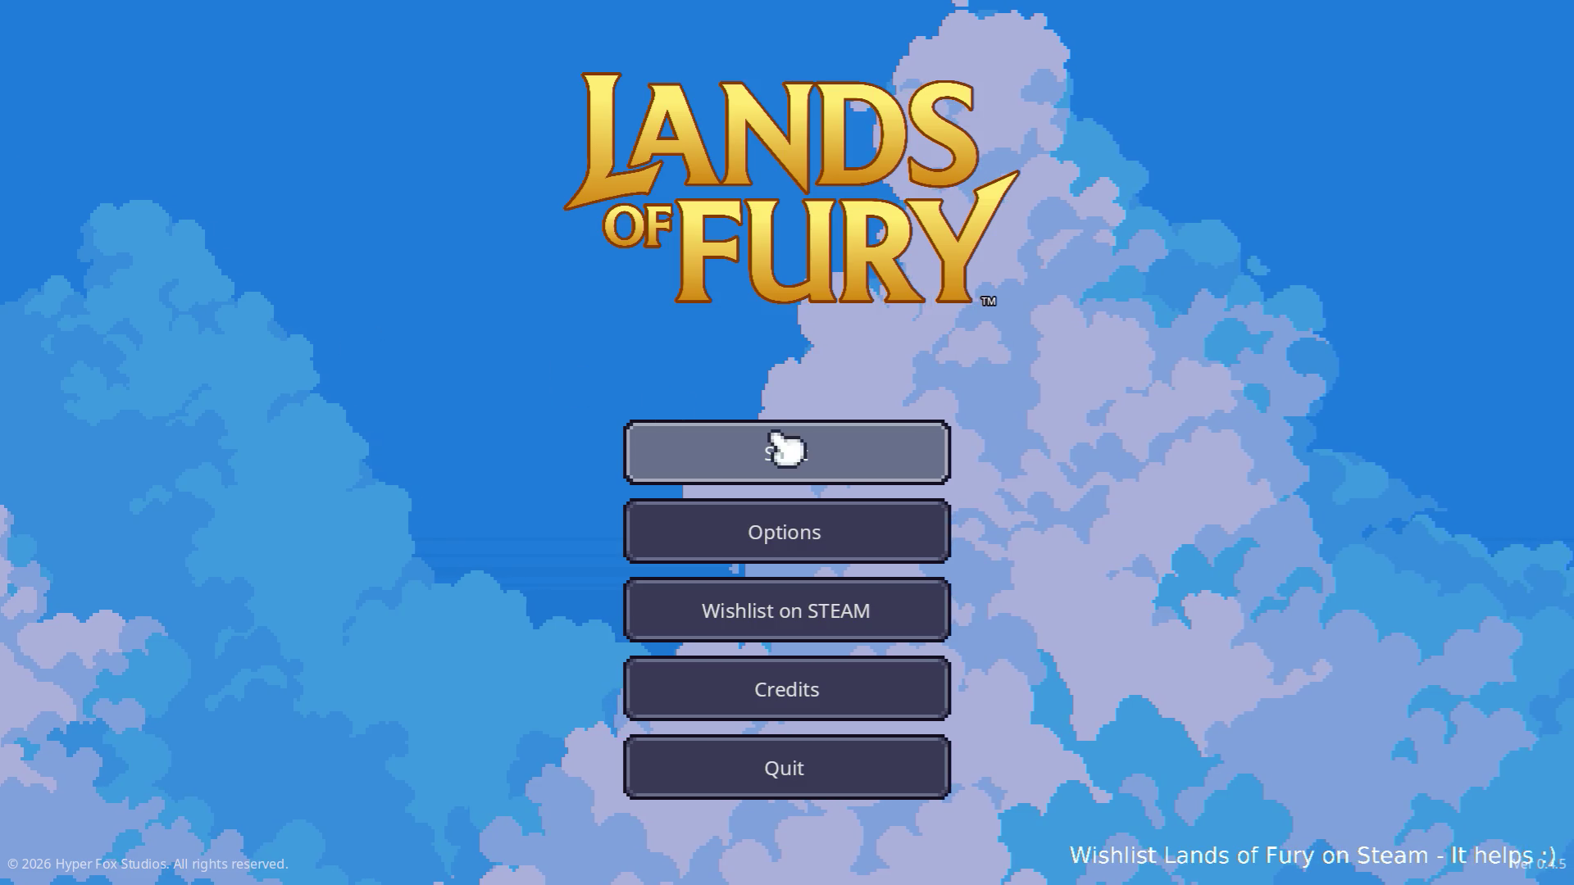
Step: Load the first save profile and walk the character up past the signpost
click(791, 450)
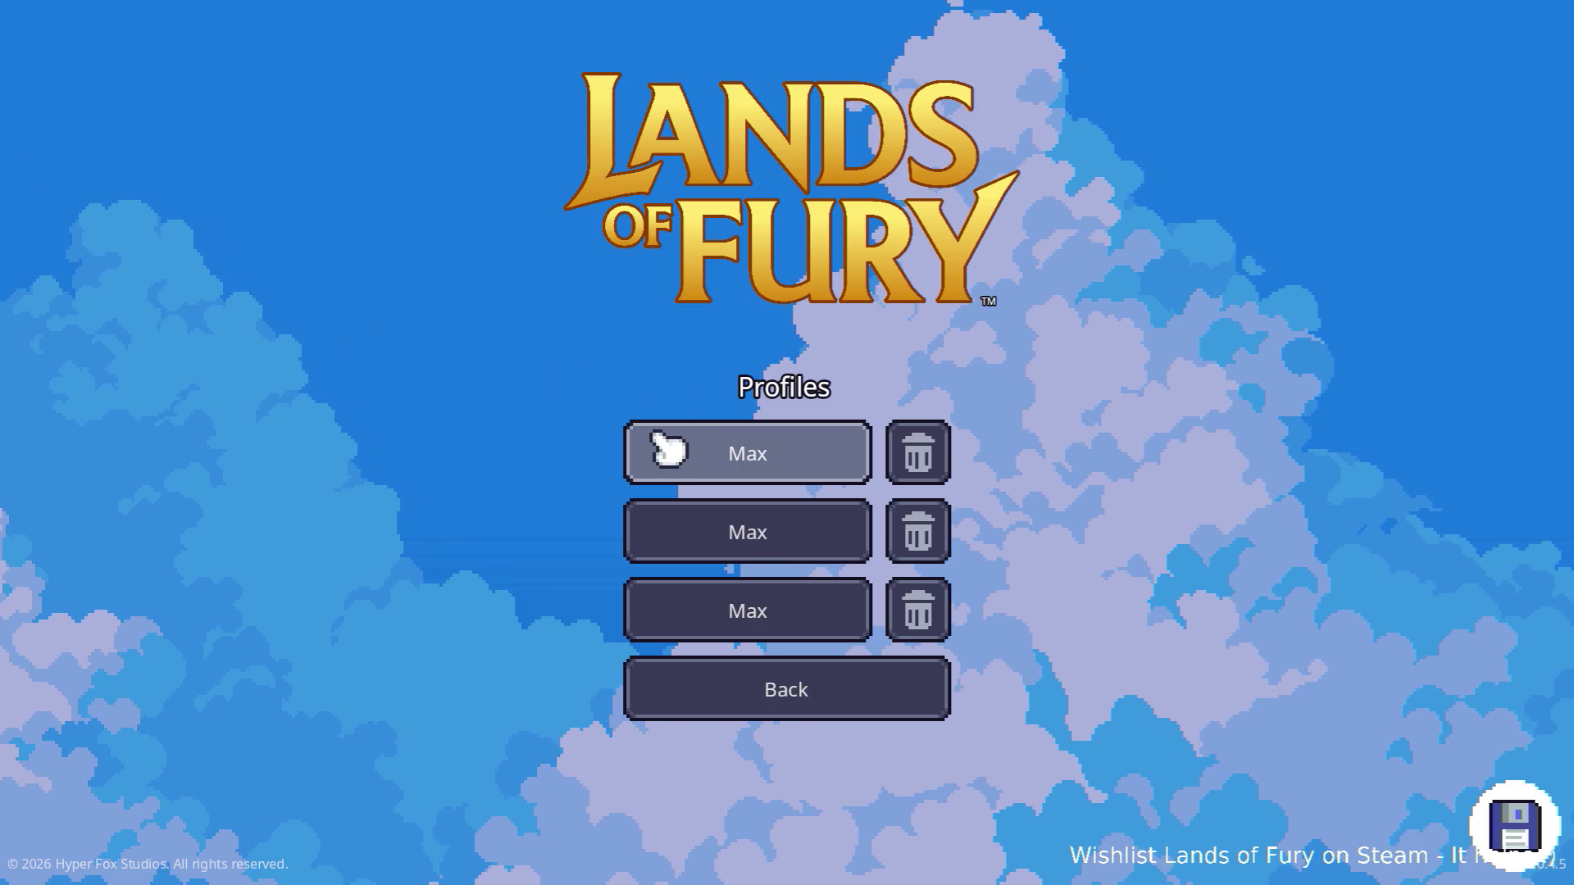
click(667, 450)
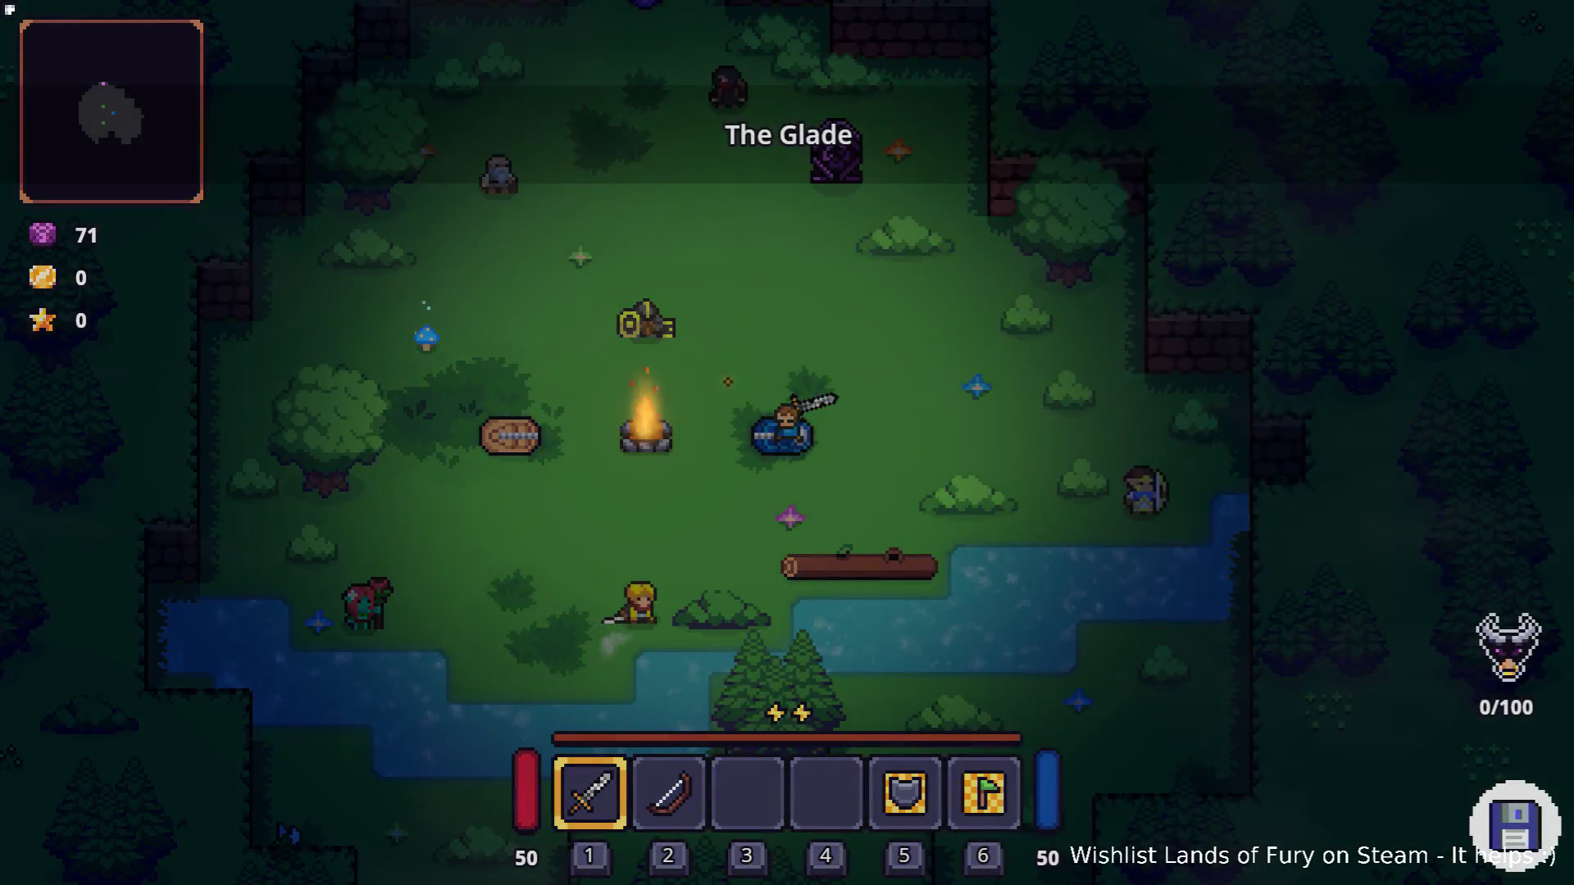
key(space)
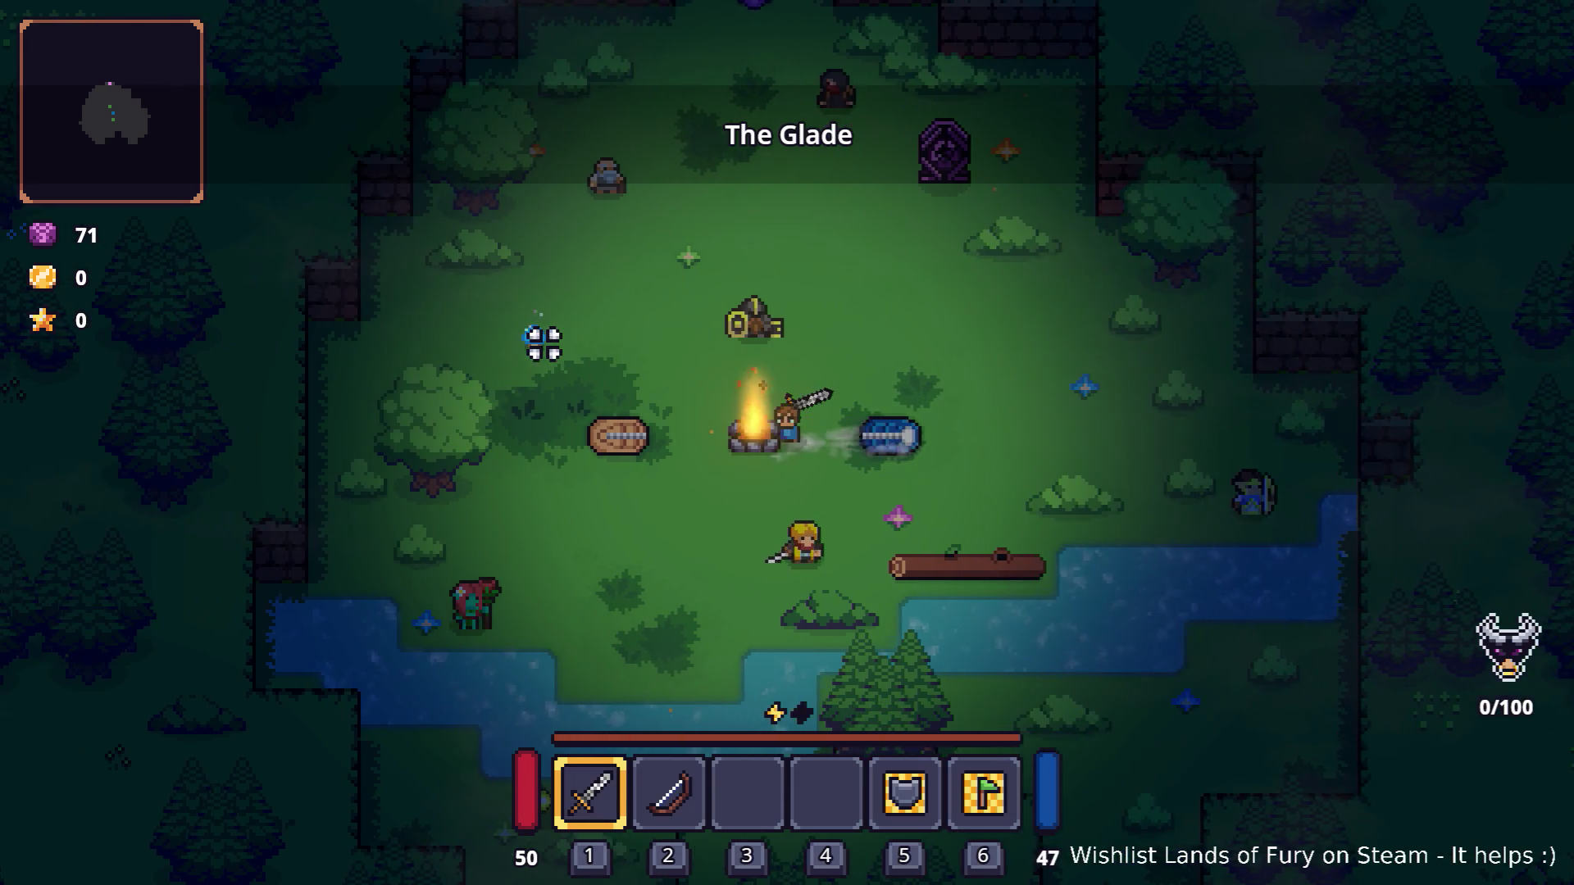
key(w+d)
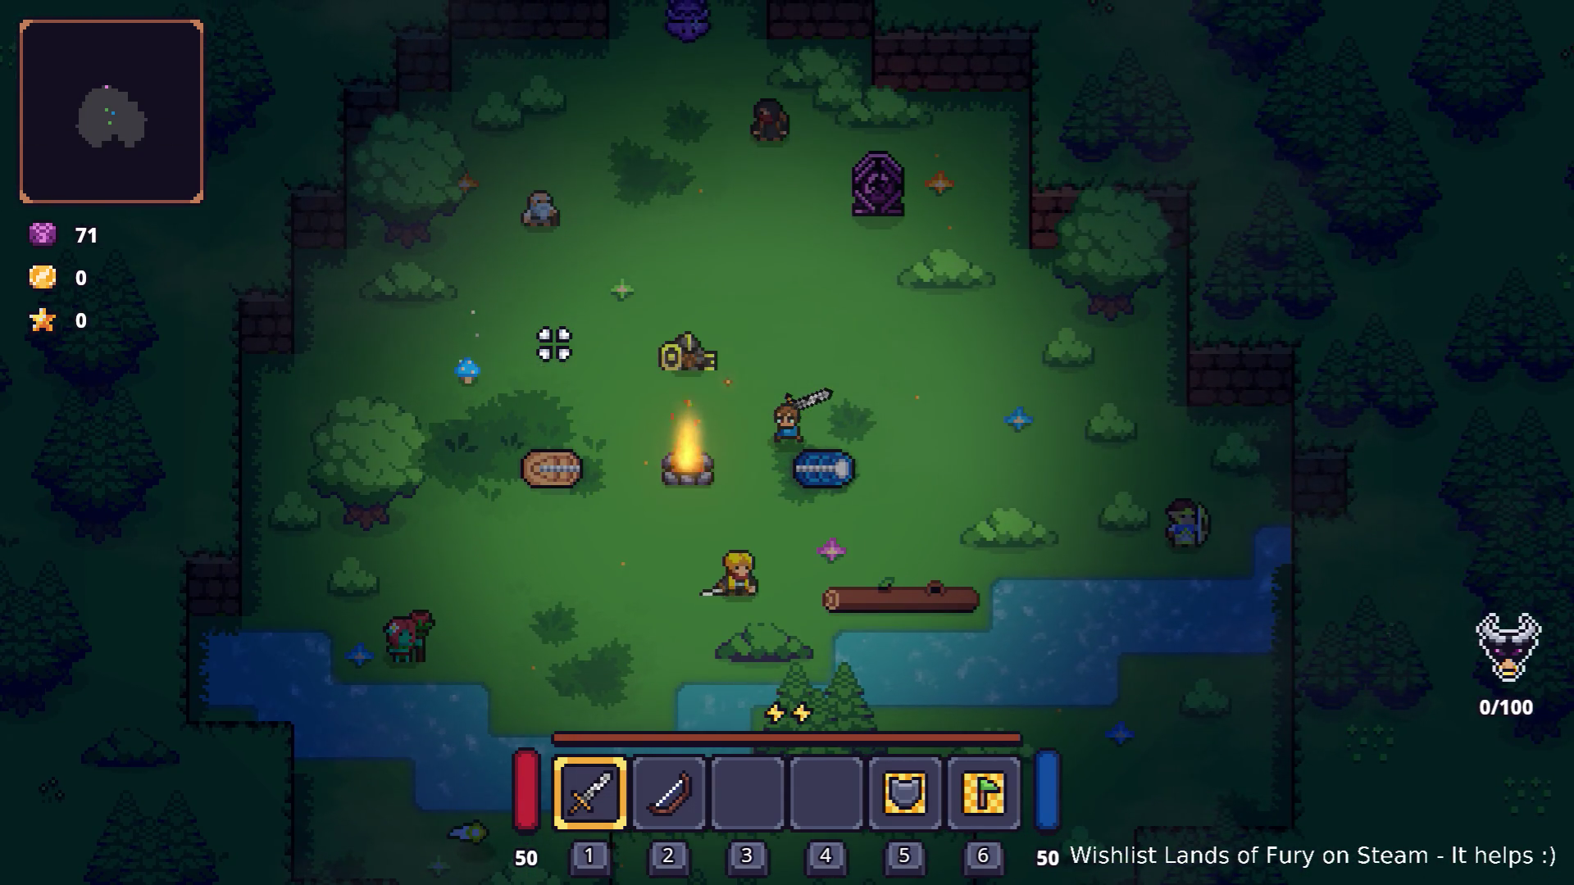
key(a)
key(space)
key(w)
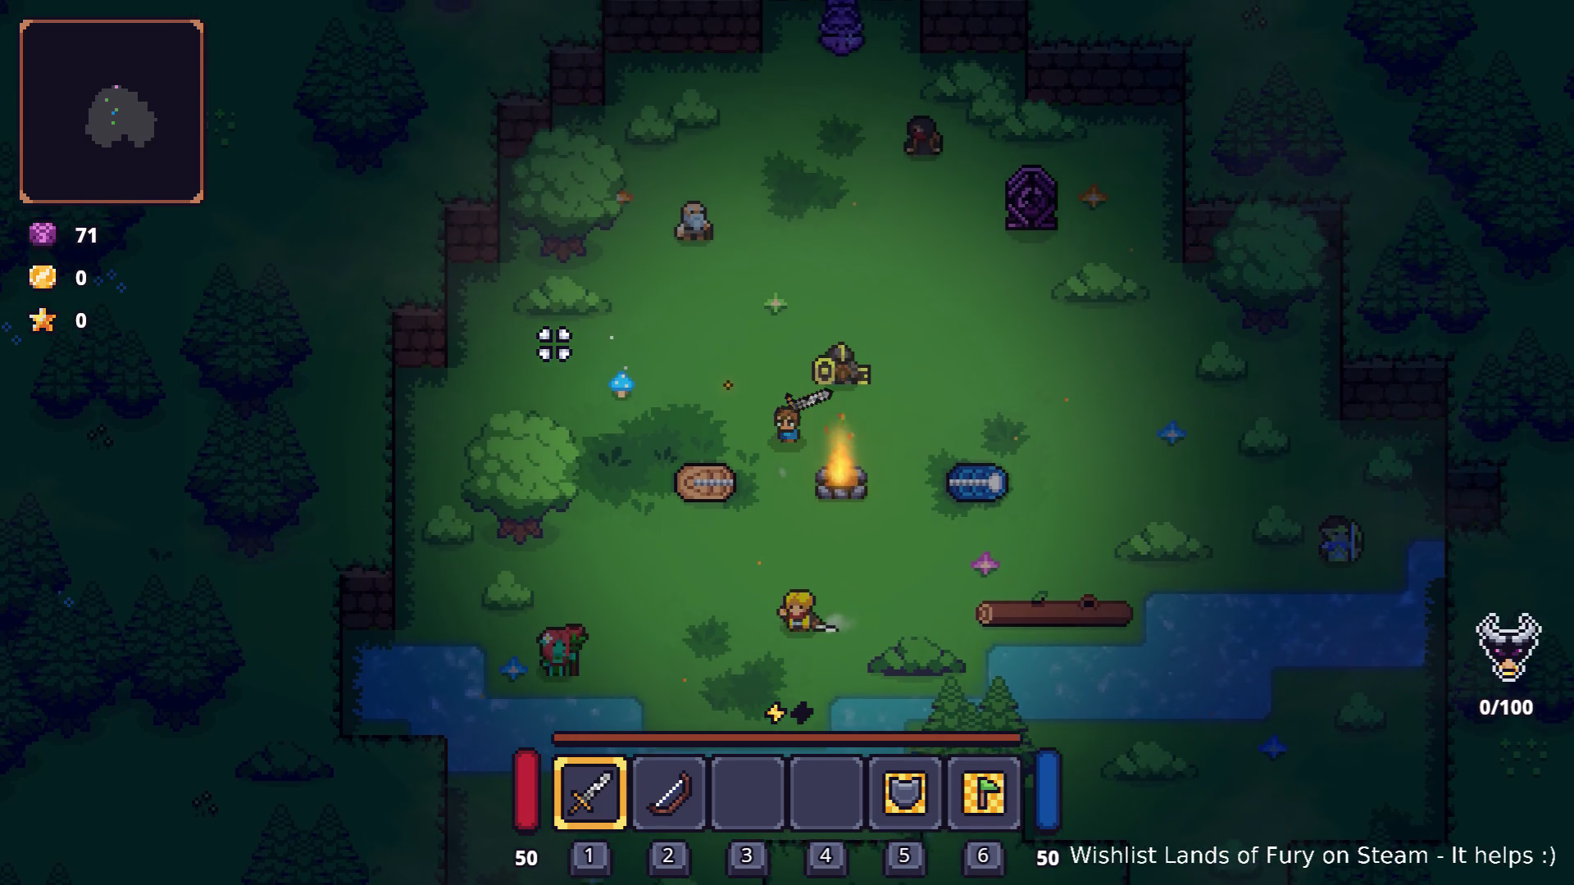
key(w+d)
Step: Dash into the purple portal beam and travel through it to Elderglade Forest
key(Tab)
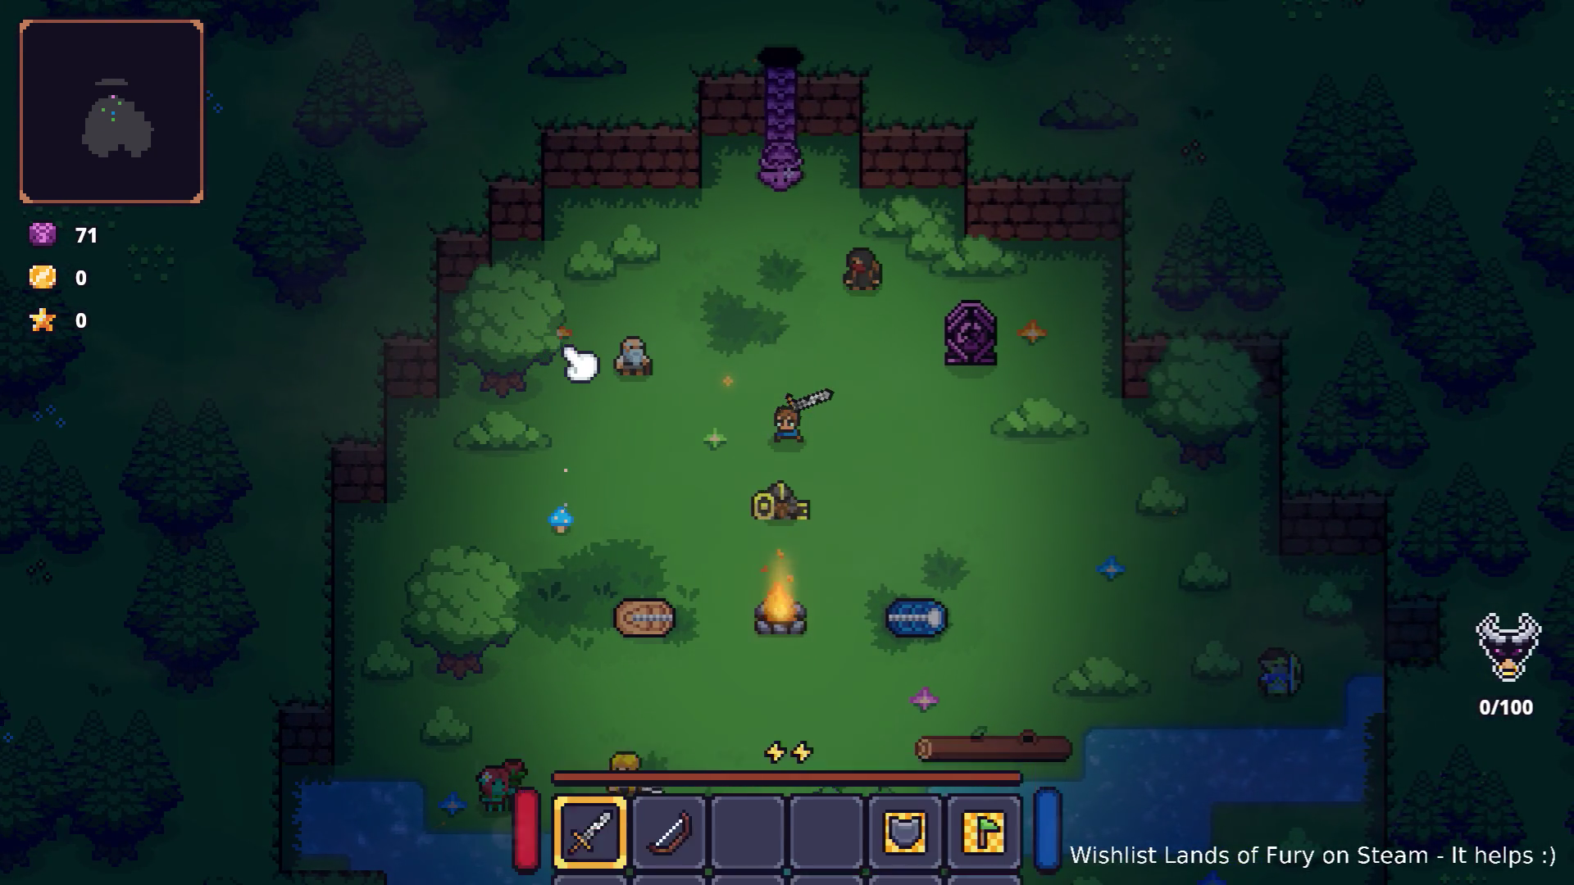
key(Tab)
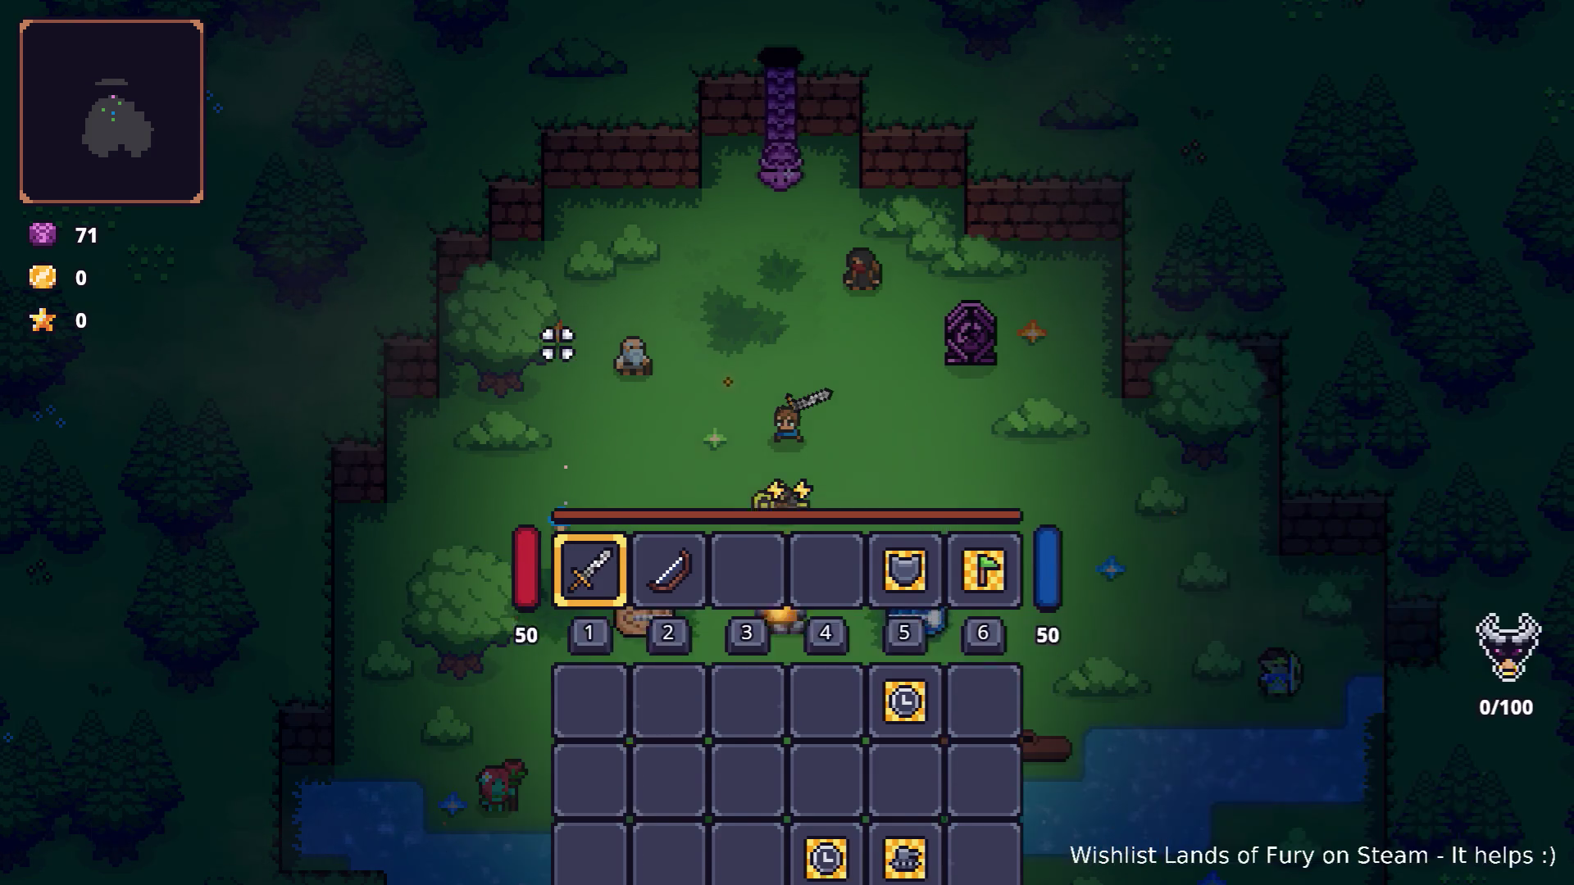
key(w)
key(space)
key(w)
key(e)
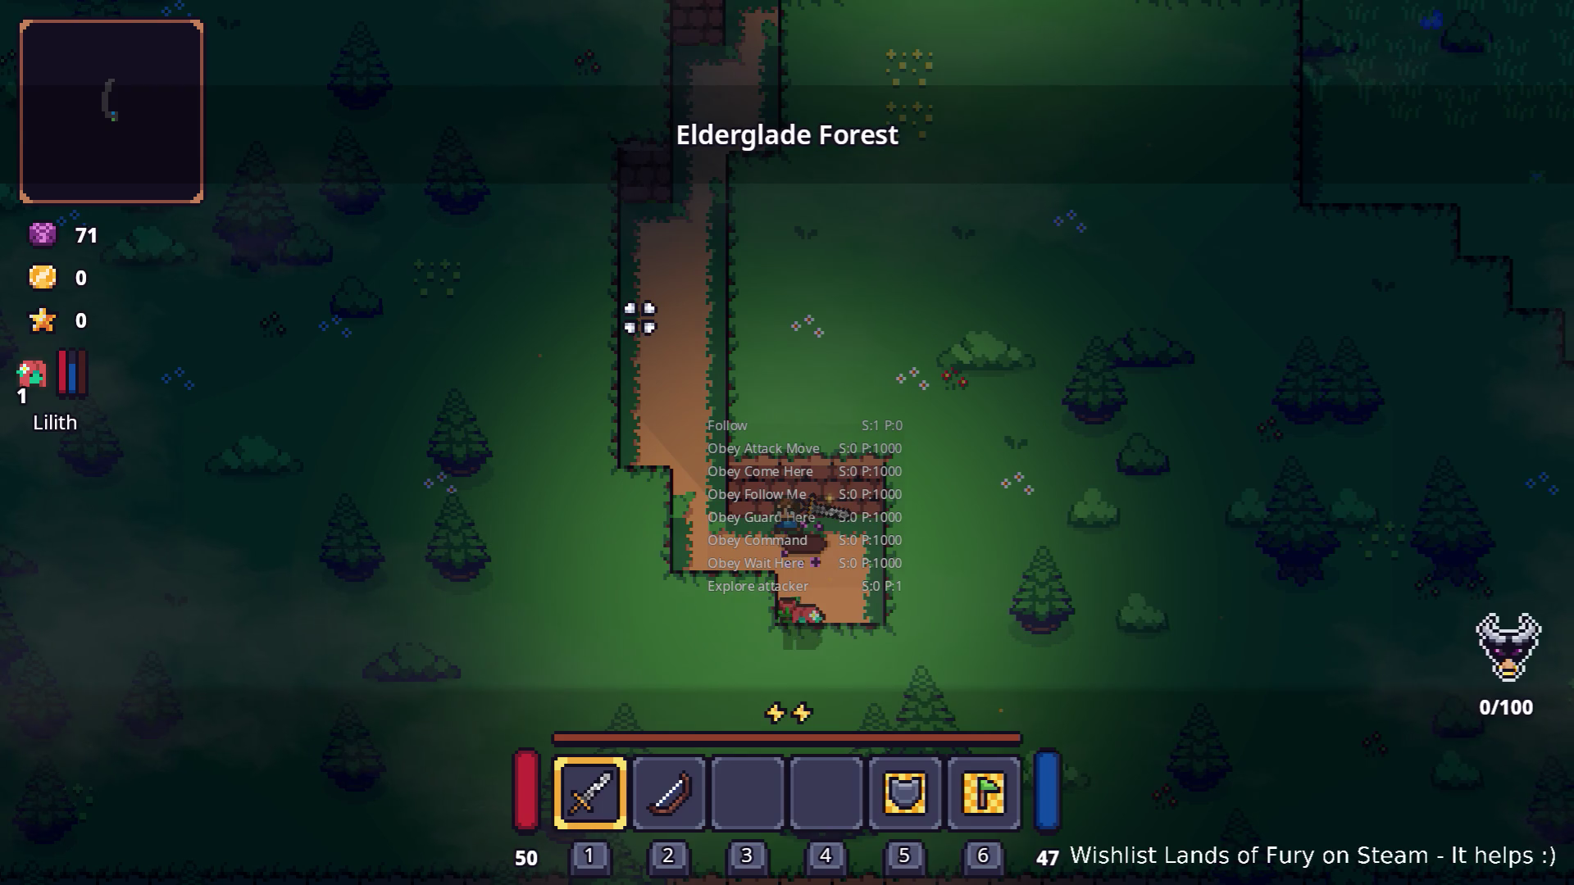
Step: Give Lilith six levels with Companion.CompanionAddLevels(6) in the developer console
key(grave)
text(Comp)
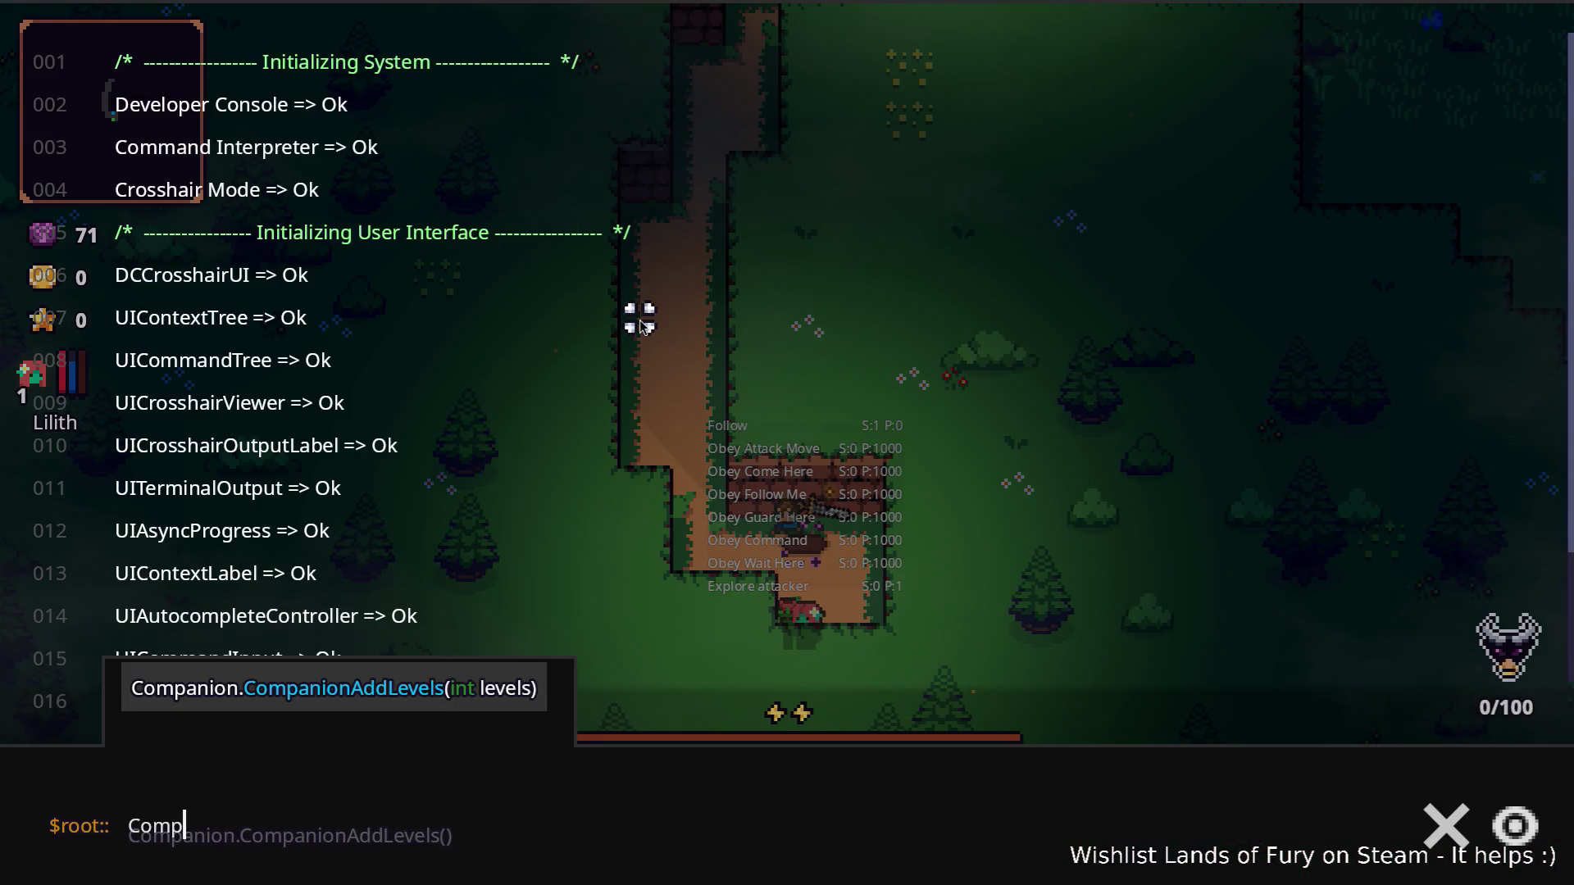
key(Tab)
text((6)
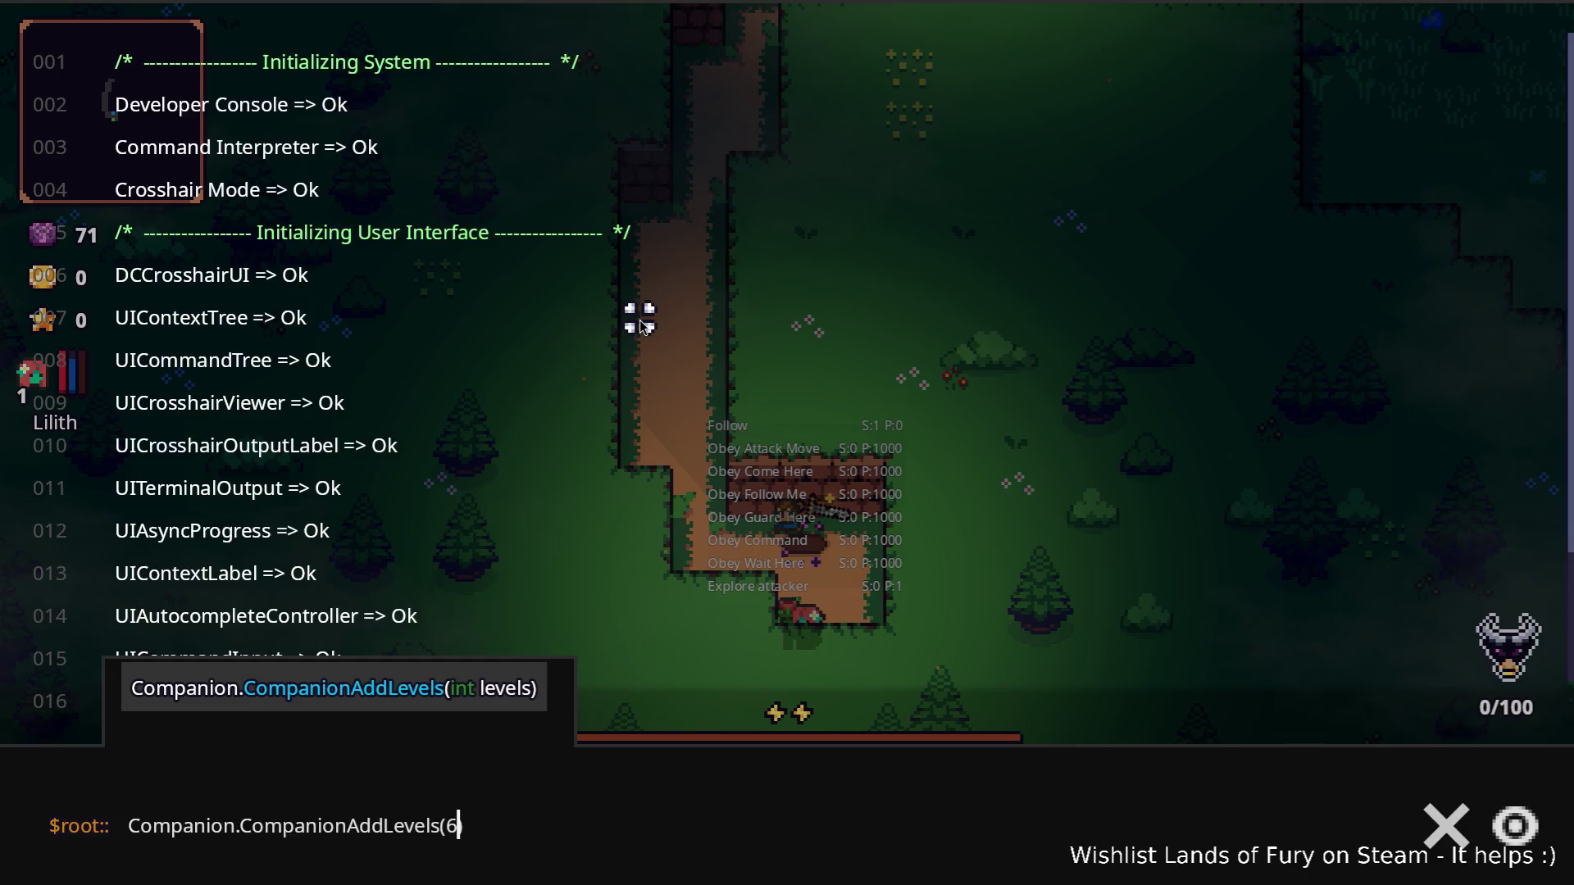
key(Return)
key(grave)
Step: Raise Lilith's Vitality Bond to level 1 and confirm the spent skill point
key(a)
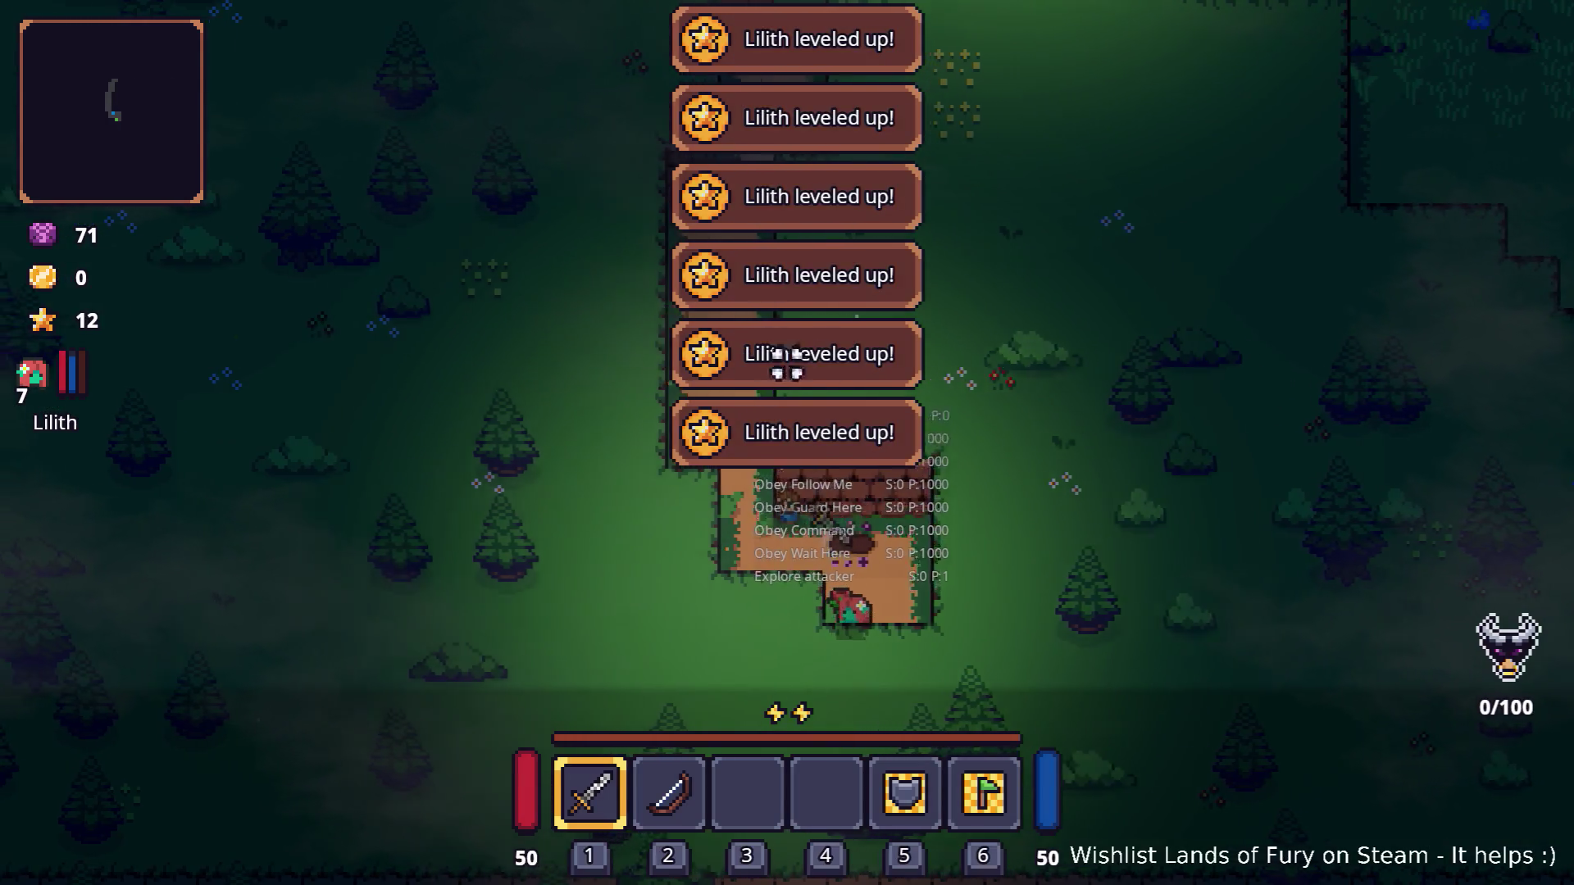
key(i)
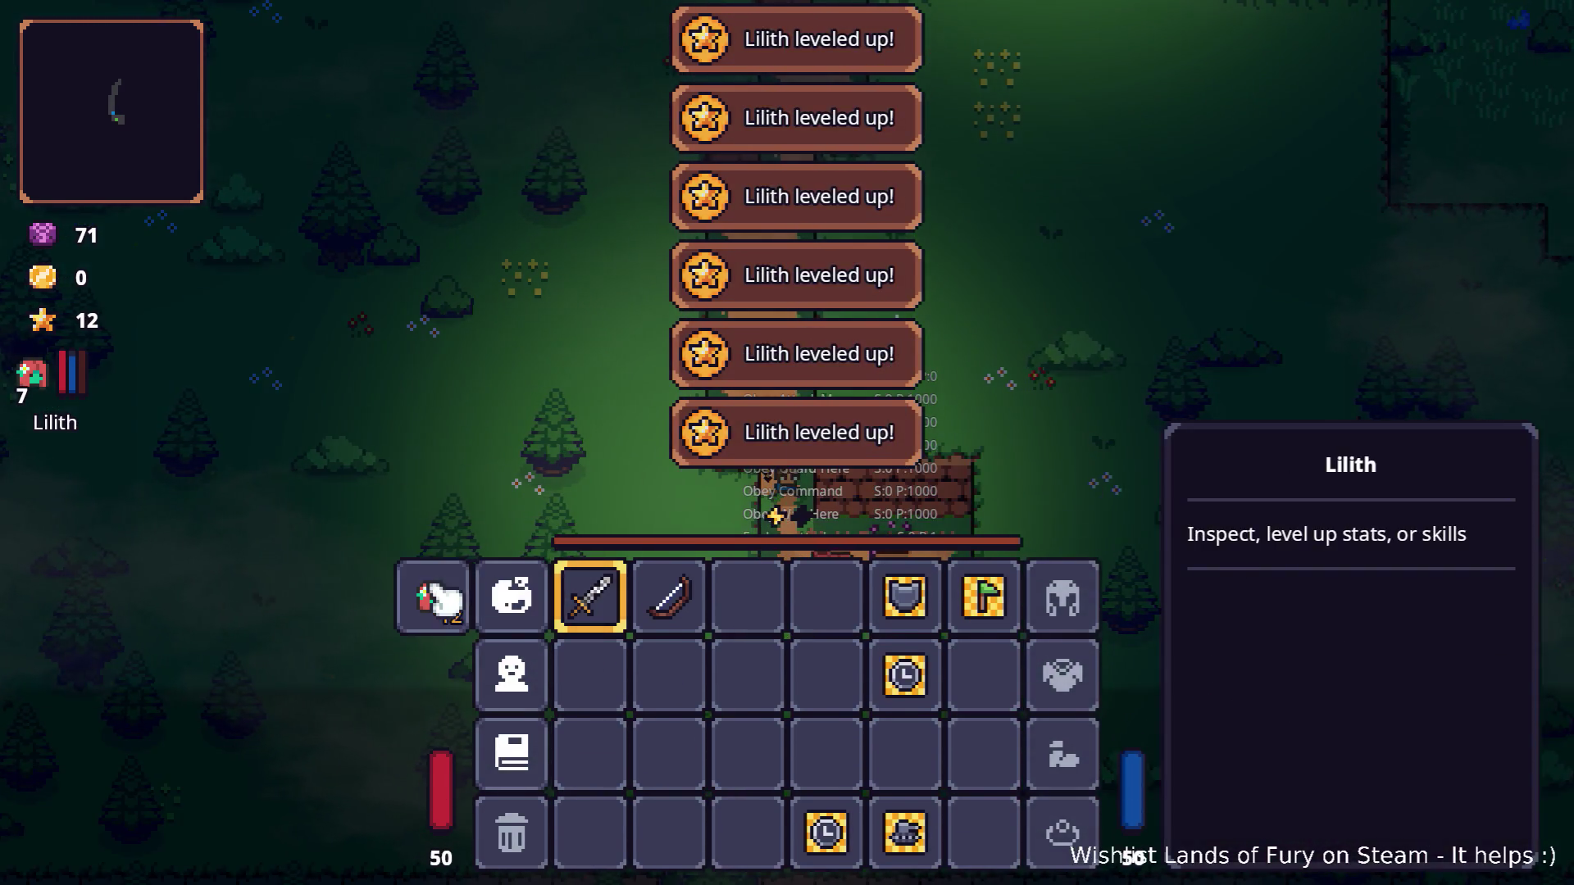
click(430, 597)
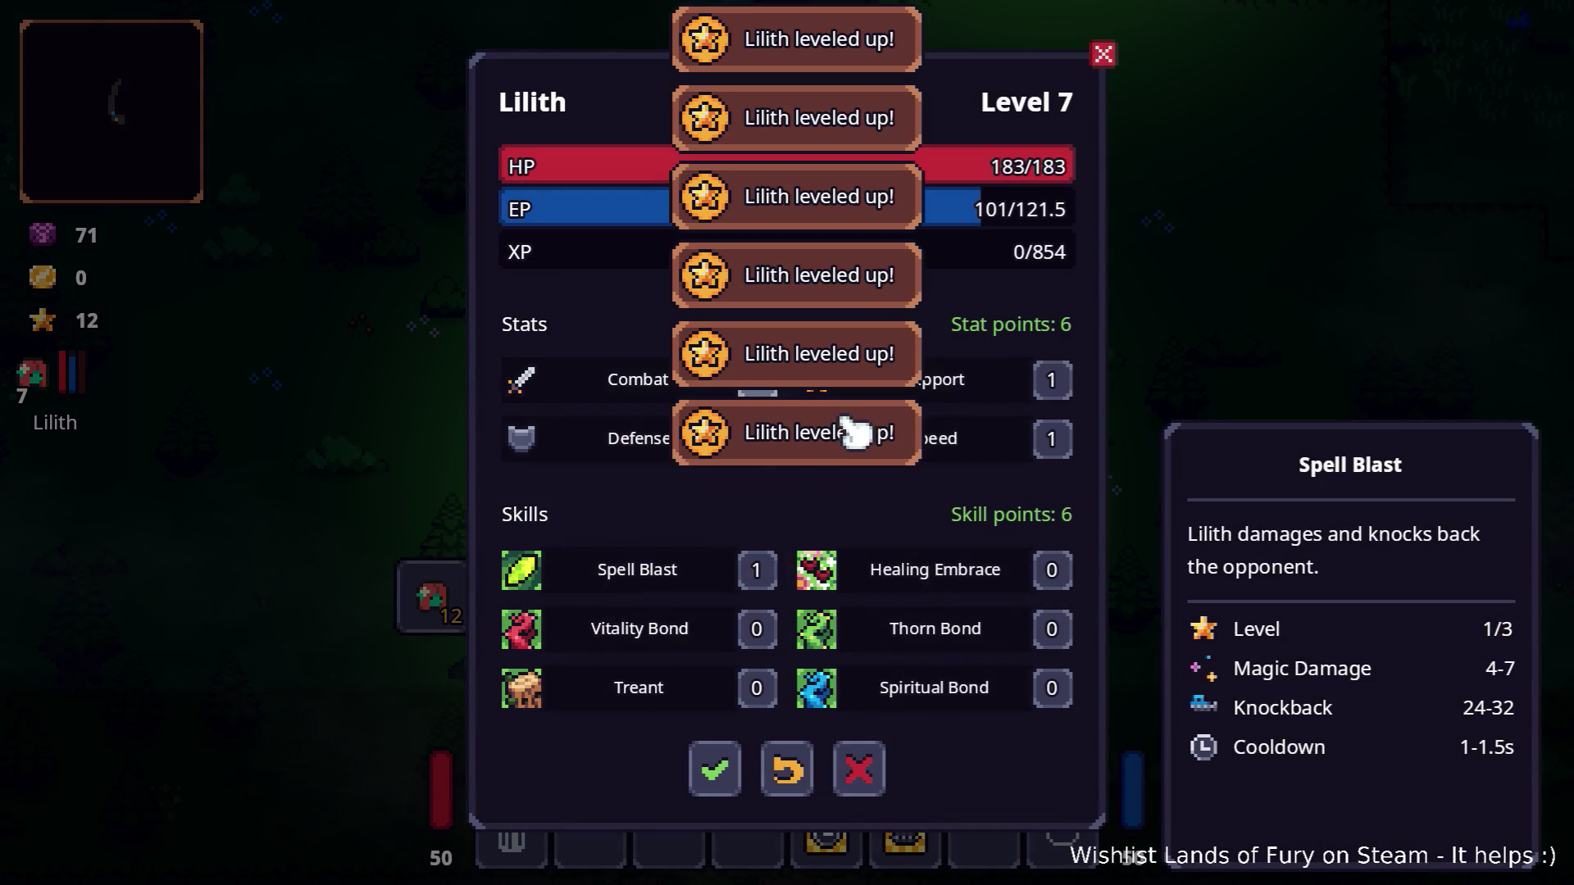
click(756, 628)
click(715, 769)
key(i)
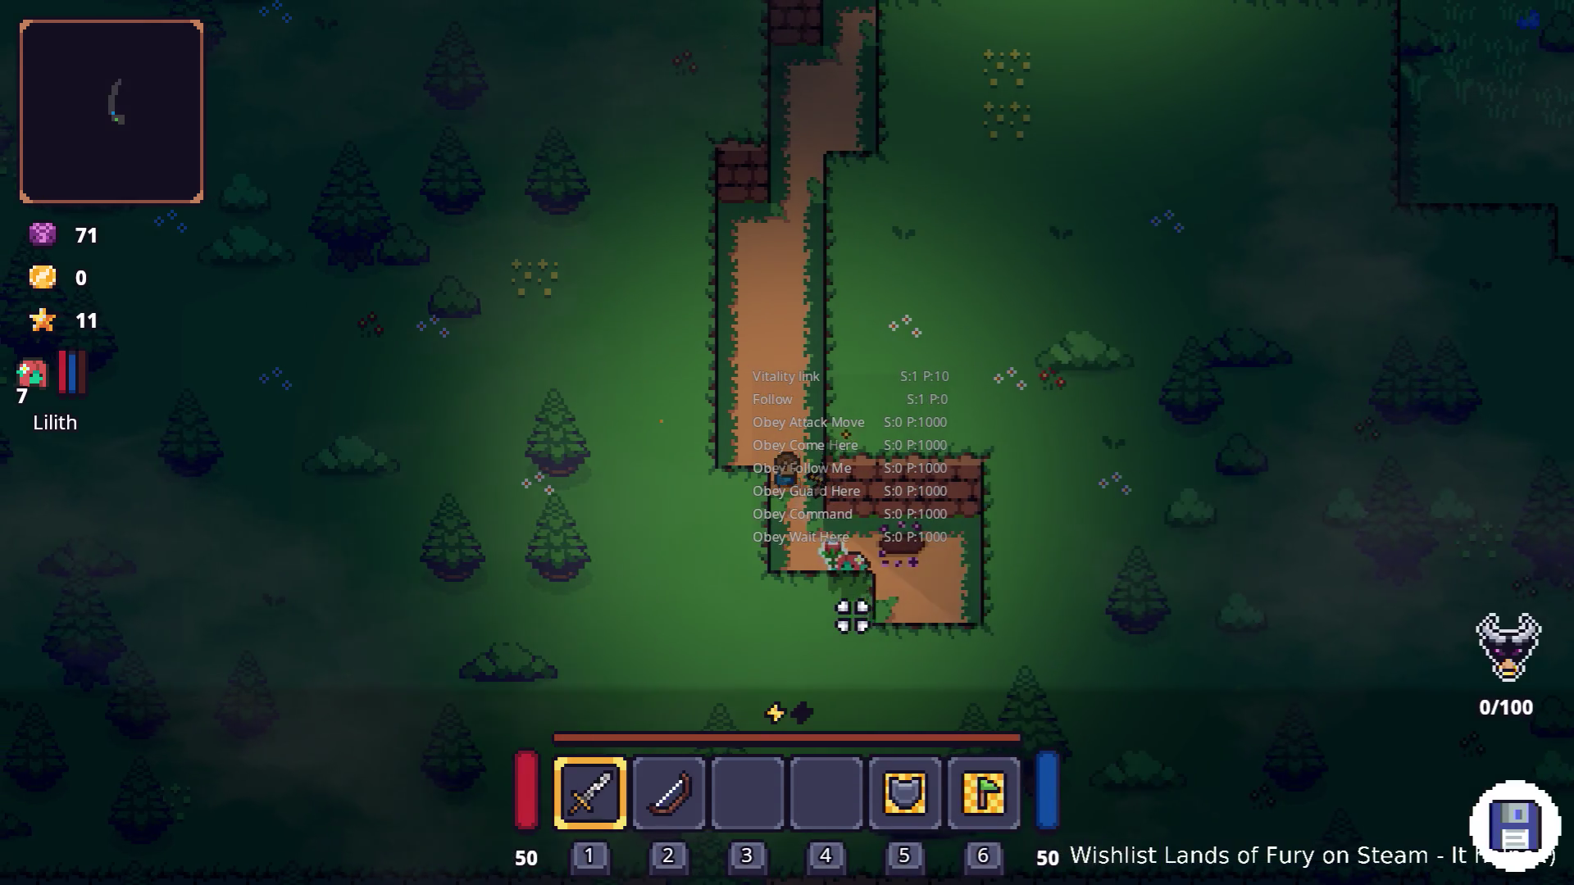
Step: Walk the player up the dirt path, briefly checking Lilith's character sheet
key(w)
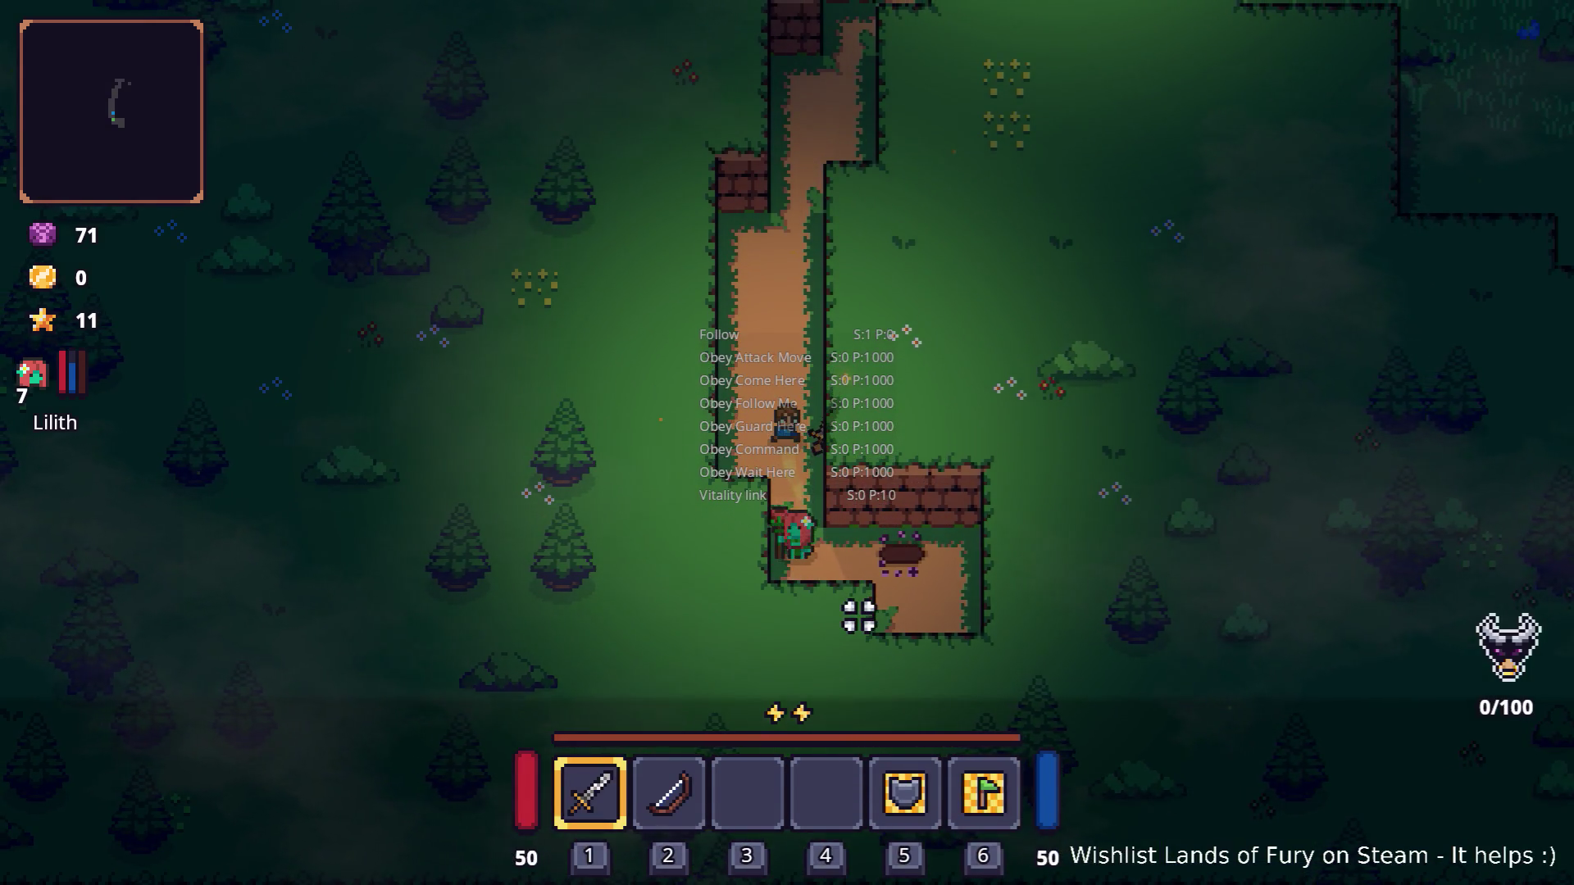
key(i)
click(425, 600)
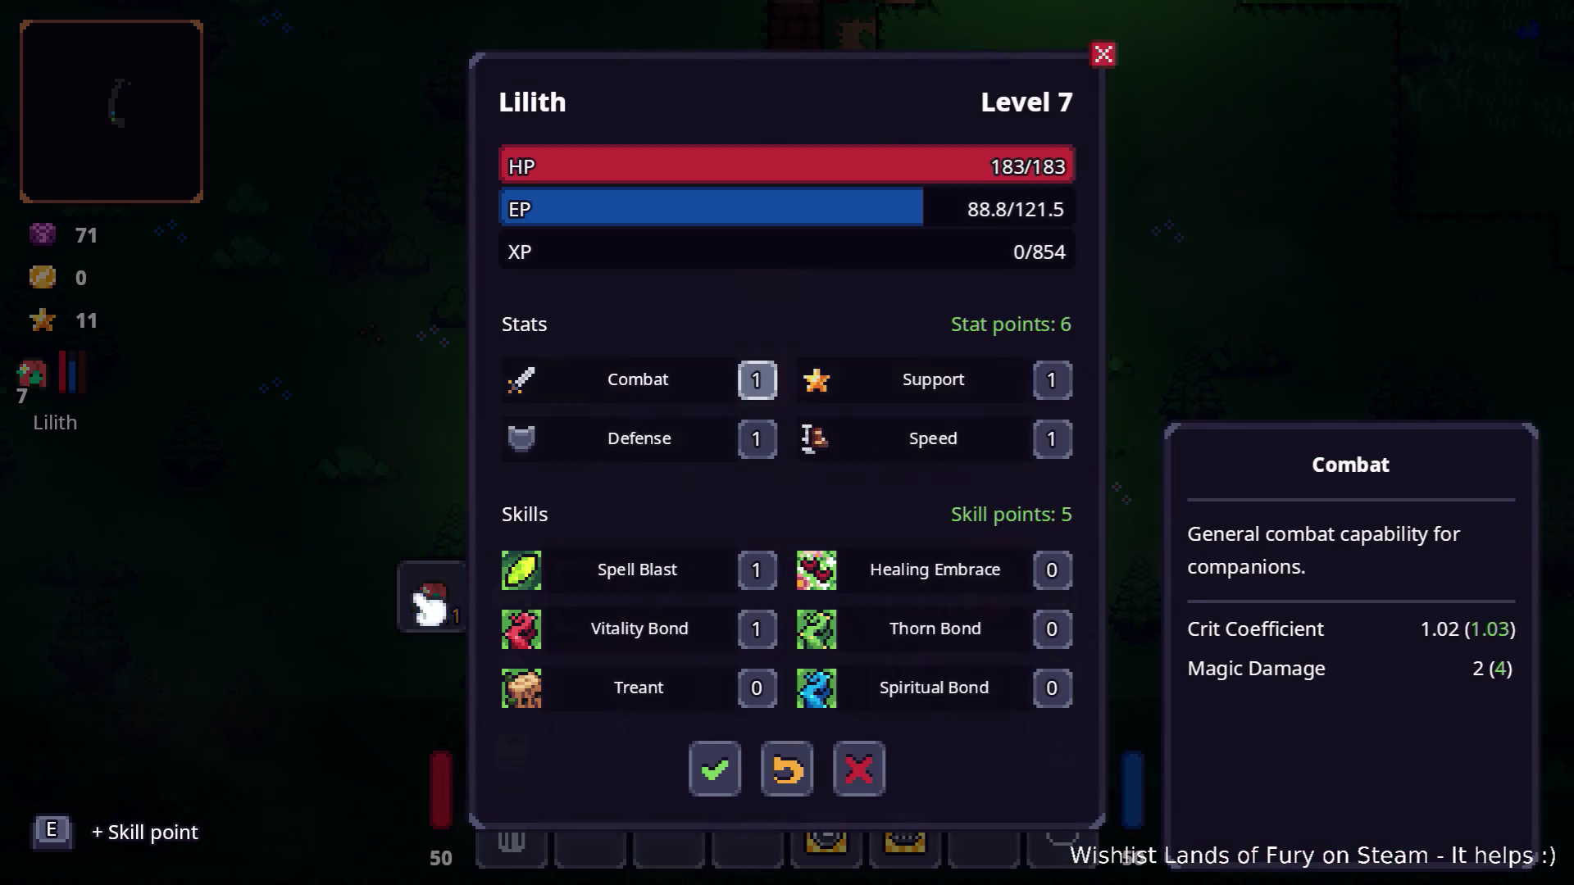
key(Escape)
key(i)
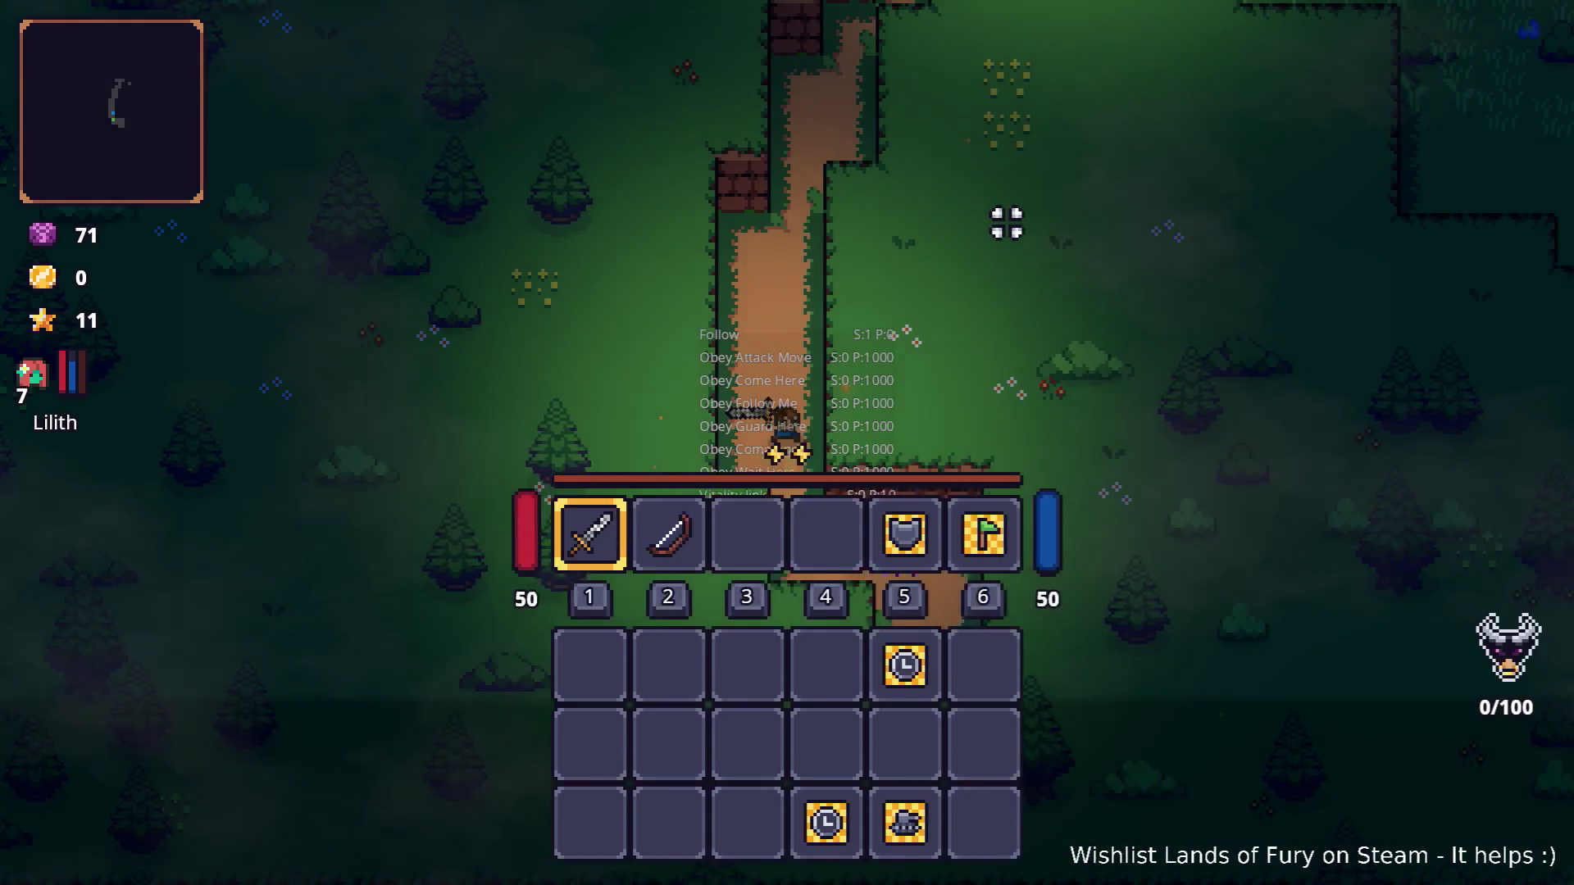
key(w)
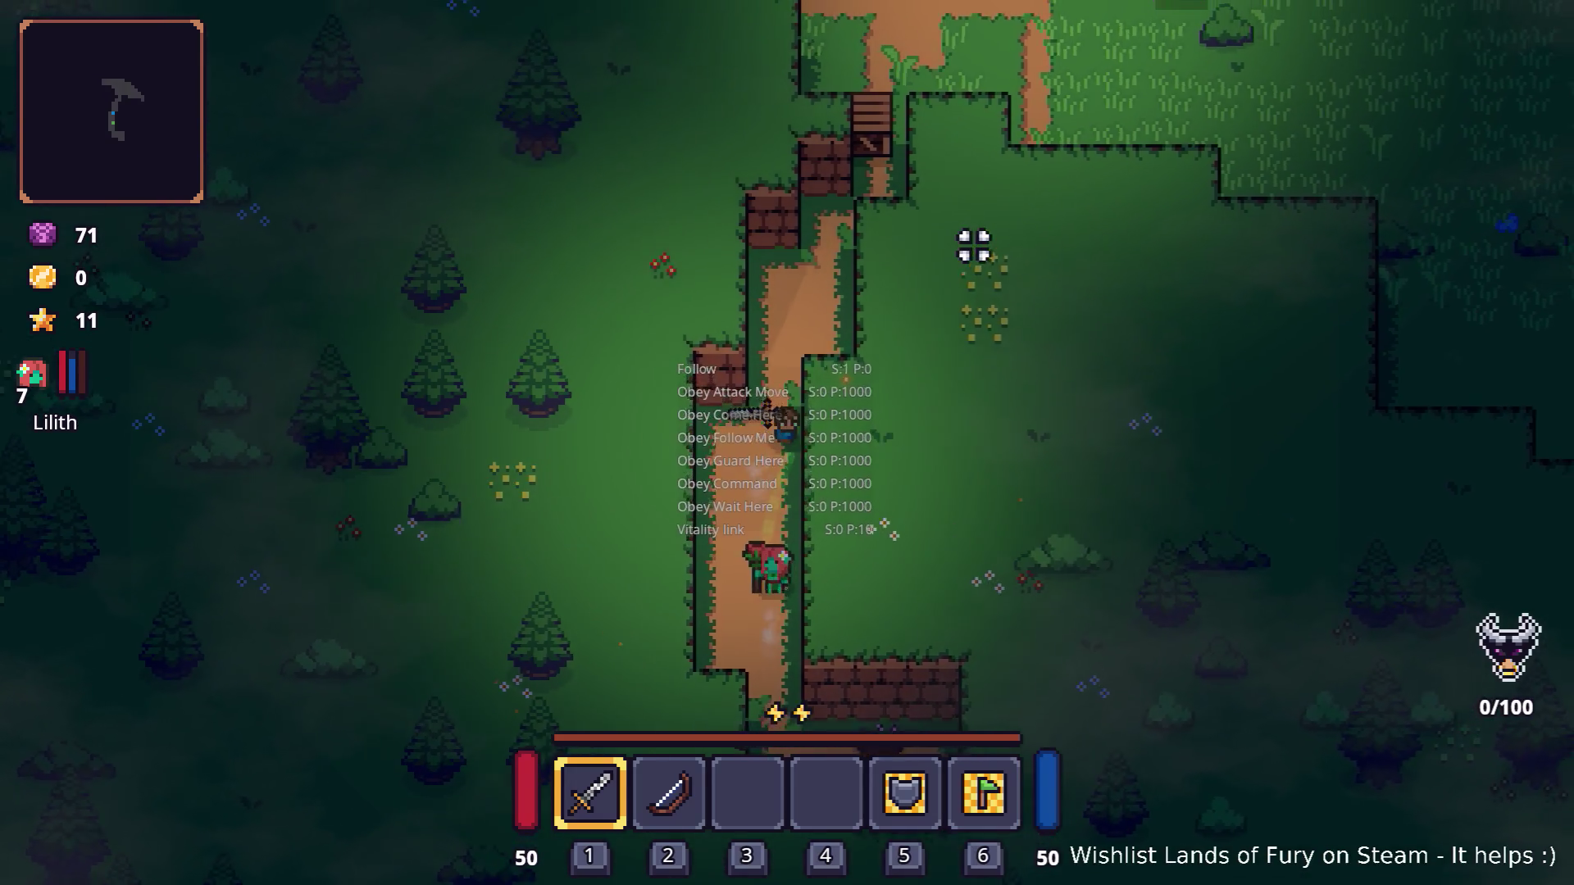
key(w)
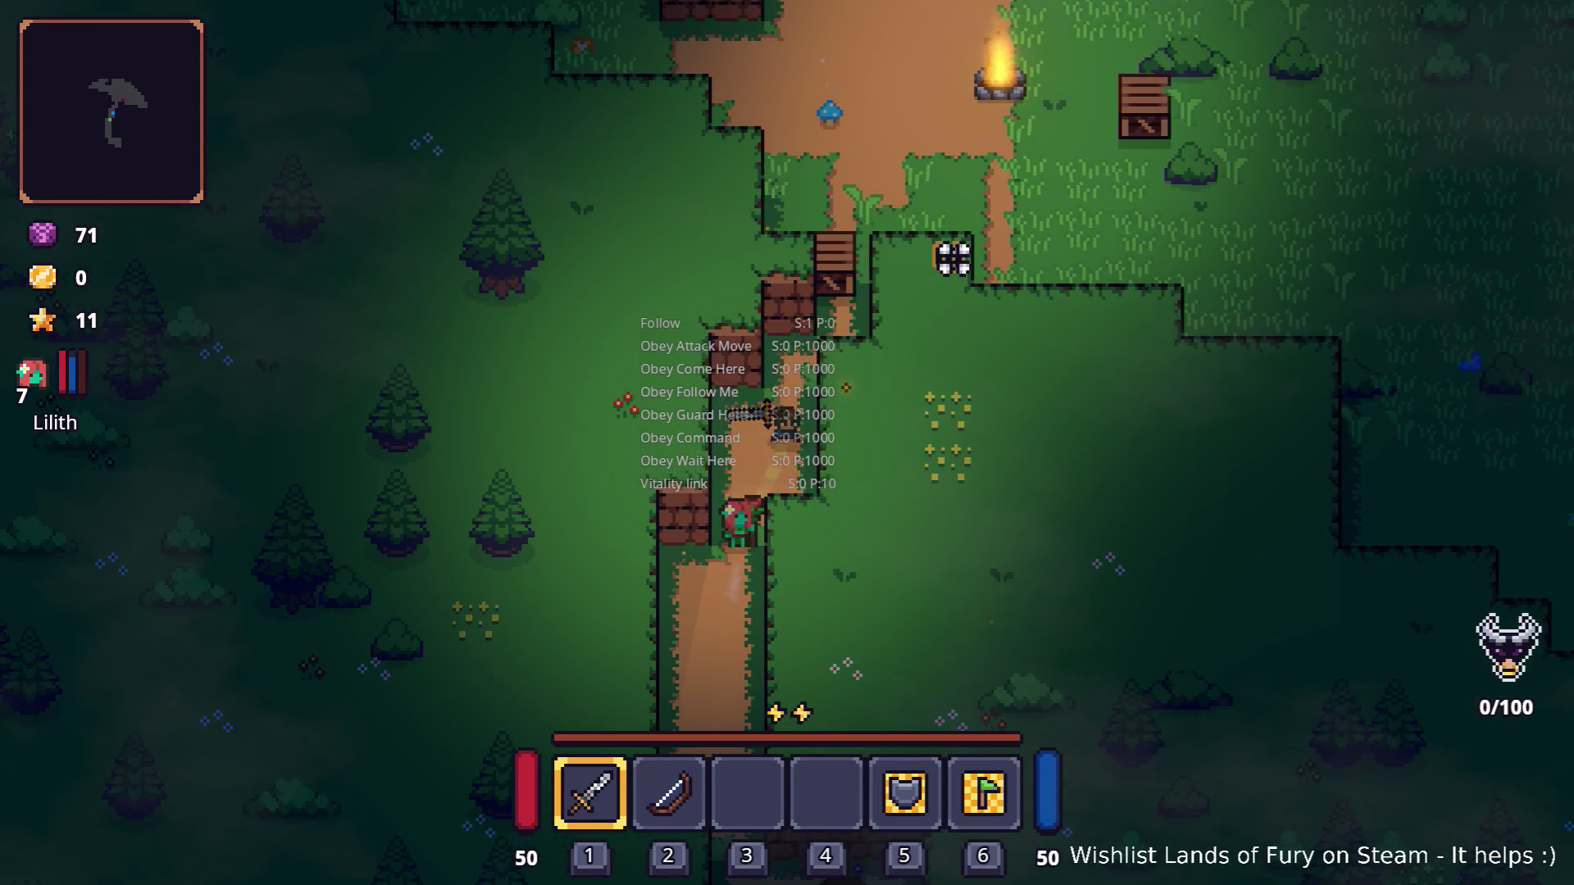
key(w)
Step: Raise Lilith's Thorn Bond to level 1, then switch back to Godot
key(i)
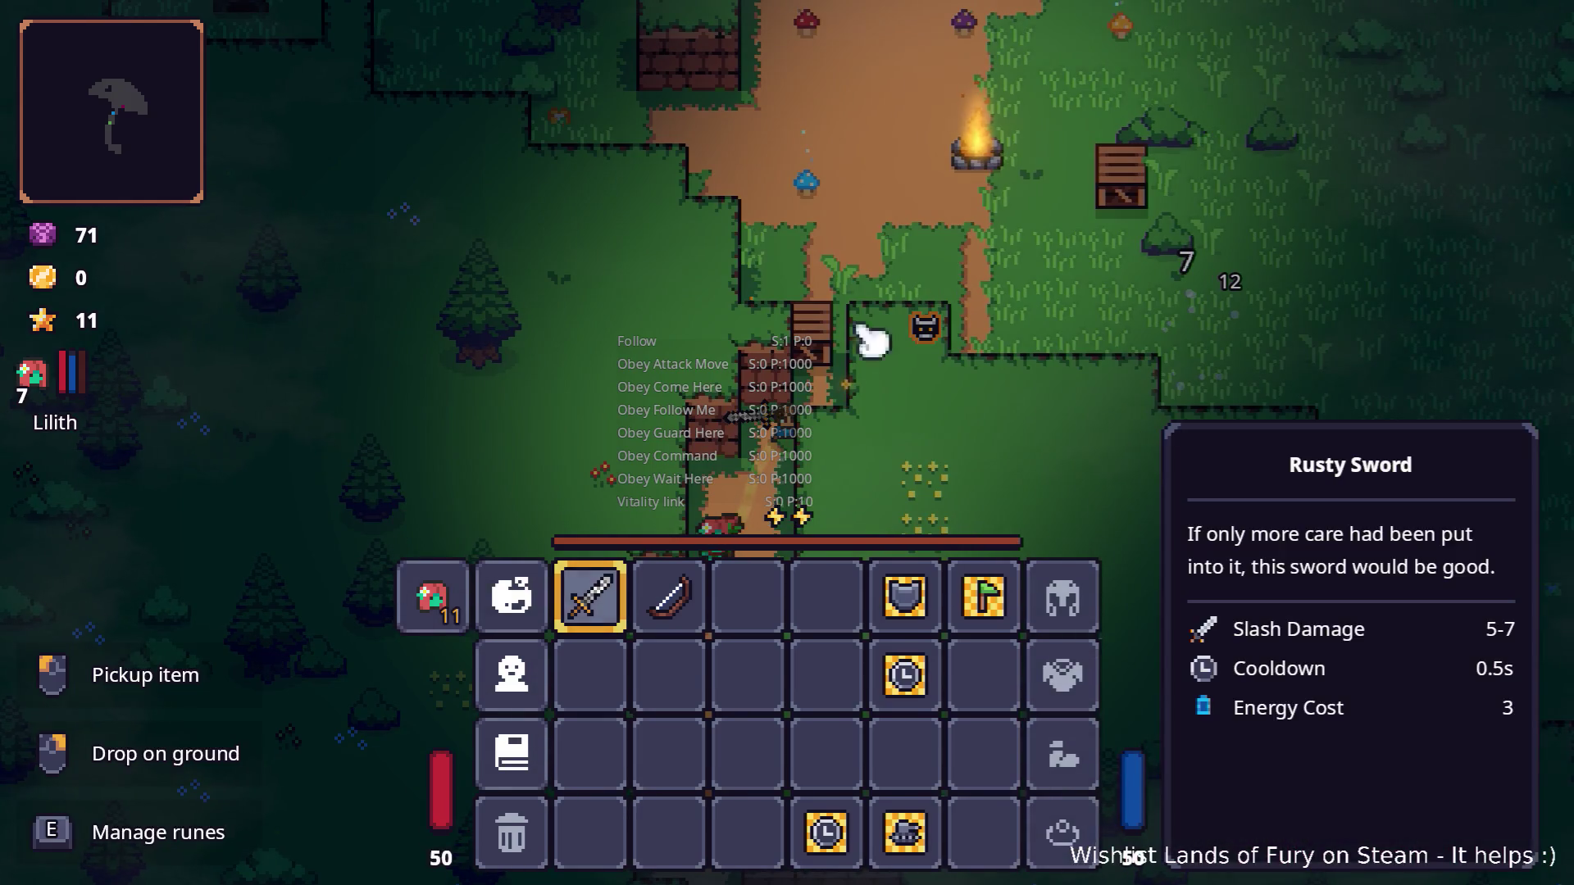
click(452, 598)
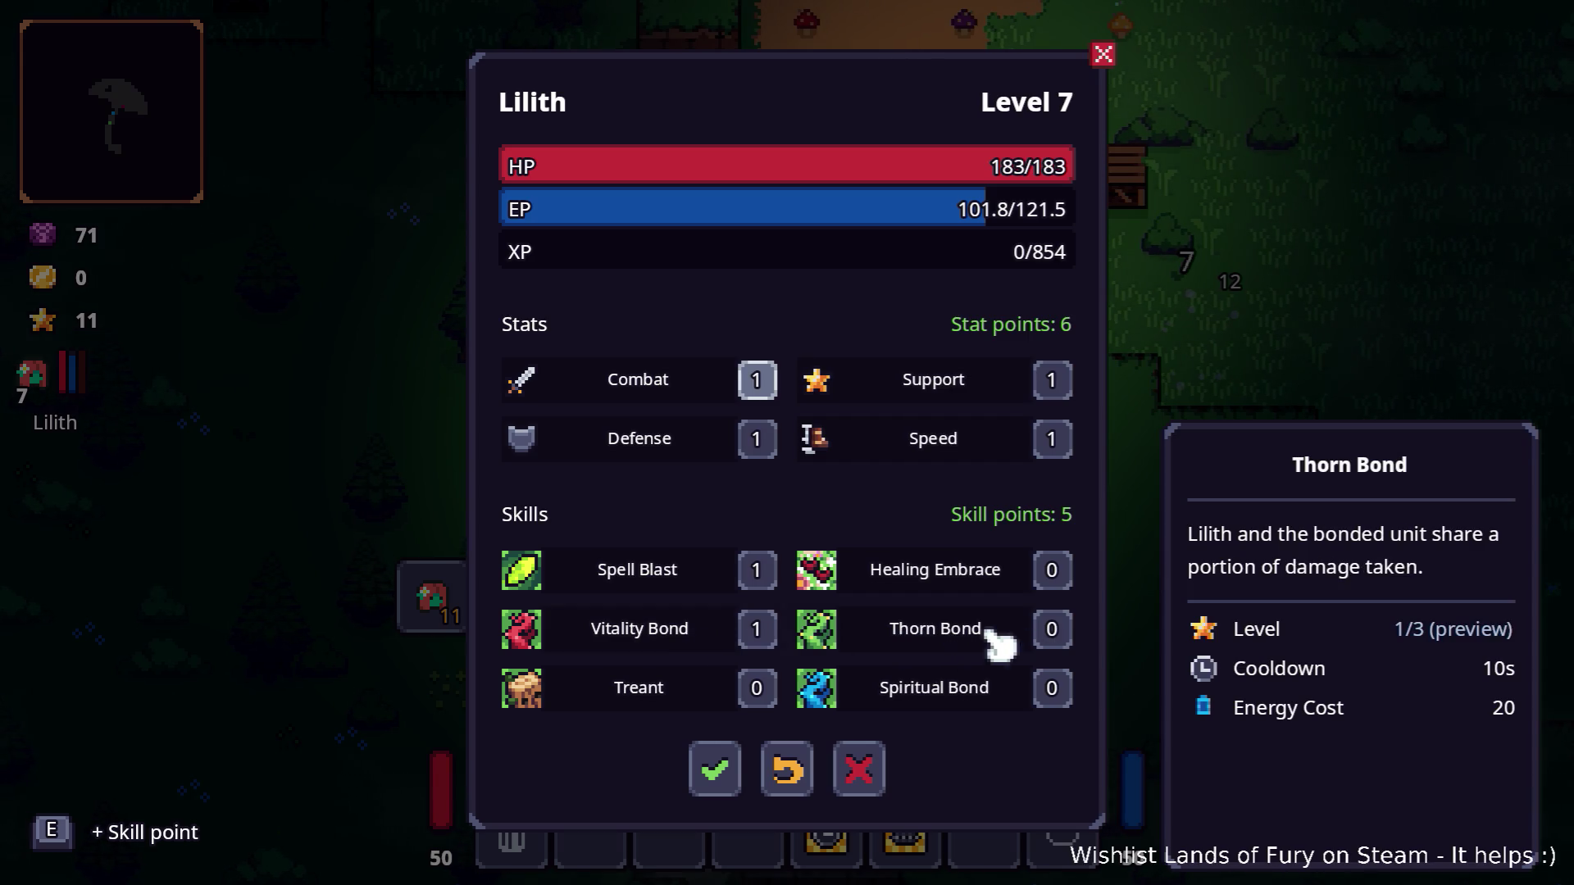
click(1051, 633)
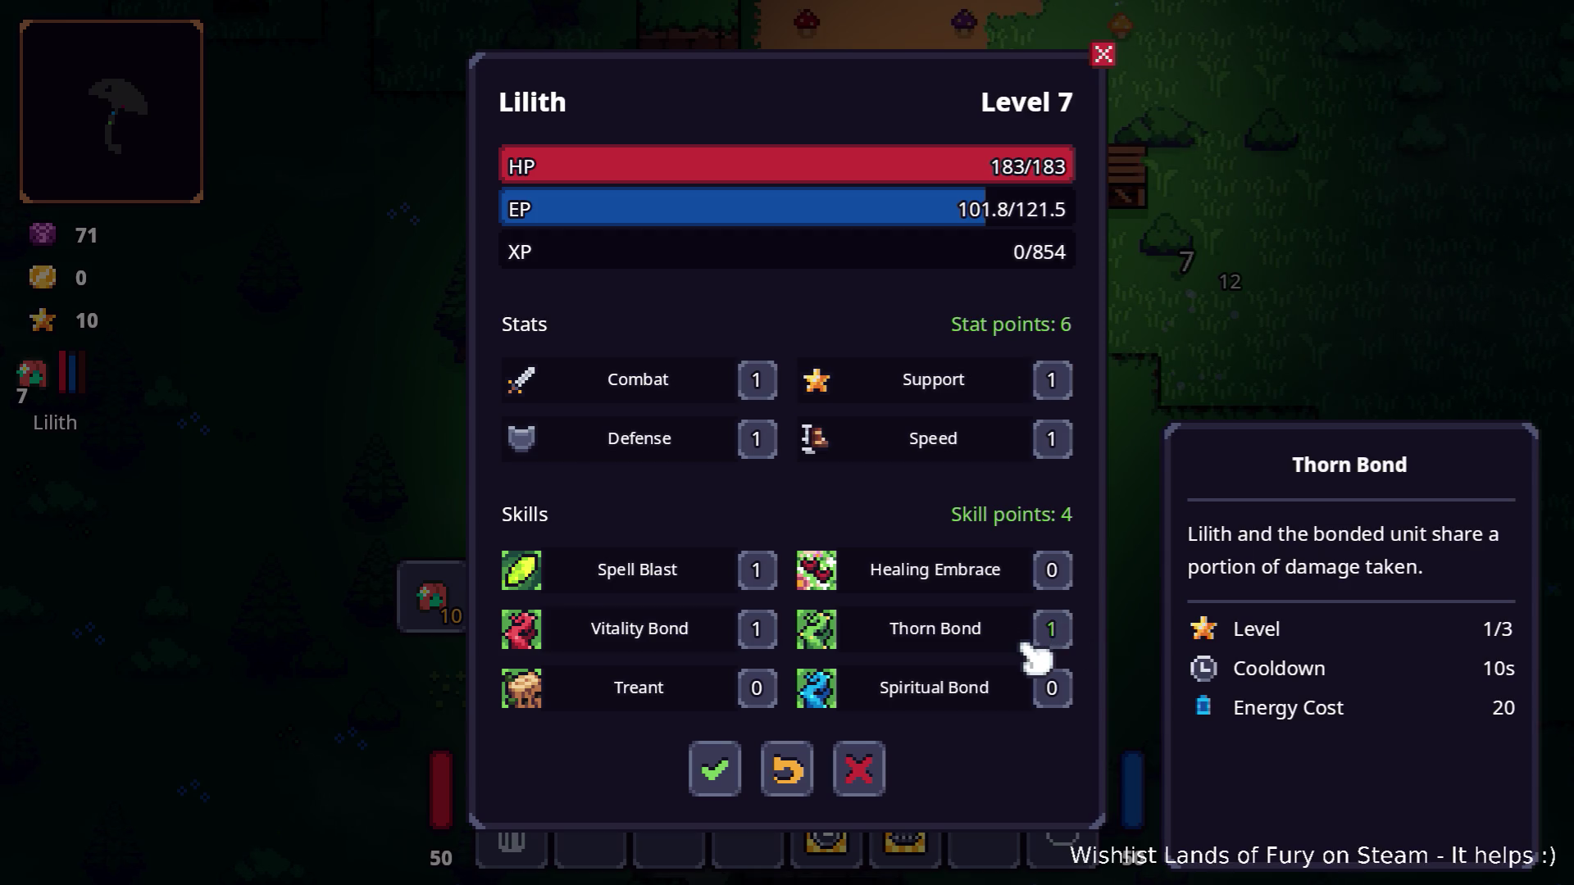
key(Escape)
key(Escape)
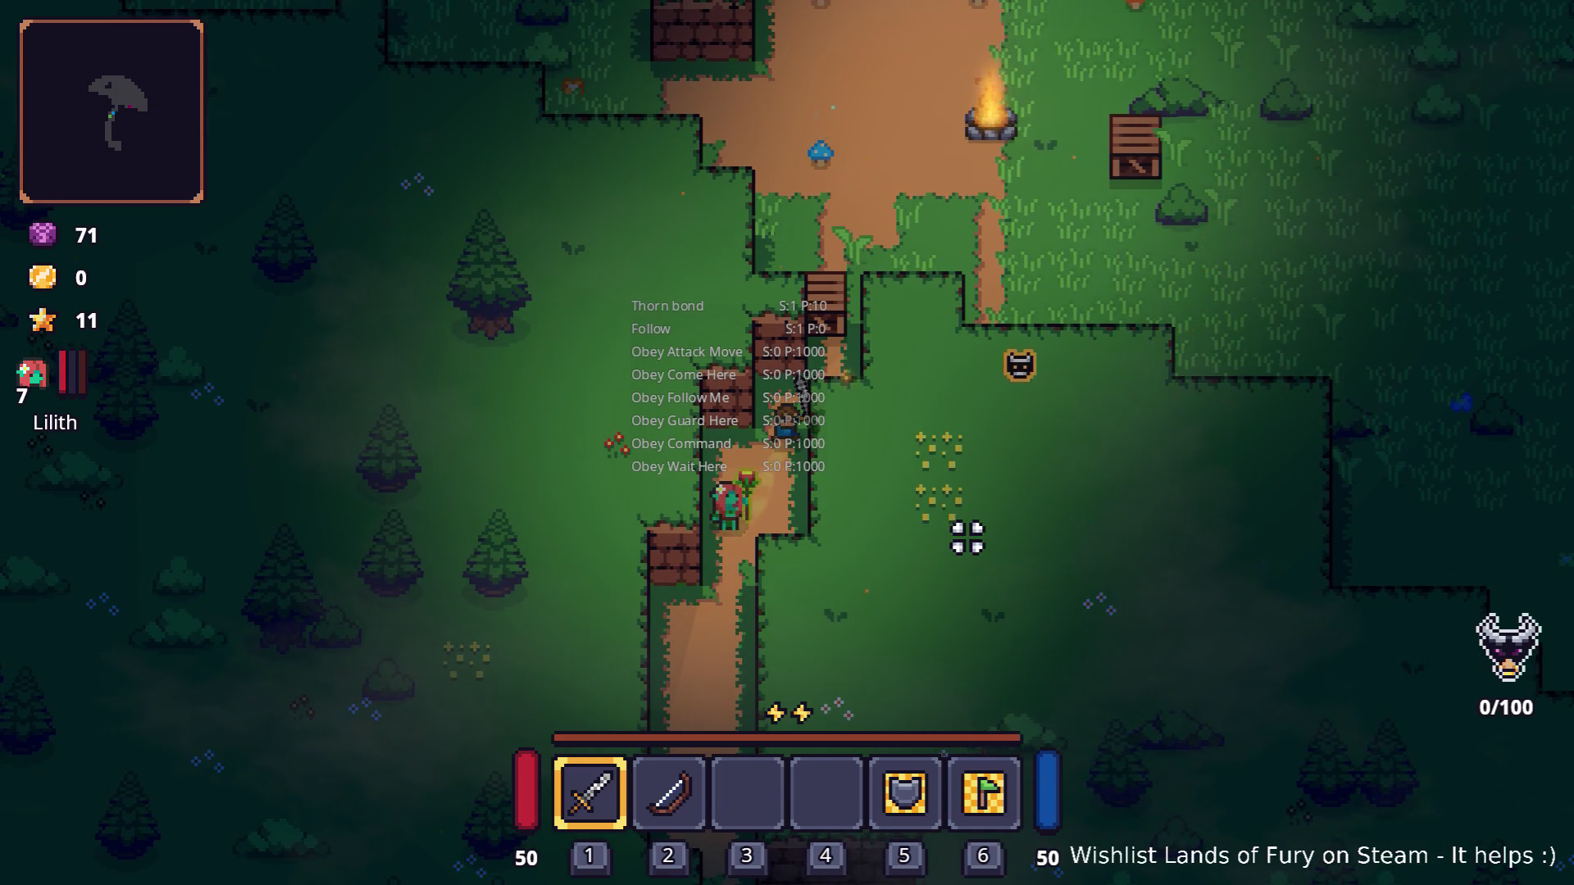
key(i)
key(alt+Tab)
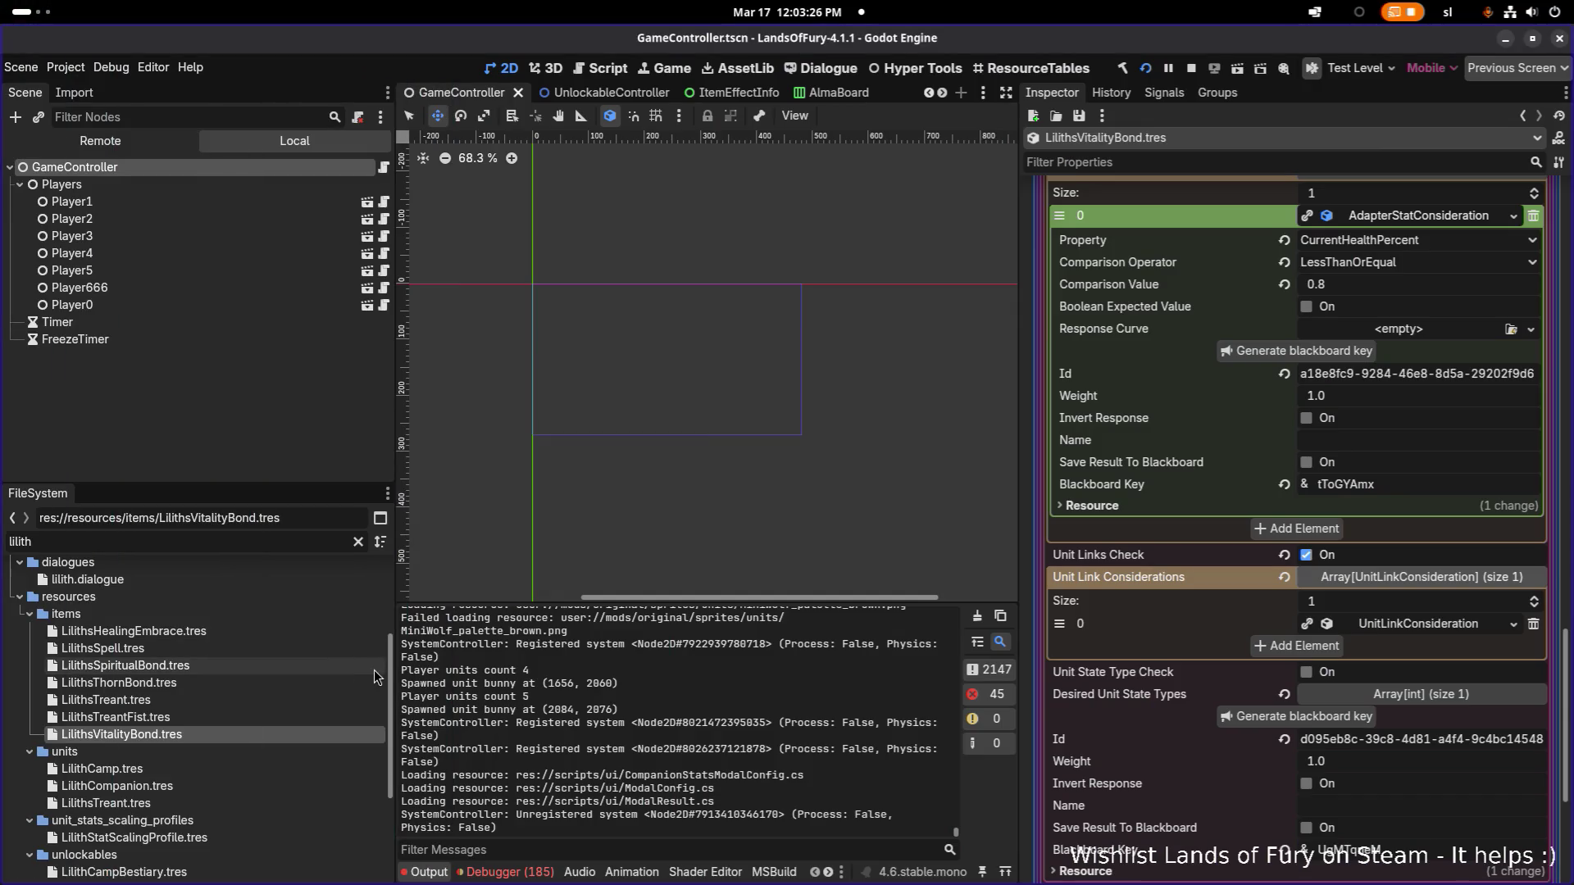
Step: In LilithsThornBond.tres, keep AllyLeader as detectable node type and expand the unit link consideration
click(204, 682)
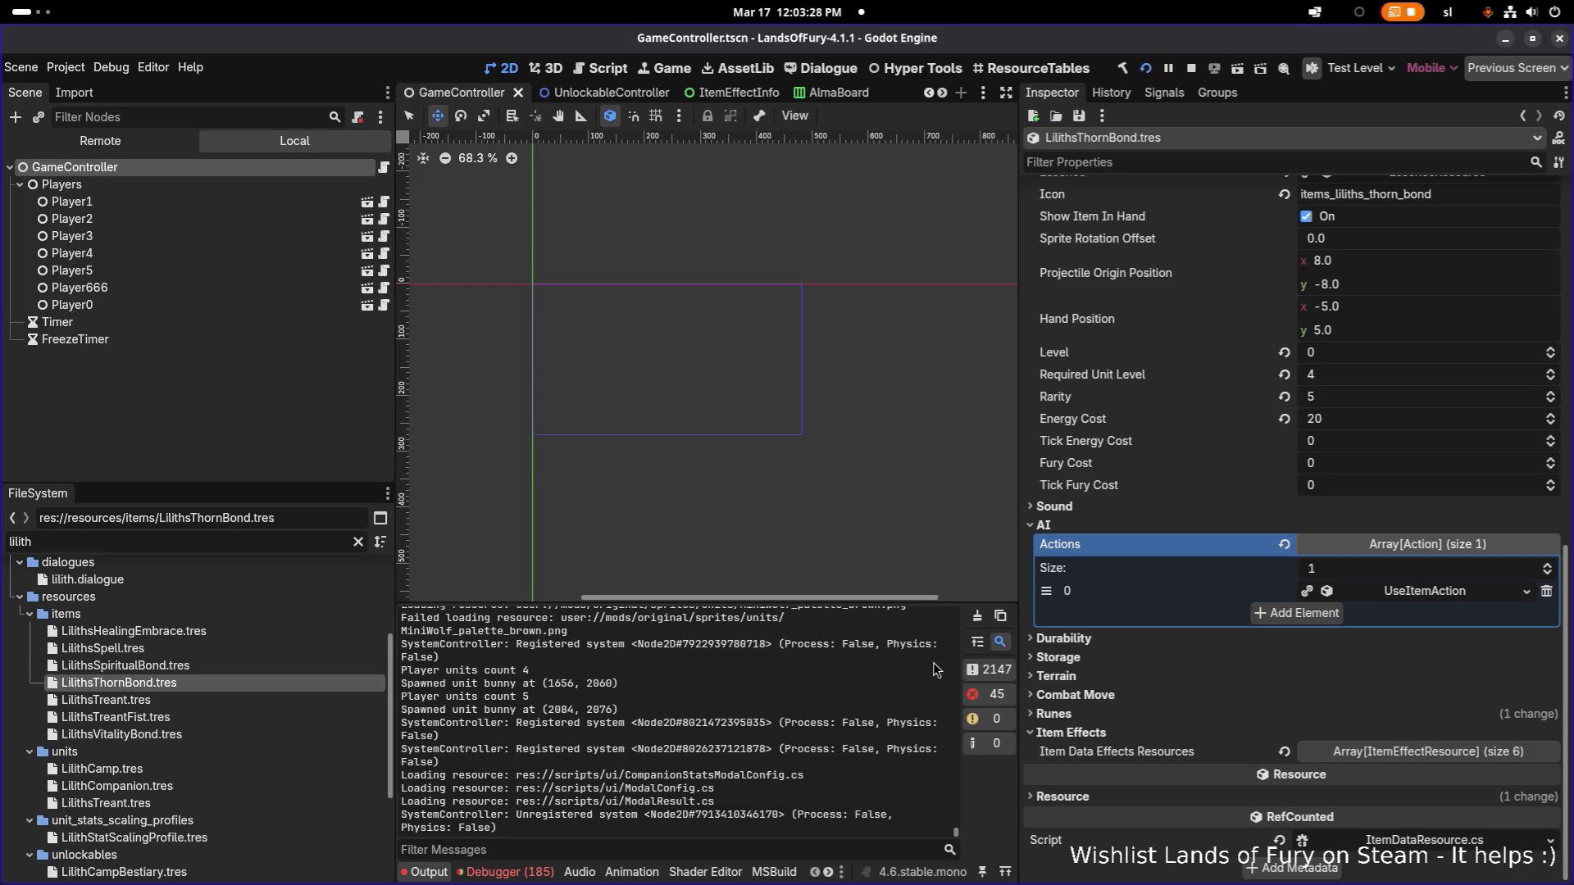
click(1391, 592)
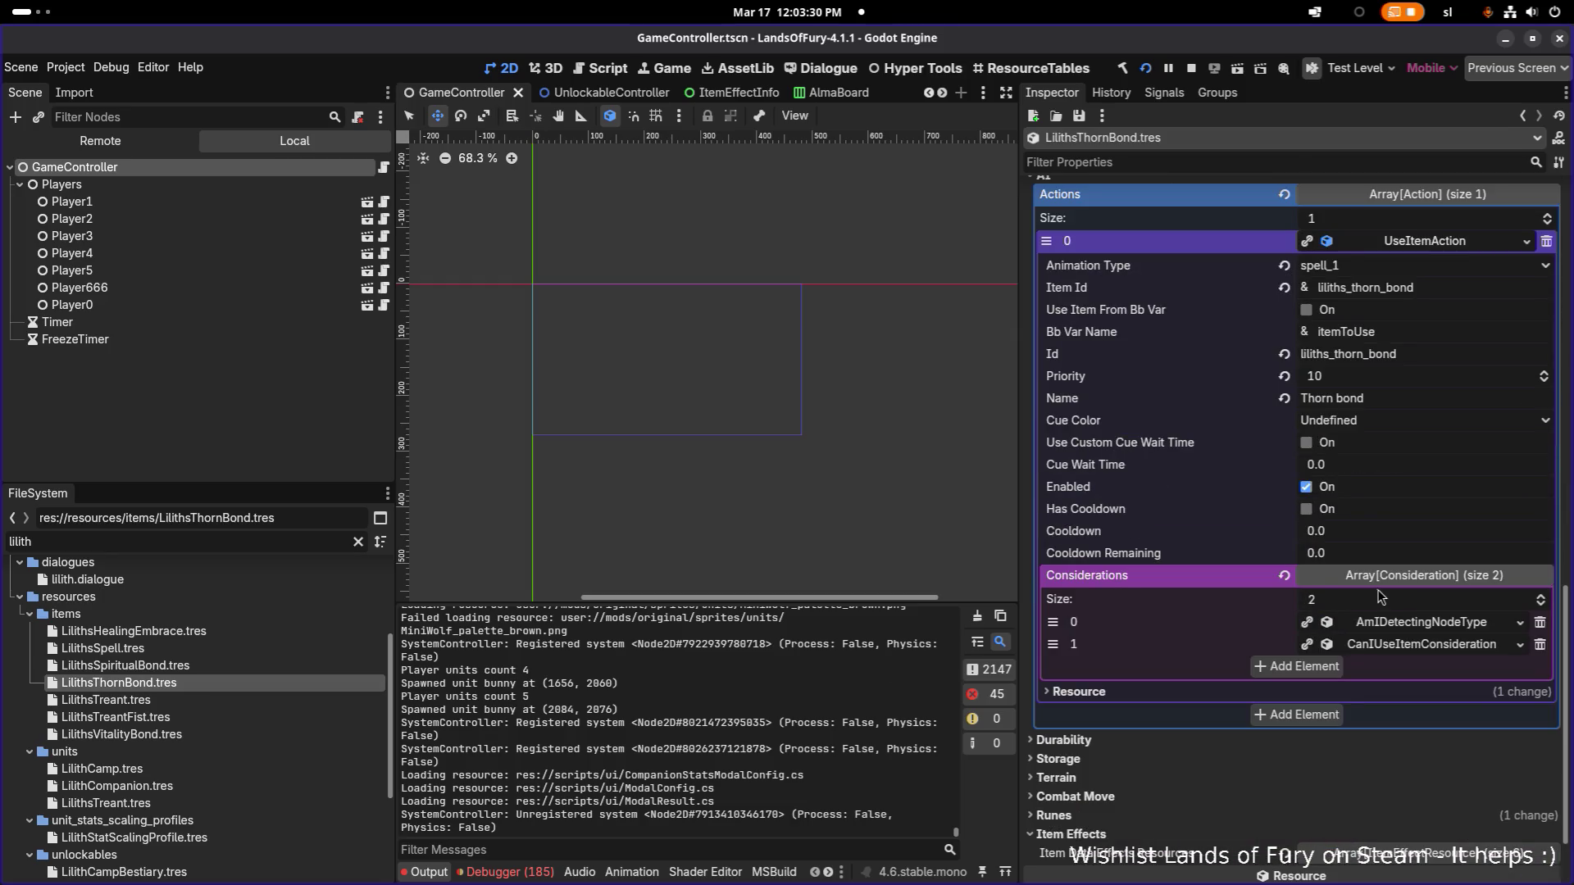
click(1412, 623)
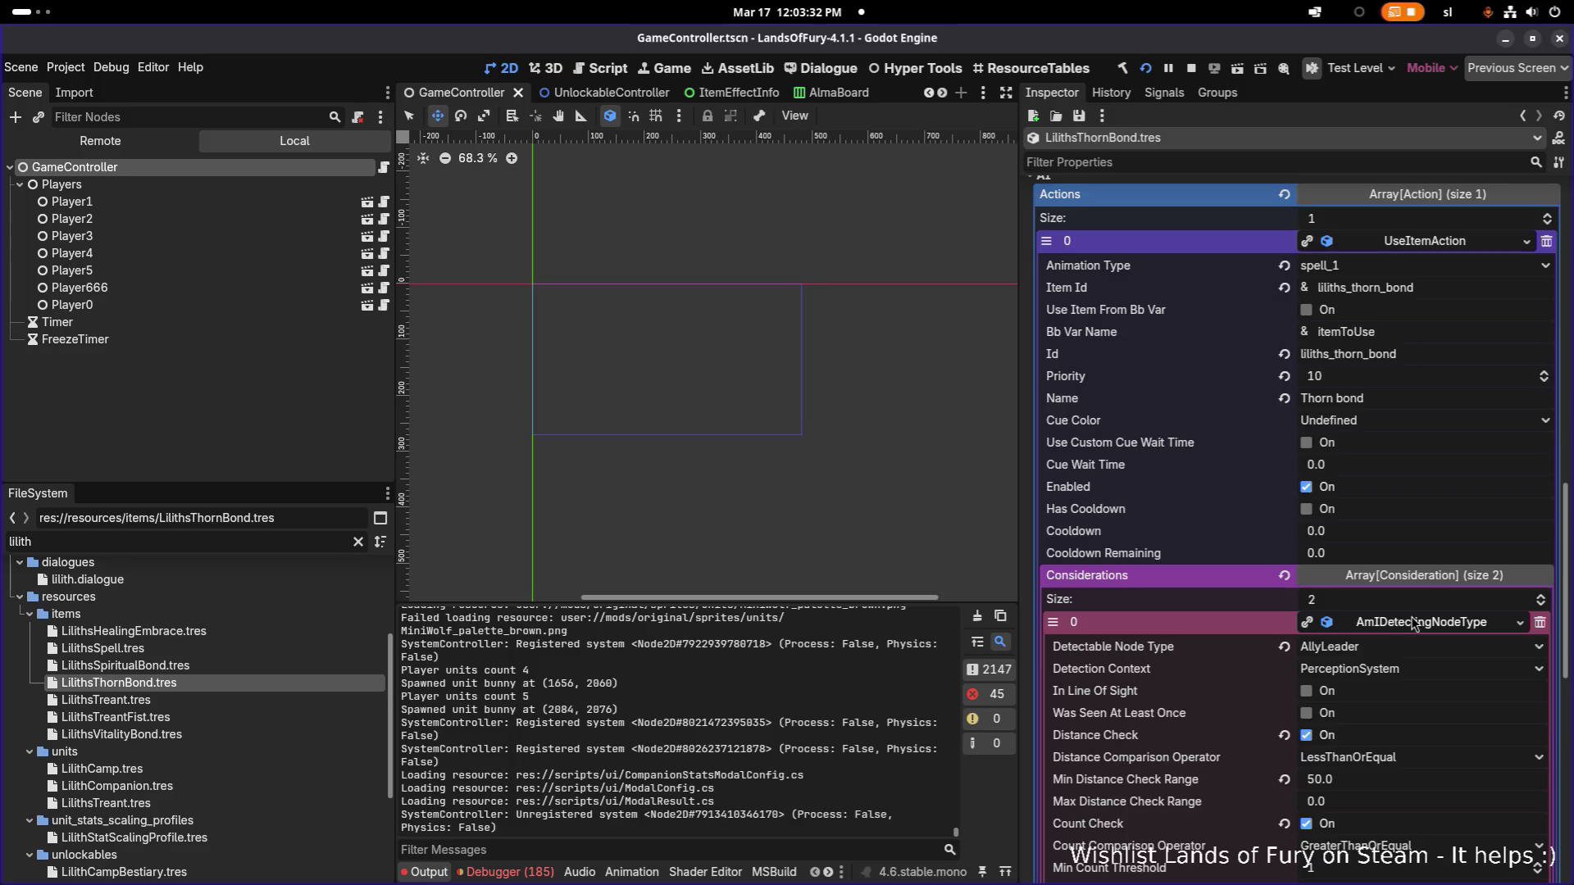
scroll(1414, 627, down, 5)
click(1367, 298)
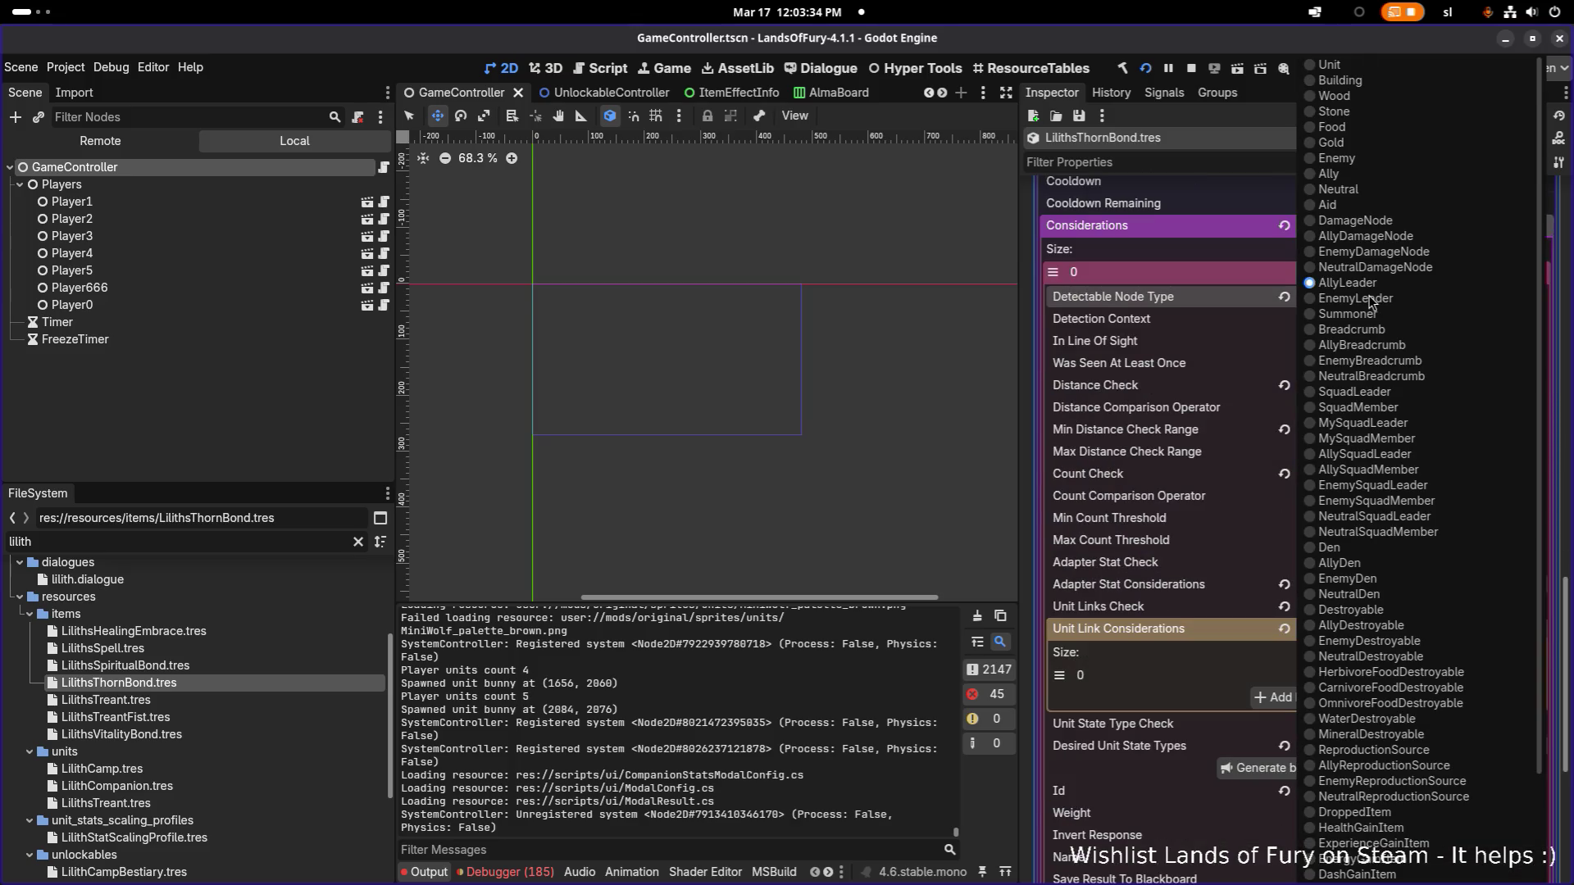
click(1188, 304)
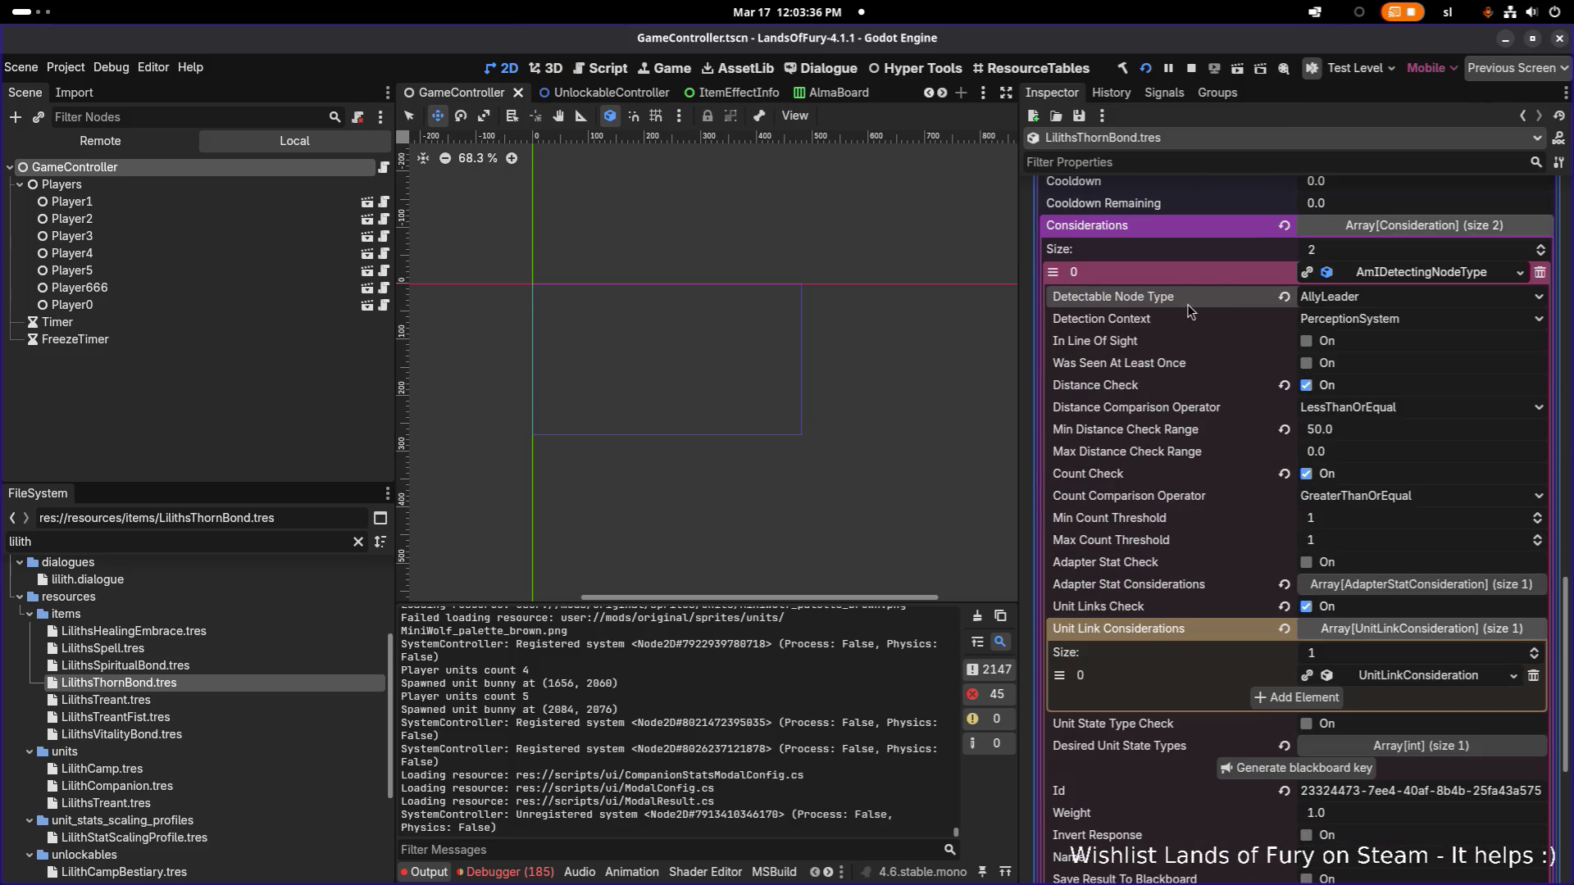
click(1413, 674)
scroll(1415, 674, down, 3)
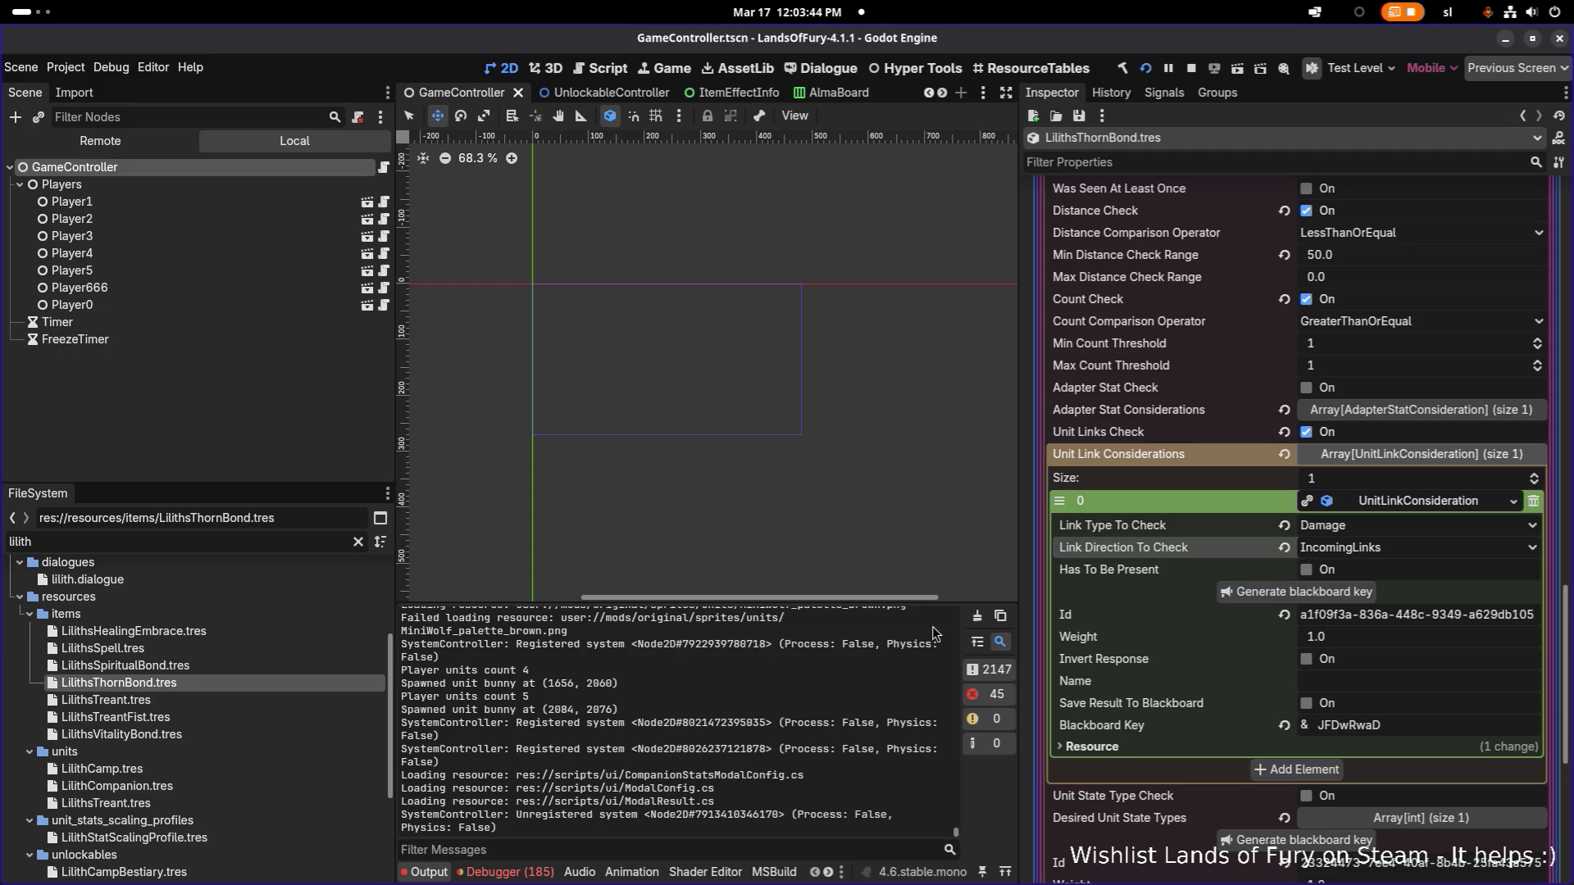
scroll(205, 722, down, 1)
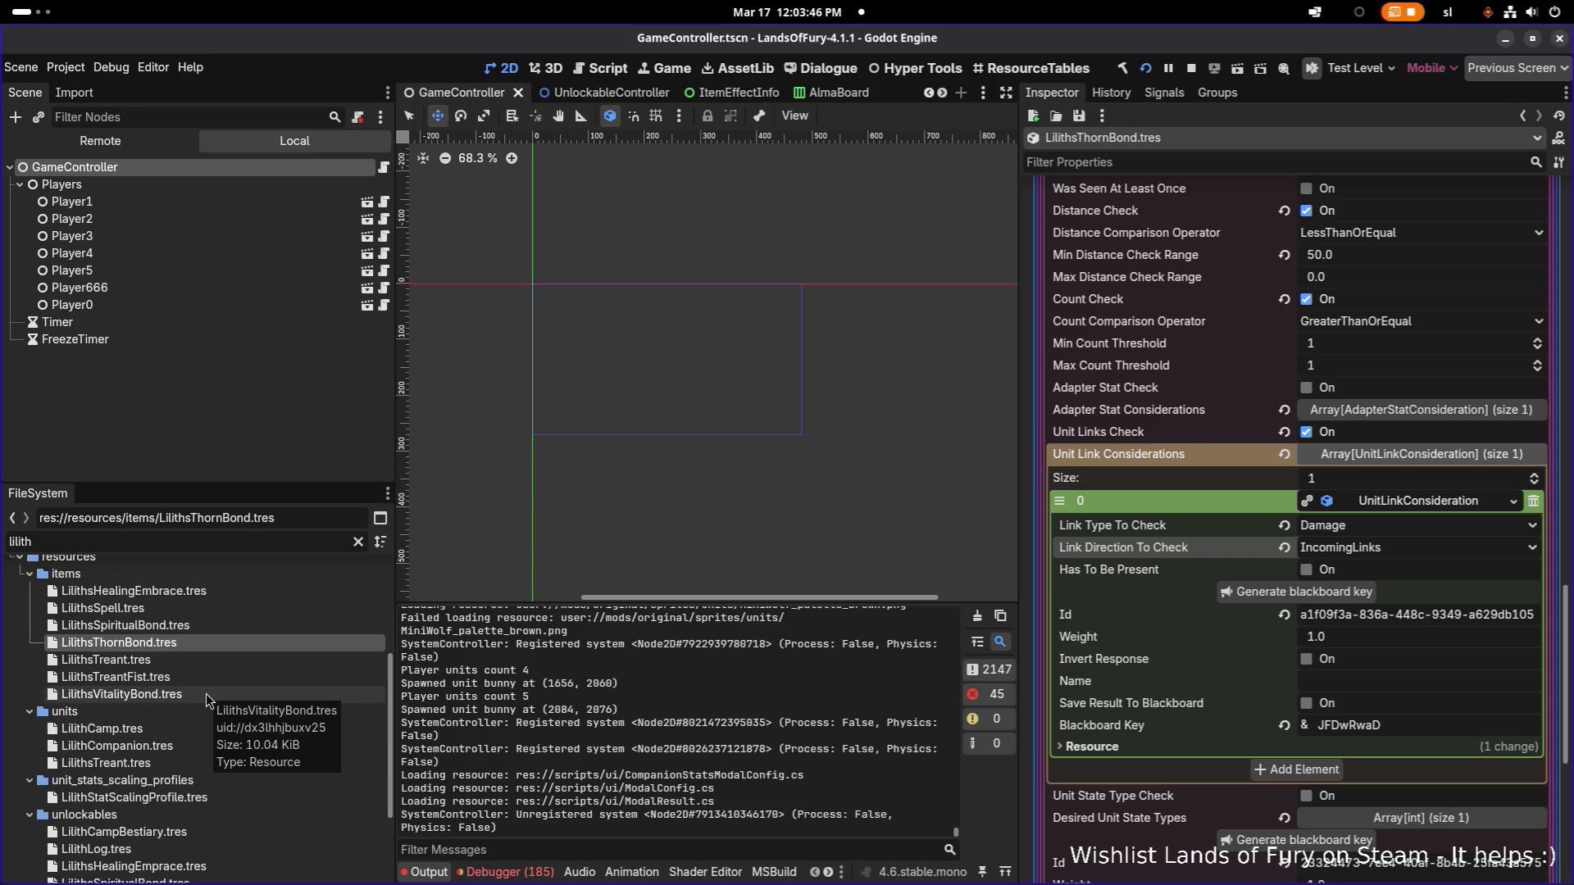
Step: Review LilithsVitalityBond.tres's detection and unit link considerations, then reopen the Thorn Bond resource
click(205, 694)
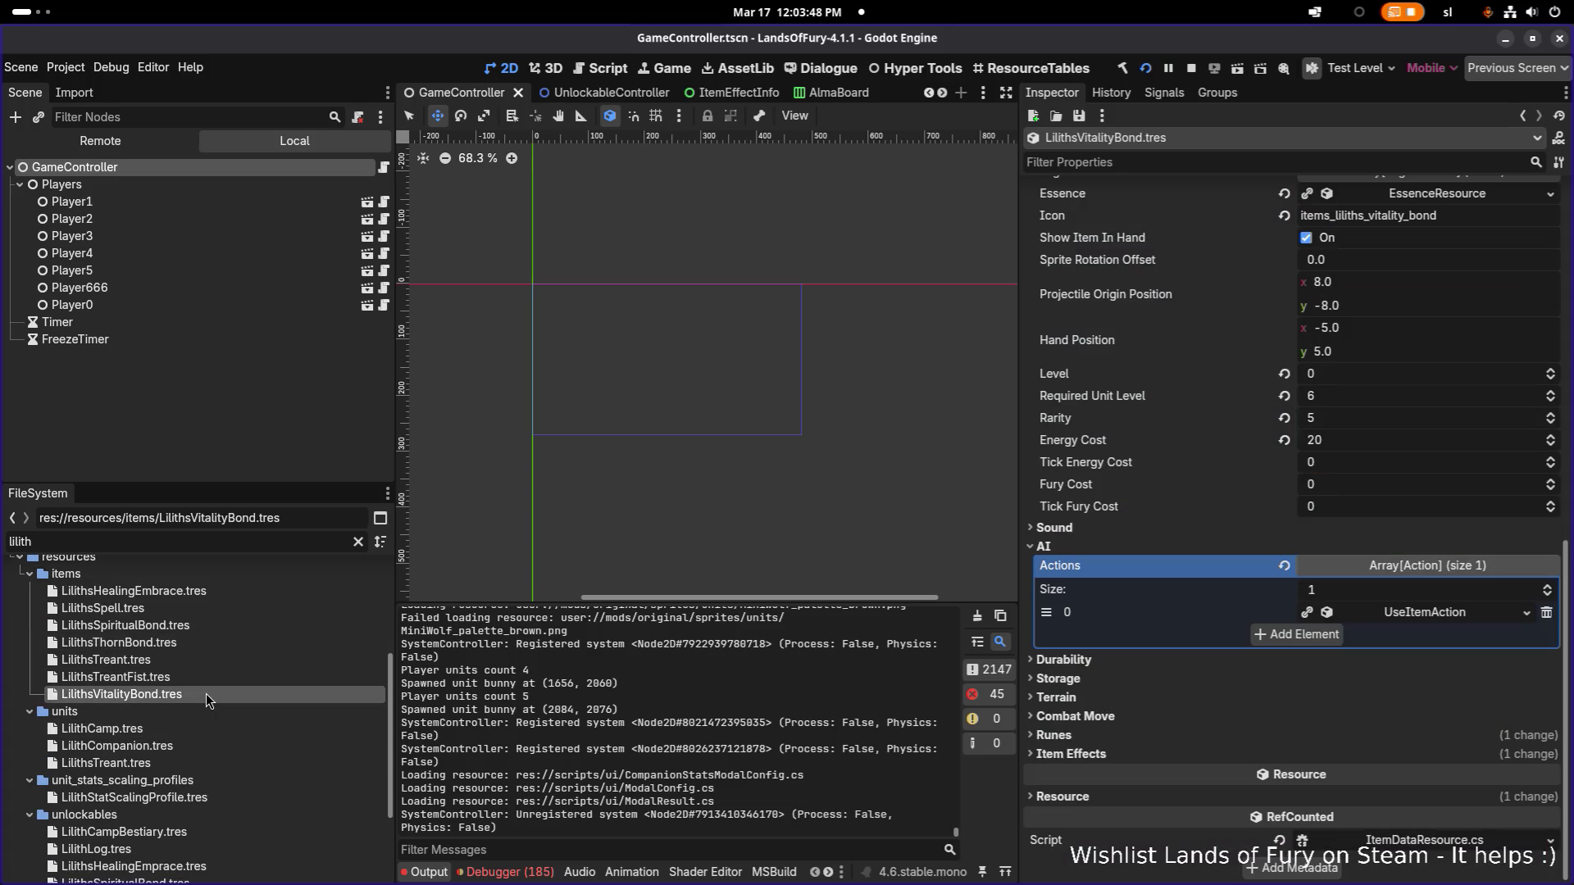
click(1424, 613)
scroll(1405, 613, down, 2)
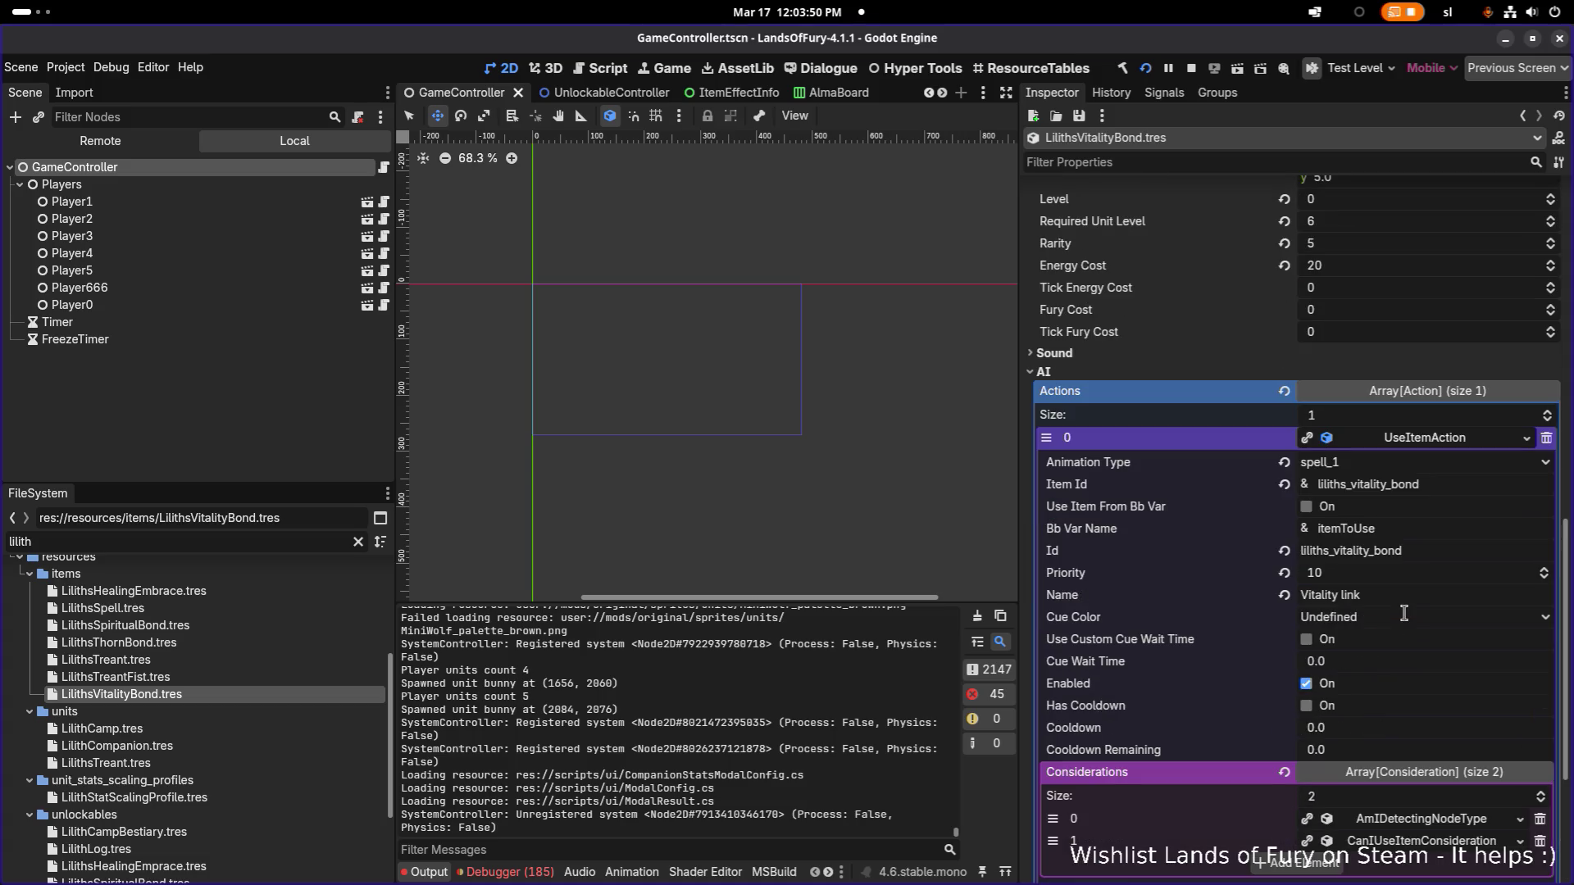
scroll(1441, 587, down, 2)
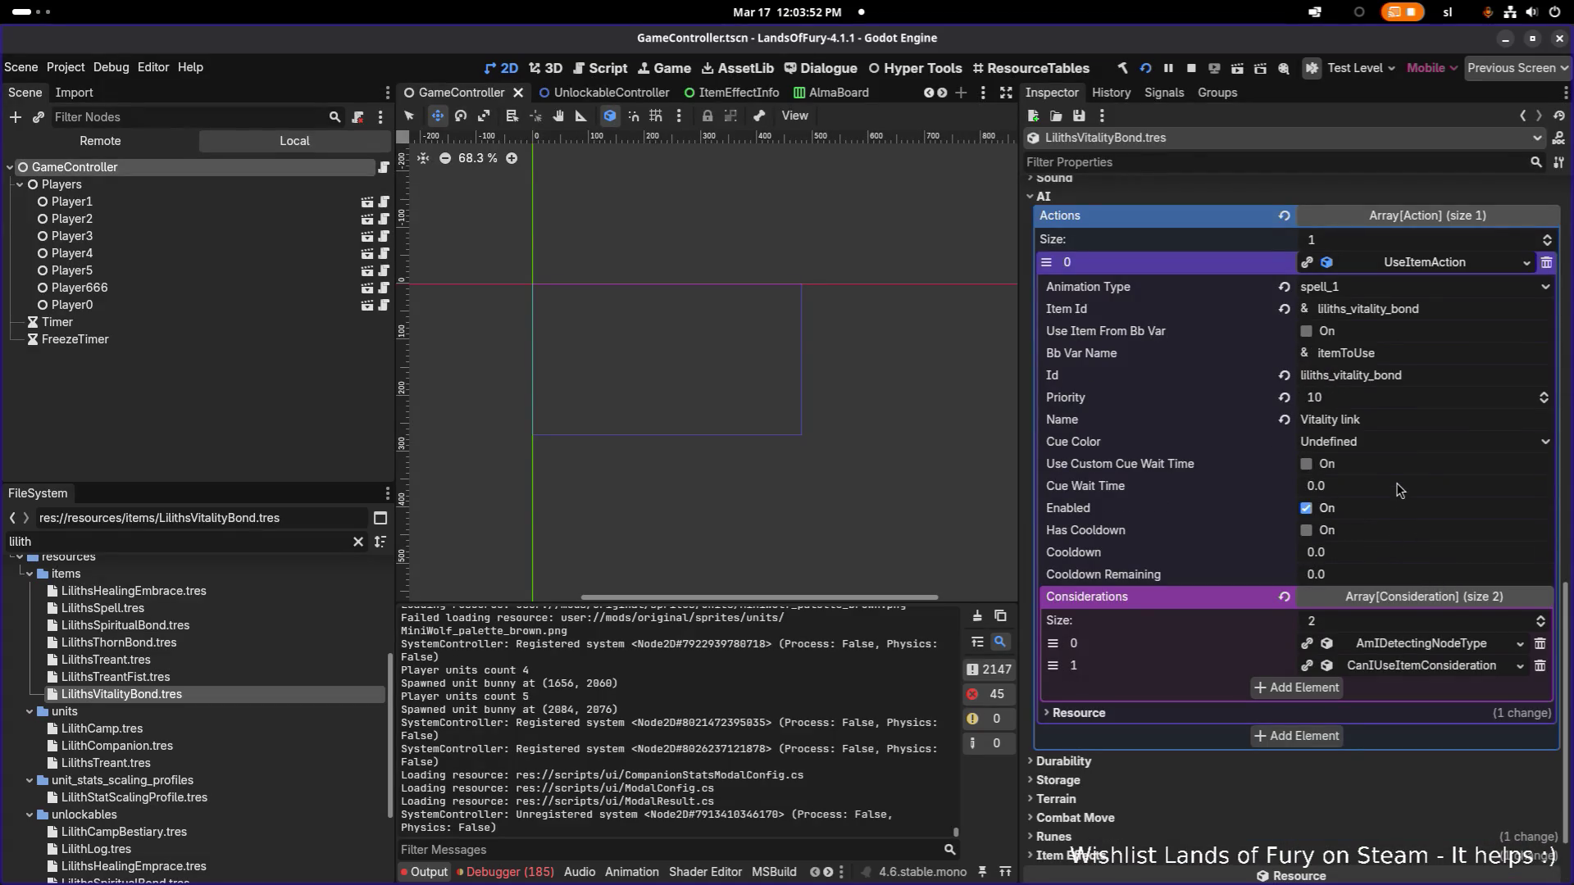
click(1435, 644)
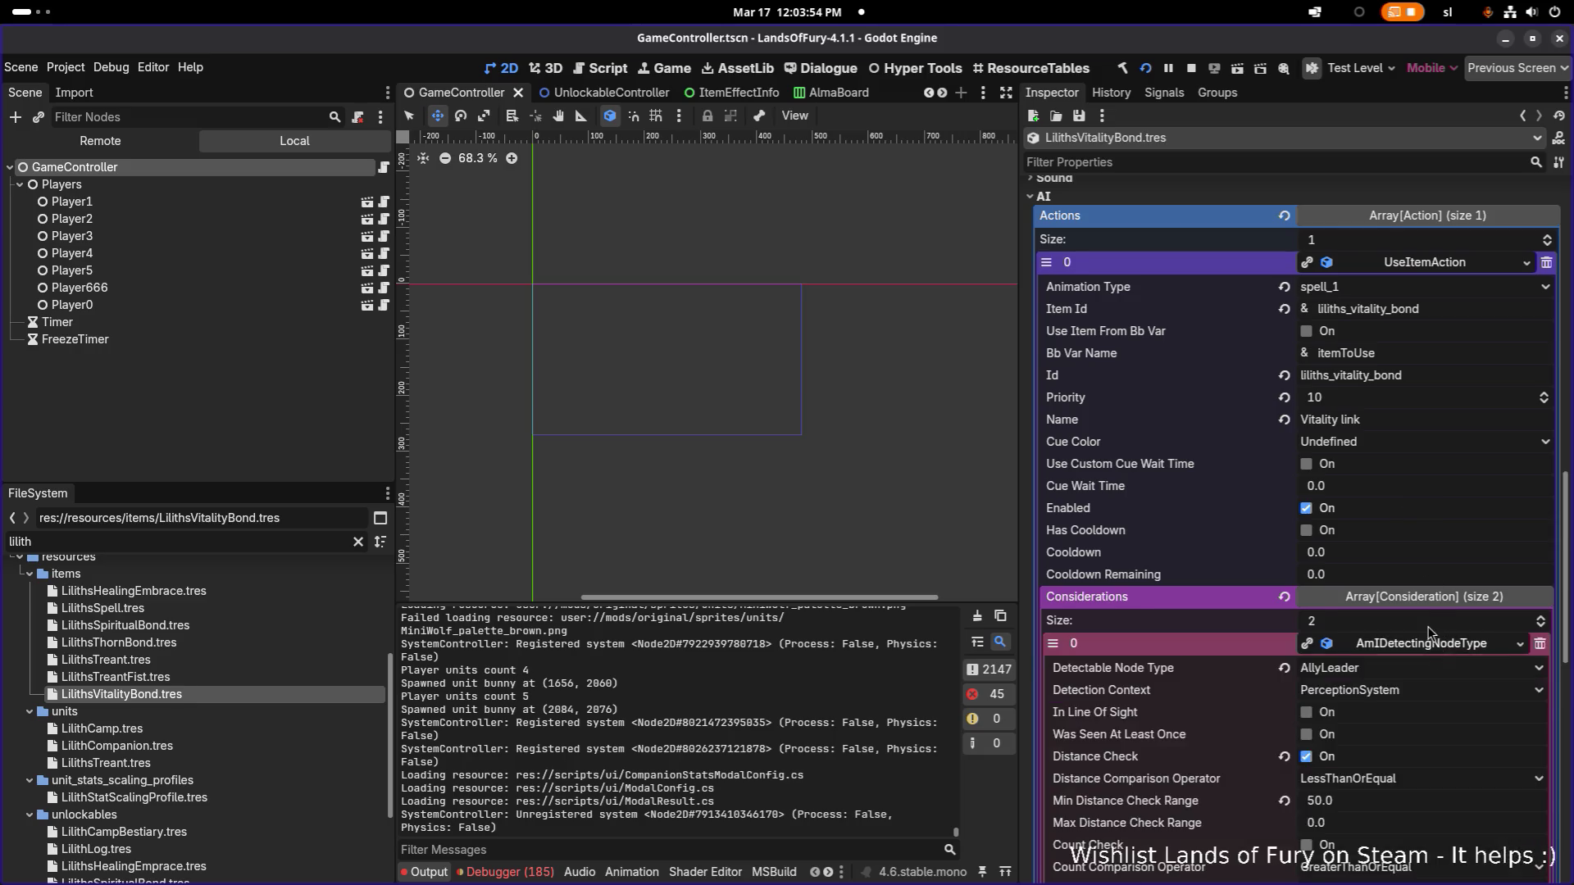
scroll(1430, 616, down, 3)
scroll(1443, 510, down, 2)
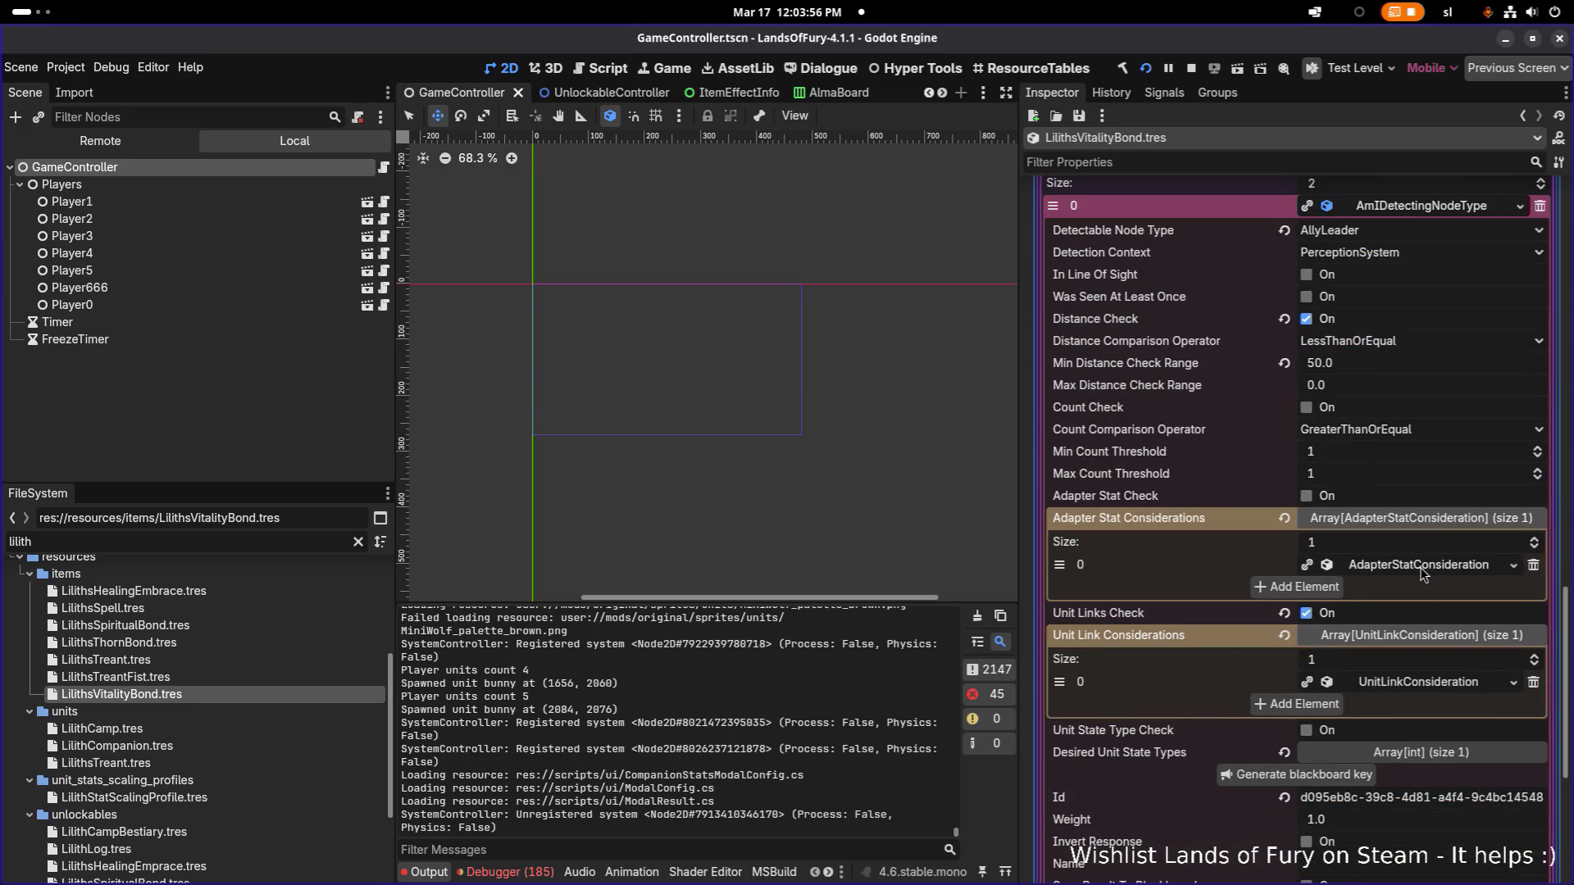
click(1422, 574)
click(1427, 574)
click(1435, 682)
scroll(1423, 661, down, 3)
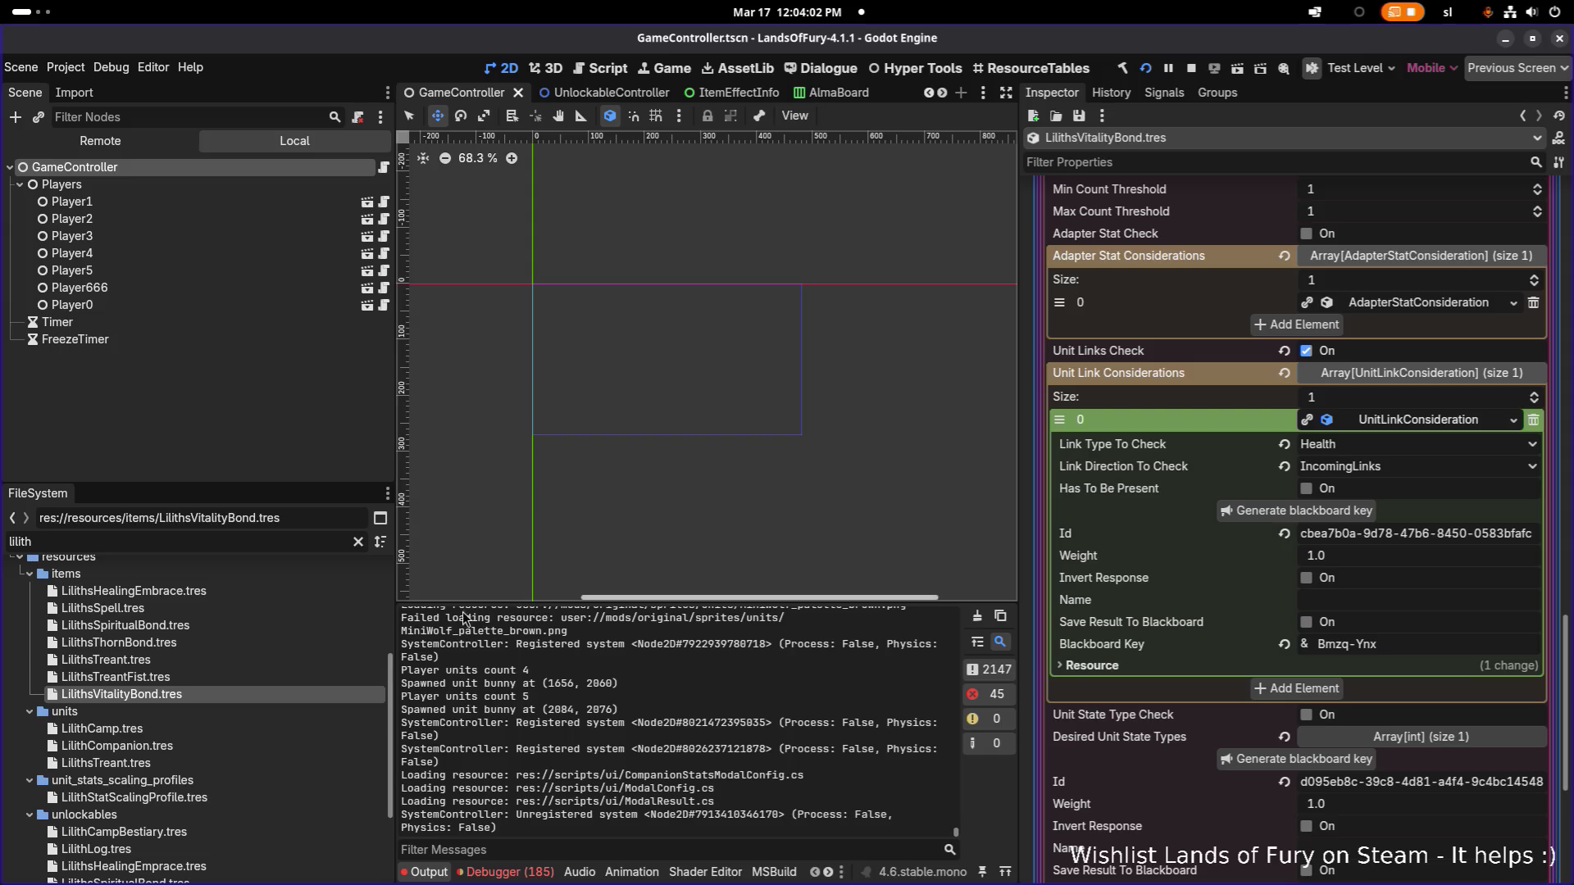
click(250, 645)
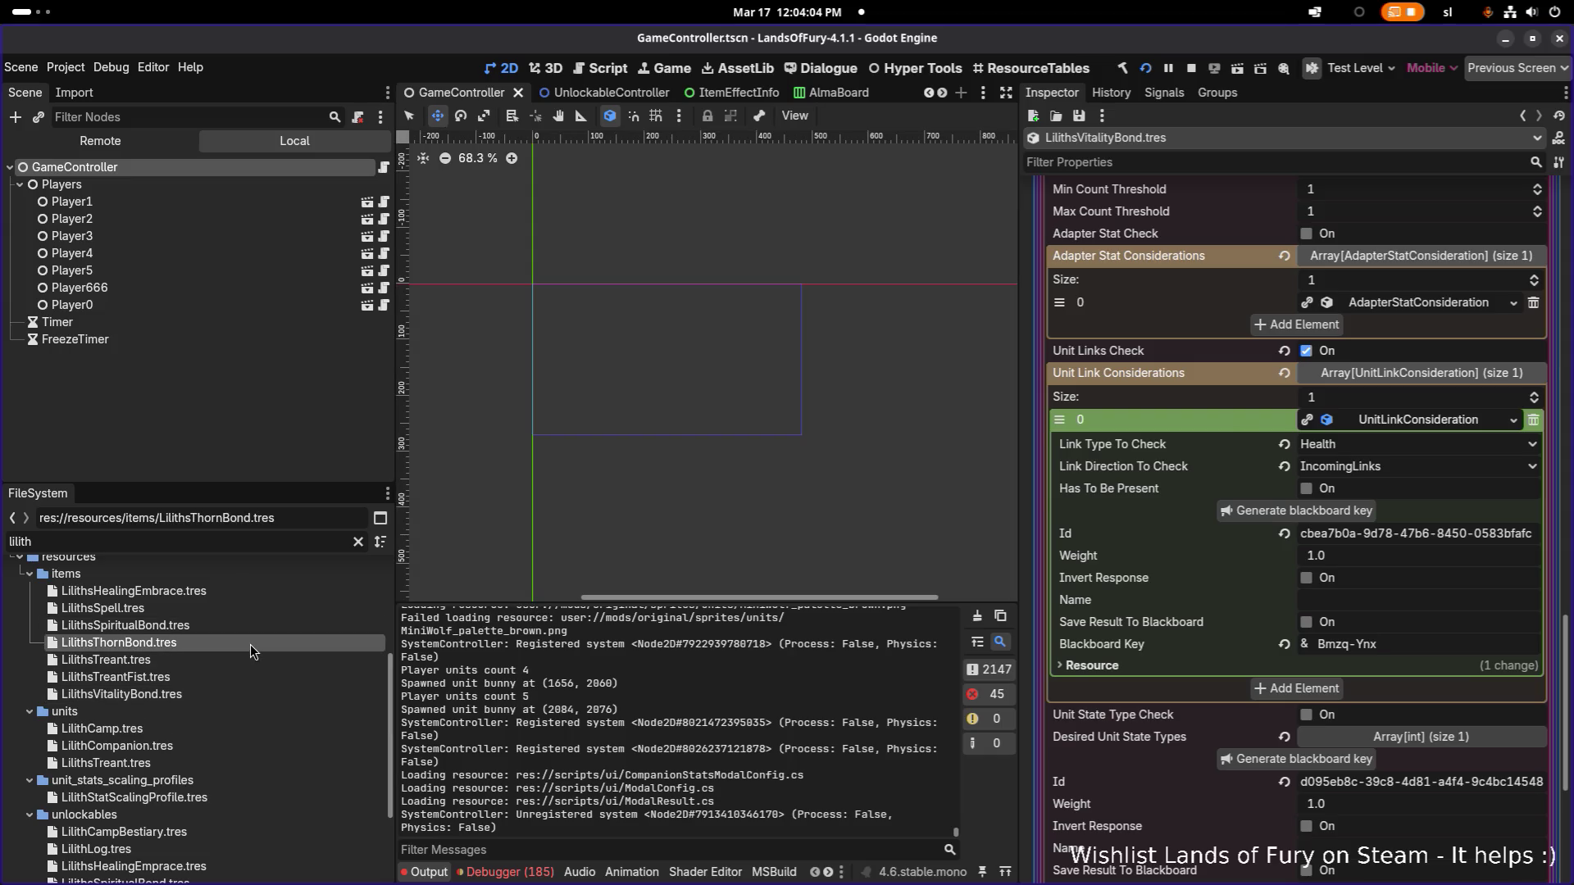
Step: Expand LilithsThornBond's use-item action, detection and unit link considerations for review
click(1448, 592)
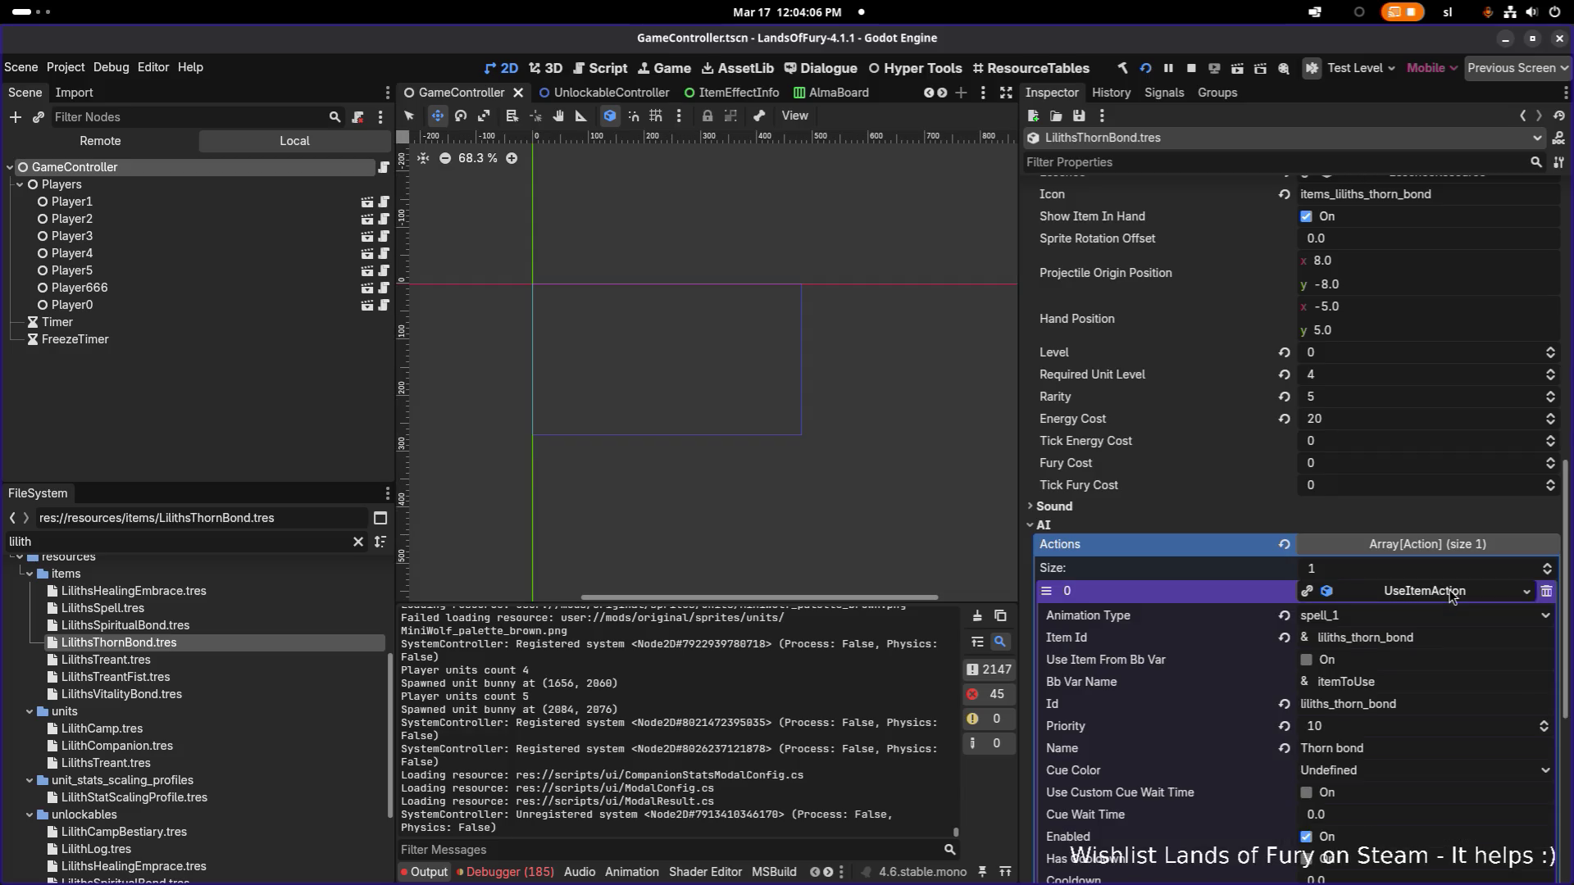
scroll(1451, 595, down, 5)
click(1423, 727)
scroll(1423, 710, down, 5)
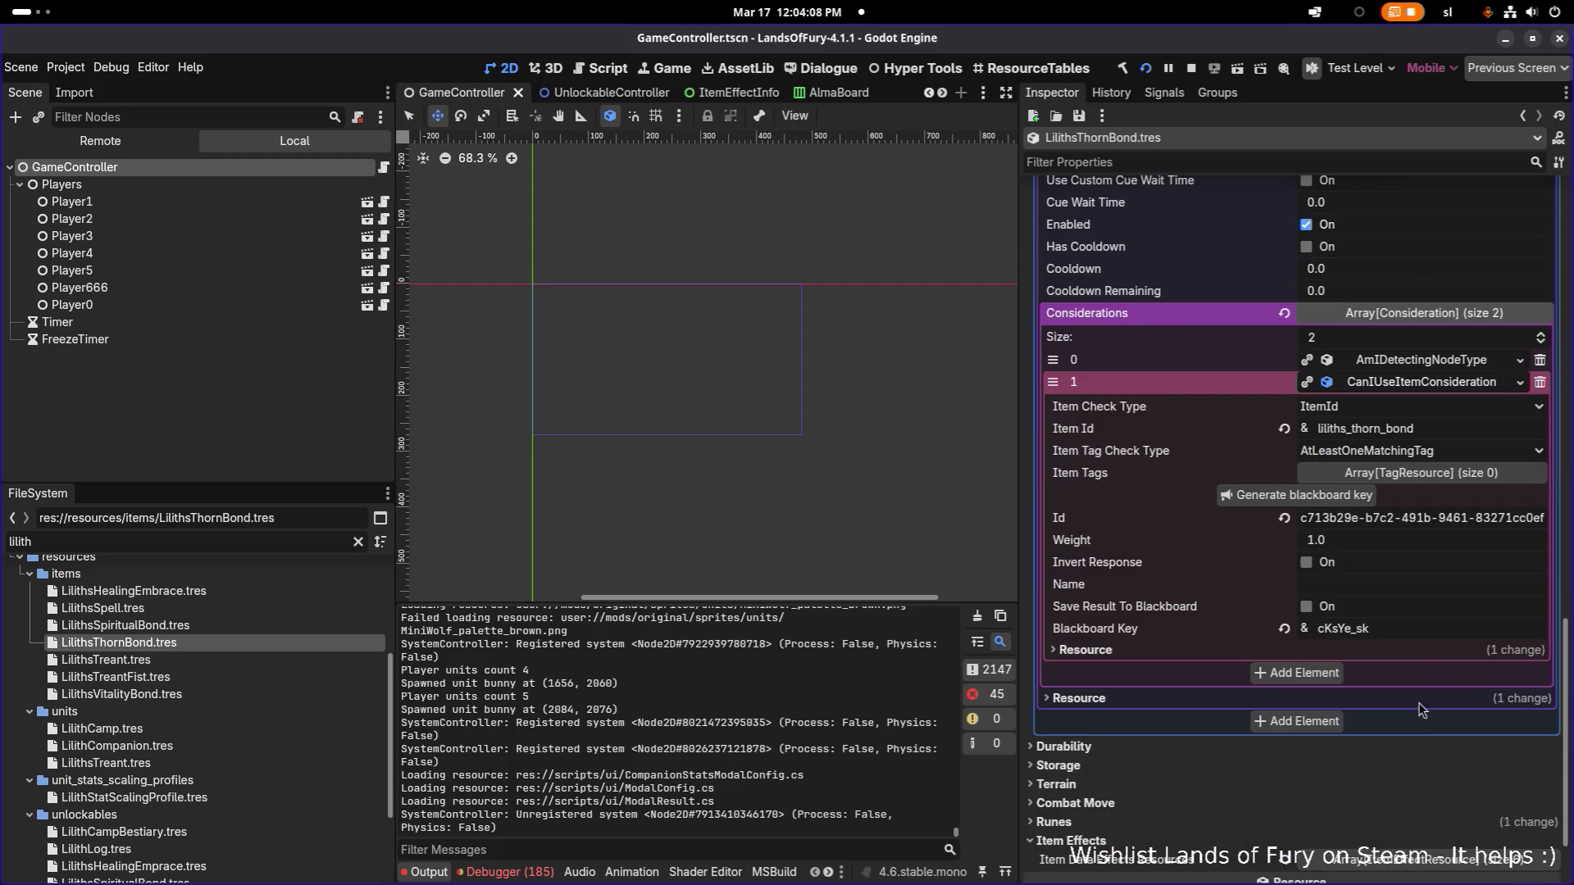
click(1410, 365)
scroll(1409, 492, down, 3)
click(1431, 506)
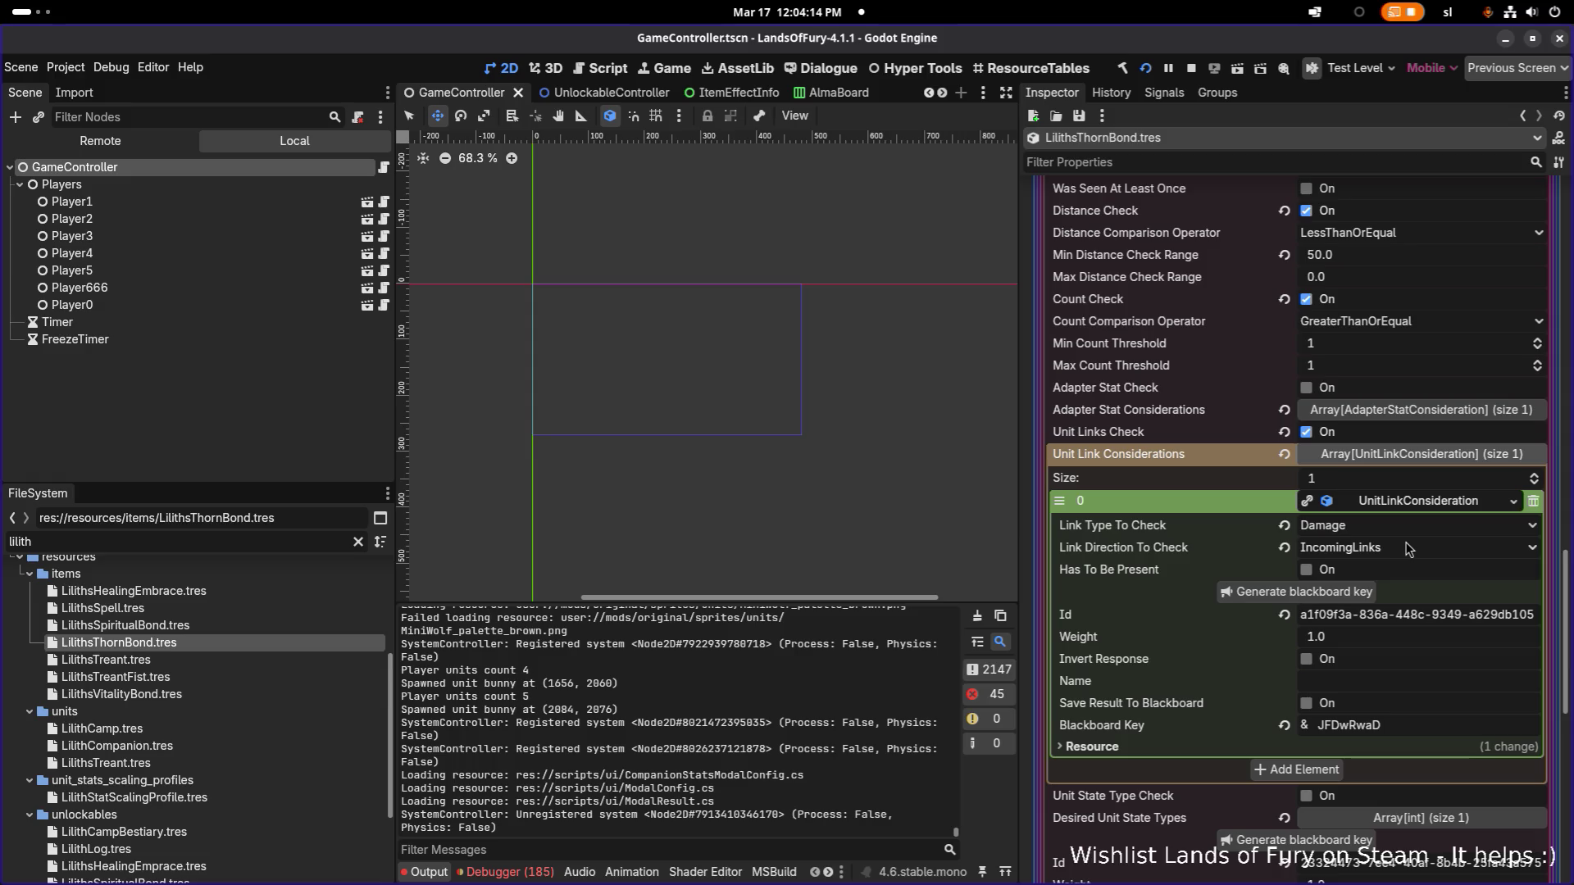
scroll(1365, 562, up, 2)
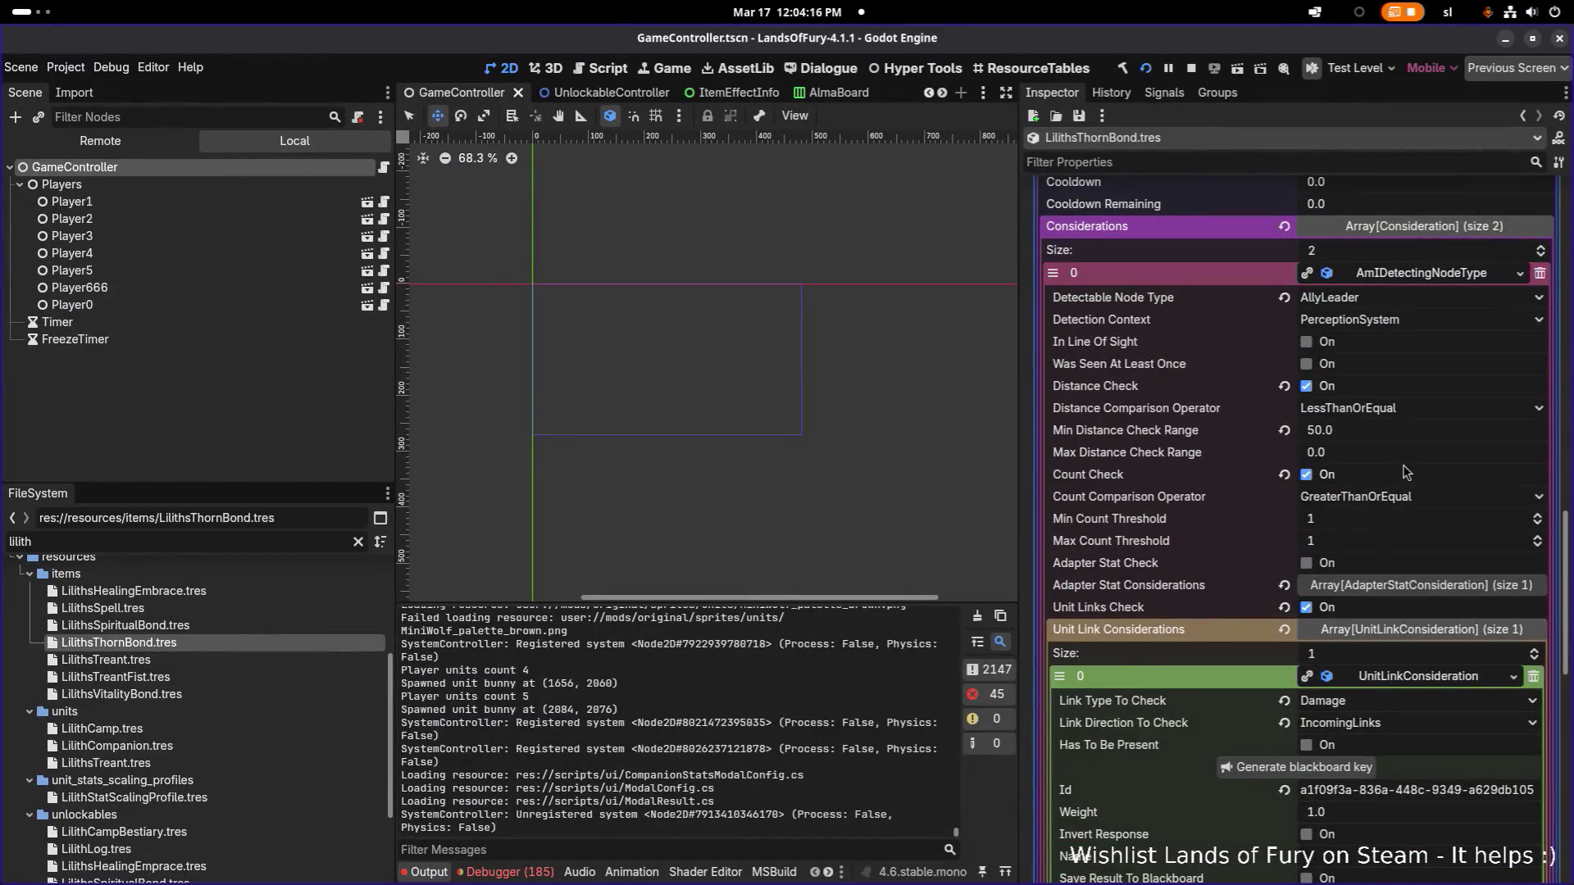
scroll(1406, 472, up, 2)
scroll(1405, 472, up, 1)
scroll(1406, 473, down, 2)
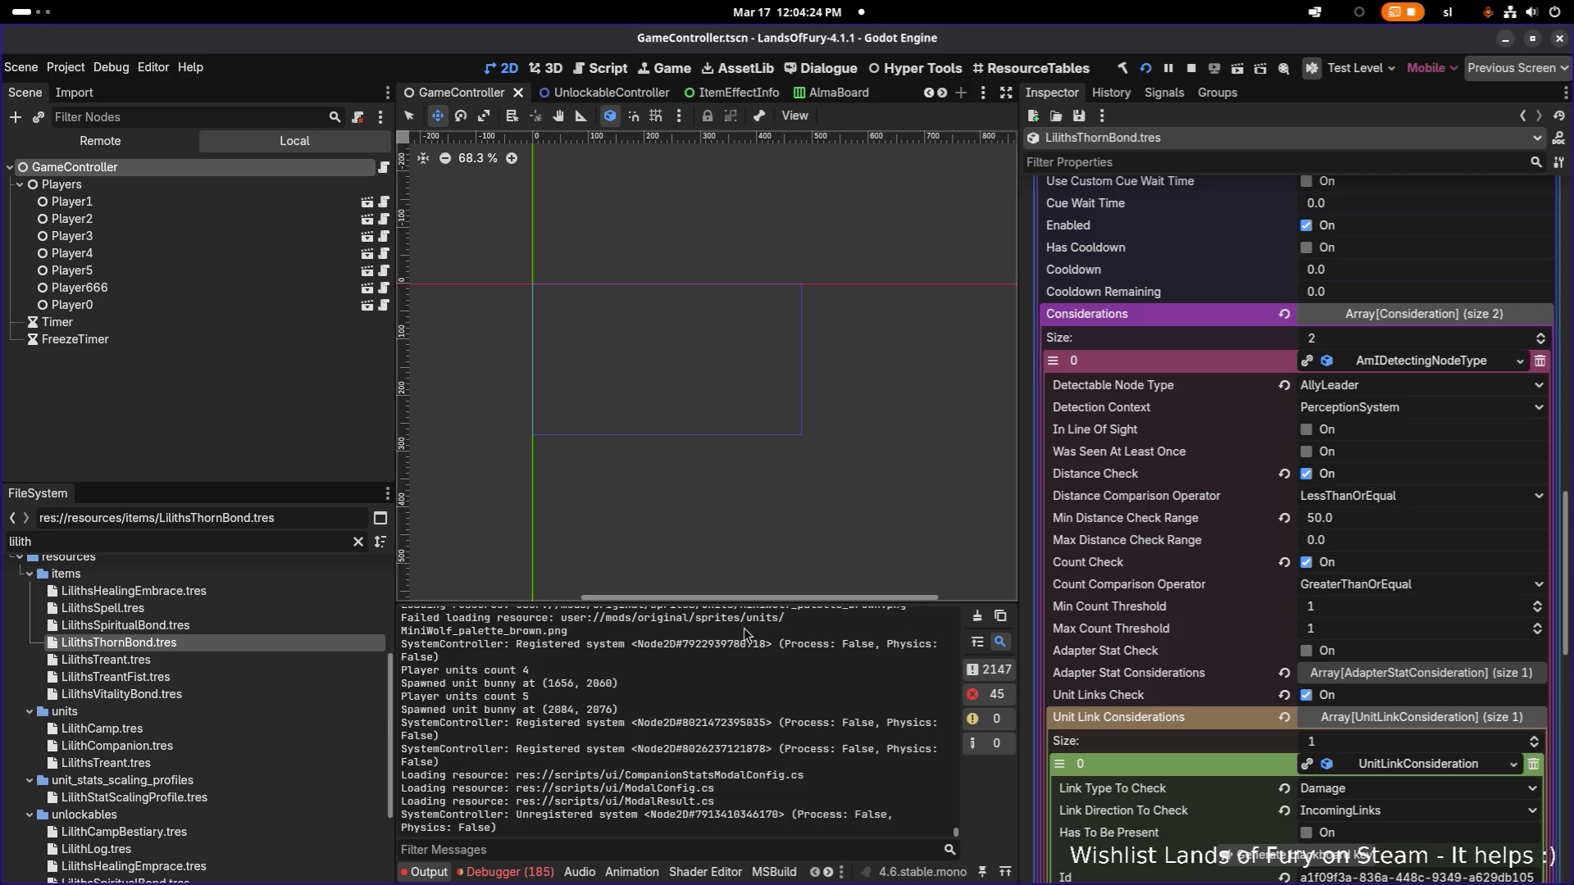
Step: Compare against LilithsVitalityBond's use-item action and detection consideration
click(241, 697)
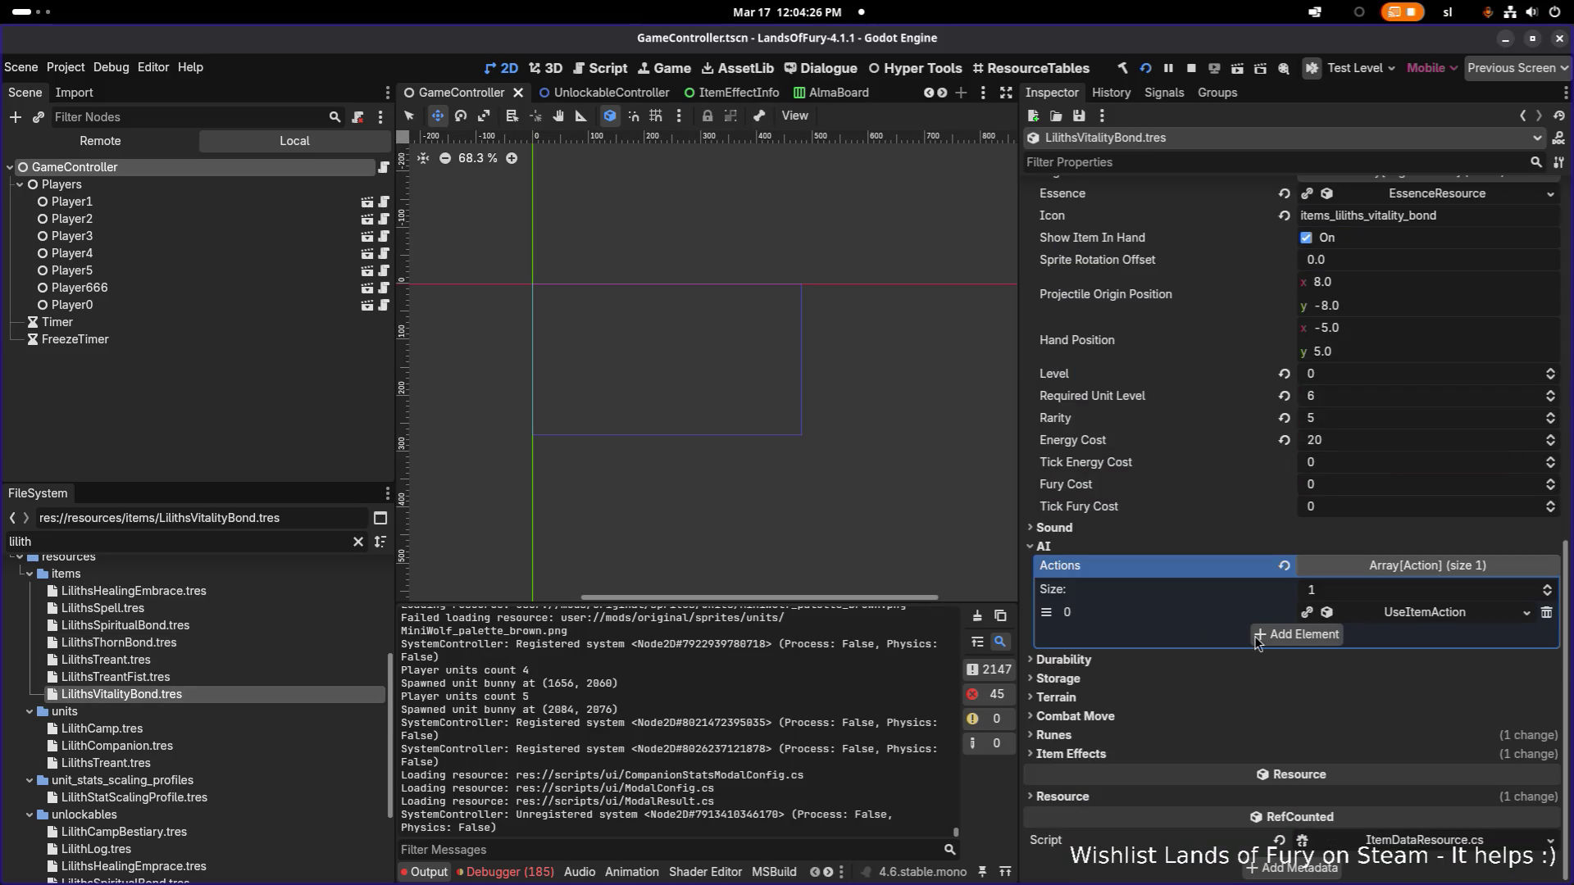
click(1431, 614)
scroll(1426, 614, down, 3)
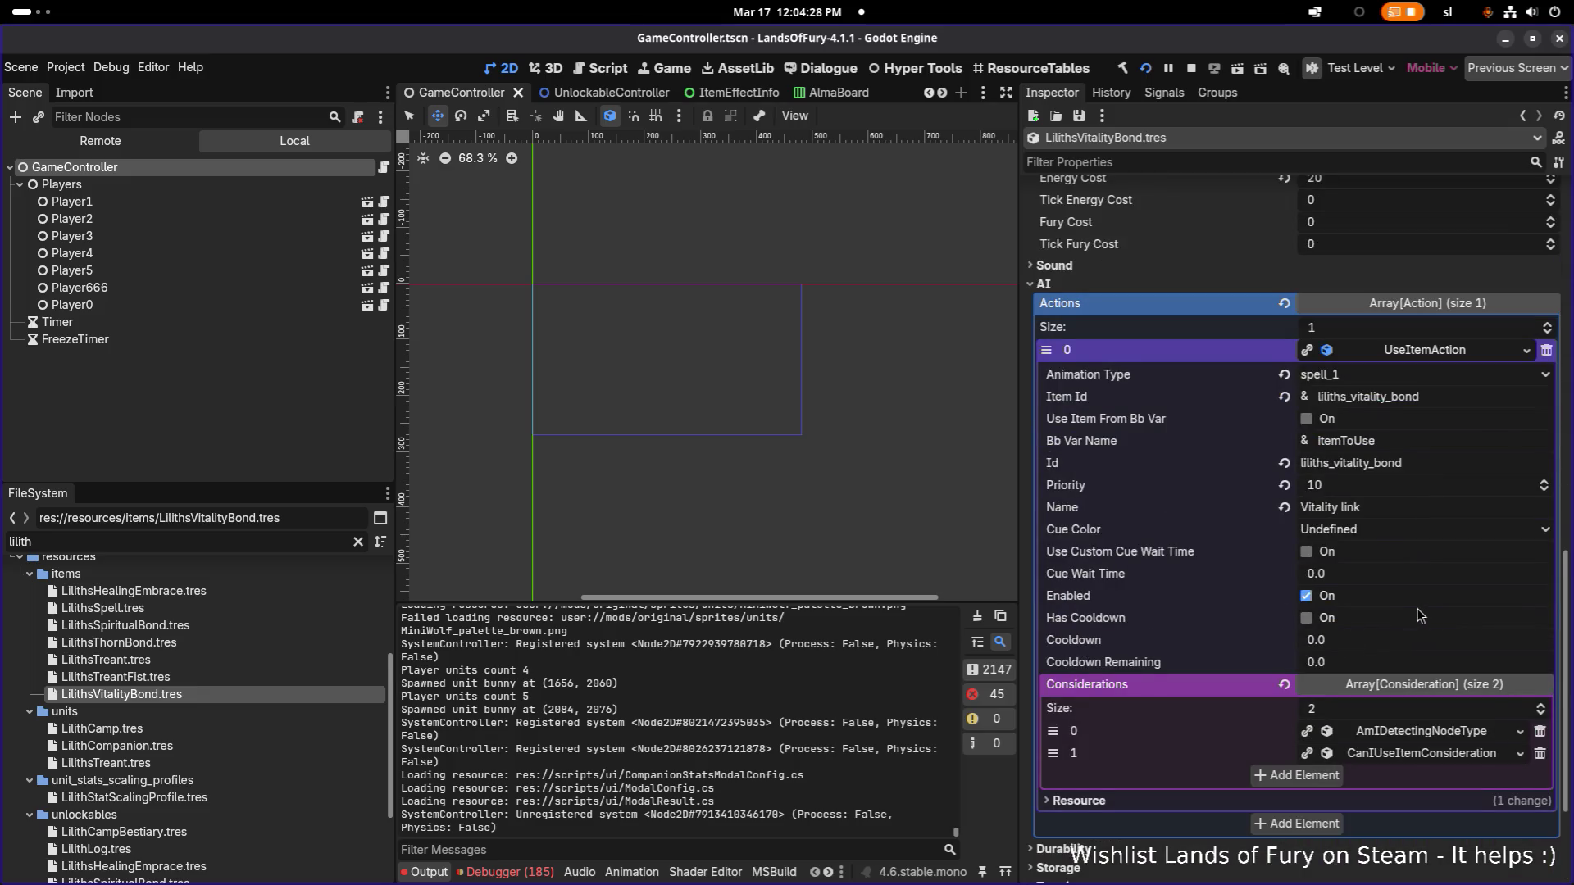
scroll(1421, 616, down, 2)
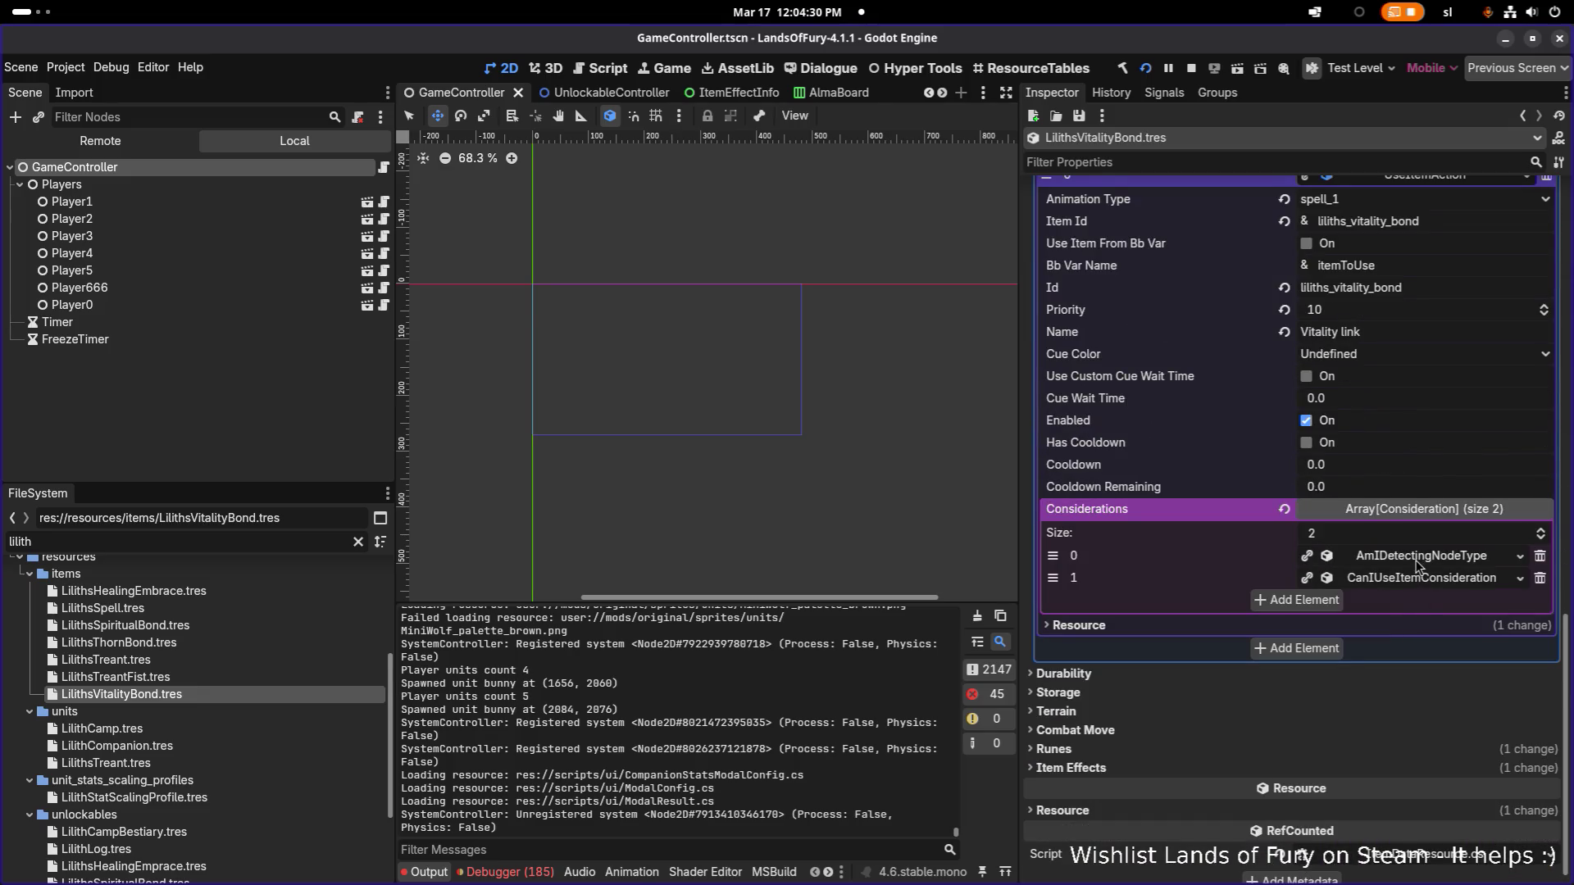
click(1417, 564)
scroll(1388, 581, down, 2)
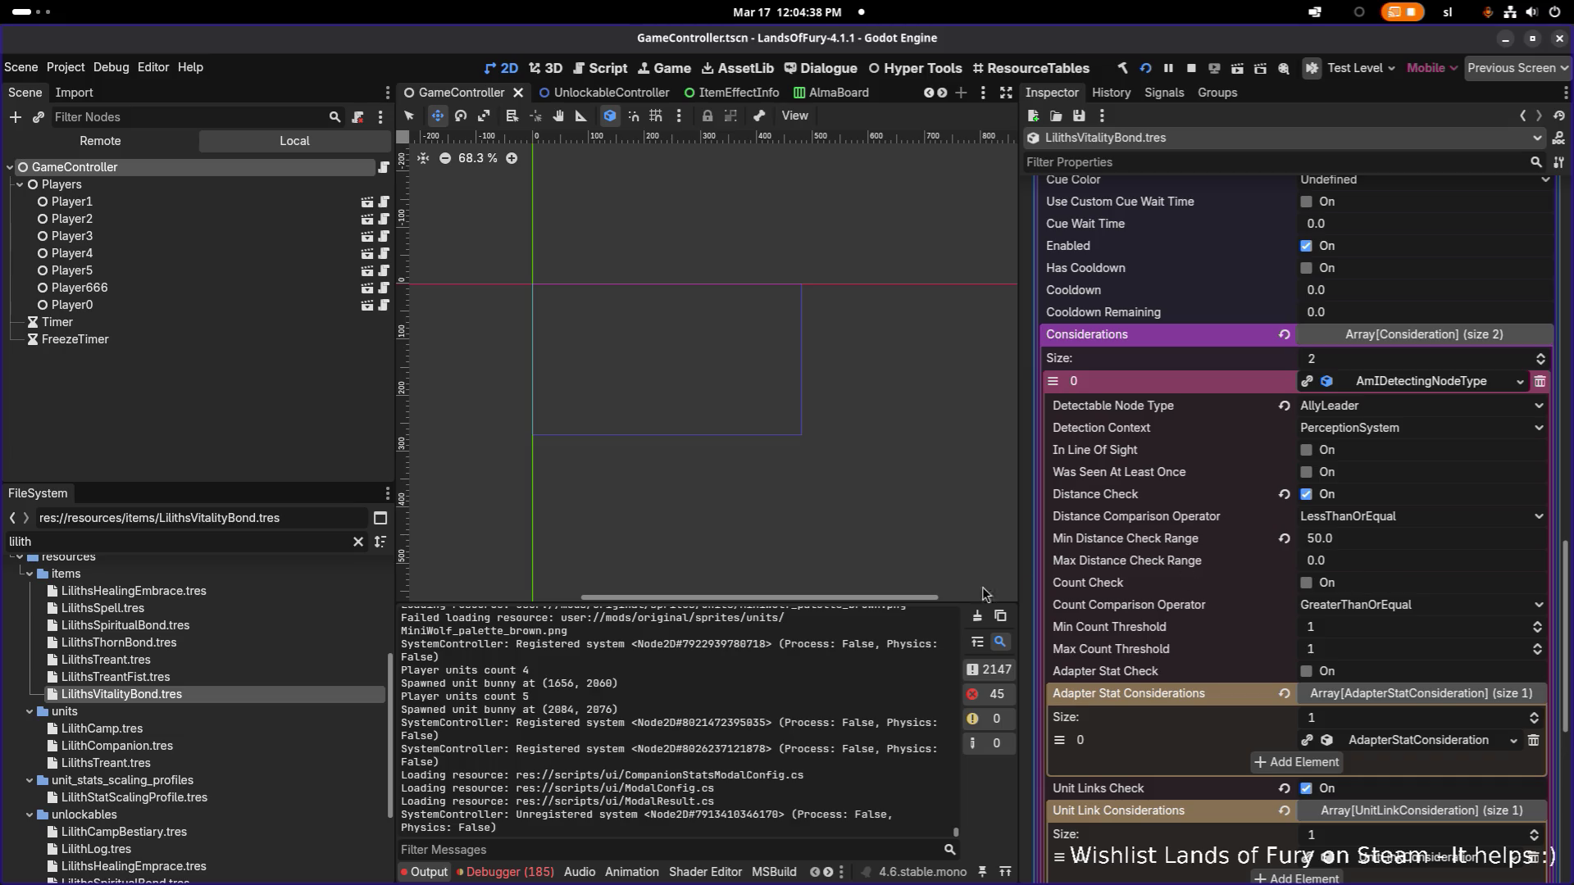
Step: Back in LilithsThornBond.tres, turn off Count Check on its AllyLeader detection consideration
click(258, 646)
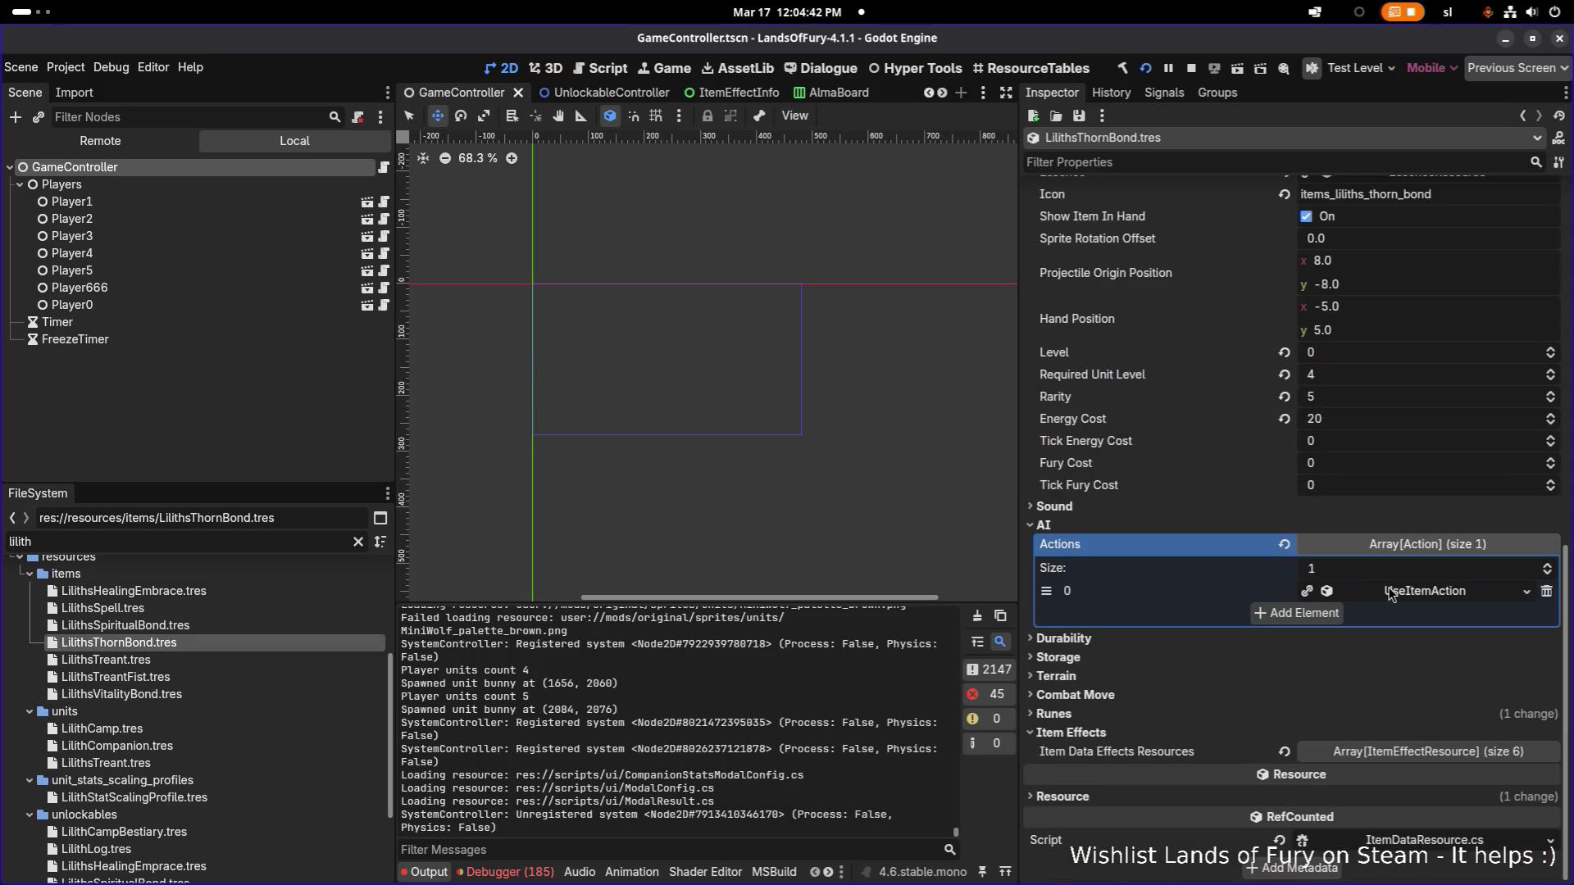
click(1394, 592)
scroll(1394, 592, down, 4)
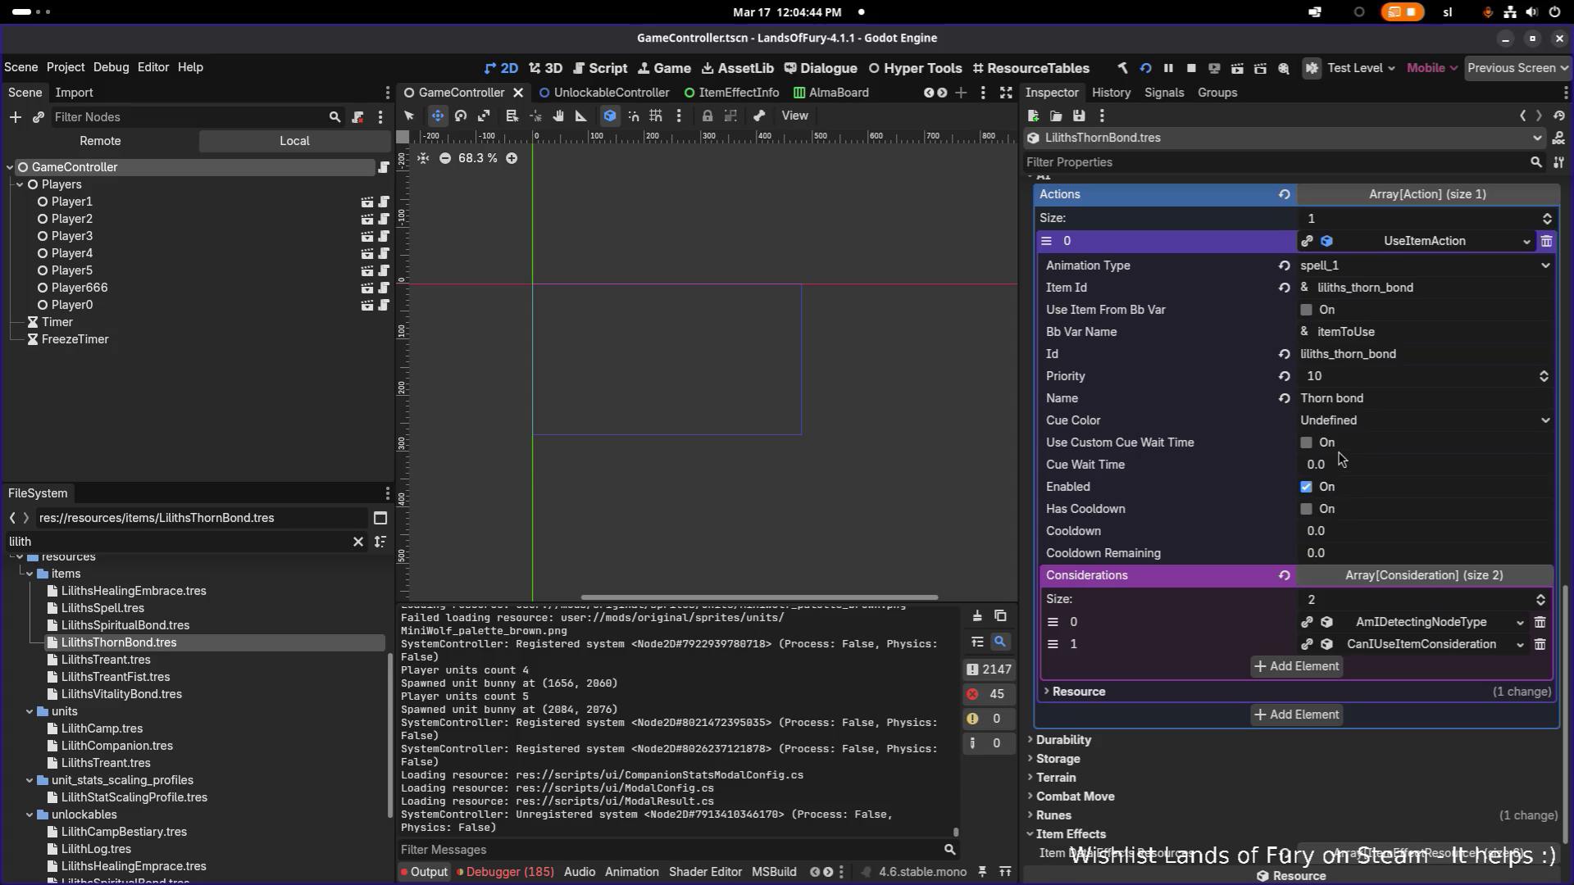
click(1390, 623)
scroll(1390, 627, down, 4)
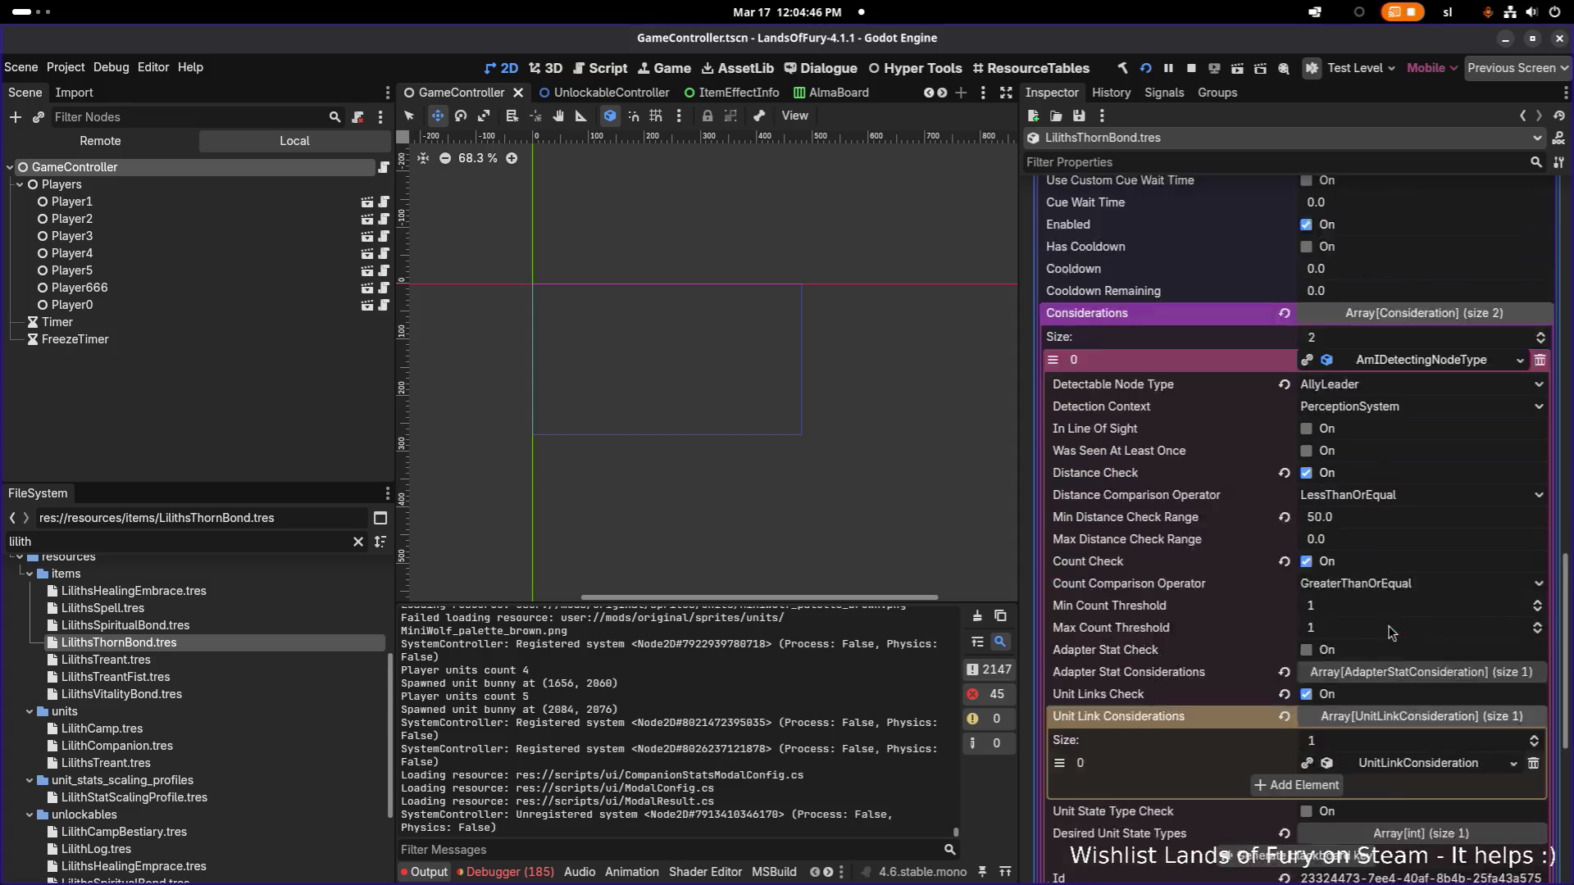
click(1308, 478)
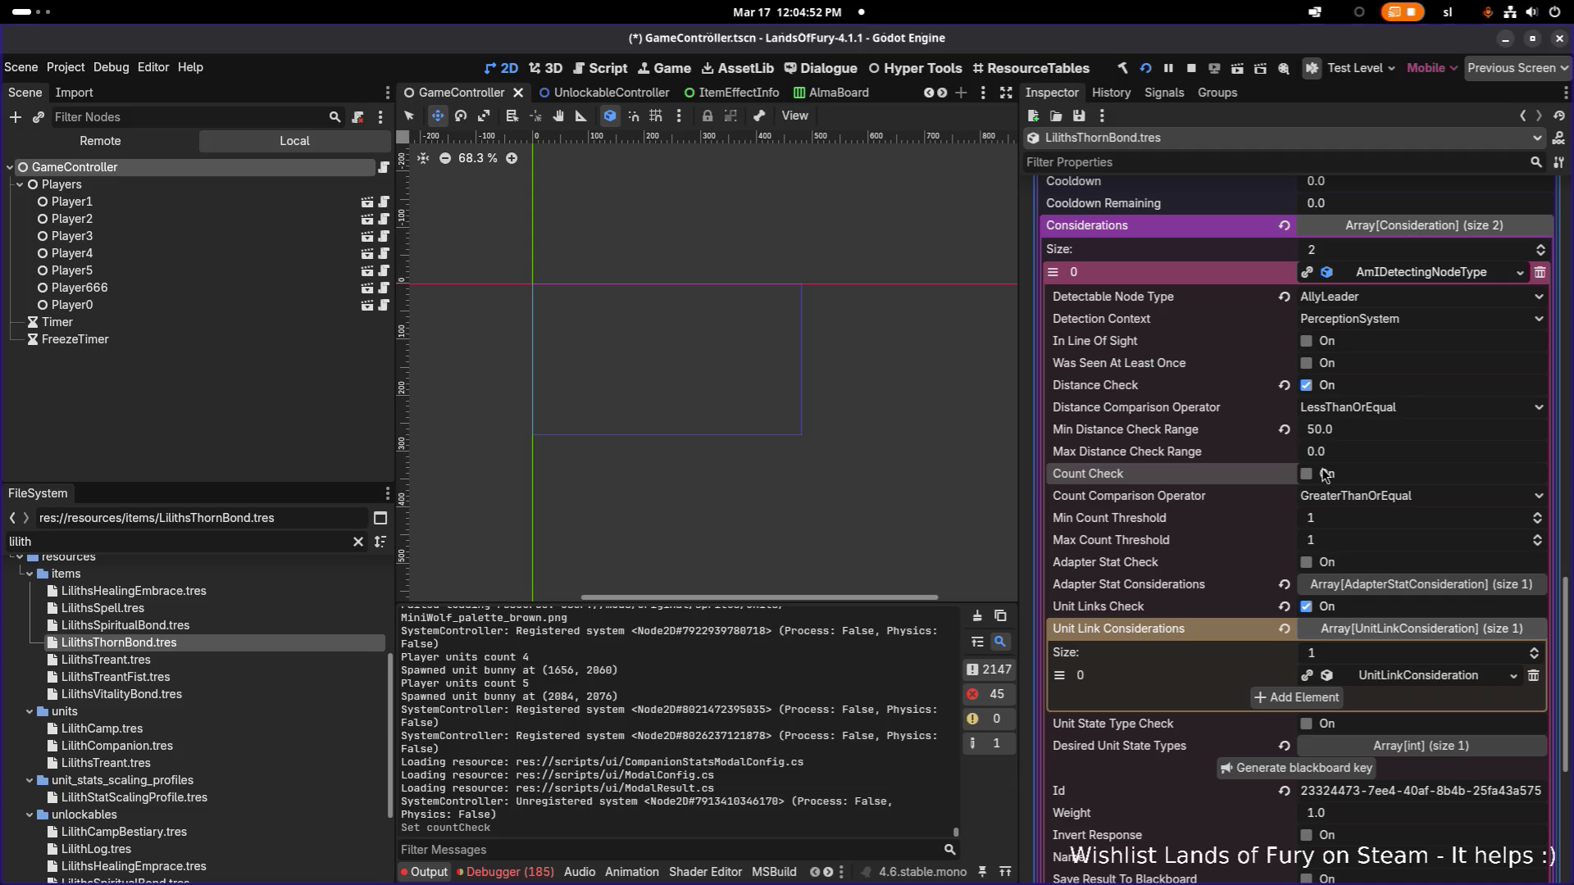
Step: Save Thorn Bond, then turn off Count Check in LilithsSpiritualBond.tres and save
key(ctrl+s)
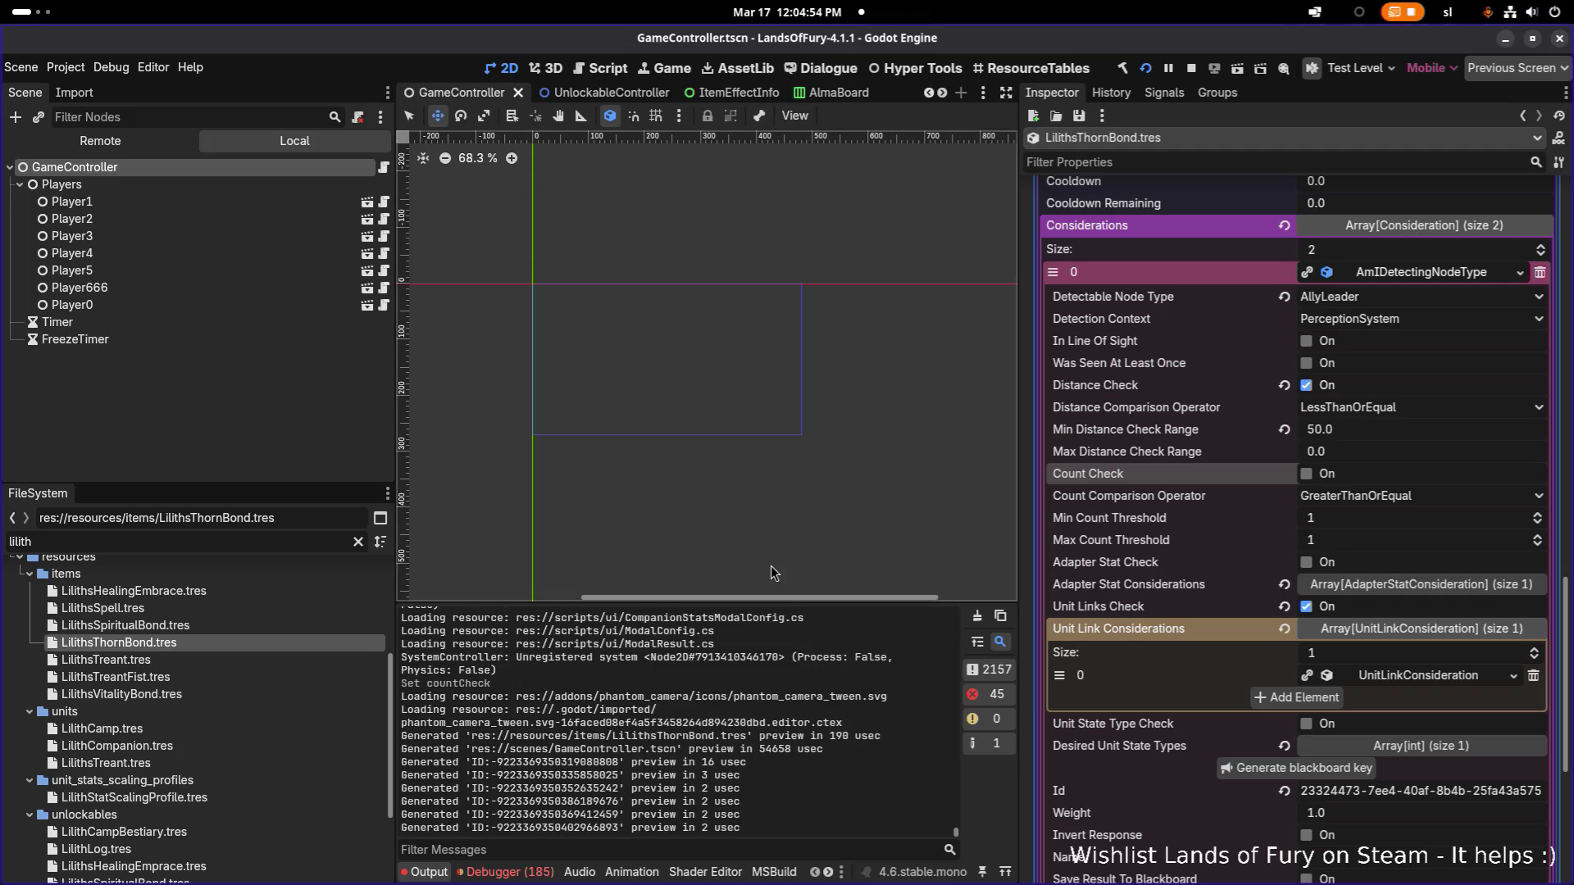
click(205, 627)
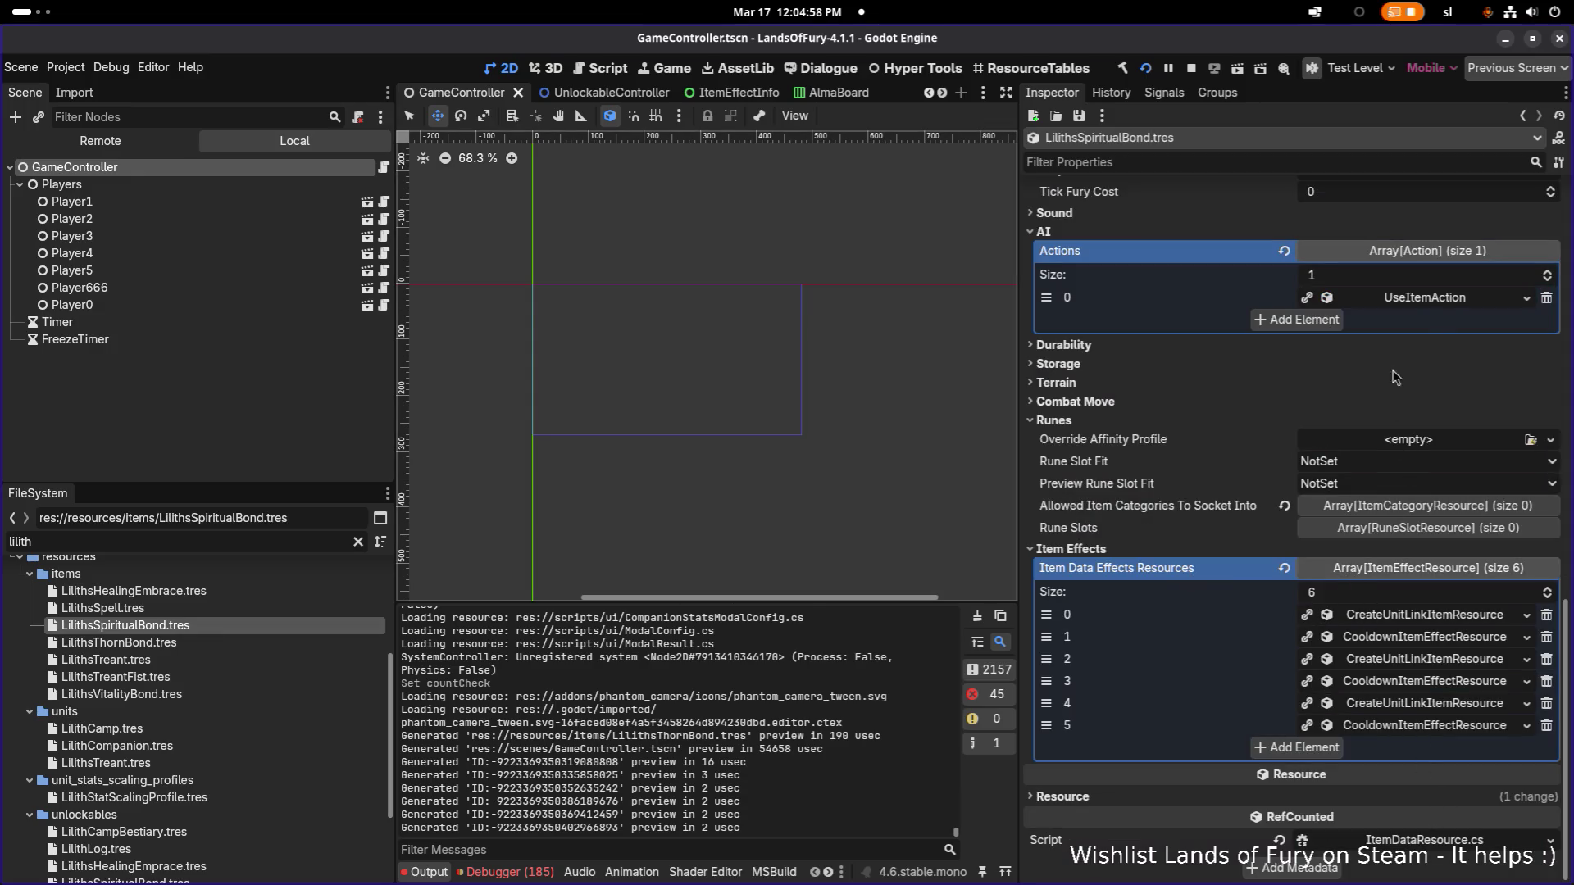
click(1410, 298)
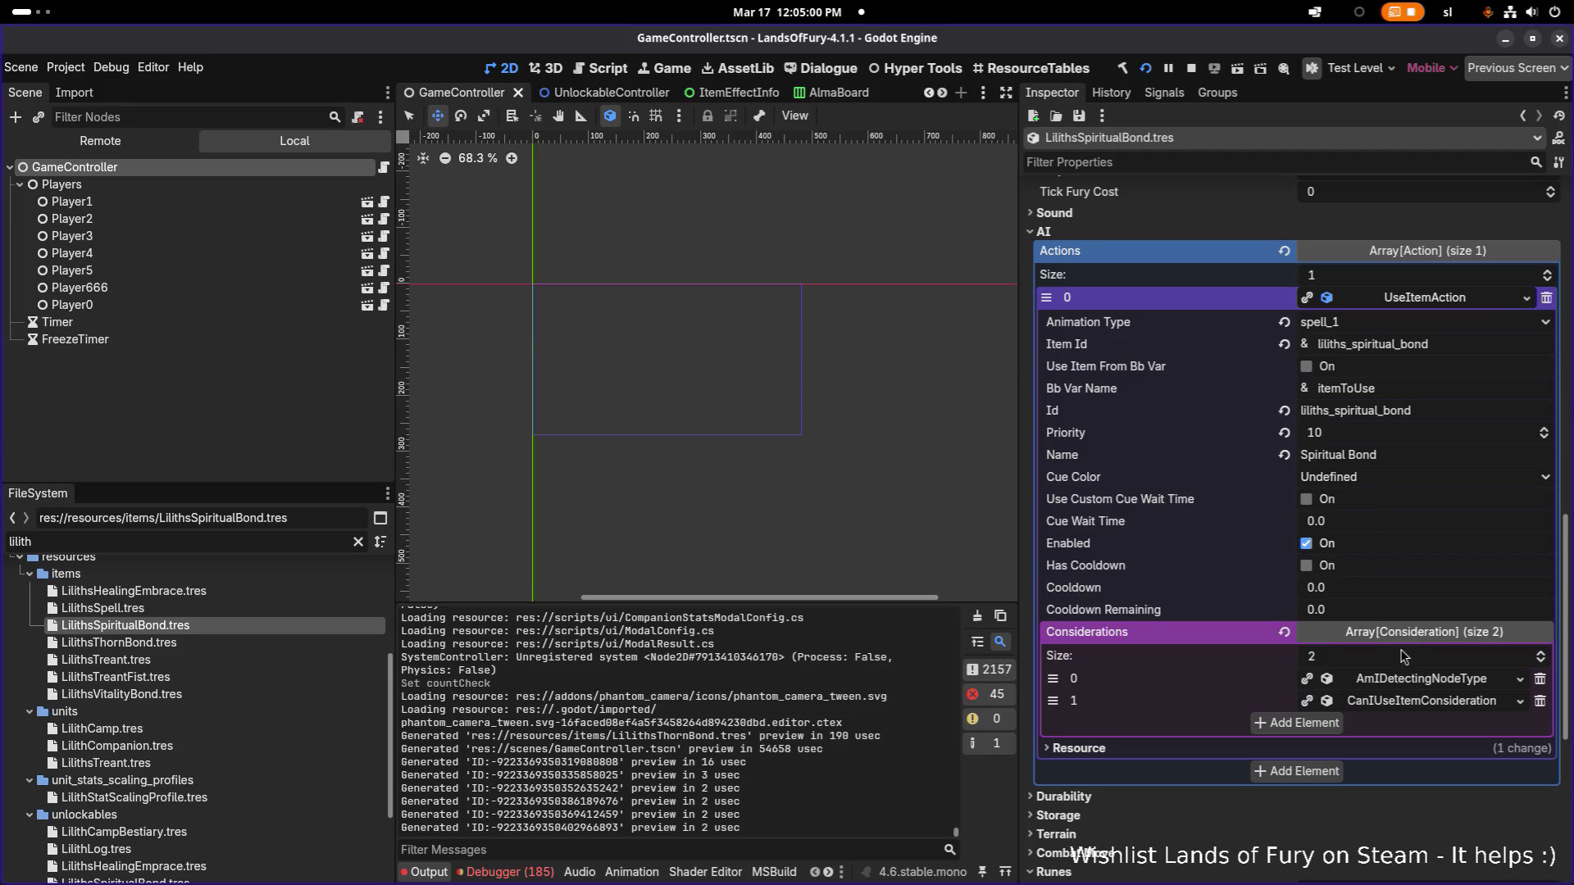
click(1410, 680)
scroll(1394, 647, down, 3)
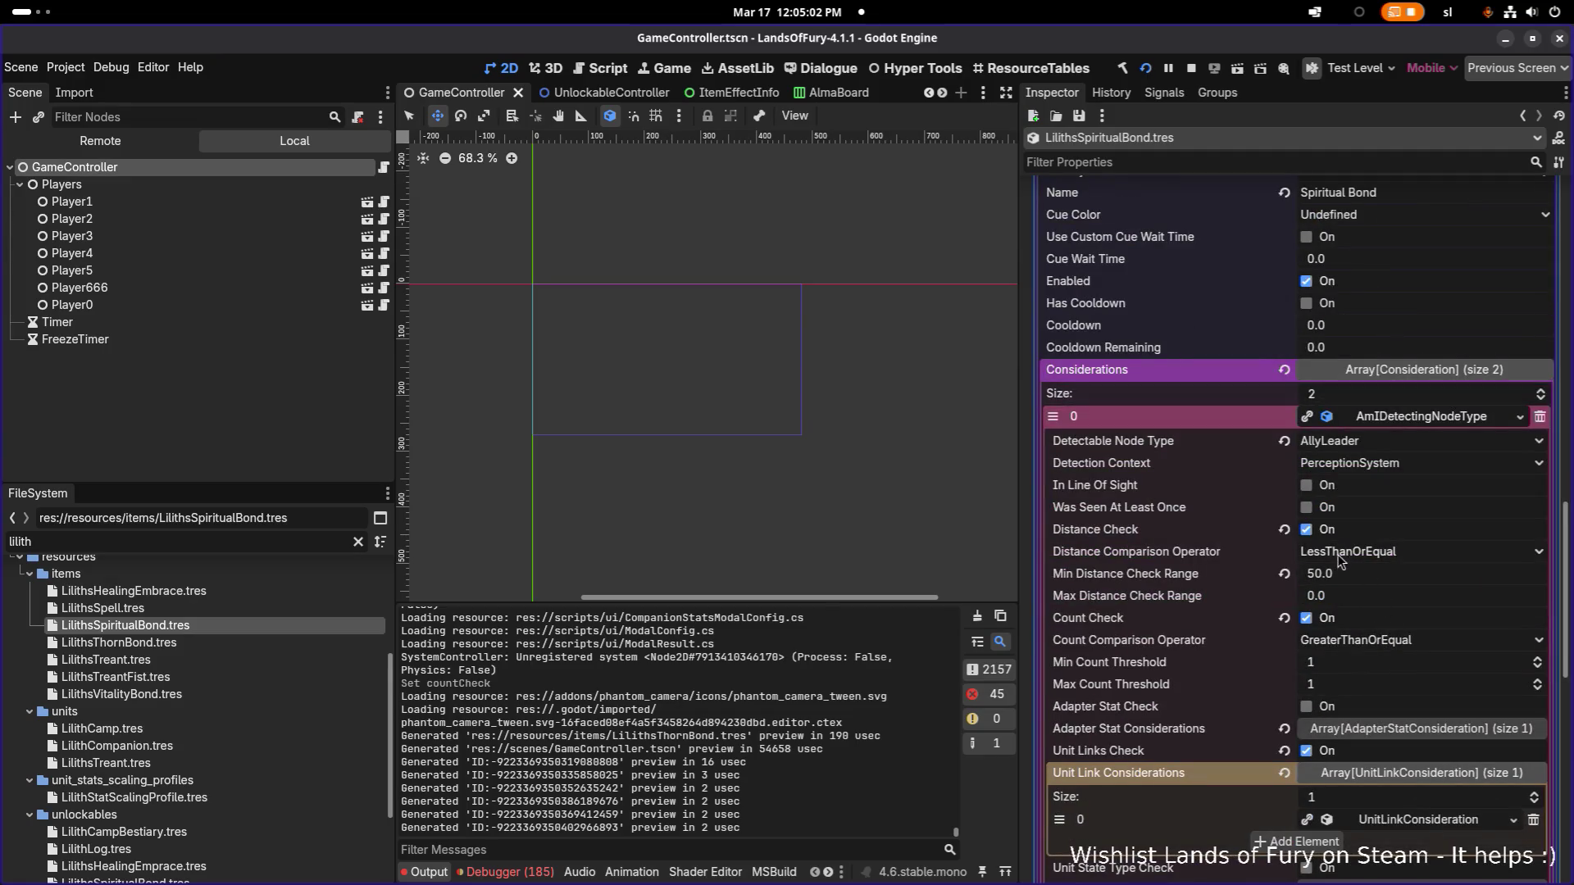
click(1308, 620)
key(ctrl+s)
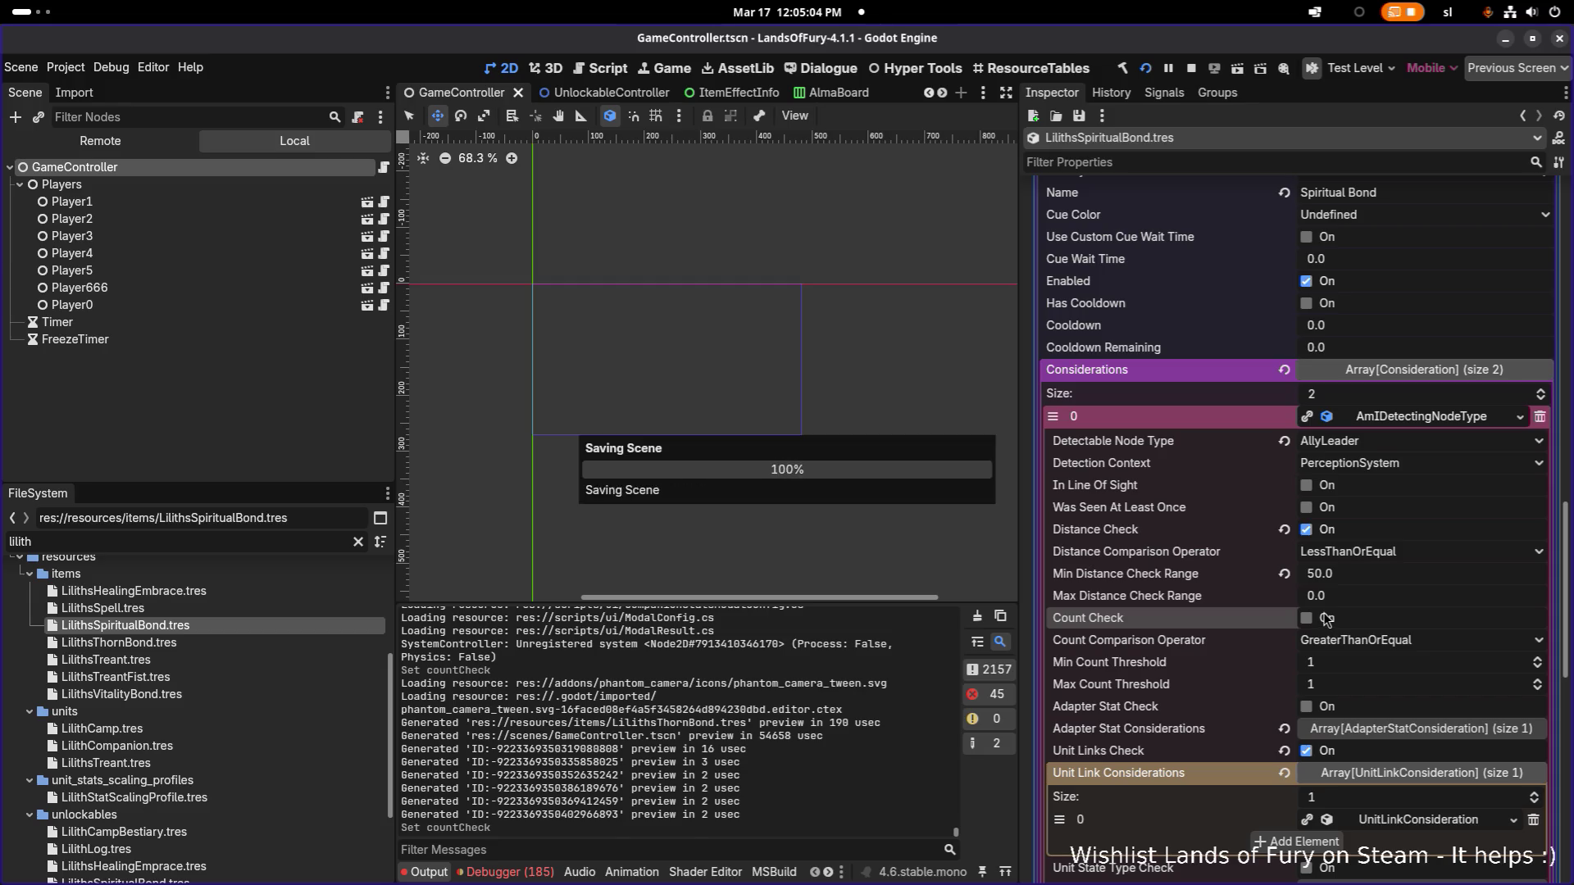
Step: Review the Spiritual Bond's unit link consideration, then reopen the Thorn Bond resource
scroll(1329, 619, down, 2)
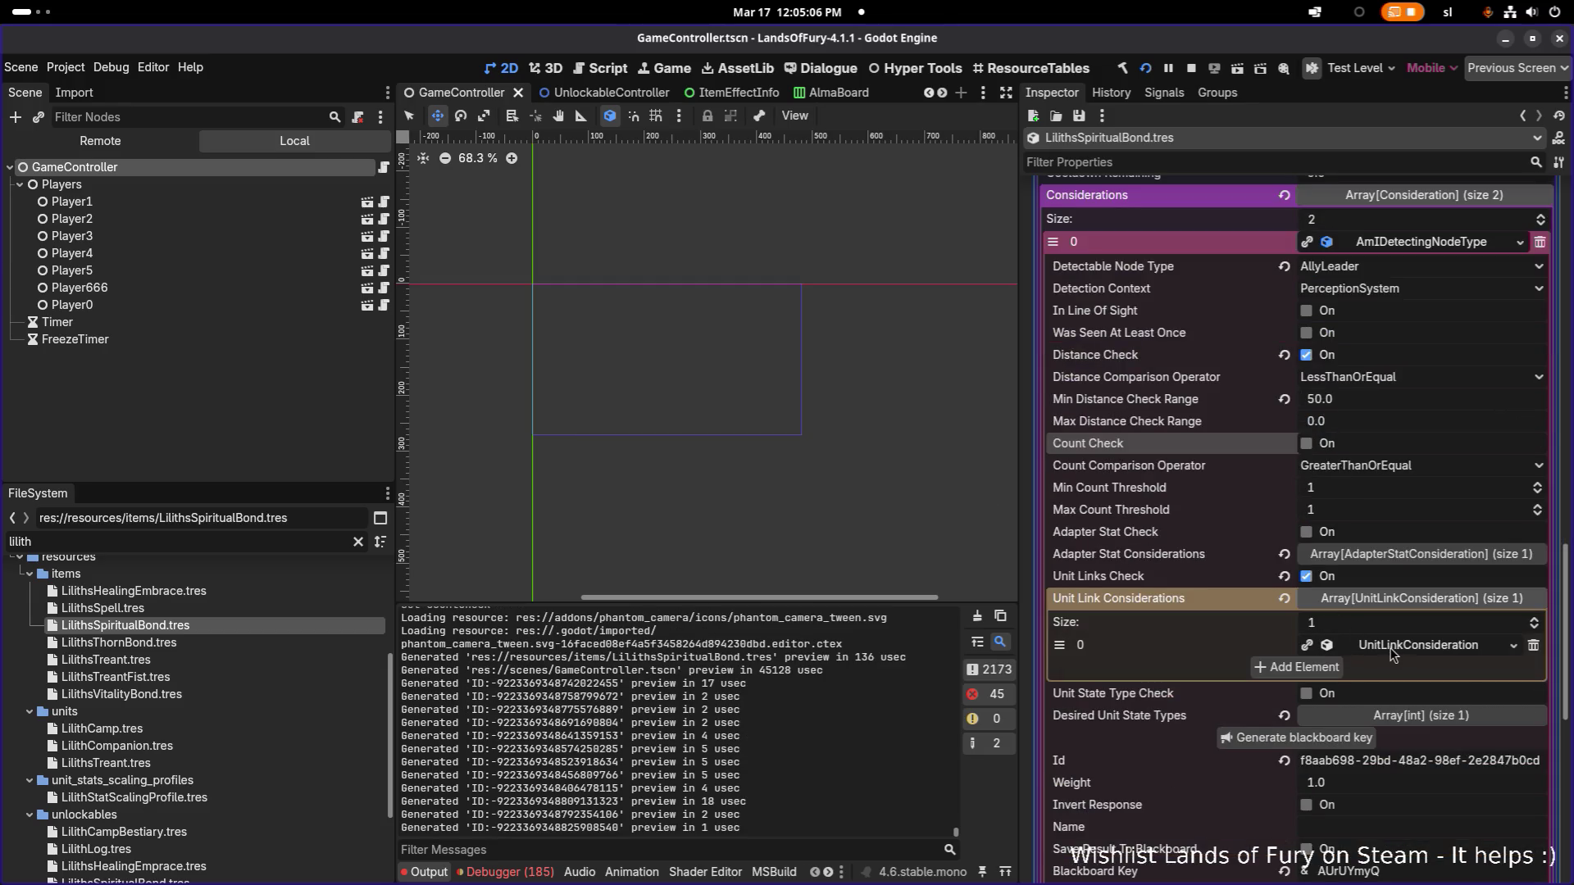
click(1392, 647)
scroll(1394, 653, down, 2)
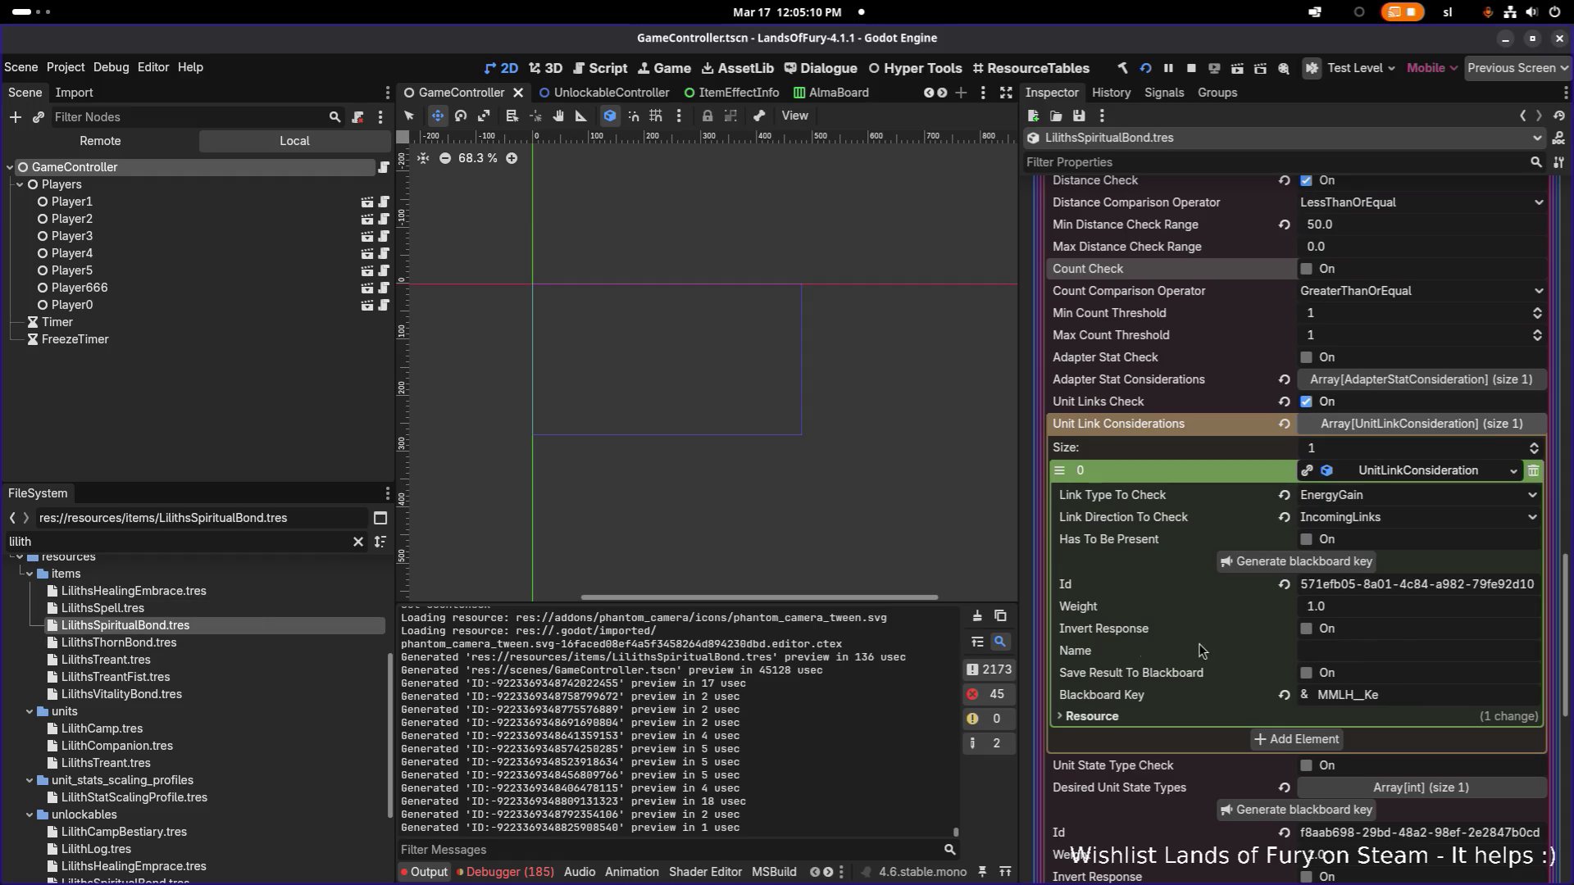
scroll(1199, 643, down, 5)
click(161, 644)
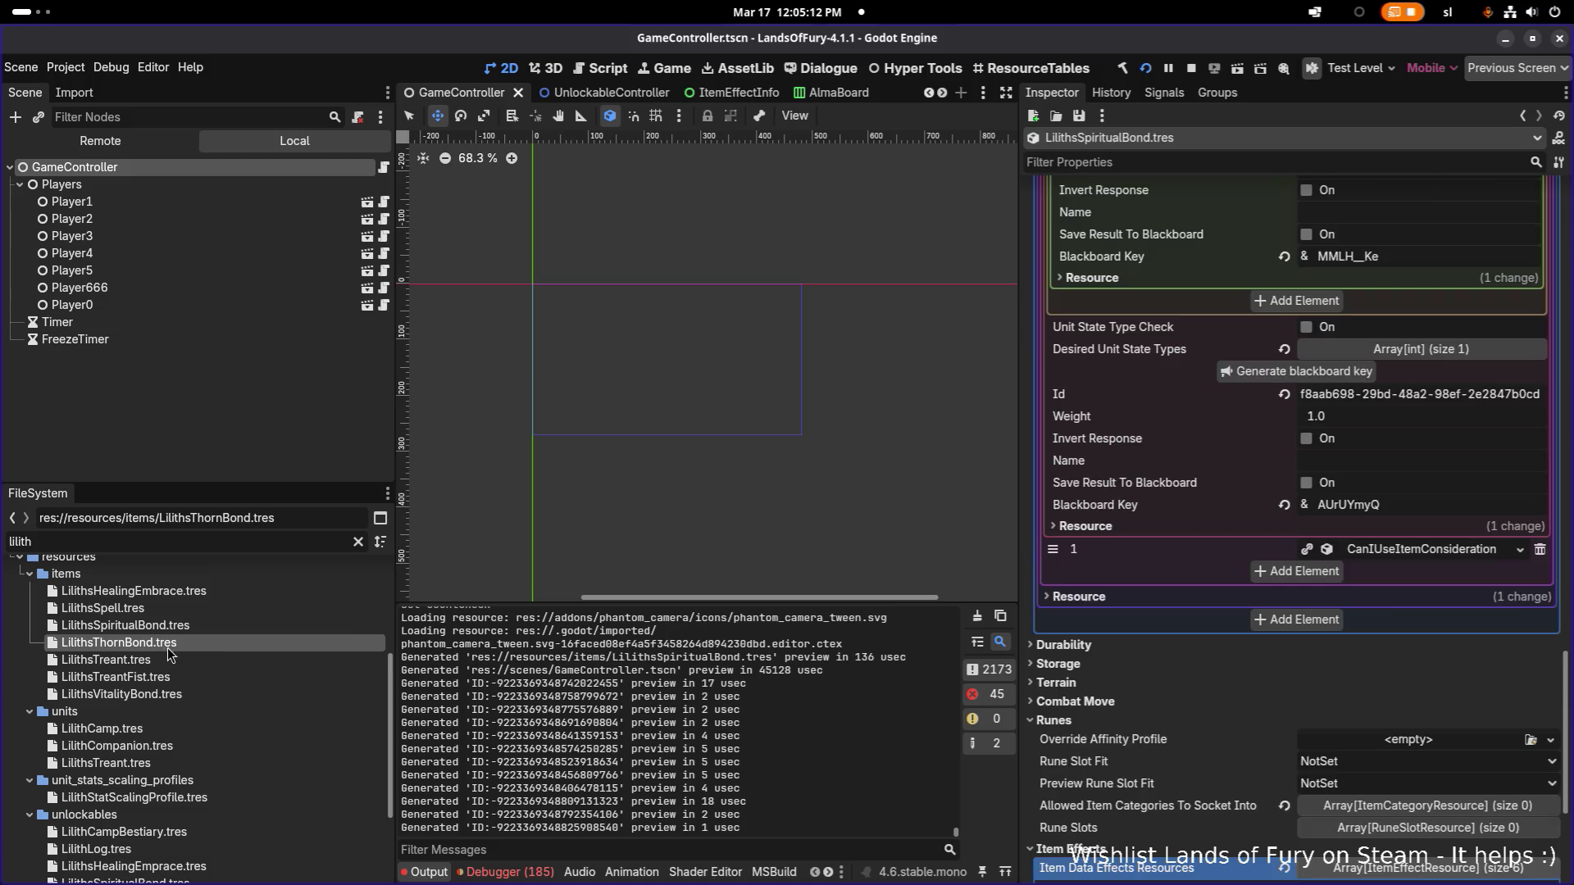
Step: Expand Thorn Bond's first item effect to show its DamageUnitLink: 60.0 max distance, 50.0 radius
click(1406, 590)
scroll(1430, 738, down, 5)
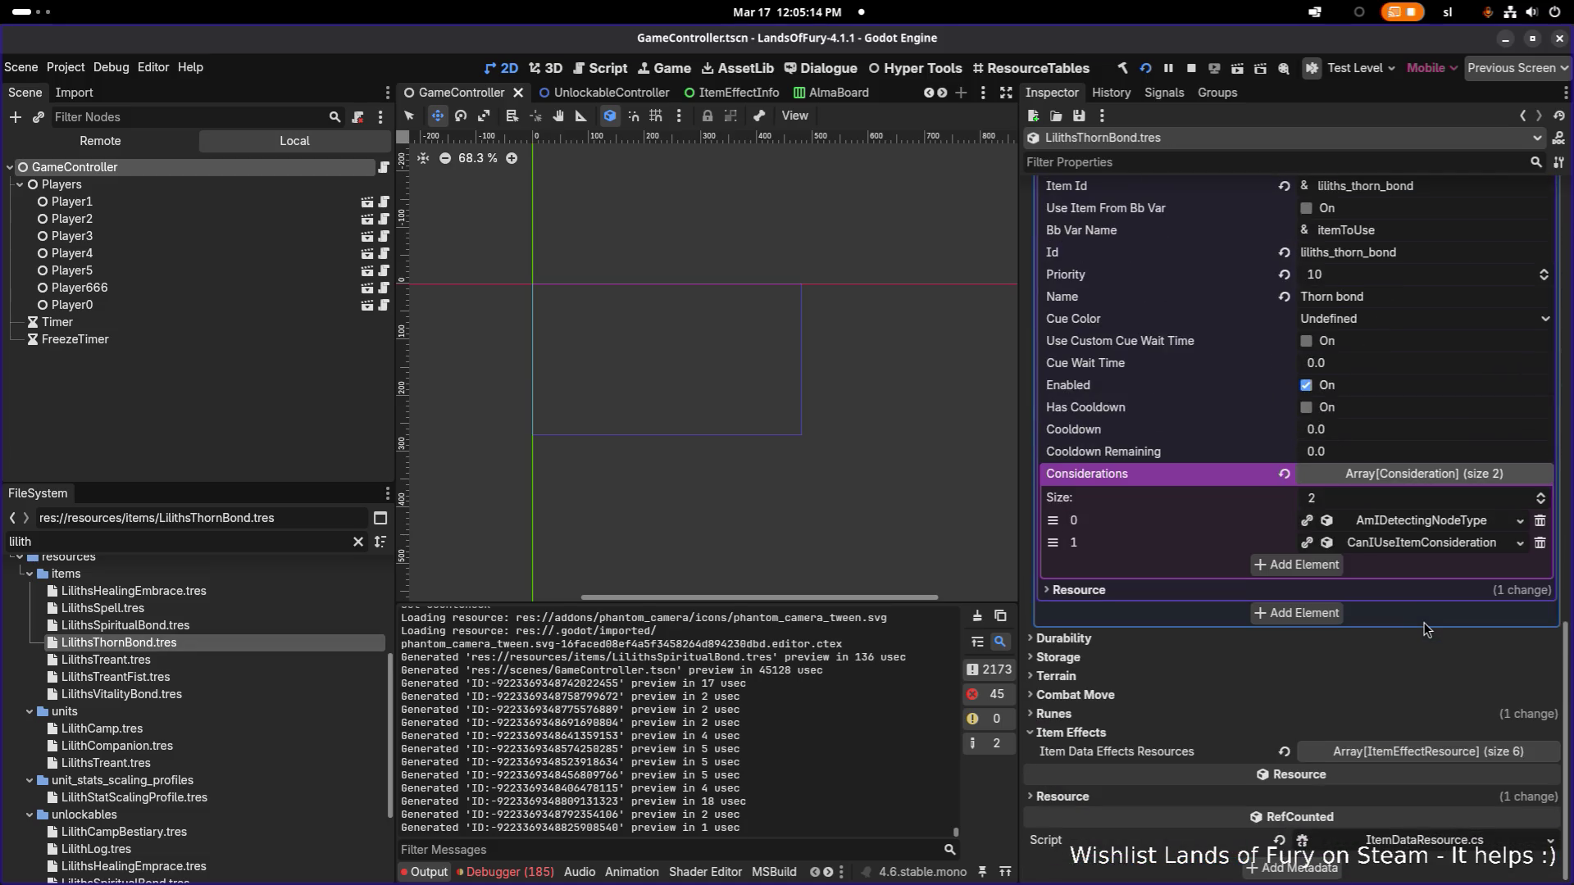
click(1430, 738)
click(1414, 751)
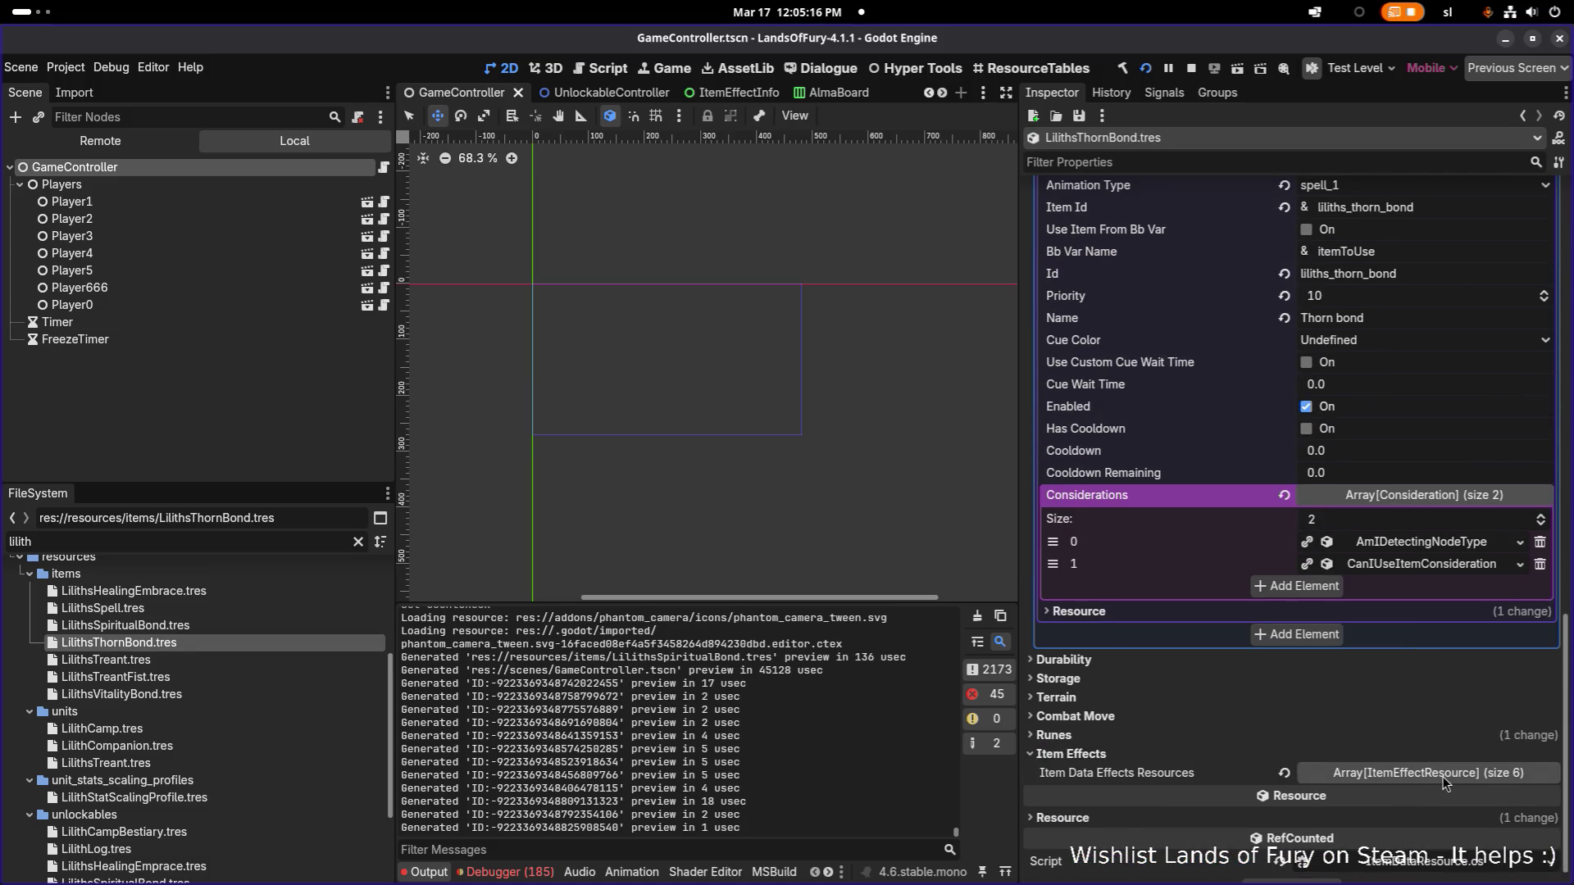
click(1443, 776)
click(1465, 623)
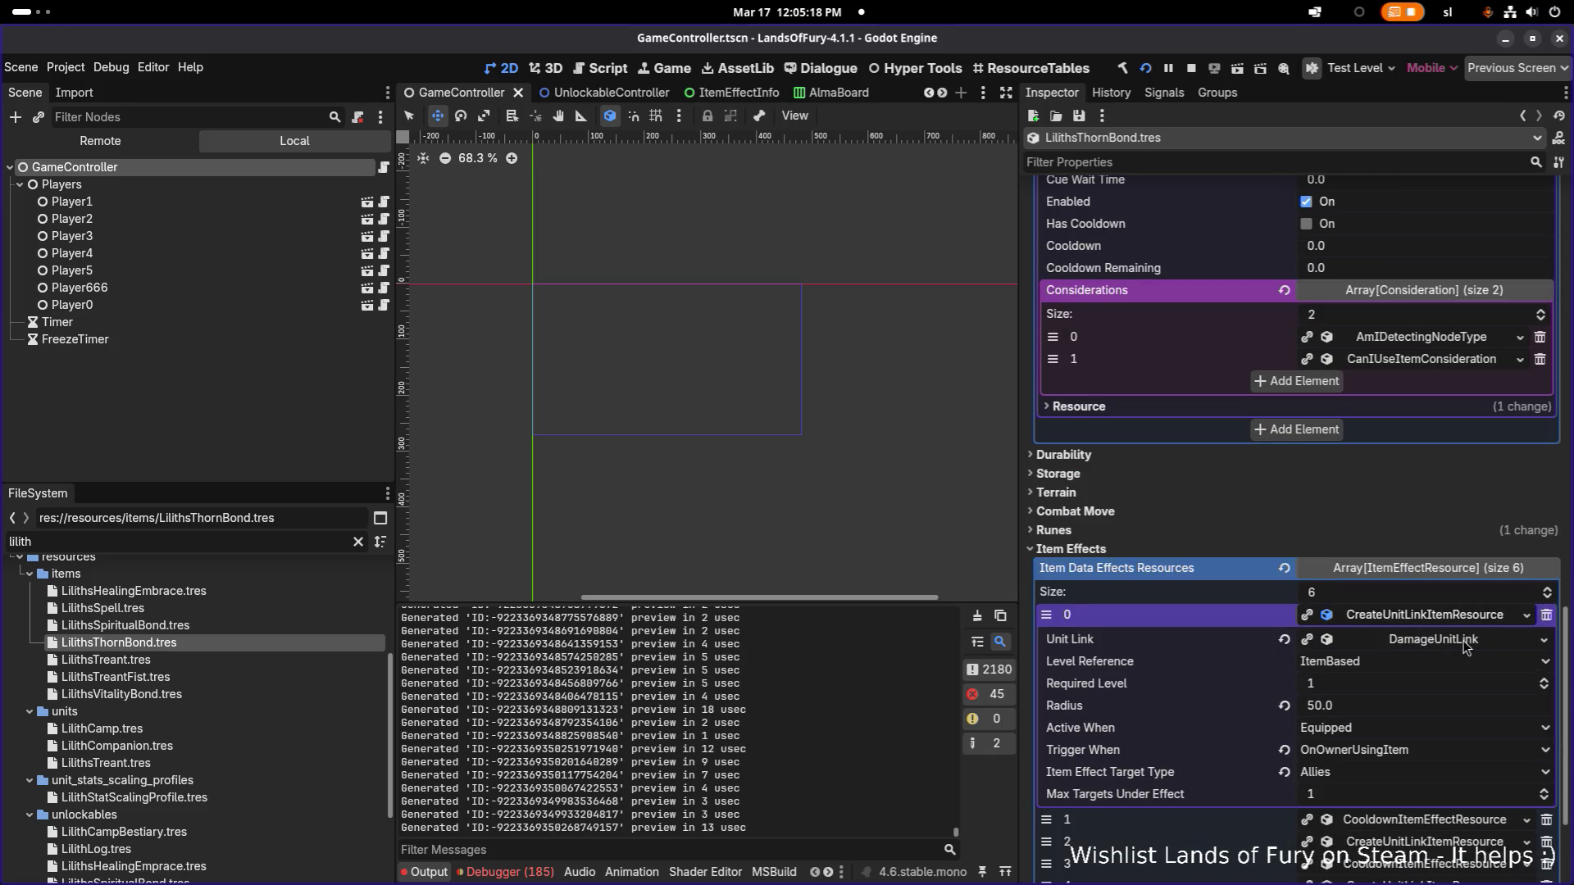
click(1465, 642)
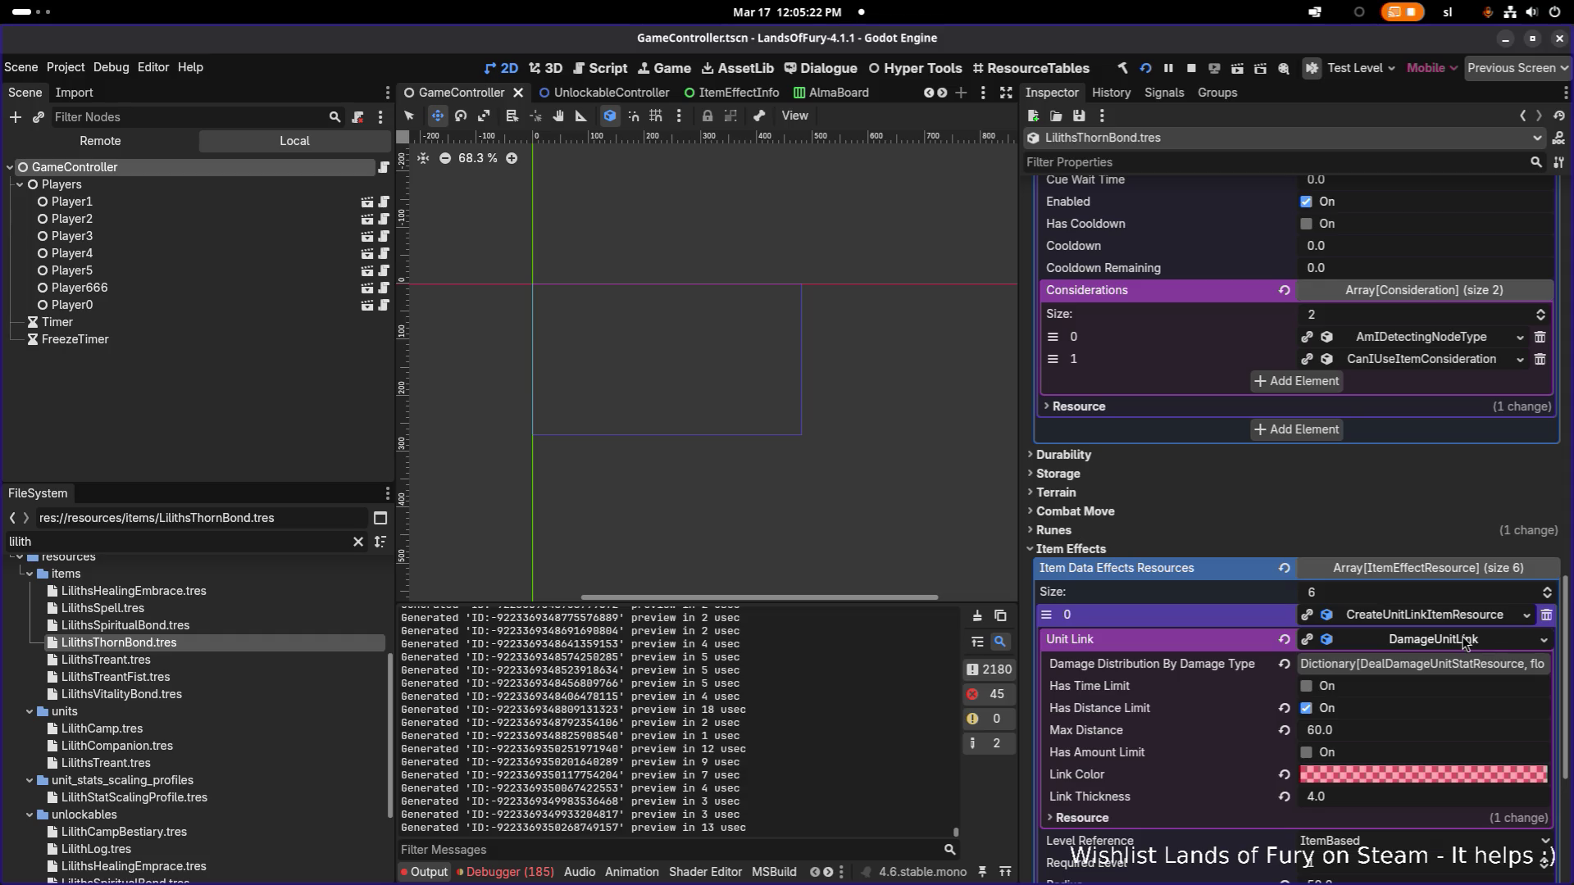
scroll(1461, 643, down, 5)
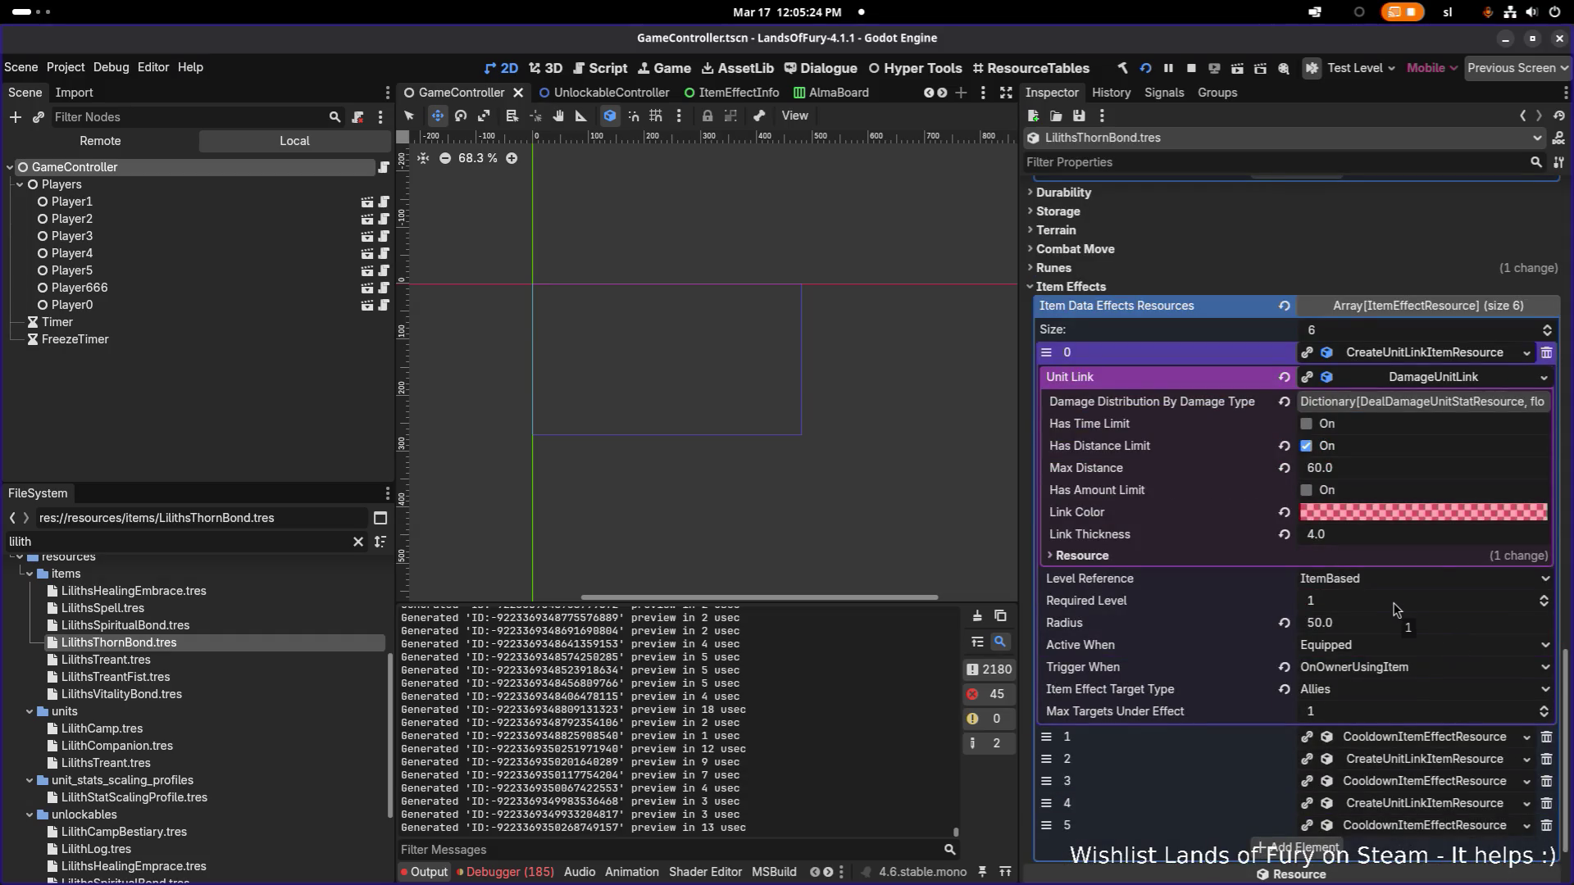
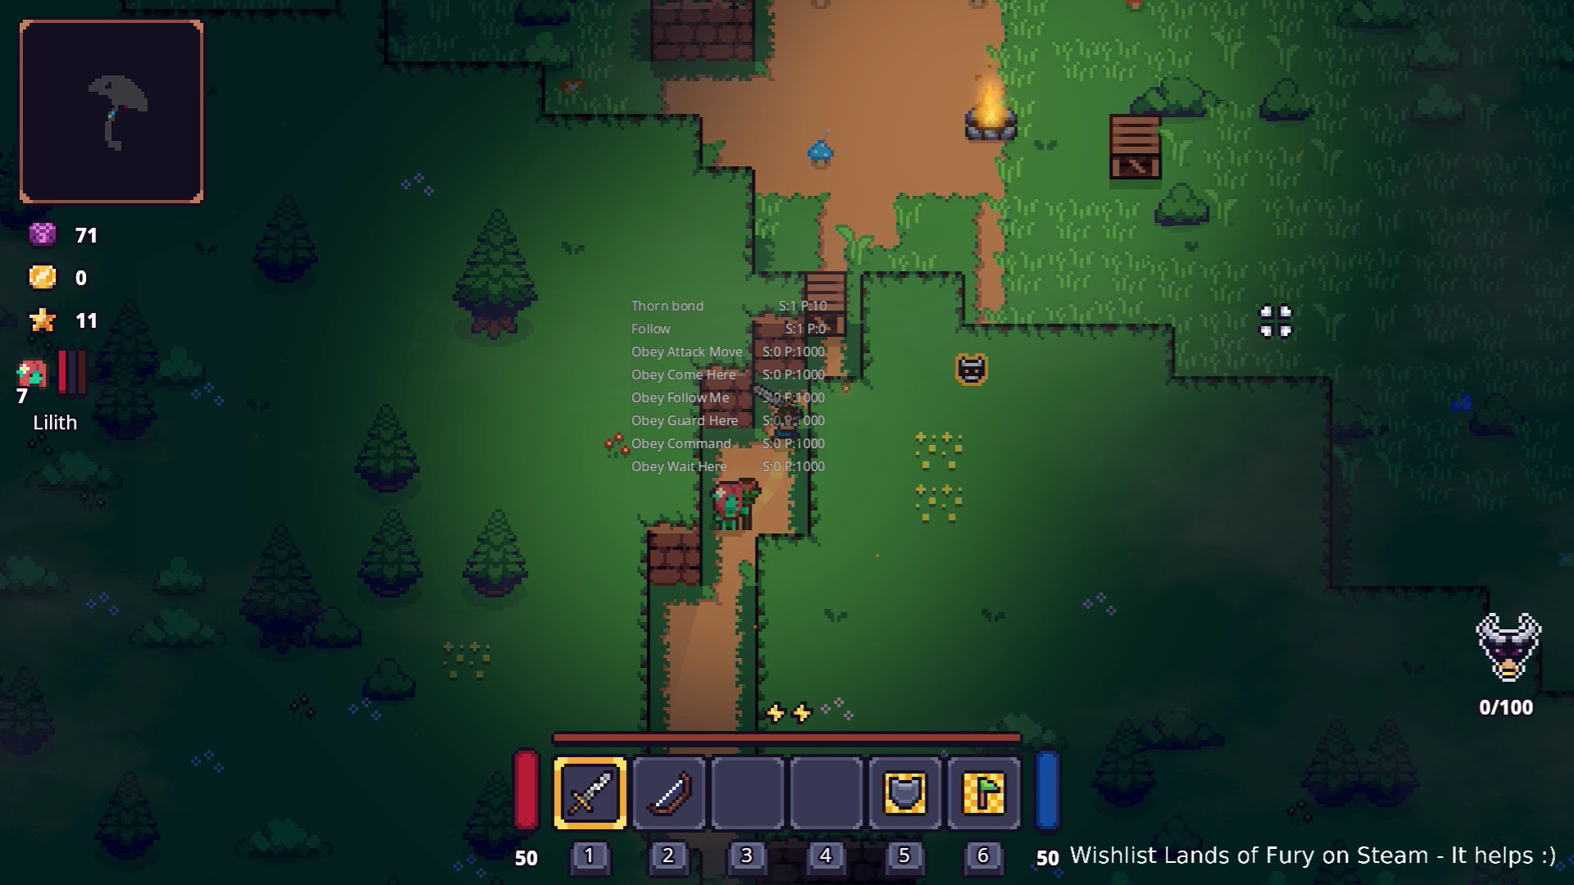
Step: Walk the player down the path, check the inventory, and return beside the companion
key(s)
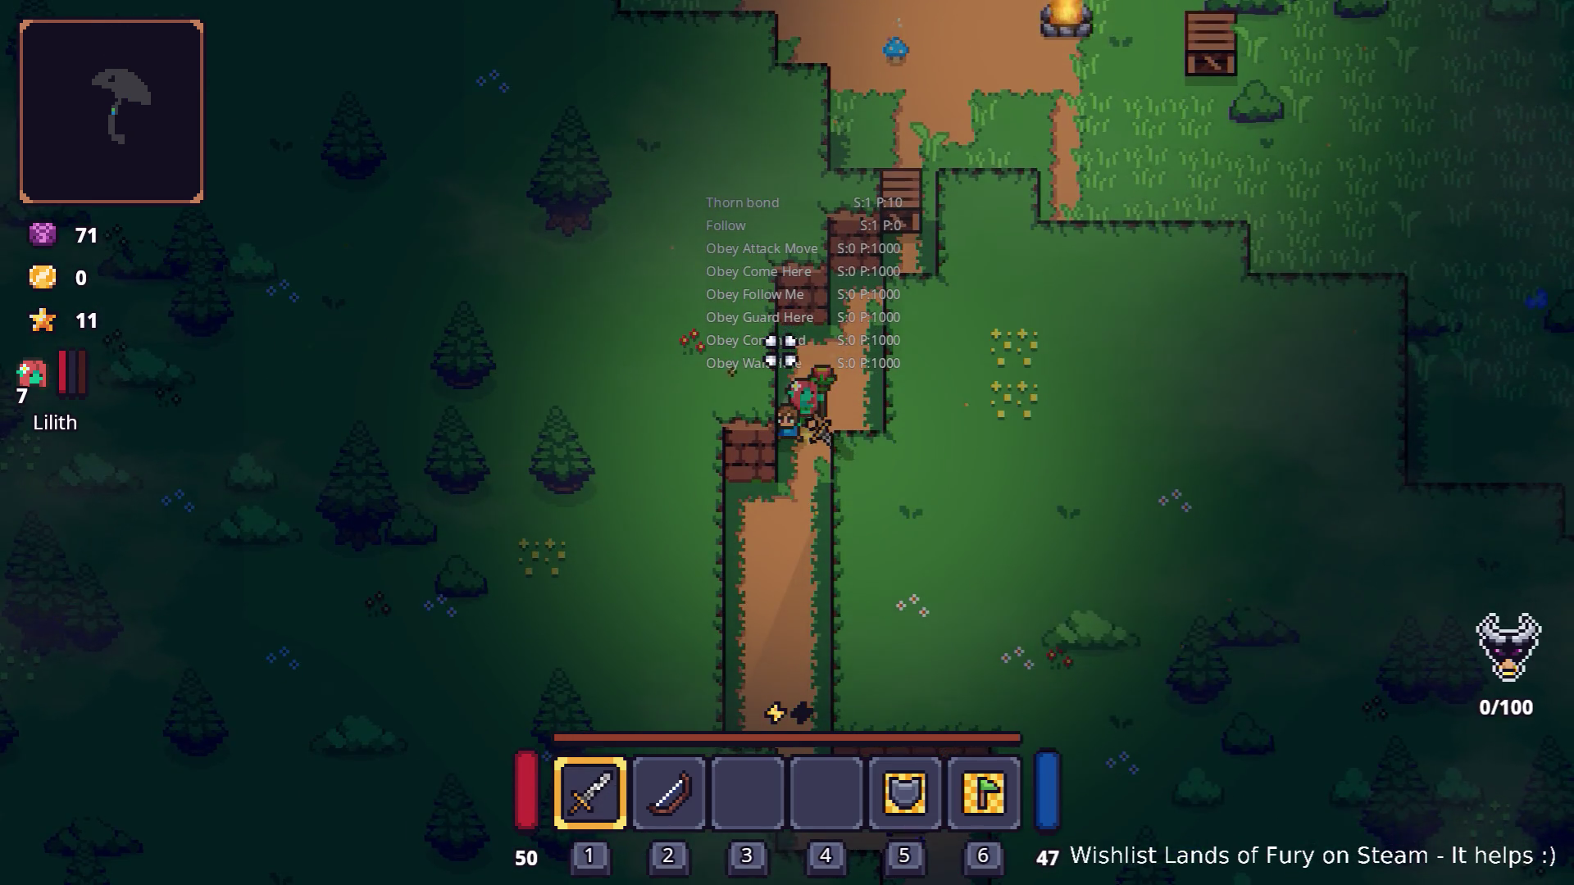
key(s)
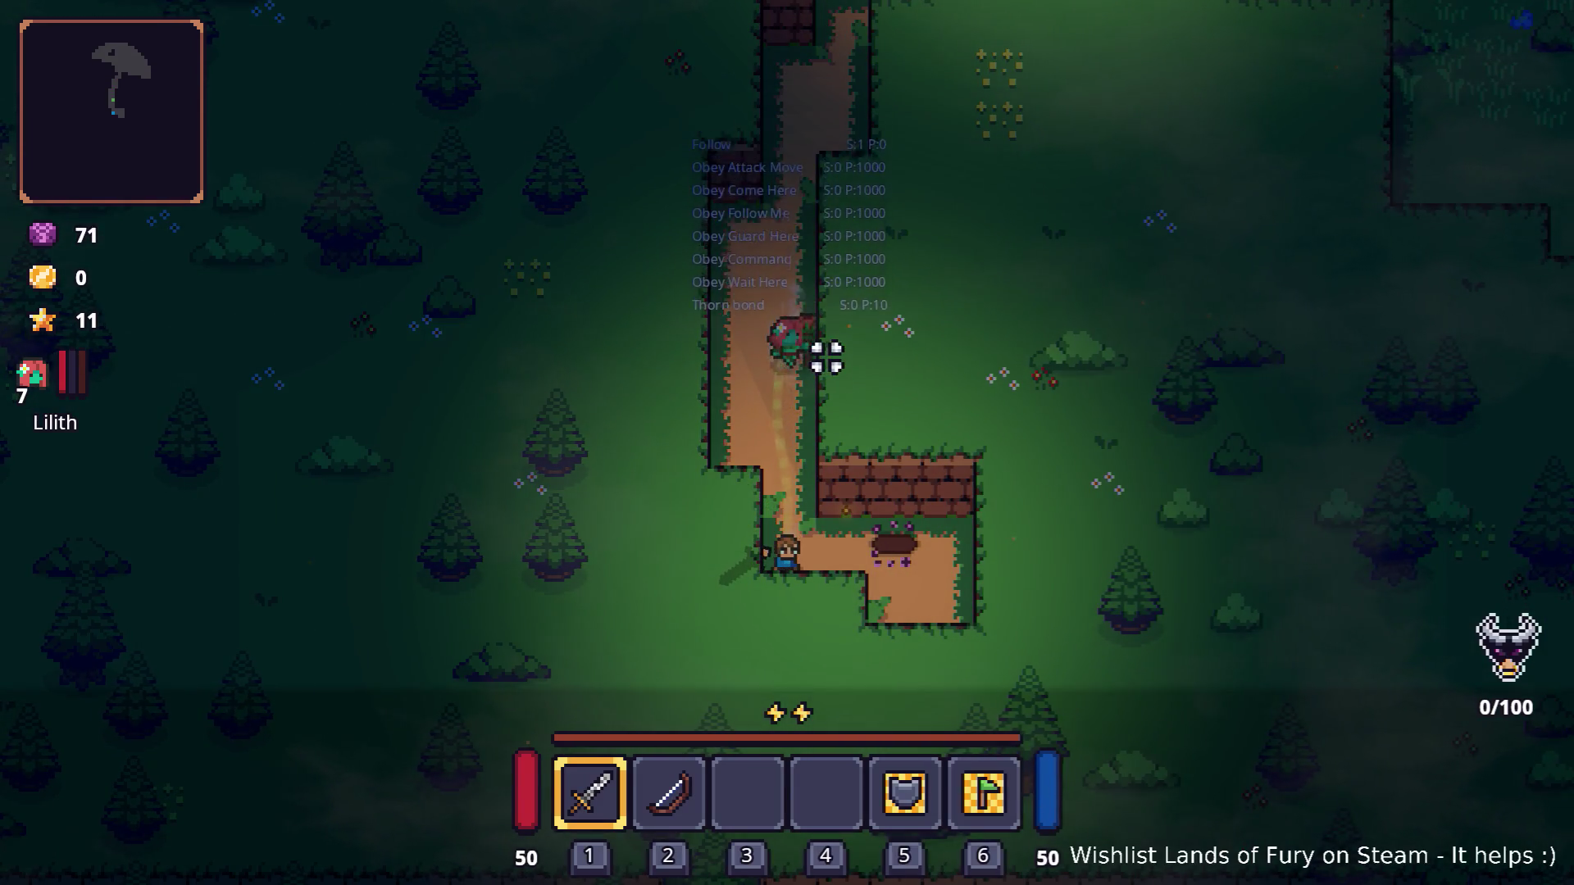
key(a)
key(i)
key(i)
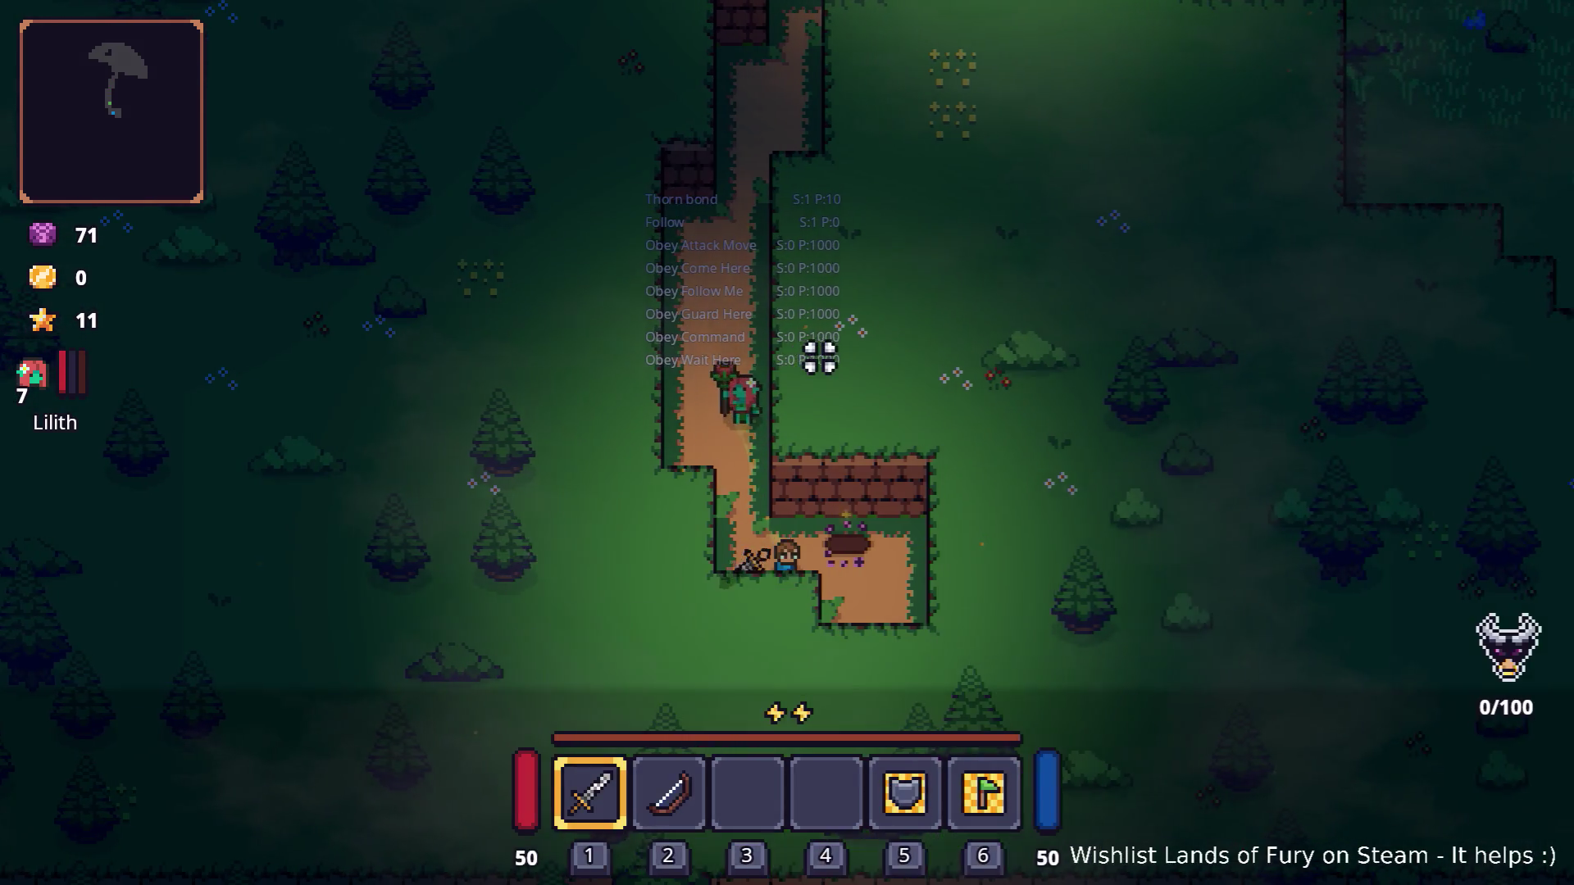
key(d)
key(a)
key(w)
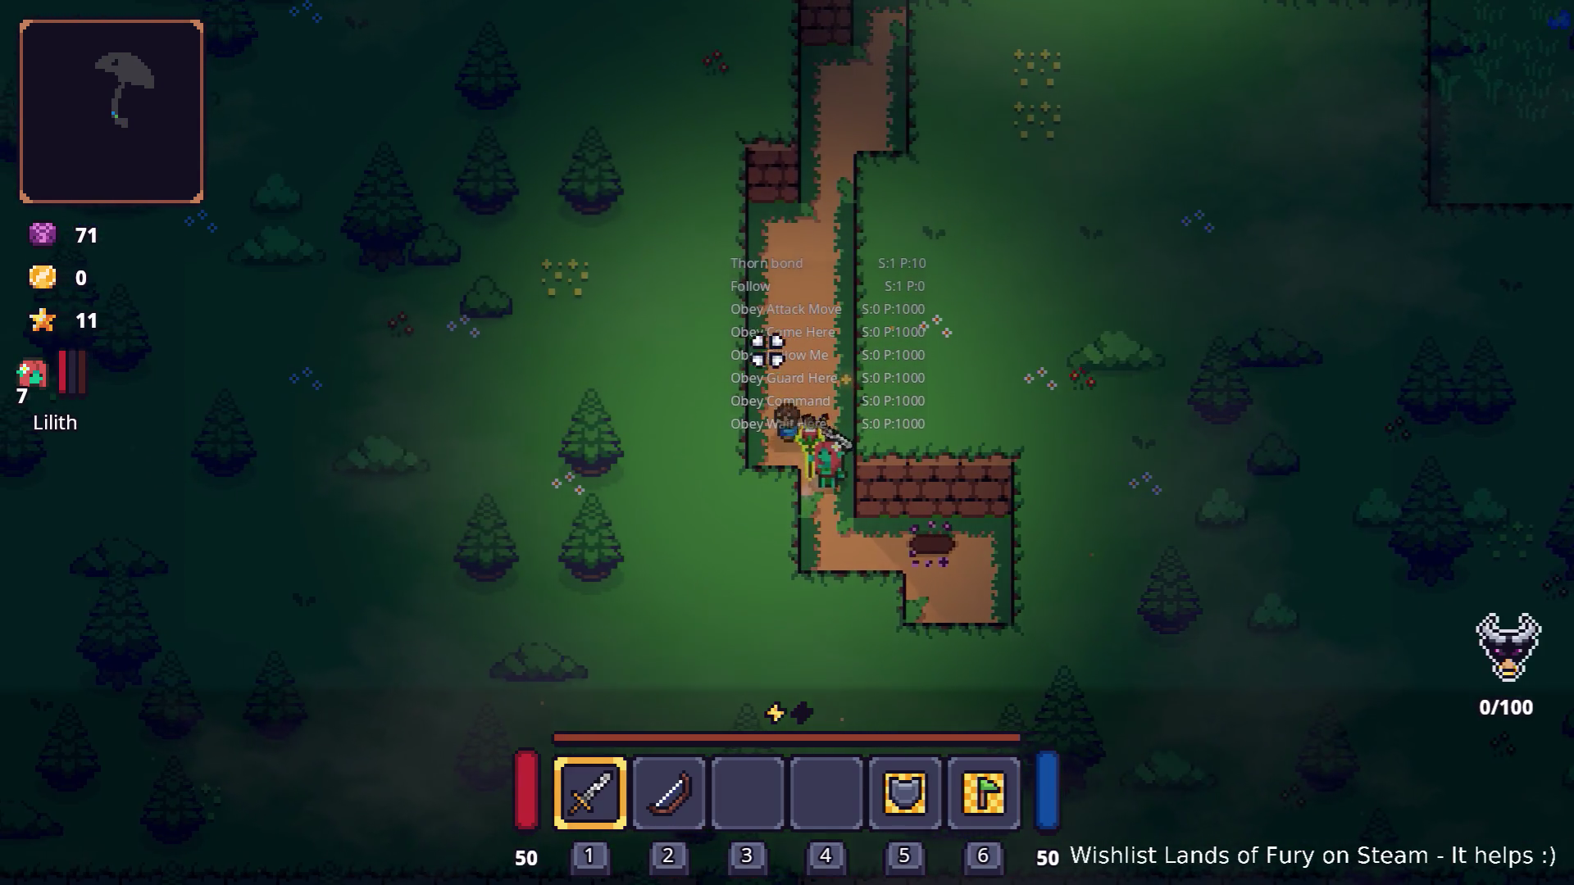
Step: Head up to the campfire, collect the staff into slot 3, and defeat the axe enemy
key(w)
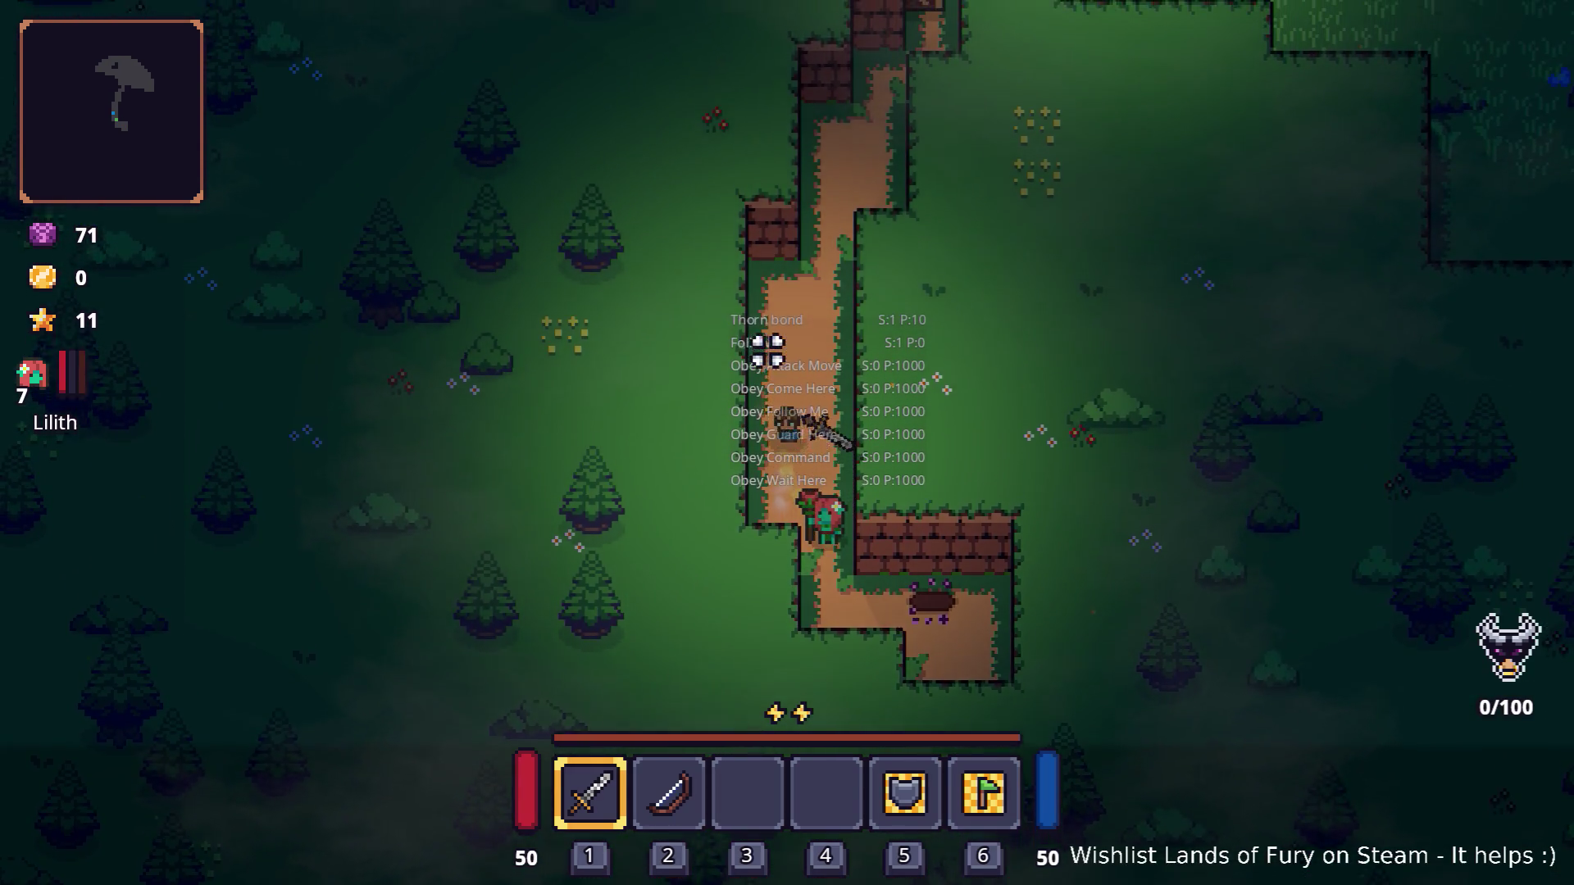
key(w)
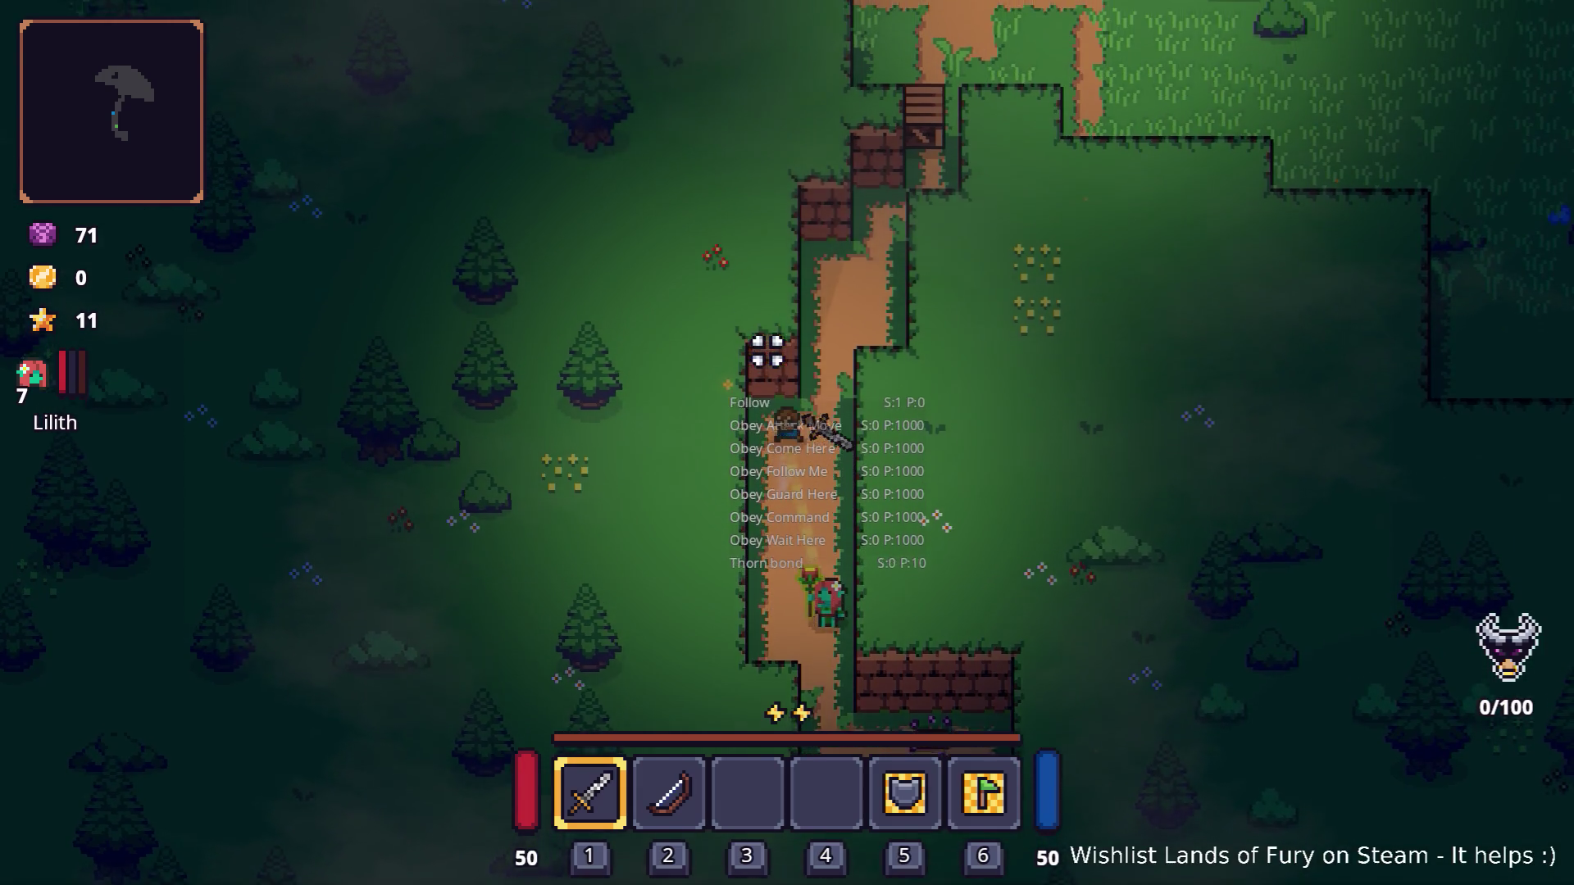
key(d)
key(w)
key(d)
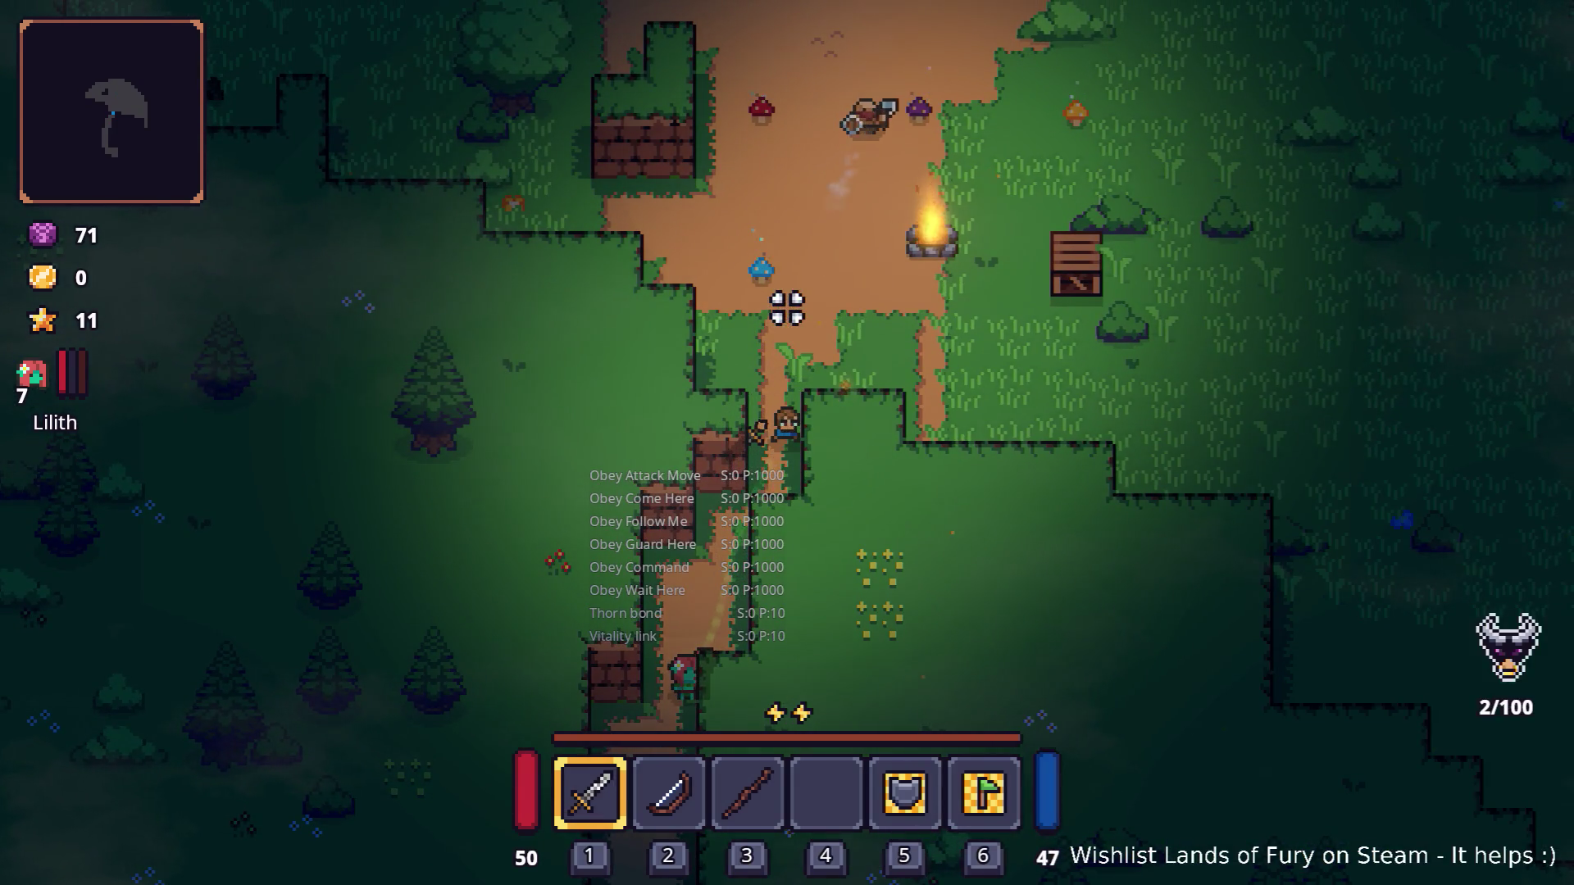
key(w)
key(w)
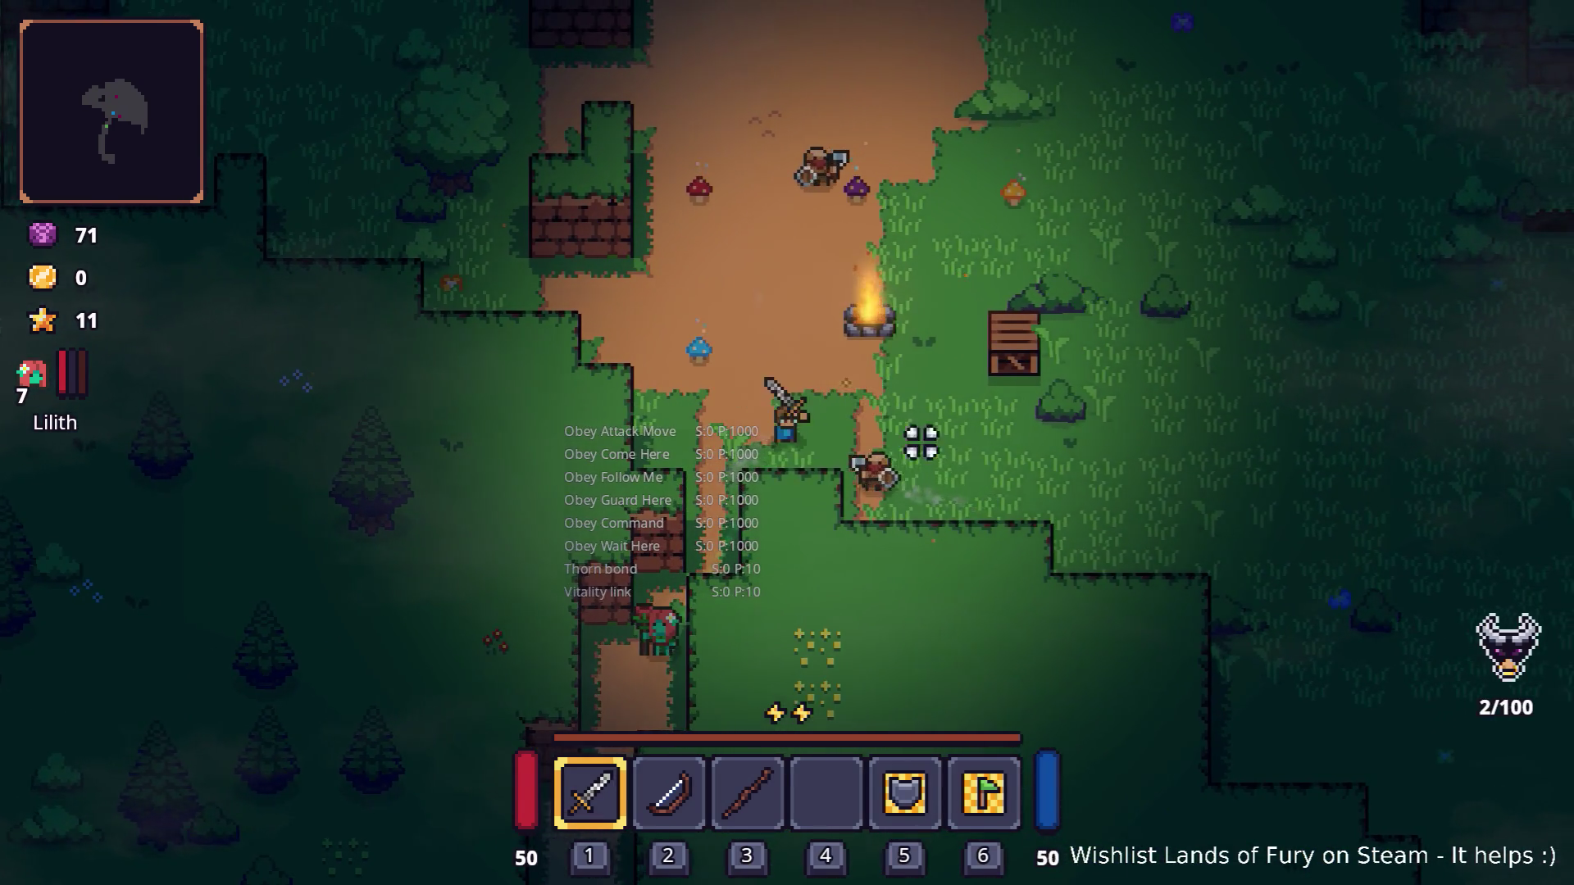
click(927, 459)
click(930, 498)
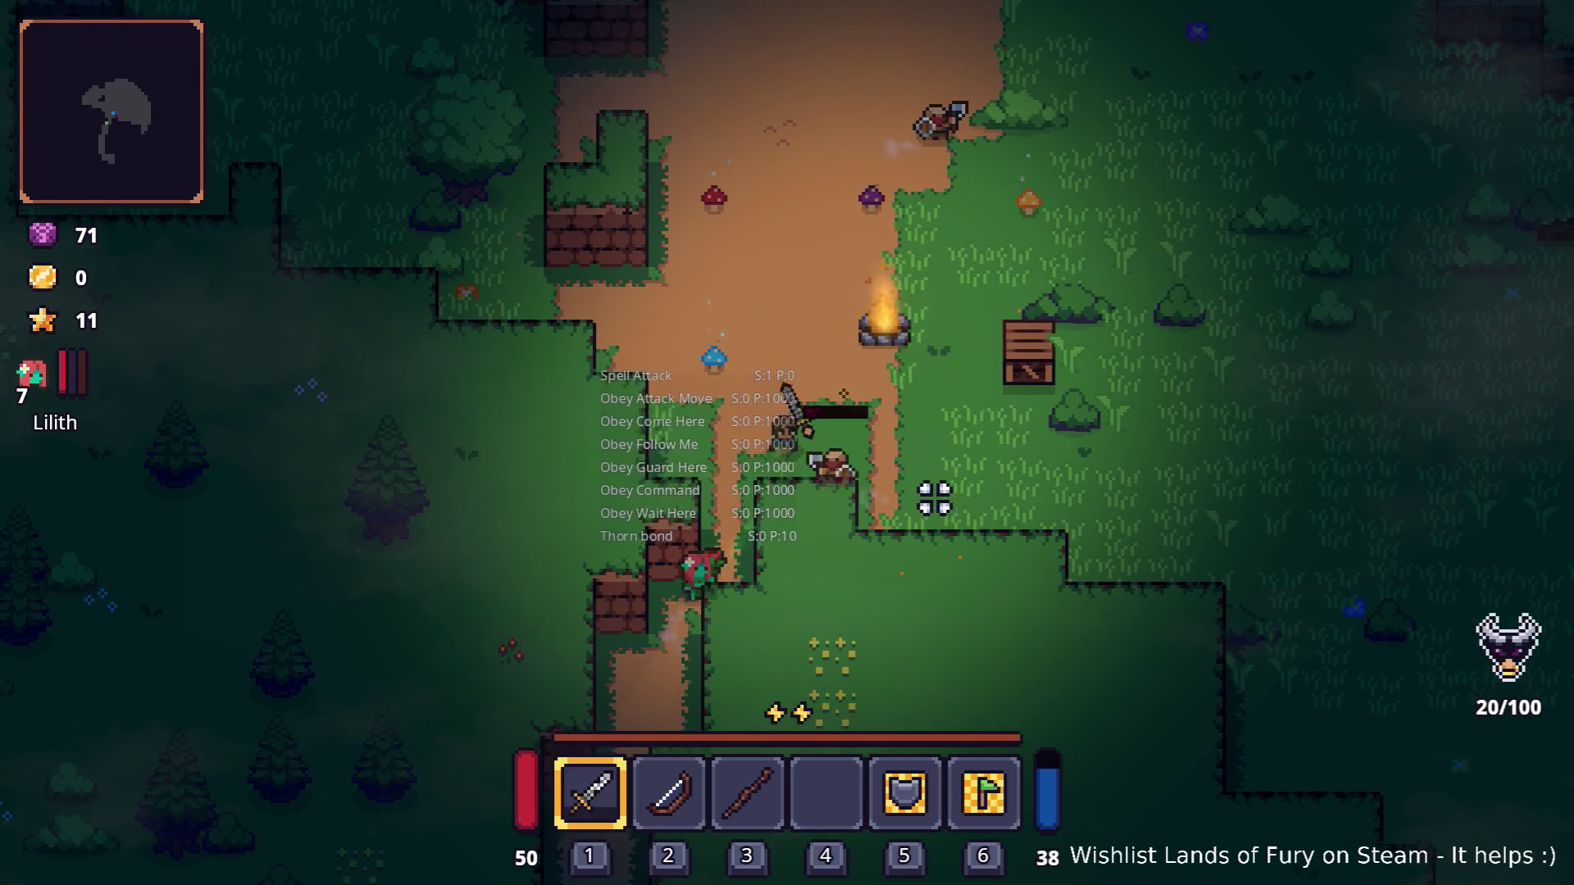
Step: Put all six stat points into Lilith's Defense (now 7, max HP 201) and confirm
key(w)
key(i)
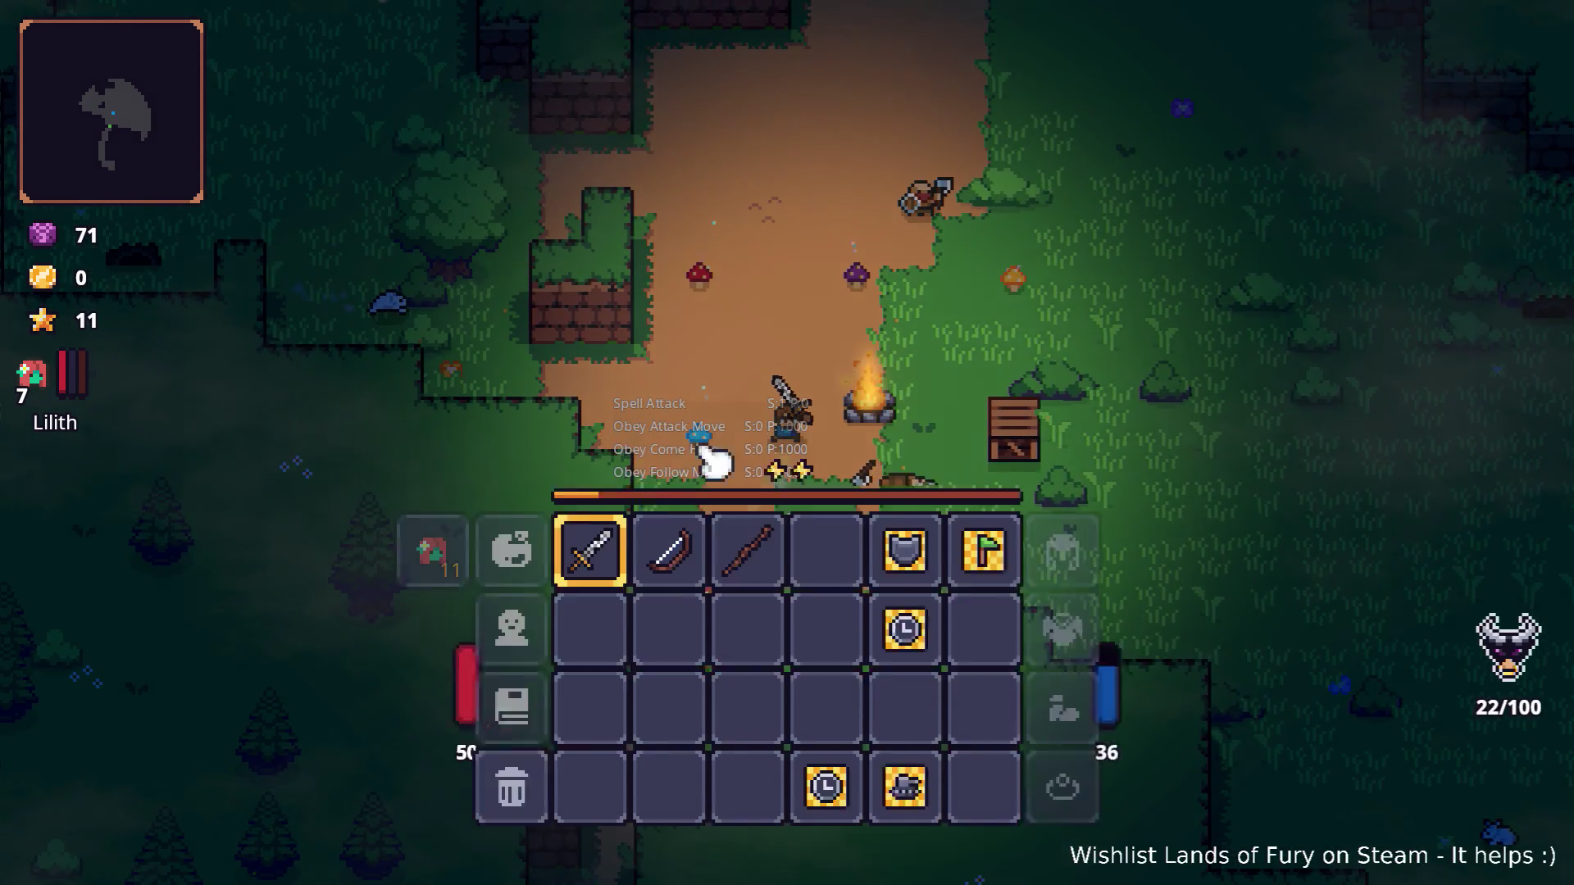
click(432, 598)
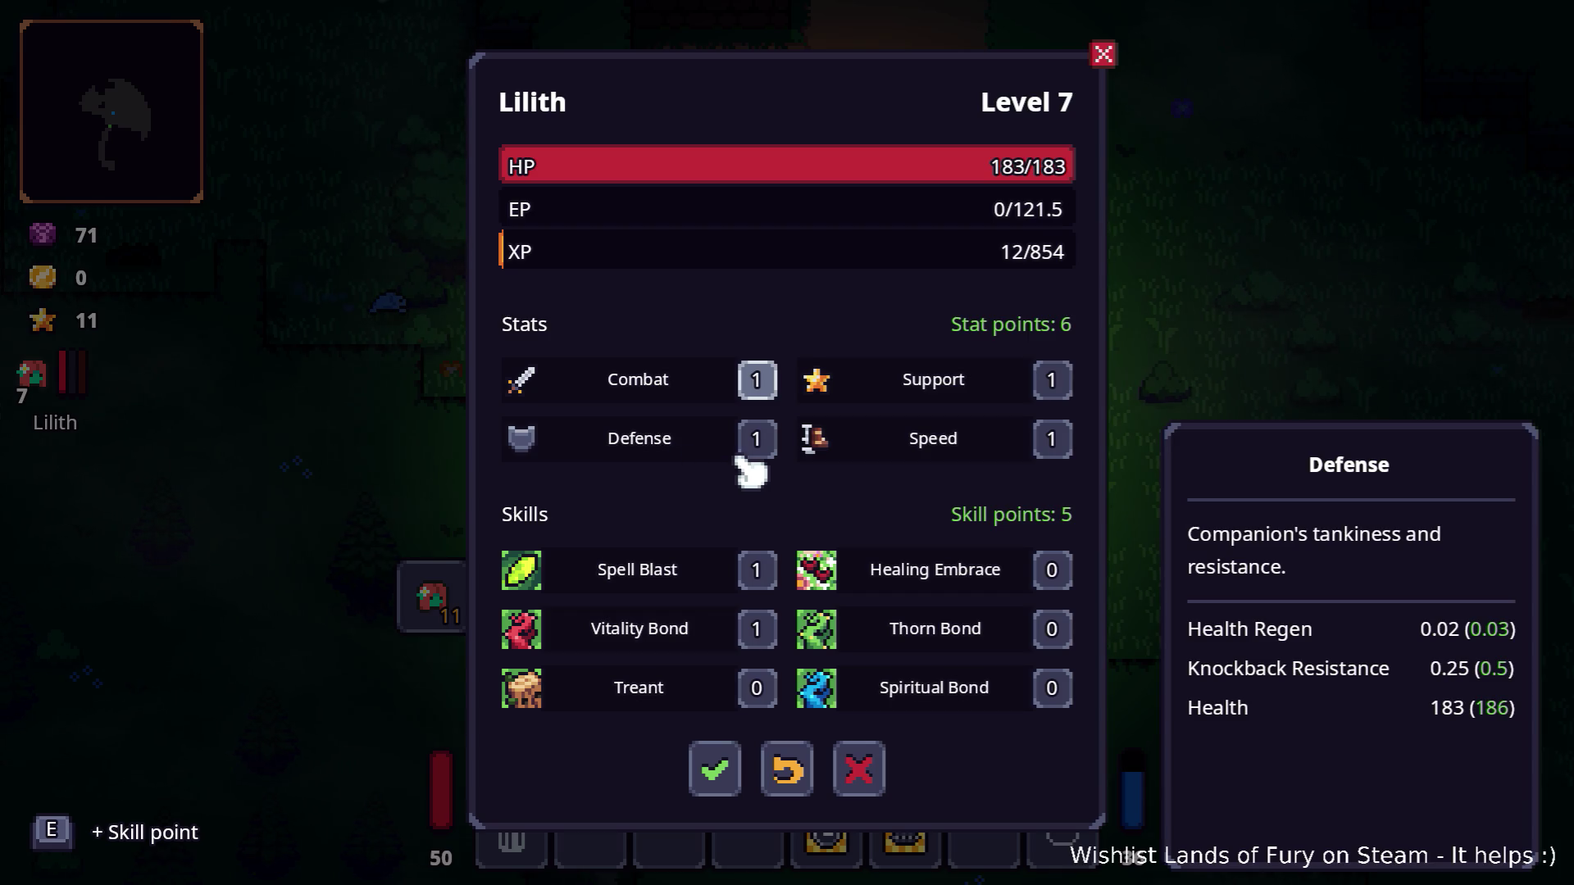
key(e)
key(e)
key(e)
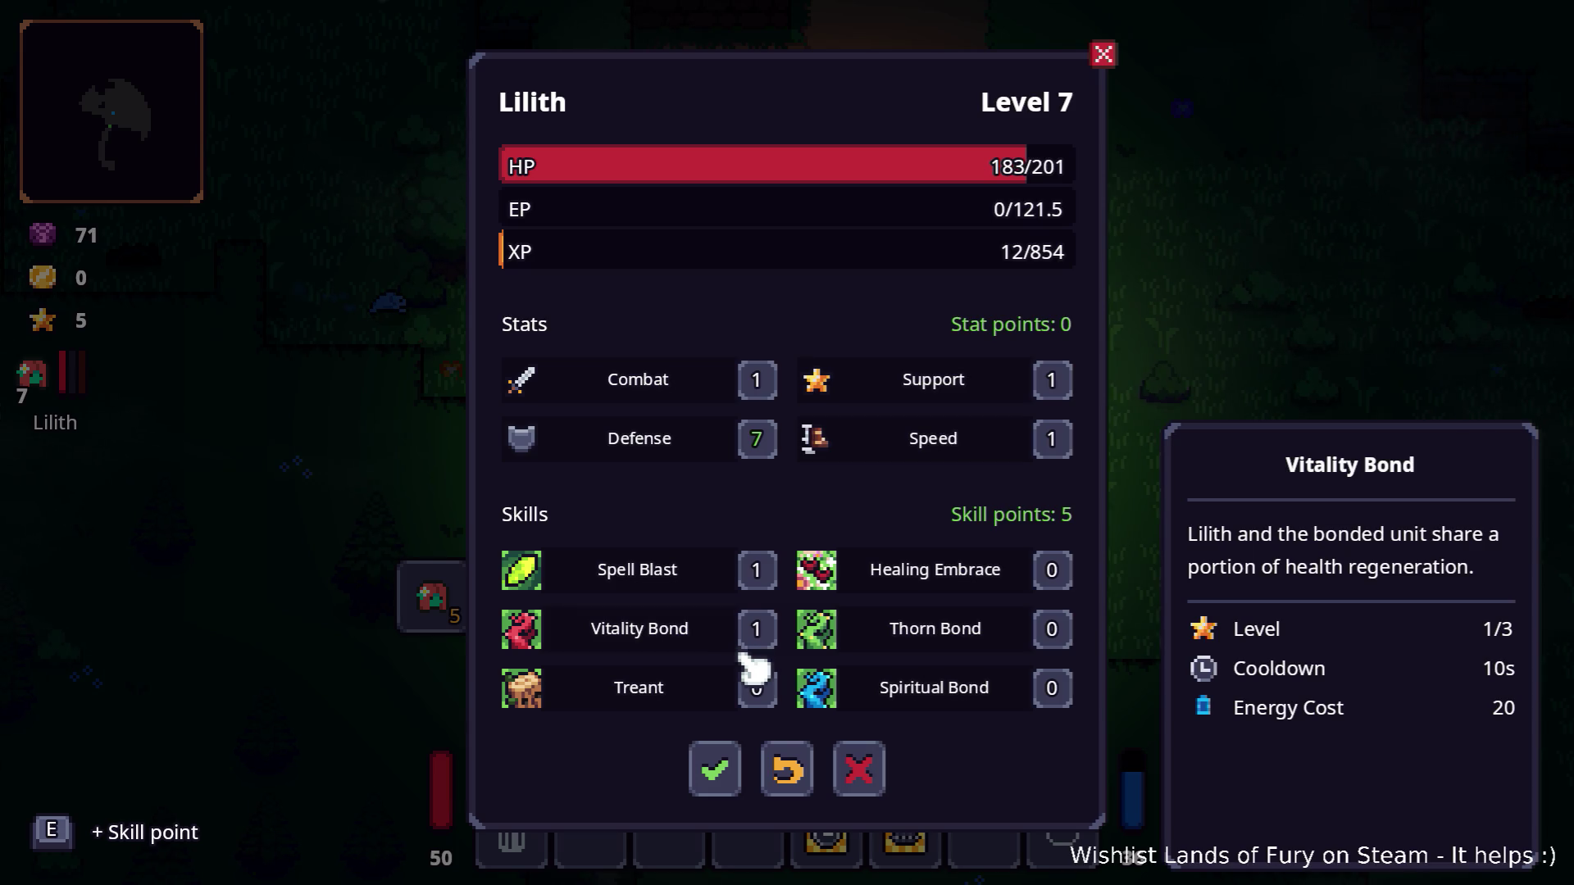
click(715, 770)
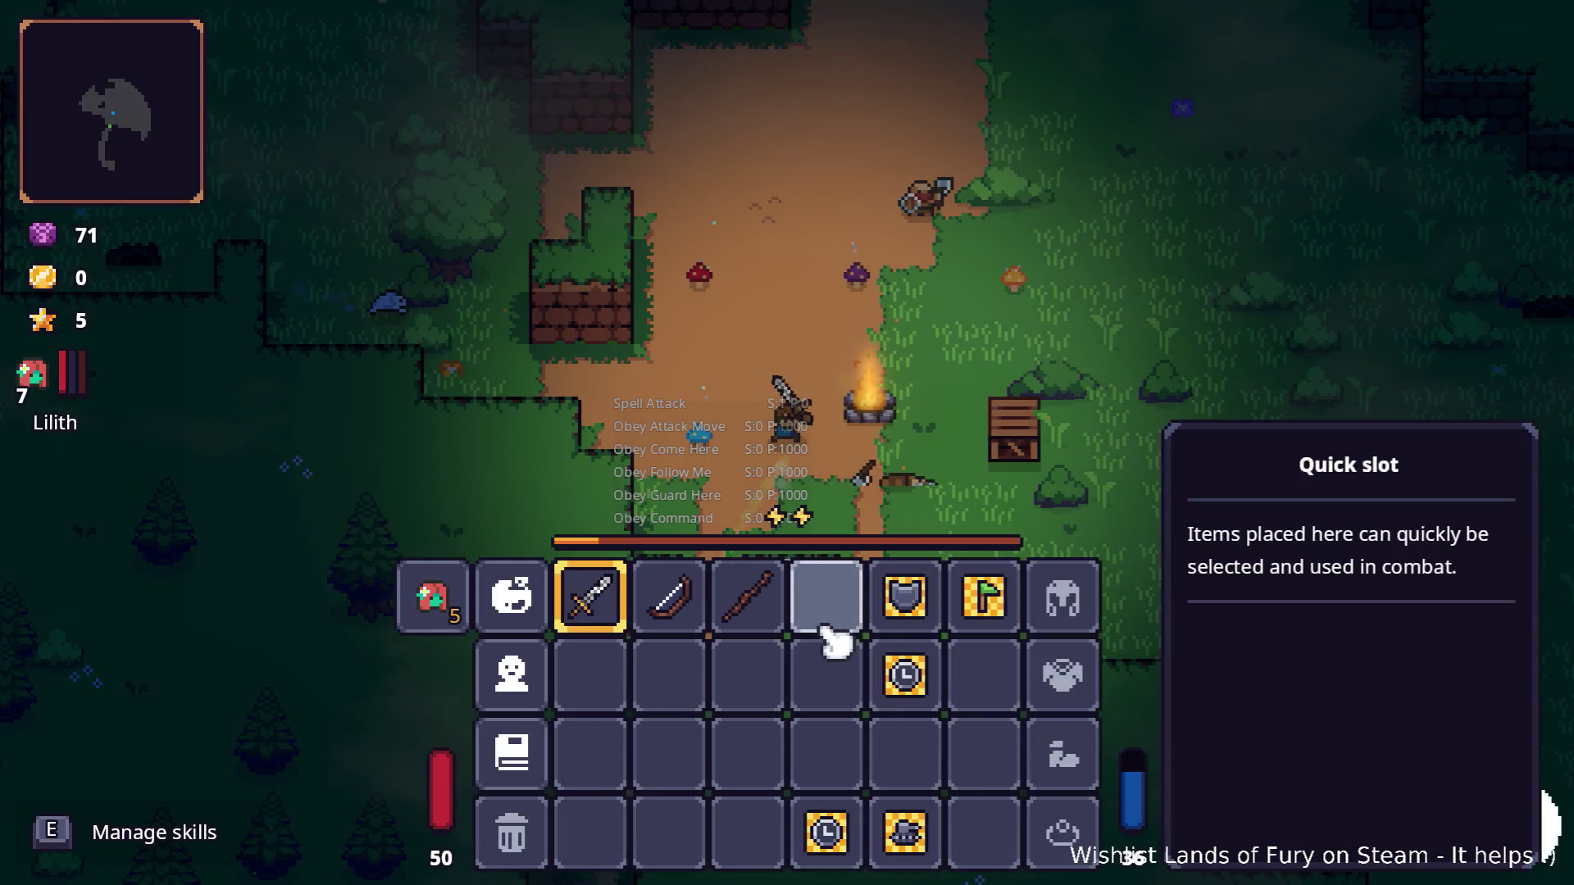
key(Escape)
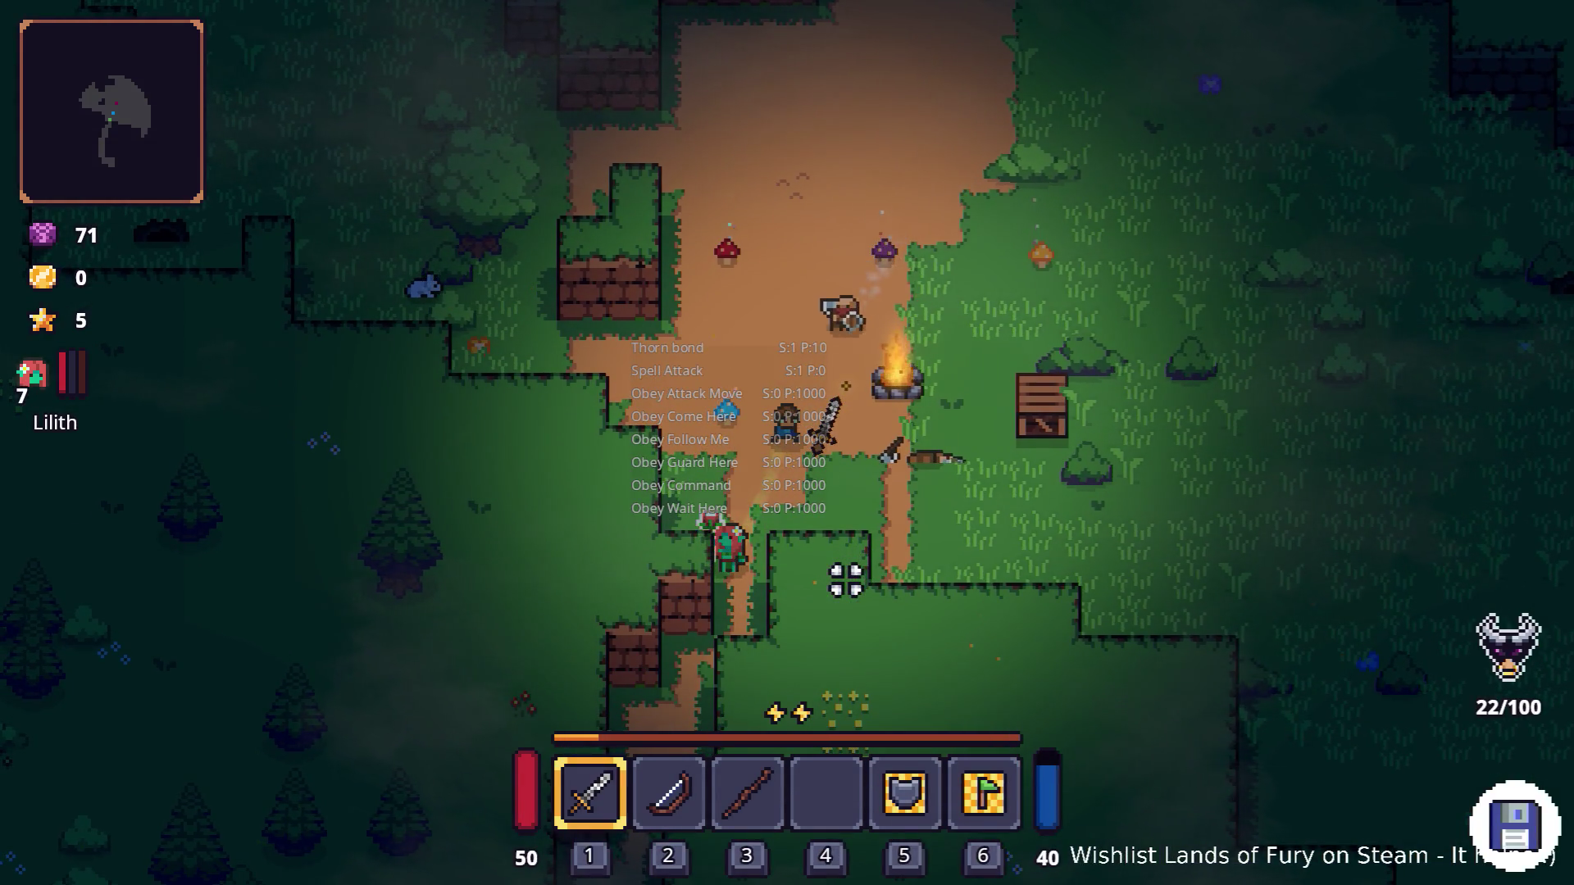
Step: In Godot, filter LilithsThornBond.tres's Inspector by 'level' to show Level 0 and Required Unit Level 4
key(i)
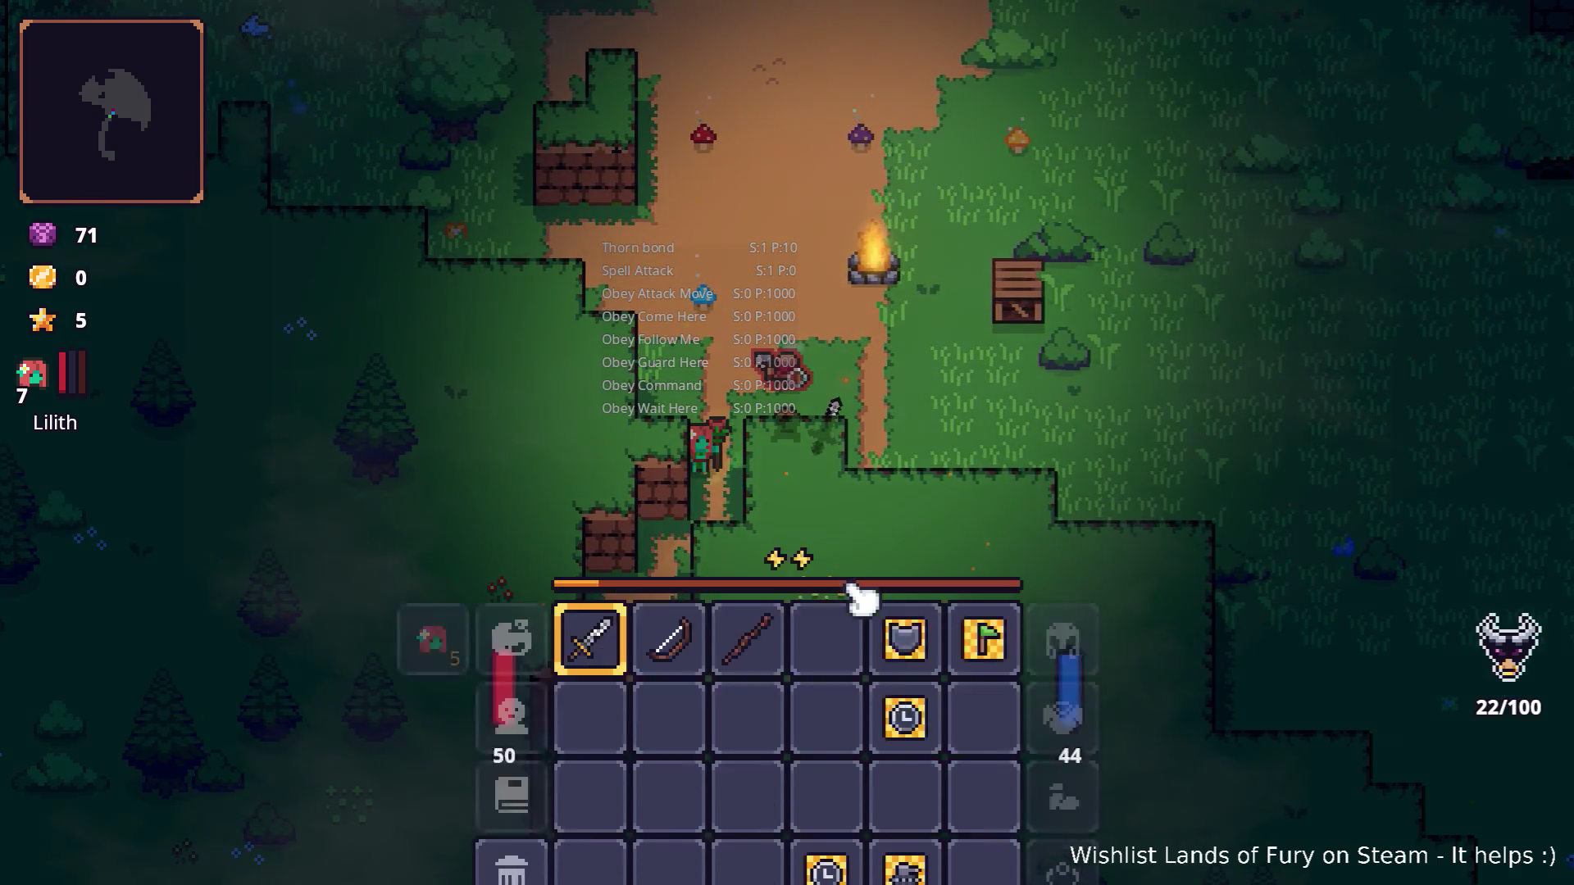
key(alt+Tab)
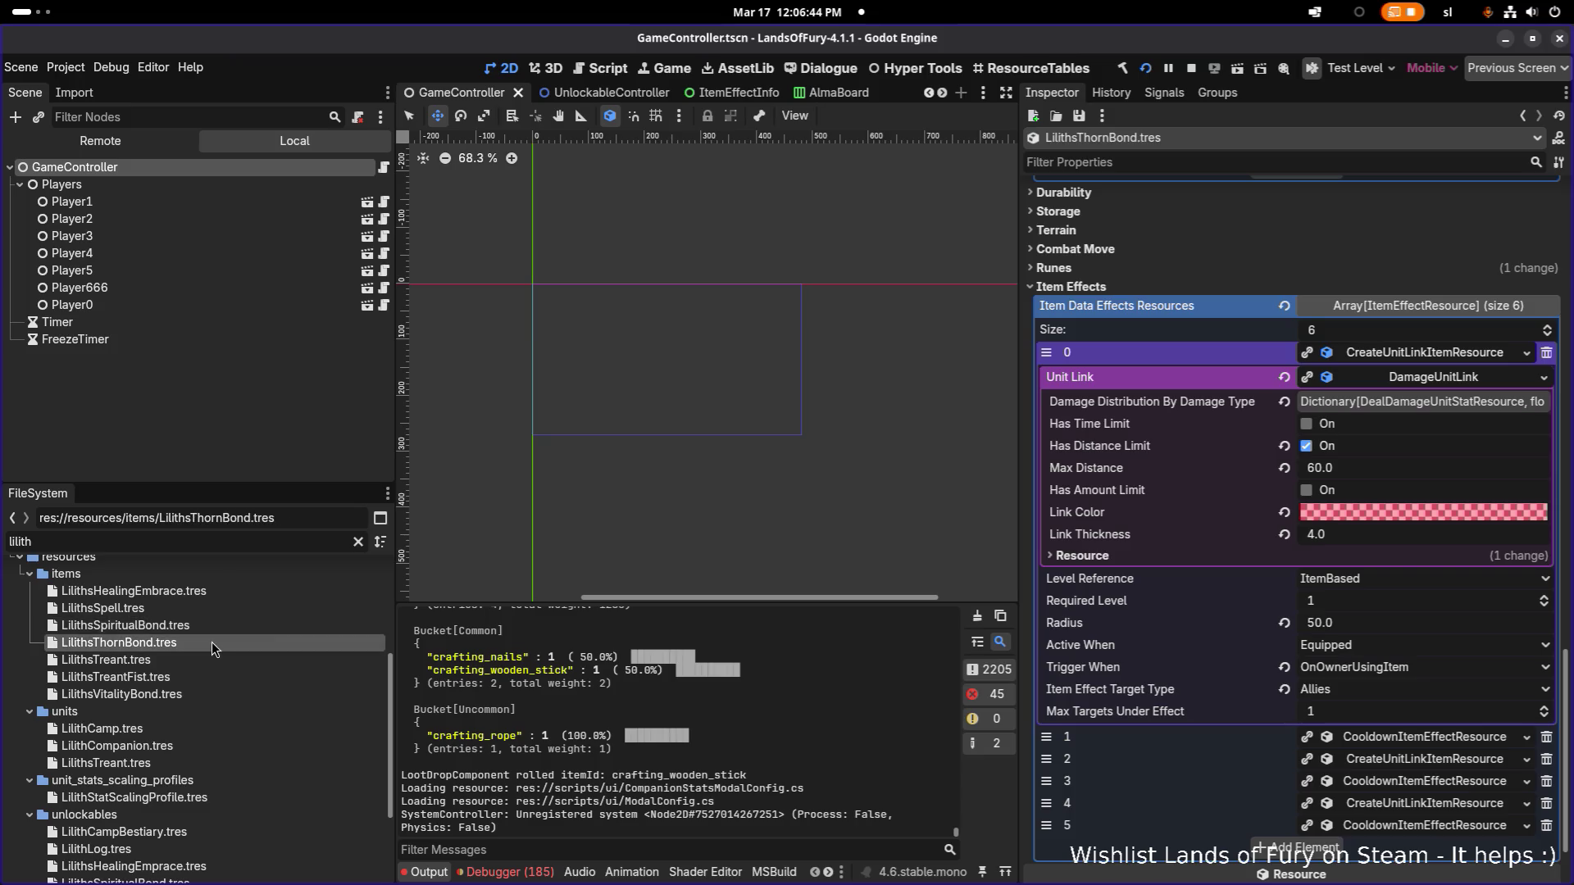
scroll(1159, 281, up, 10)
scroll(1158, 282, up, 5)
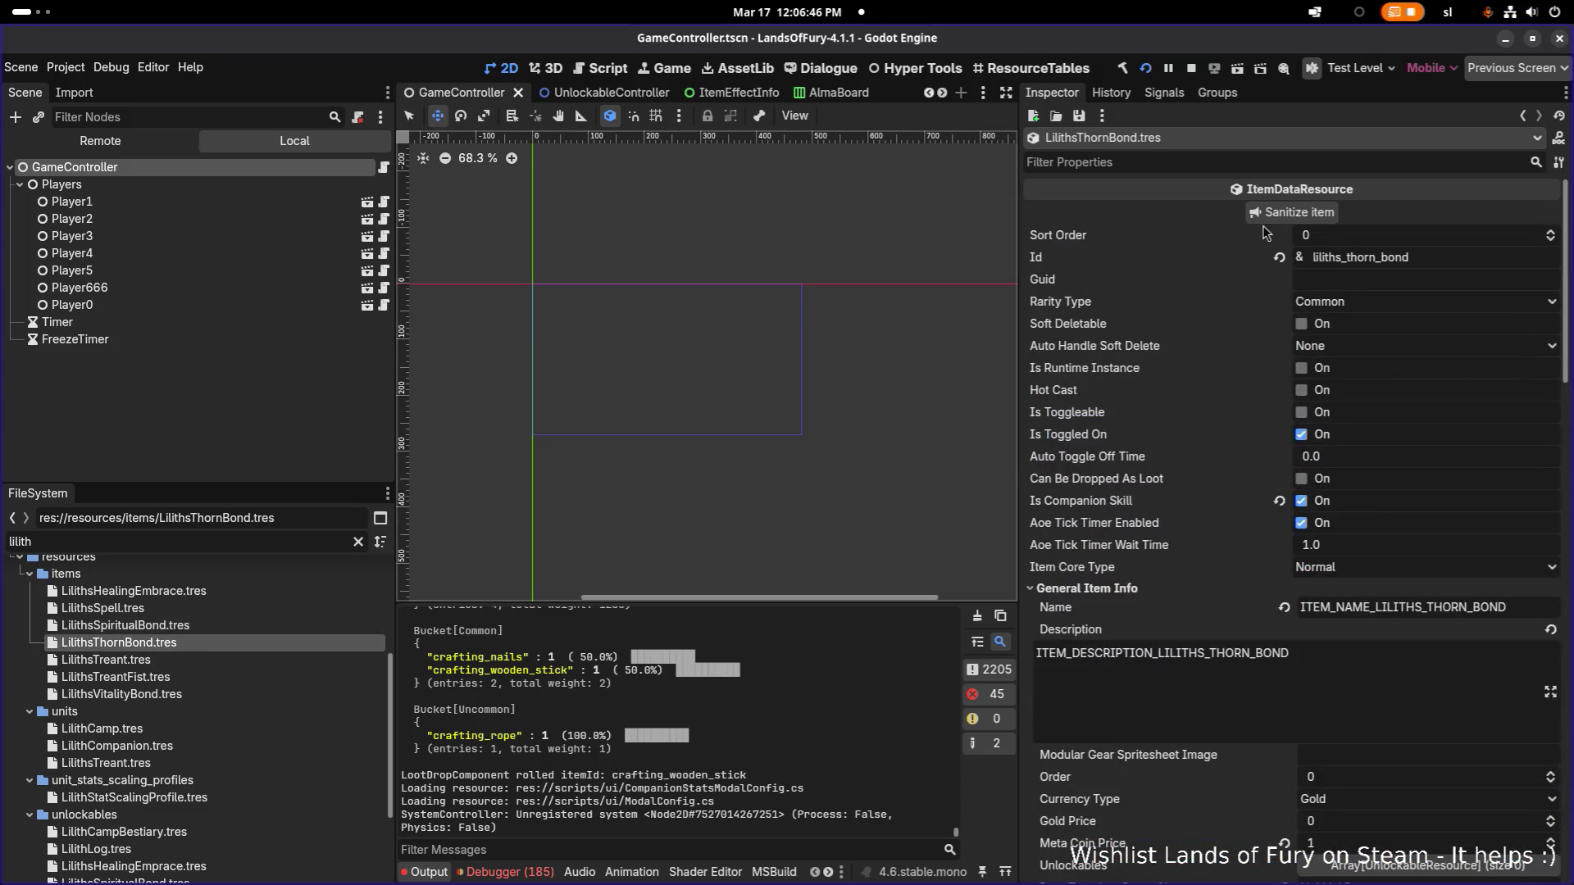
click(1172, 163)
text(level)
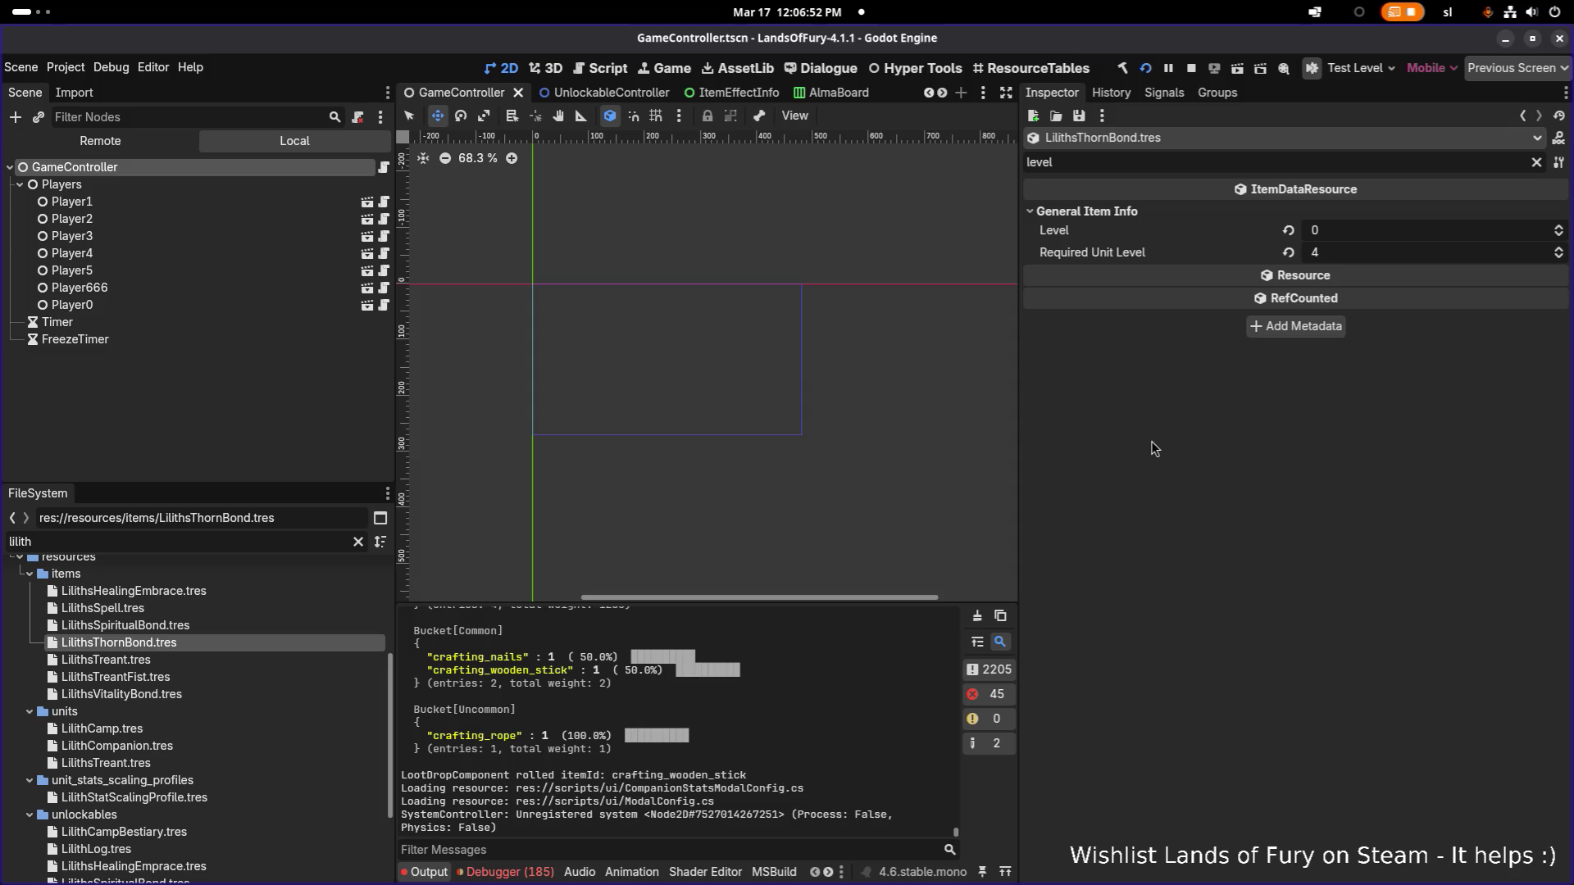
key(alt+Tab)
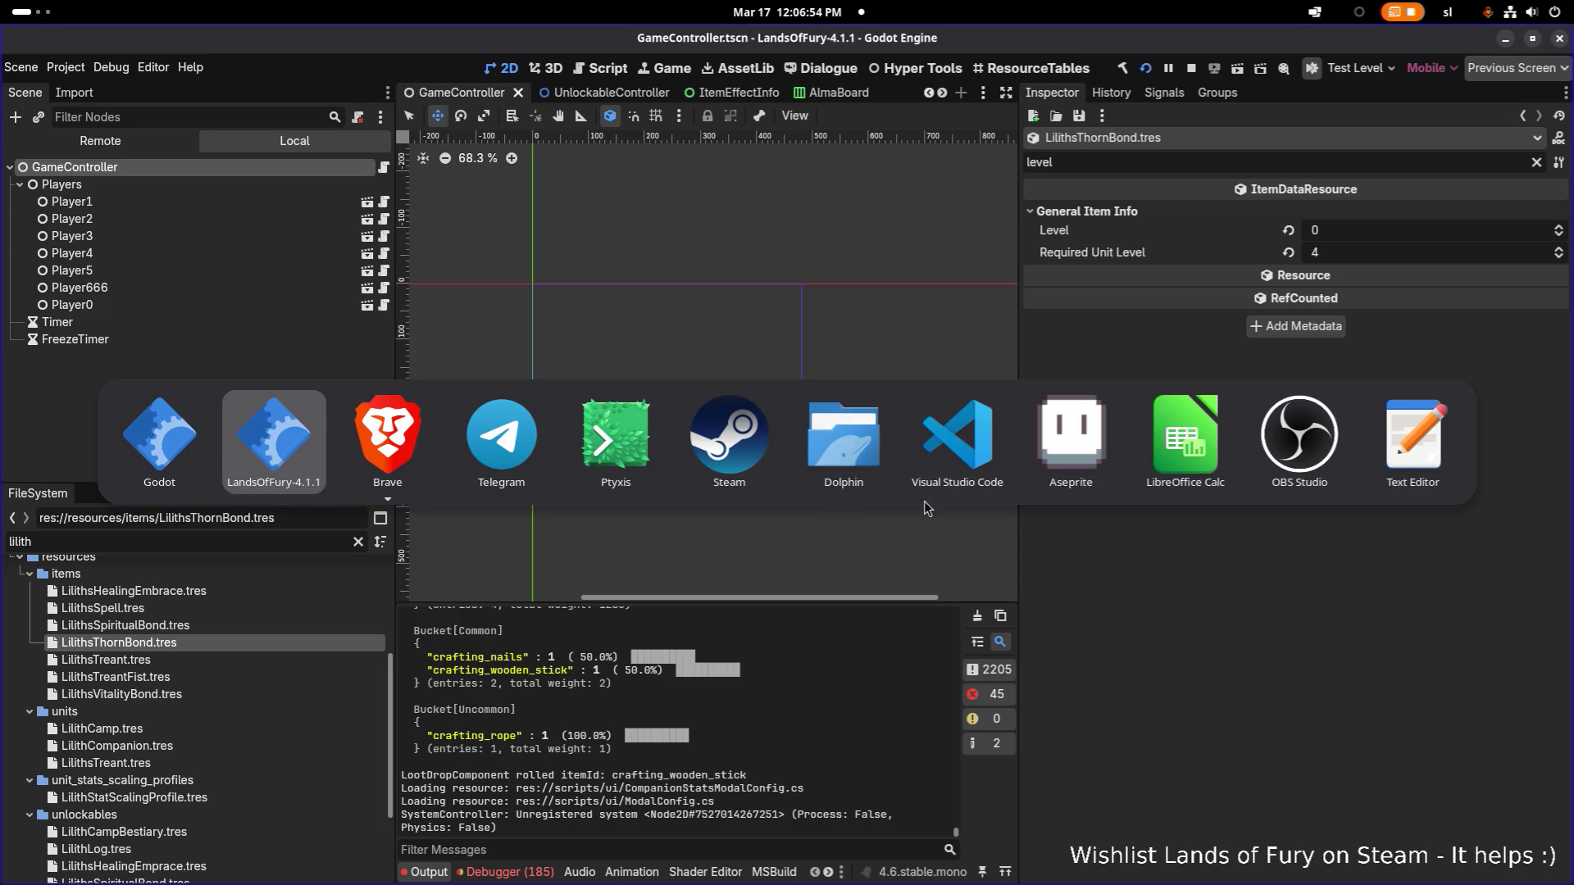
Step: In VS Code, open UnitLinkItem.cs through a 'link' file search and read through its code
click(962, 452)
click(760, 449)
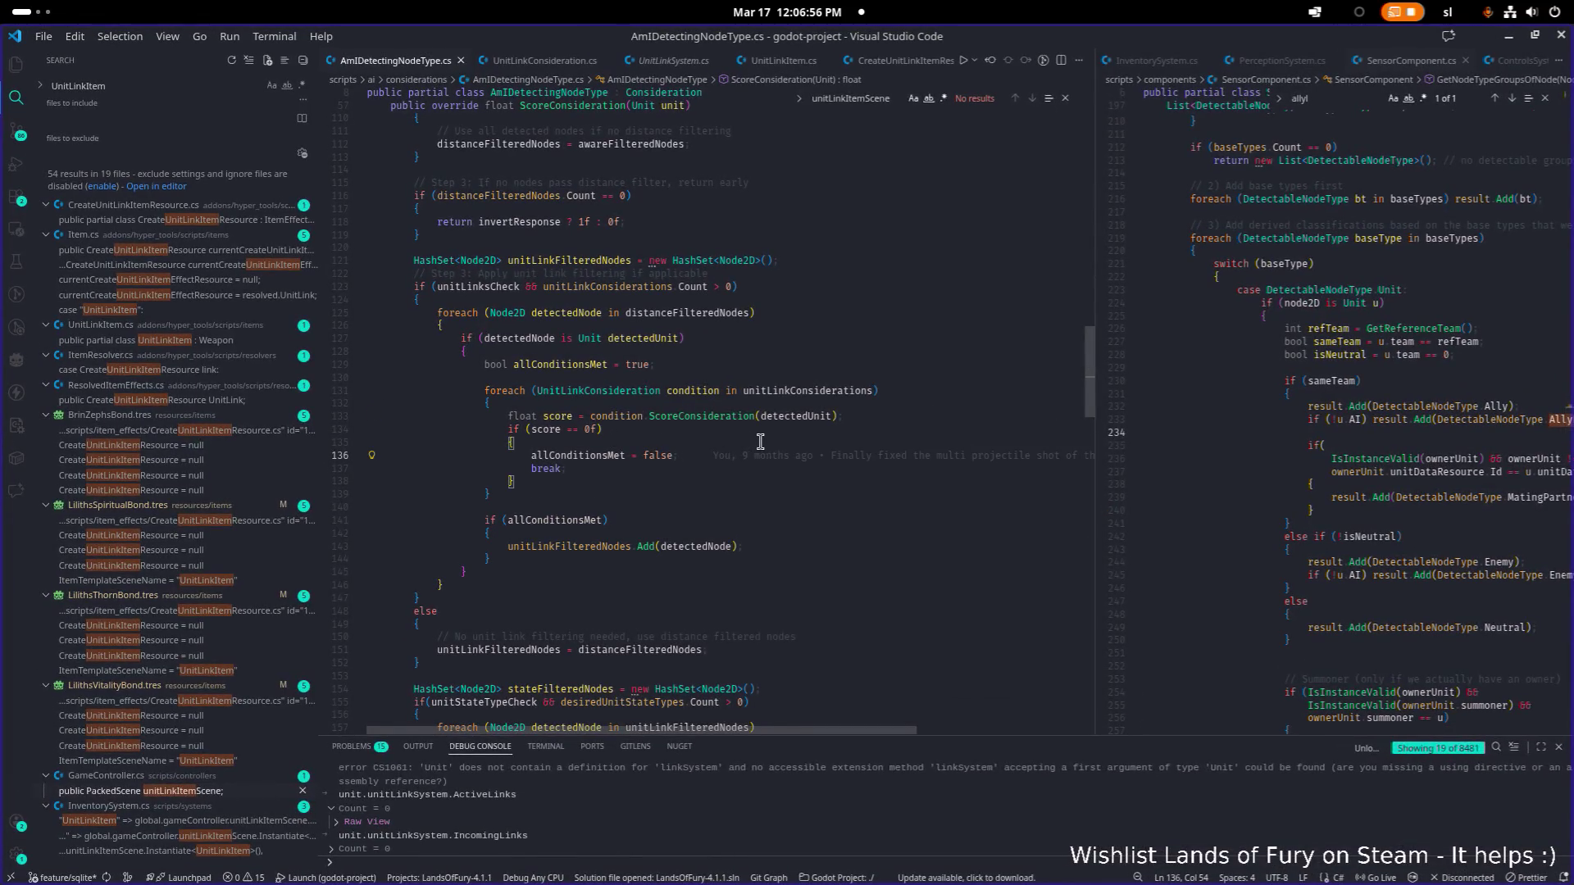
key(ctrl+p)
text(link)
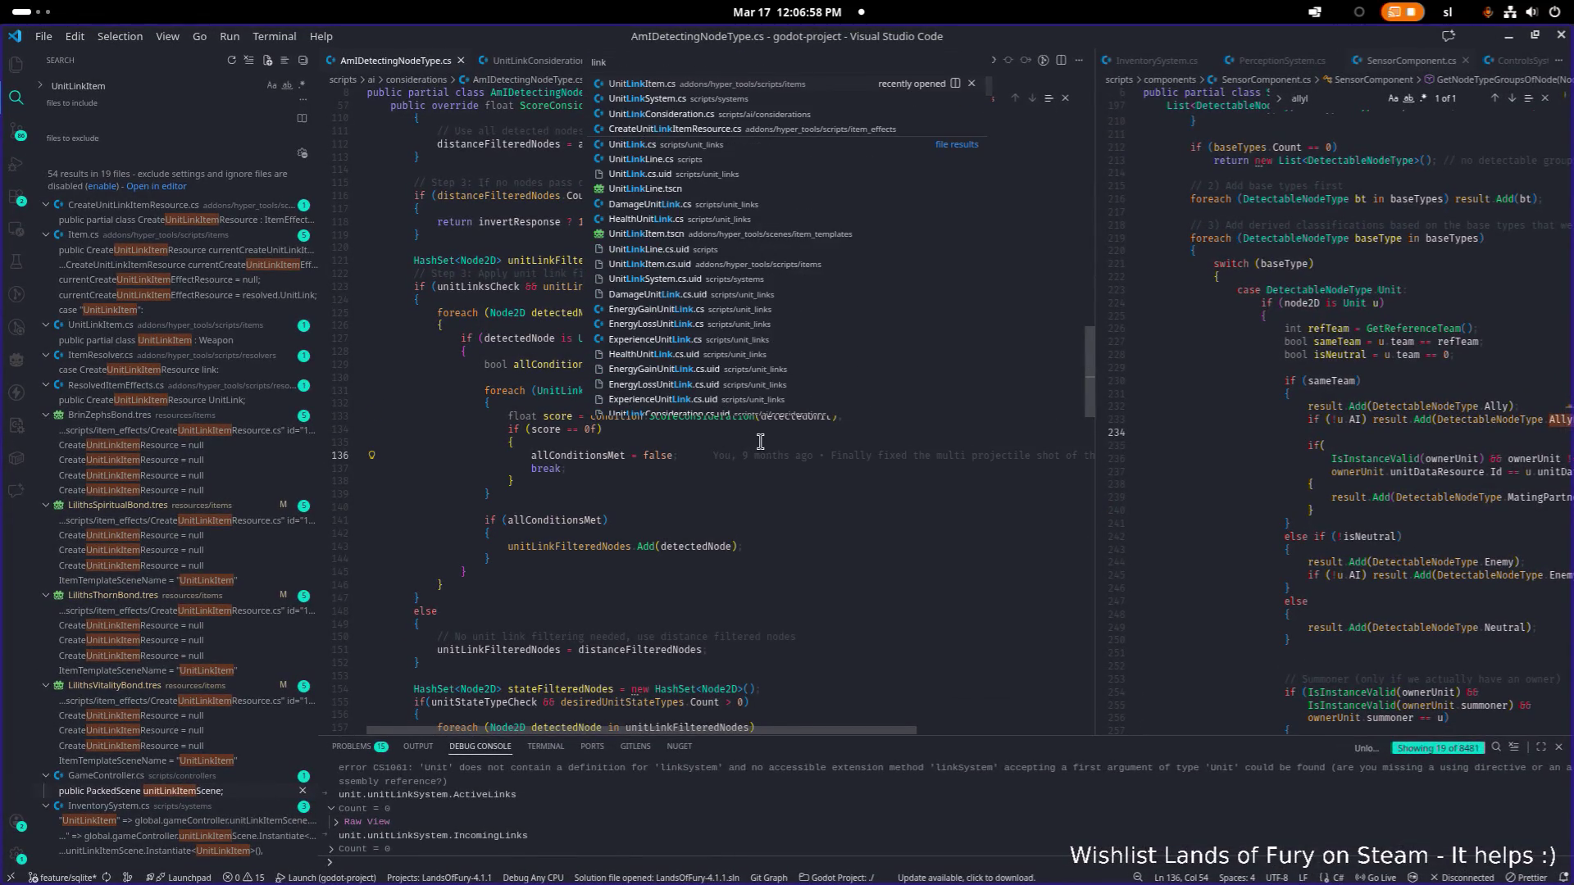
key(Return)
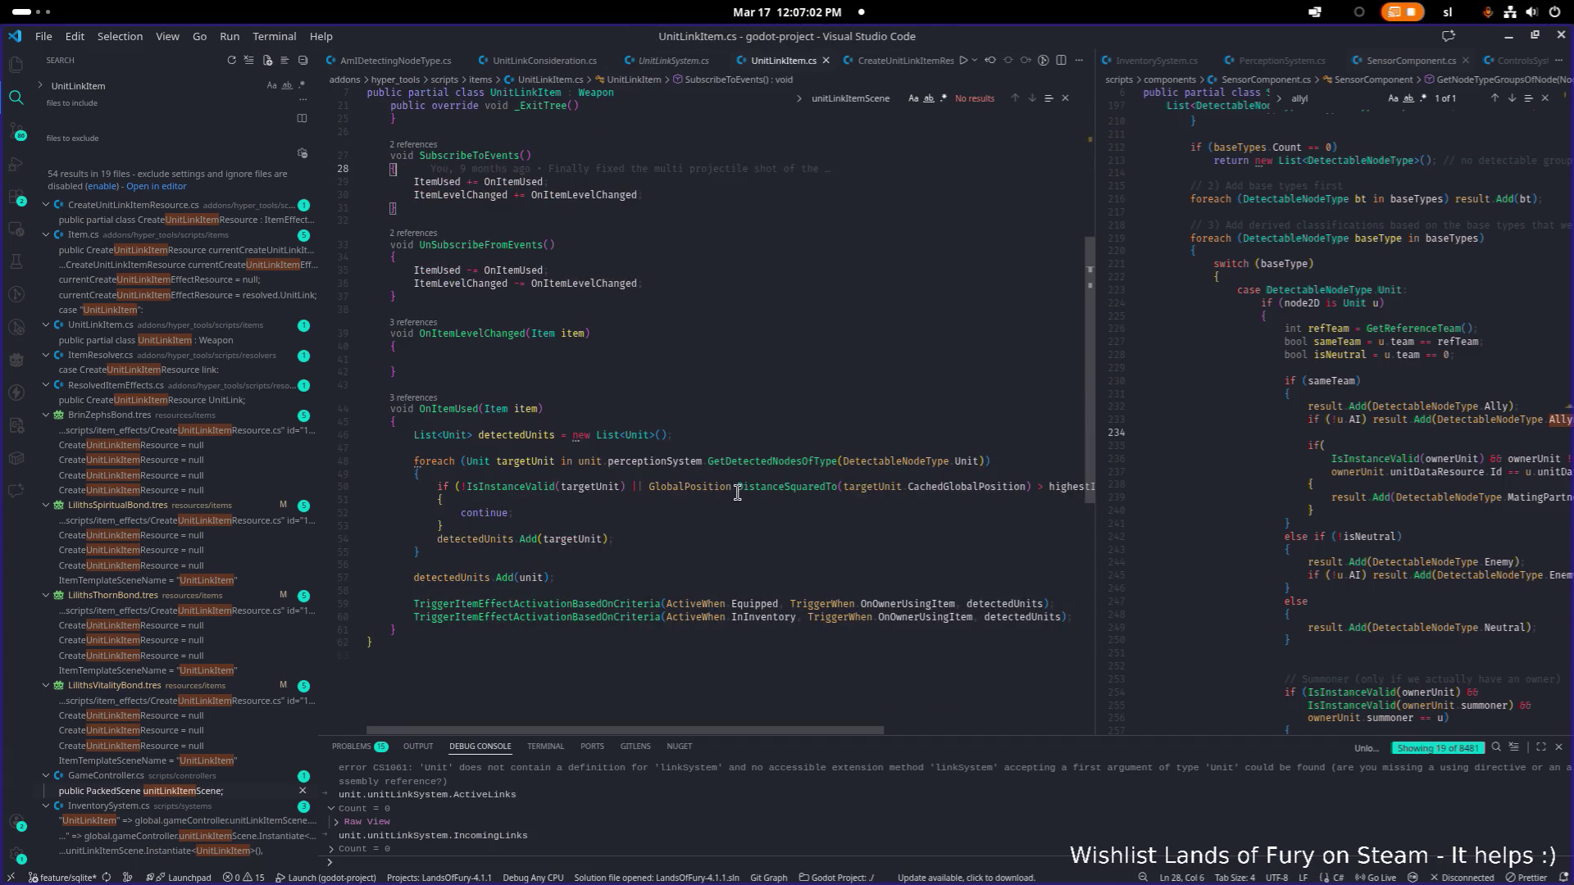
scroll(635, 456, up, 5)
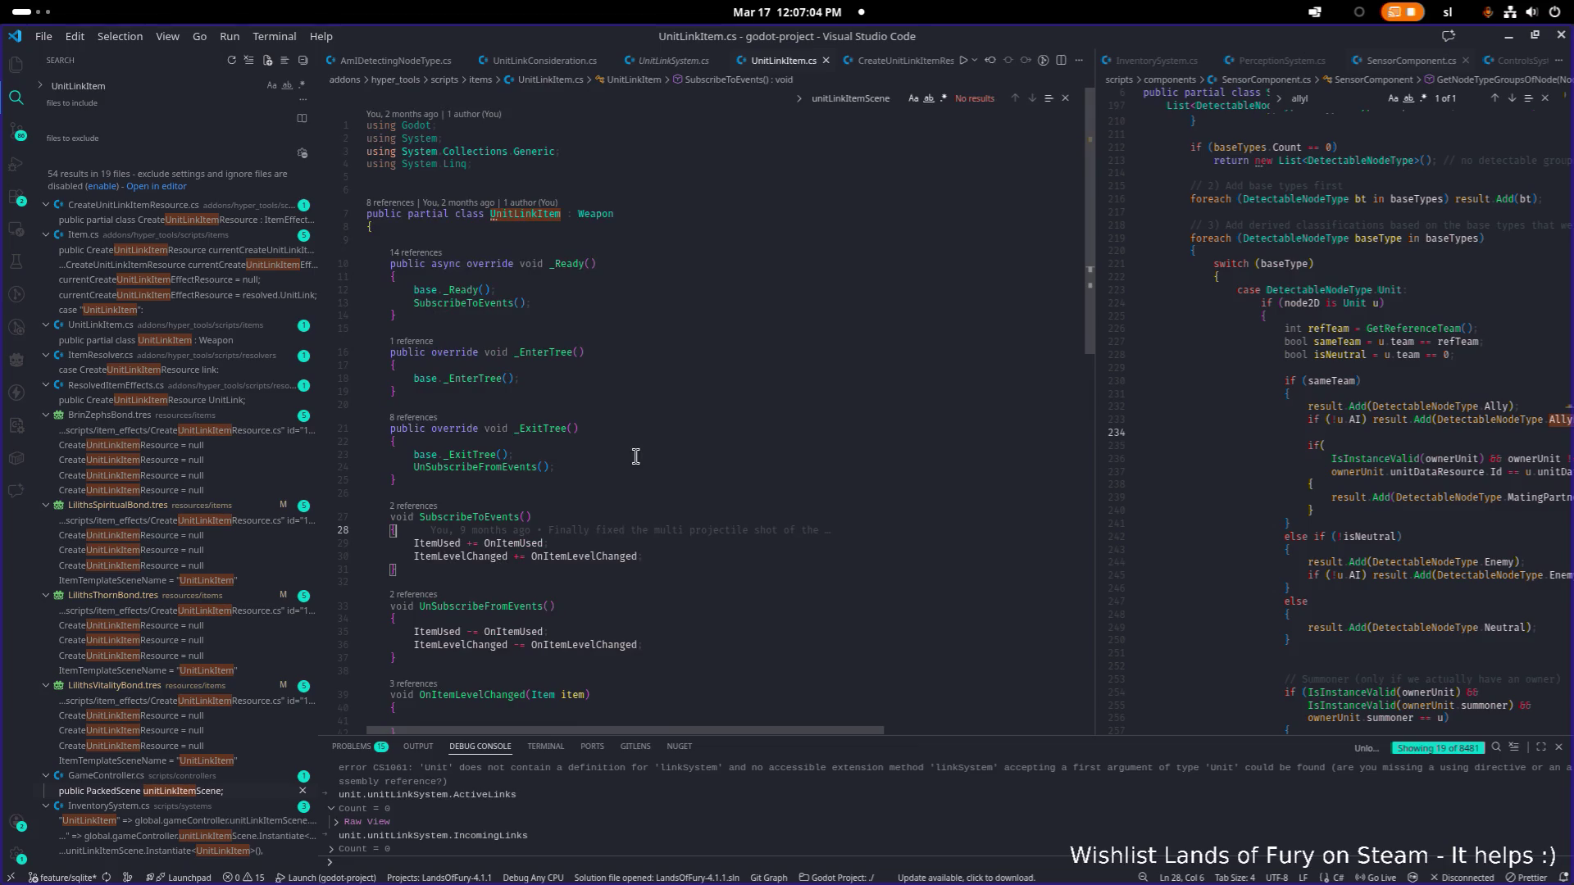
scroll(636, 456, down, 3)
scroll(636, 456, down, 4)
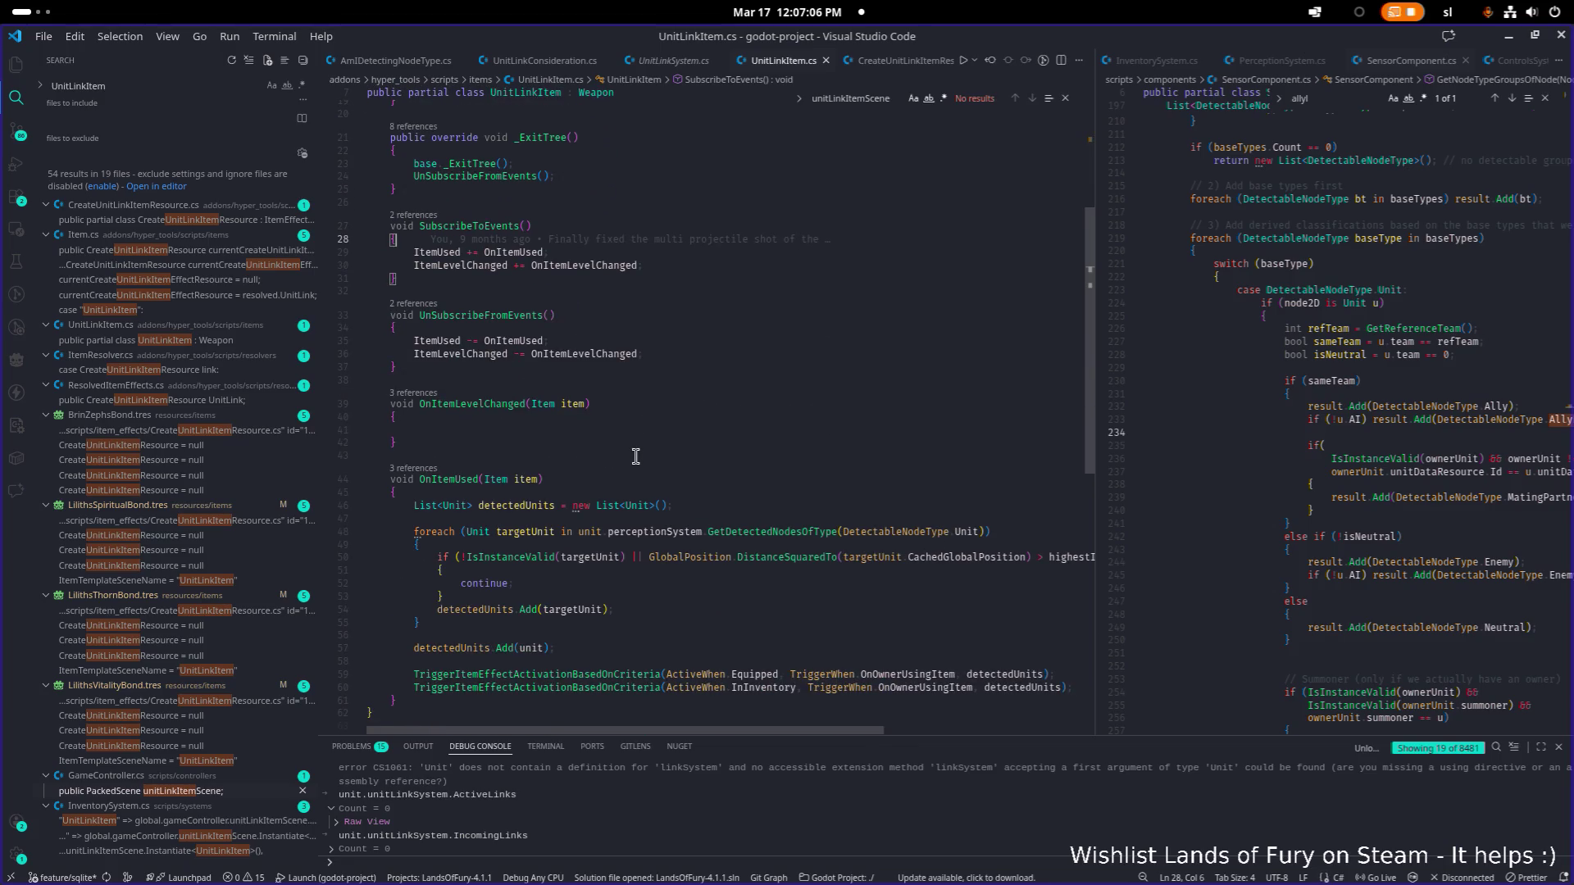
scroll(636, 456, down, 3)
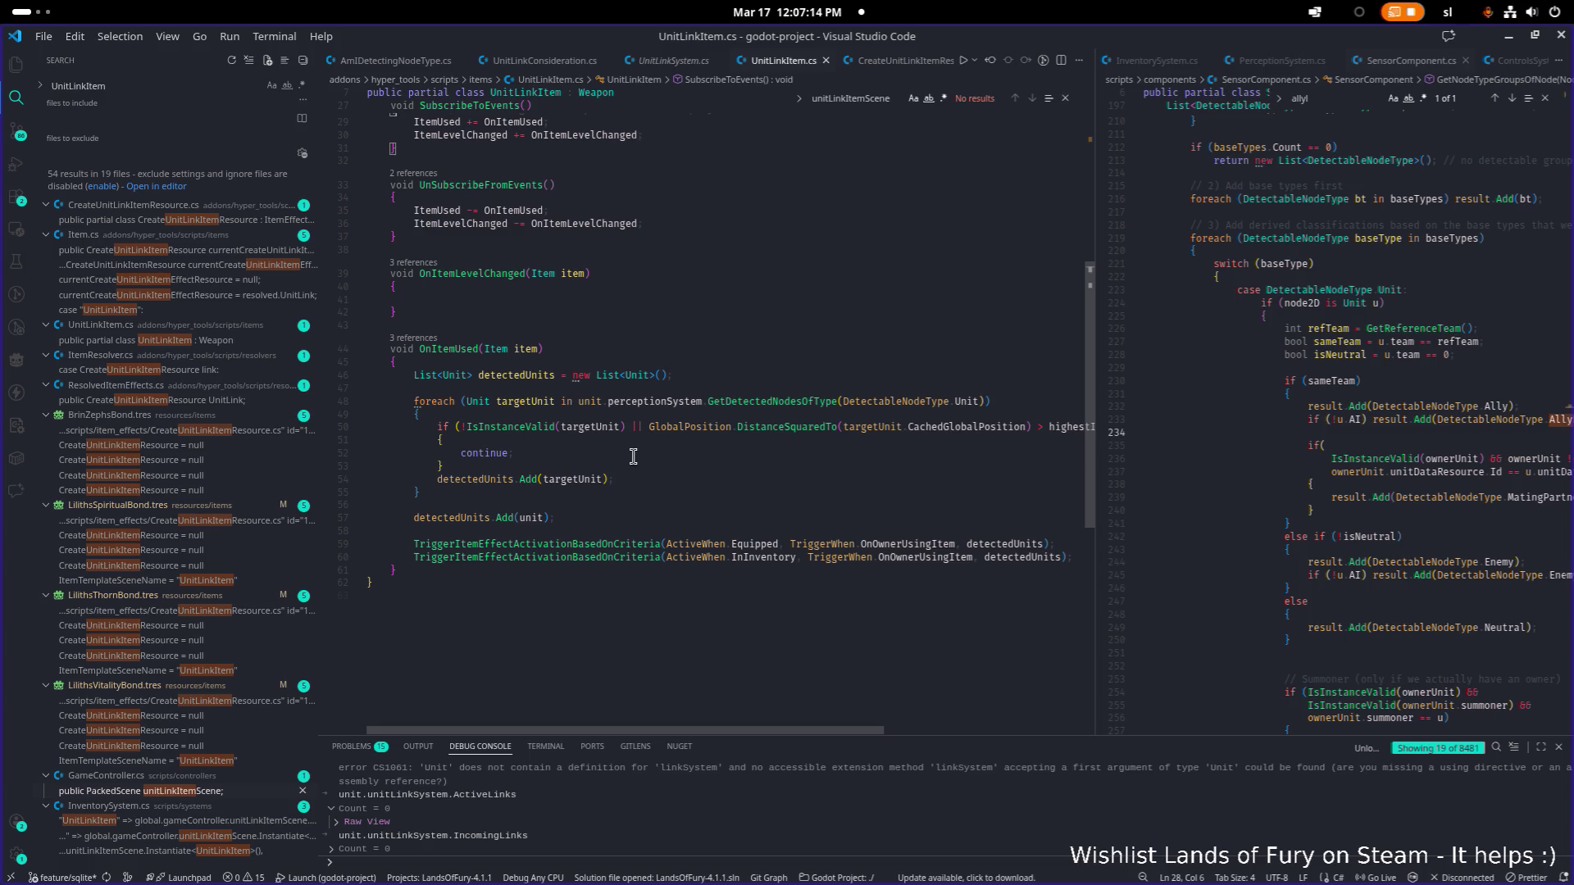
key(alt+Tab)
key(alt+Tab)
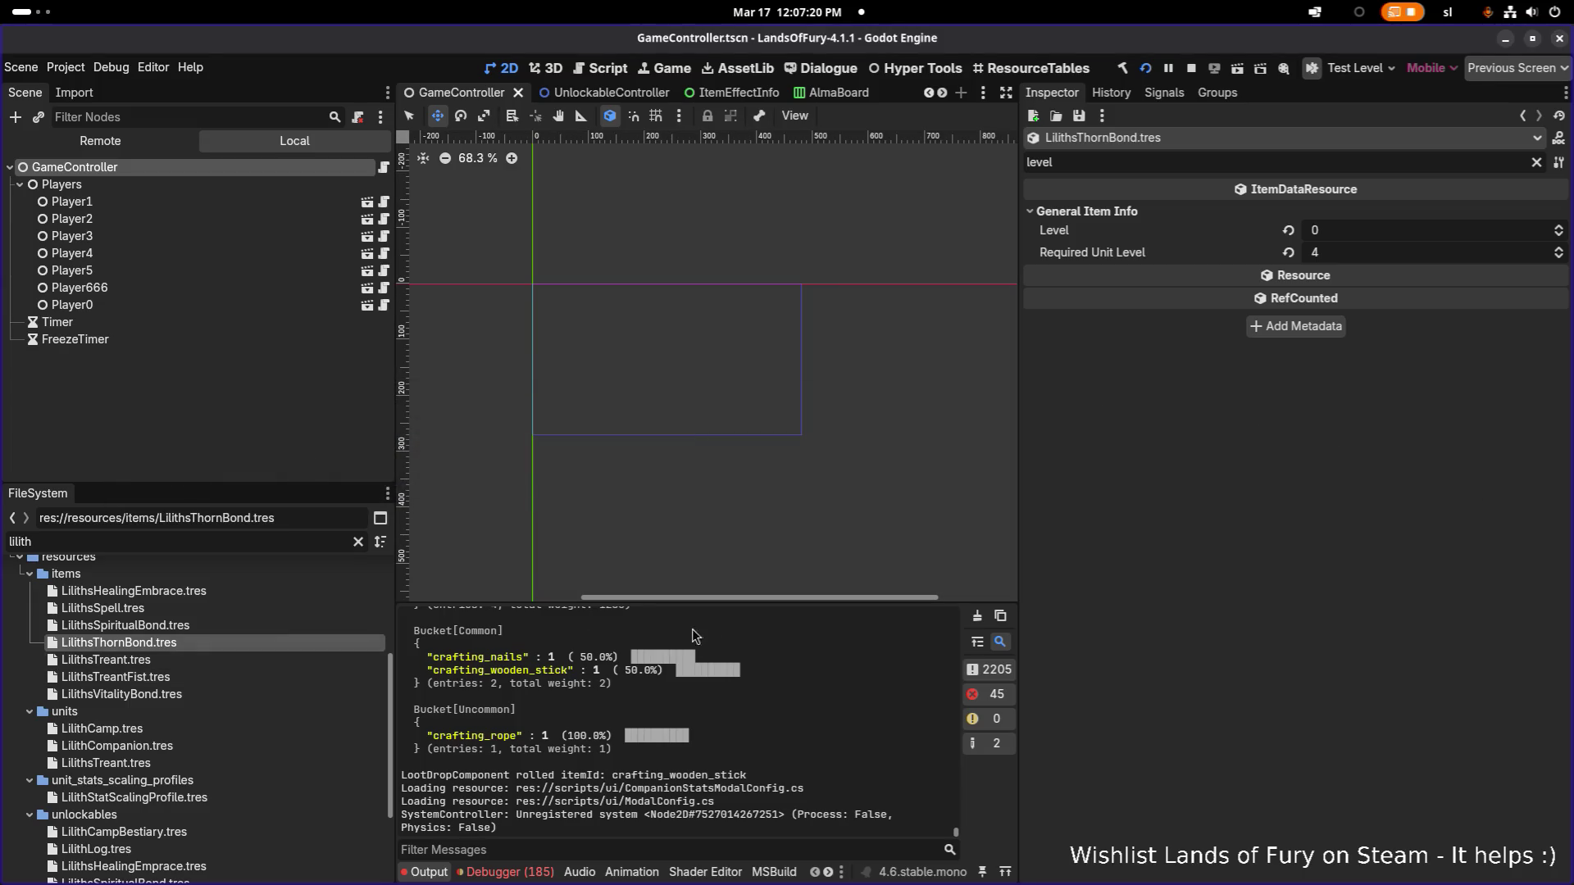
Step: Clear the 'level' filter and scroll down to LilithsThornBond's AI Actions and Item Effects sections
click(1538, 164)
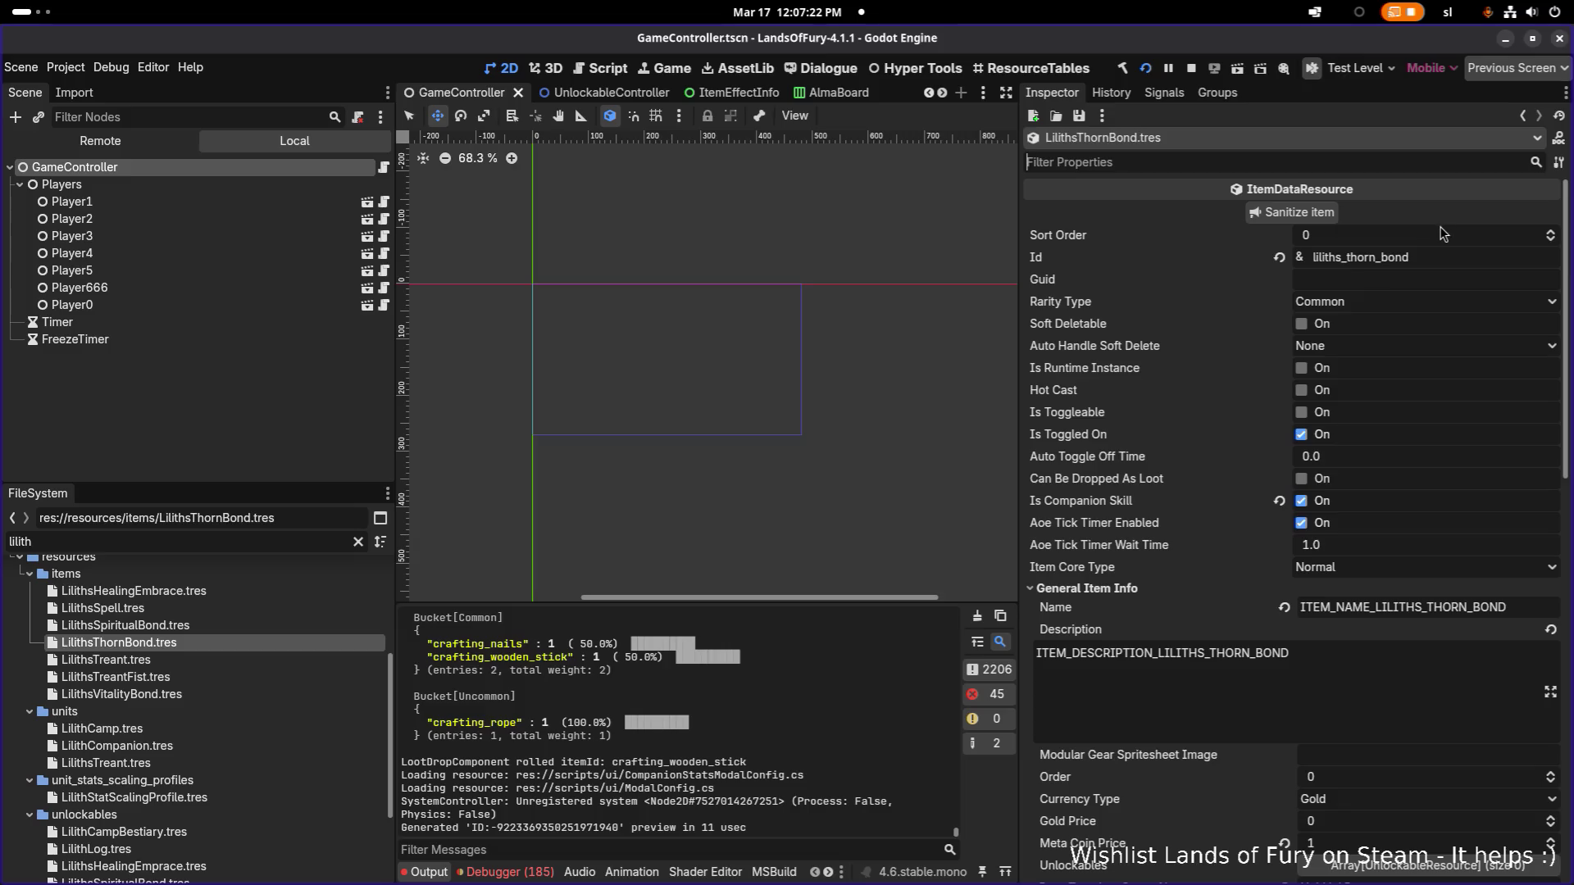
scroll(1434, 278, down, 3)
scroll(1434, 278, down, 3)
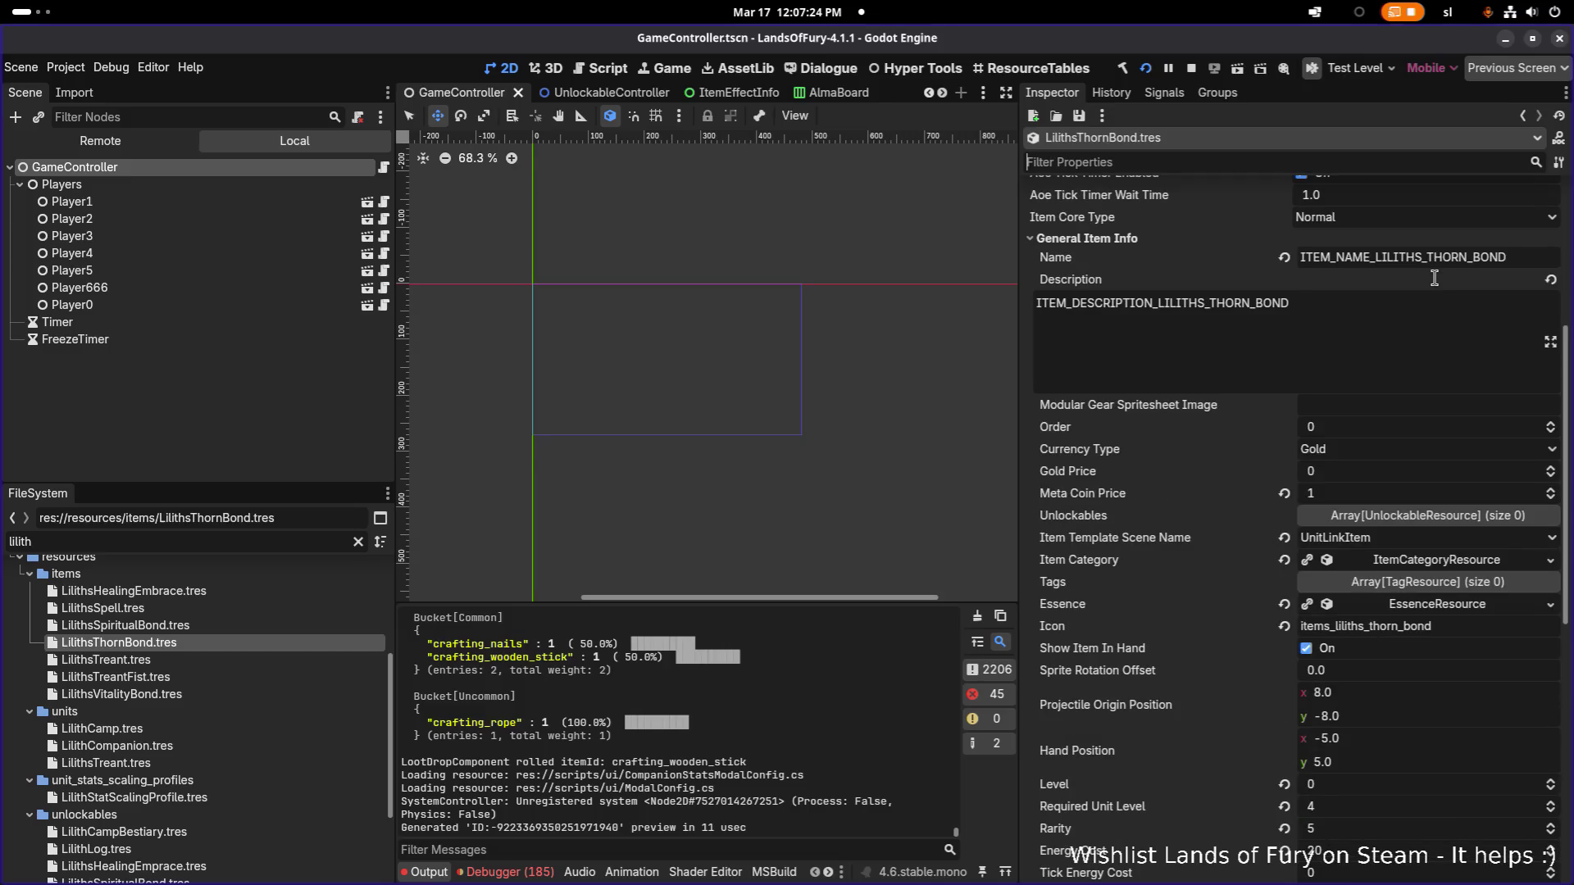
scroll(1434, 285, down, 3)
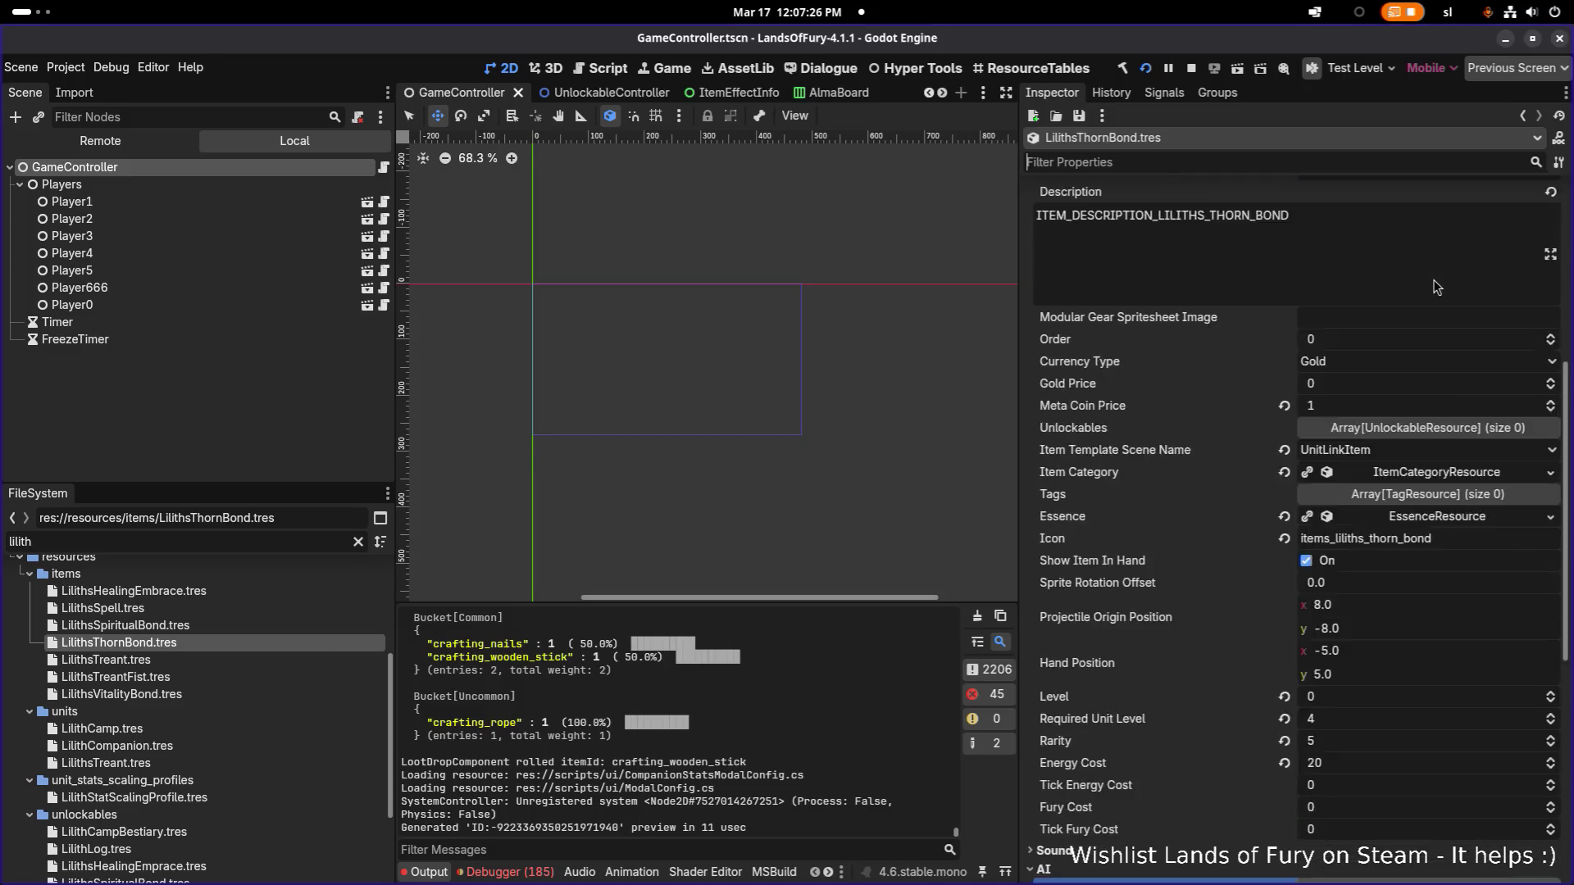
scroll(1436, 286, down, 1)
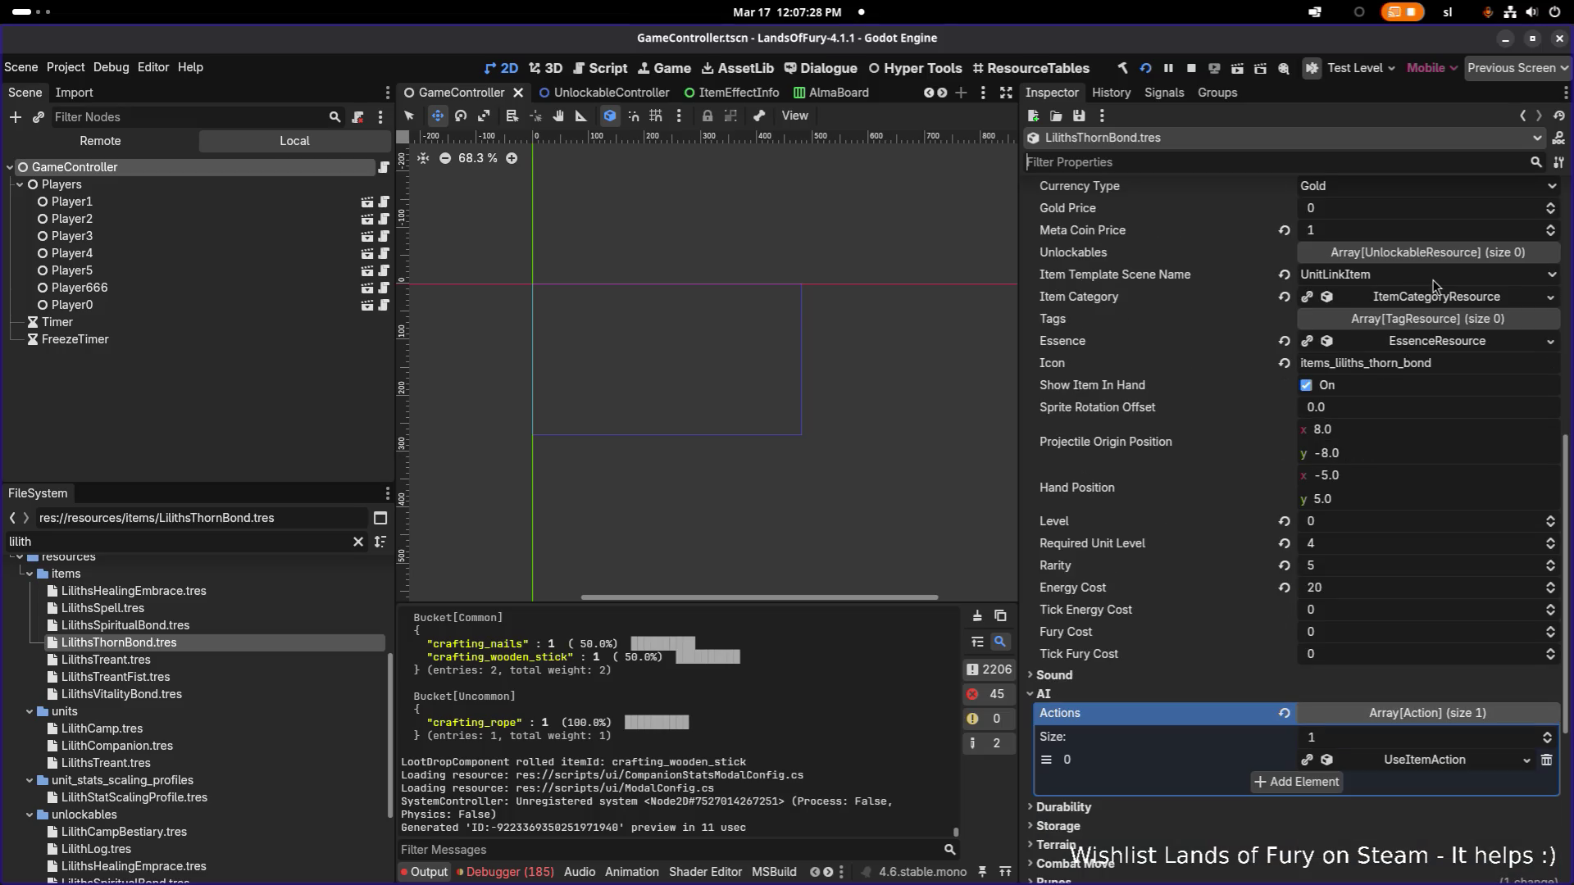
scroll(1430, 278, down, 2)
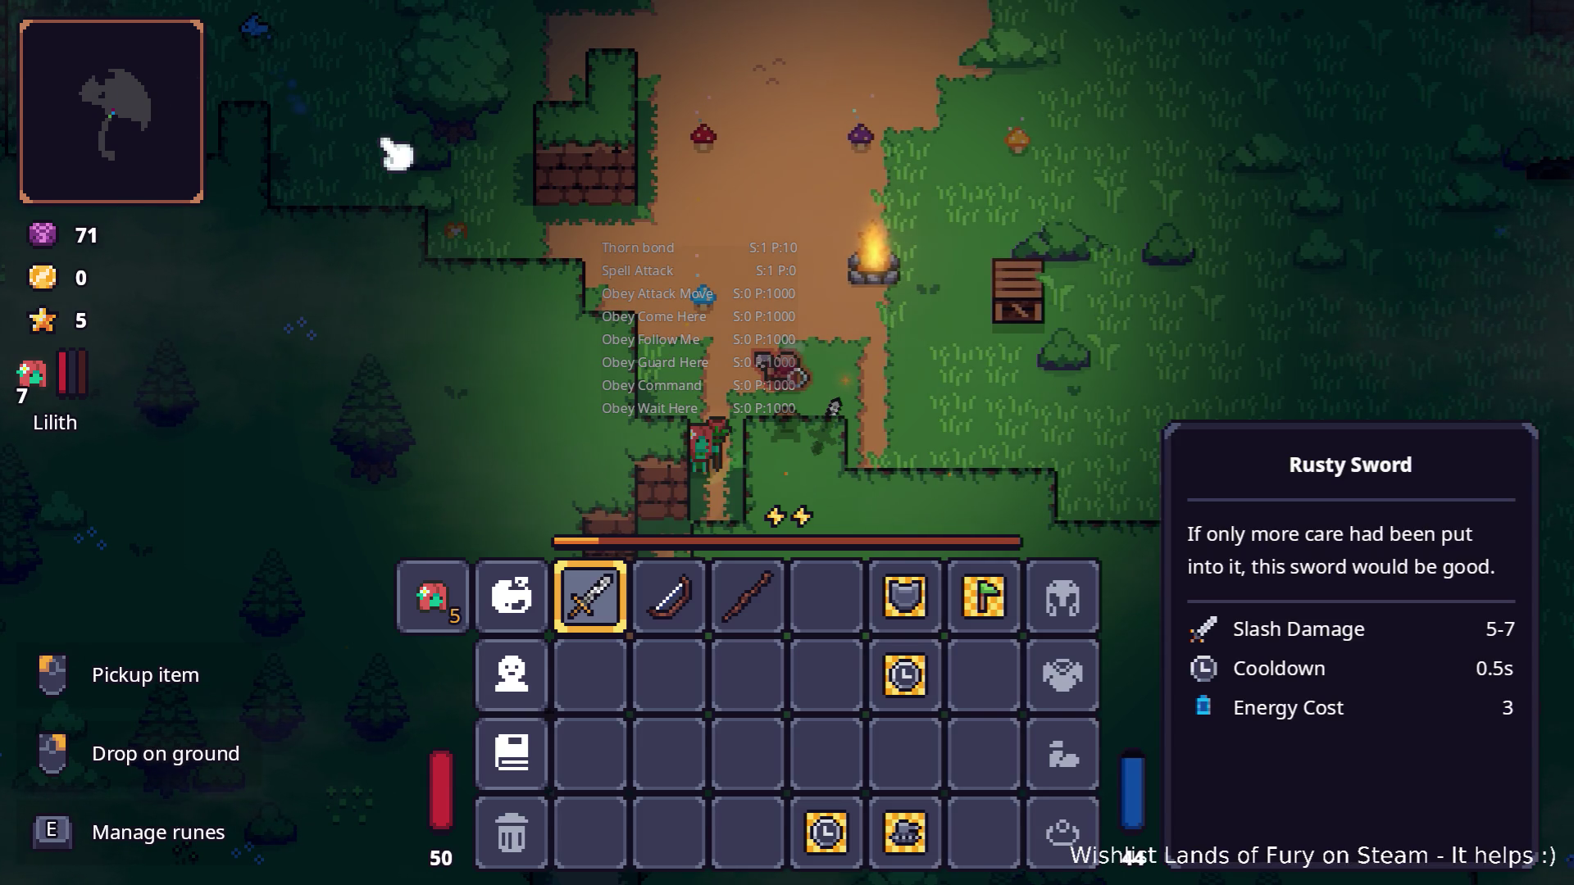
Step: Search the project for 'thorn_bond' and open LilithsThornBond.tres at its Thorn bond Name line
key(alt+Tab)
key(Tab)
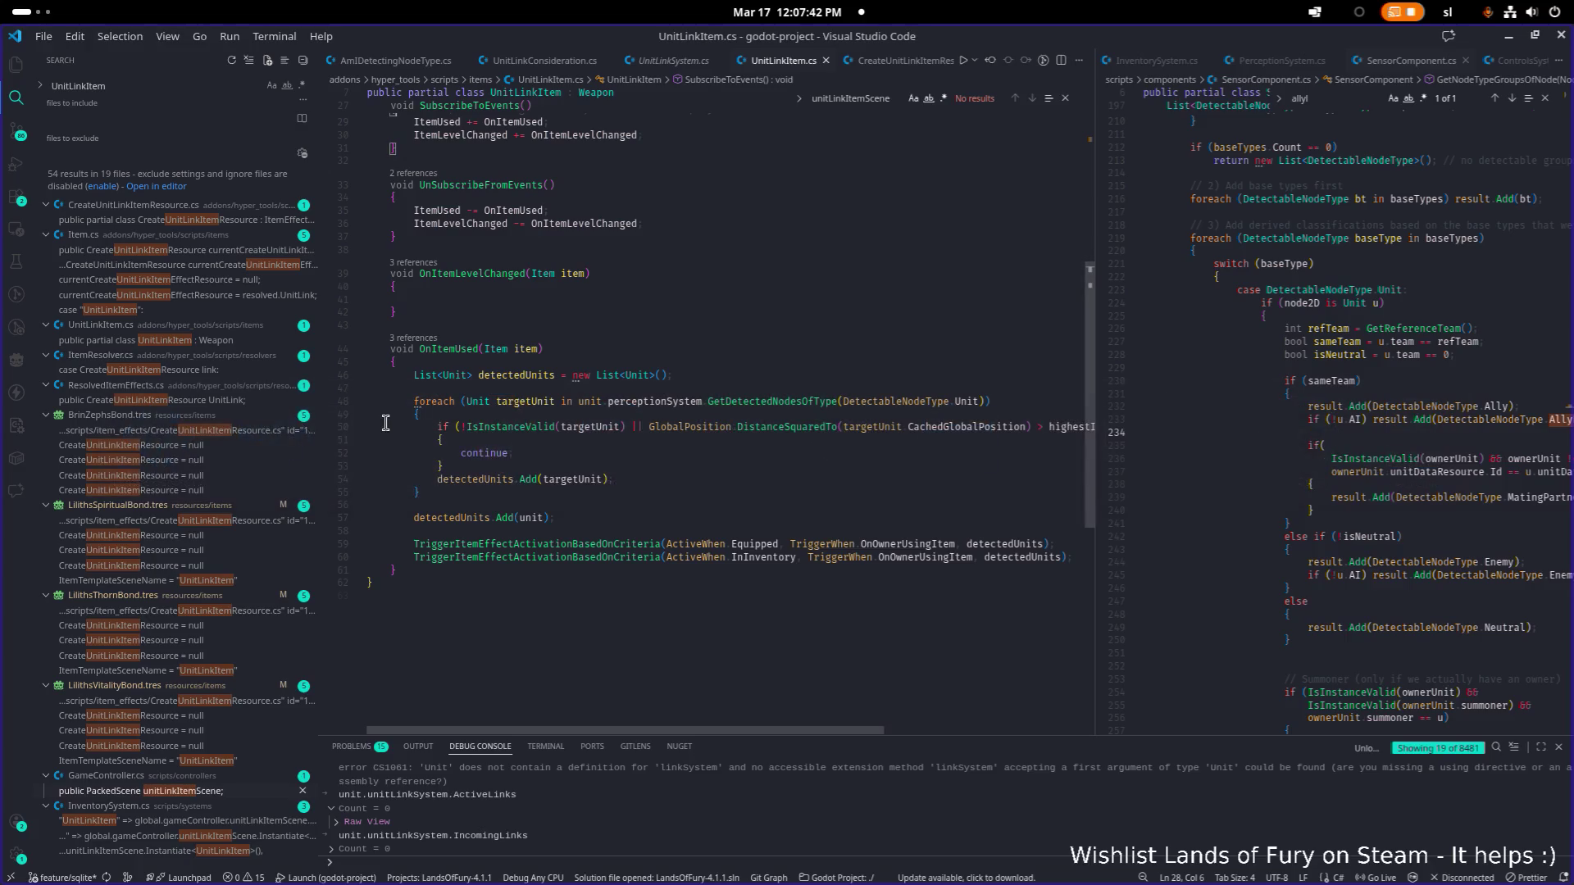
key(ctrl+shift+f)
text(thor)
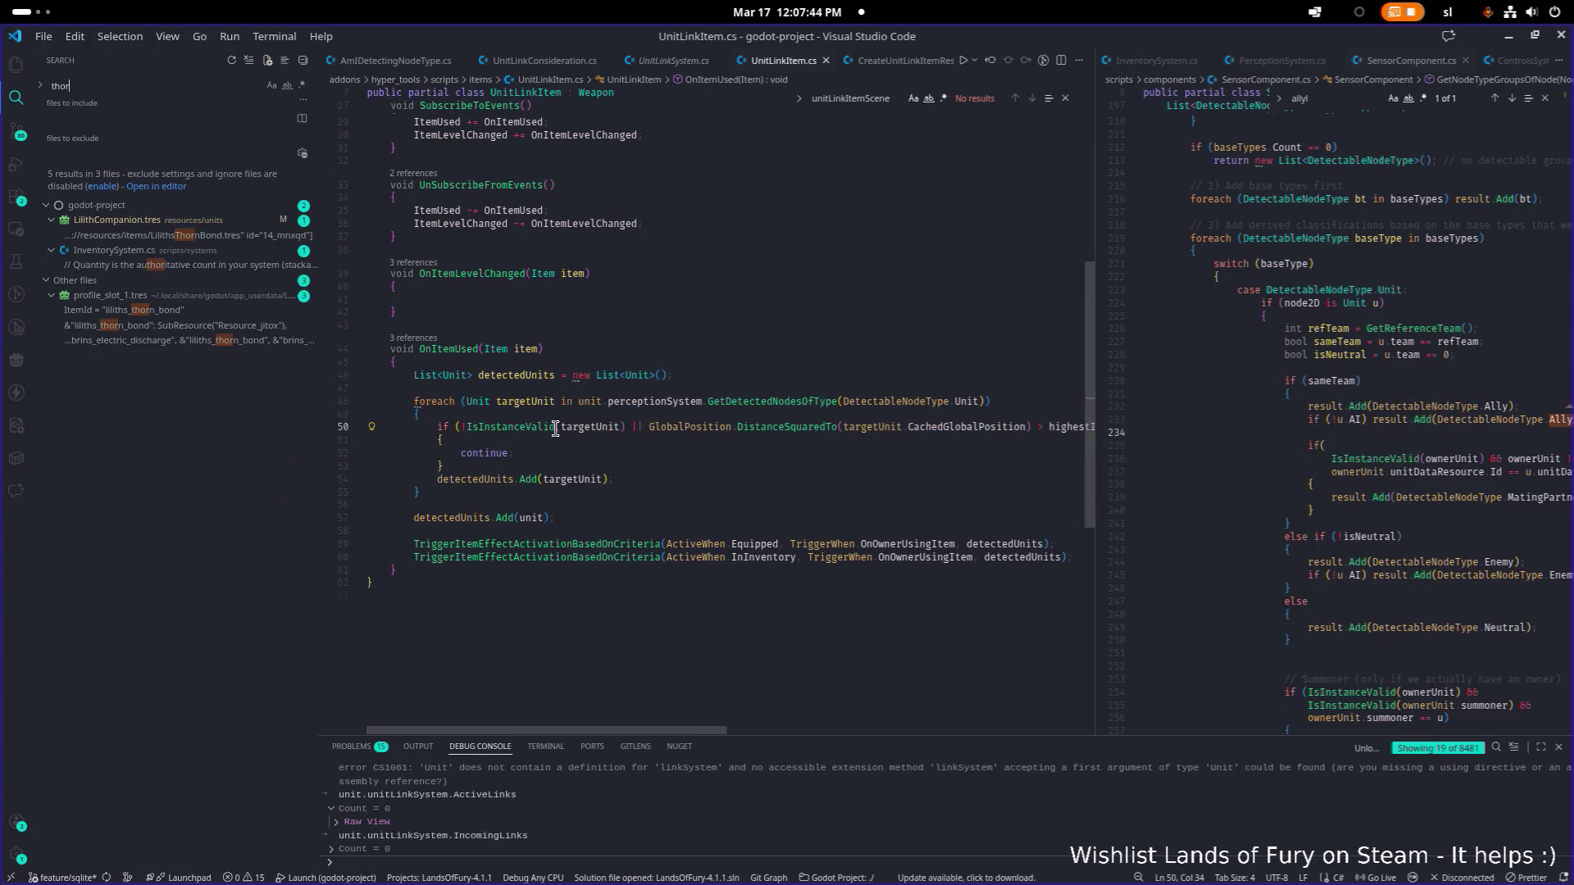
text(n_b)
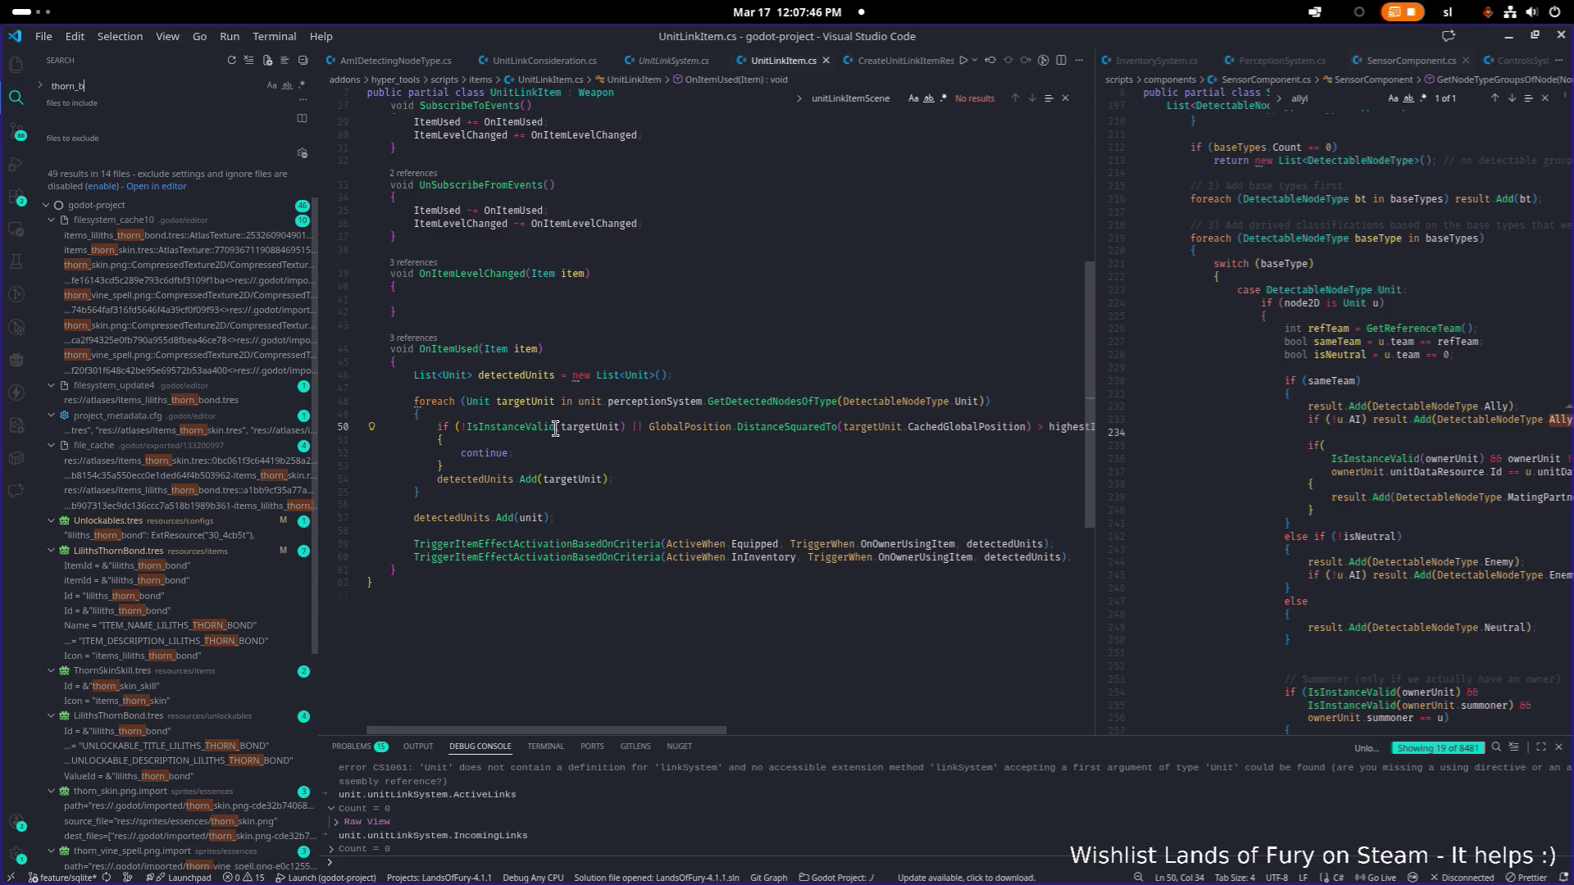
text(ond)
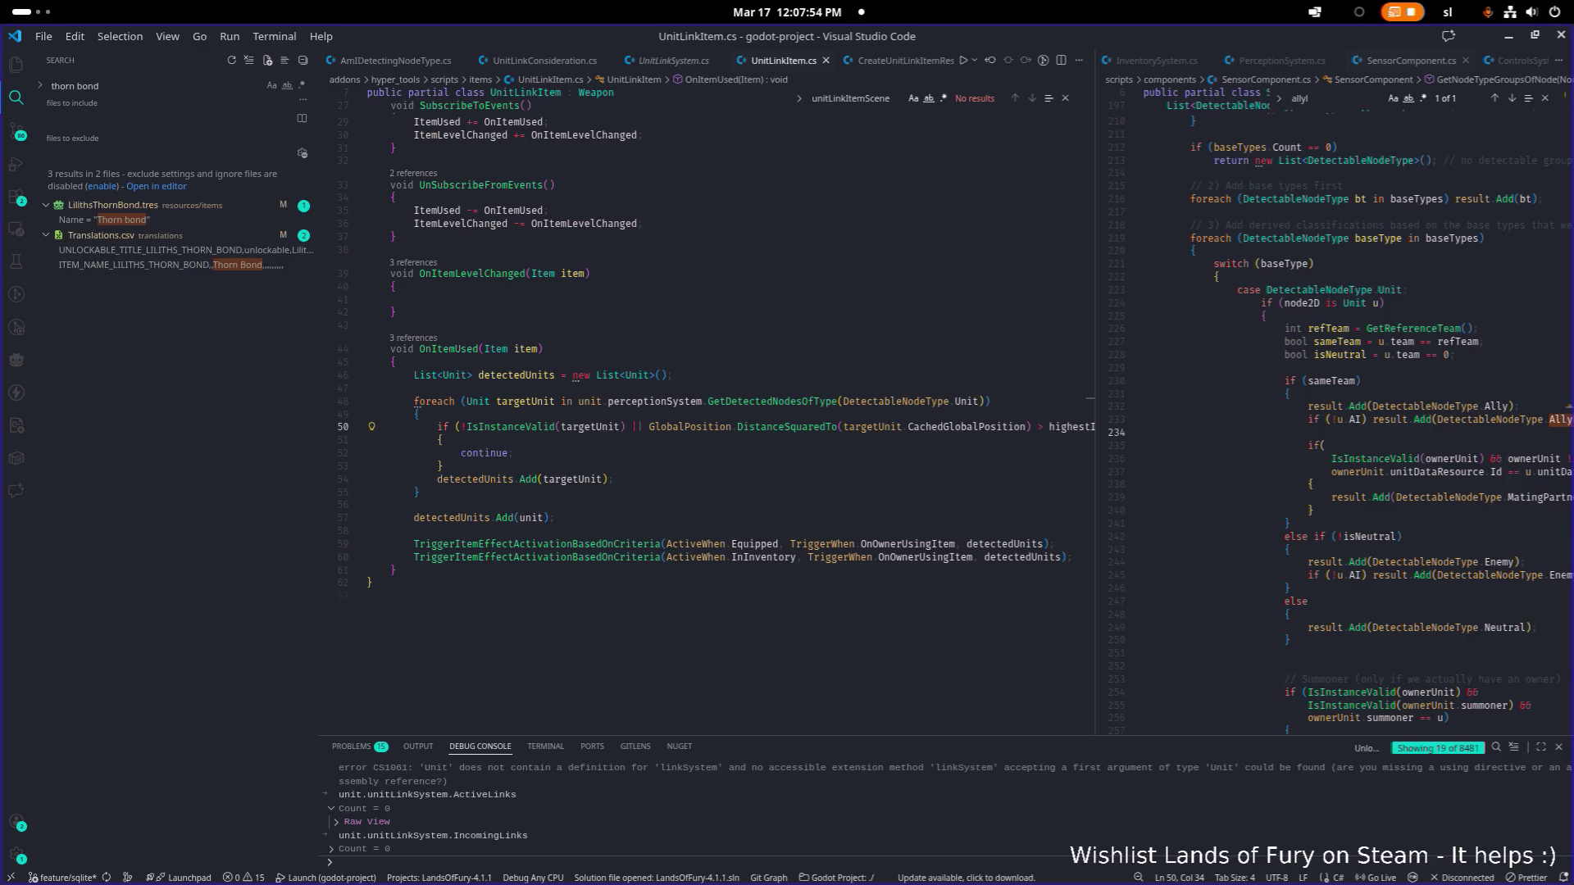
click(205, 220)
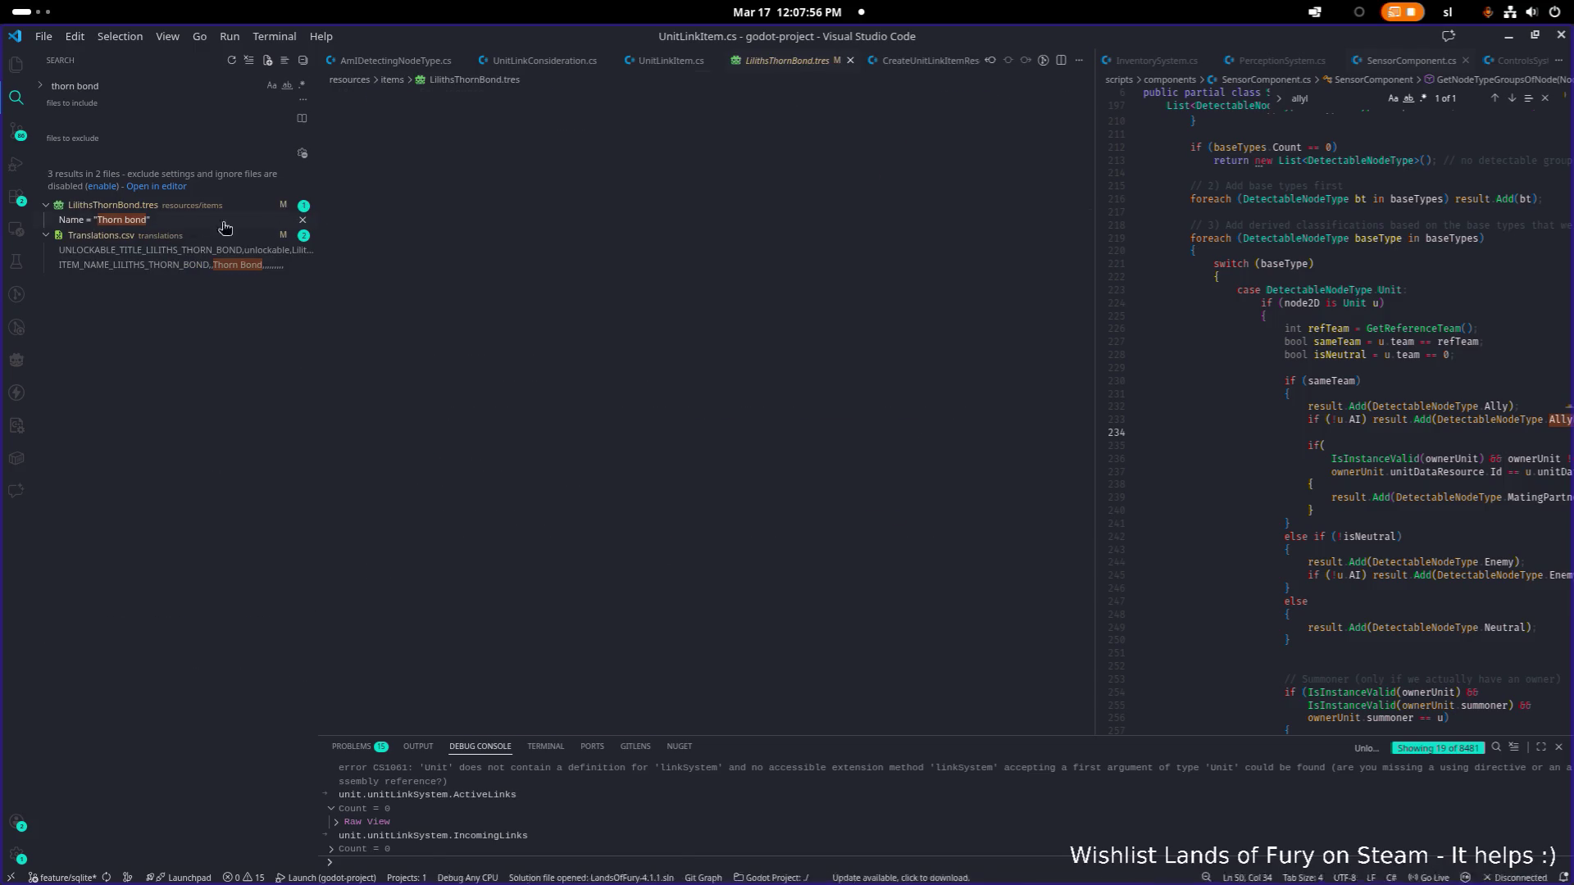
click(974, 287)
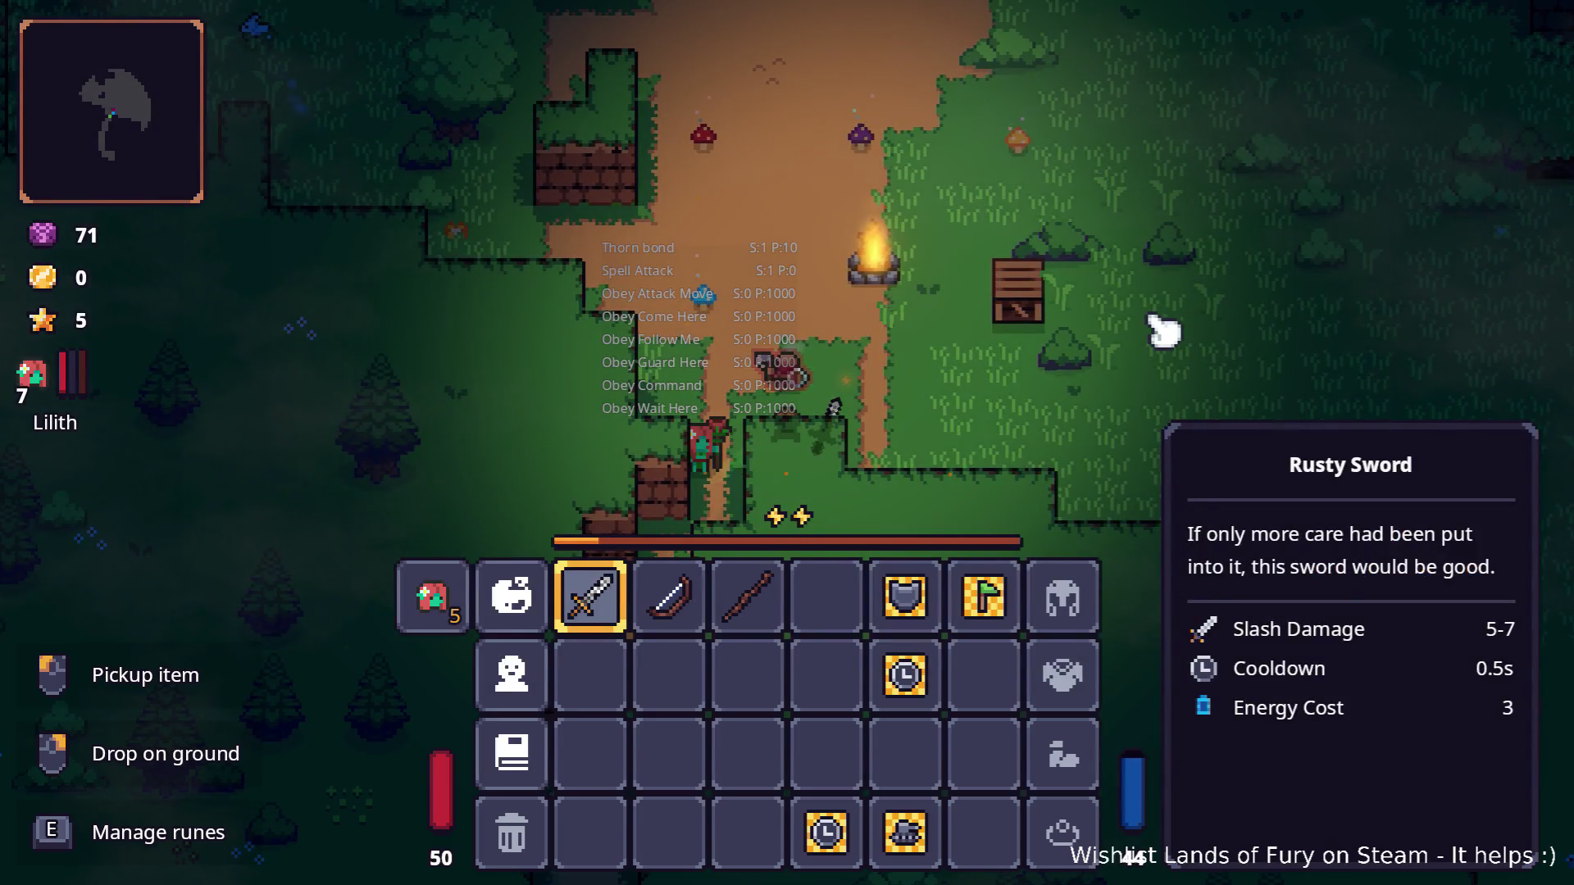
Step: Close the game's inventory to play briefly, then bring it back up
key(Tab)
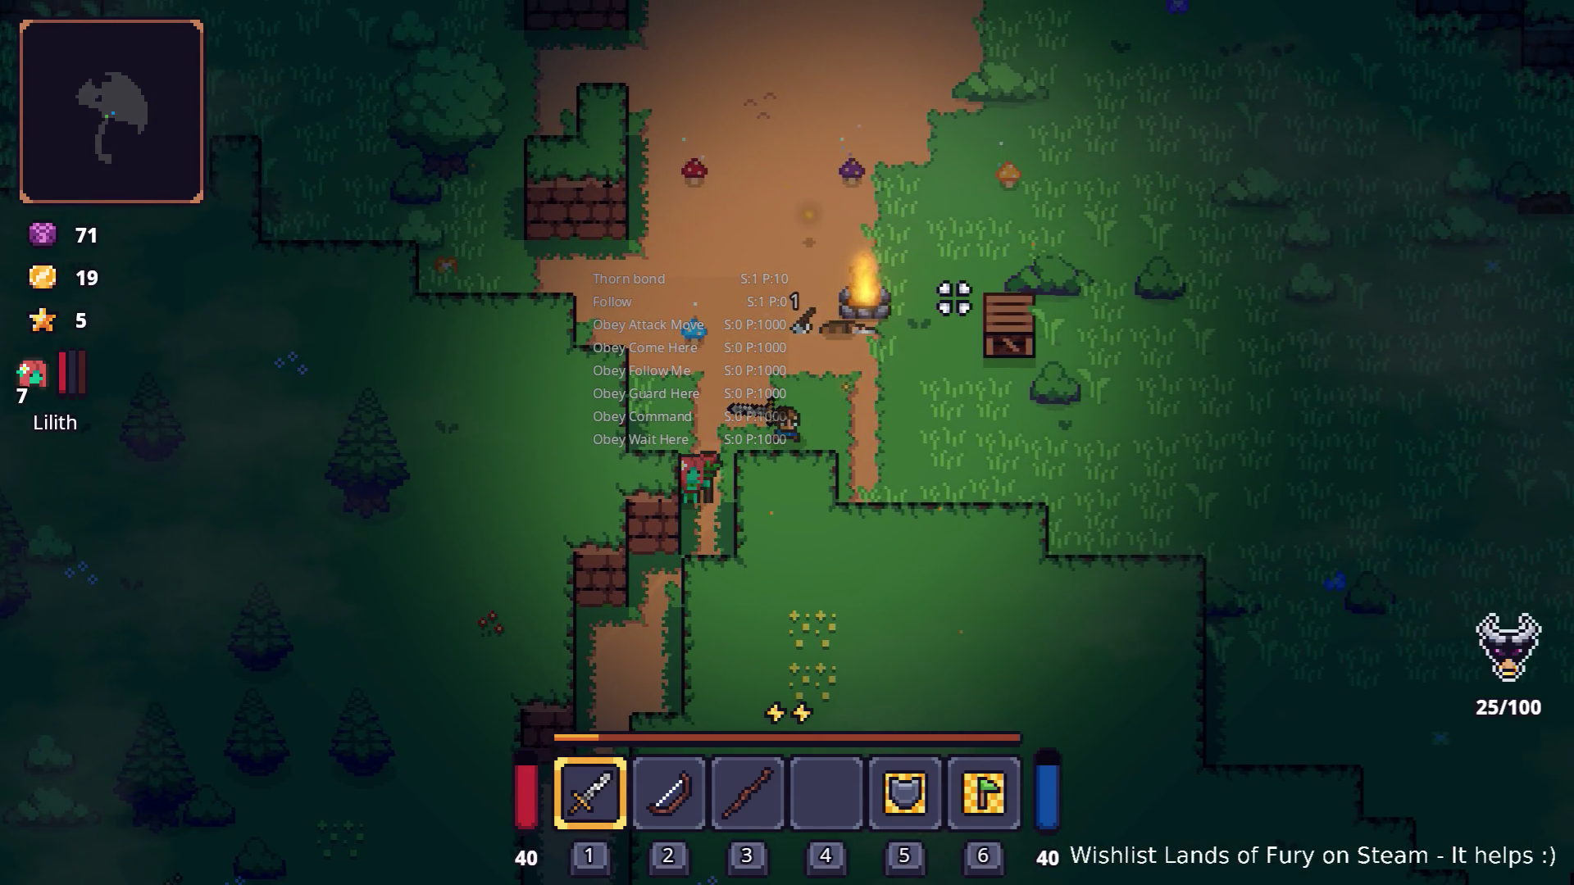
key(Tab)
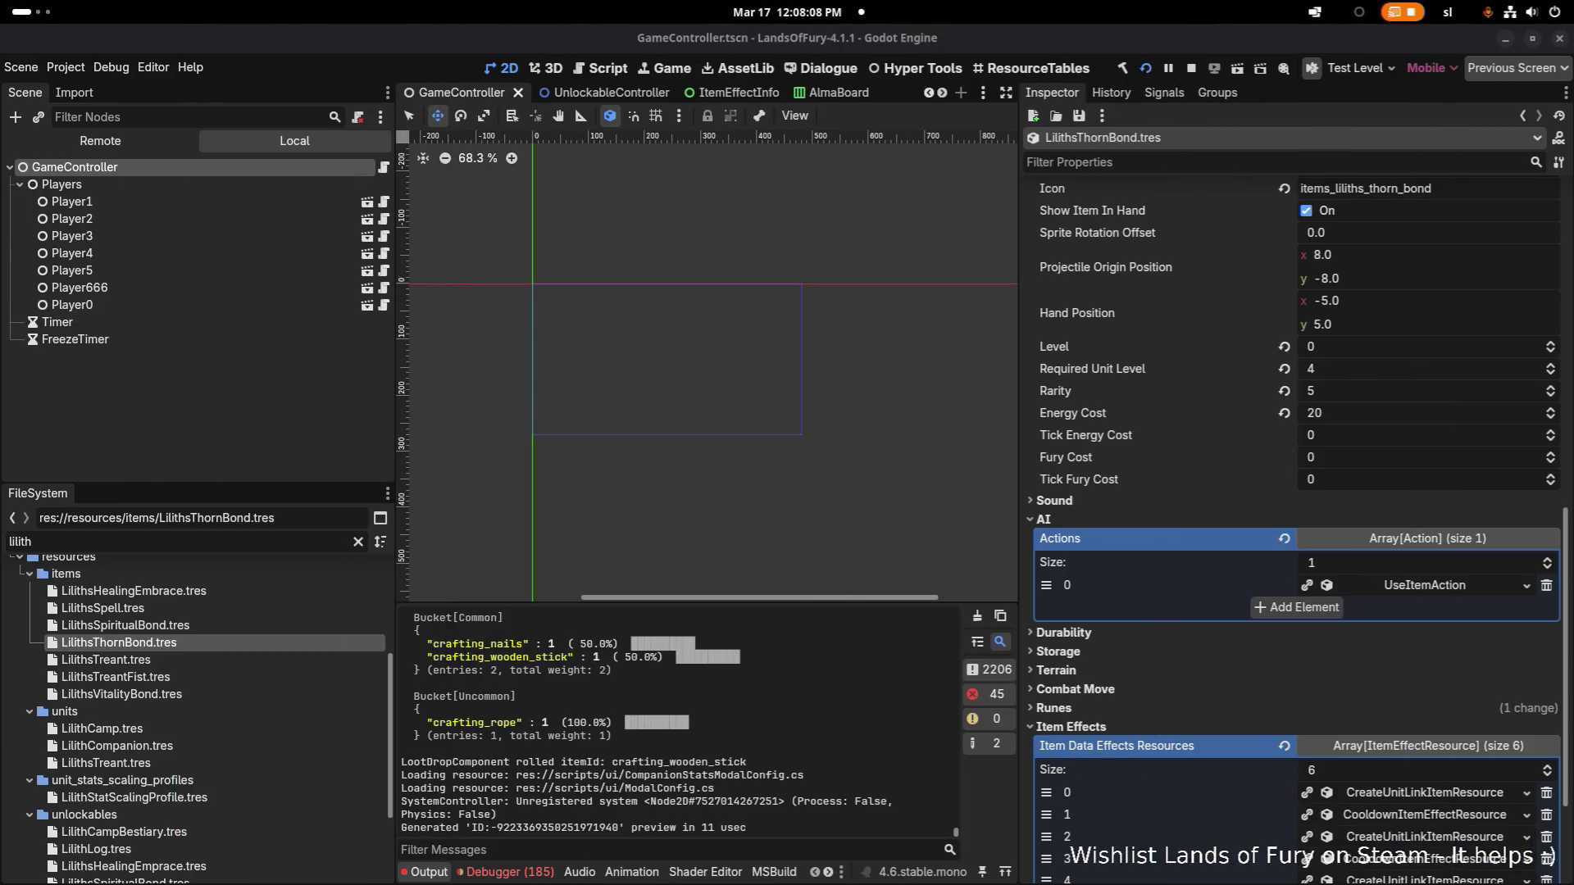
Step: Reselect LilithsThornBond.tres in FileSystem and scroll the Inspector to AI > Actions
click(246, 626)
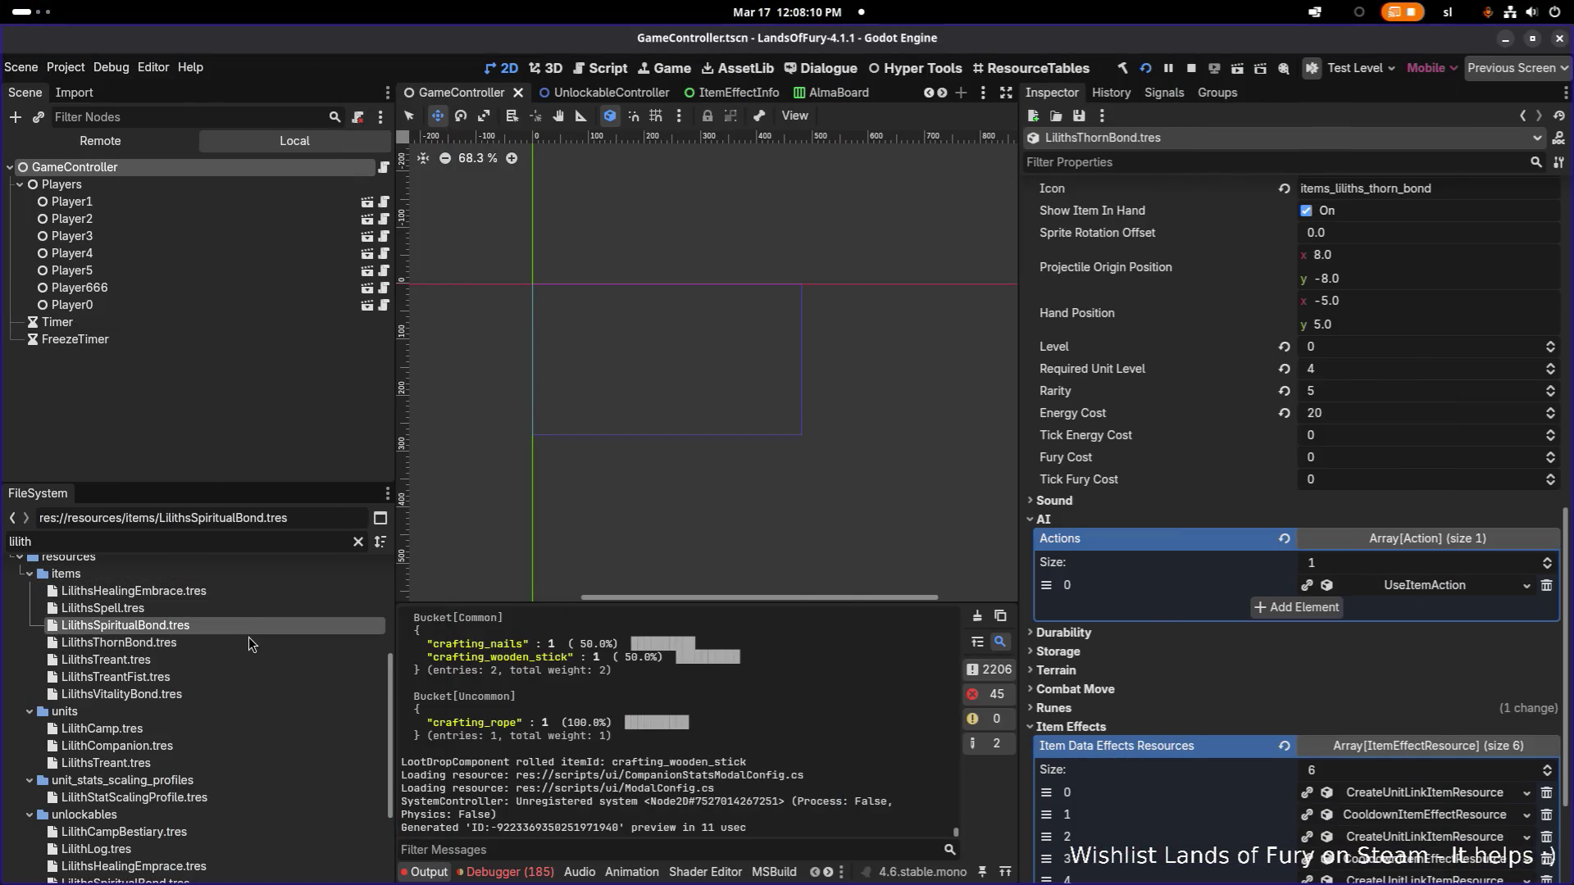
click(254, 647)
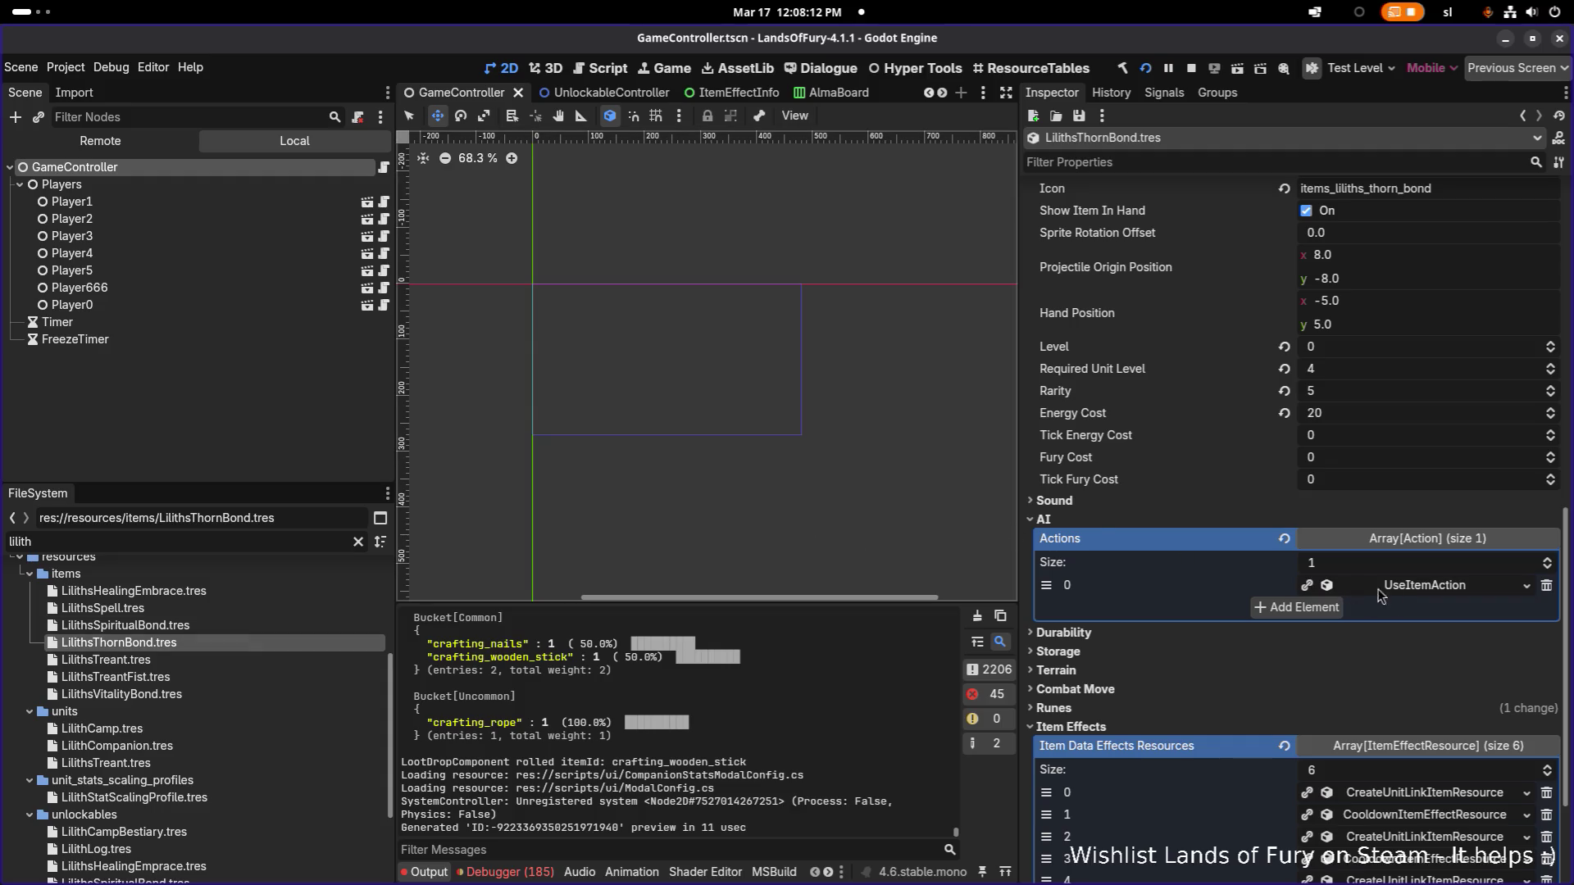
scroll(1310, 410, up, 5)
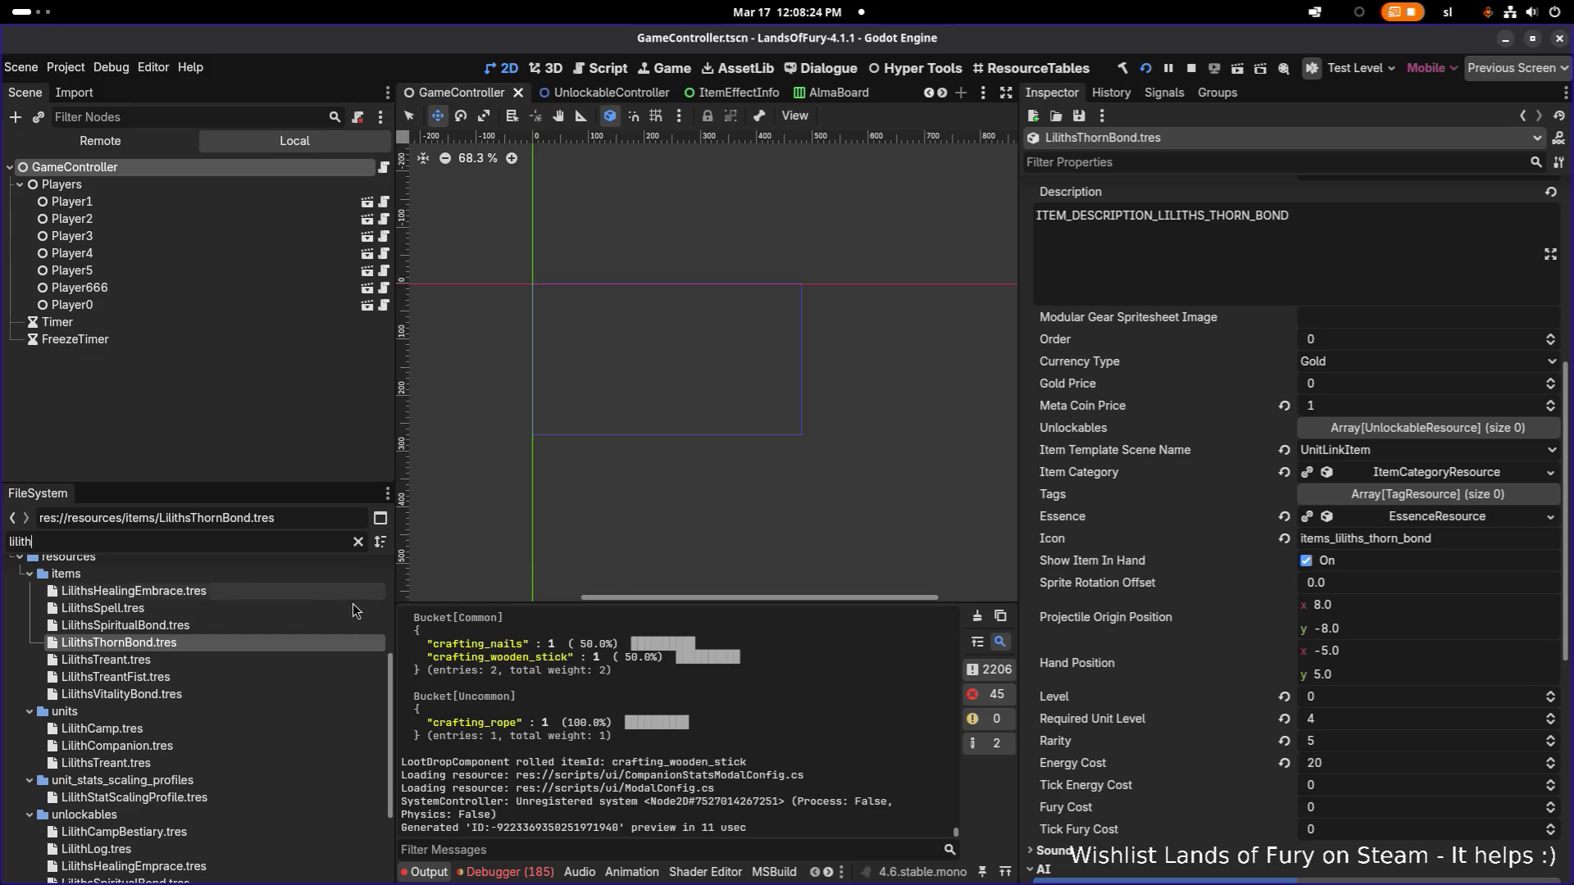
scroll(1239, 482, down, 4)
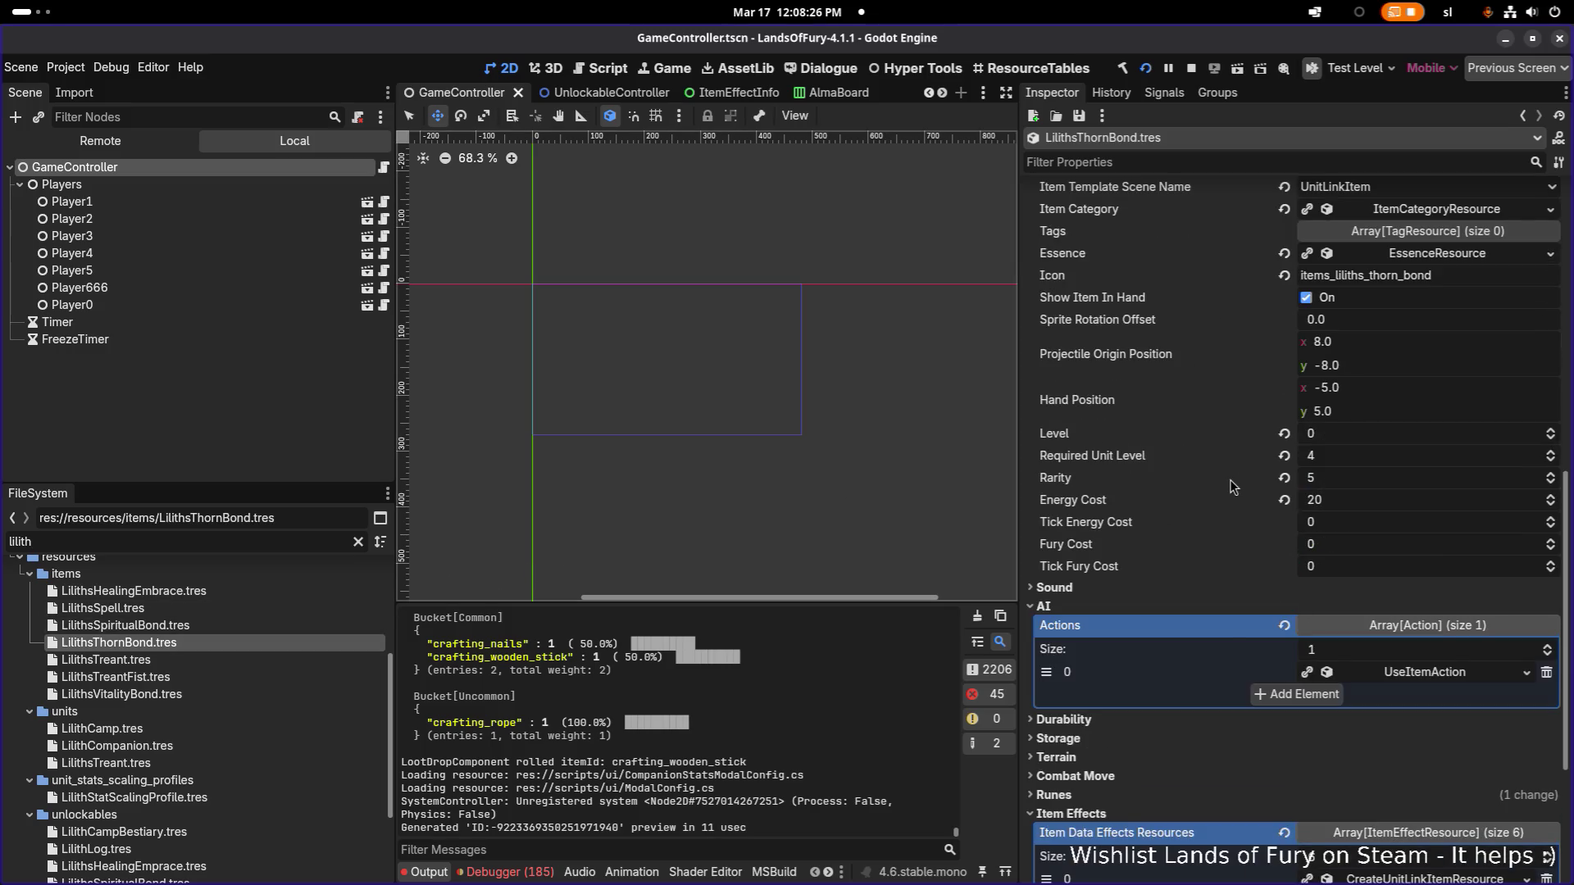
scroll(1245, 491, down, 4)
Step: Expand the Thorn bond UseItemAction (priority 10) and its CanIUseItemConsideration for liliths_thorn_bond
click(1447, 405)
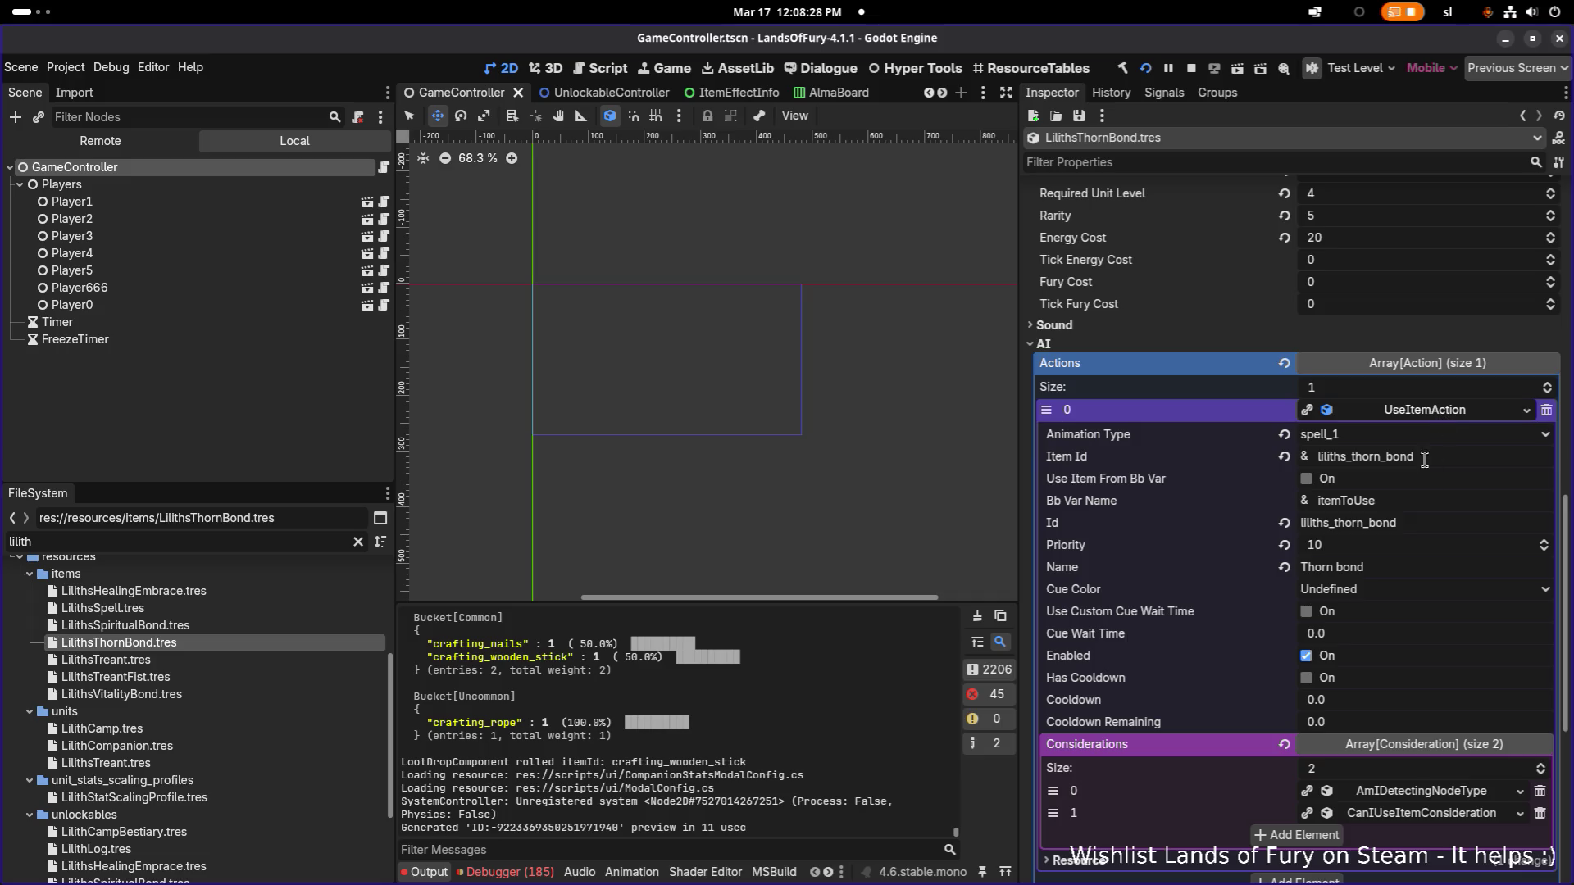
click(1400, 565)
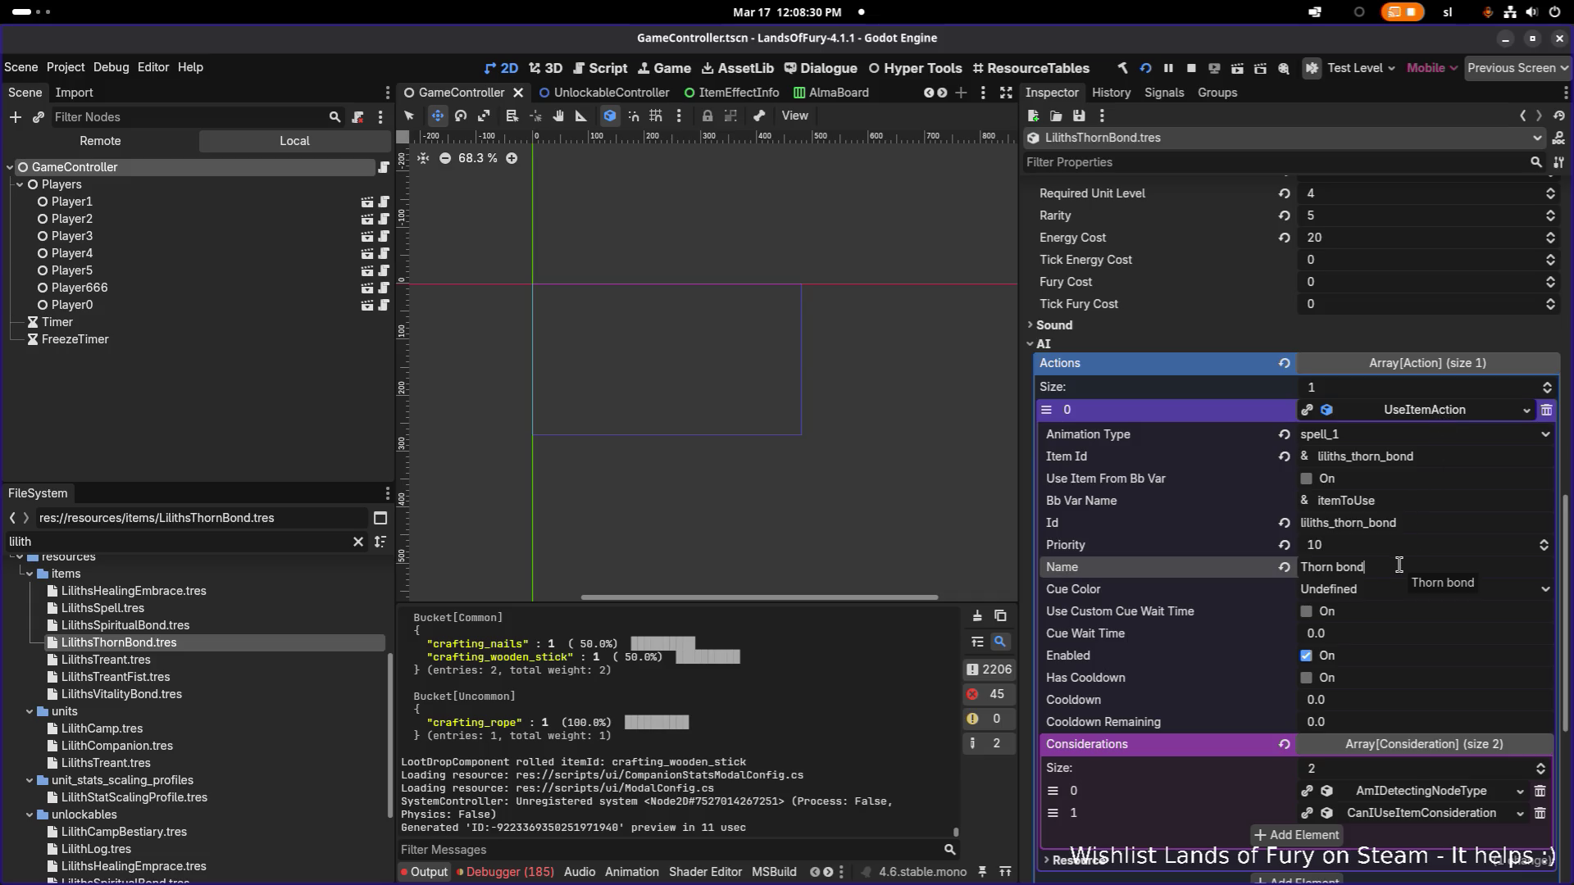
scroll(1399, 565, down, 2)
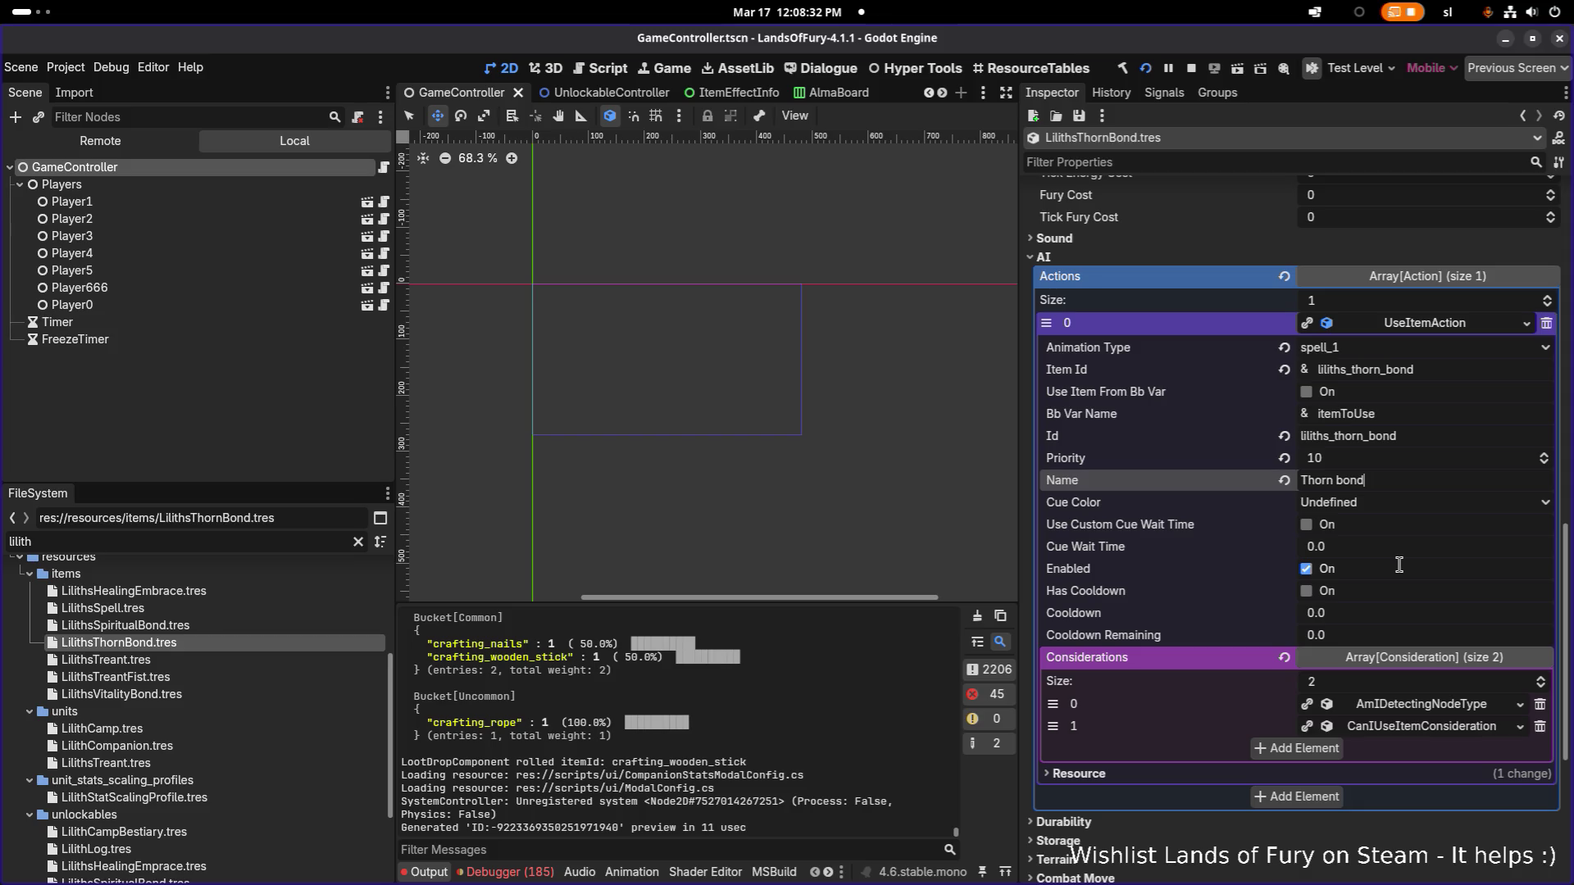
scroll(1400, 565, down, 4)
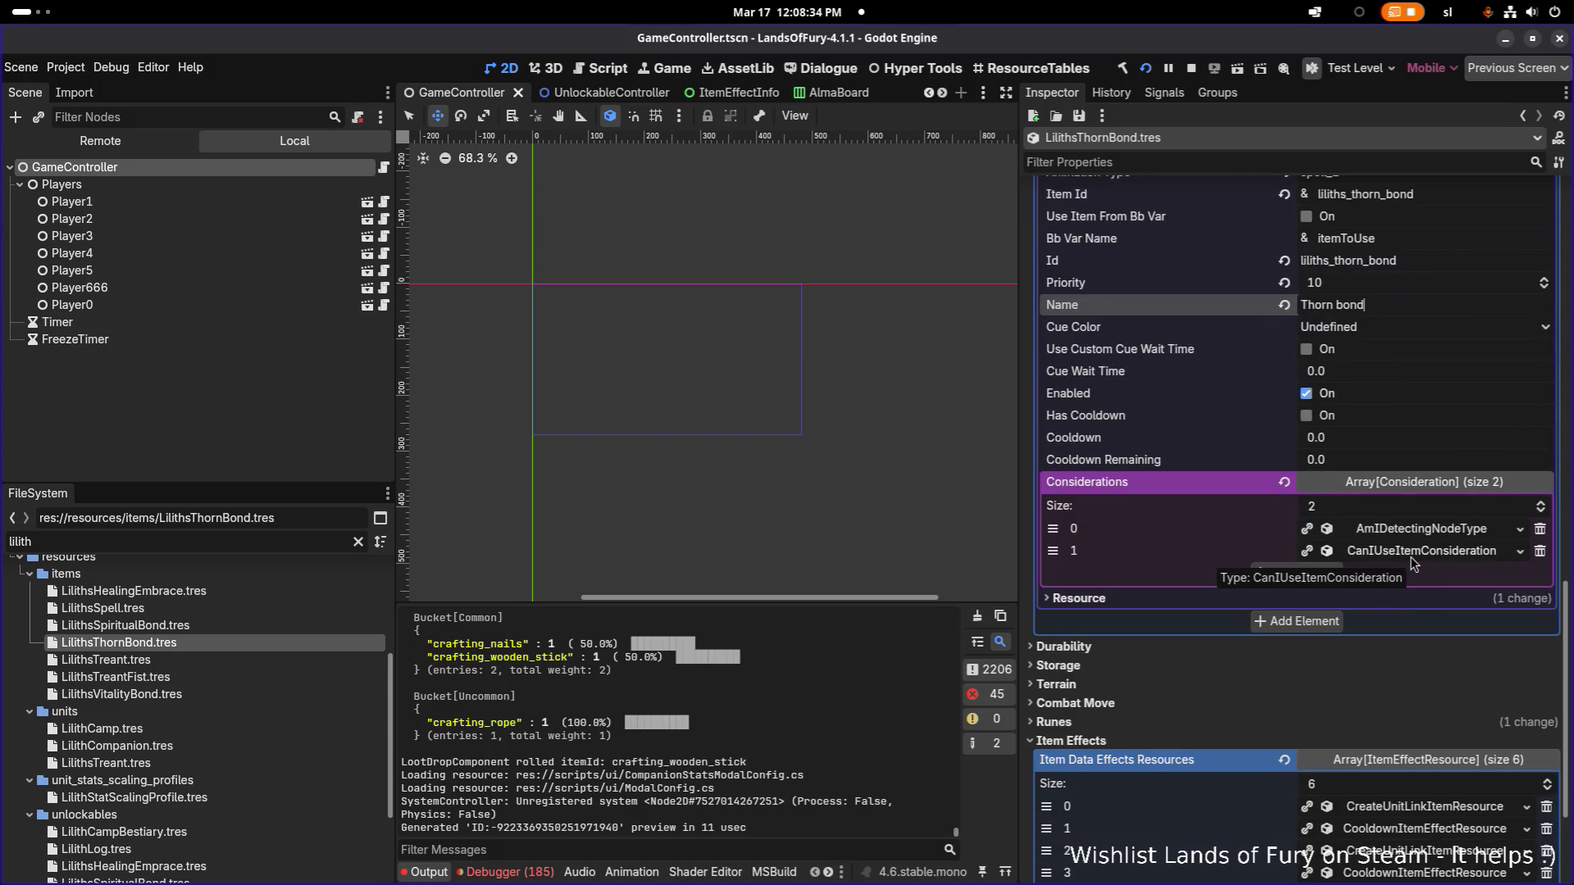
click(1412, 557)
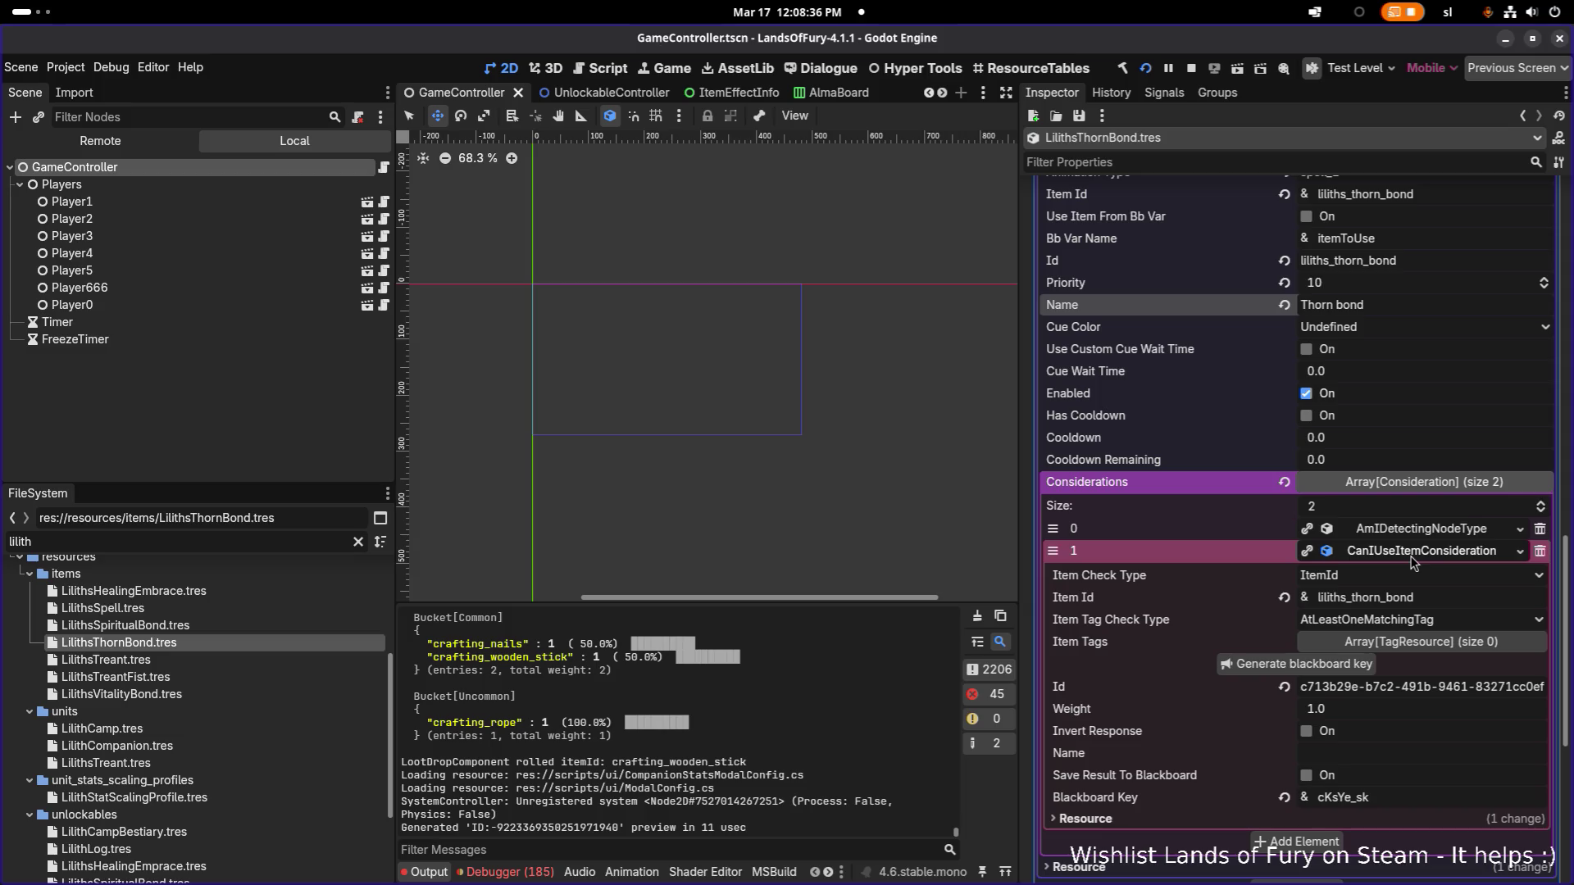
Step: Set Considerations element 1's Item Id to liliths_thorn_bond and save LilithsThornBond.tres
click(1442, 598)
double_click(1442, 599)
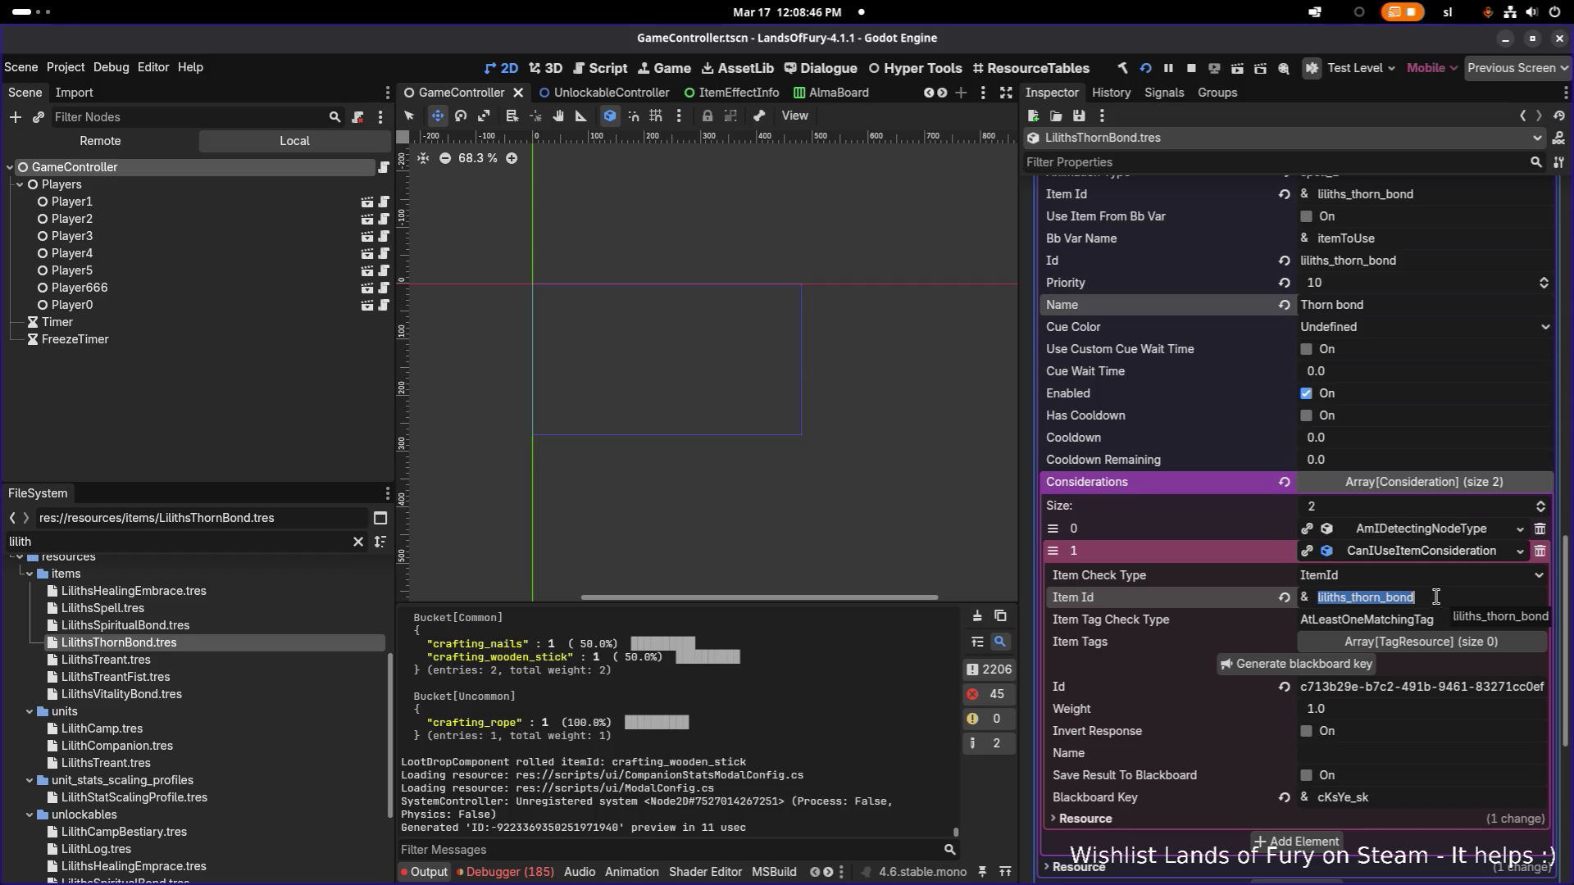
scroll(1436, 597, down, 2)
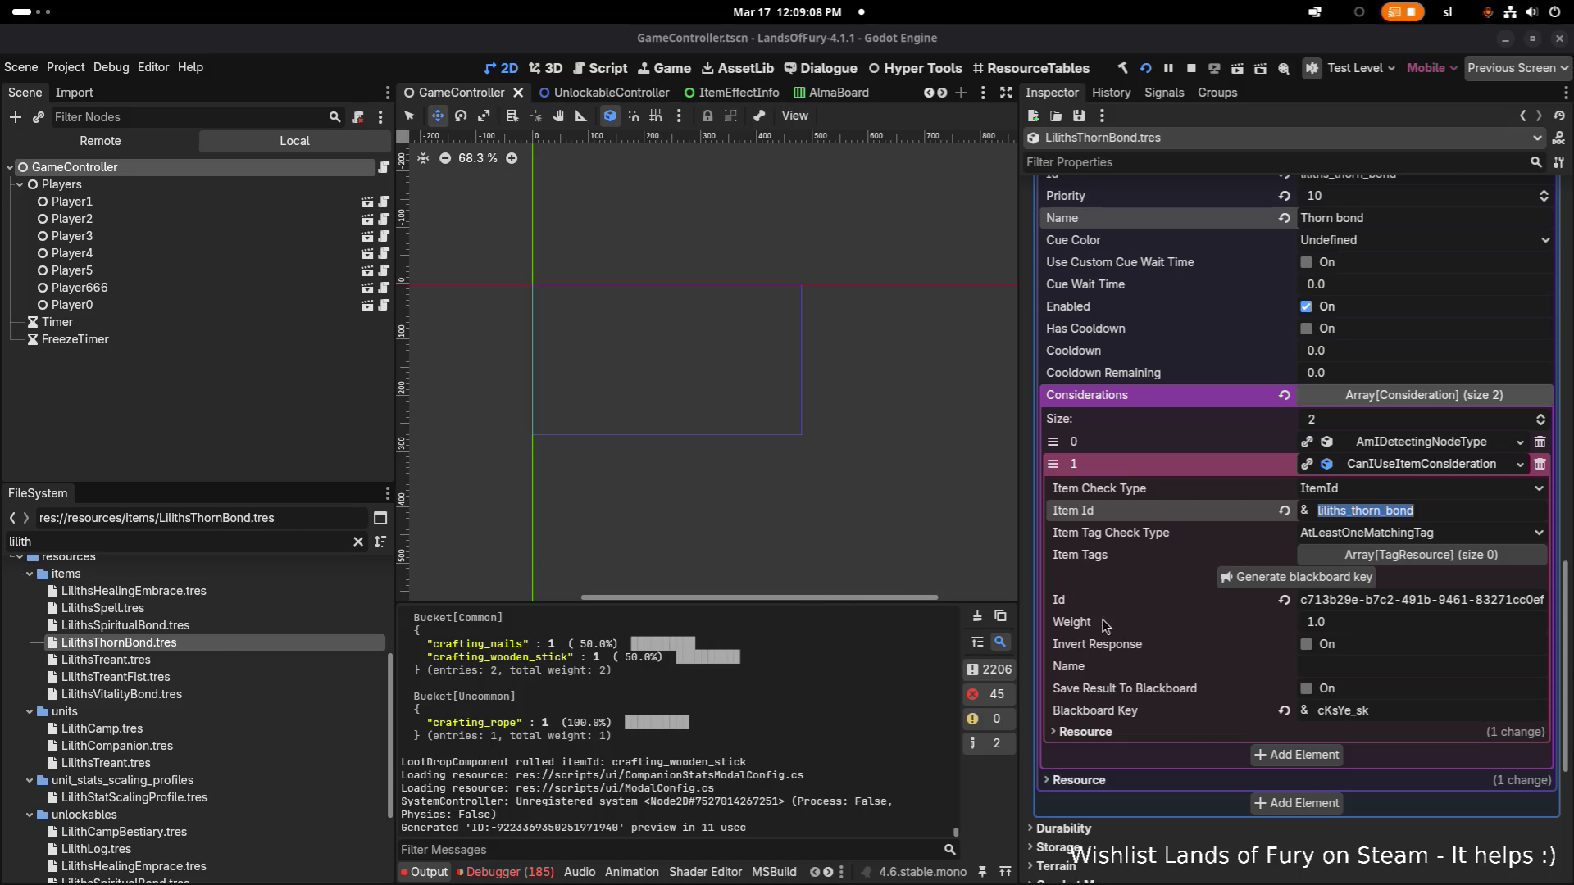
key(ctrl+s)
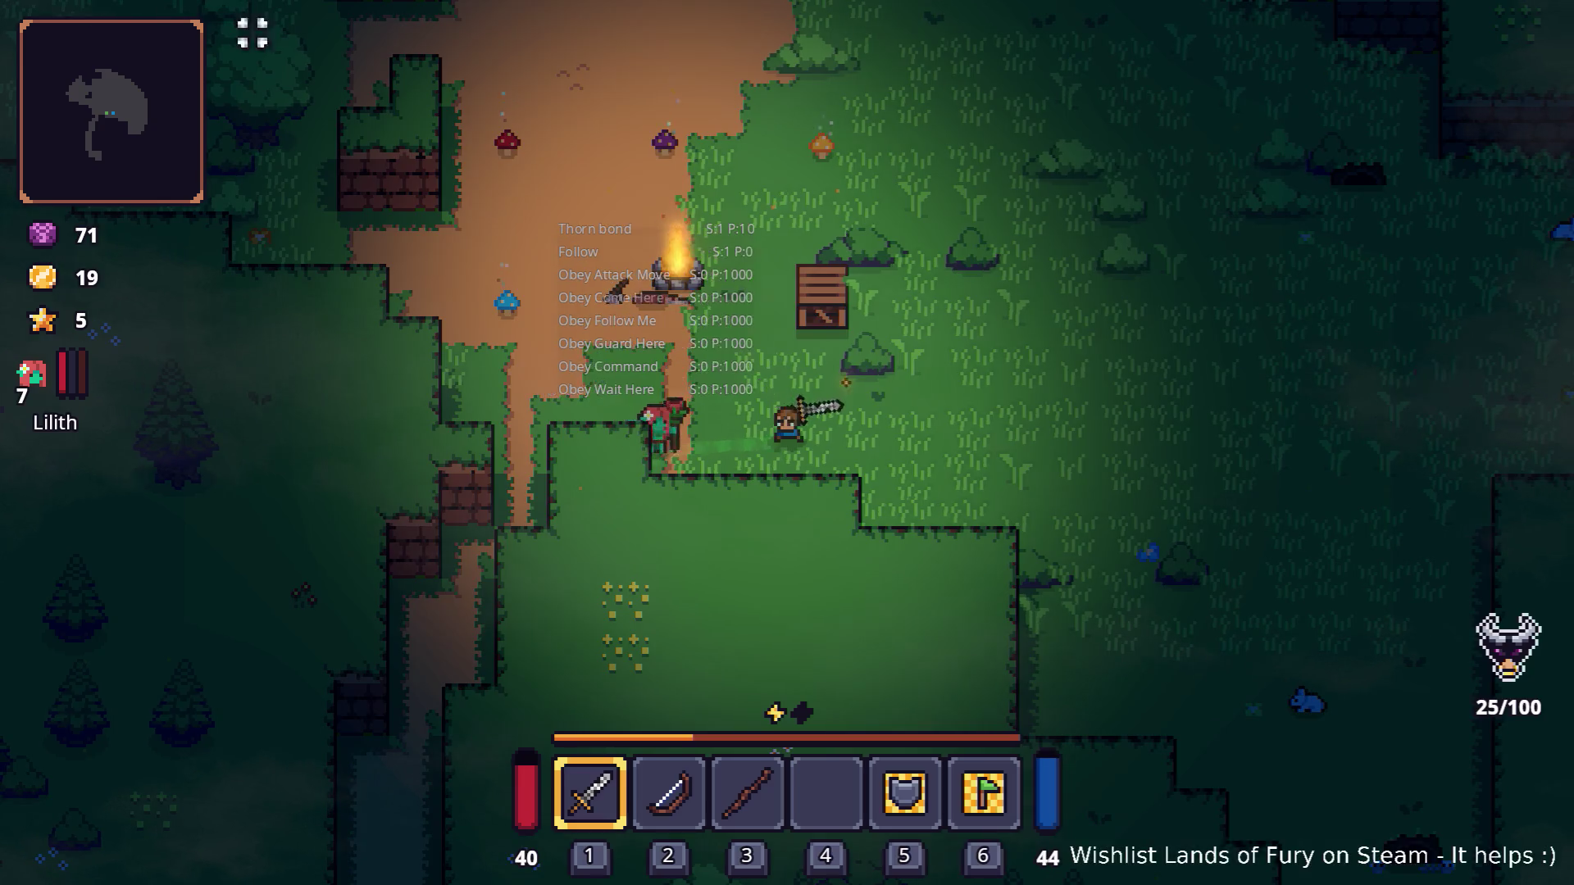
Step: Restart the game session and walk north through the purple portal into Elderglade Forest
key(Escape)
click(897, 607)
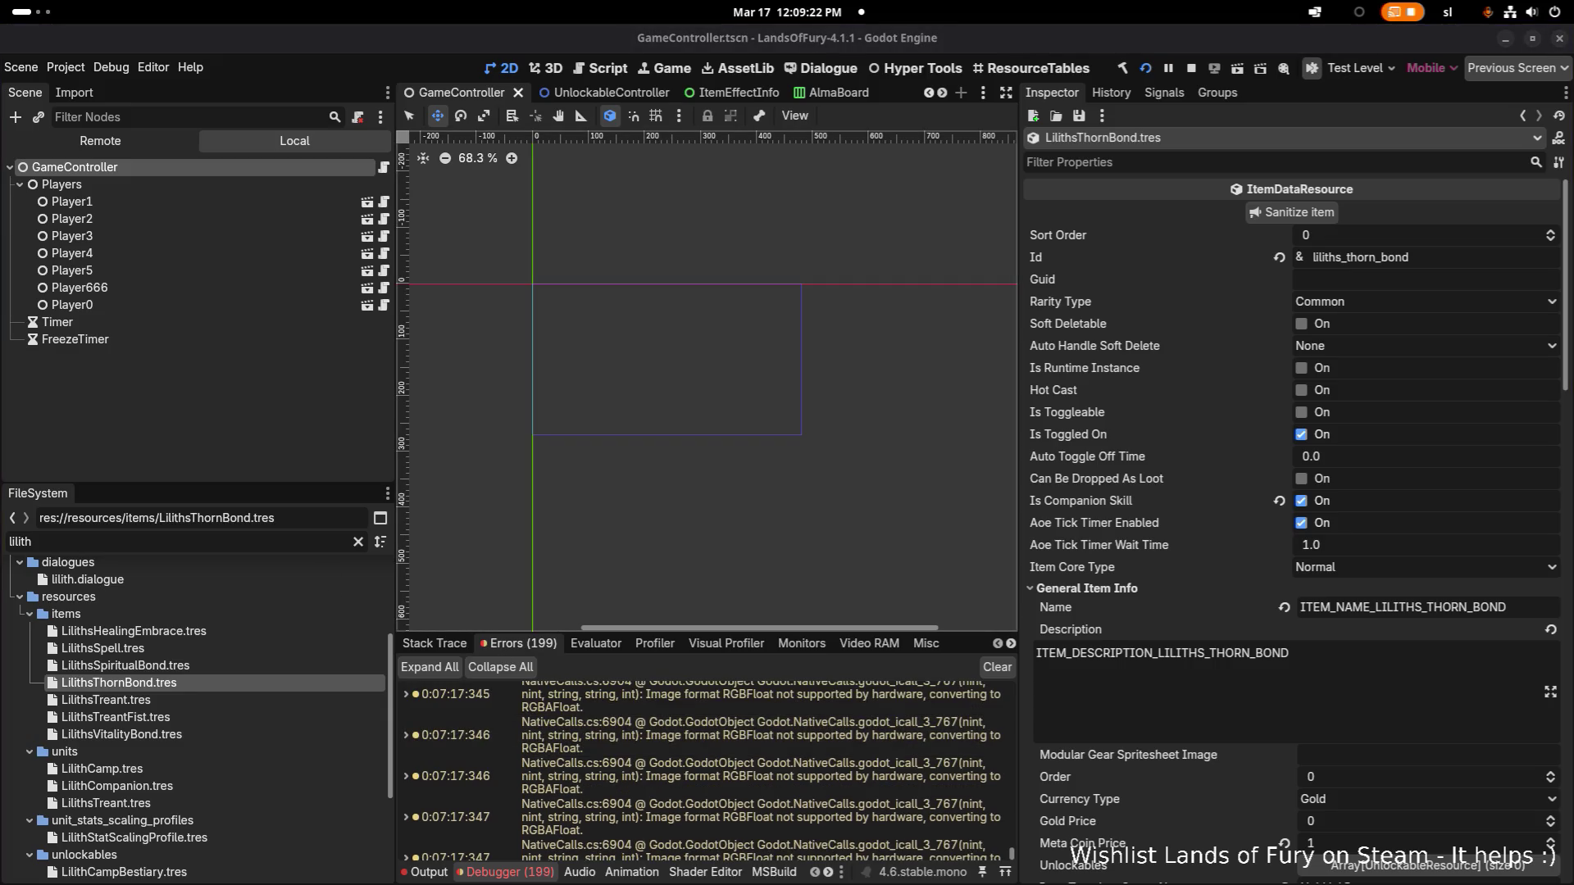
key(w)
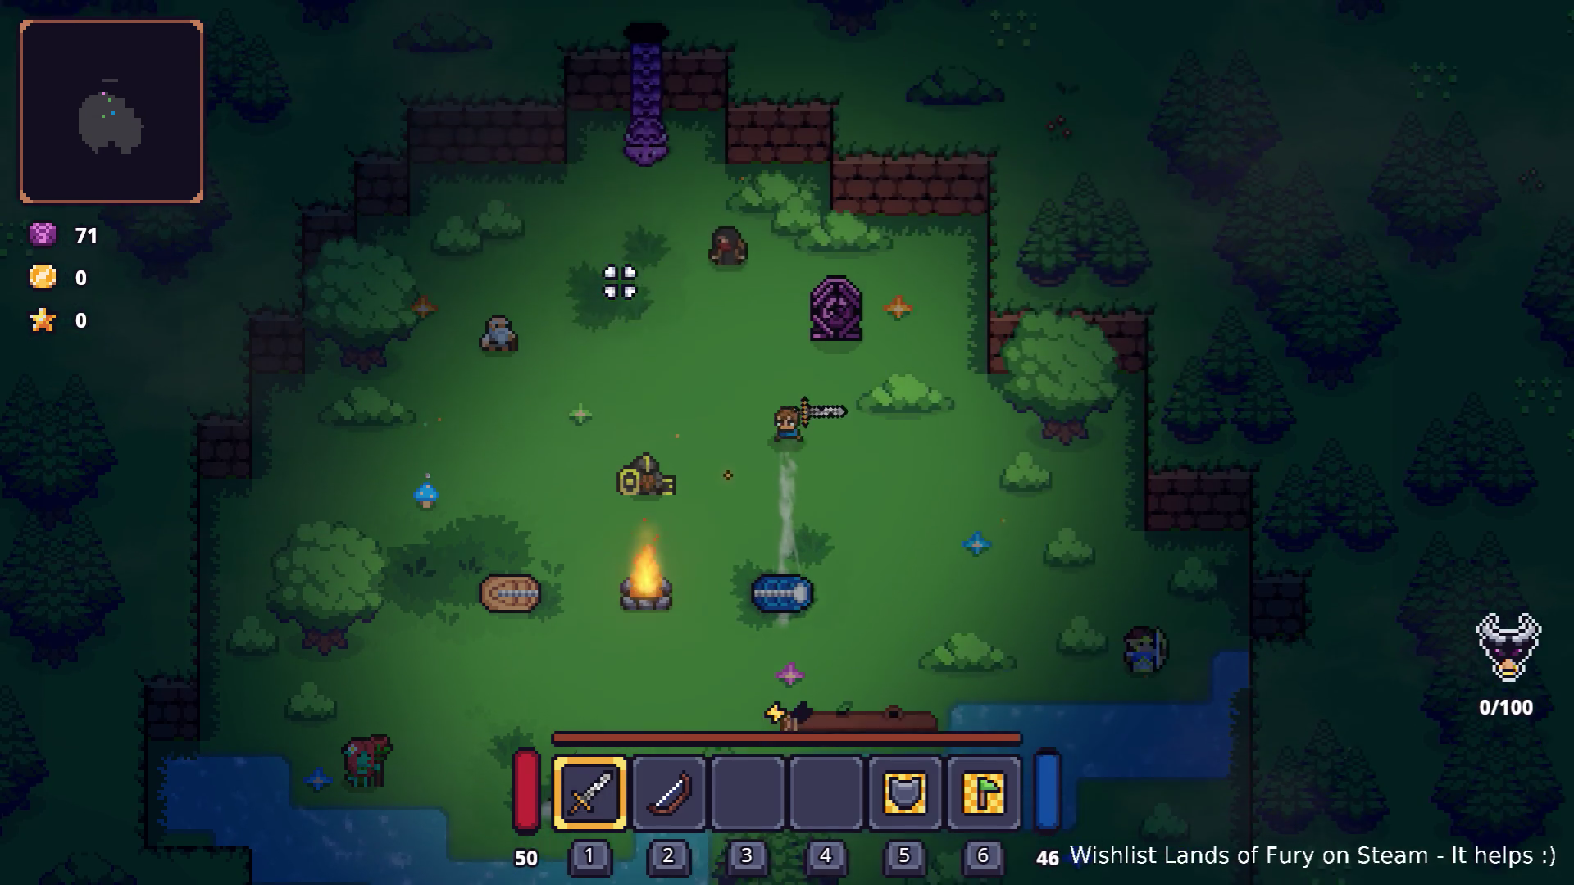
key(w)
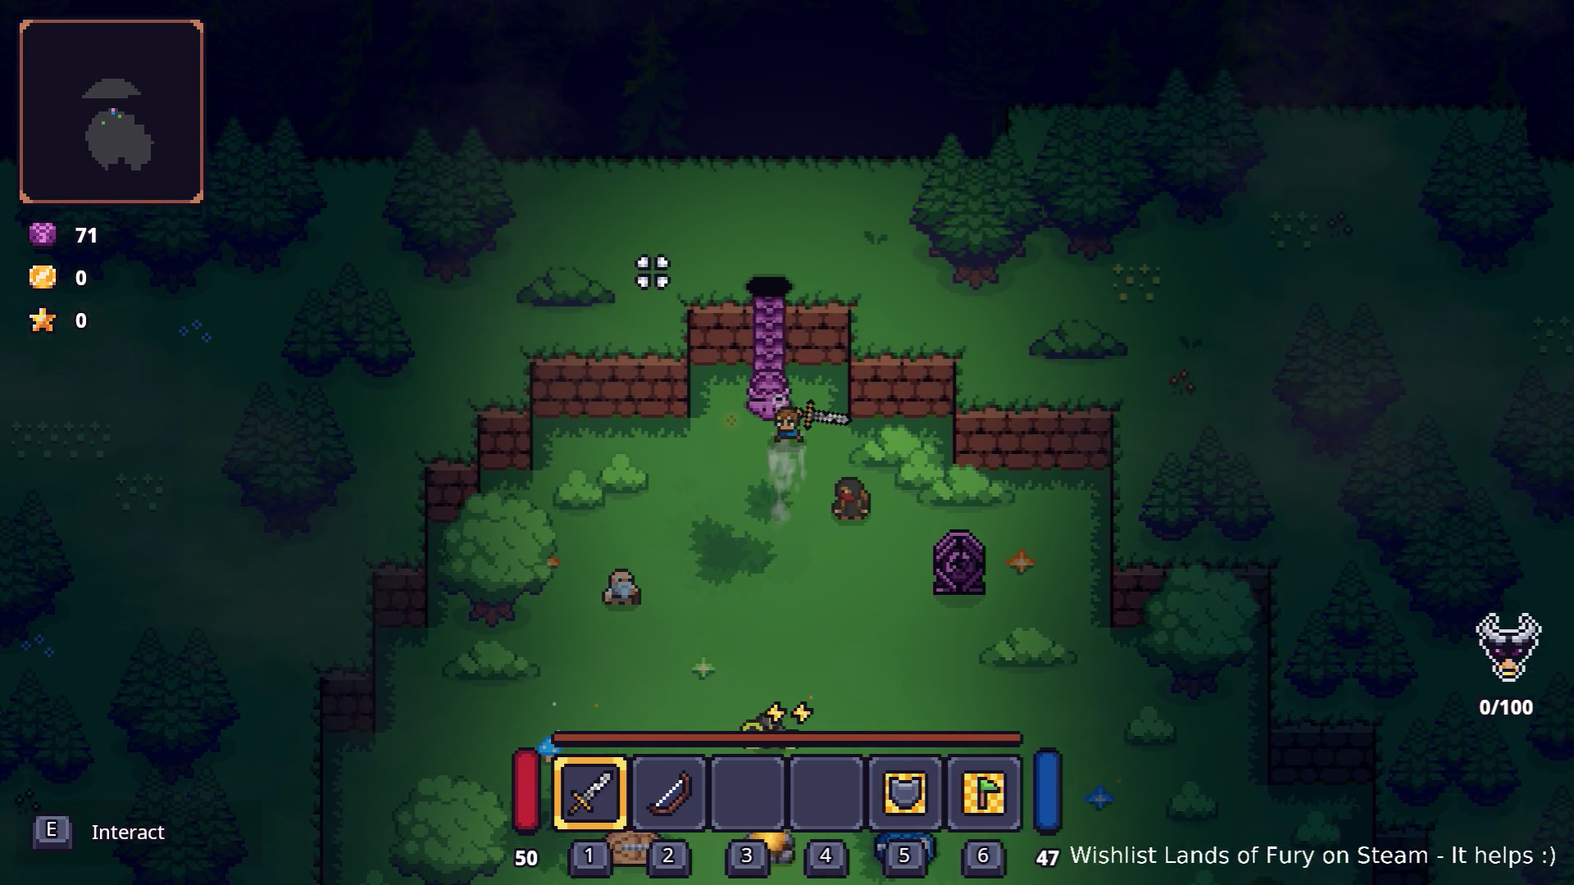
key(e)
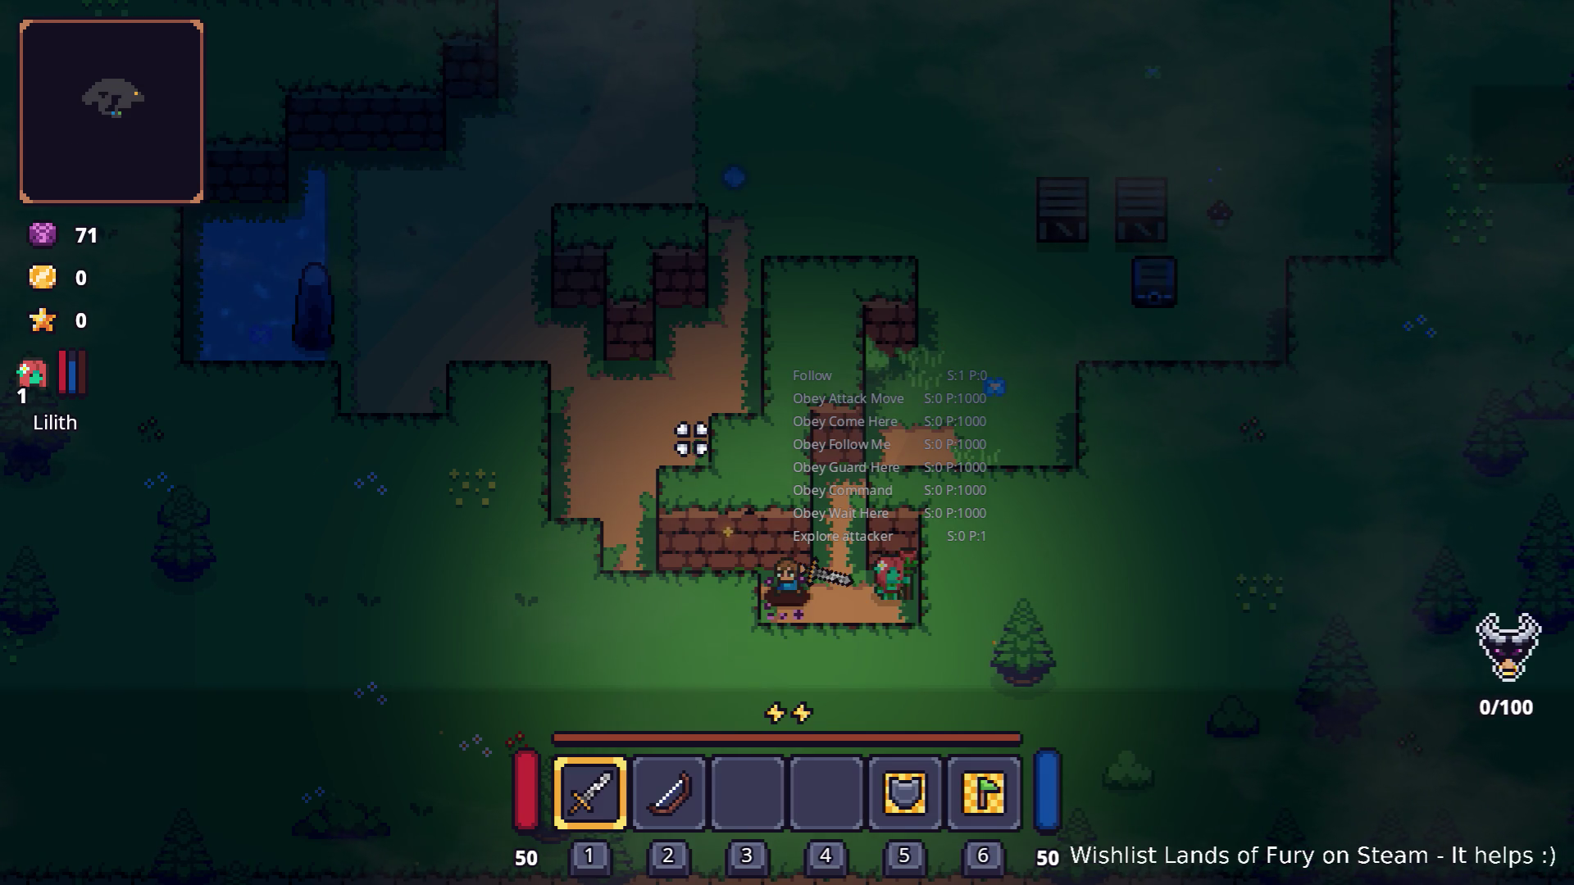
Step: Run Companion.CompanionAddLevels(6) in the developer console to raise Lilith to level 7, then walk right
key(i)
key(i)
key(grave)
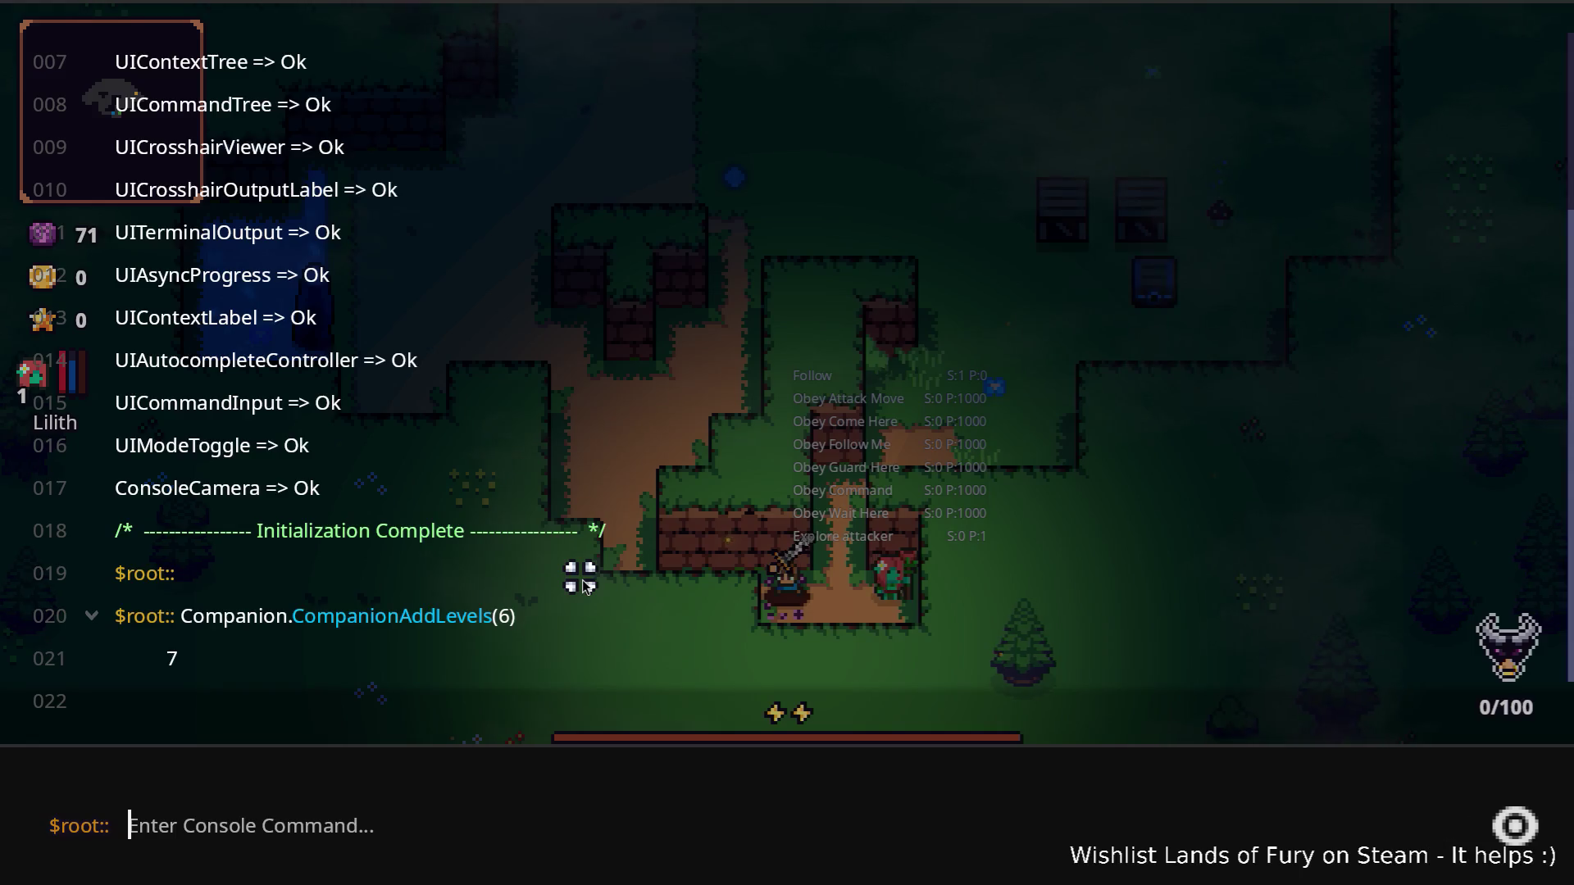
text(Com)
key(Up)
key(Tab)
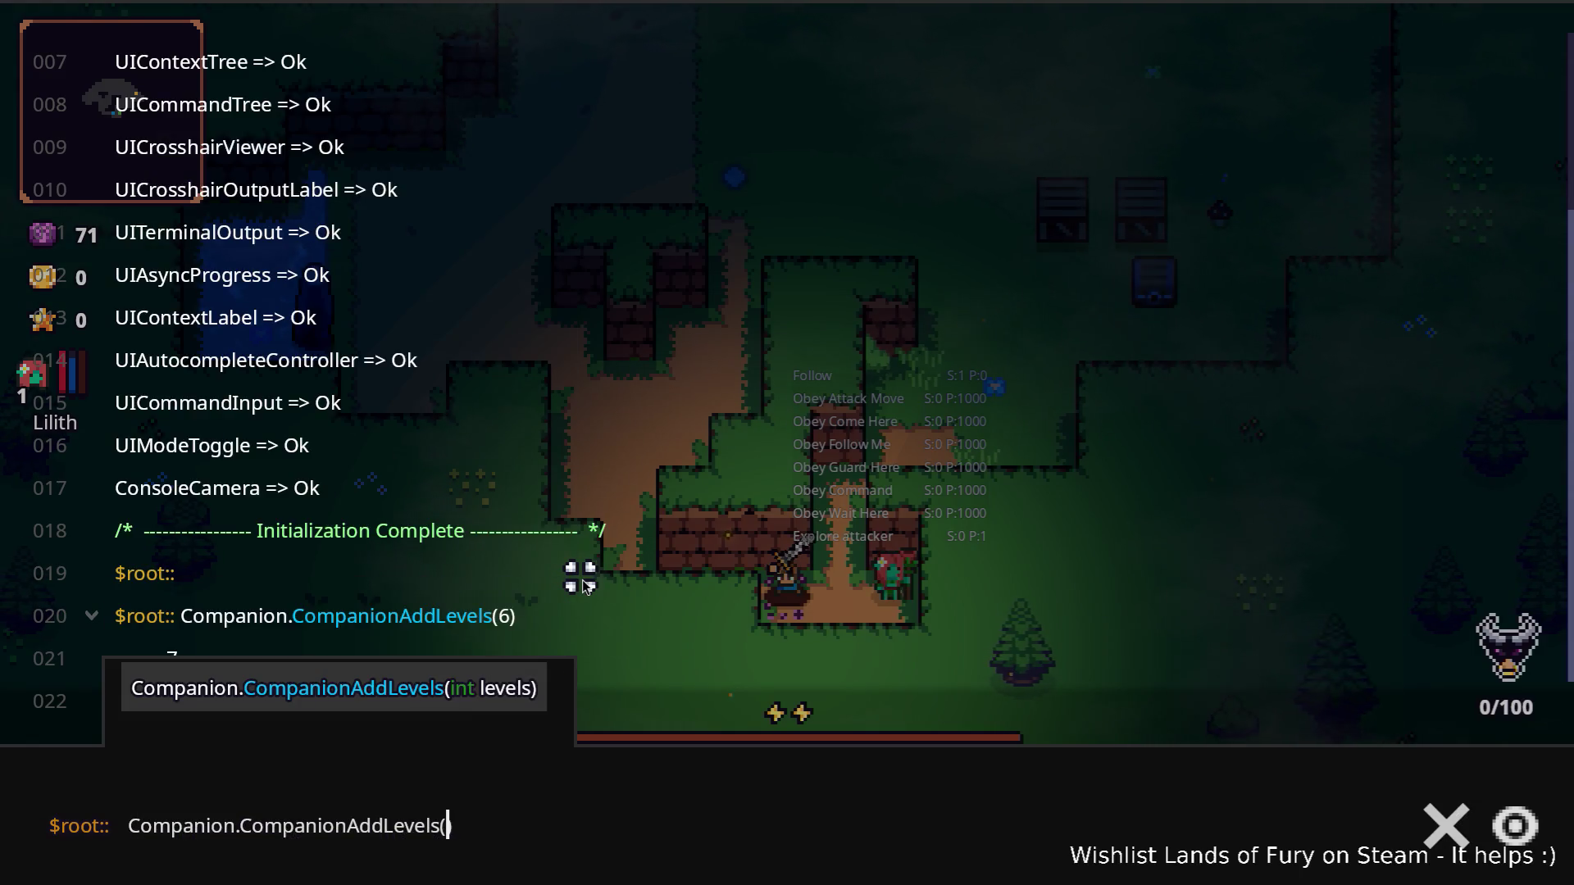
text(()
text(6)
key(Return)
key(grave)
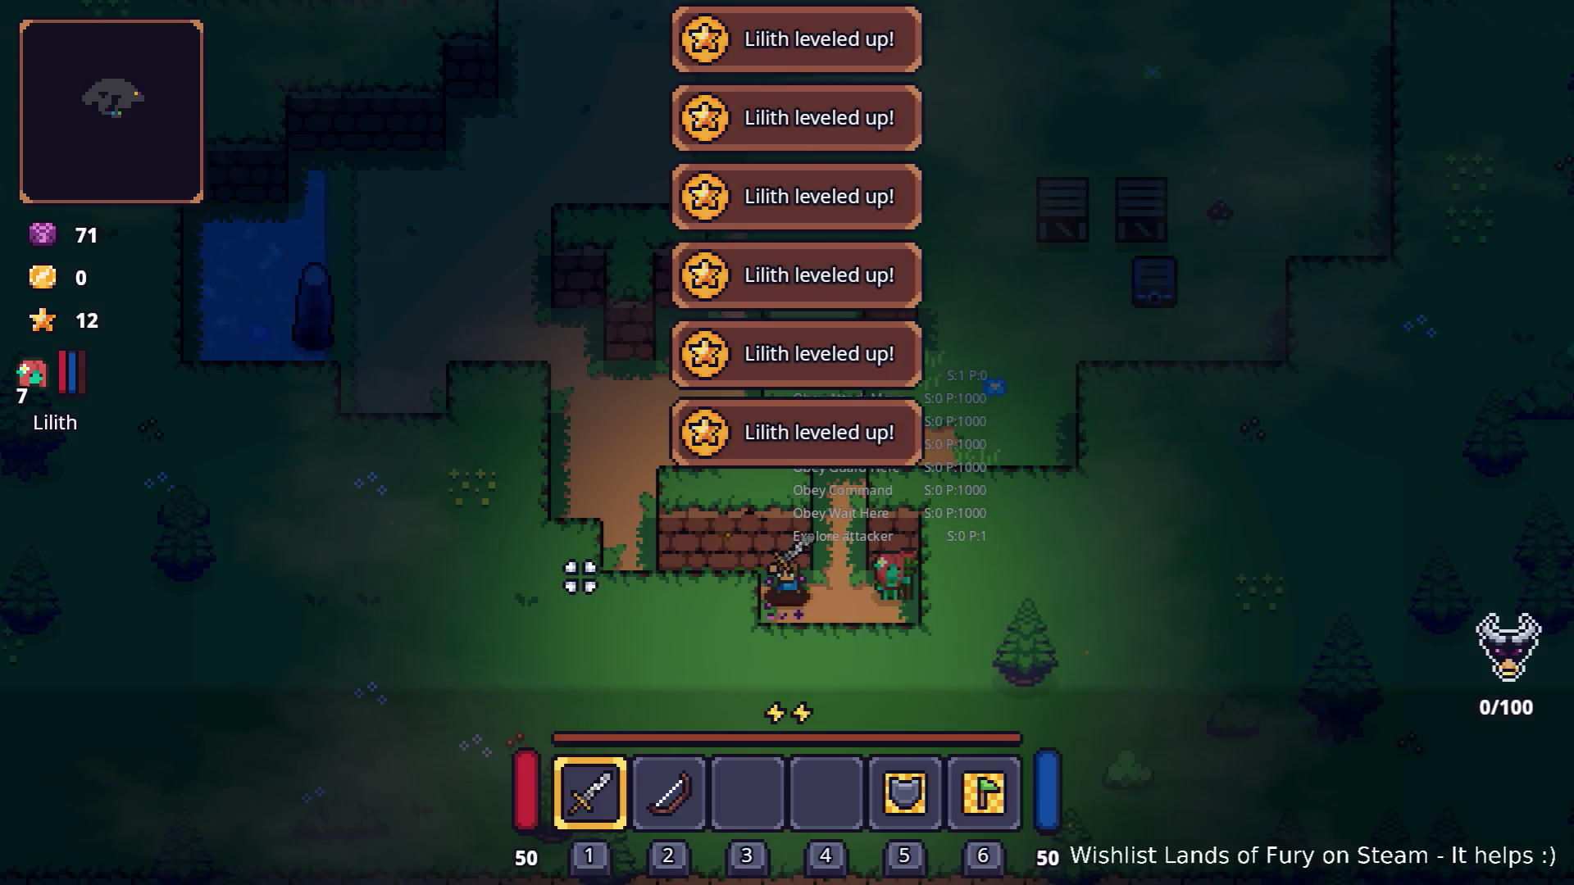
key(d)
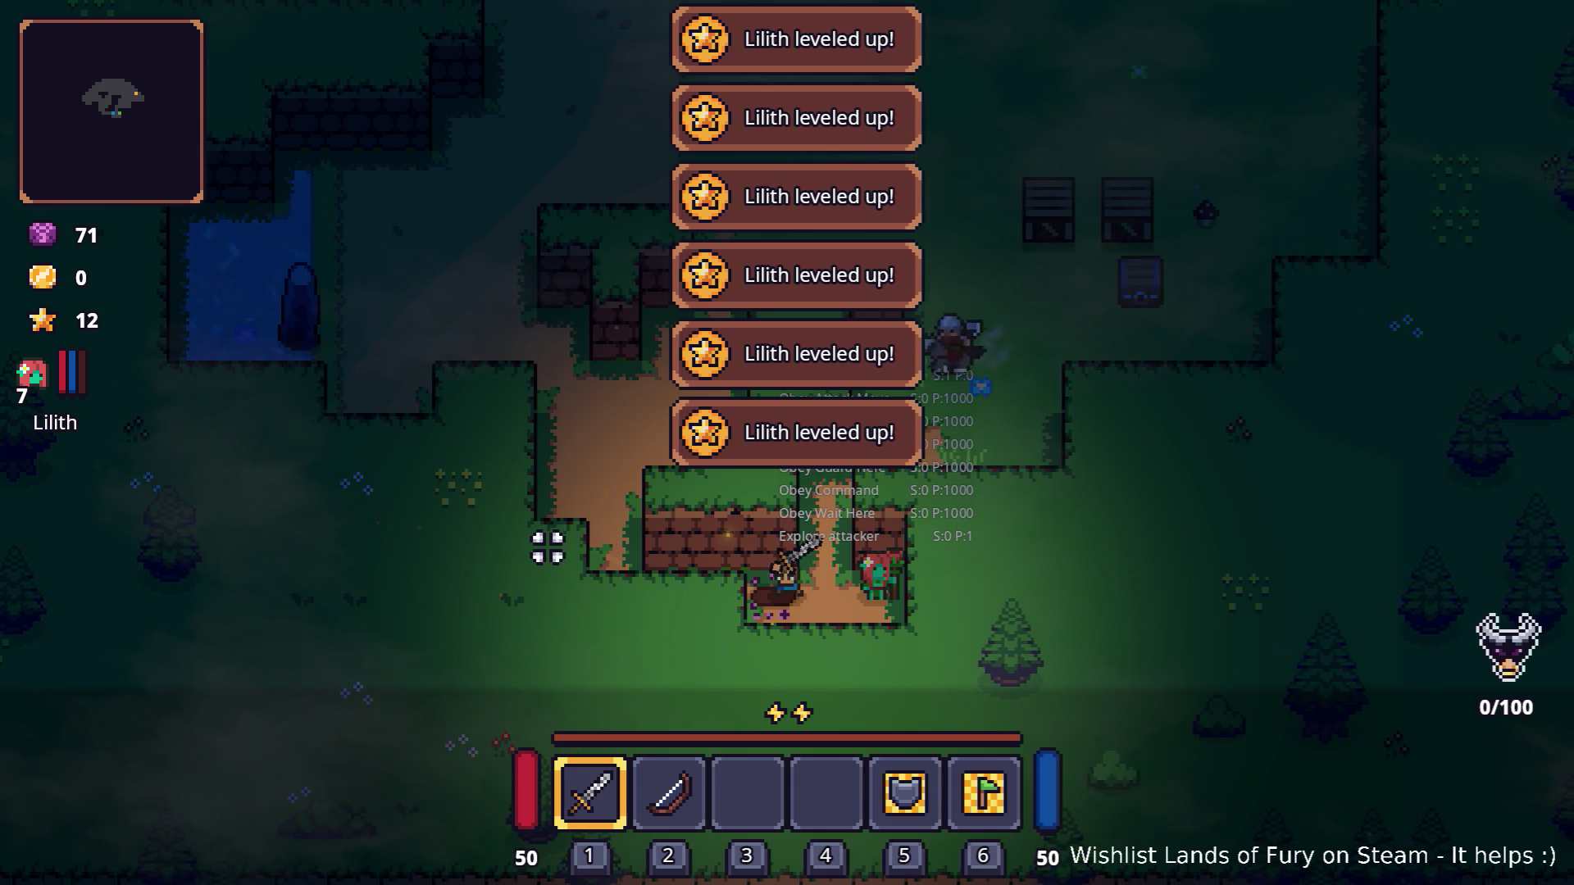
Step: Fight and kill the first attacking enemy, then head up-right toward the crates and bandits
key(d)
key(a)
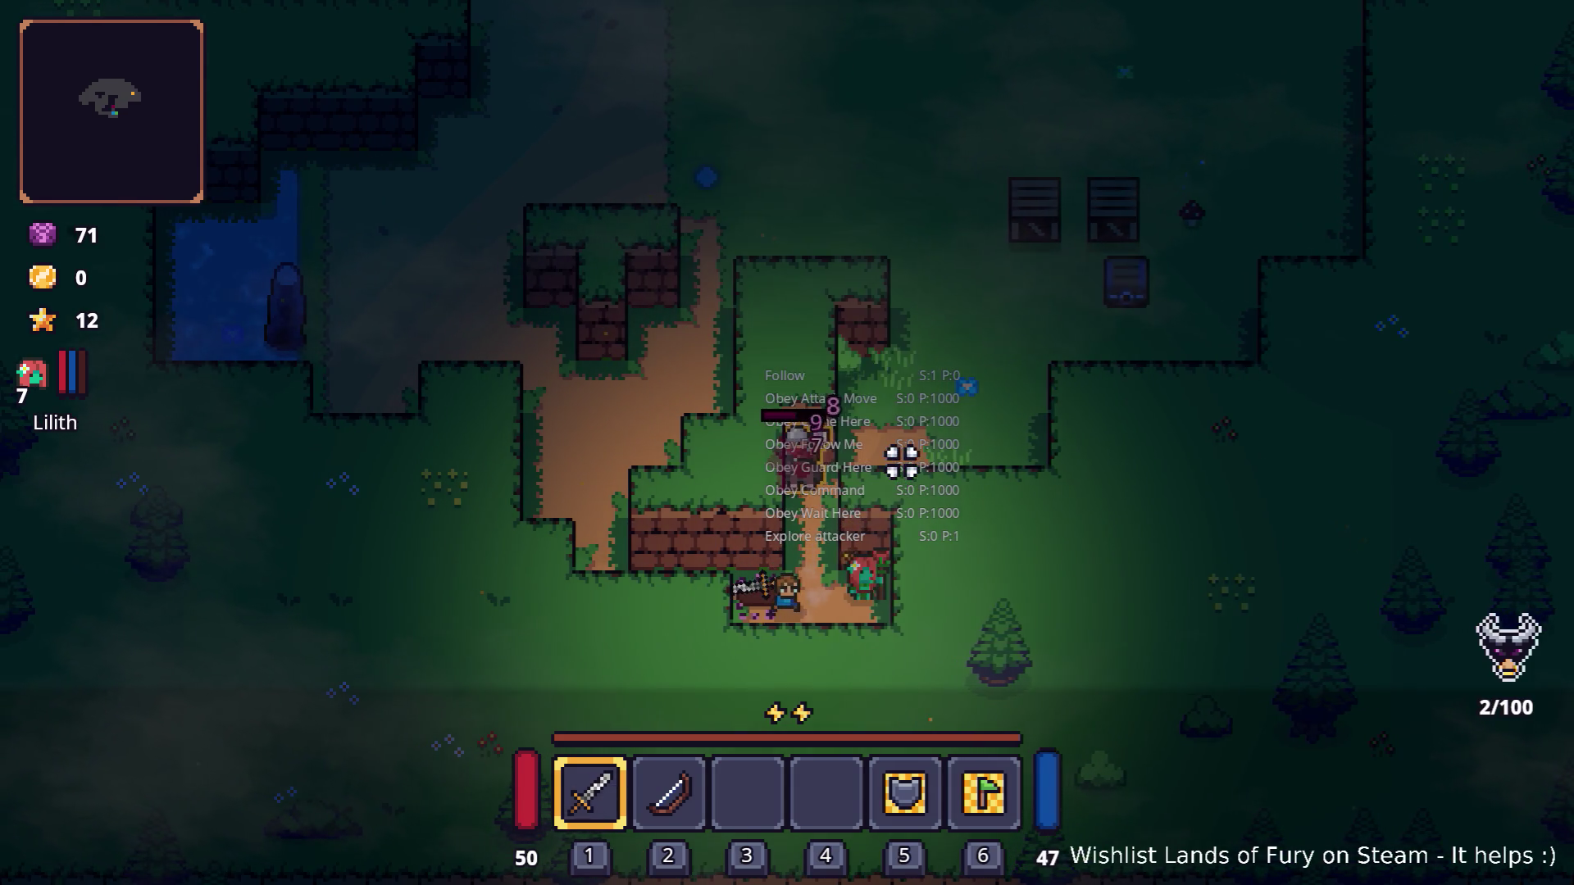
key(d)
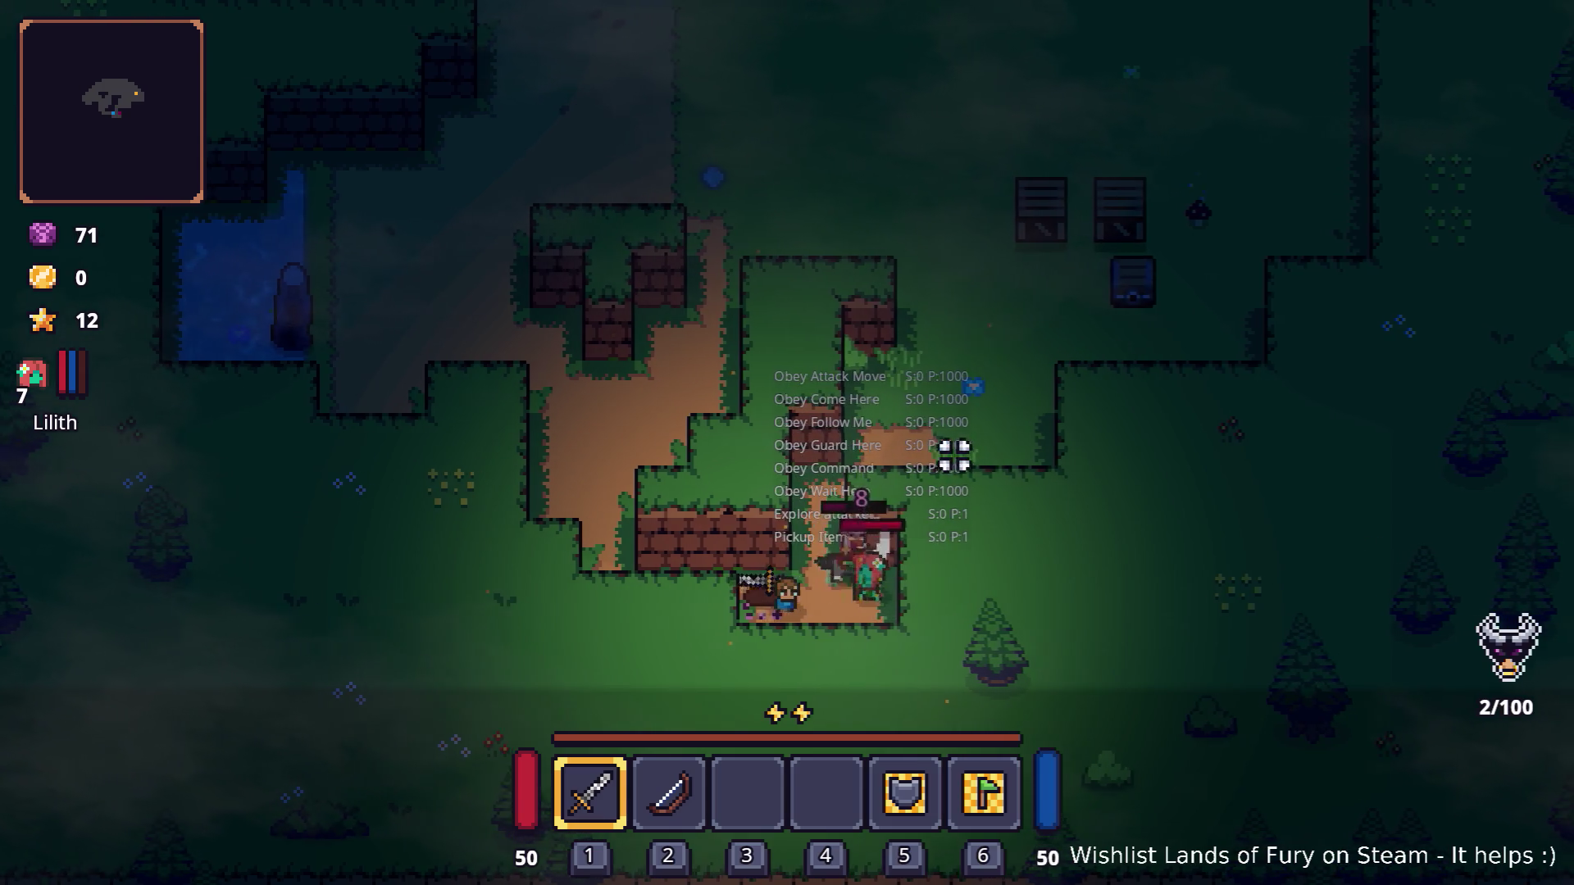
click(997, 449)
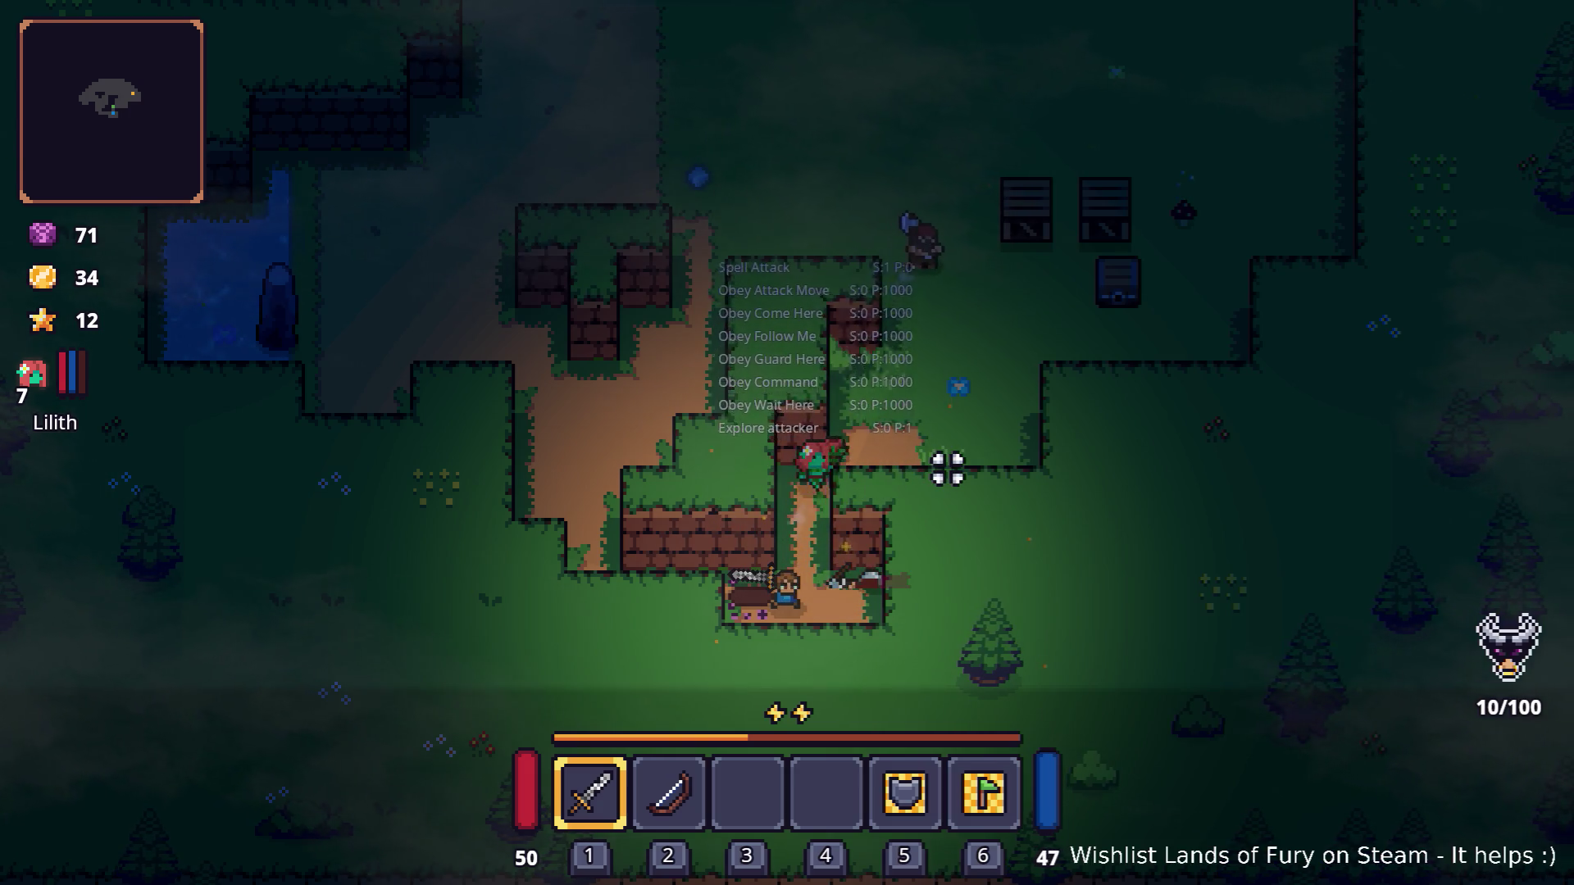
key(d)
key(w)
key(d)
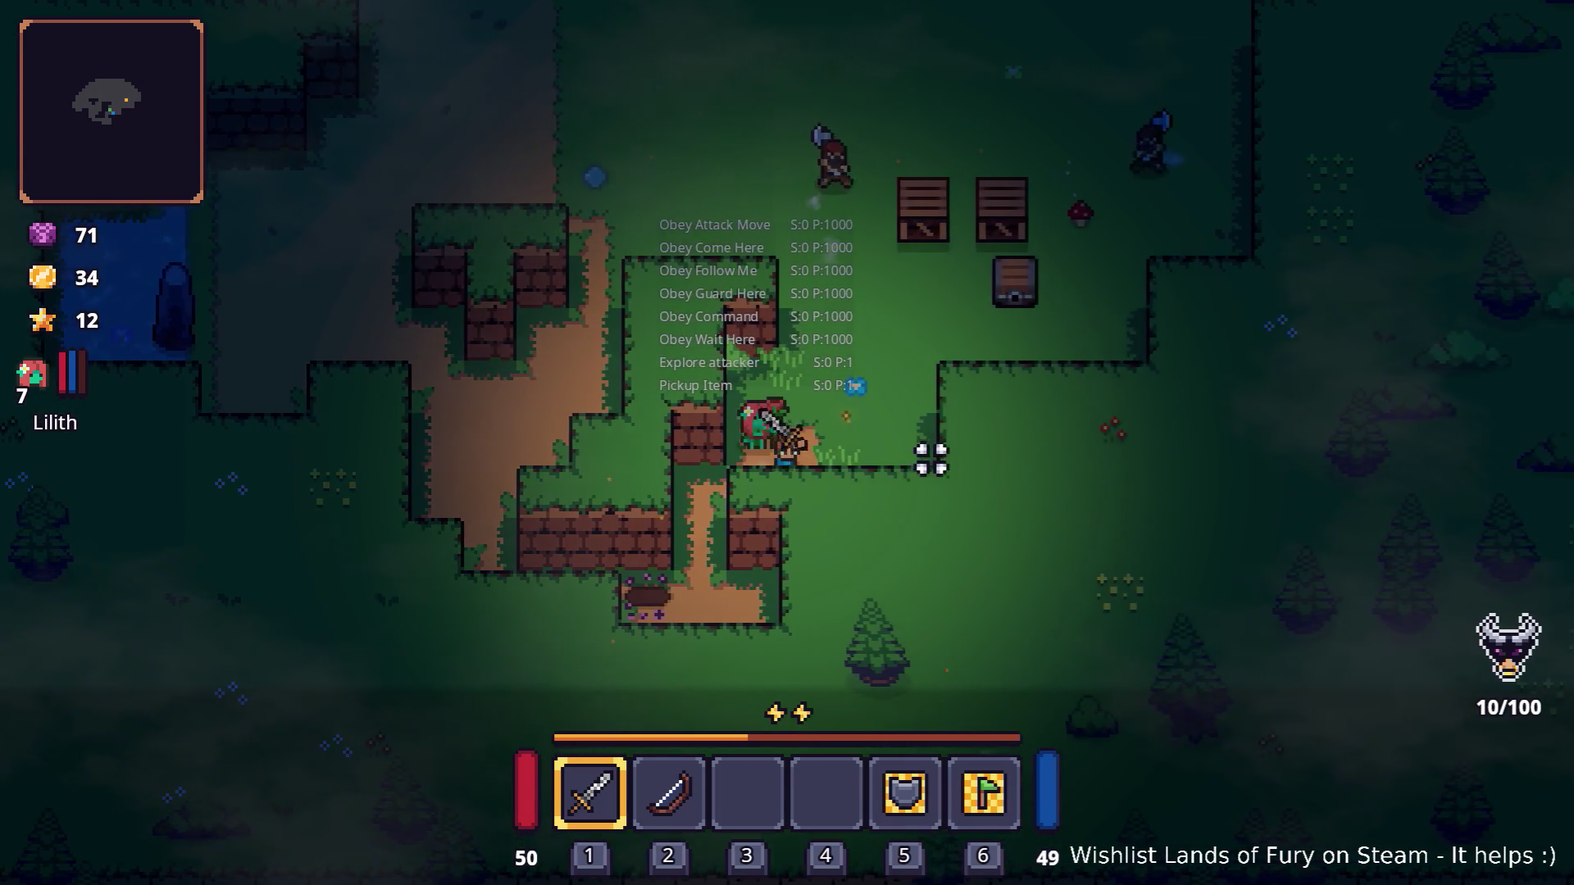
key(w)
key(d)
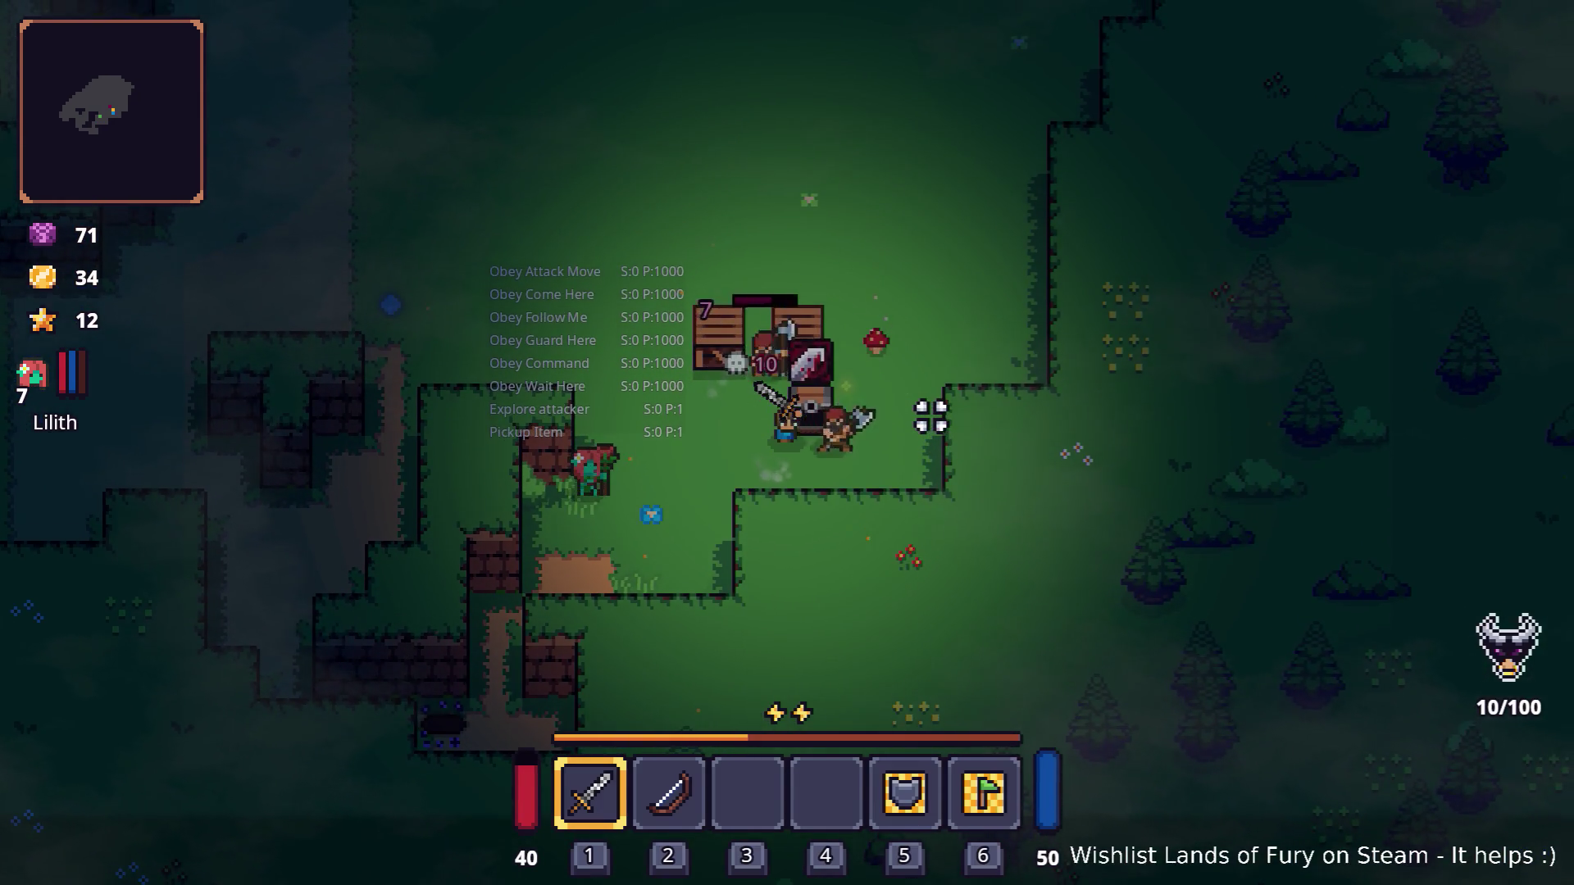
Step: Kill the axe bandit, take its blade, smash the crates and pick up the rope
key(a)
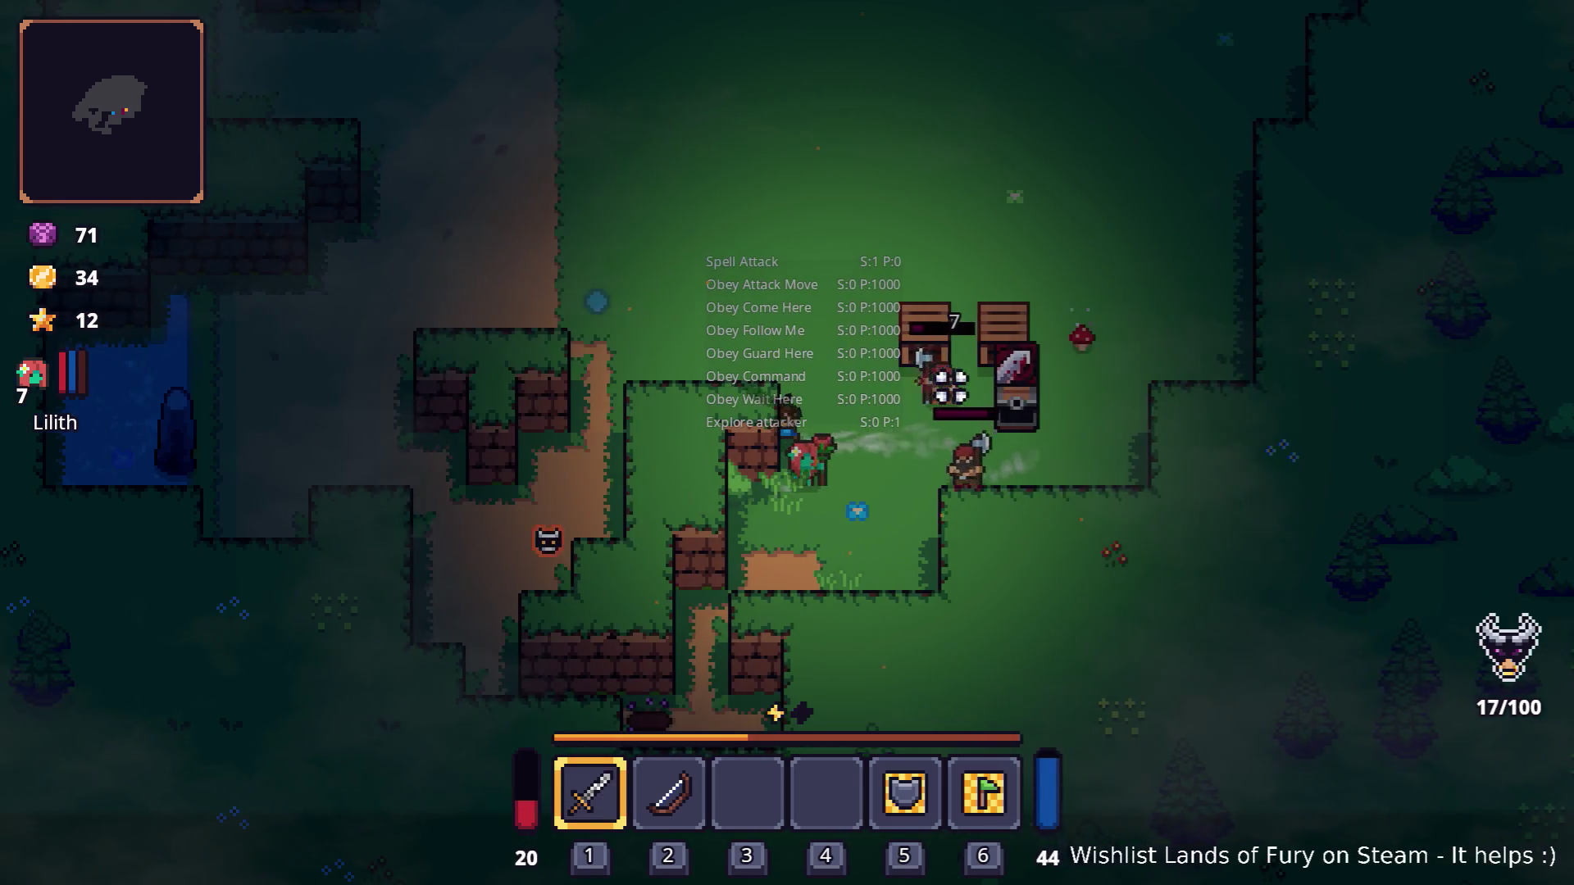
key(d)
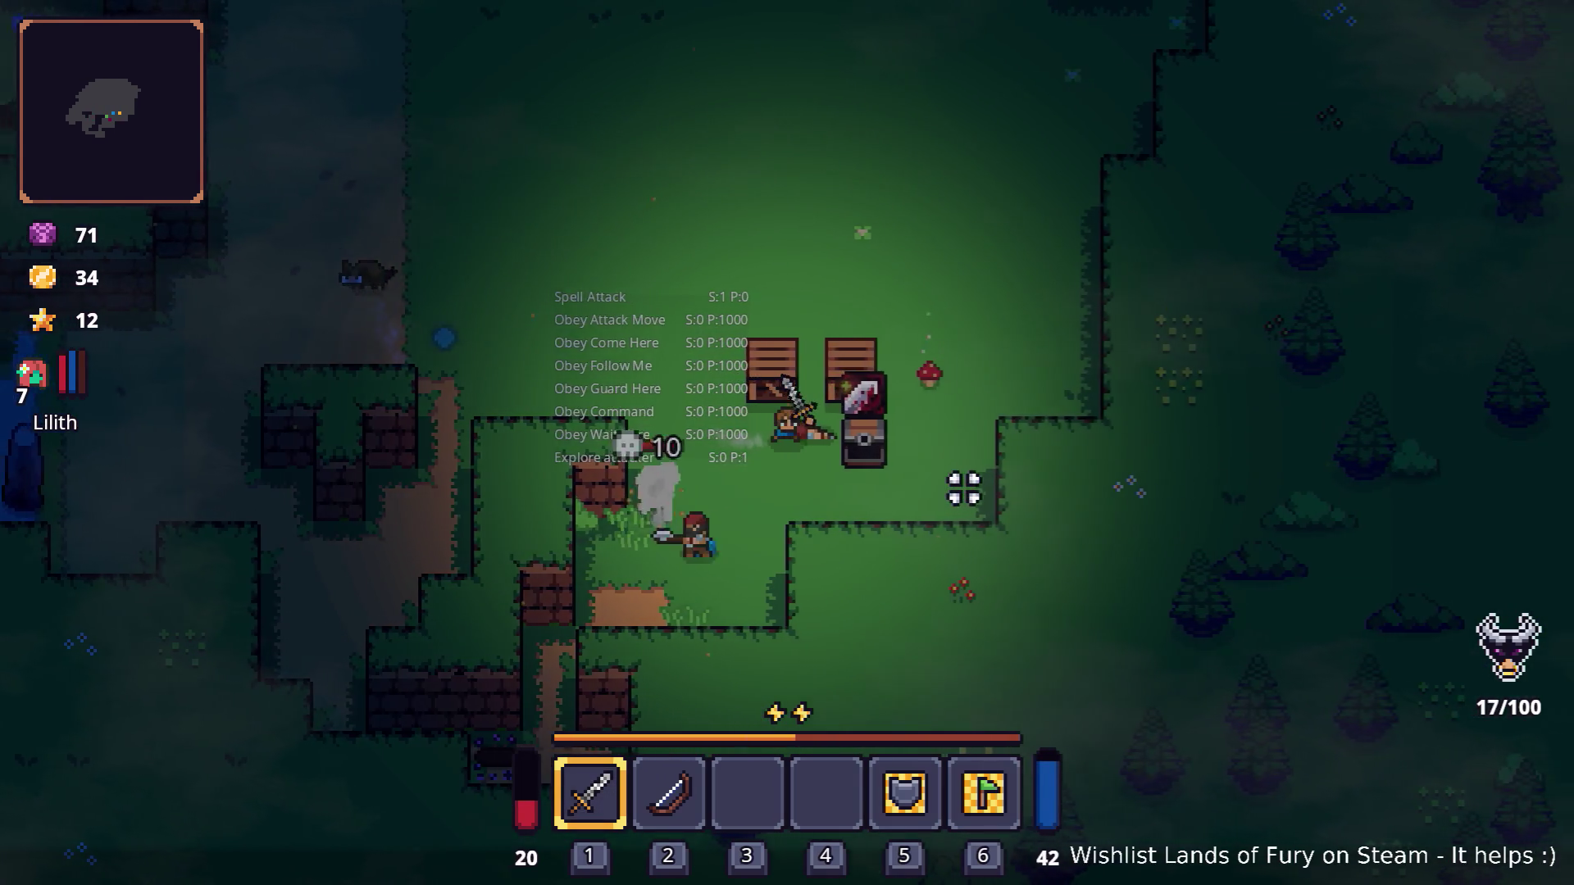
click(760, 514)
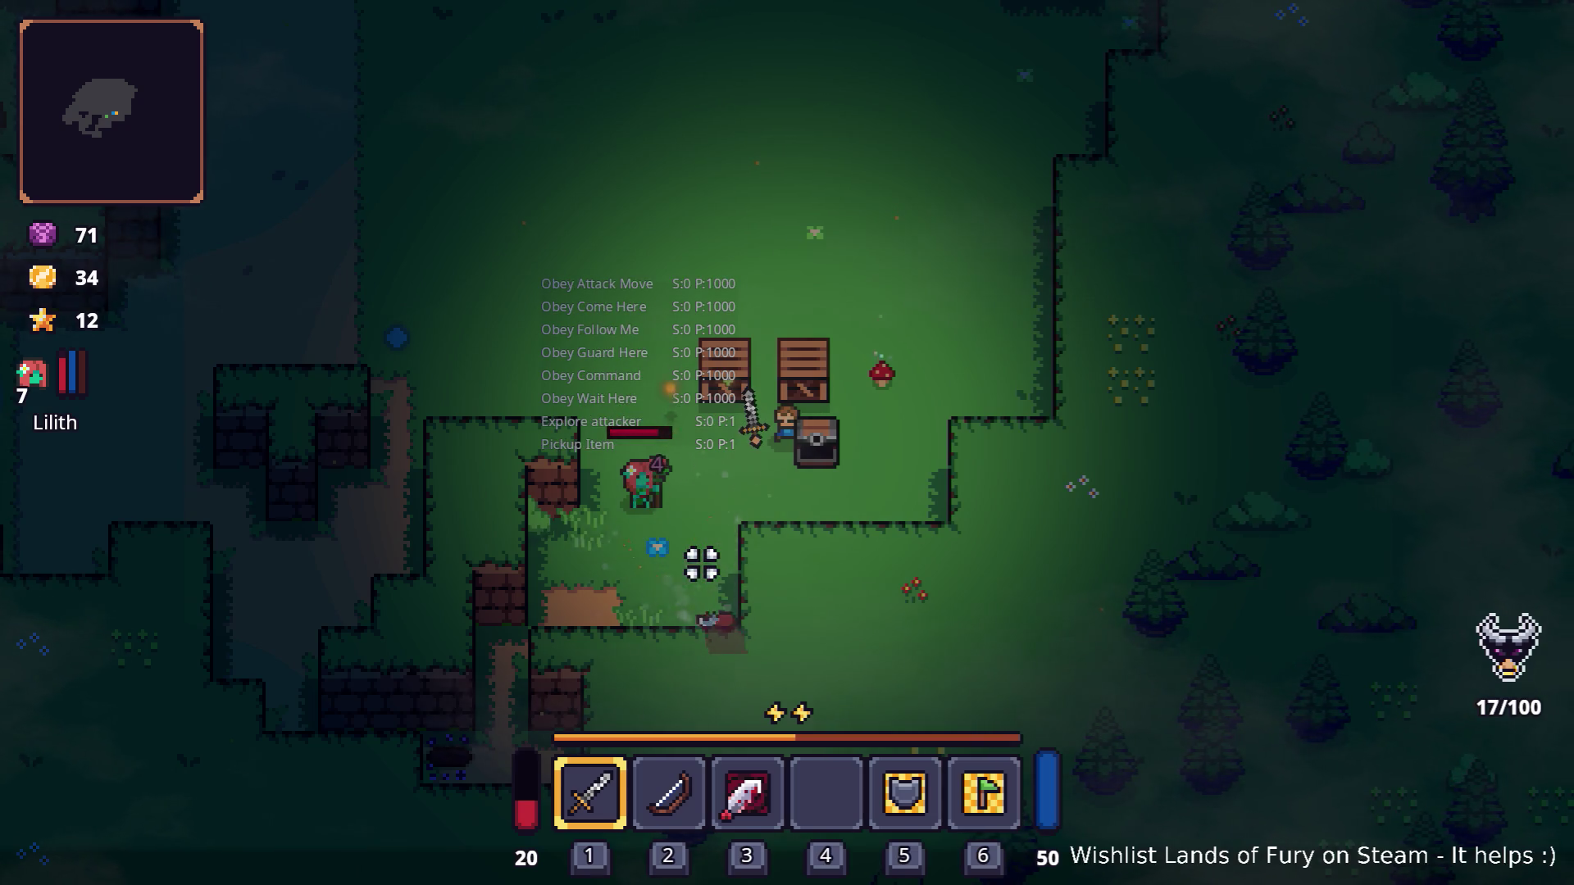
click(706, 364)
key(w)
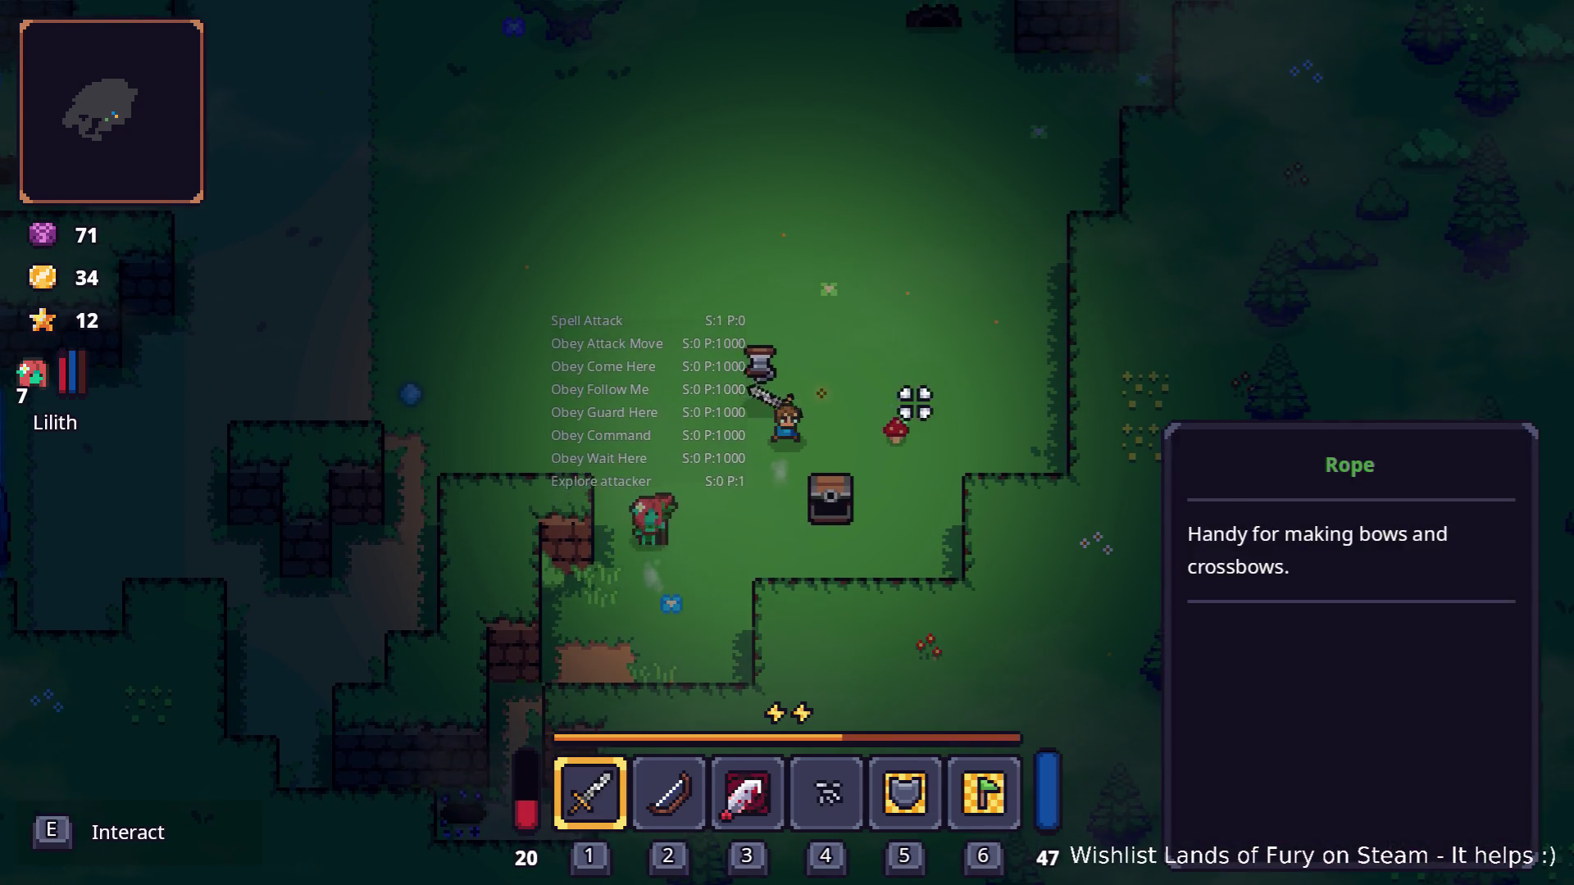
key(a)
key(a)
key(a)
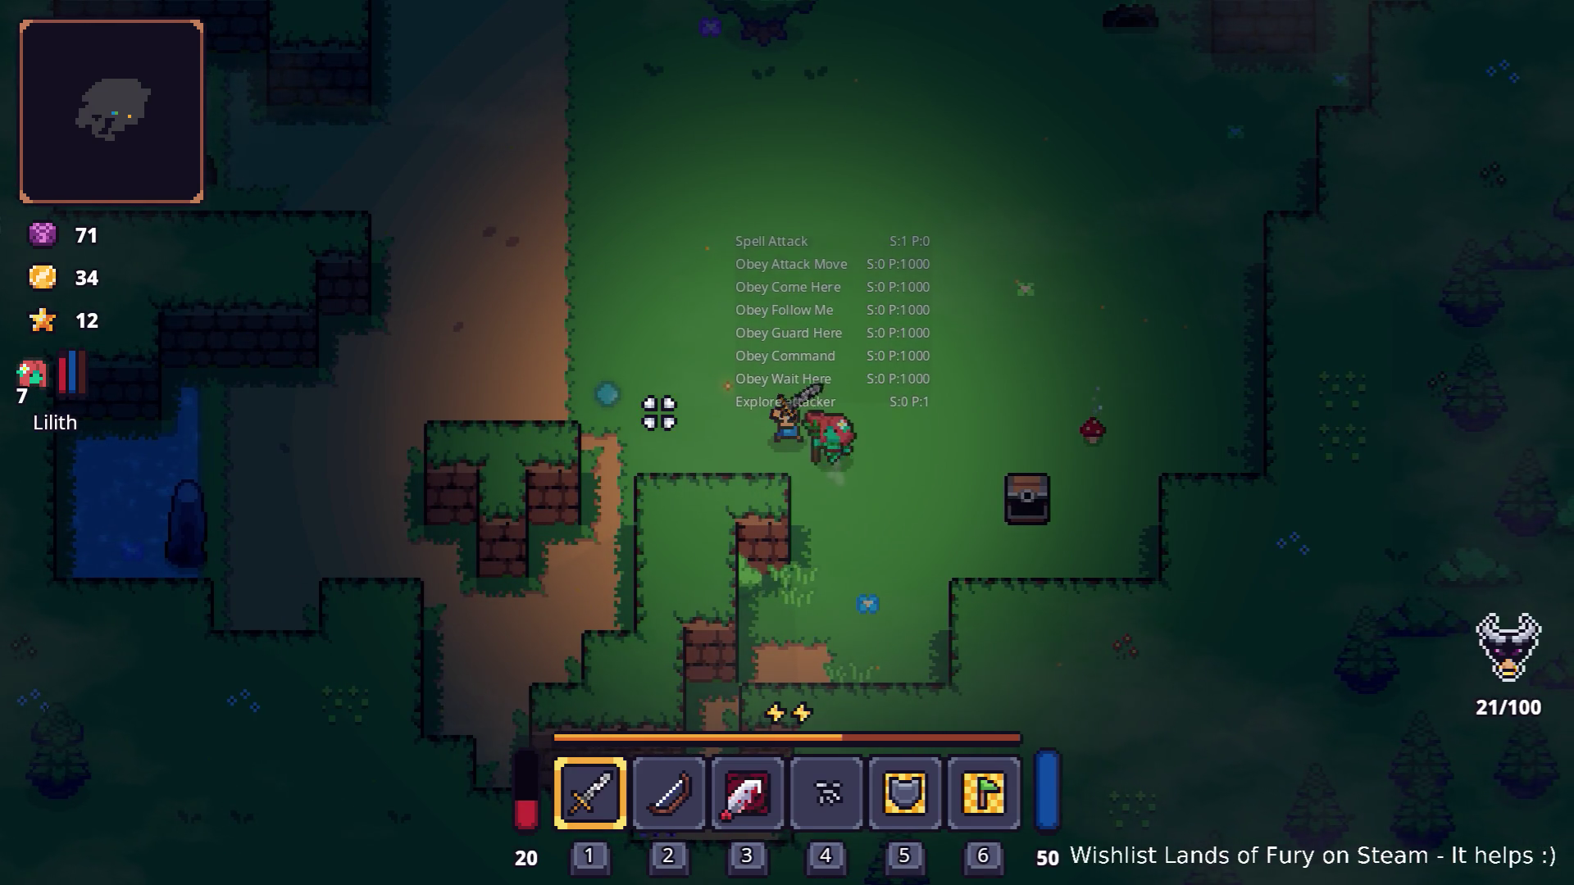
Step: Walk north across the clearing, then open the inventory
key(w+a)
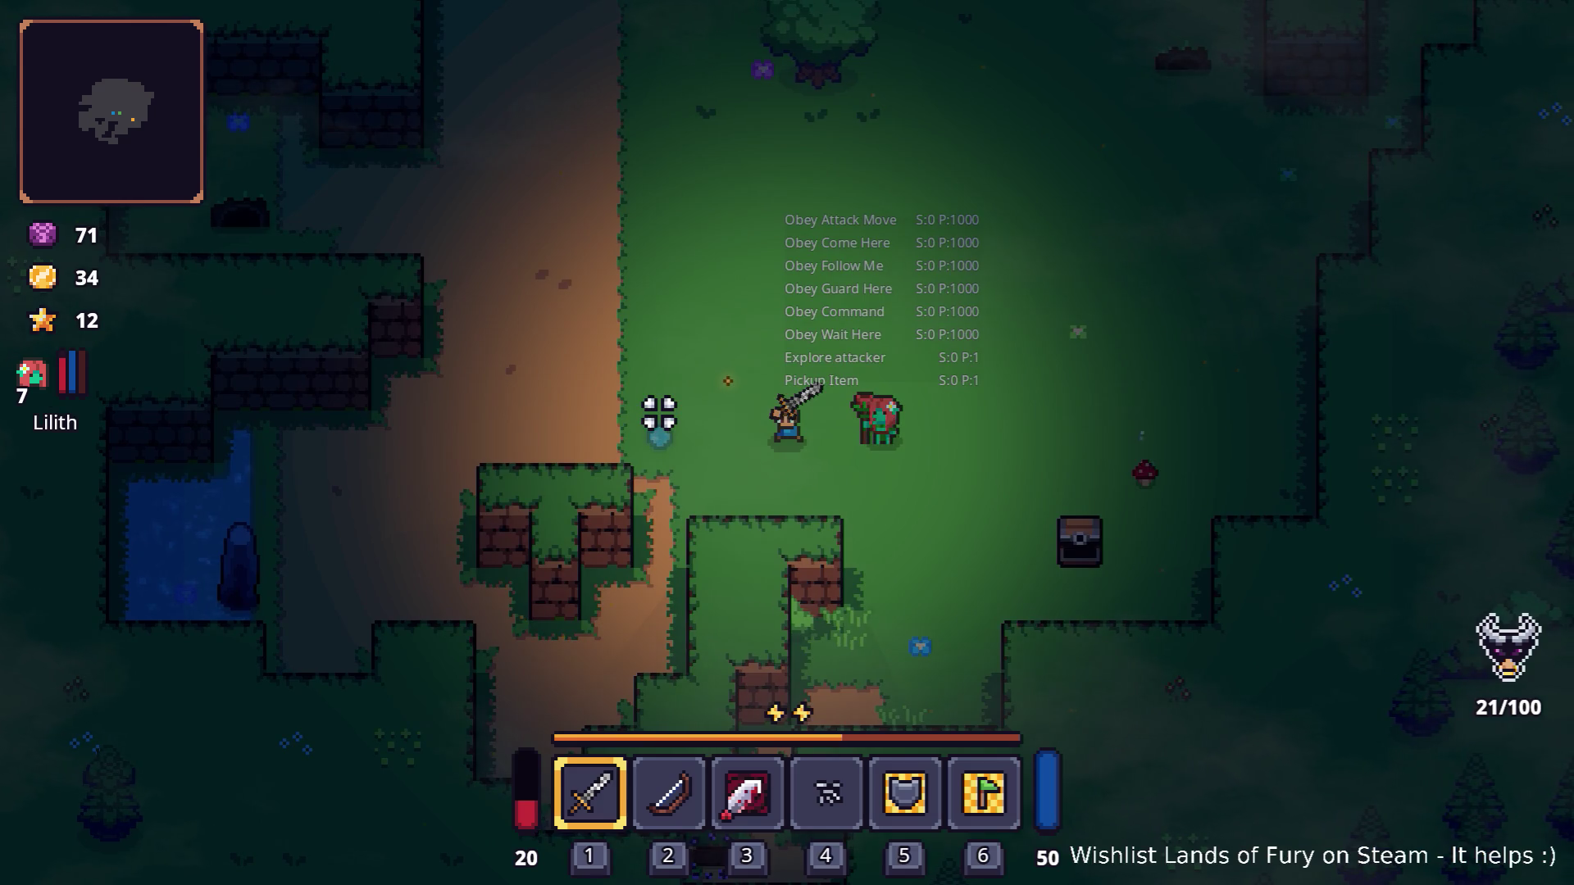
key(w)
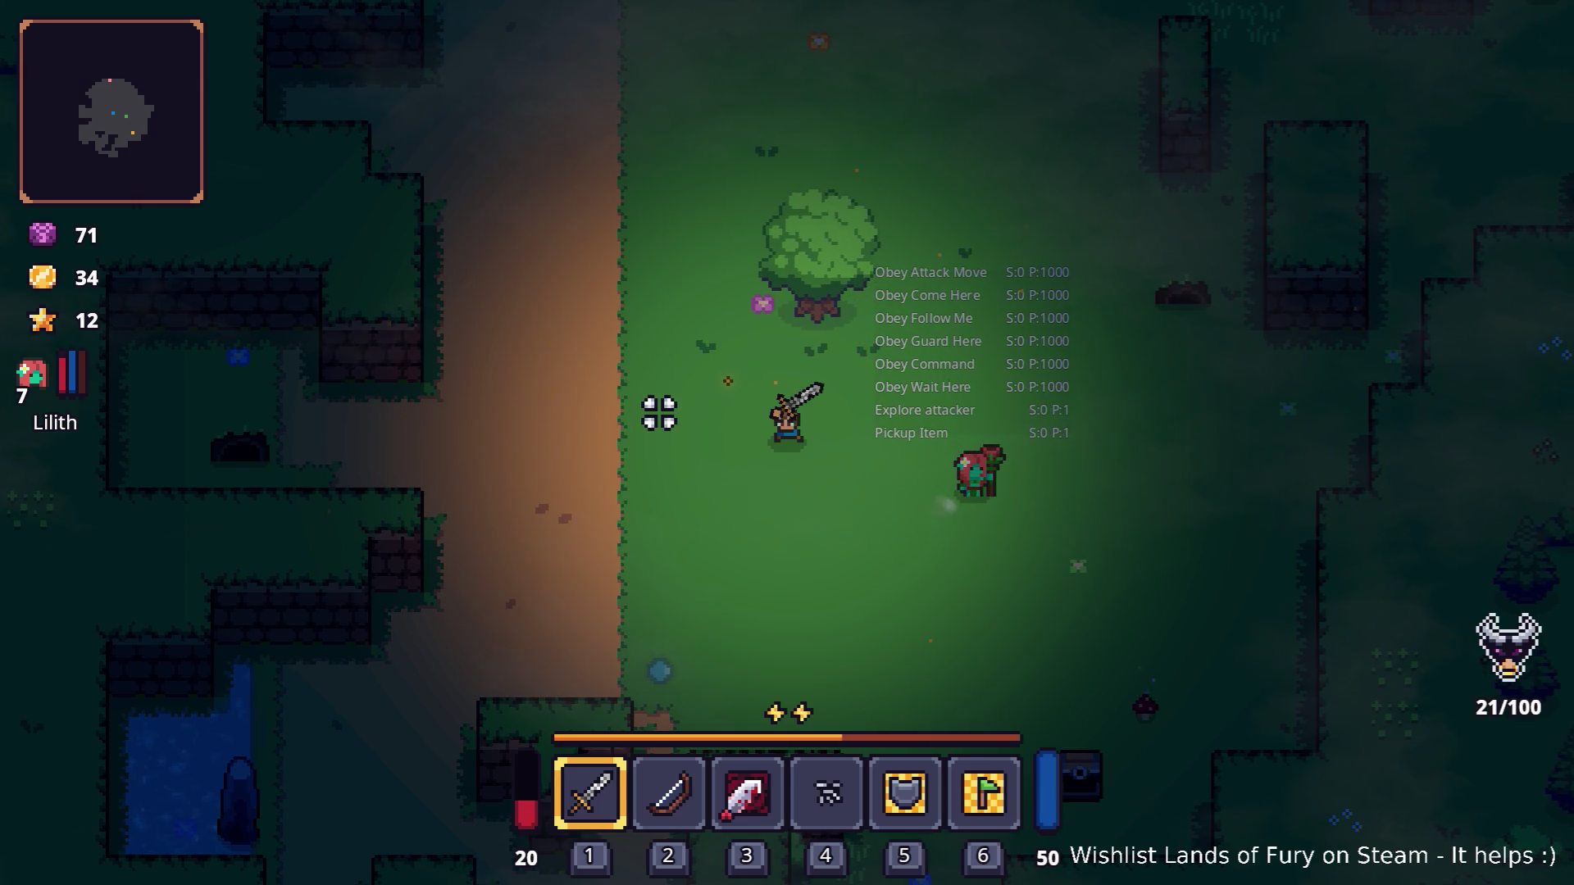
key(w+d)
key(d)
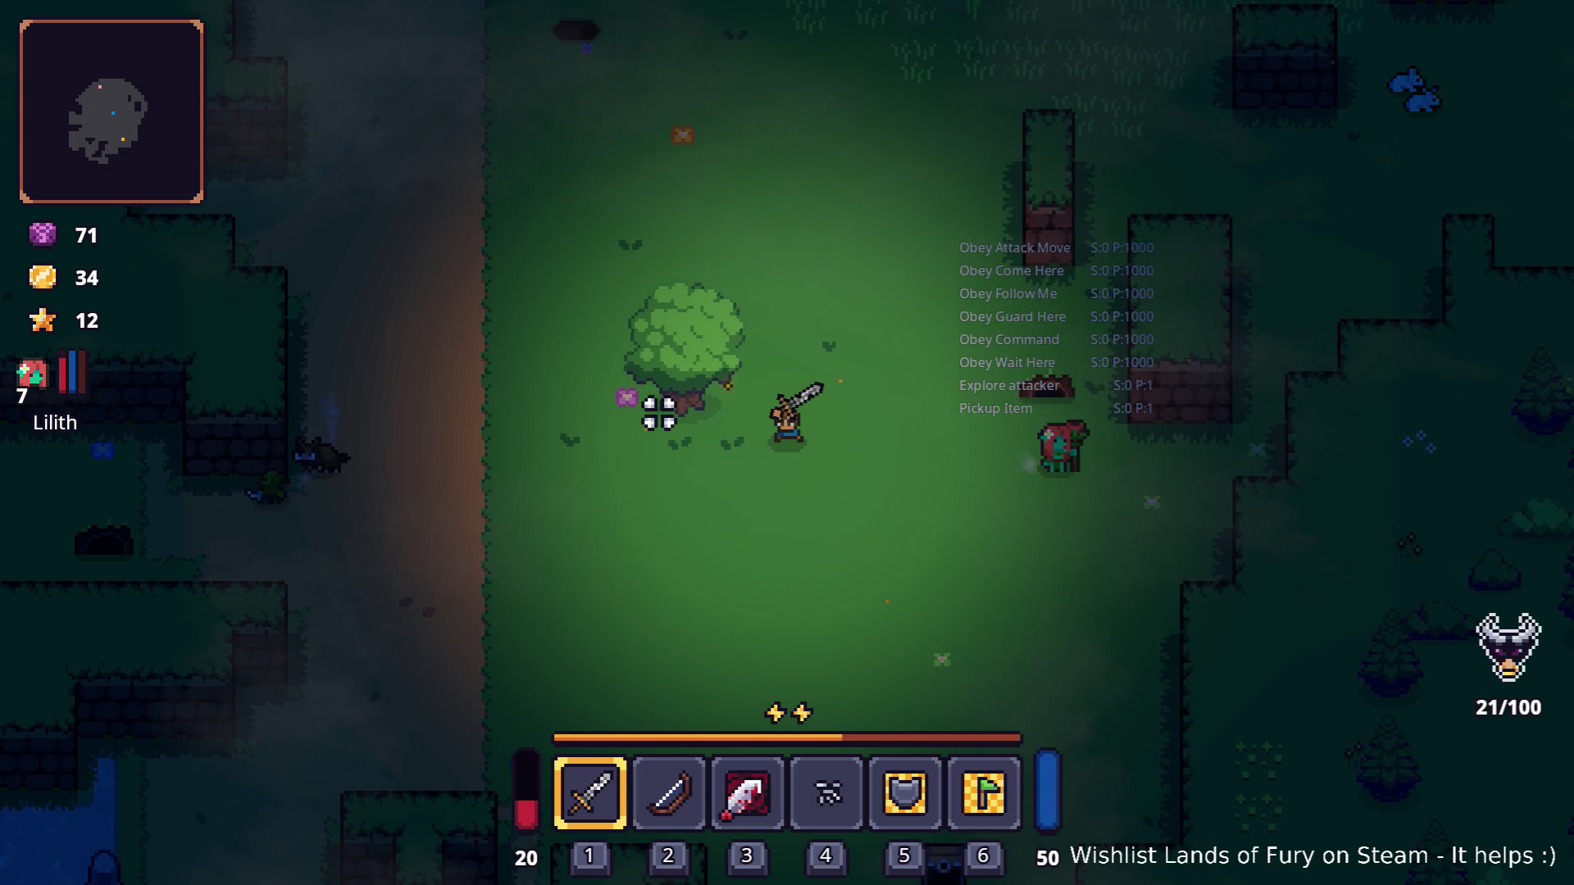
key(i)
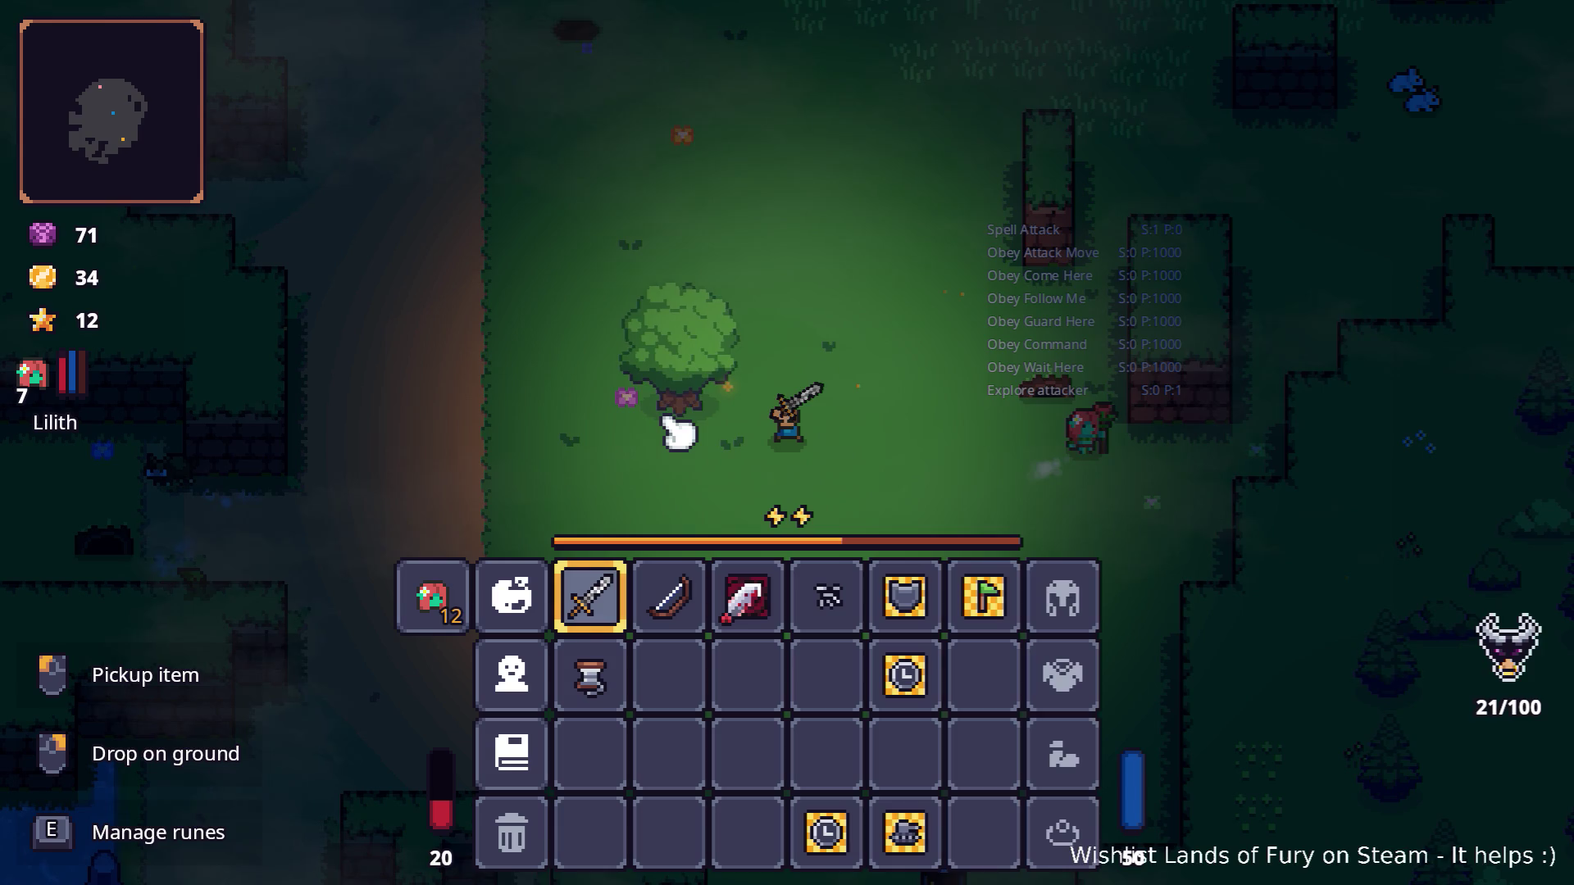
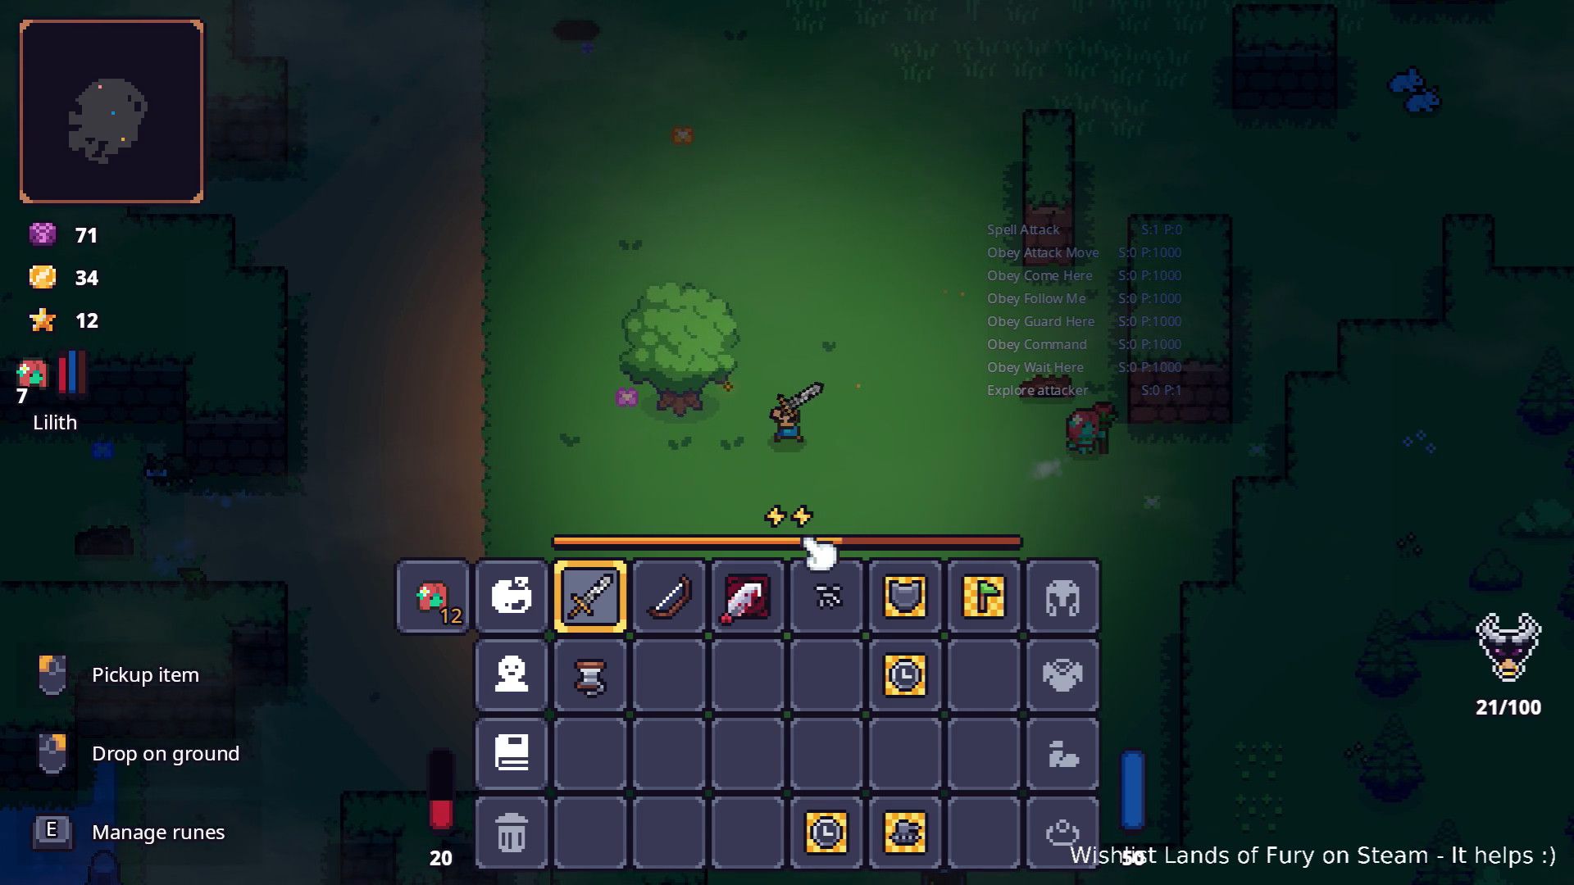
Step: Adjust the volume and close the inventory so only the six-slot hotbar shows
key(XF86AudioRaiseVolume)
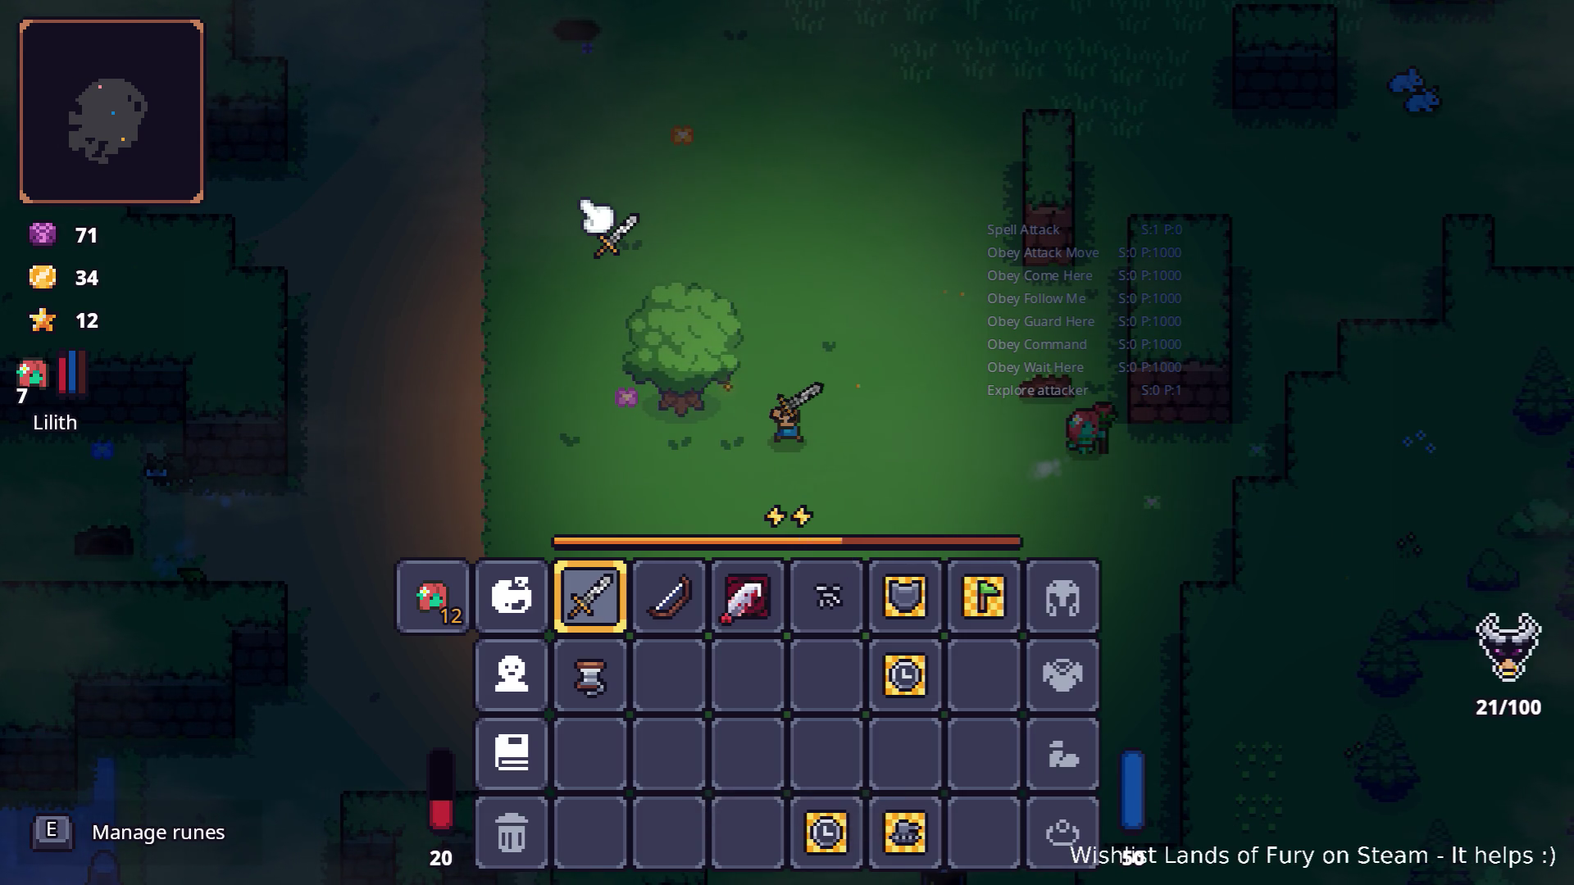
key(Tab)
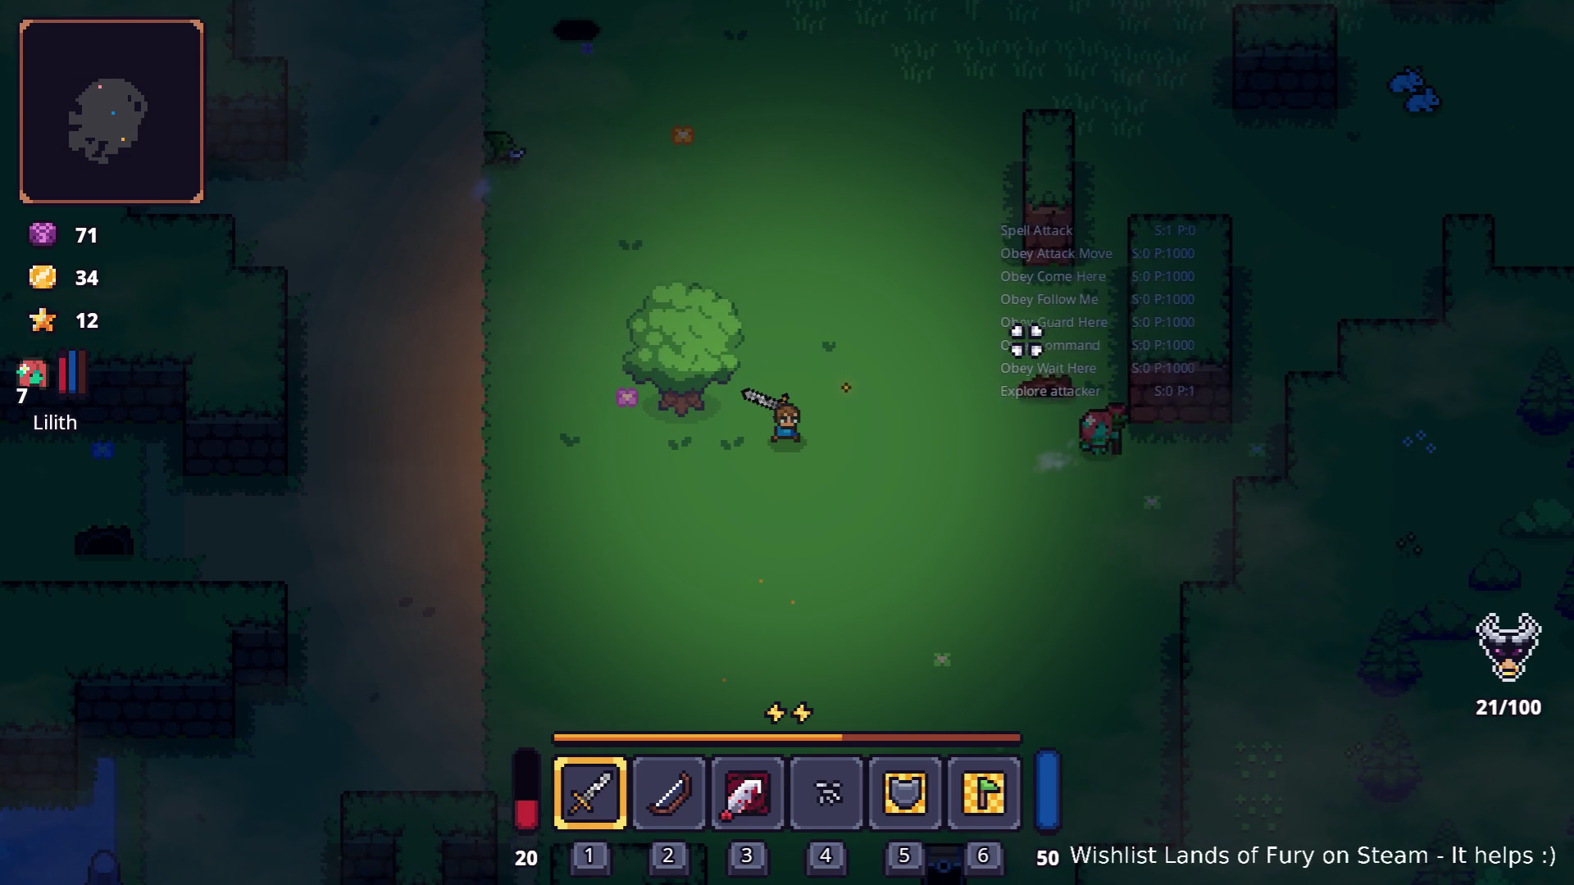
Step: Walk the hero right, then up-right past the brick ruins with Lilith following
key(d)
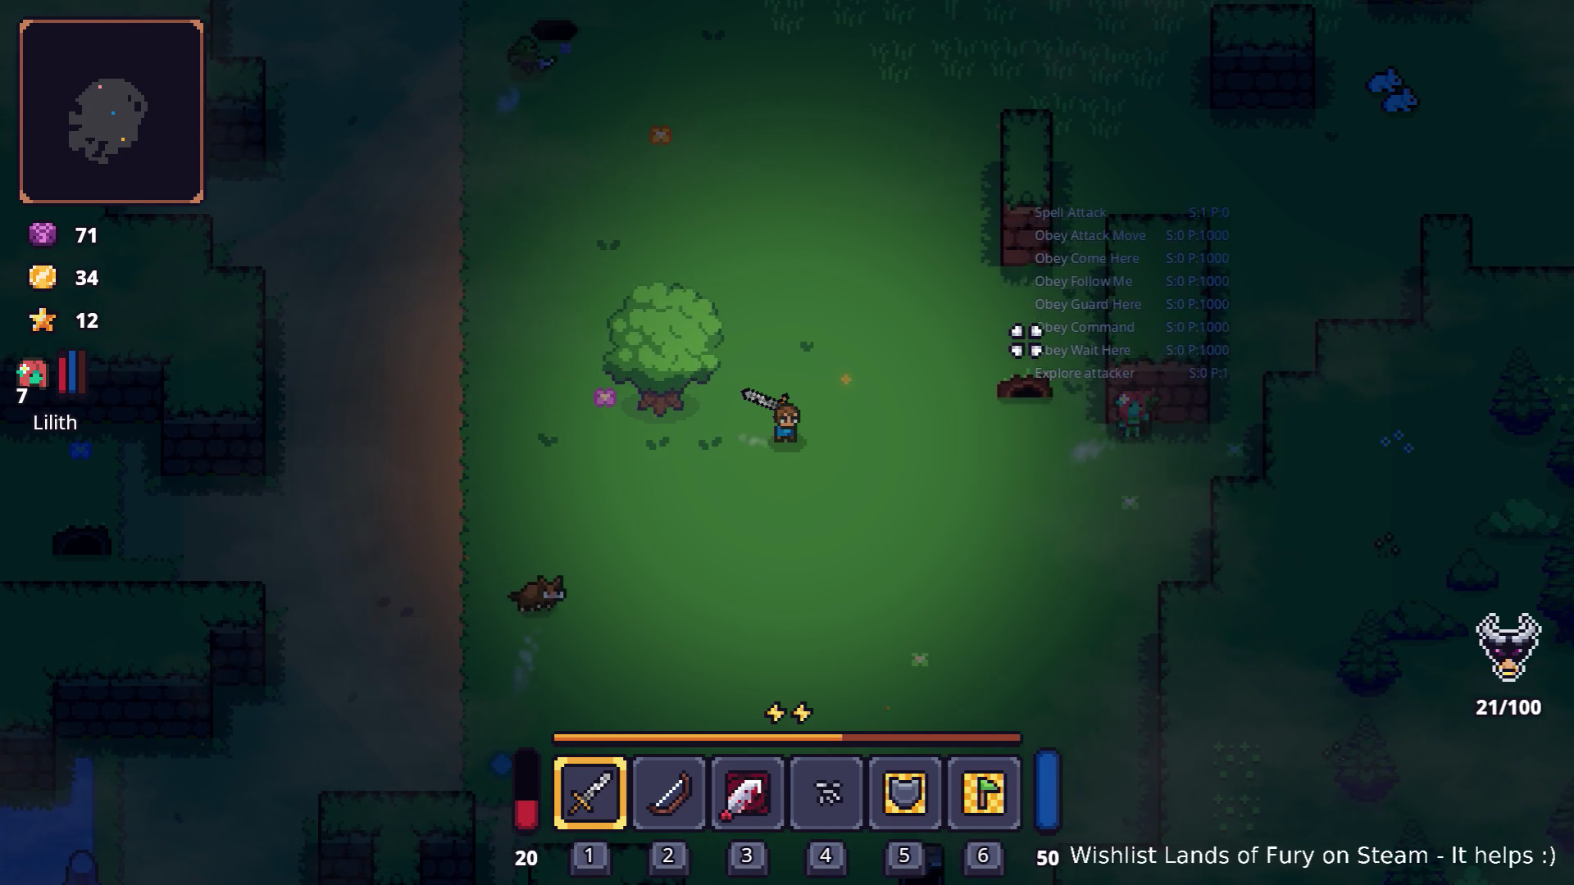
key(d)
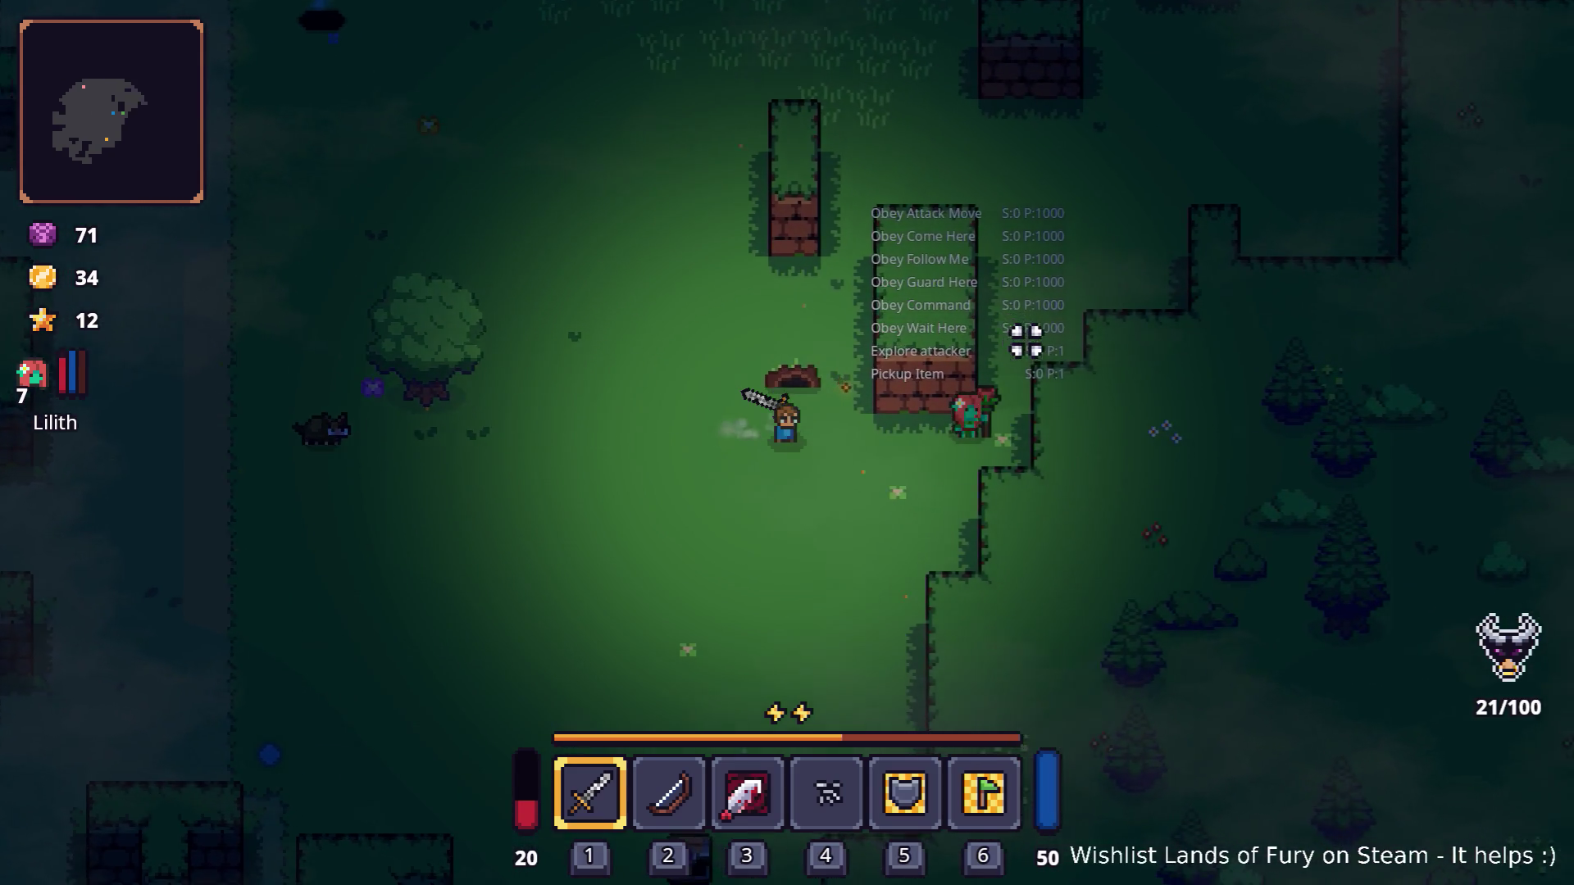
key(d)
key(w)
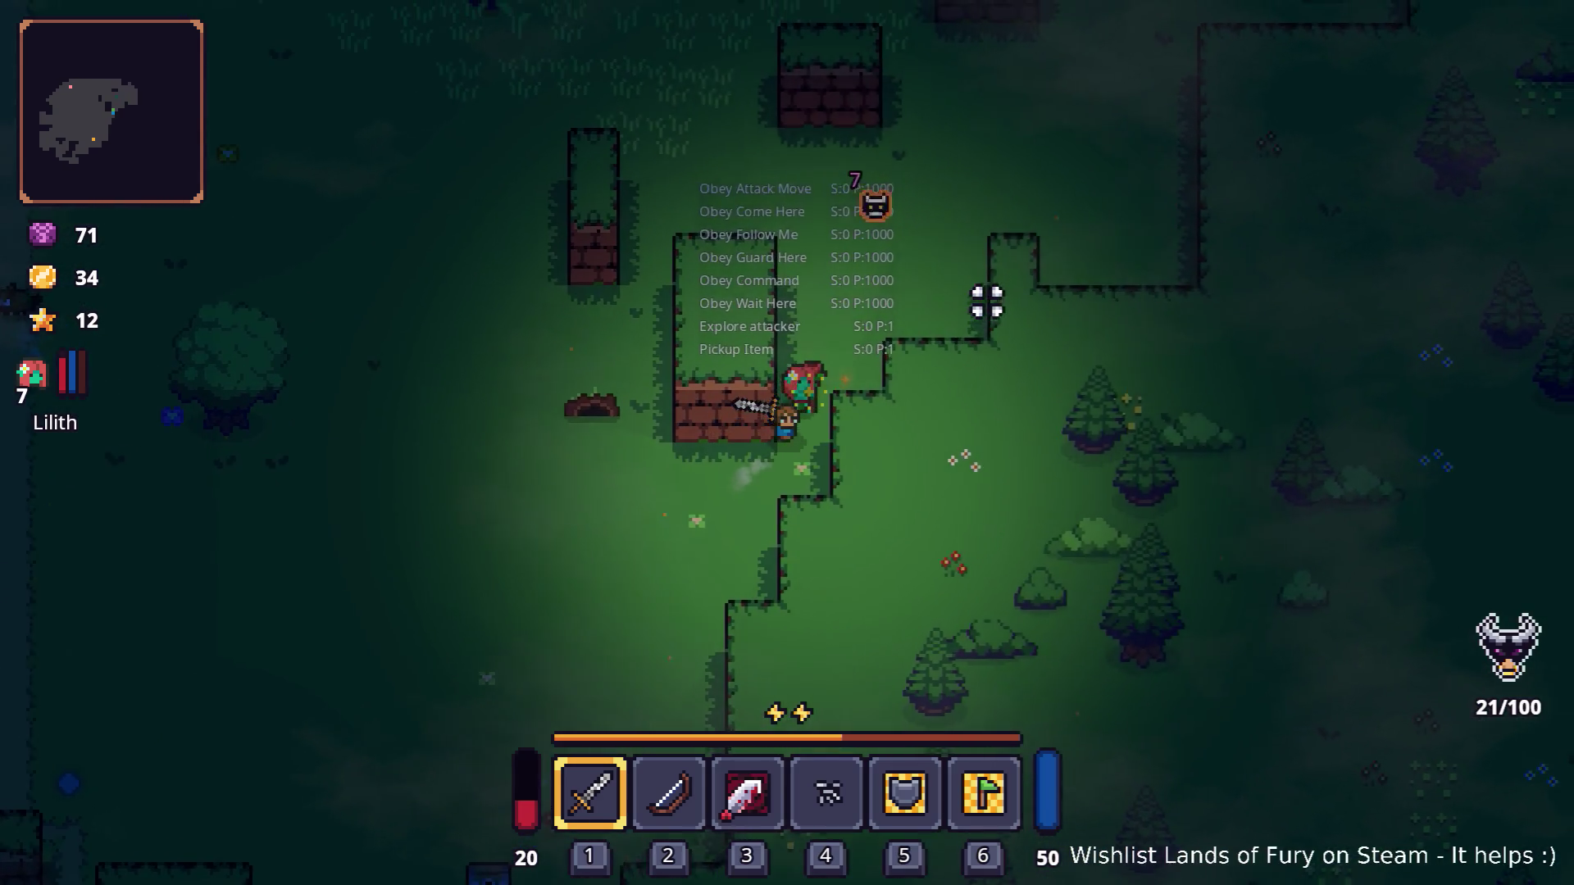
key(d)
key(w)
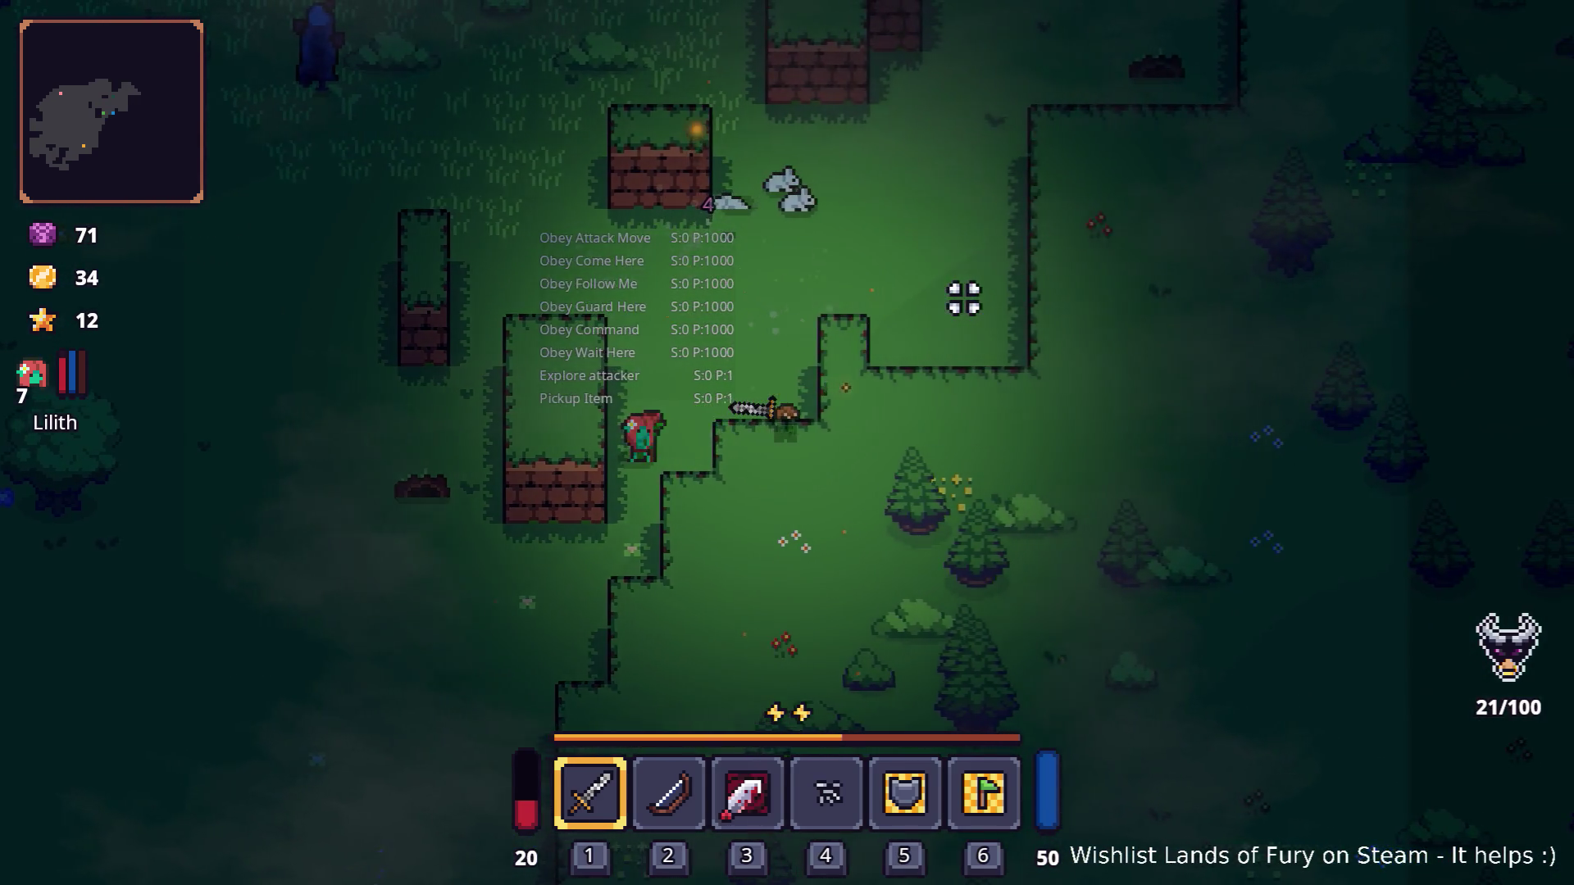
key(d)
key(w)
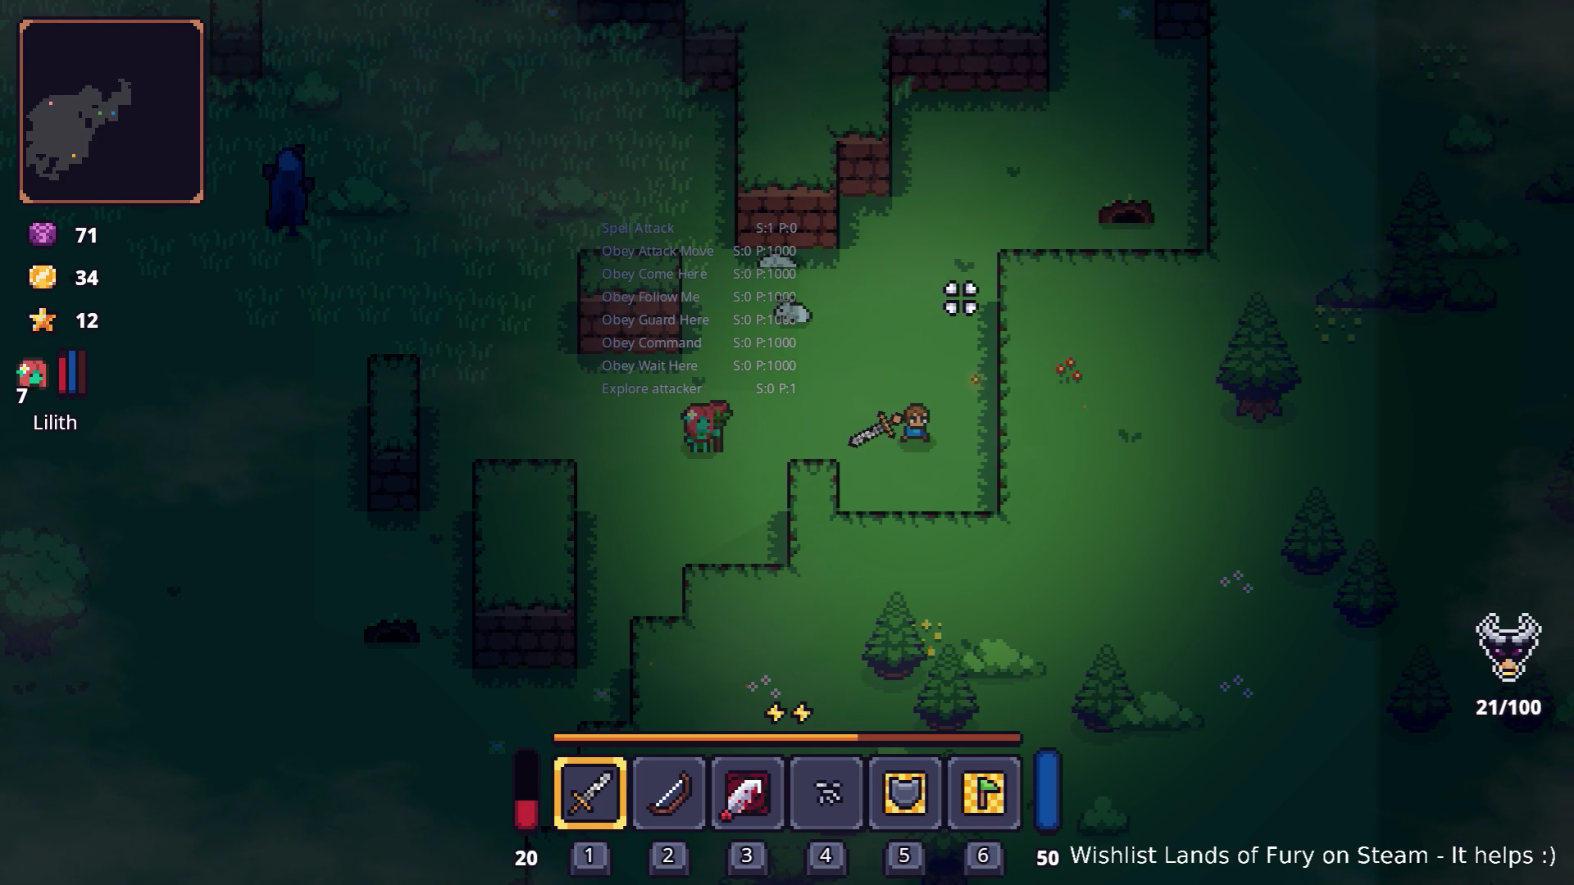
Step: Adjust position slightly, then open Lilith's stats and skills sheet from the inventory
key(w)
key(d)
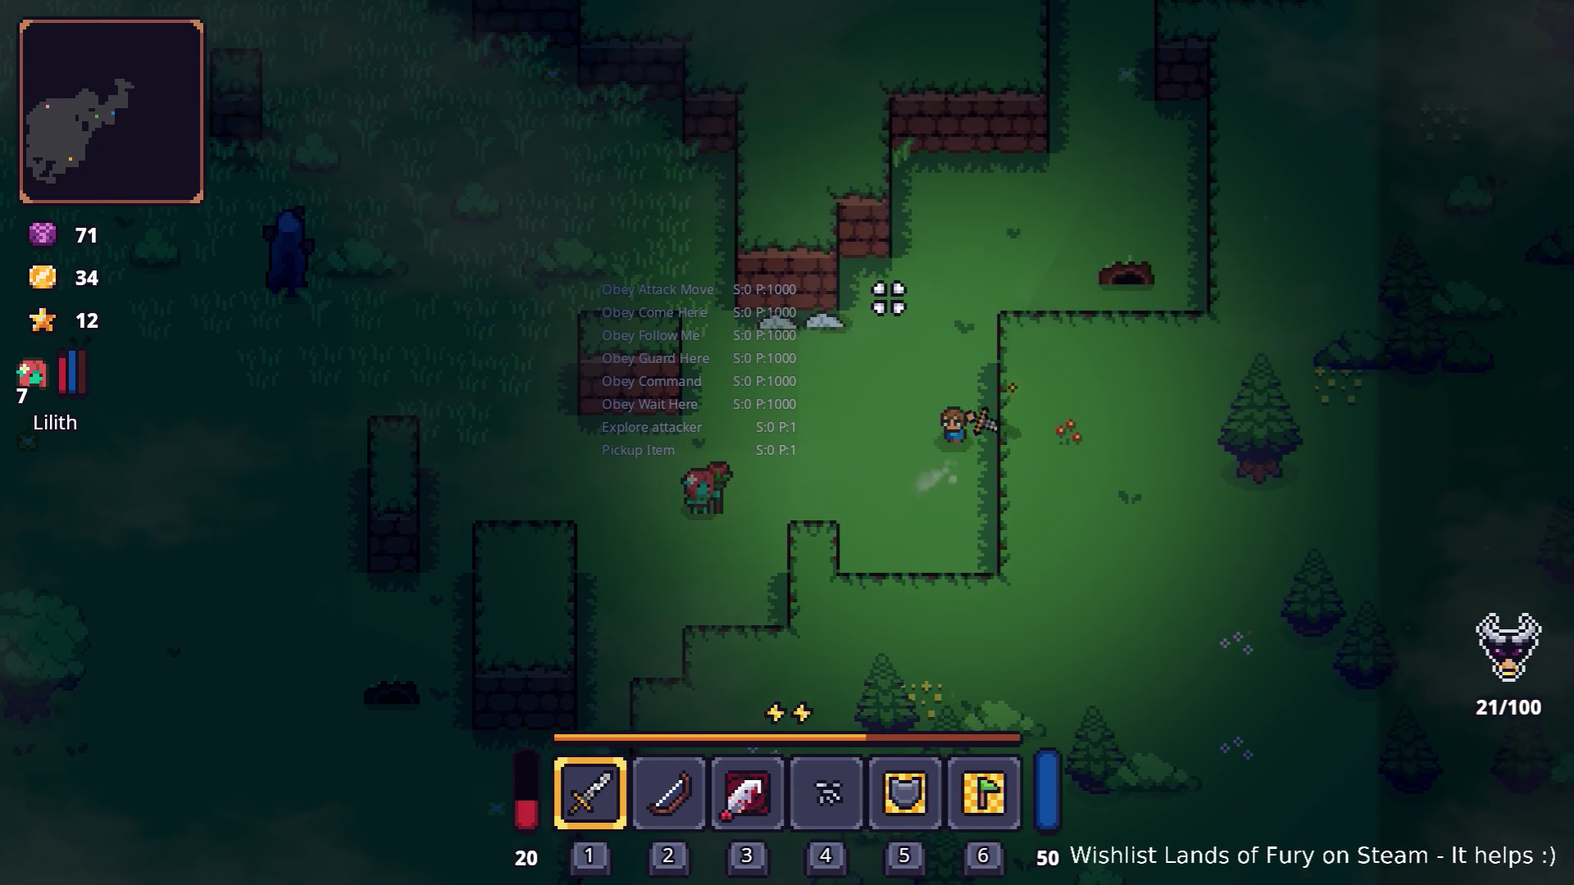
key(a)
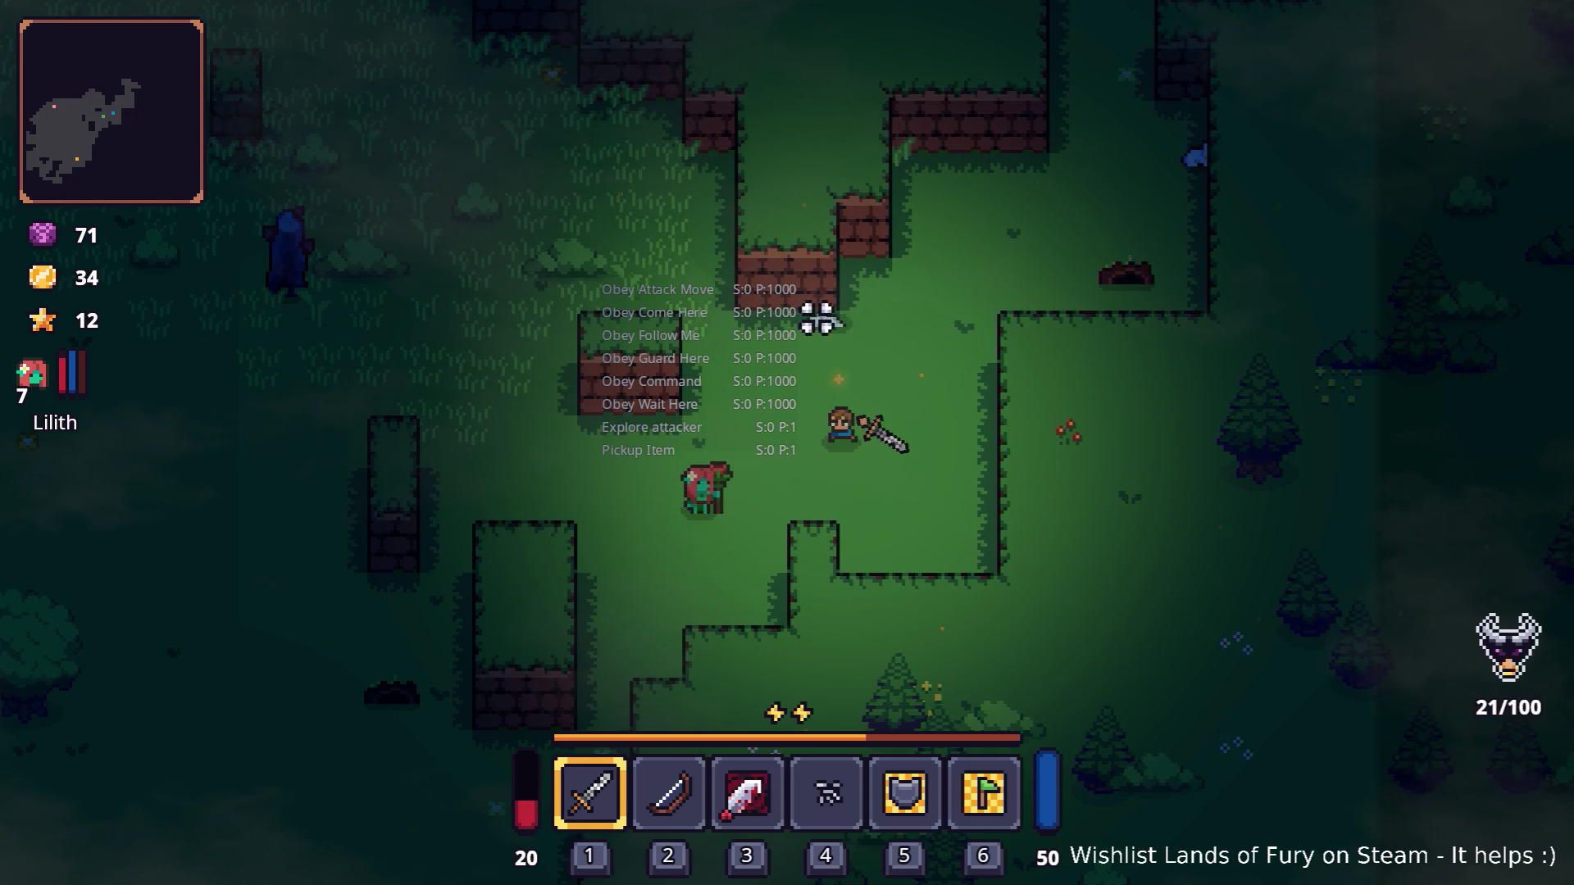
key(i)
click(434, 597)
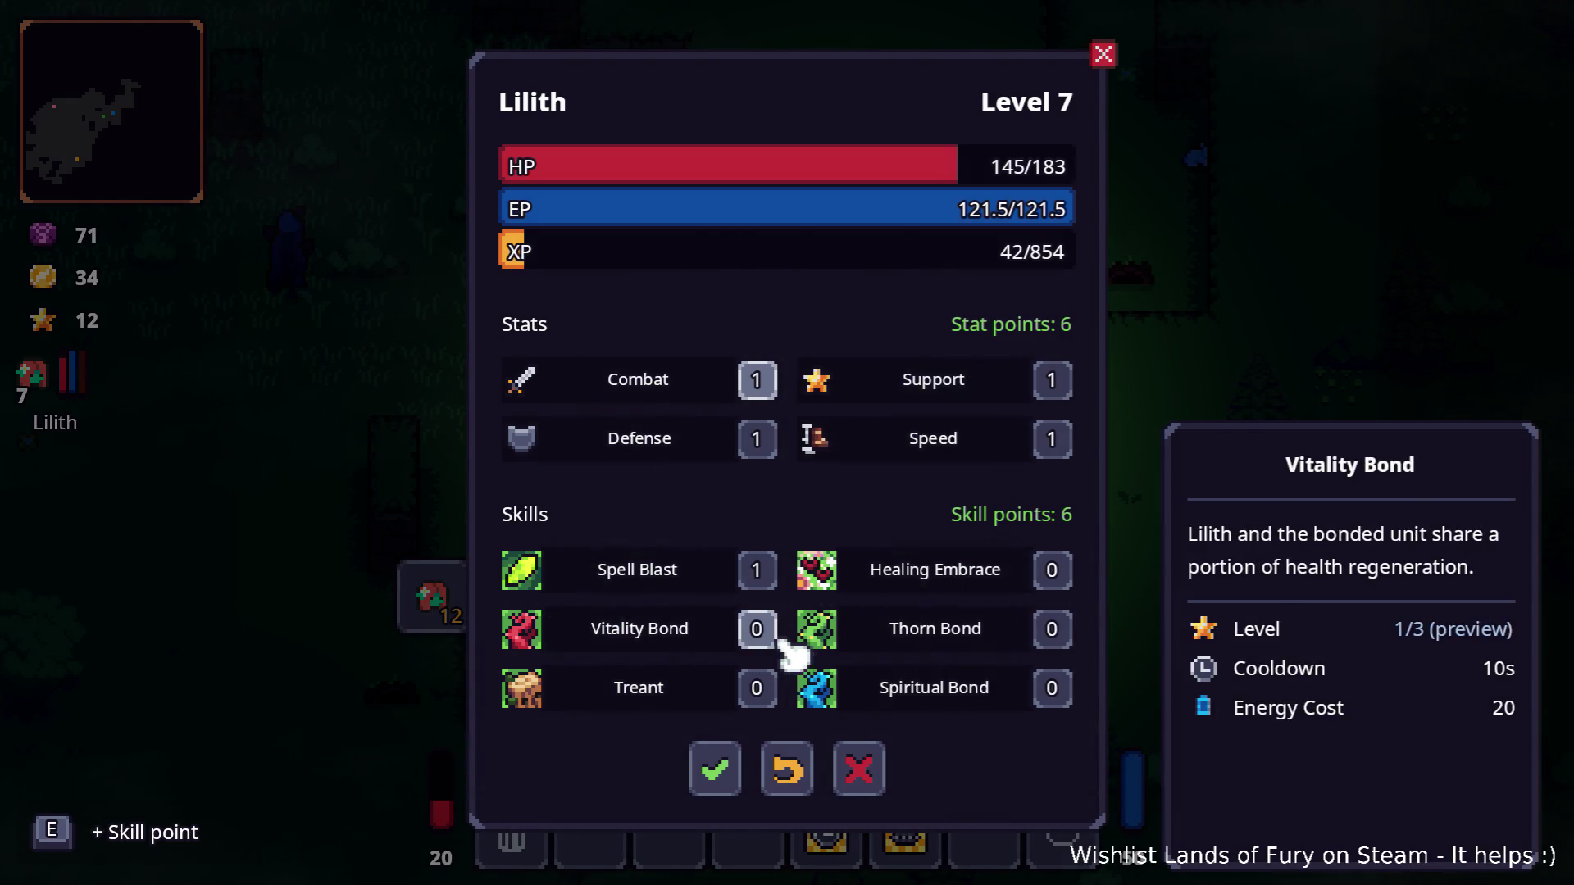
Step: Put a skill point into Lilith's Vitality Bond, confirm, and return to play
click(759, 629)
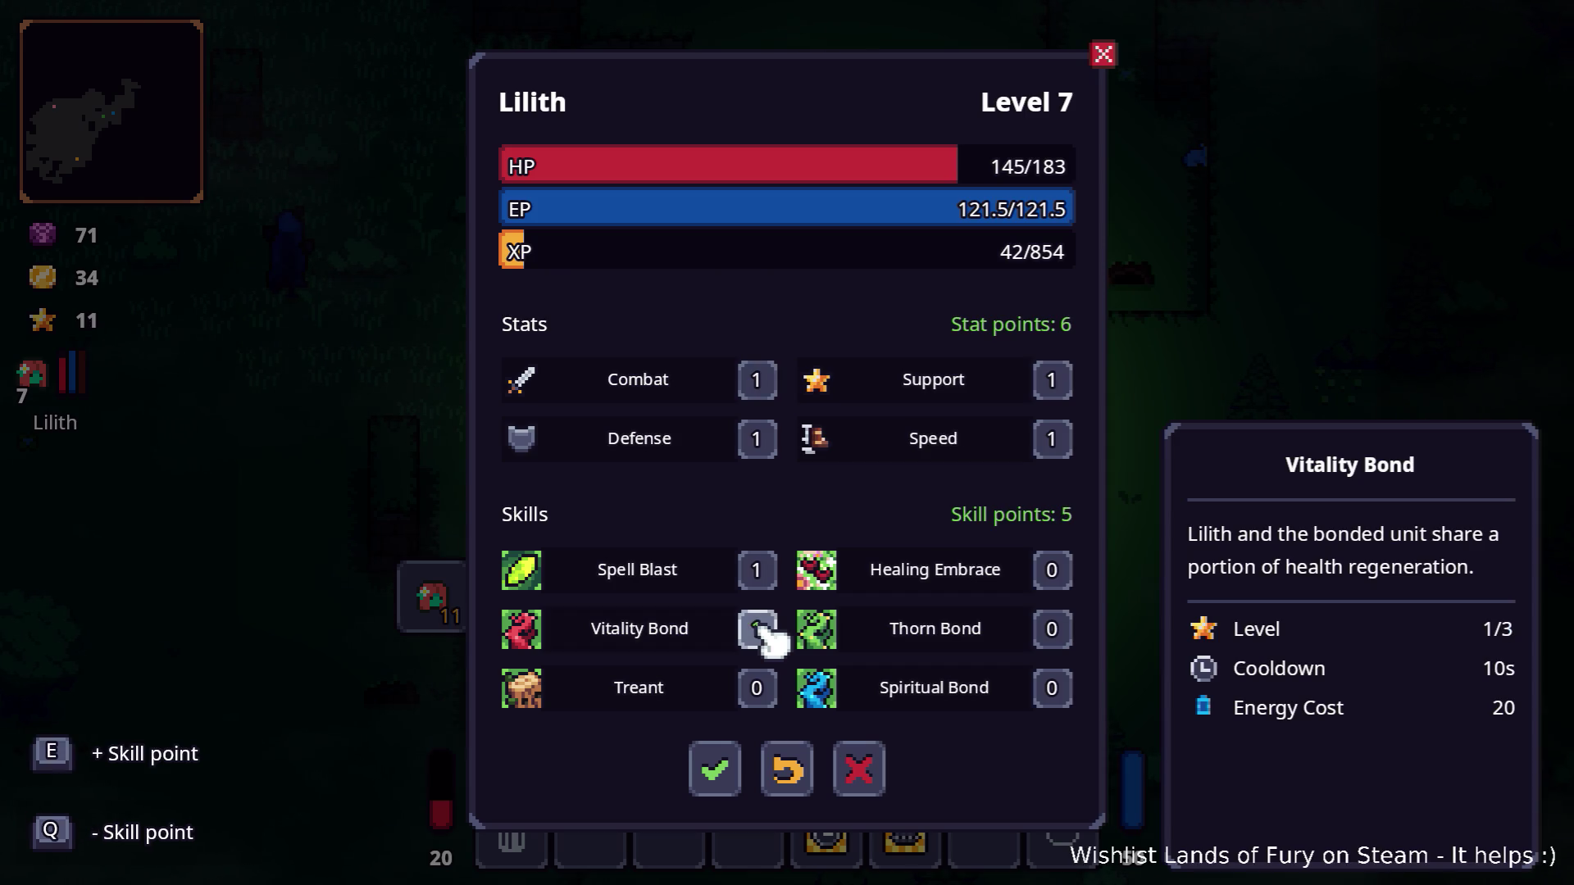
click(719, 781)
key(Tab)
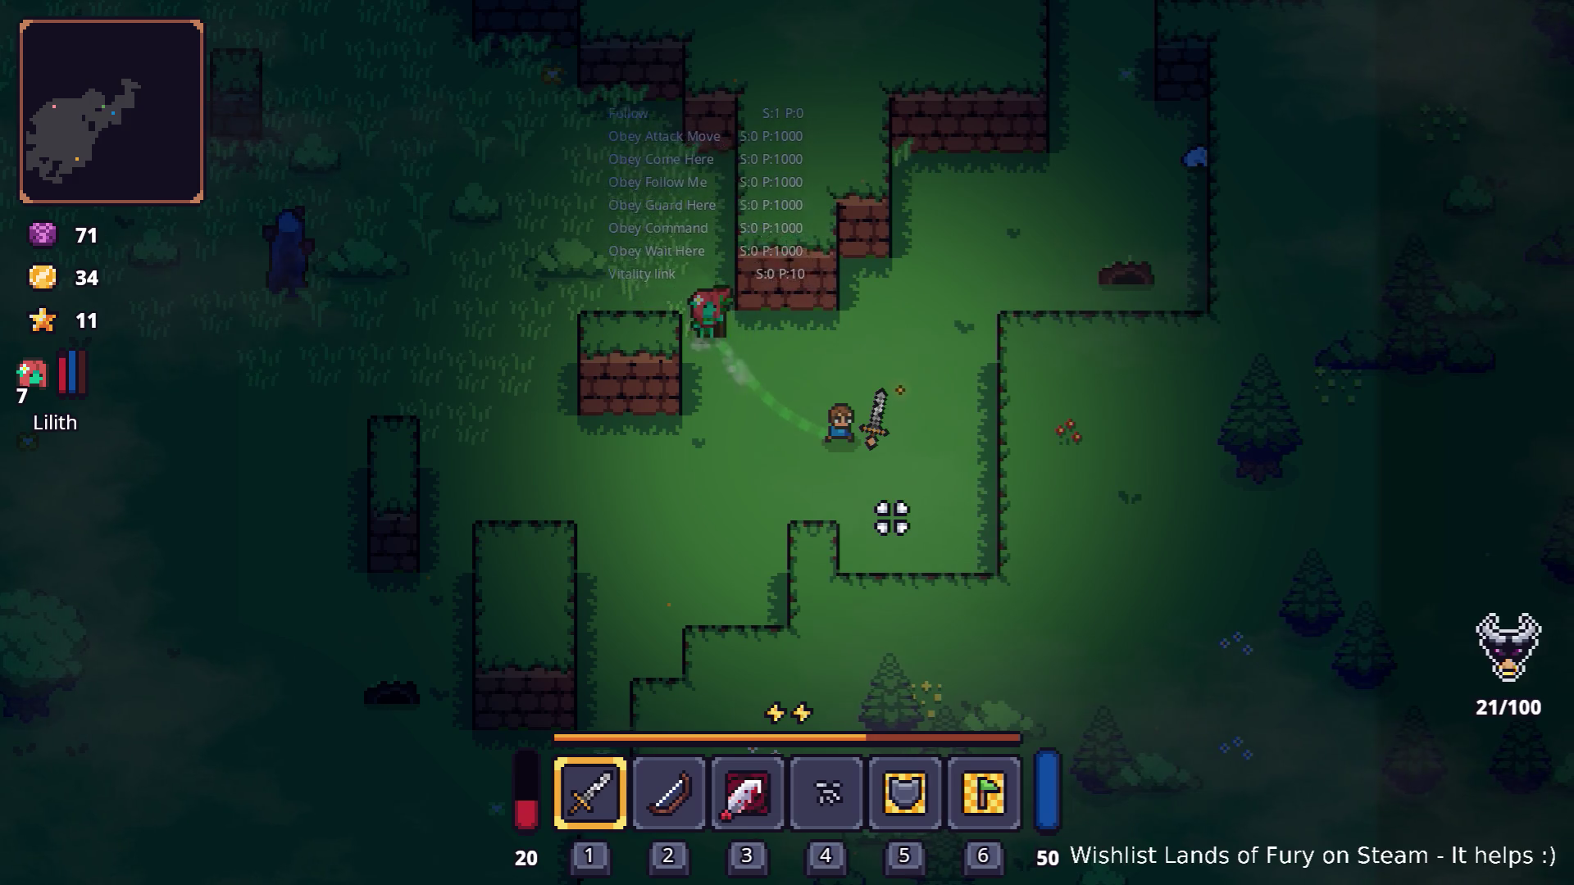
Step: Raise Lilith's Defense to 7, giving 201 max HP, and save
key(i)
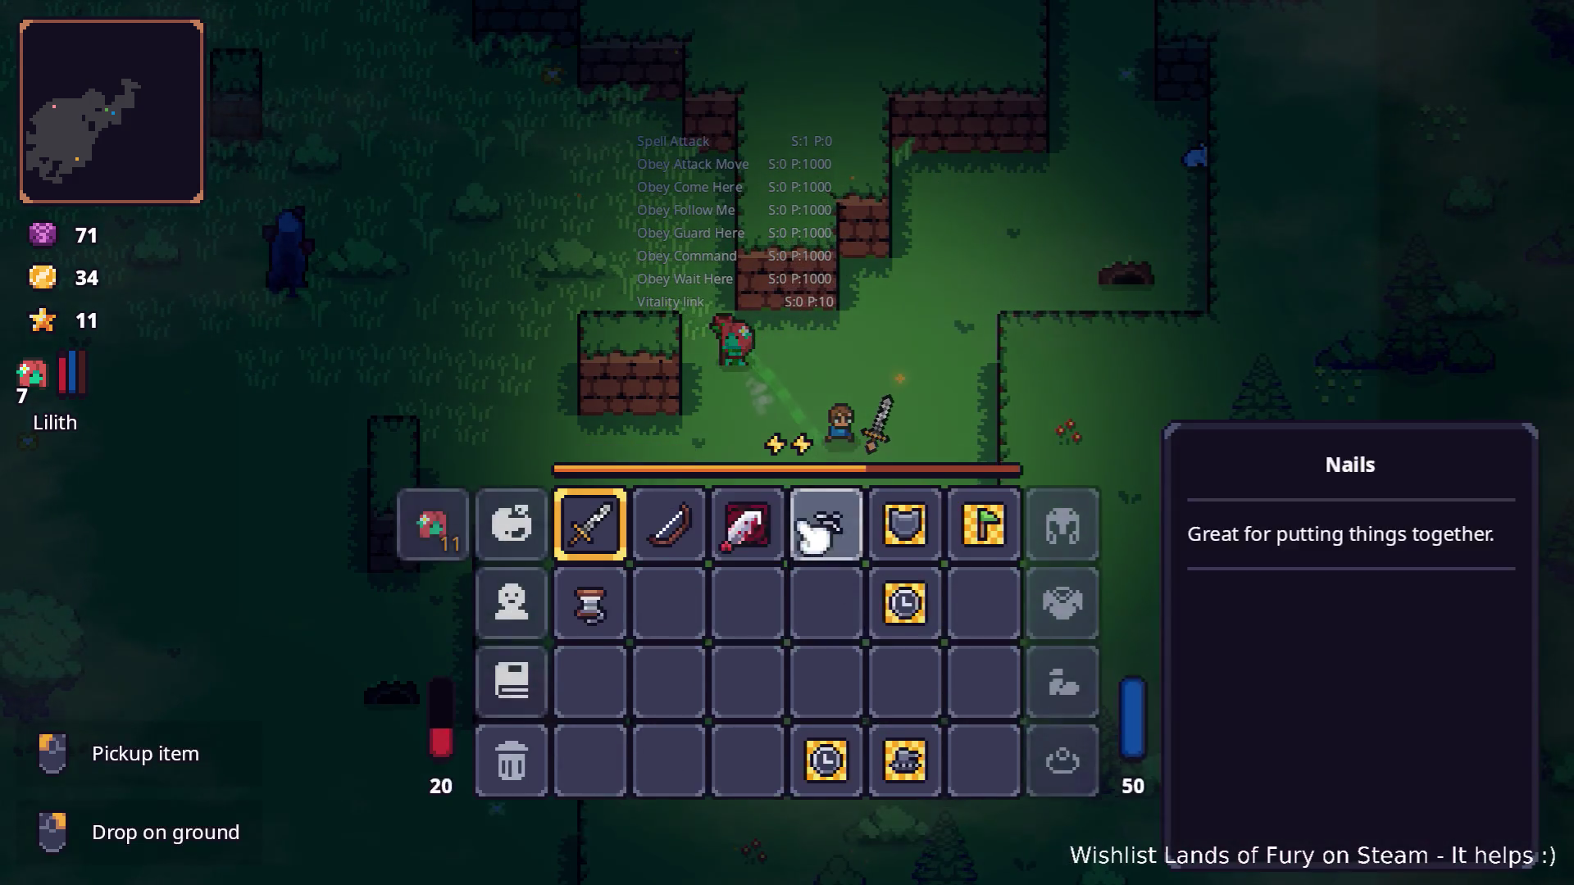
click(426, 595)
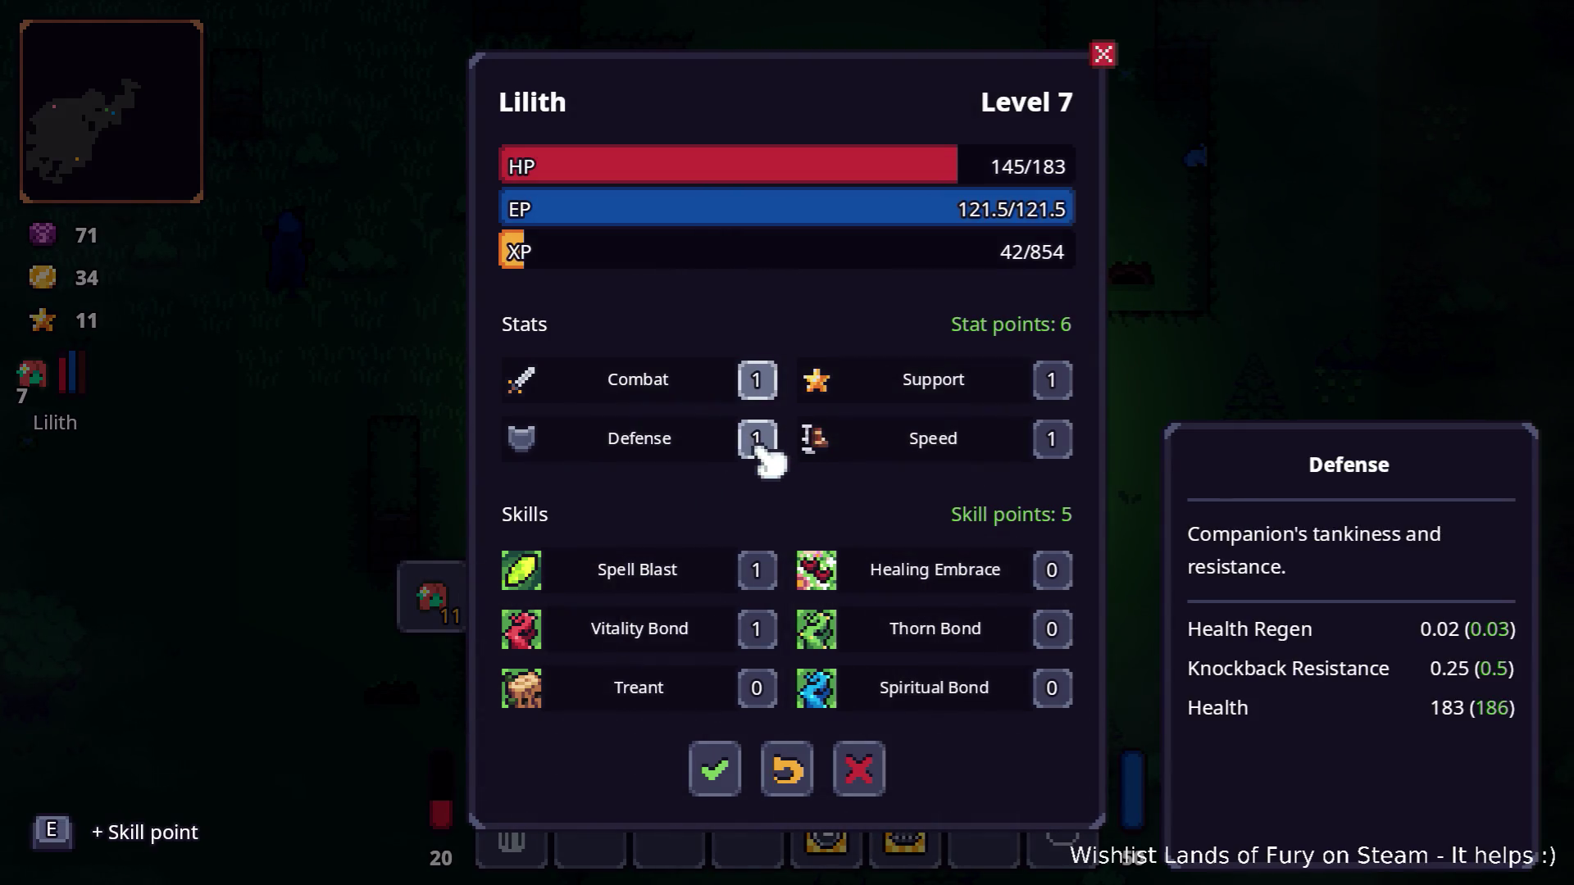
key(e)
key(e)
key(e)
key(e)
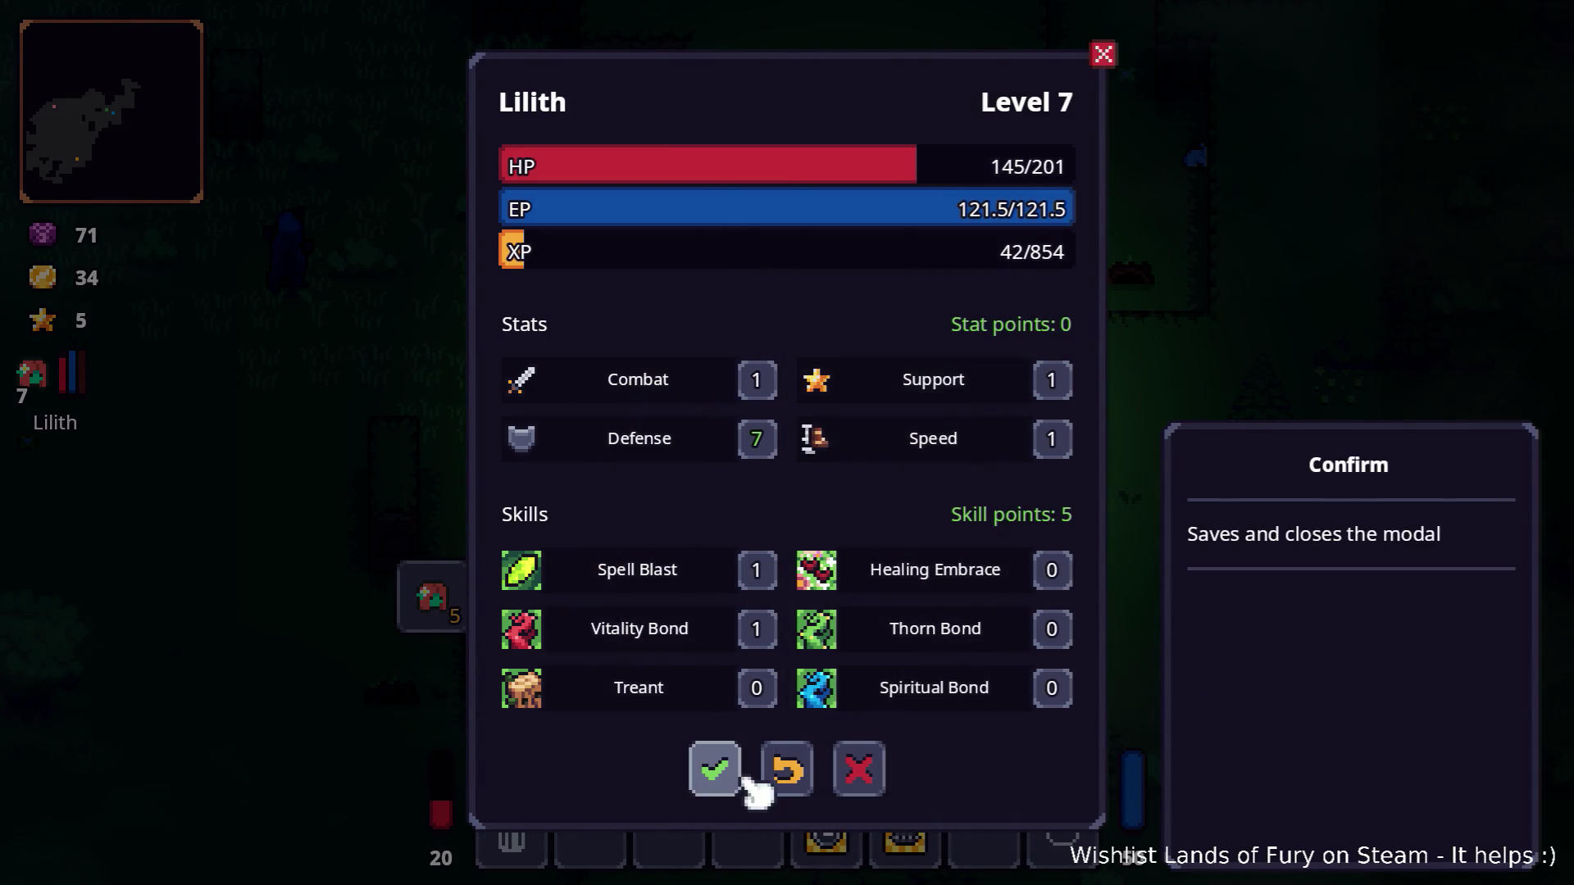
click(730, 787)
key(i)
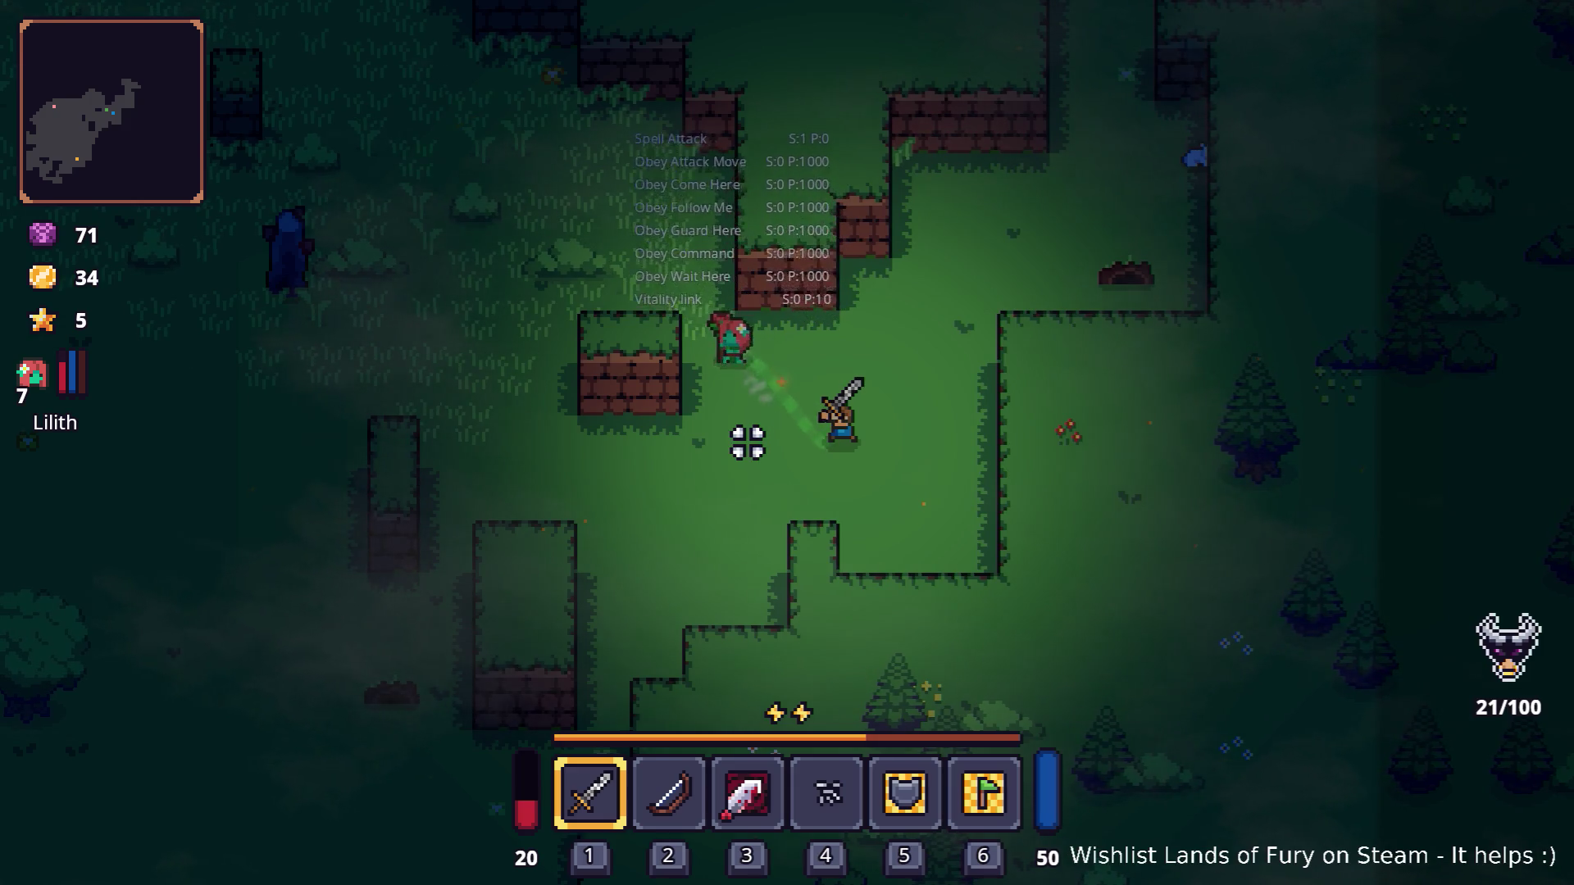
Step: Walk the hero down-left and then left across the grassy area
key(s)
key(a)
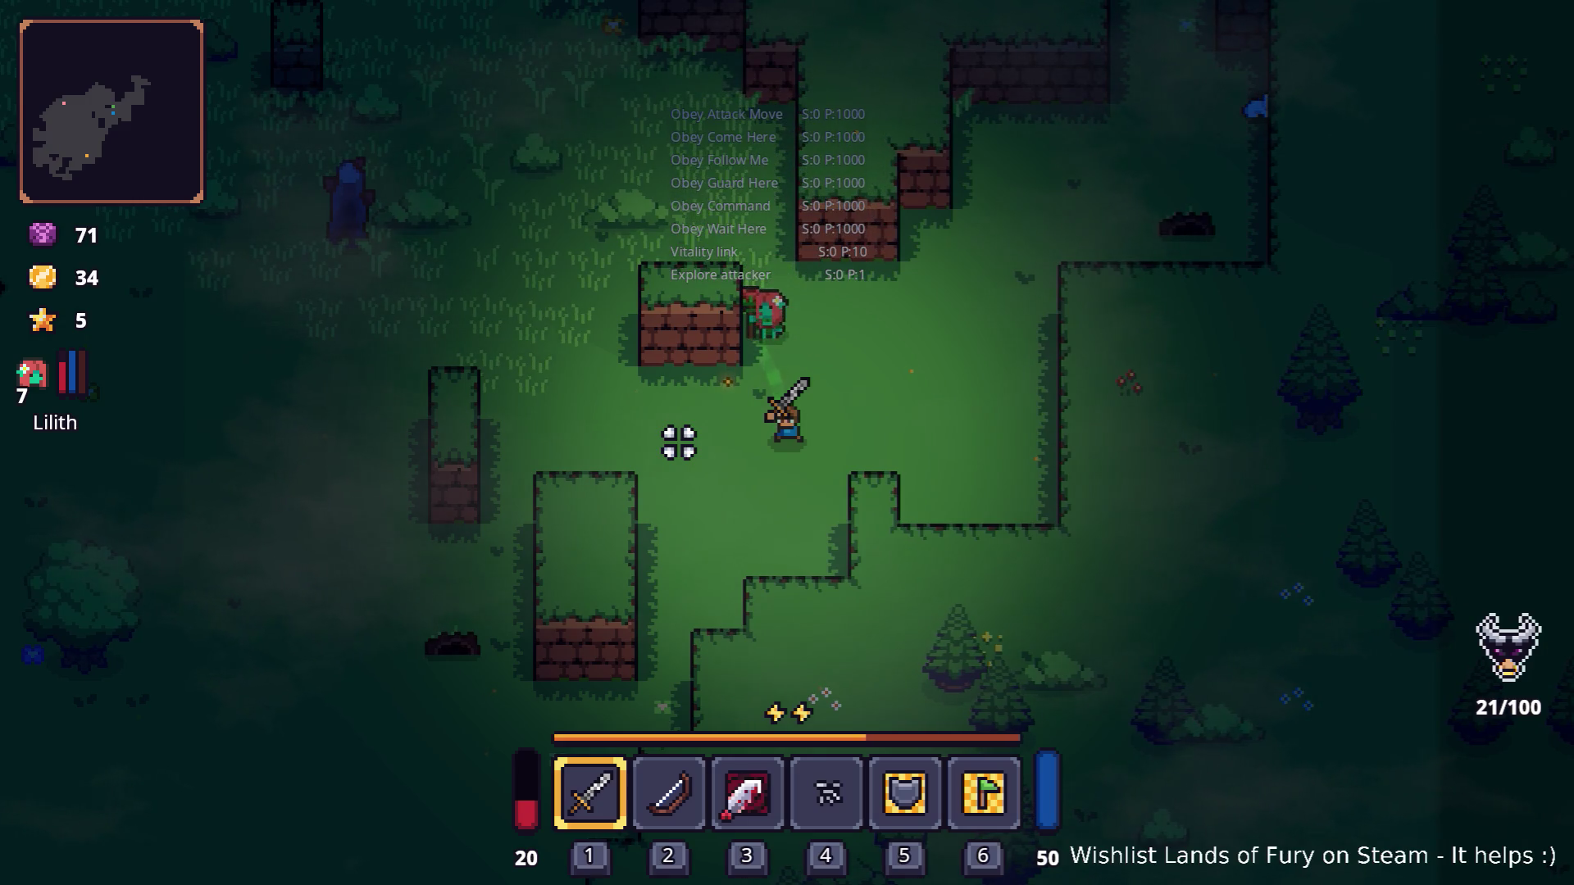
key(a)
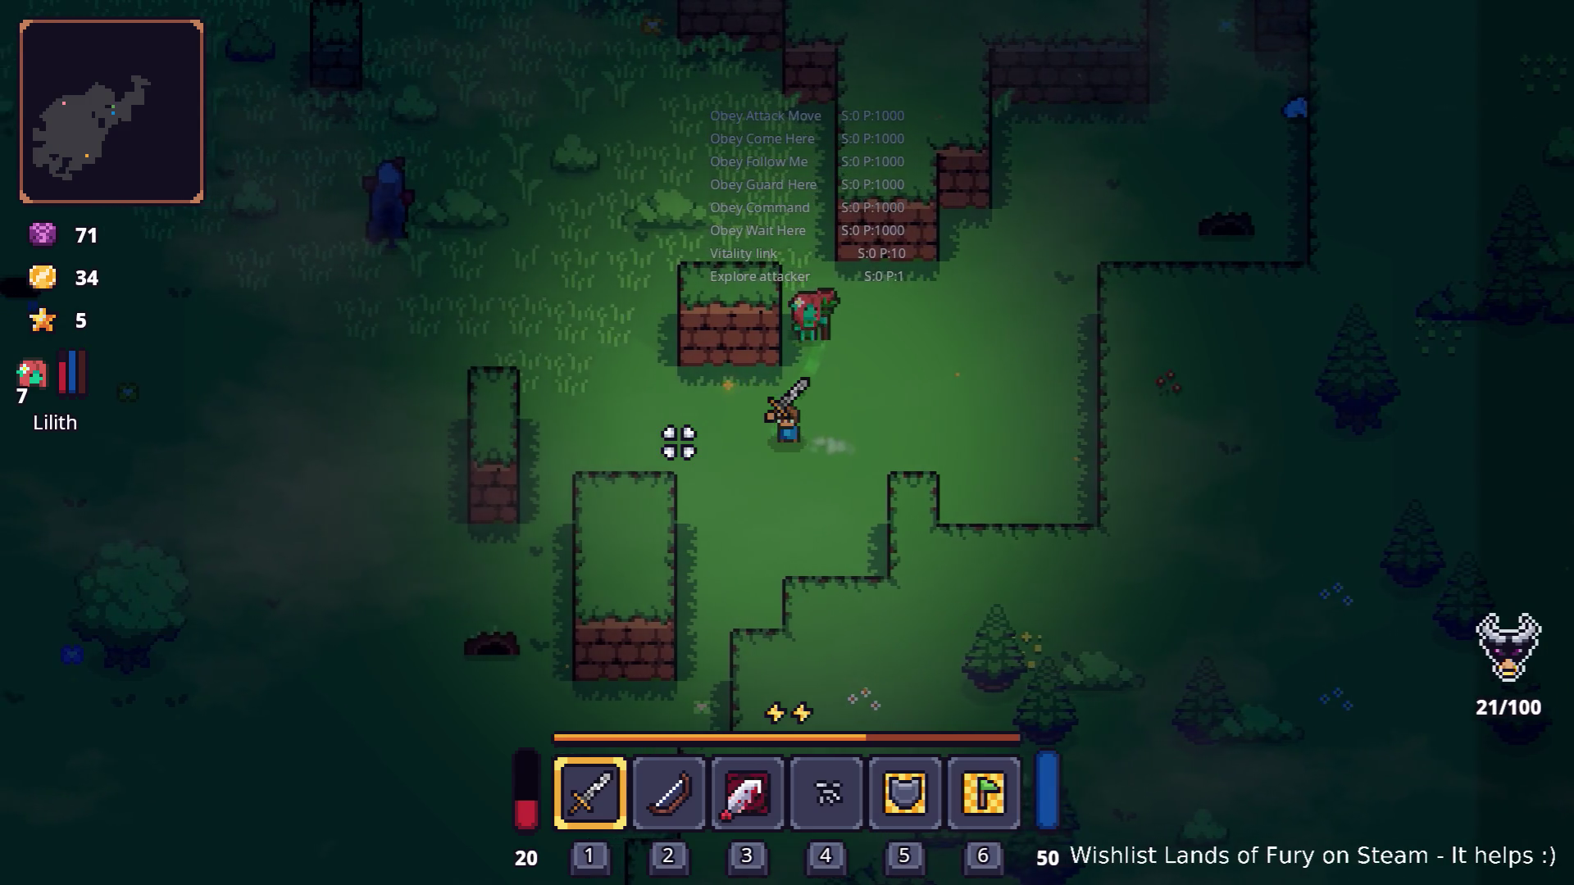
key(w)
key(w)
key(a)
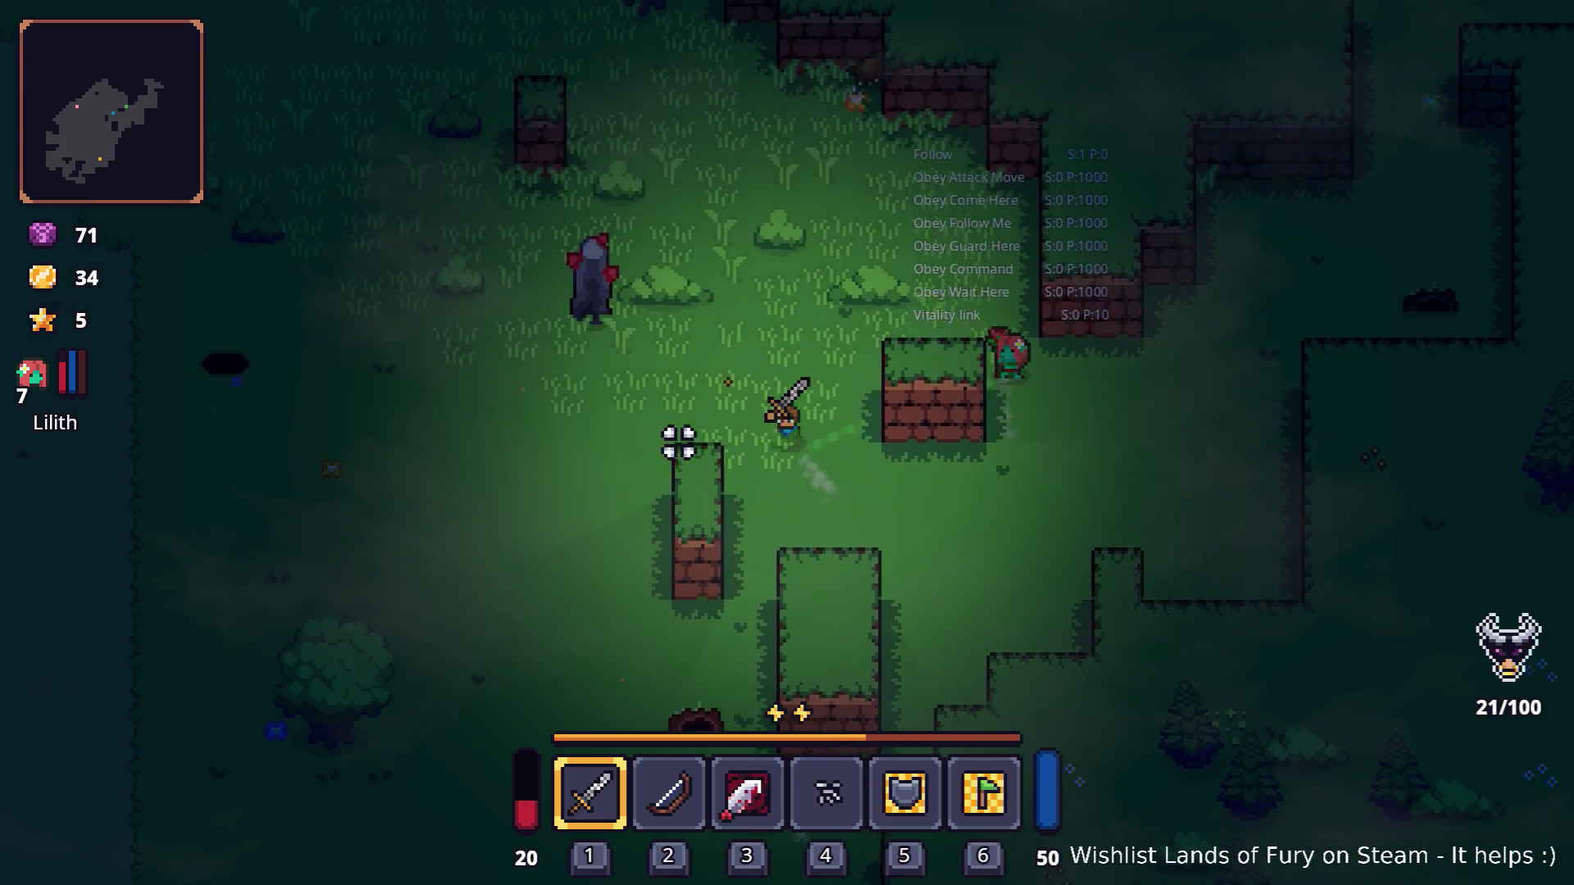
key(a)
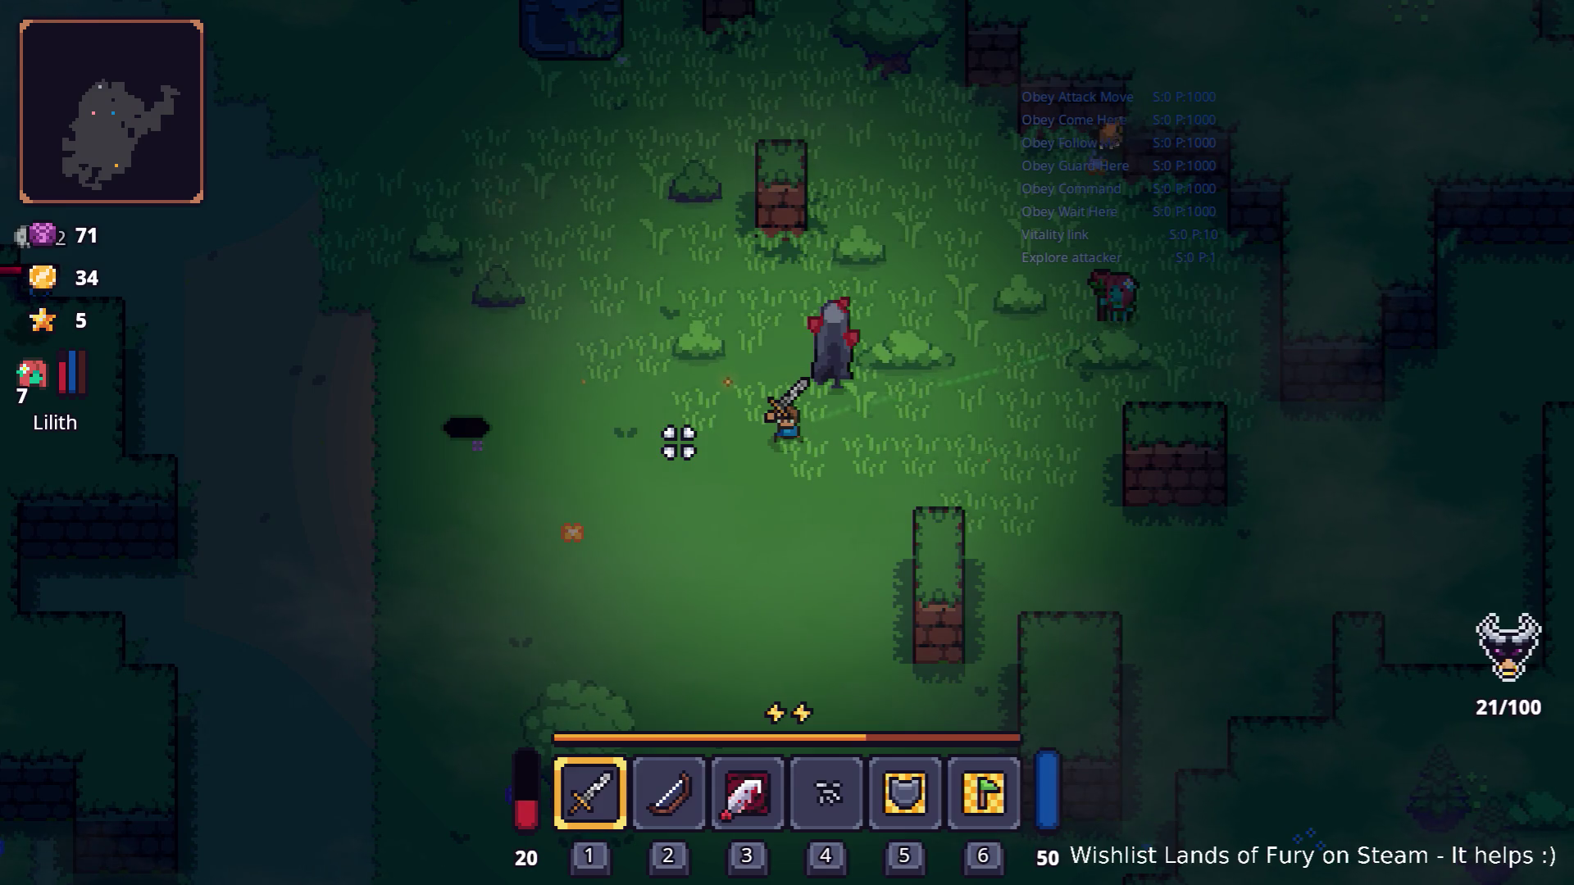
Step: Head up-right to strike a creature, then fight on while moving down-left
key(d)
key(w)
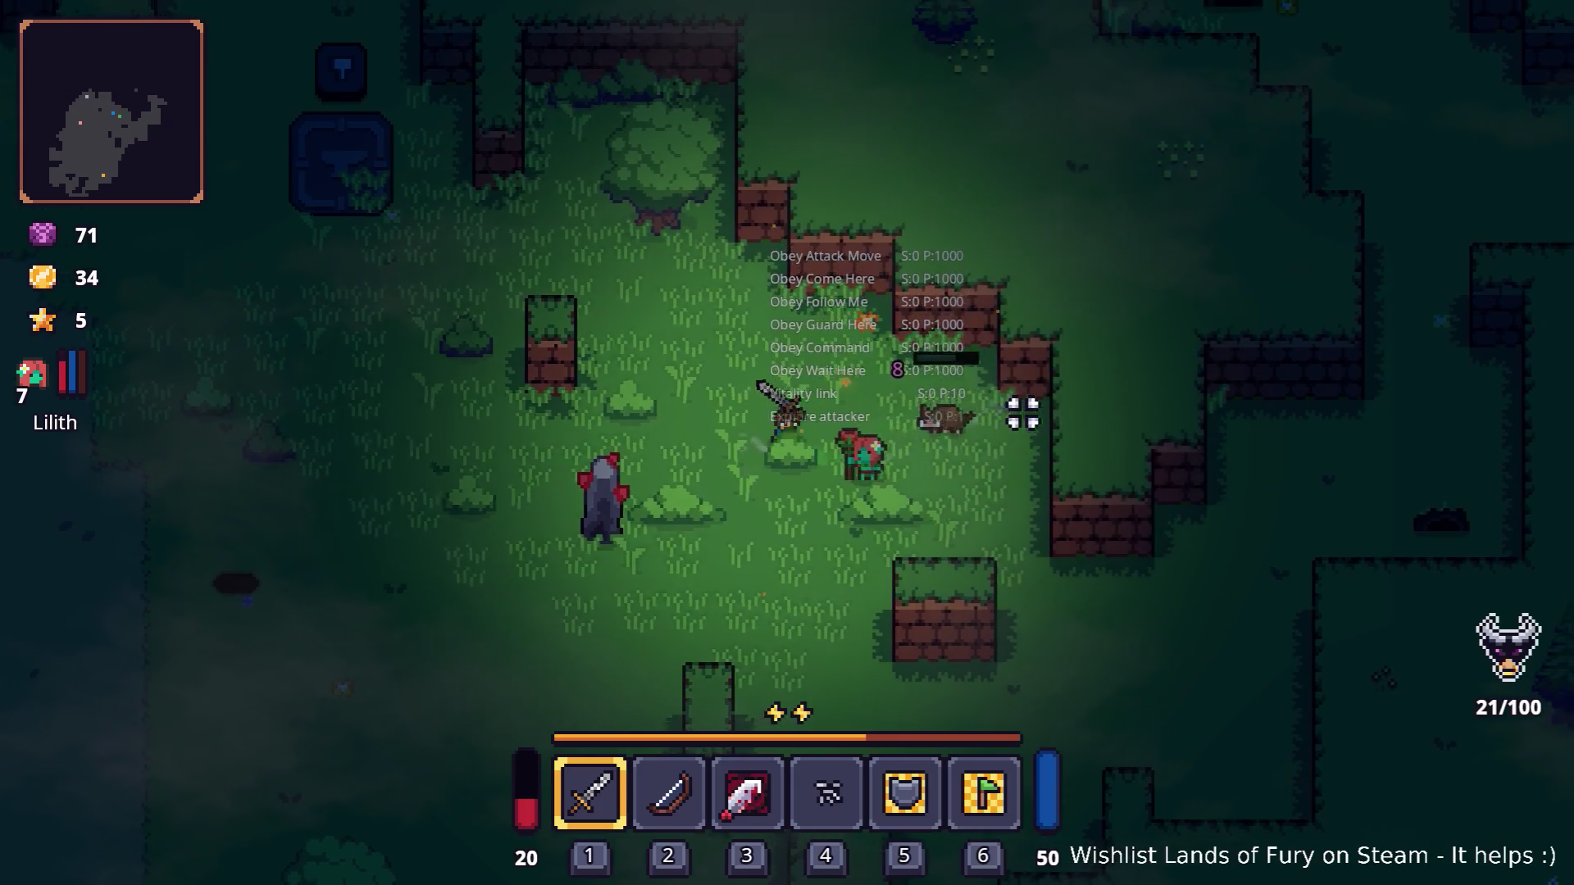
click(932, 415)
key(a)
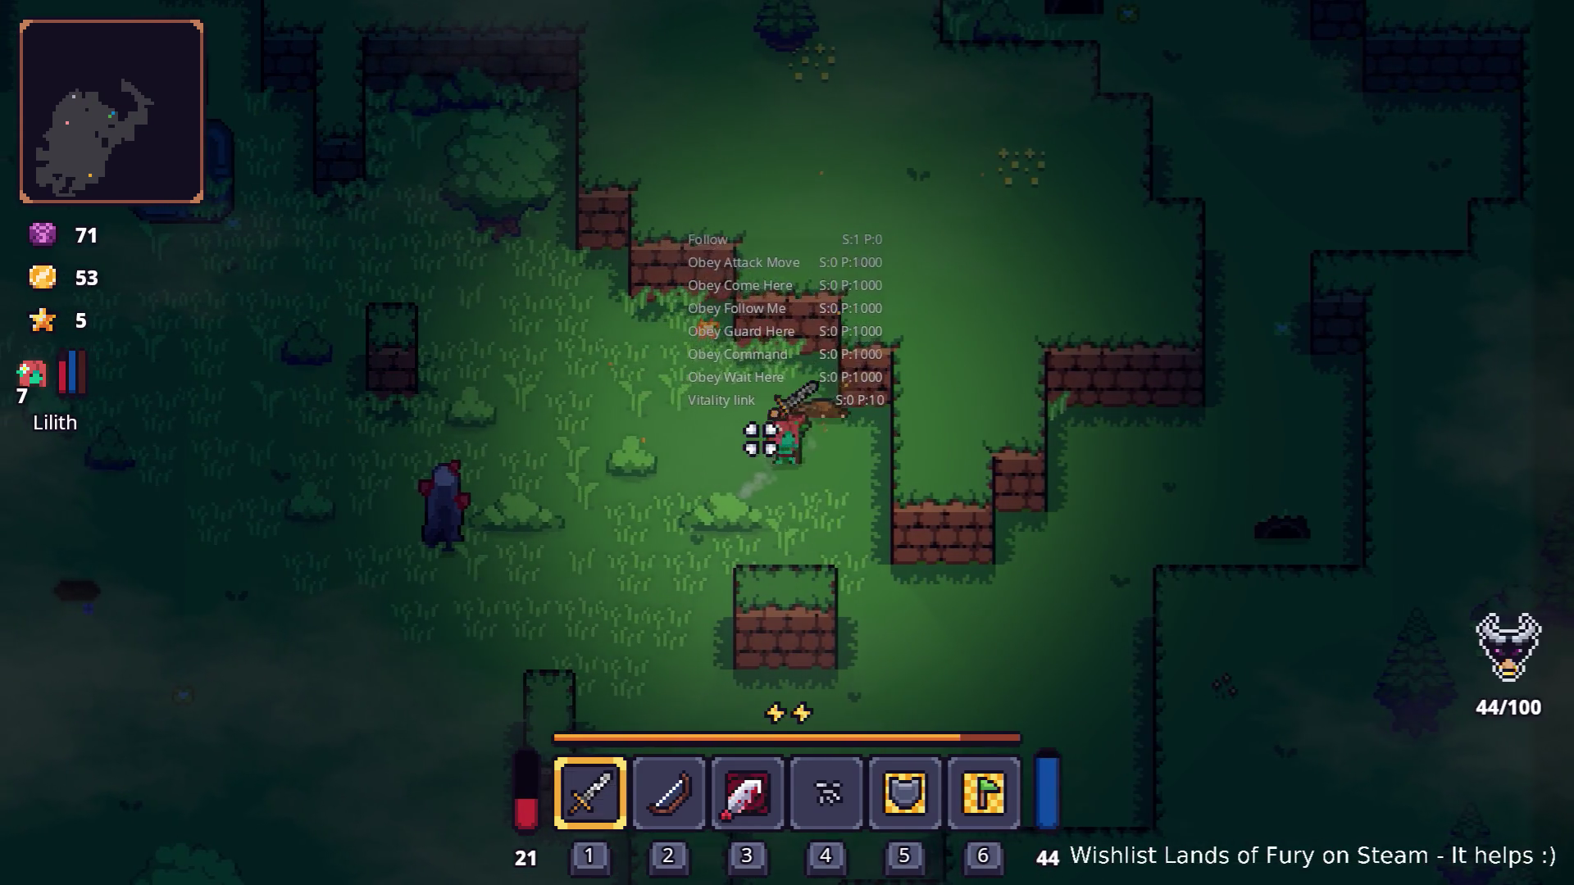
key(s)
key(a)
key(s)
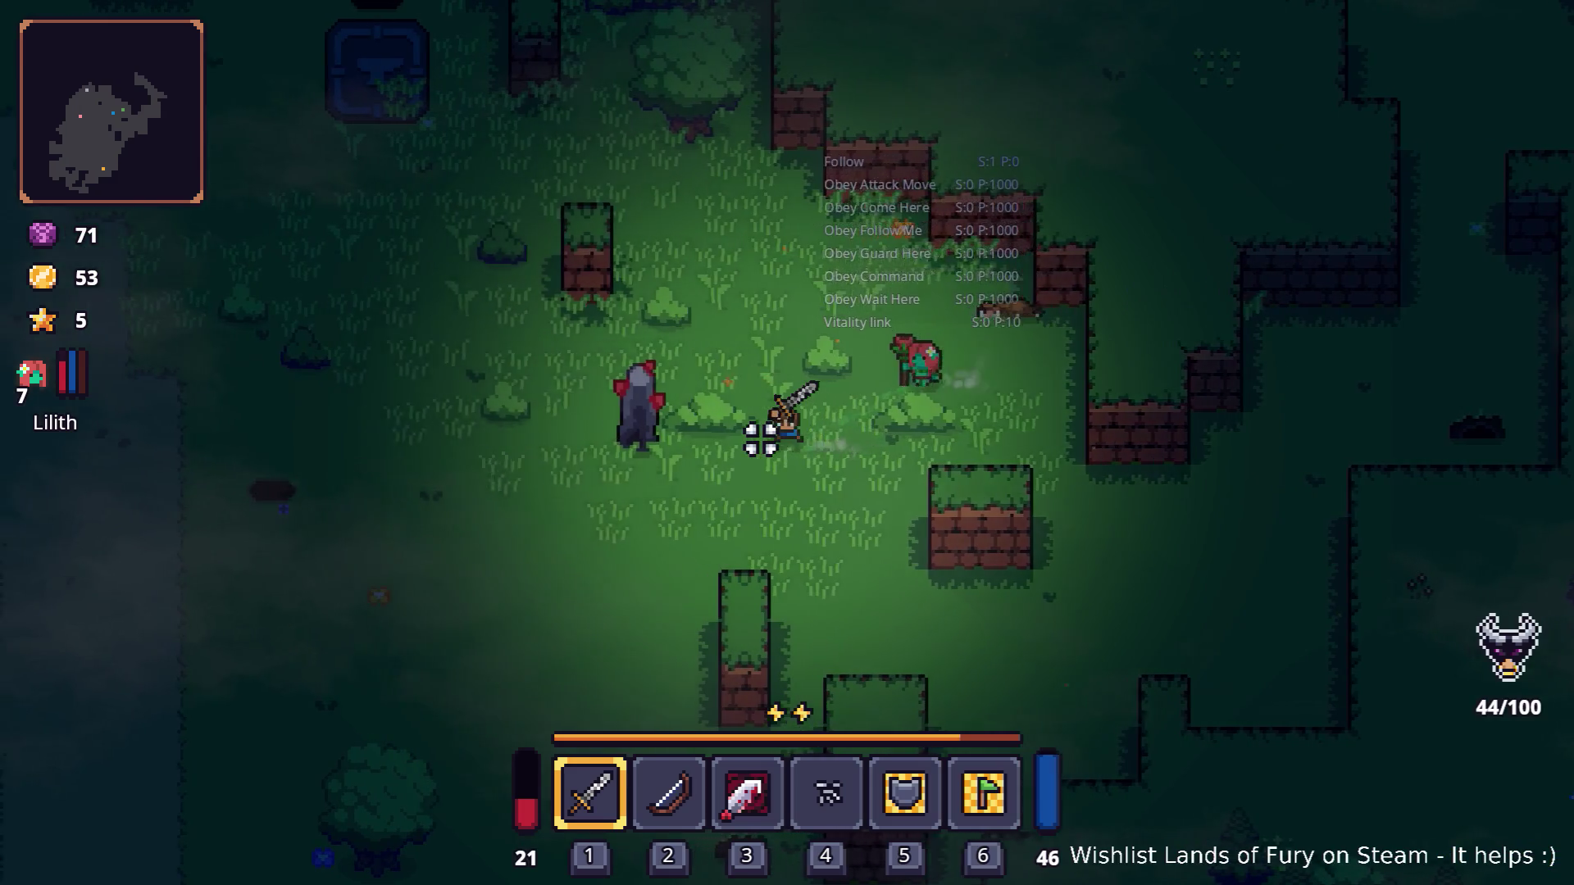
key(a)
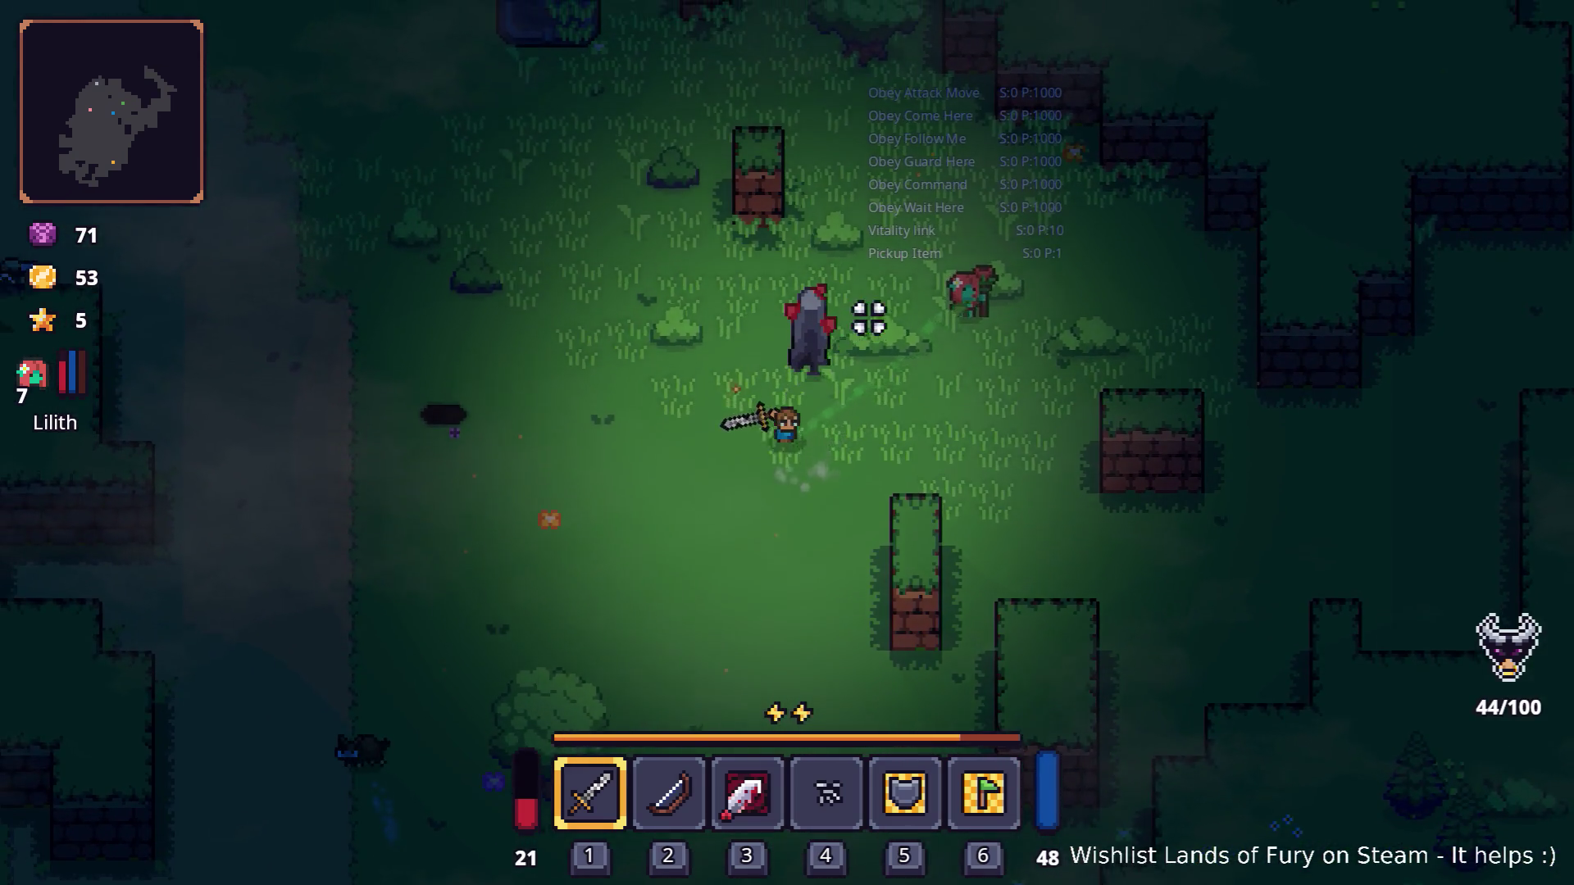
Step: Move onto the dirt path, strike the charging creature, and pick up its meat
key(w)
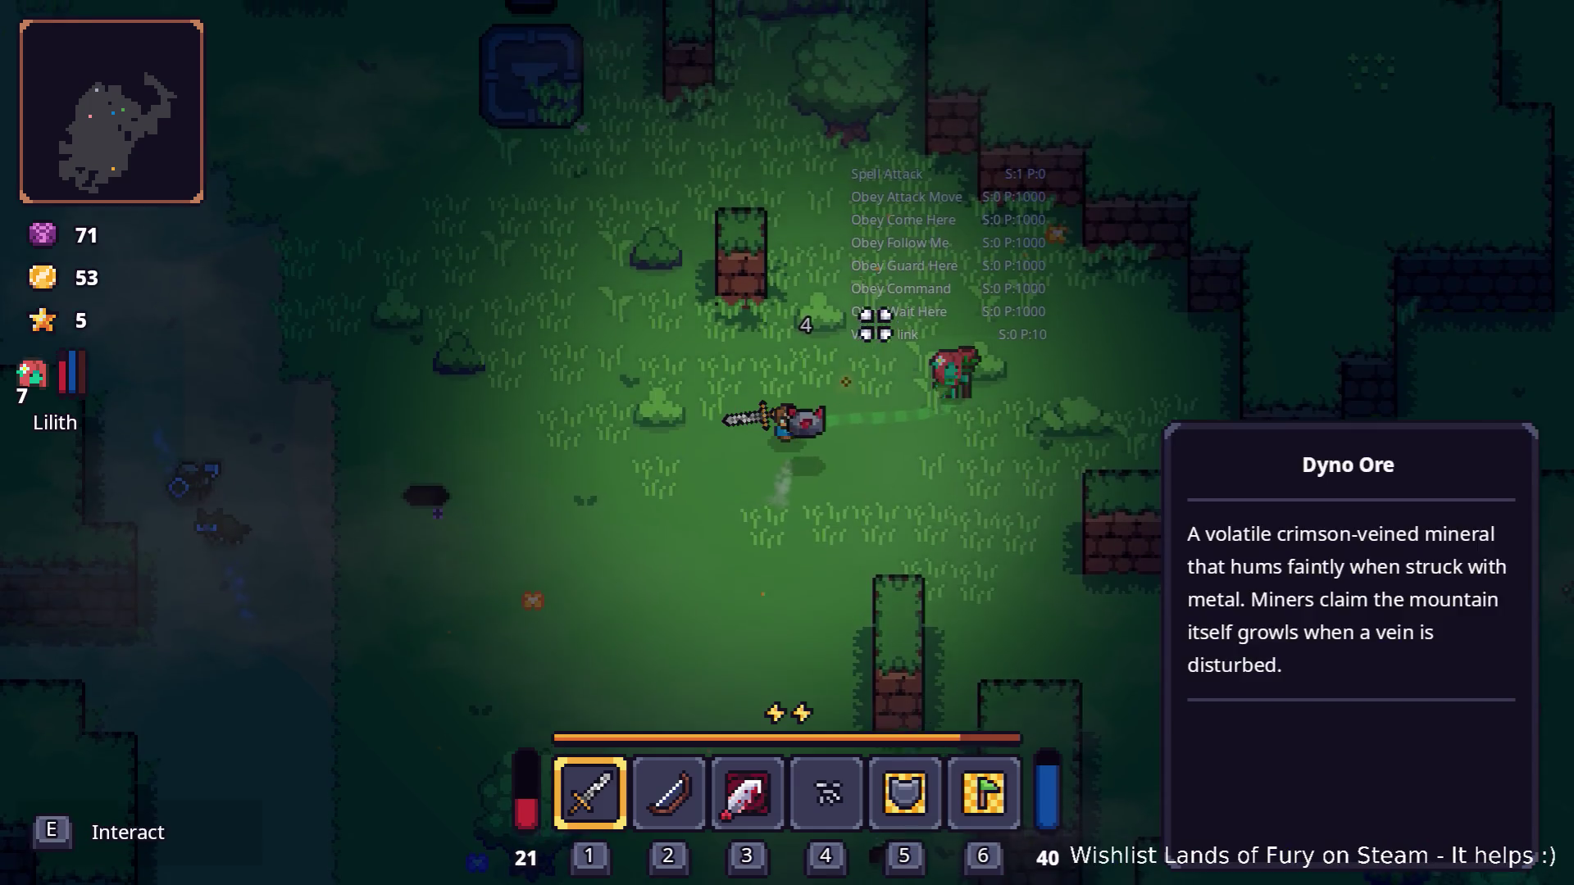
key(w)
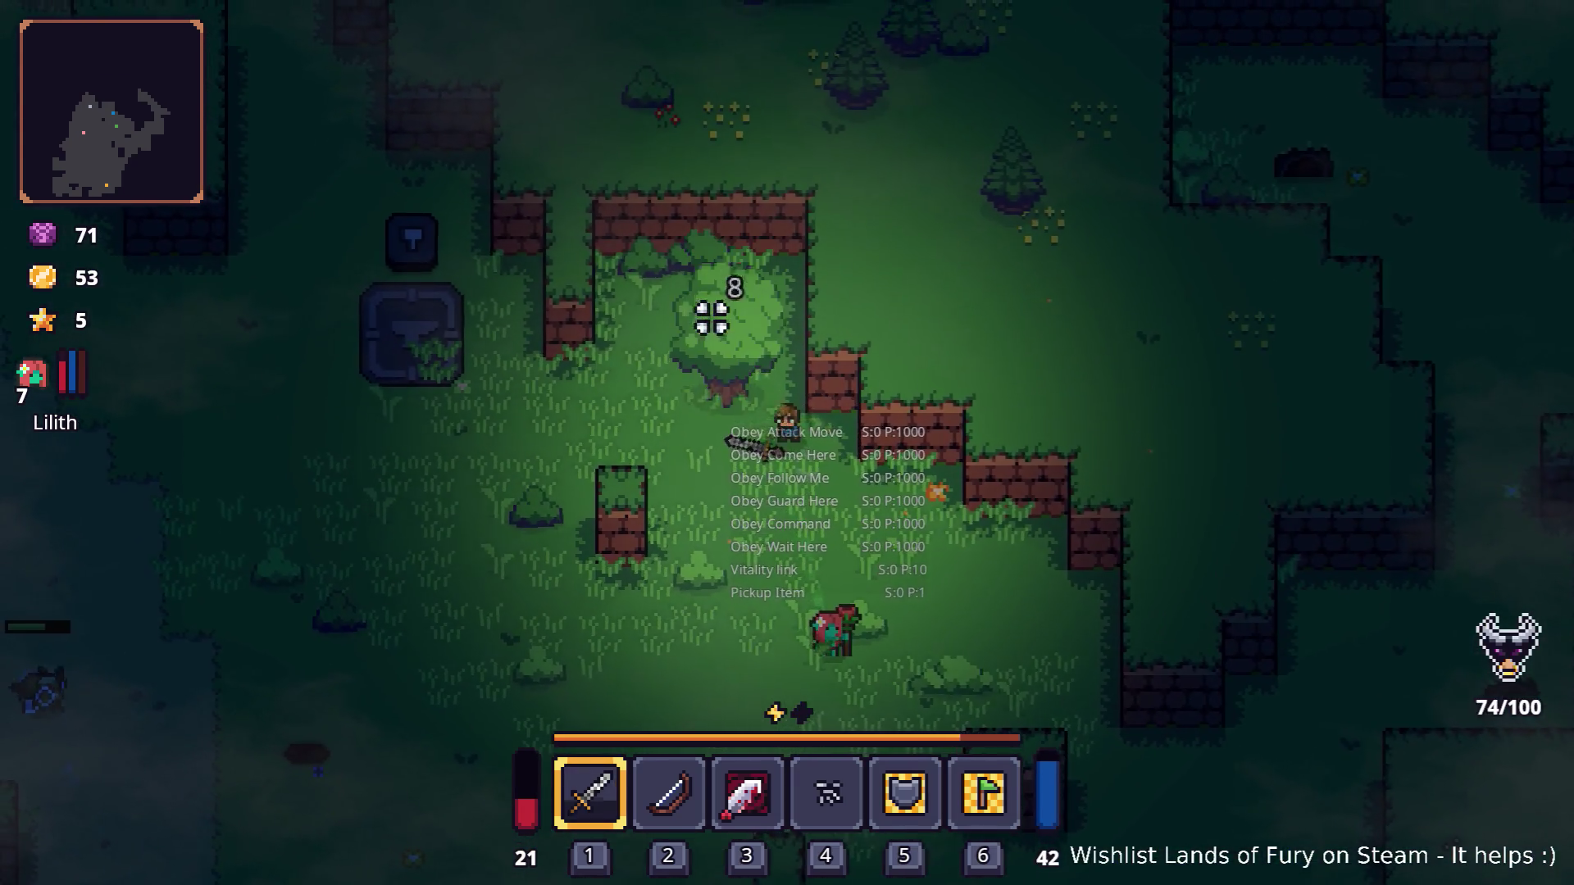
key(a)
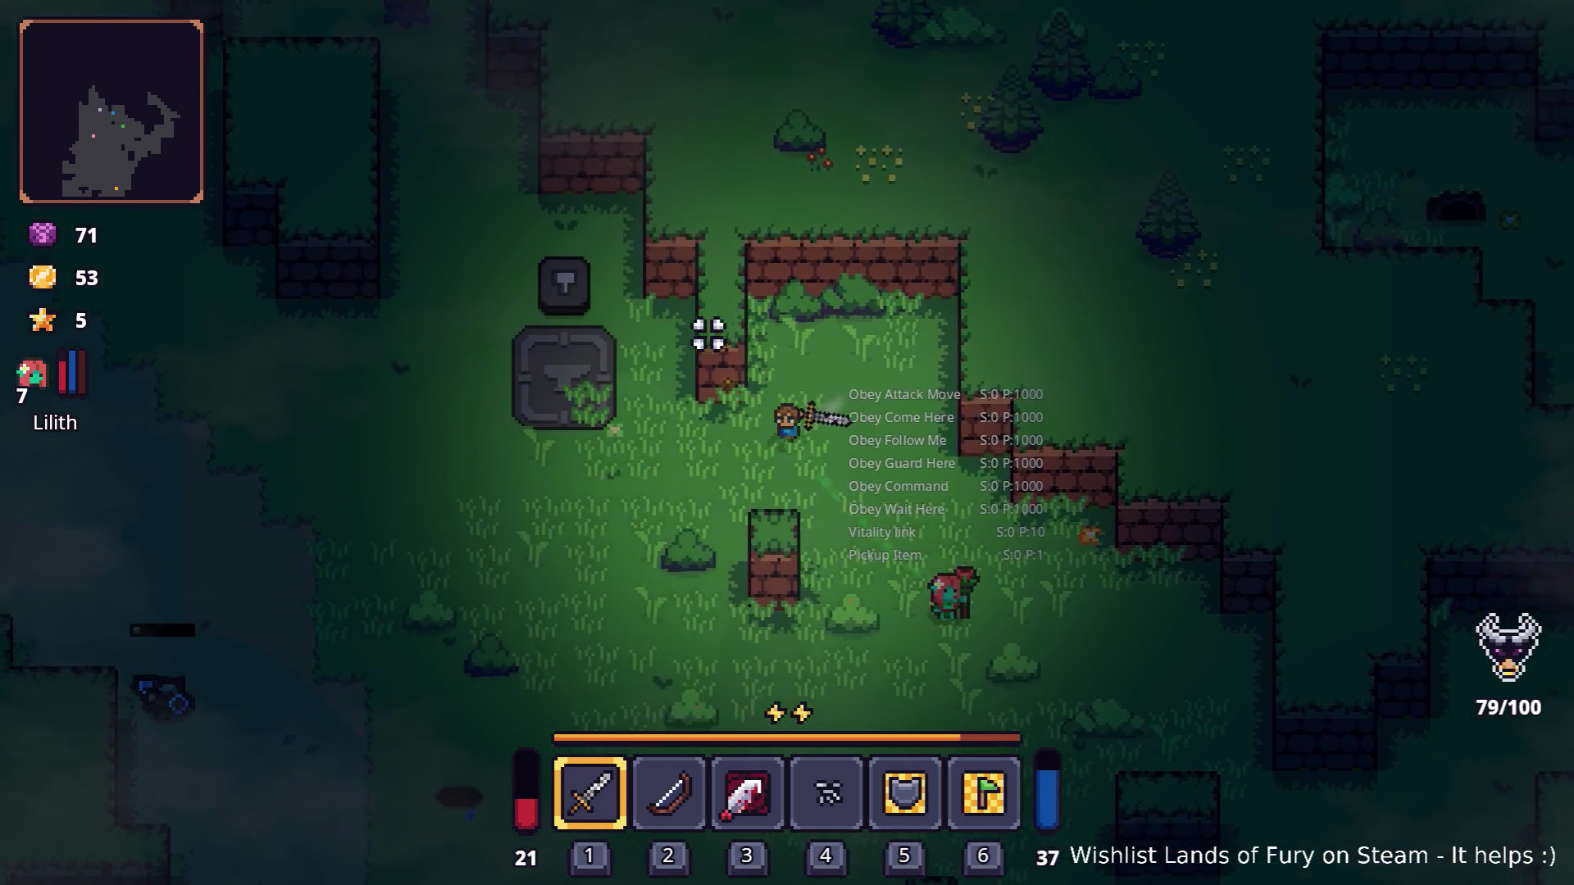
key(s)
key(s)
key(a)
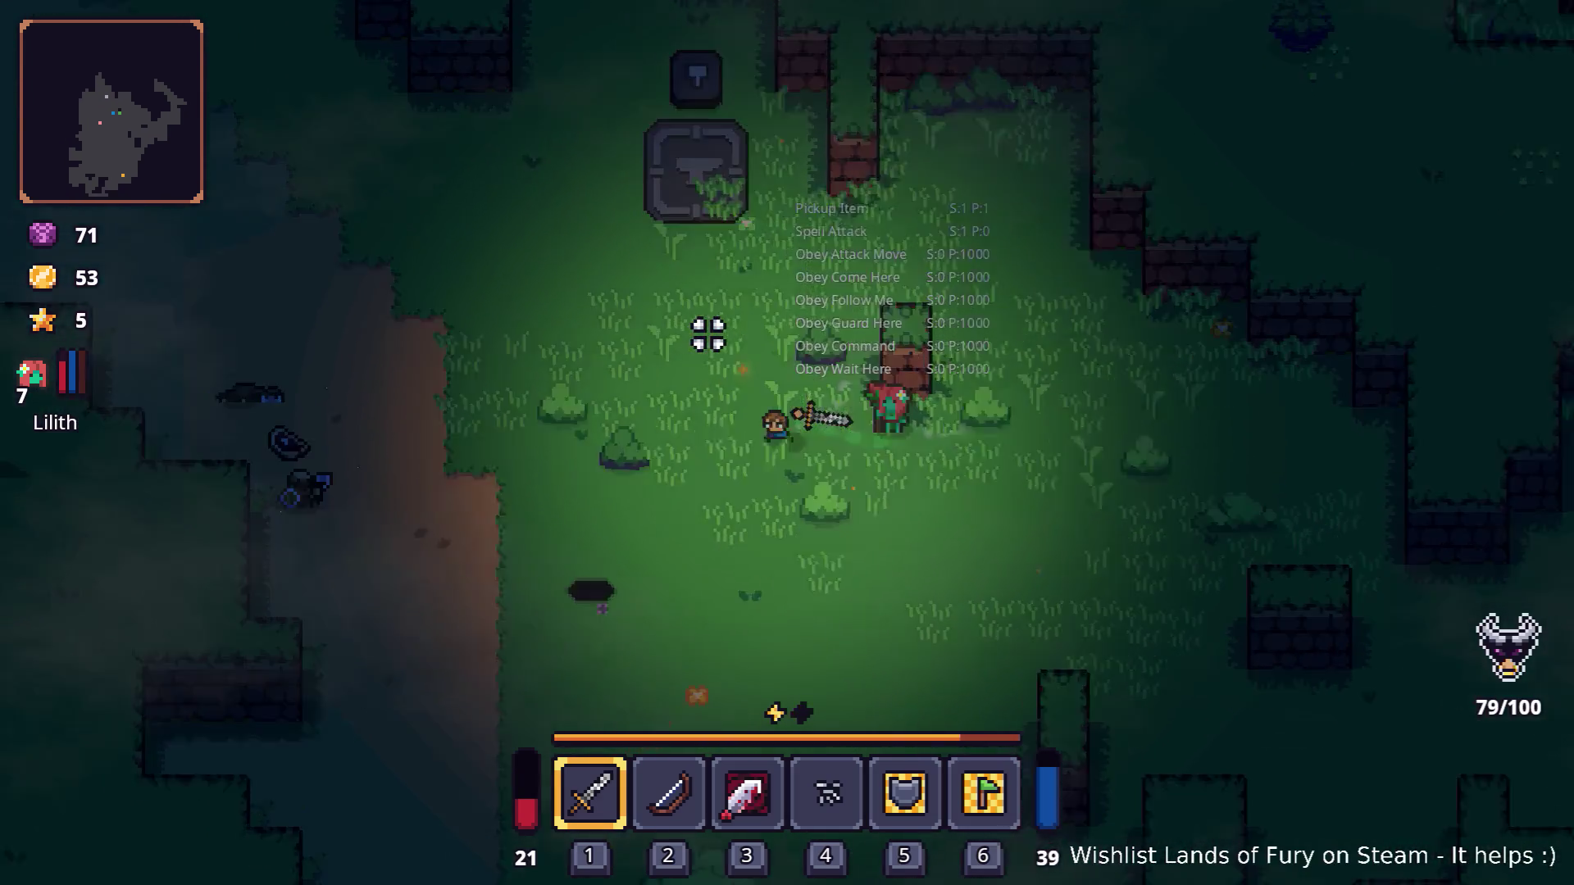
key(a)
click(657, 342)
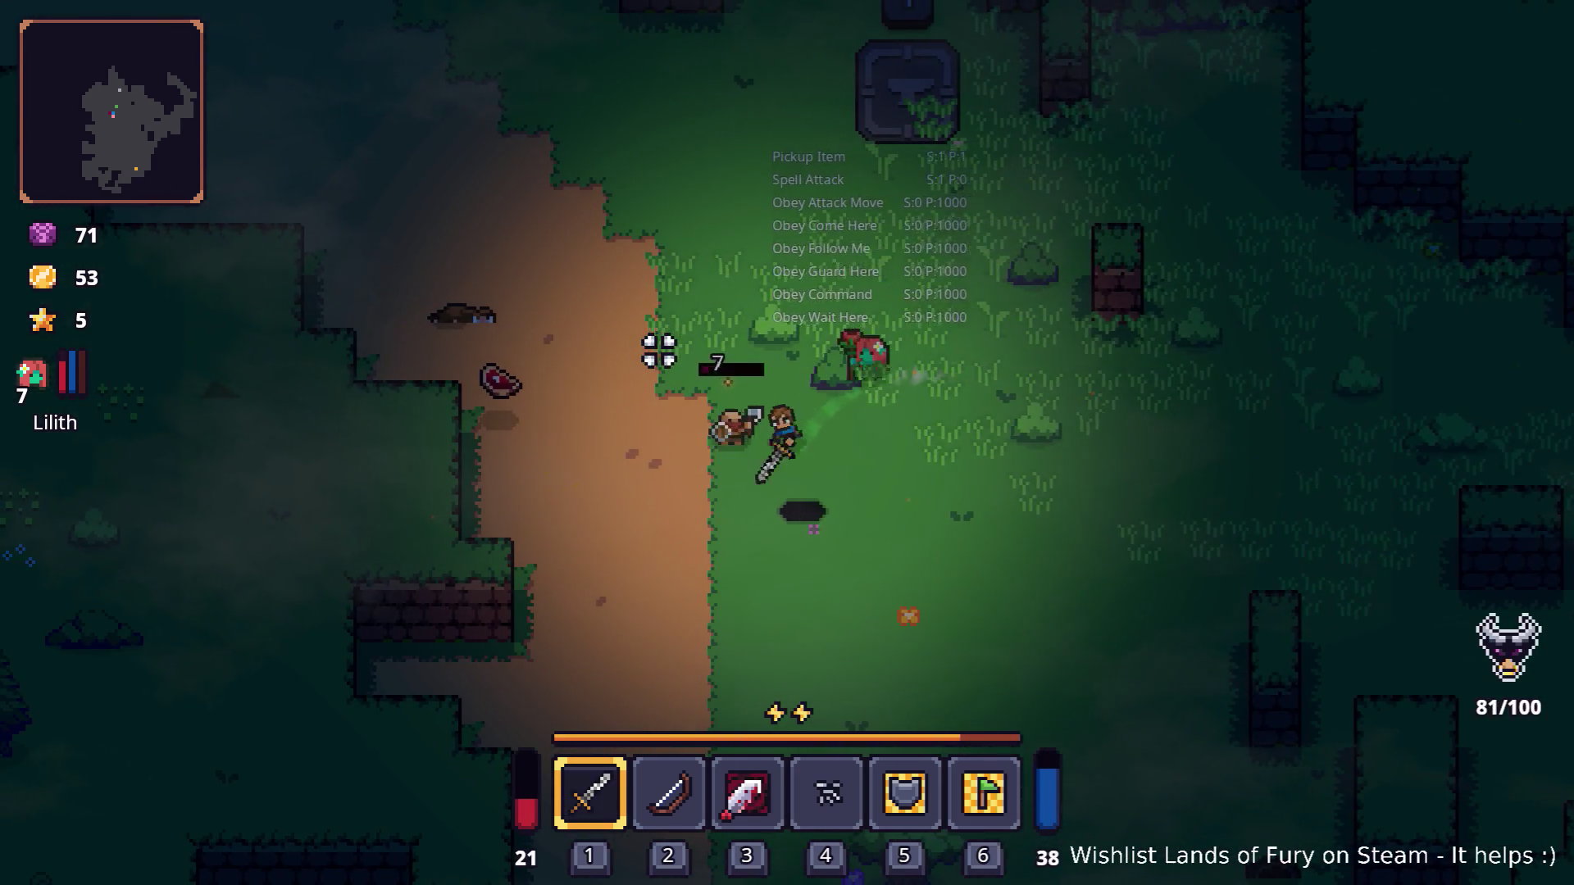
key(a)
key(w)
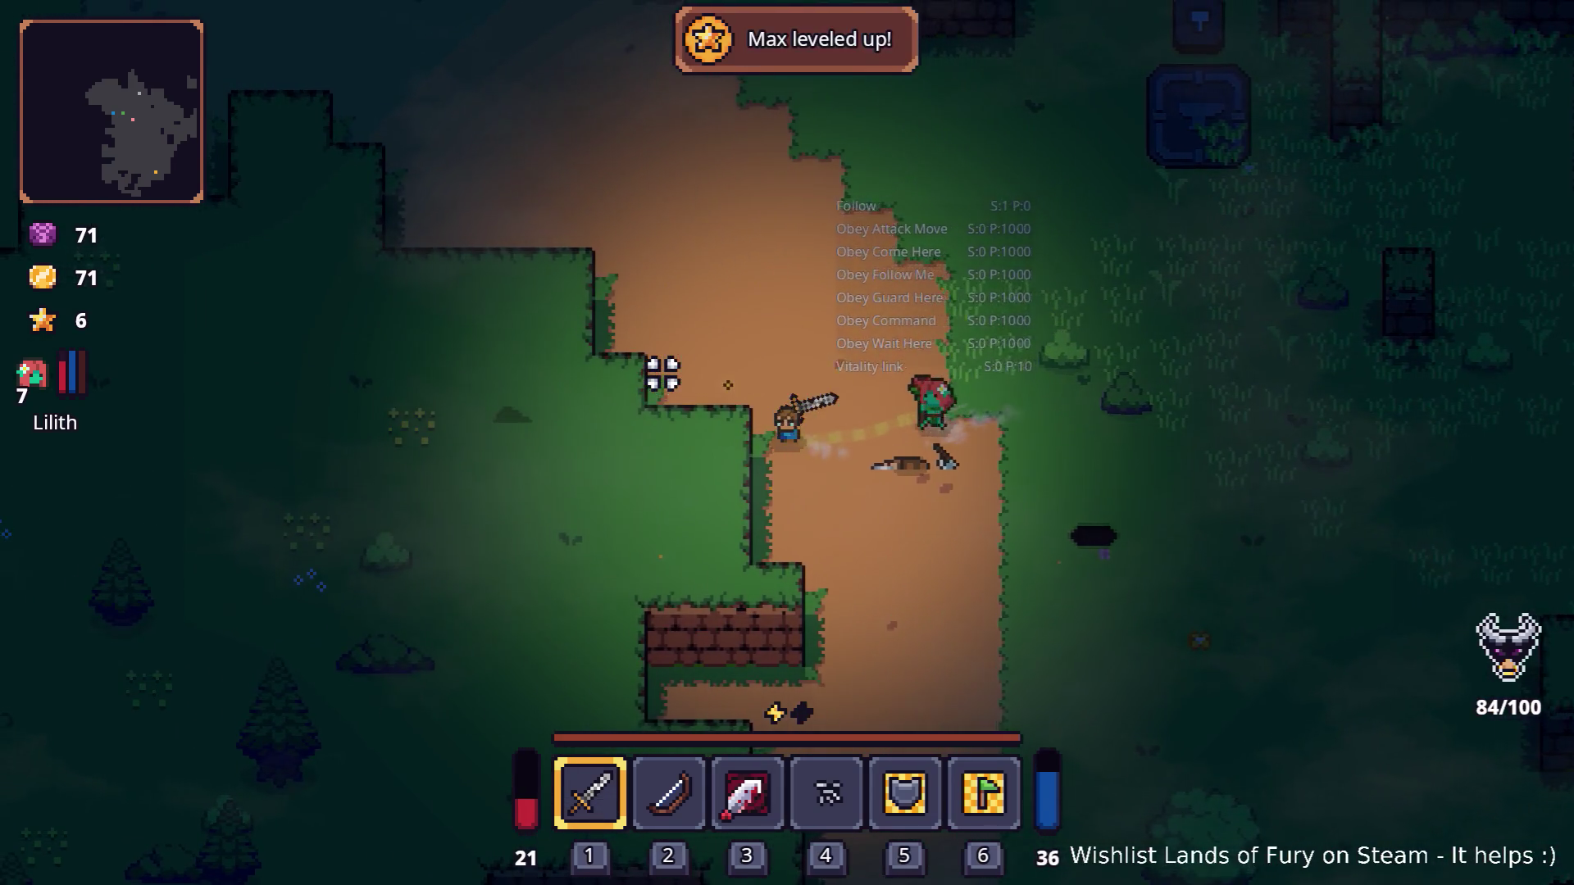
Step: Walk the hero down the dirt path and onto the grass with Lilith following
key(w)
key(a)
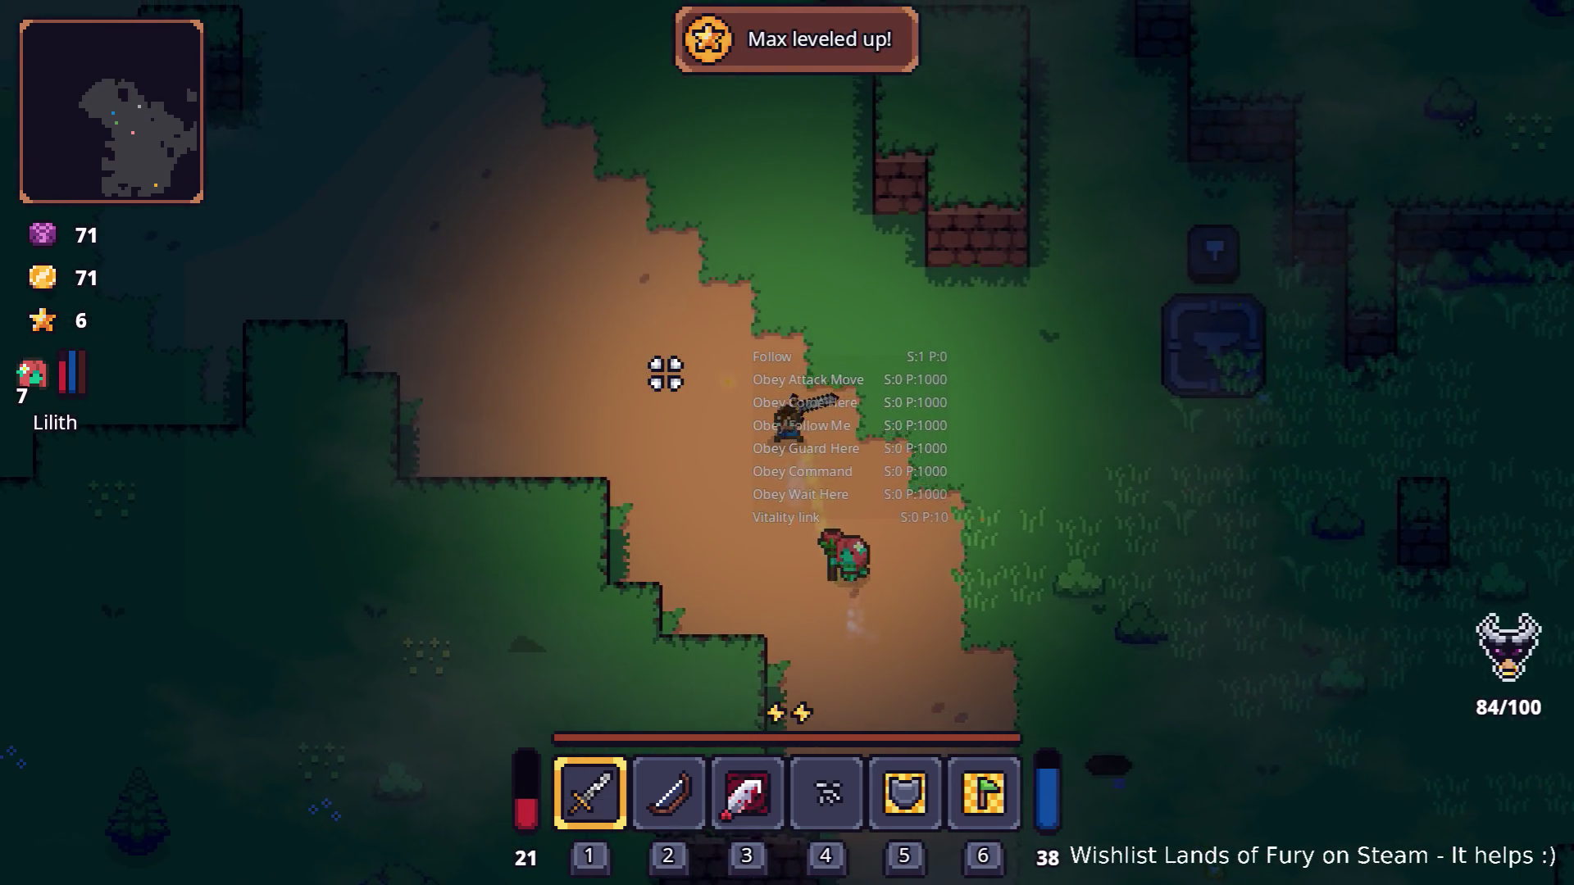
key(a)
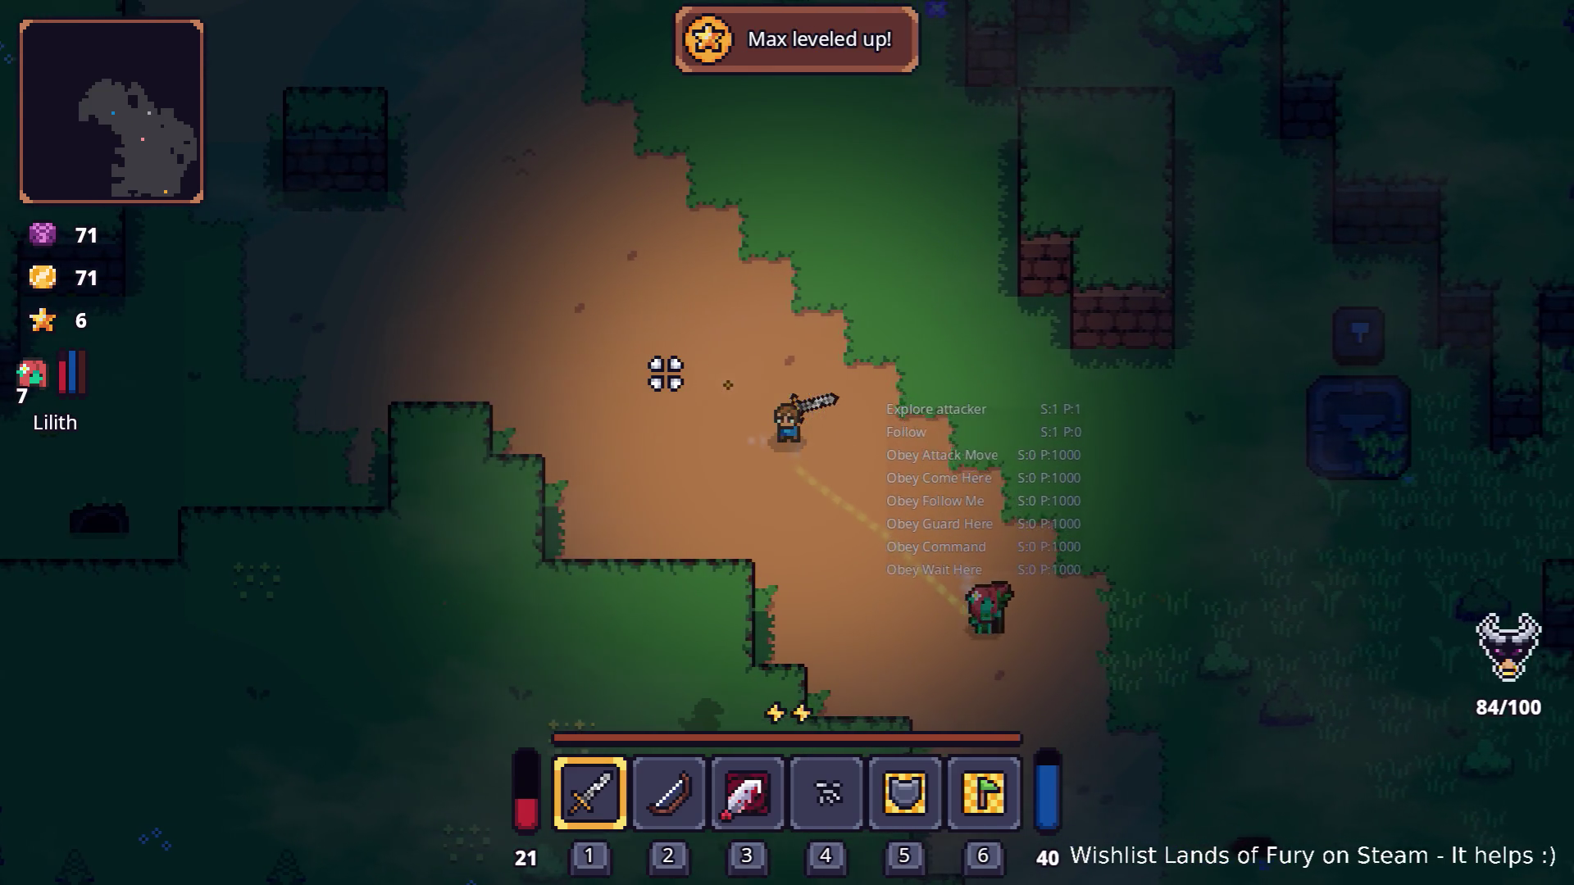
key(s)
key(s)
key(a)
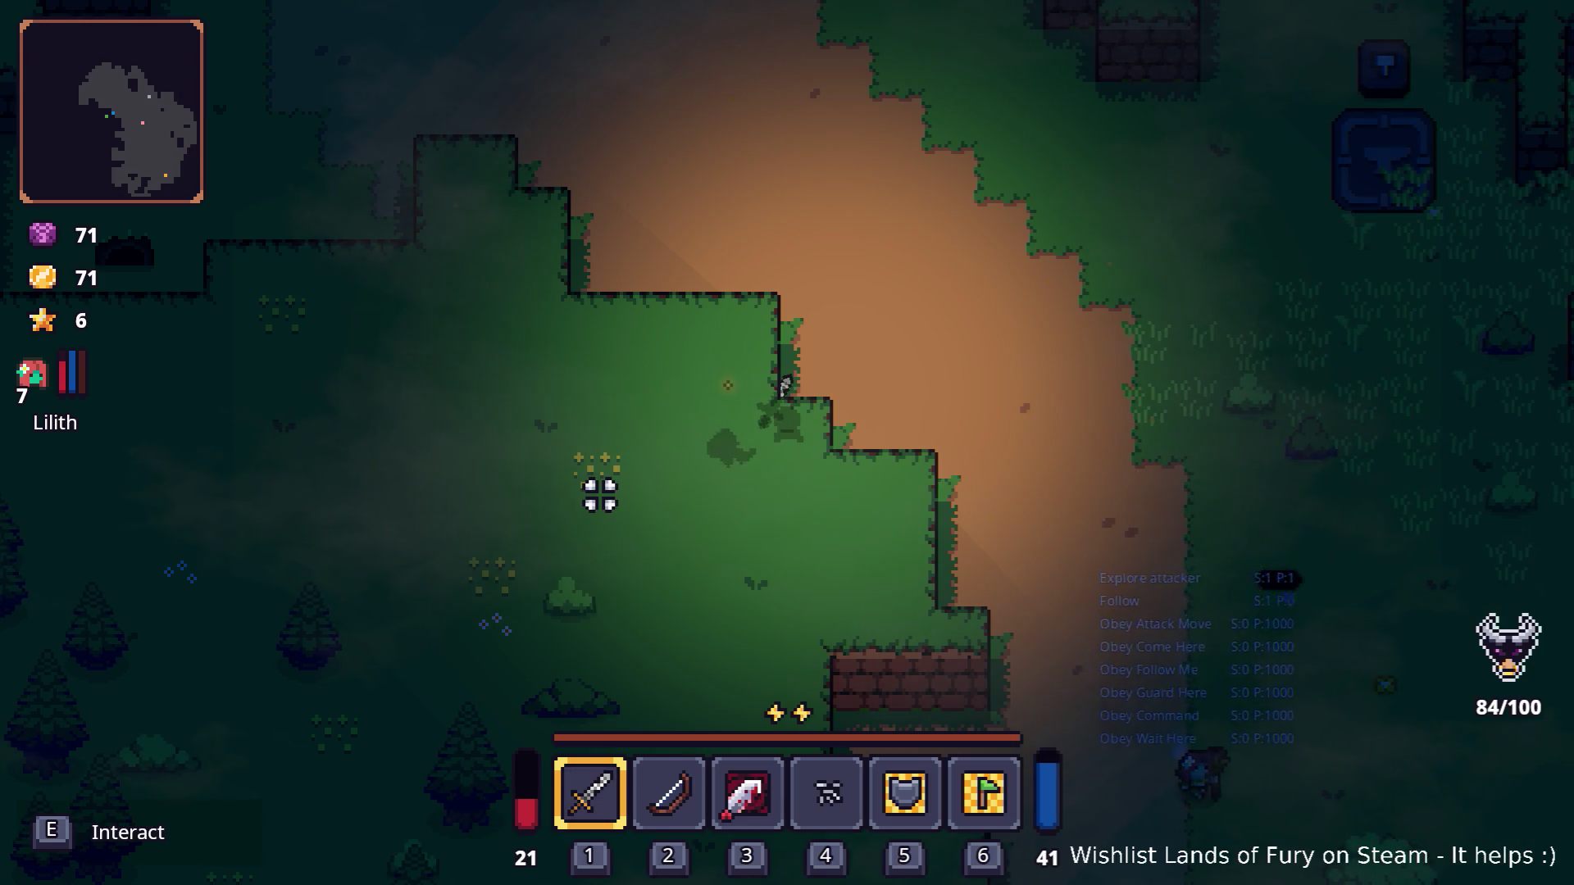
key(d)
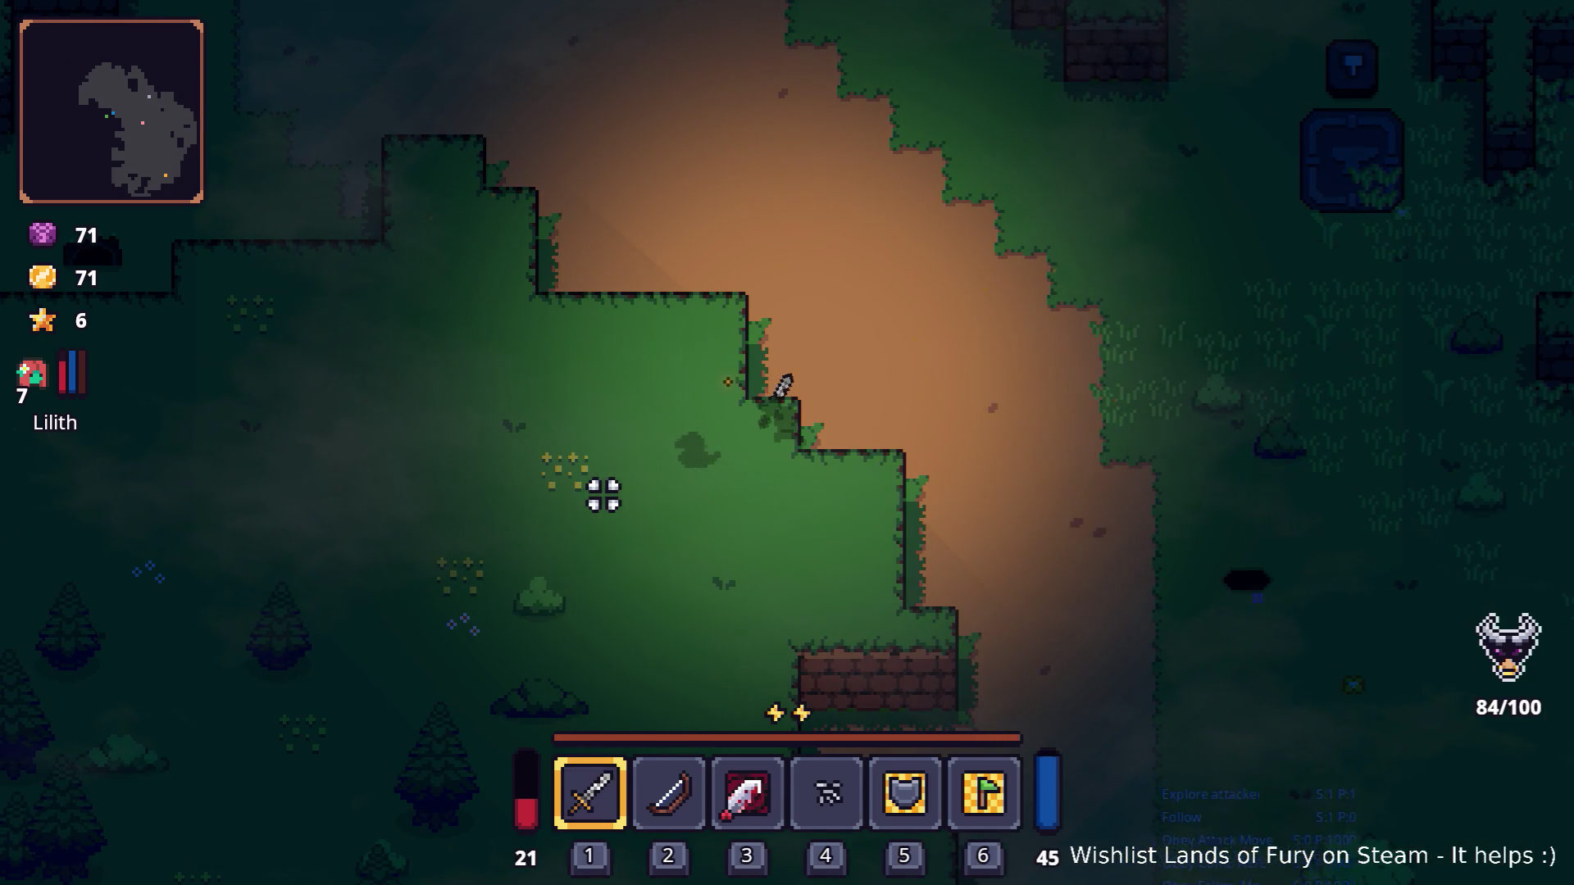
key(d)
key(s)
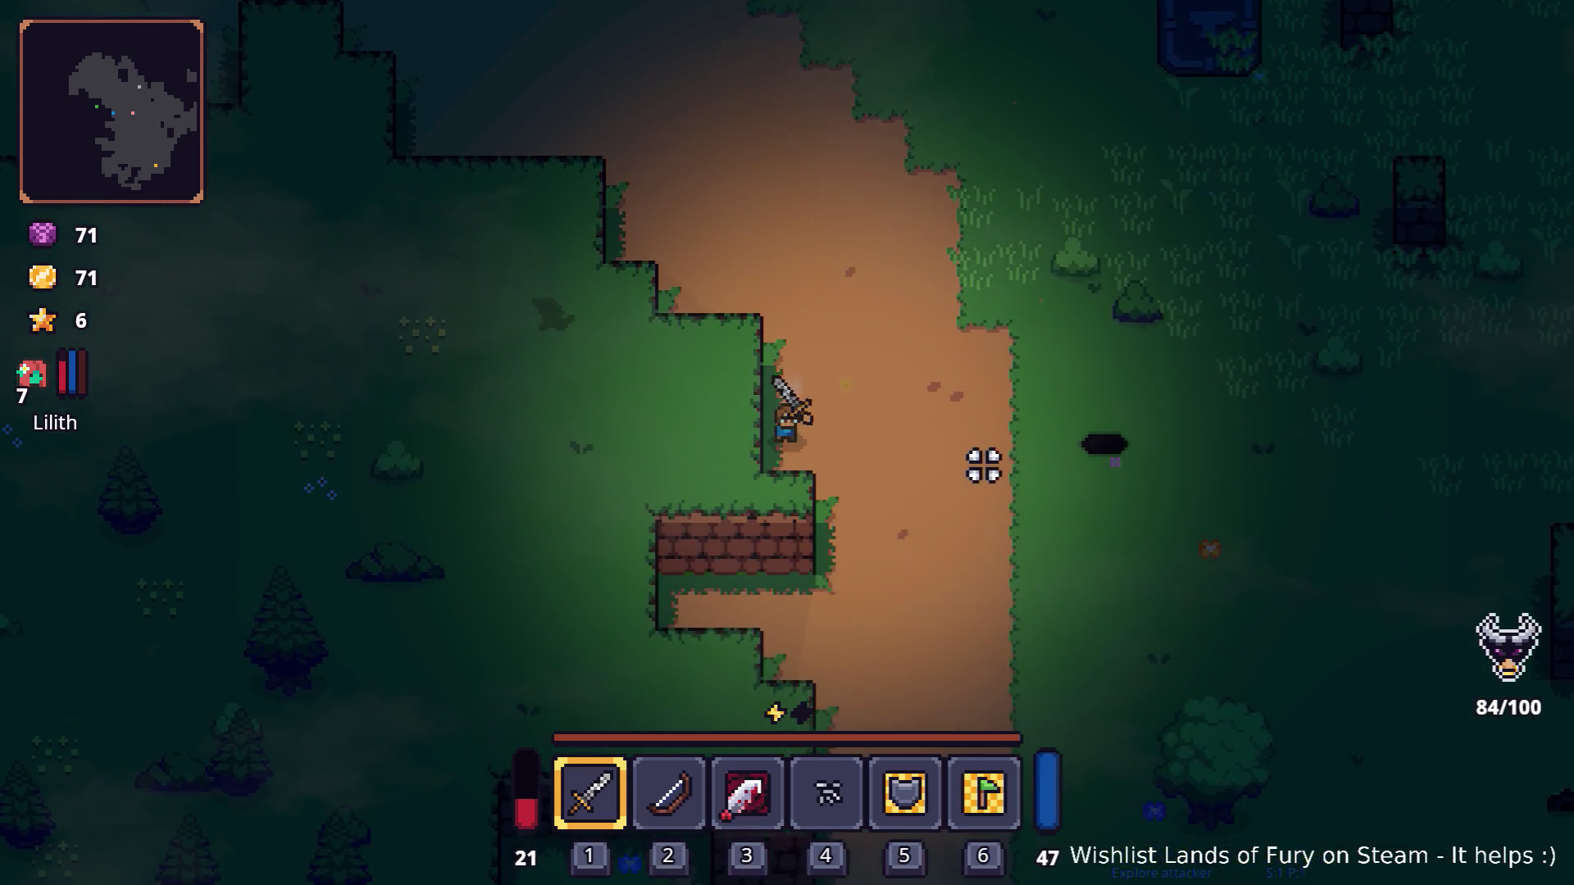
key(s)
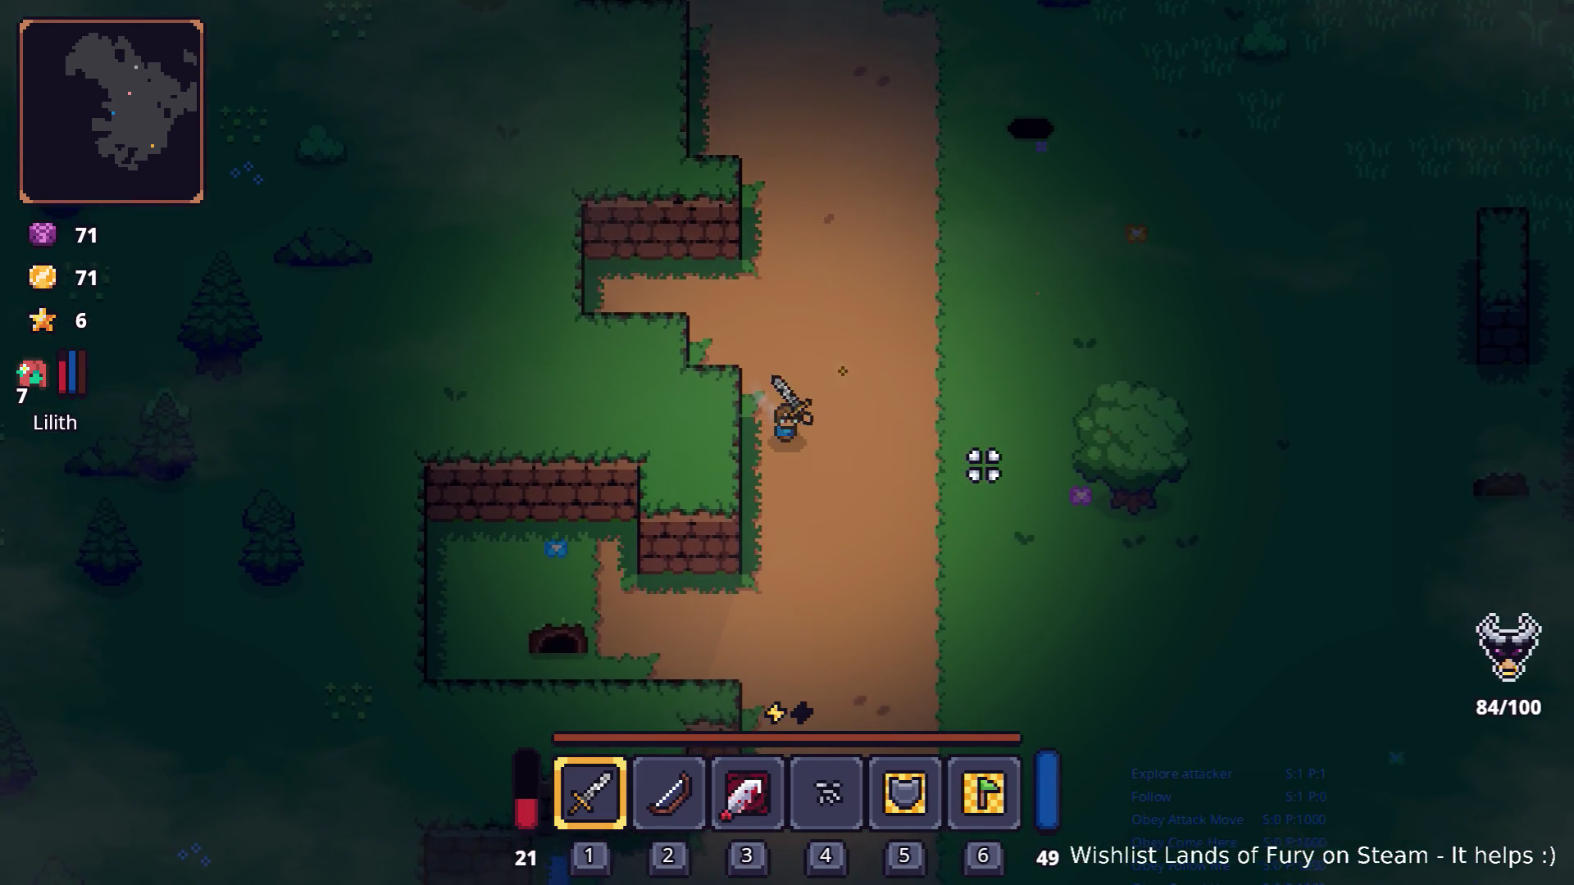
key(s)
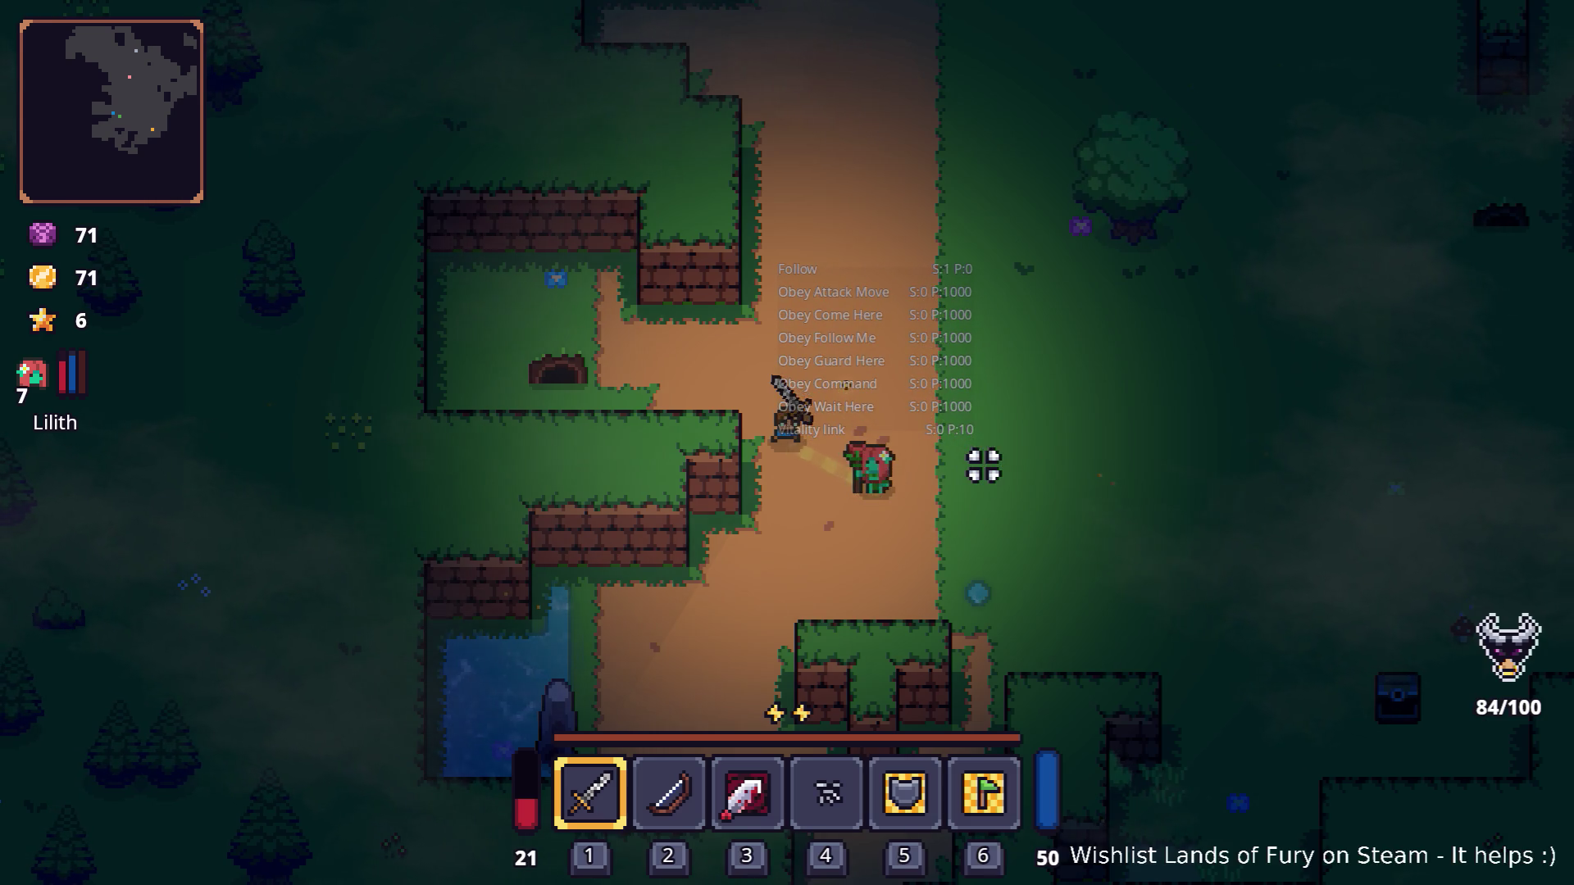
key(d)
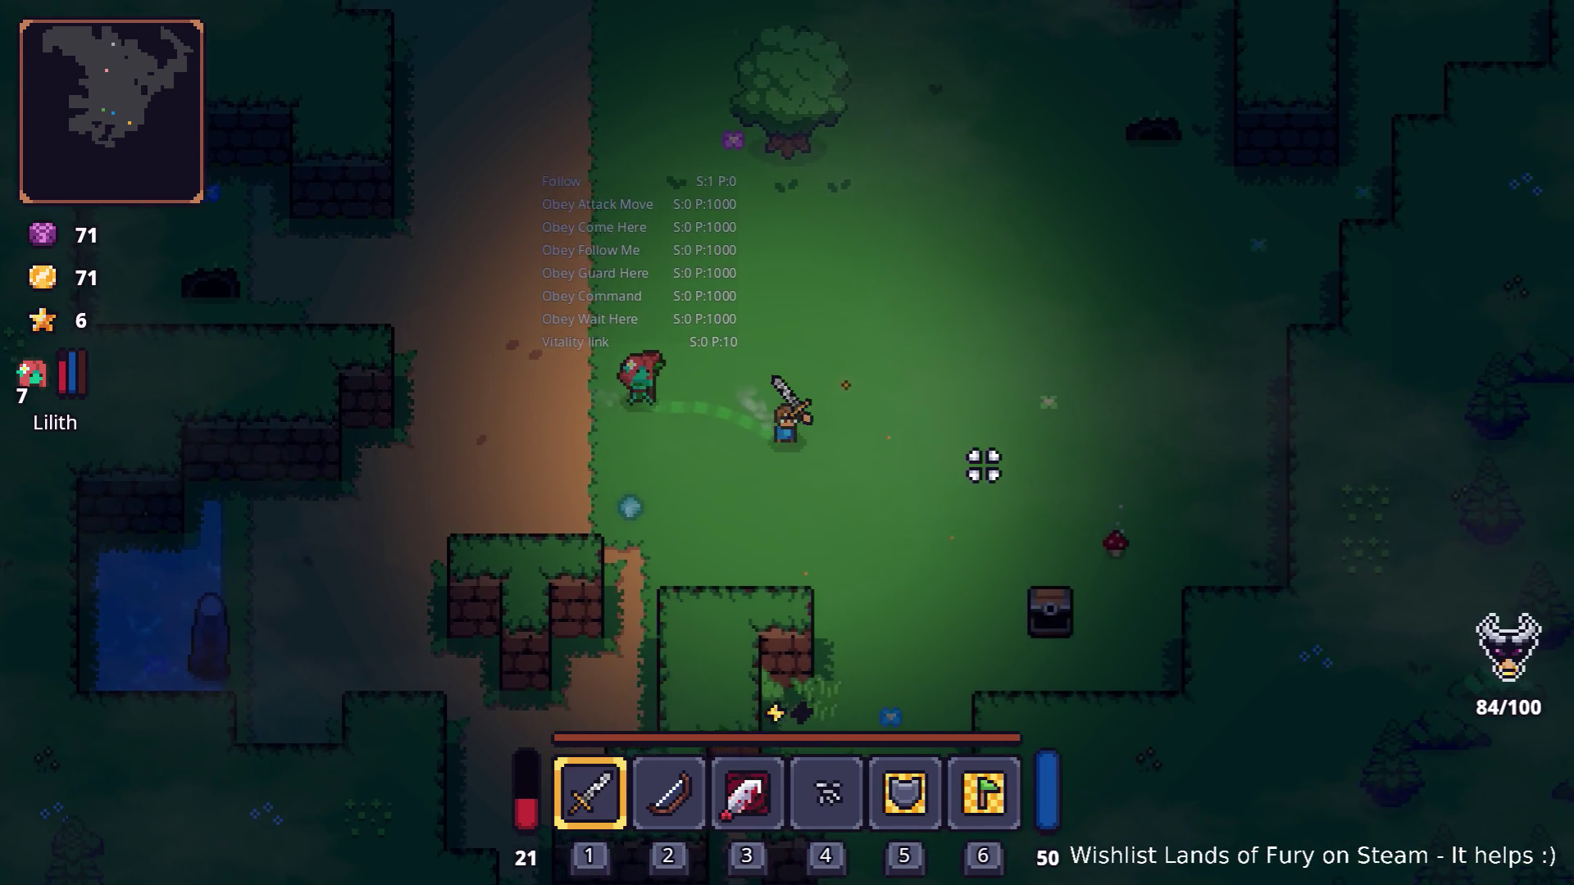
Step: Open the inventory grid and switch over to Visual Studio Code
key(i)
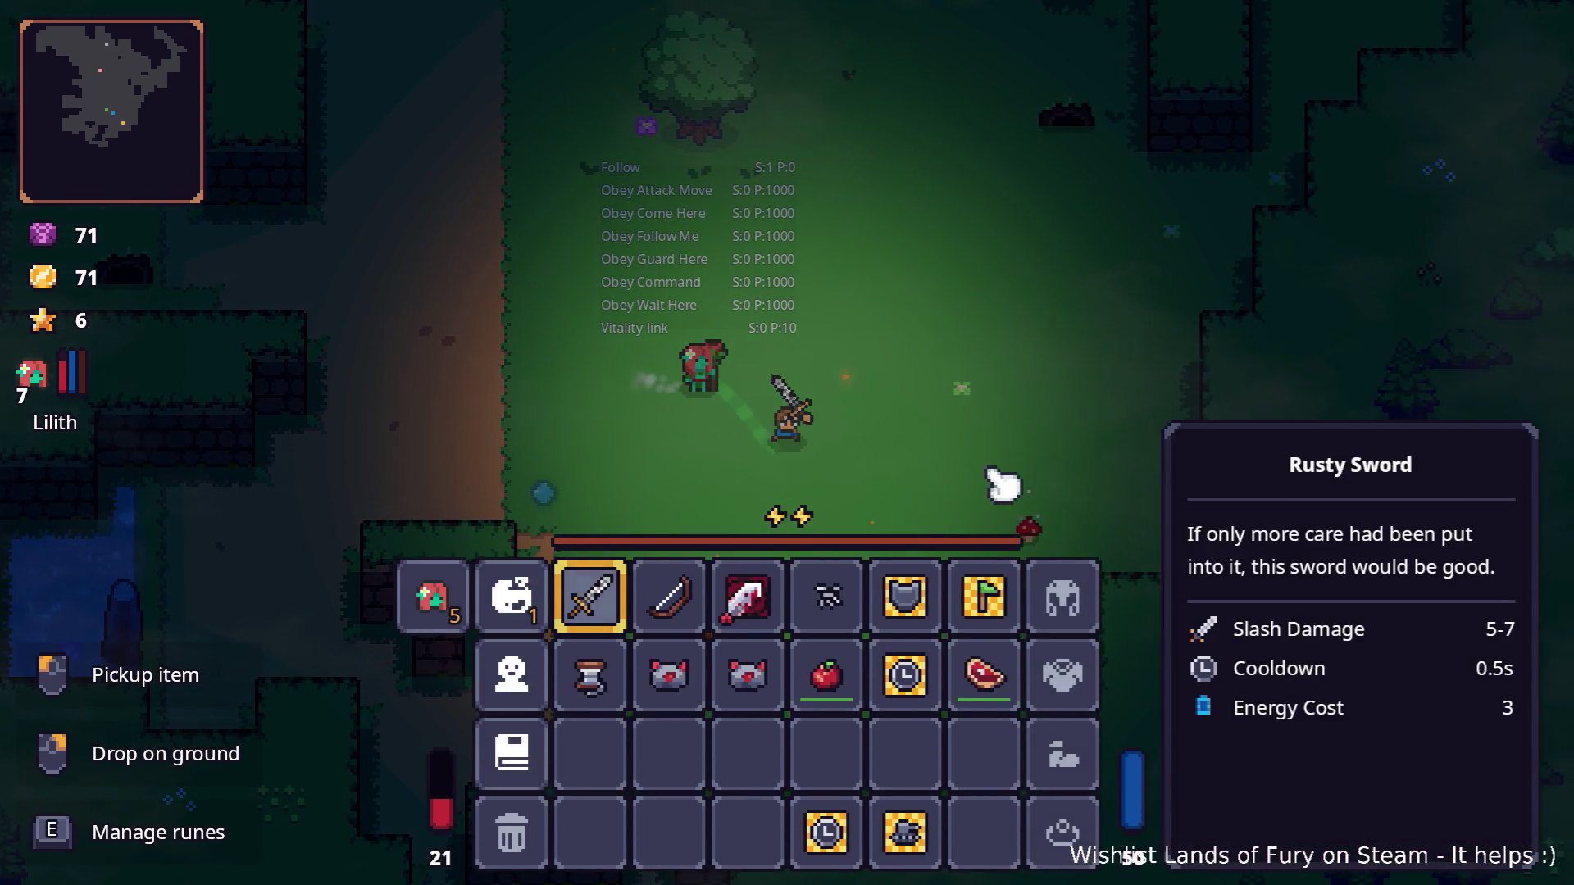
key(alt+Tab)
key(Tab)
key(Tab)
key(Tab)
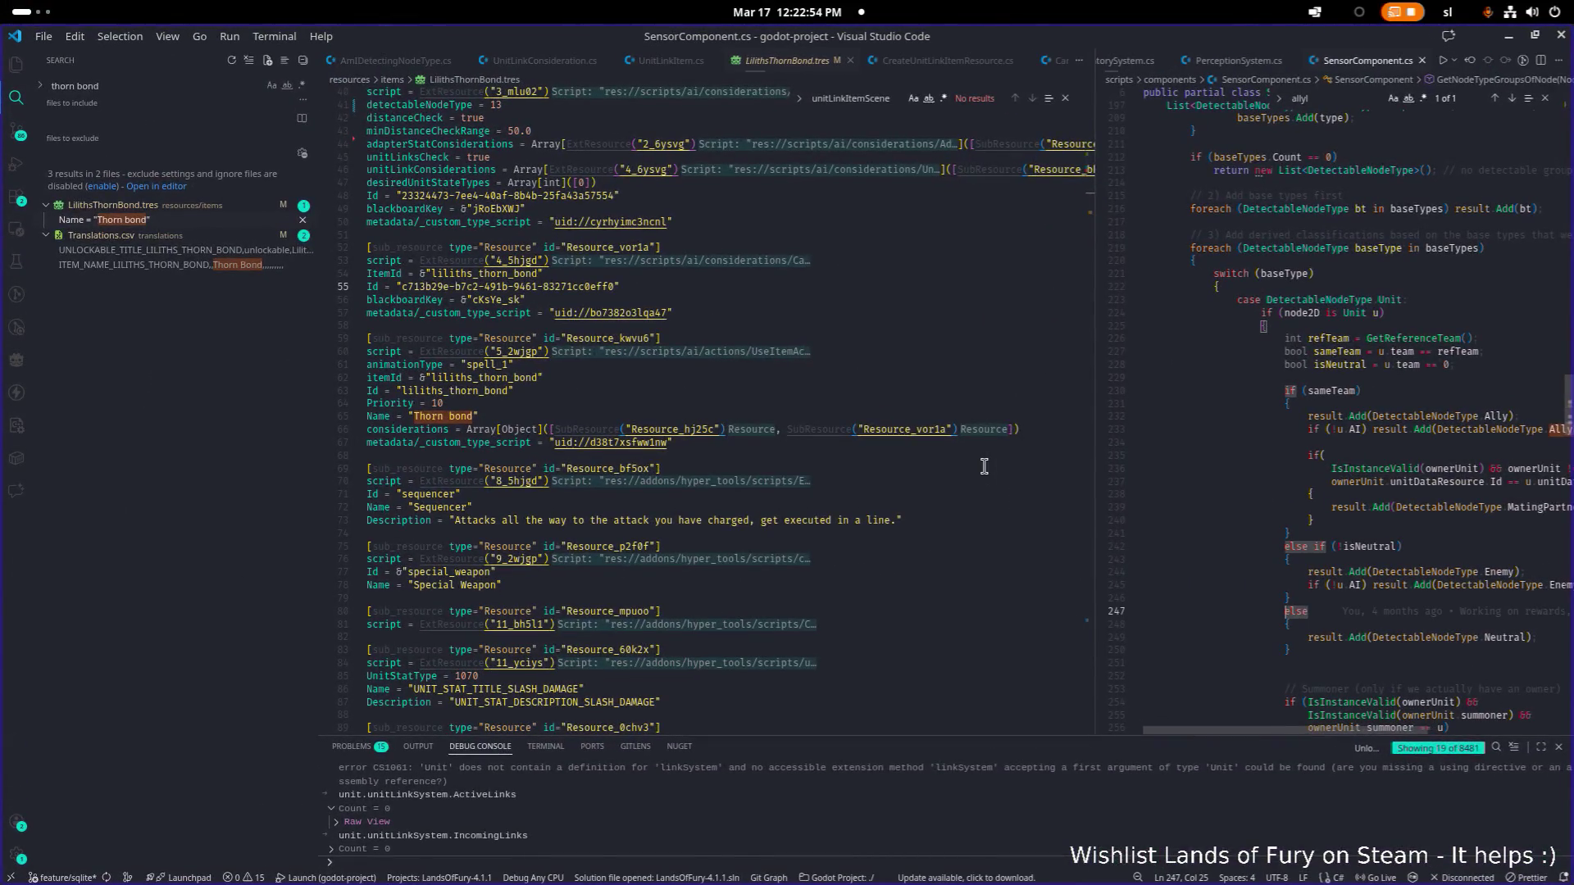
Step: Open ExploreLastAttackerPositionAction.cs in the right editor group via the 'explore' file search
key(ctrl+p)
text(explore)
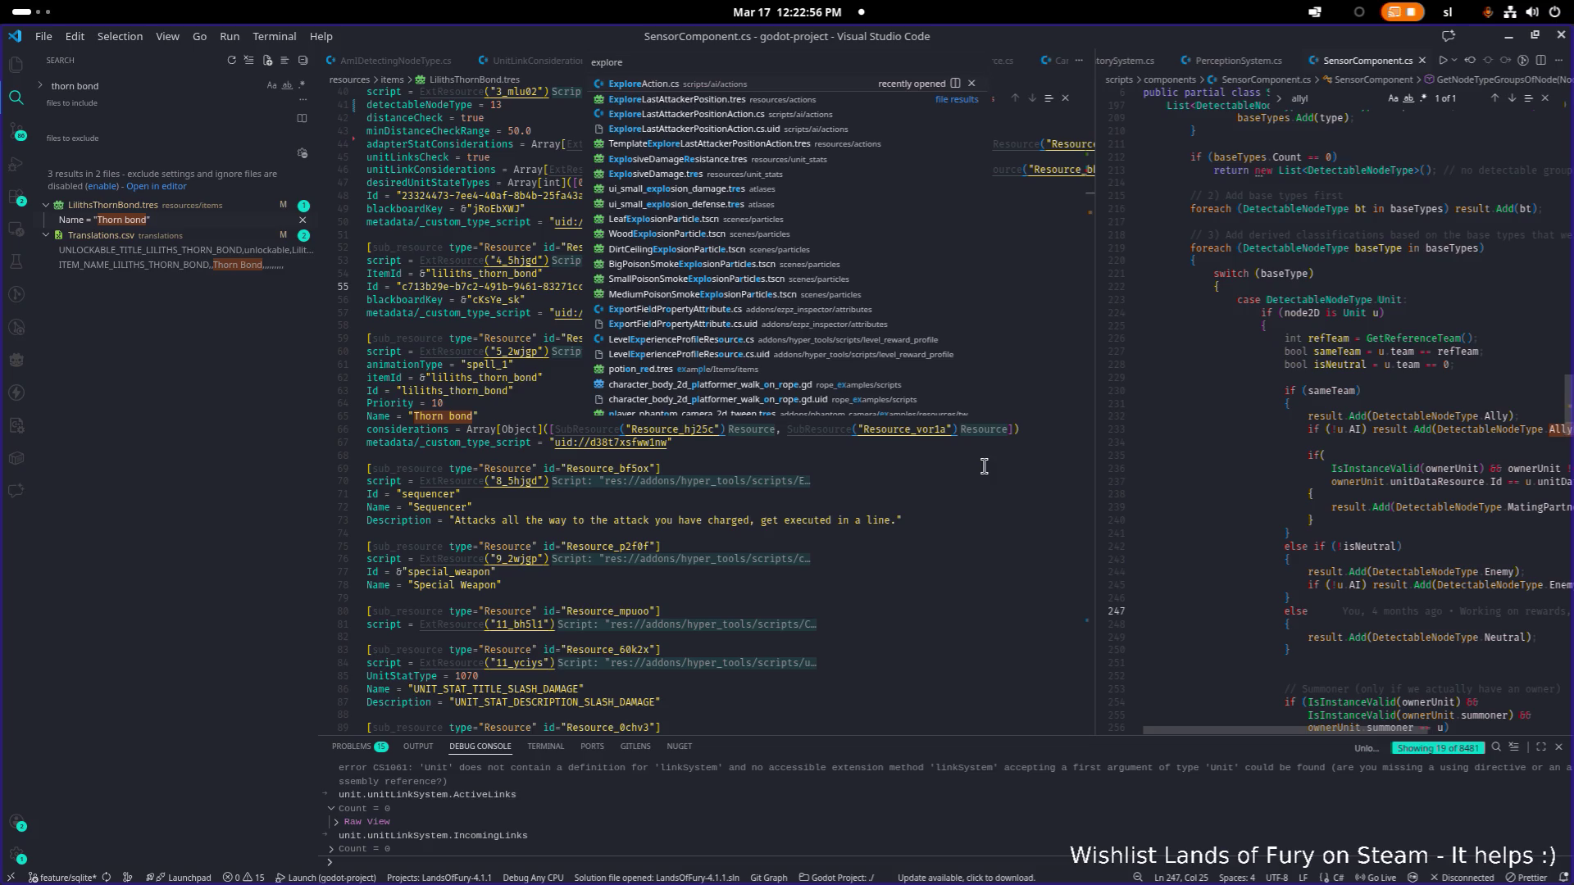
key(Down)
key(Down)
key(Return)
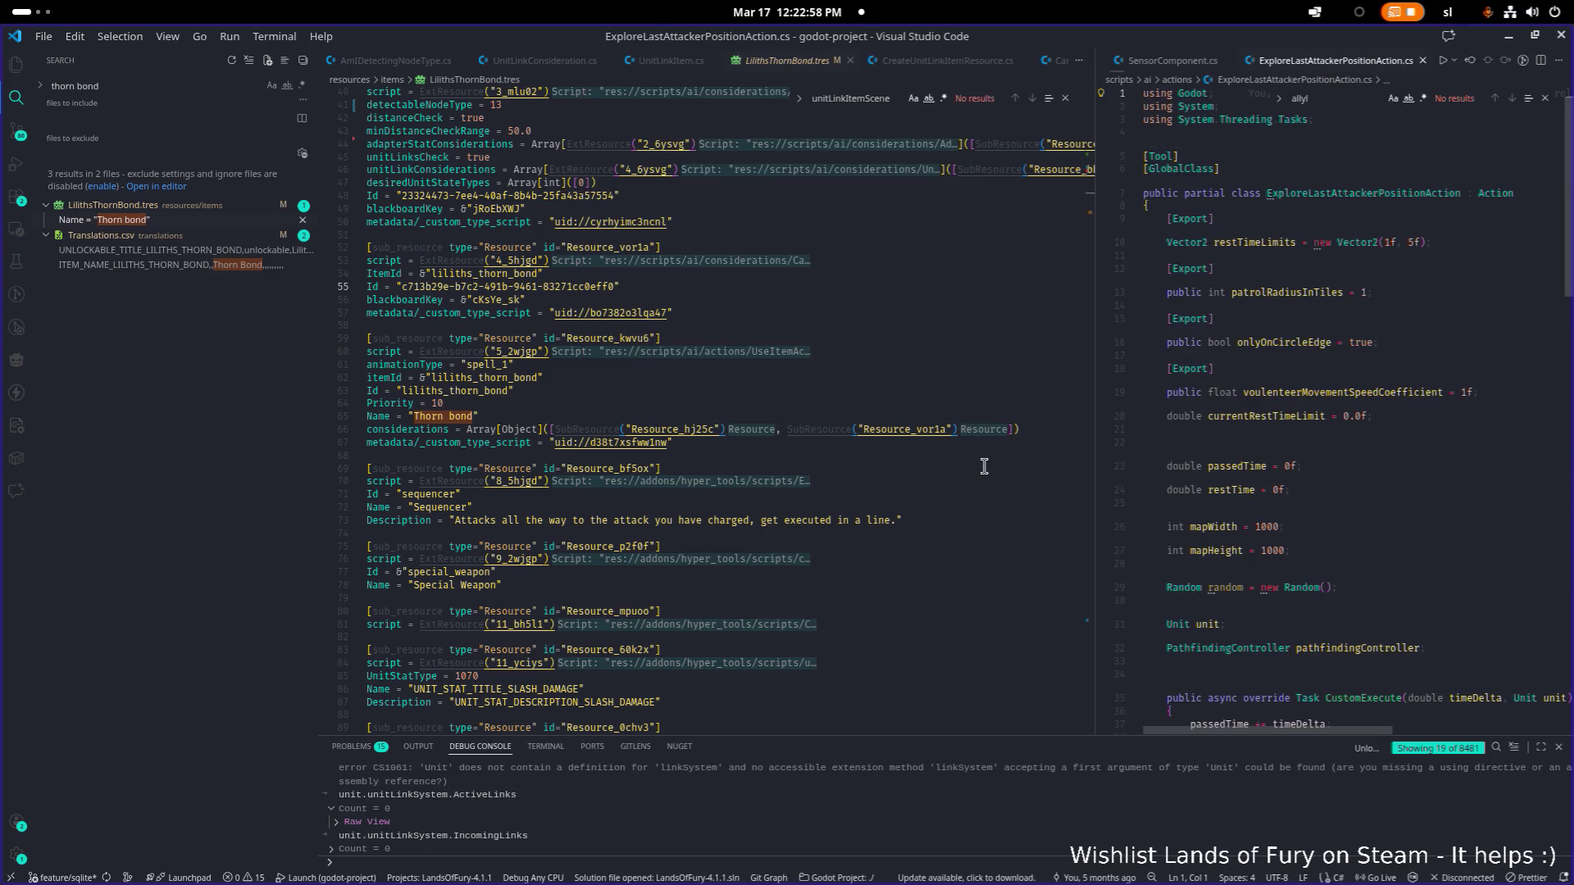
Step: Widen the right pane and jump to the GetRandomFreePointAroundLastAttackersPosition definition
drag(1094, 444, 792, 444)
scroll(1036, 419, down, 7)
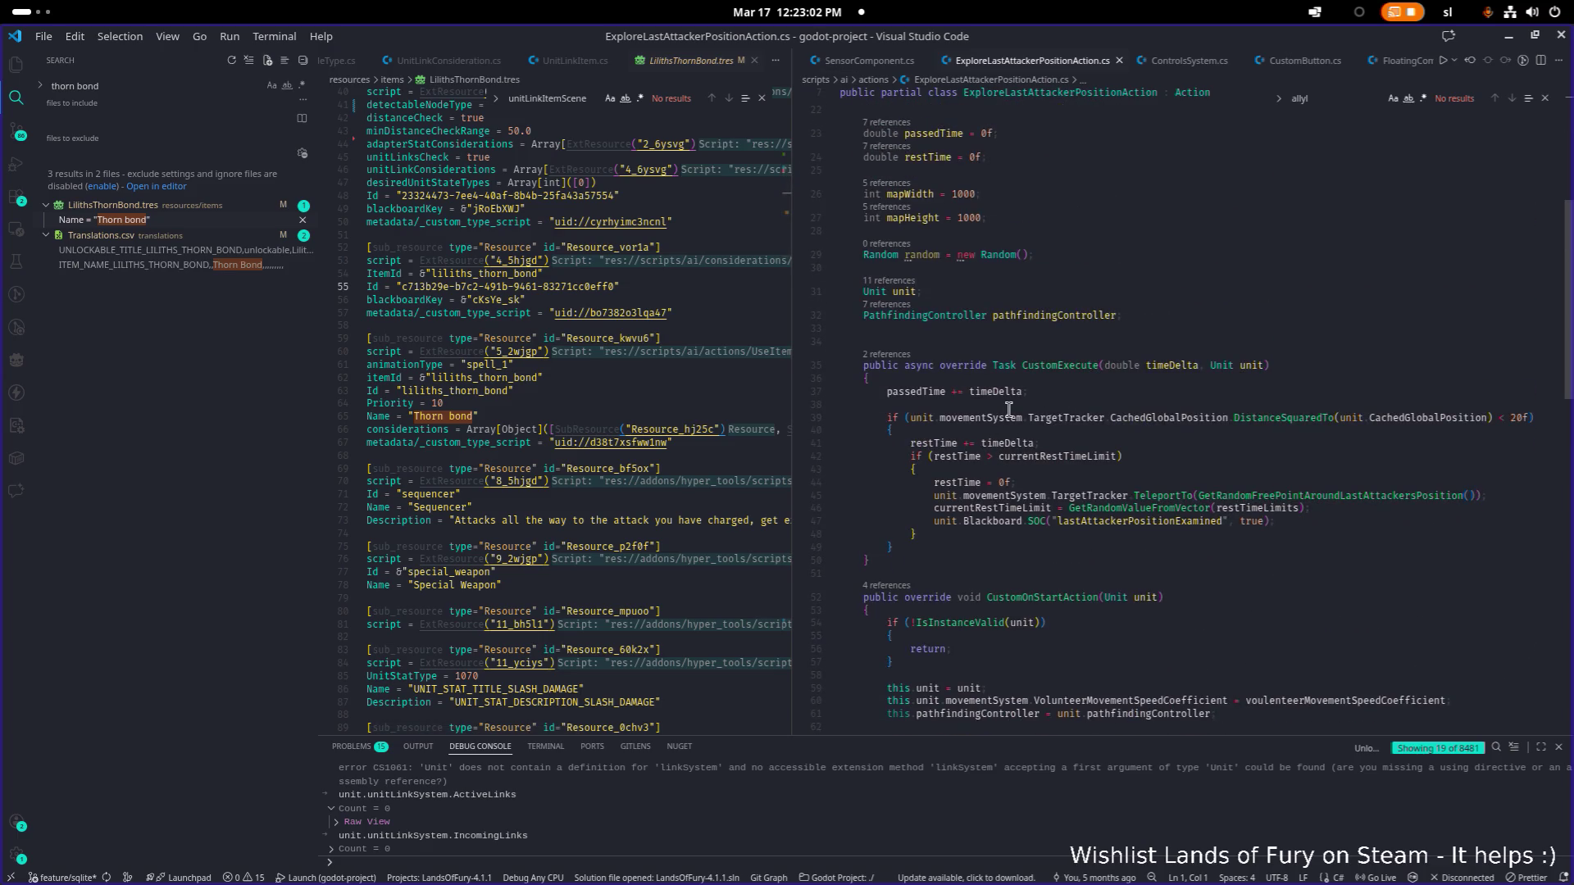
scroll(1009, 409, down, 2)
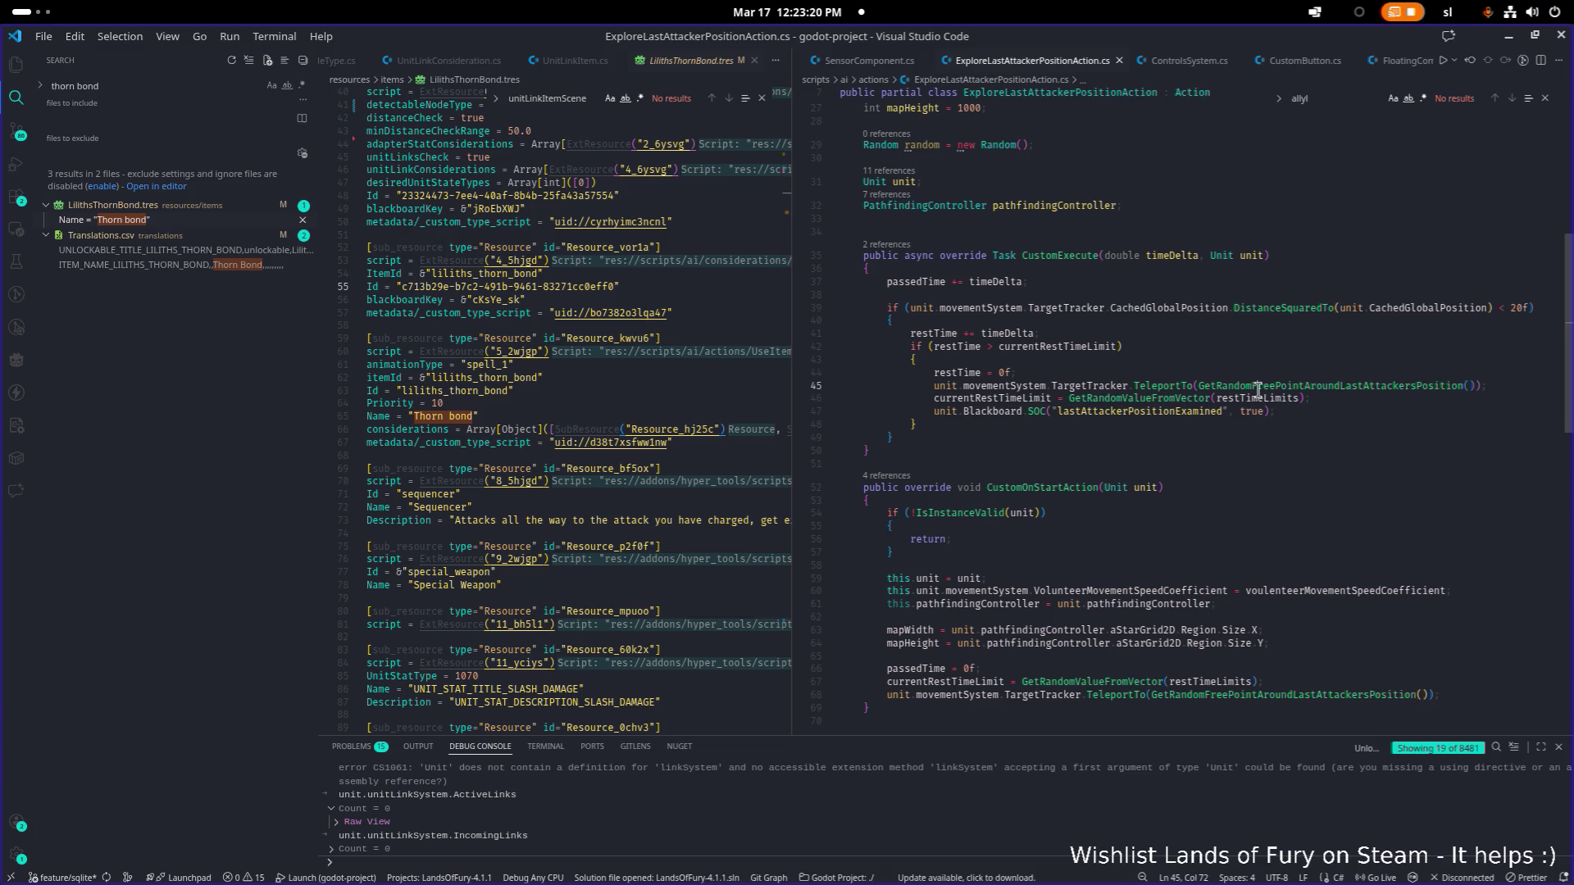
key(F12)
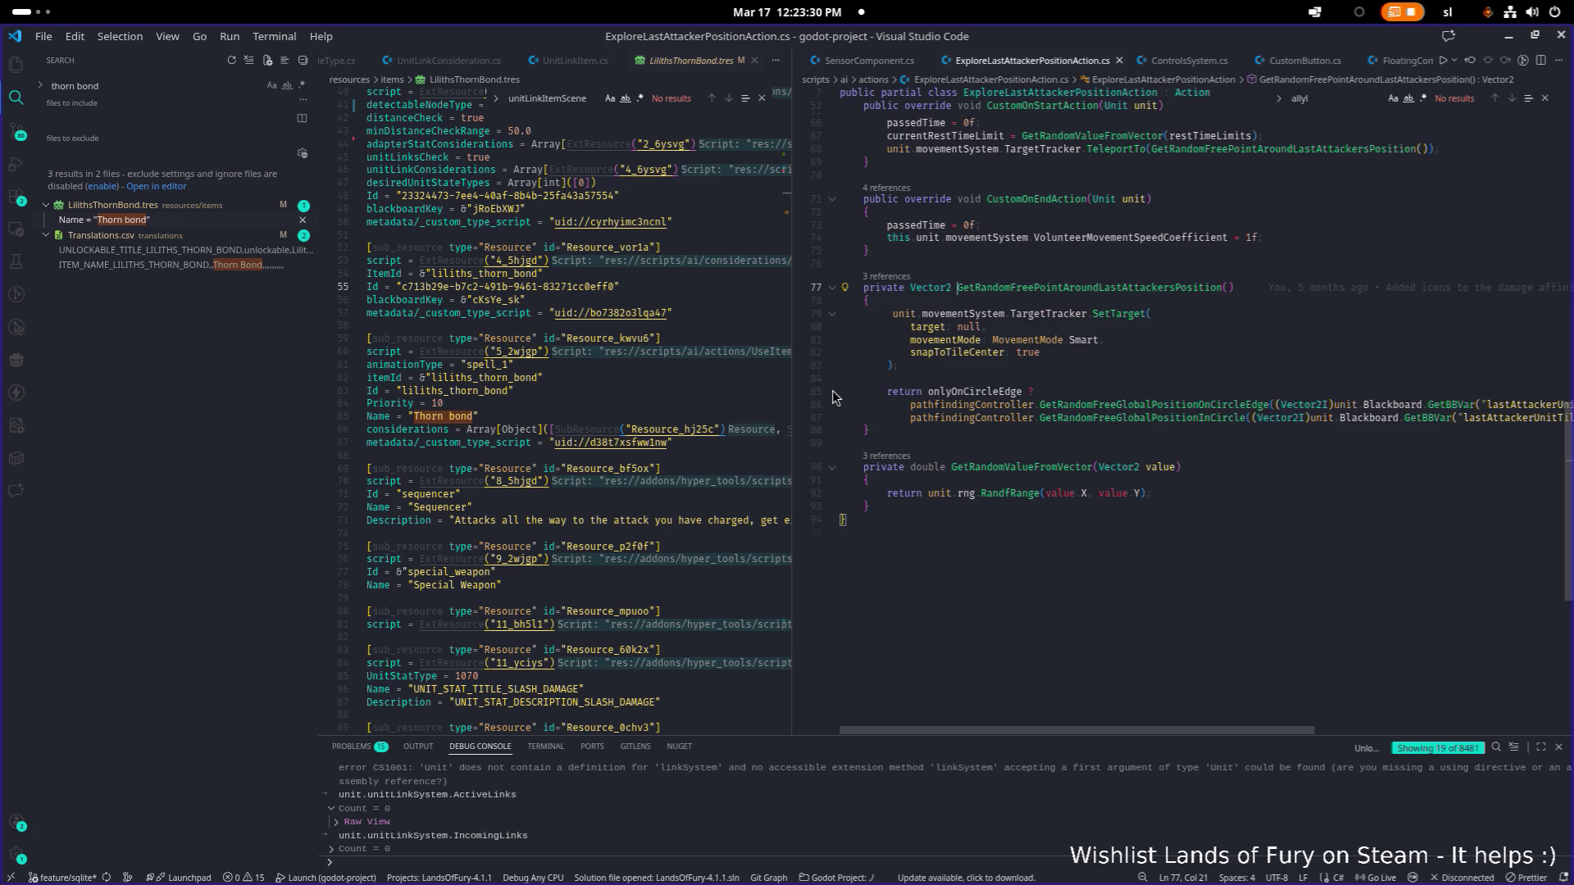
Step: Widen the right editor further and select the onlyOnCircleEdge field name
drag(791, 405, 575, 396)
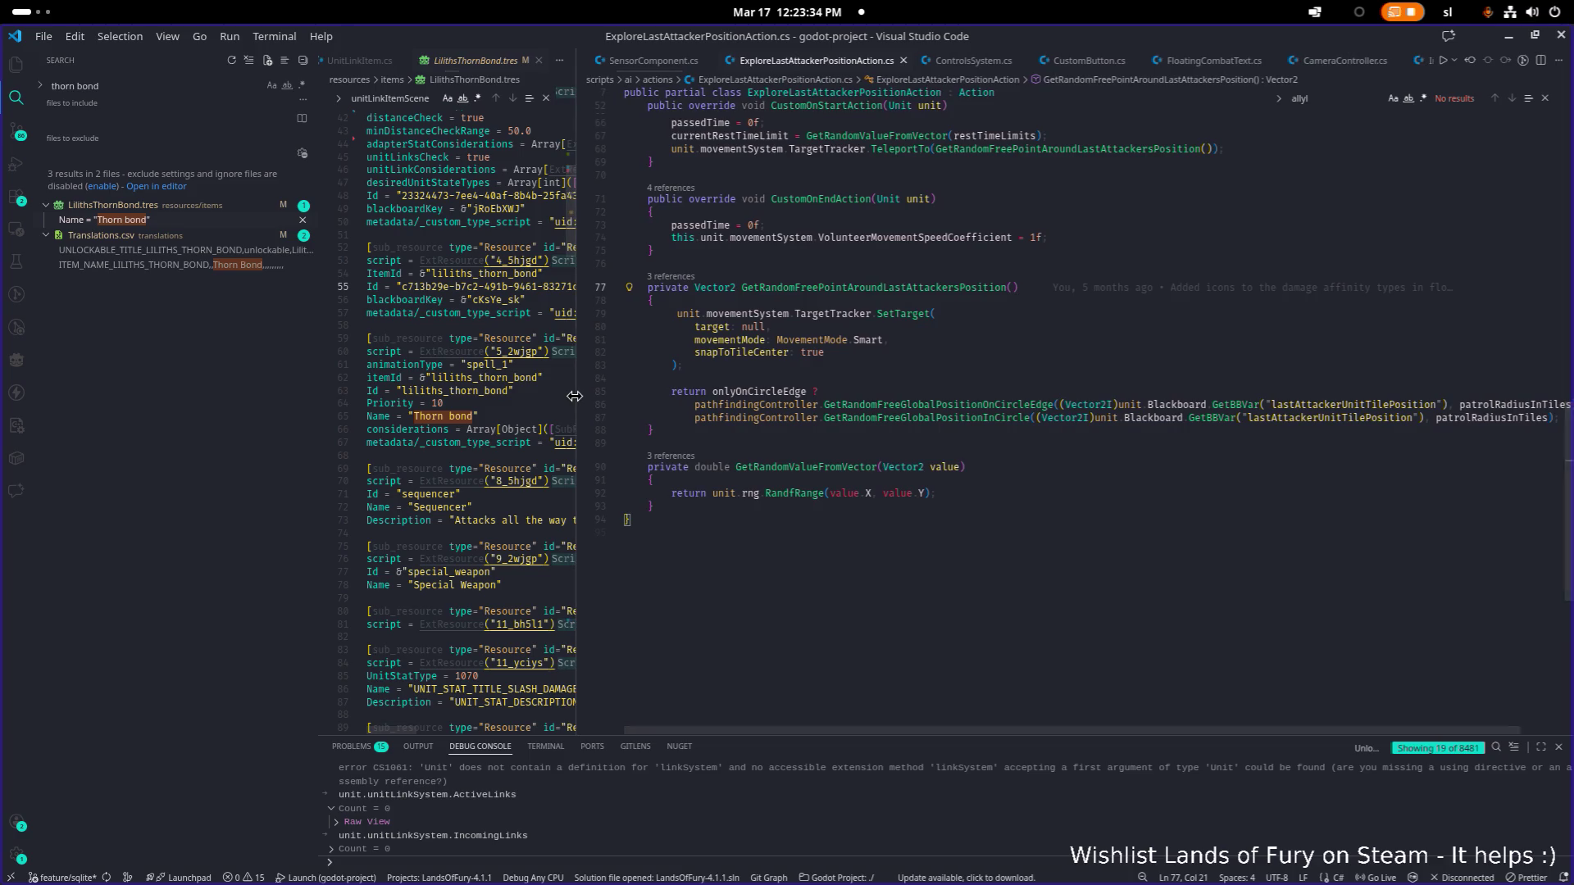
double_click(773, 391)
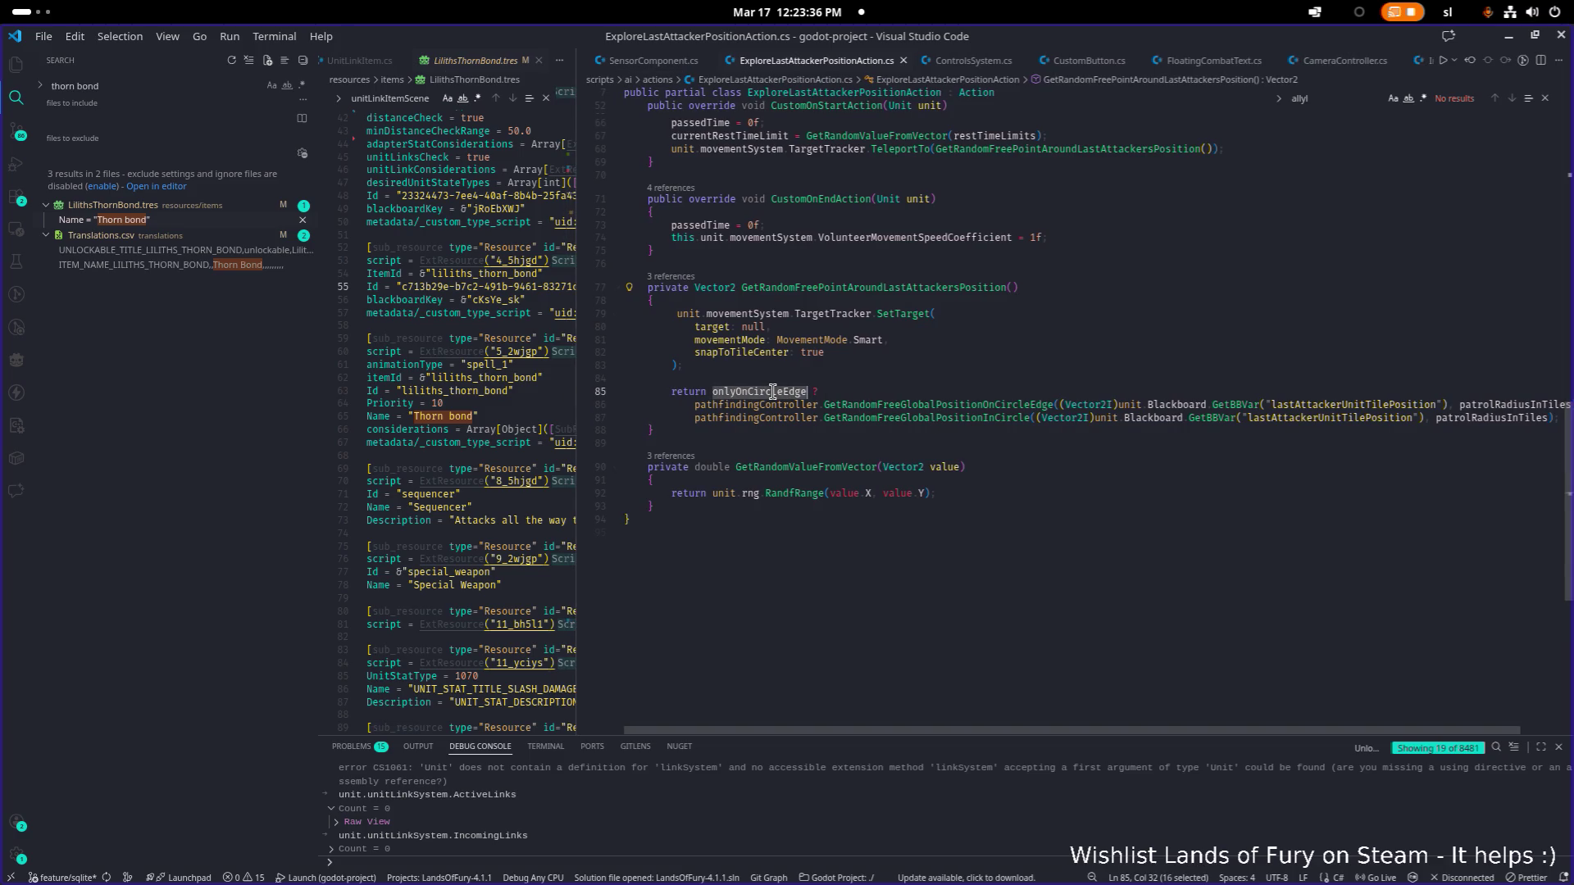
mouse_move(792, 393)
scroll(1035, 457, down, 1)
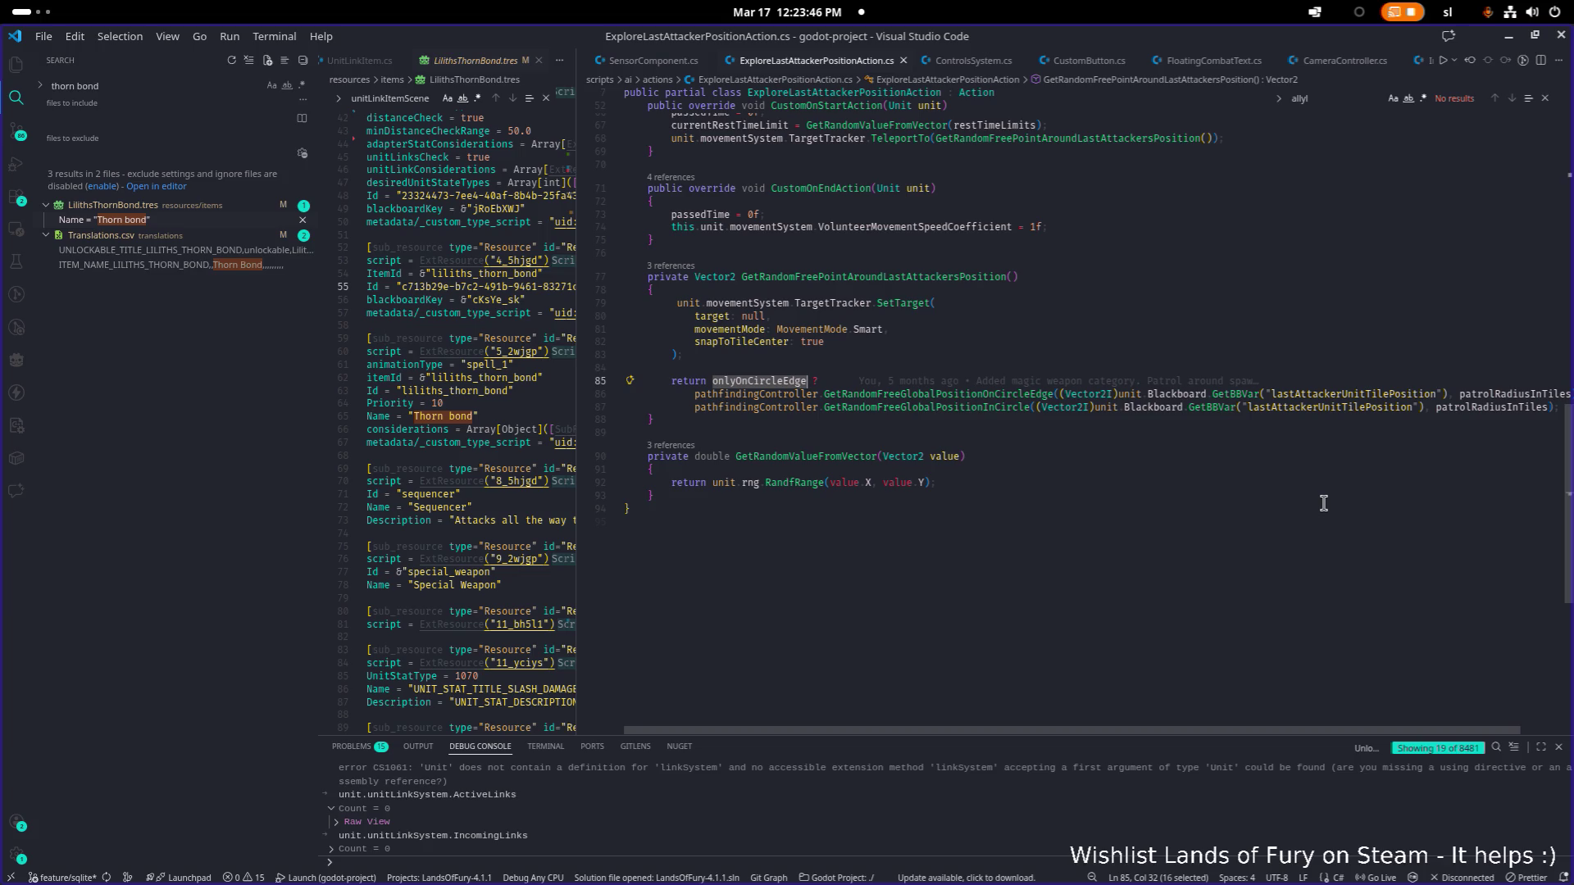
Step: Find the occurrences of lastAttackerUnitTilePosition in this file
mouse_move(1370, 395)
click(1334, 394)
key(ctrl+f)
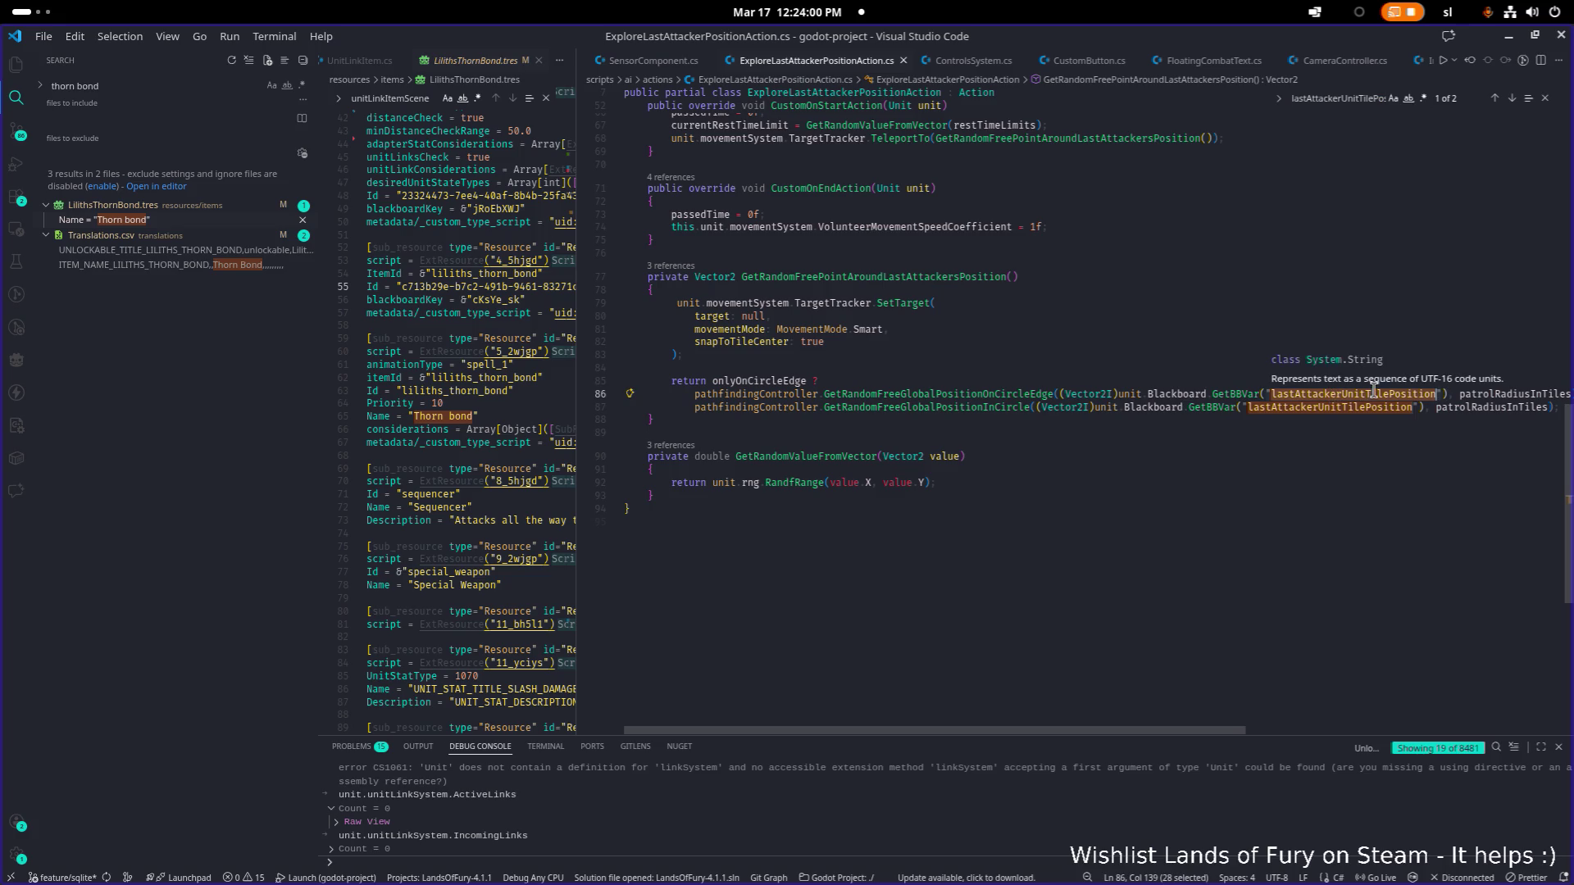
Step: Search the project for lastAttackerUnitTilePosition and open the Unit.cs match at InitBlackboard
key(ctrl+shift+f)
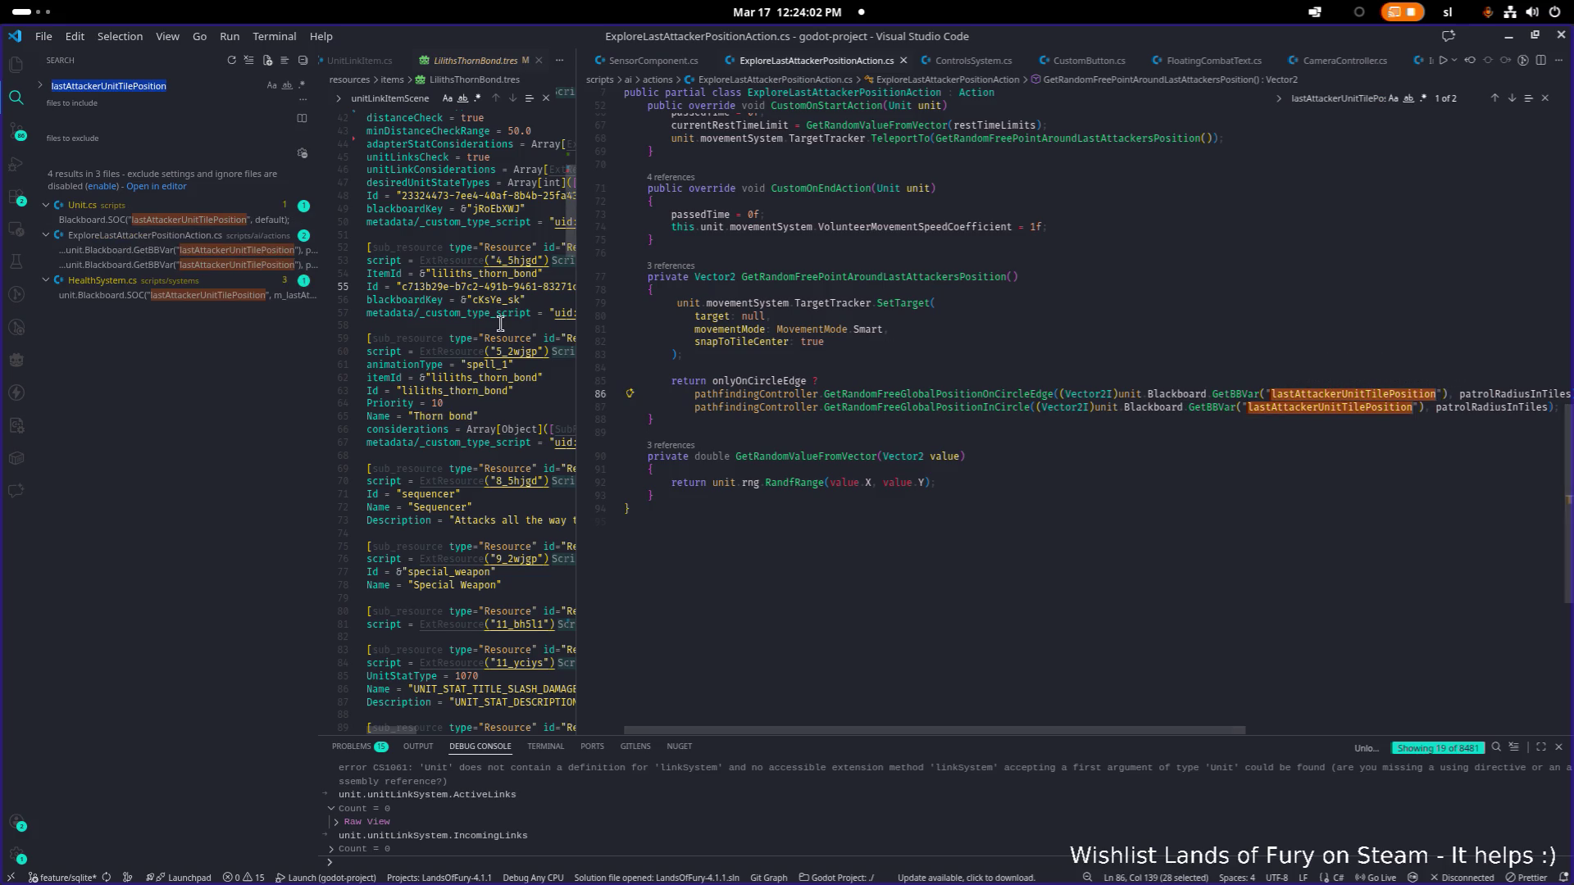
click(214, 220)
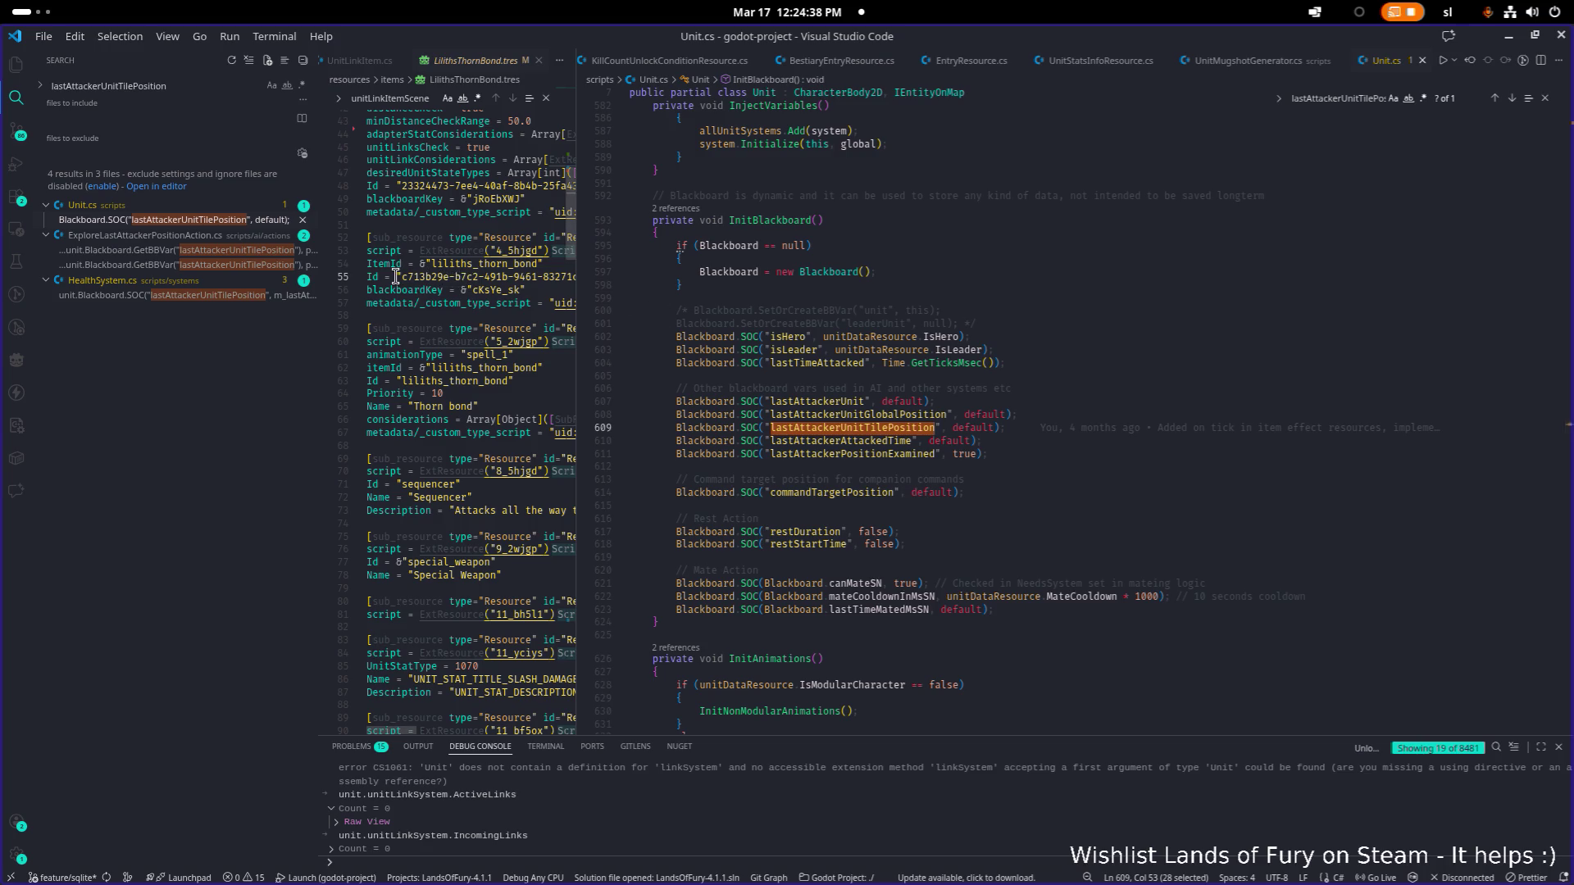
Step: Open the HealthSystem.cs match at the LastAttacker setter writing lastAttackerUnitTilePosition
click(226, 298)
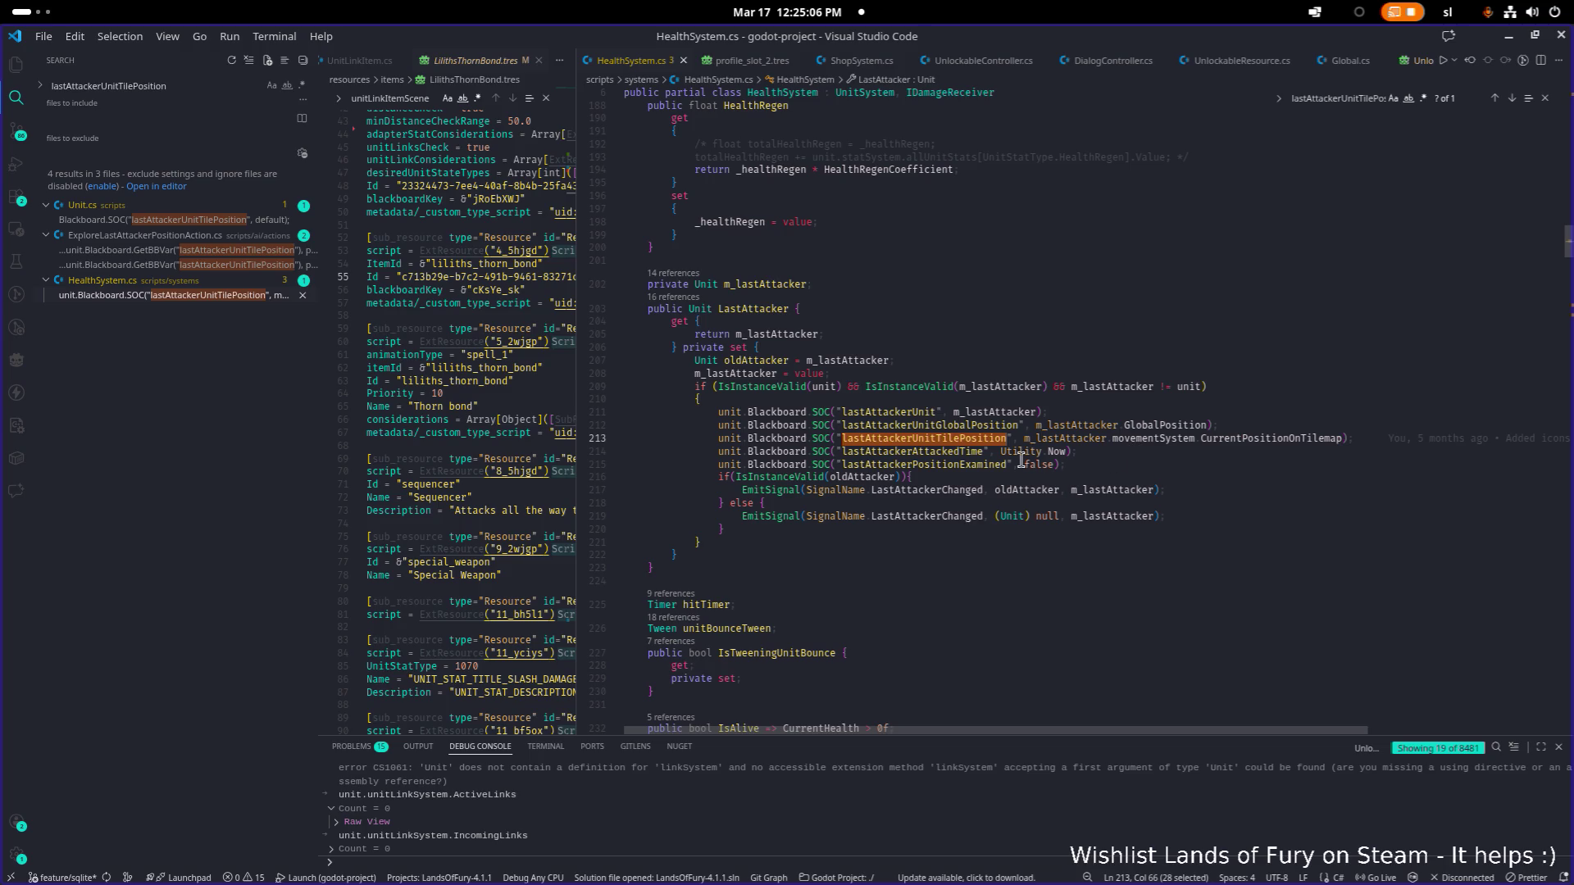
Step: Search the project for lastAttackerAttackedTime, then widen the .tres pane and narrow search results
double_click(948, 453)
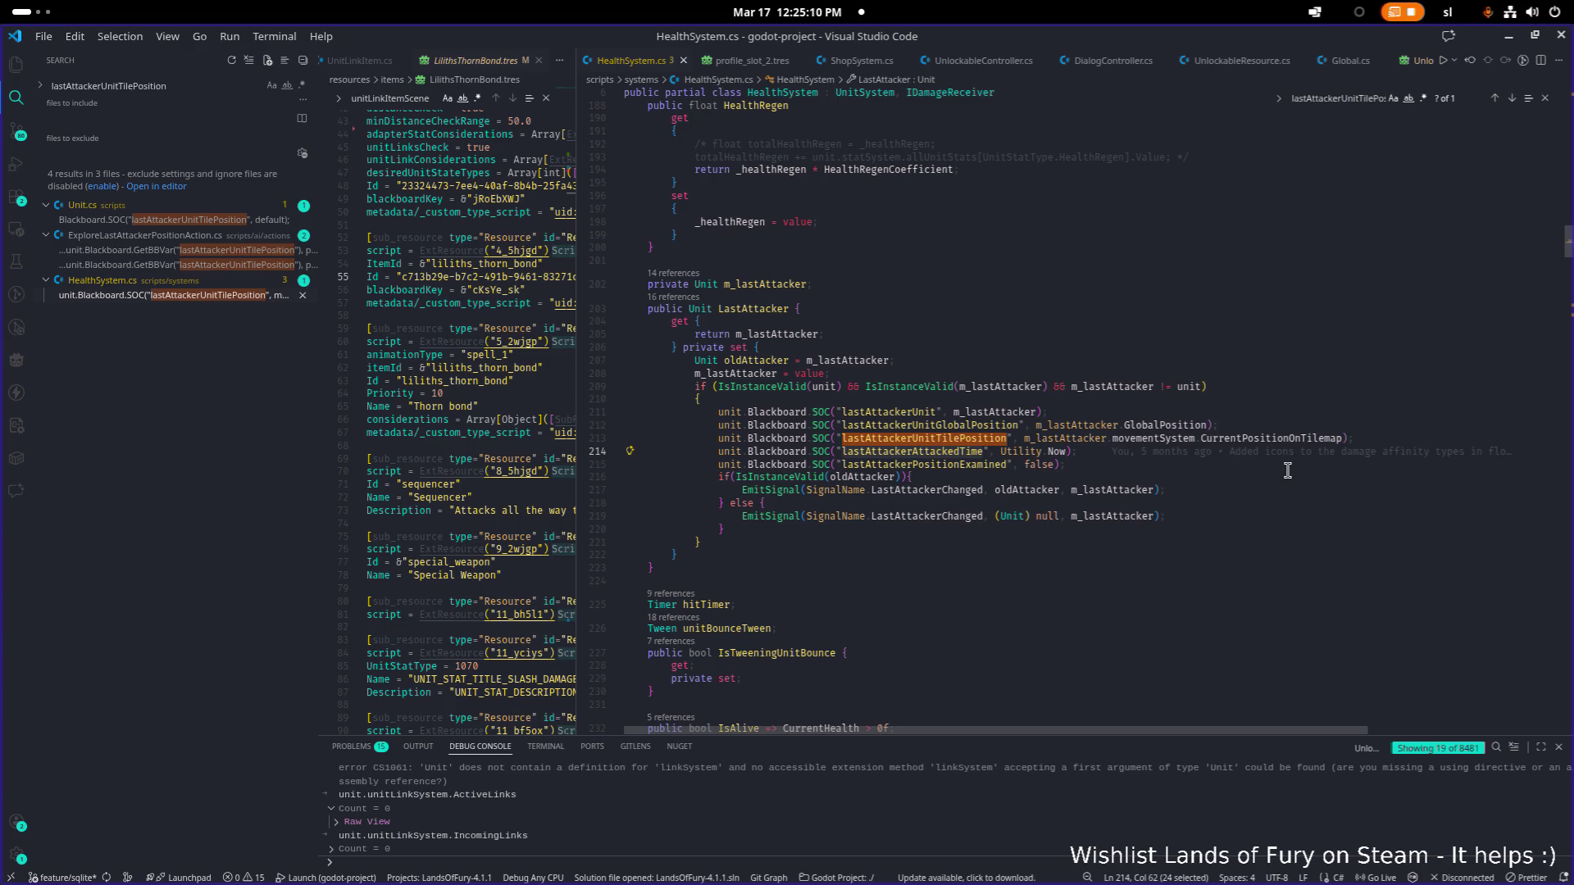
key(ctrl+shift+f)
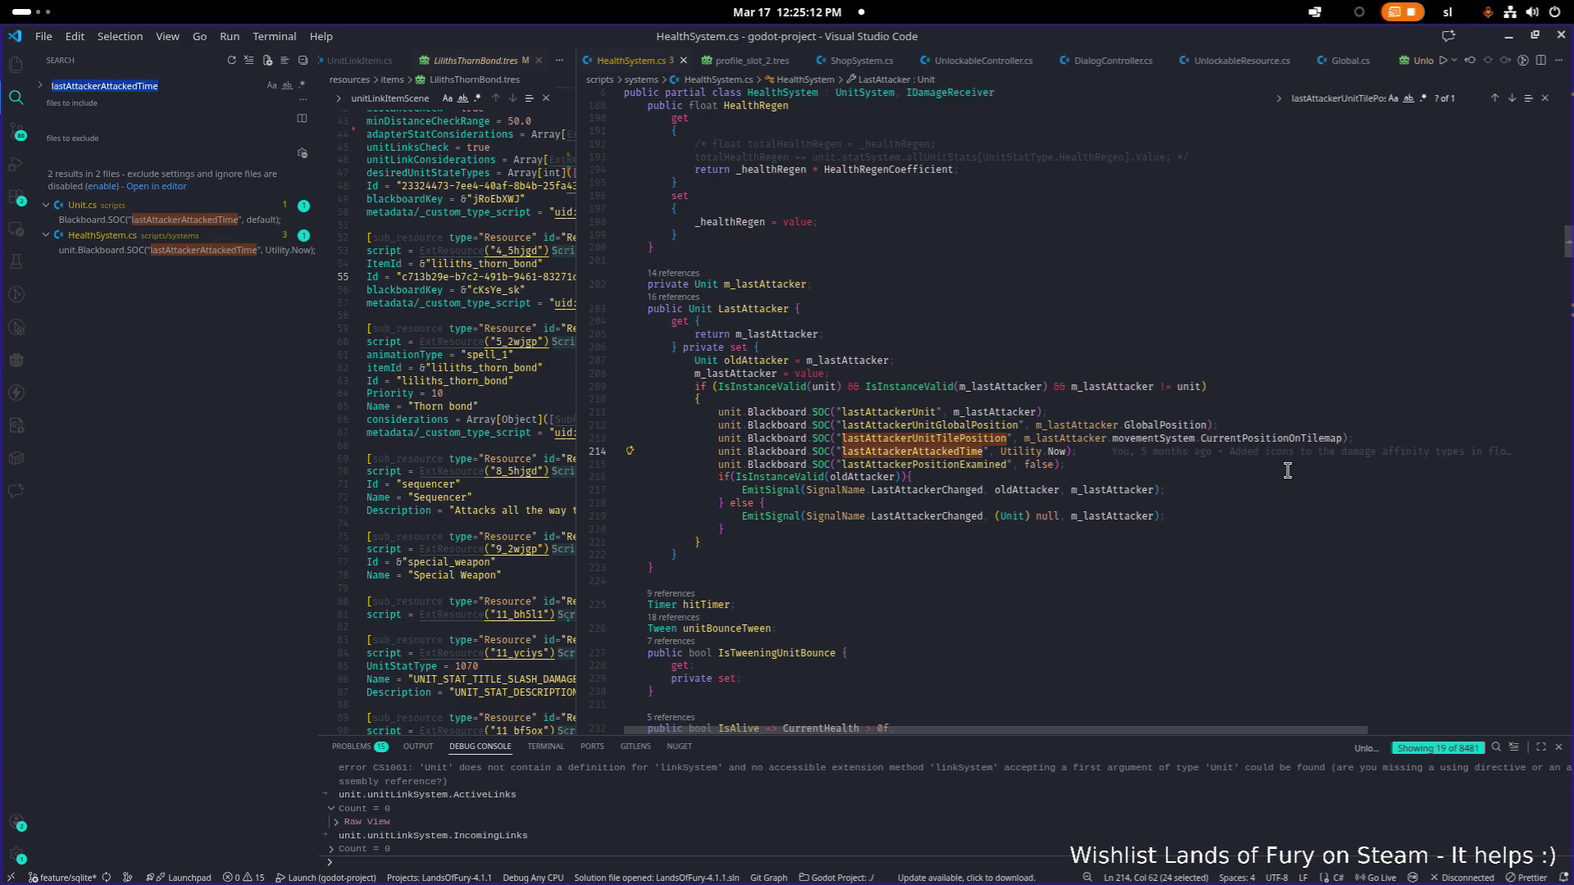
scroll(767, 339, down, 1)
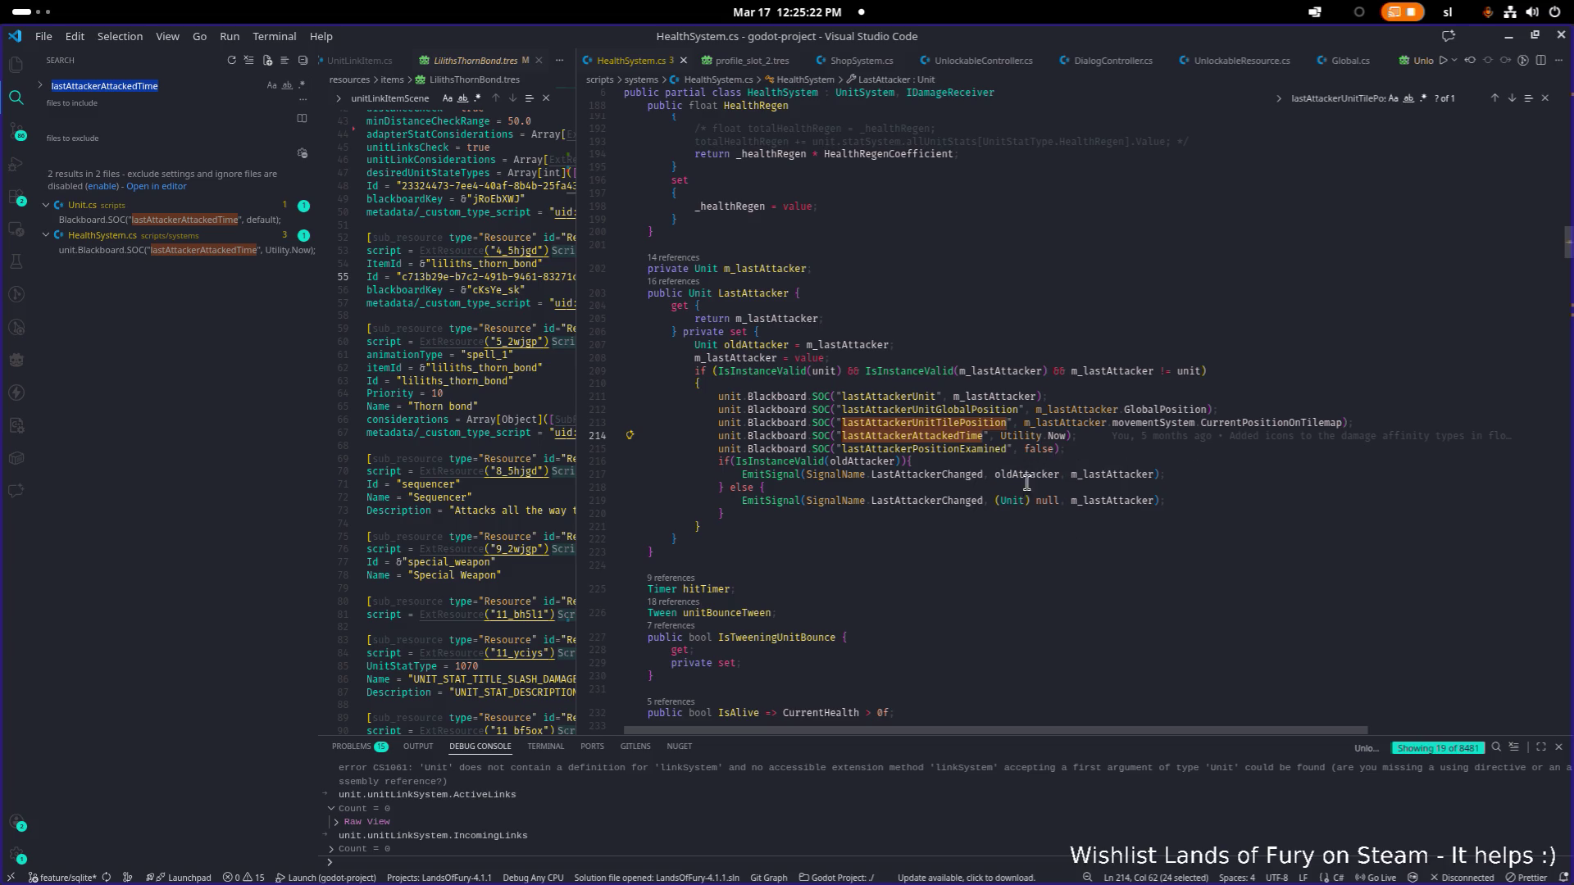
click(951, 440)
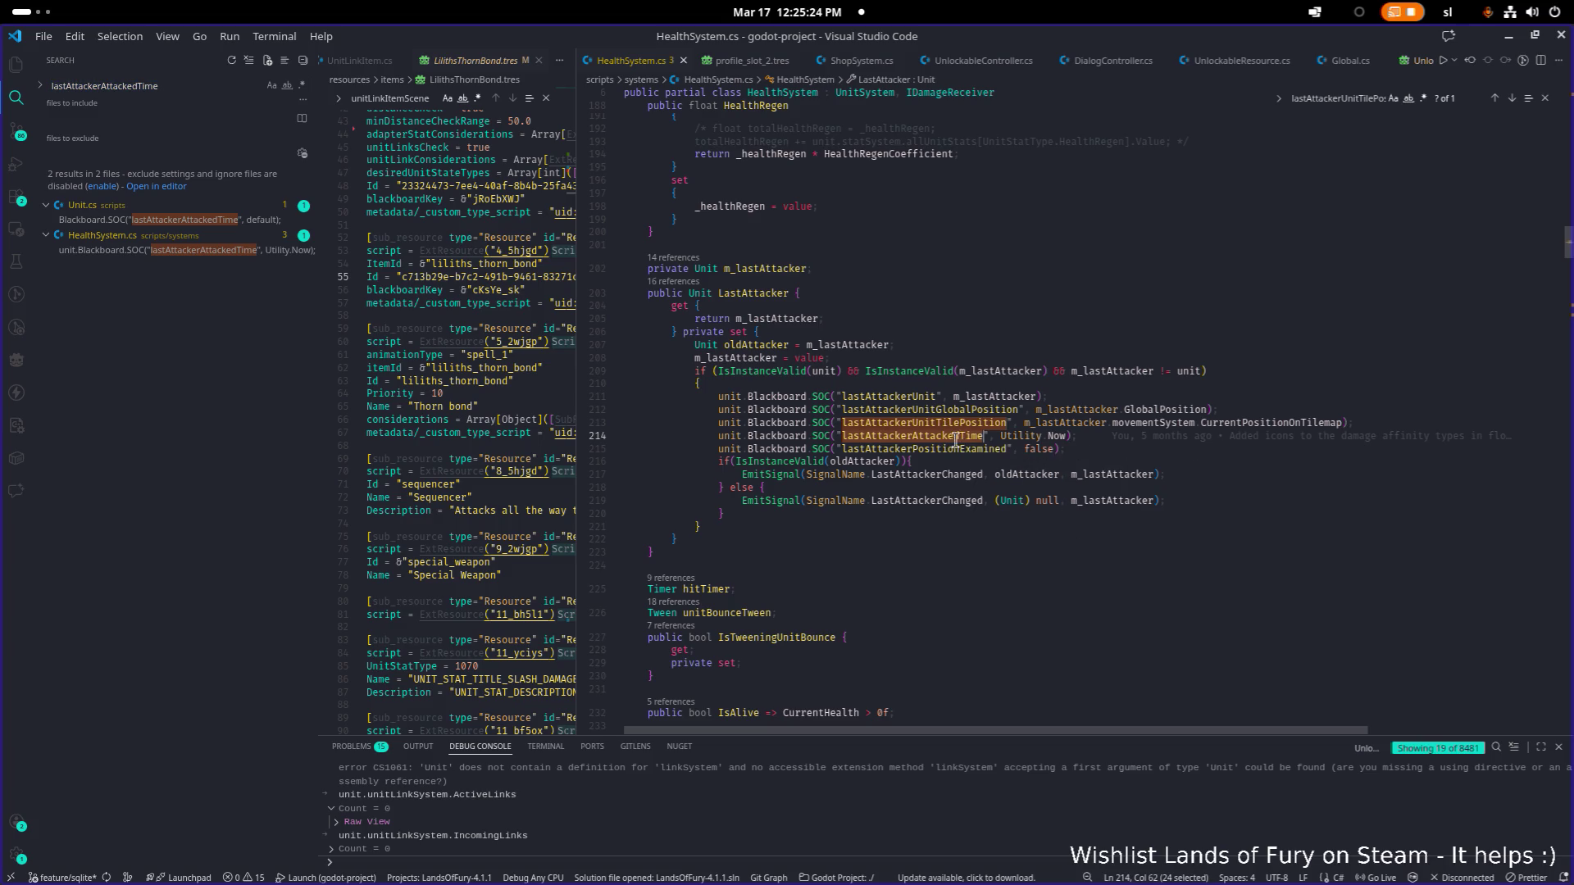
mouse_move(573, 371)
mouse_down()
mouse_move(919, 372)
mouse_move(804, 373)
mouse_up()
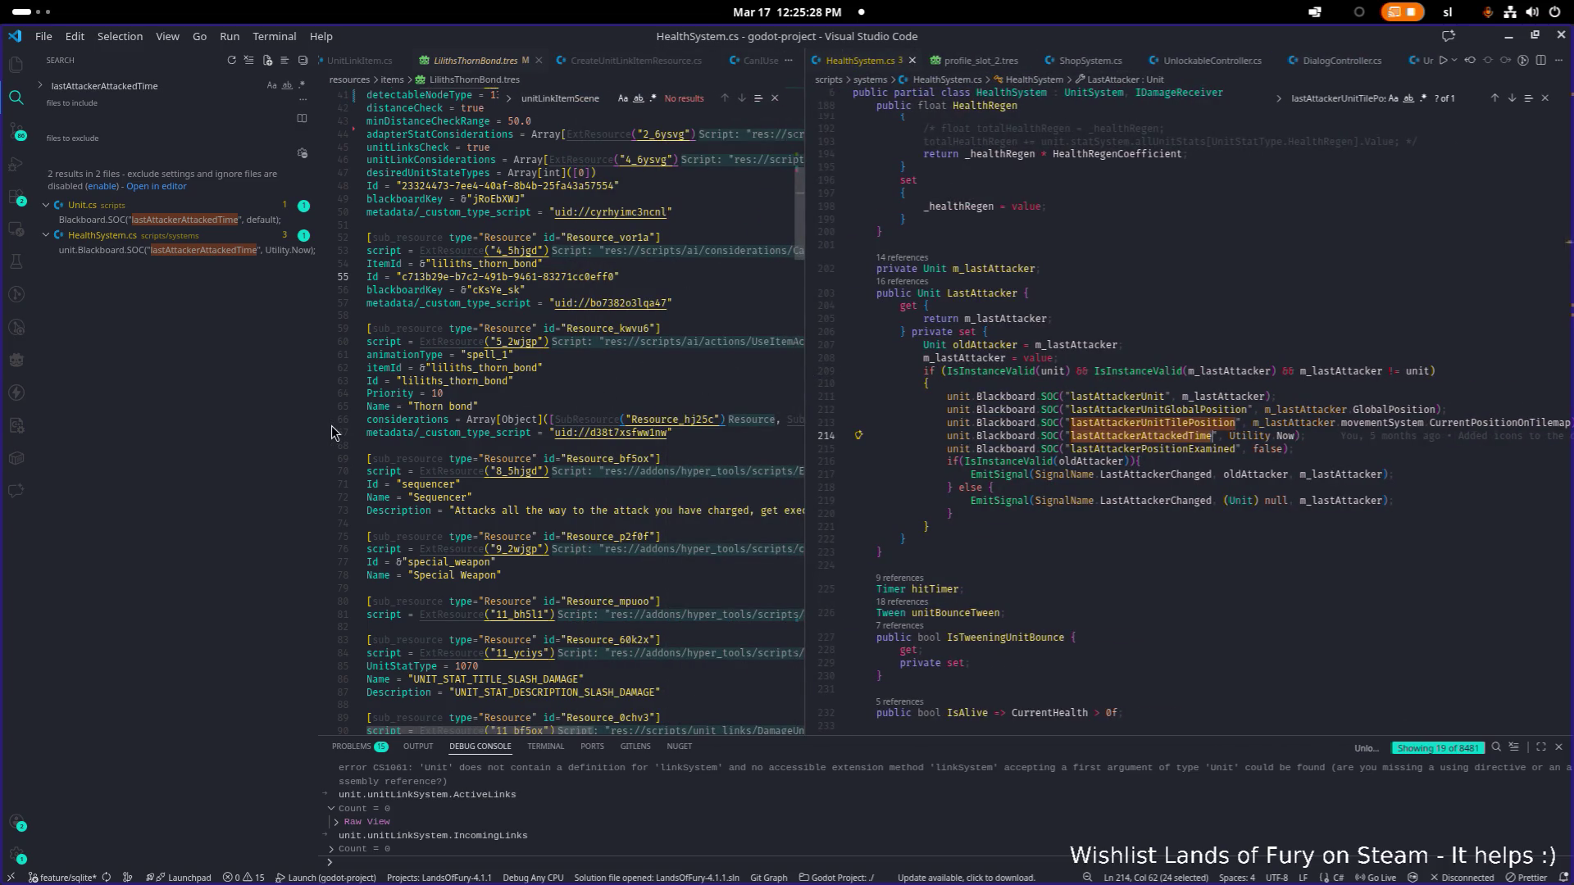
drag(319, 426, 272, 427)
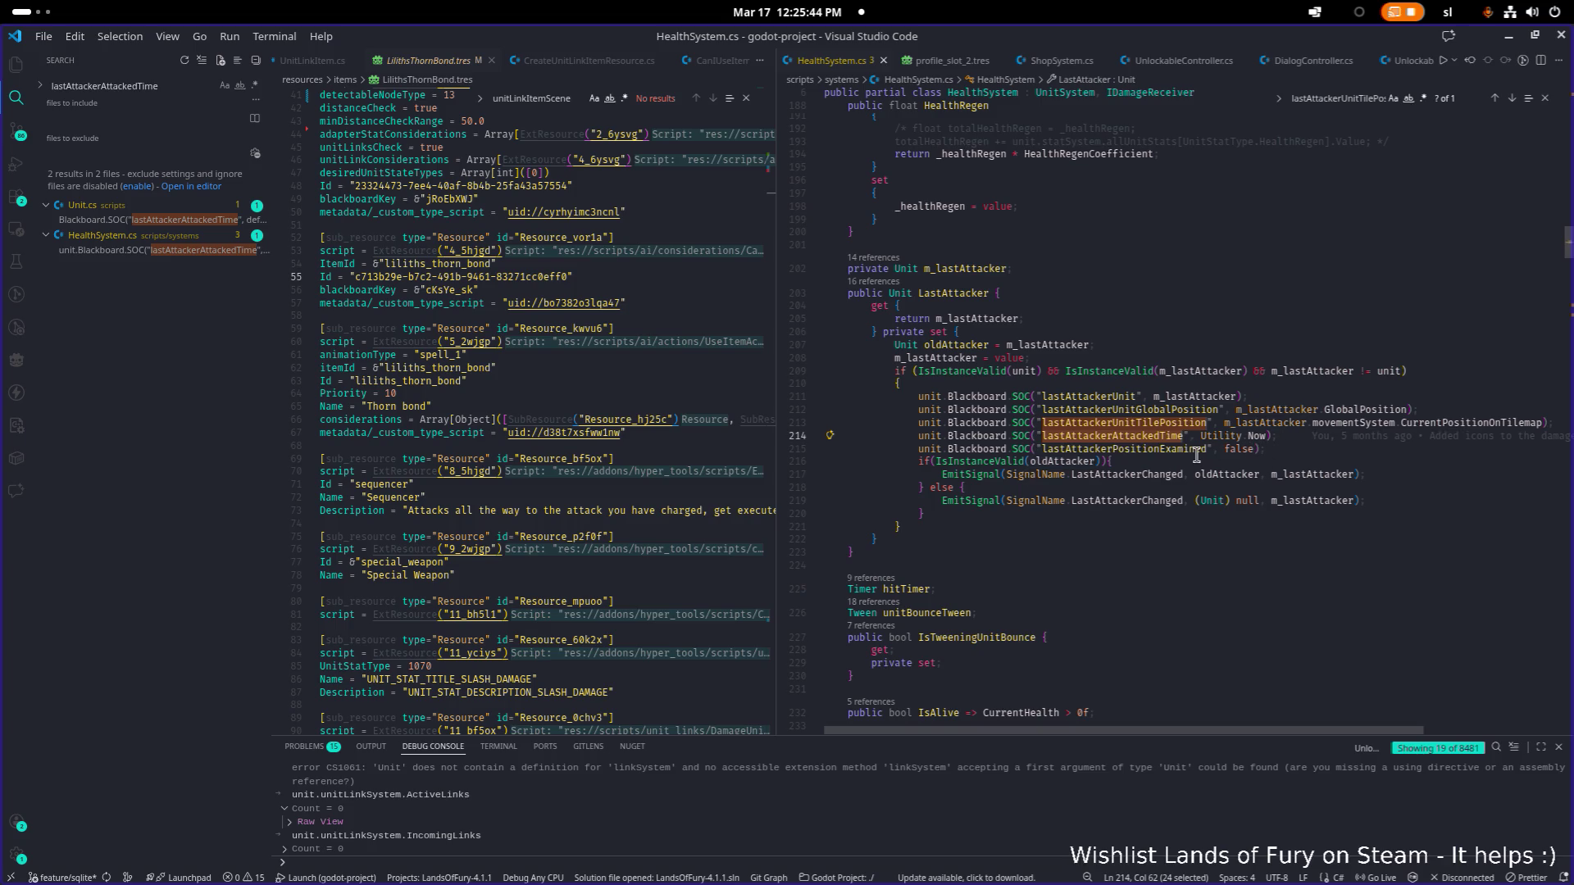
Step: Select lastAttackerPositionExamined on line 215 and search the whole project for it
scroll(1197, 455, up, 1)
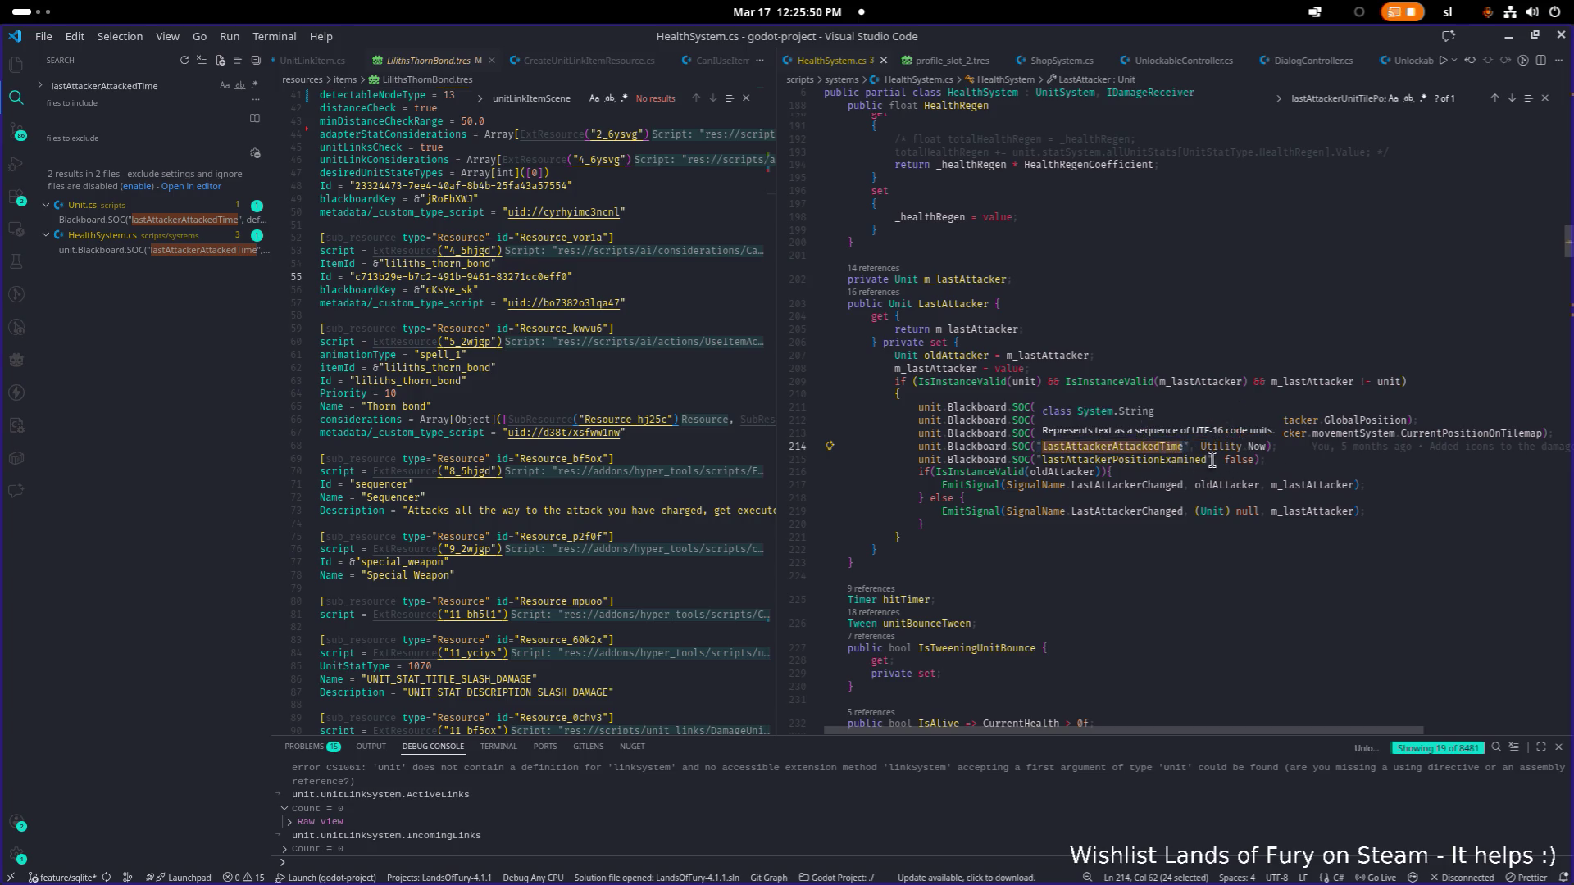
scroll(1335, 518, up, 1)
click(1335, 517)
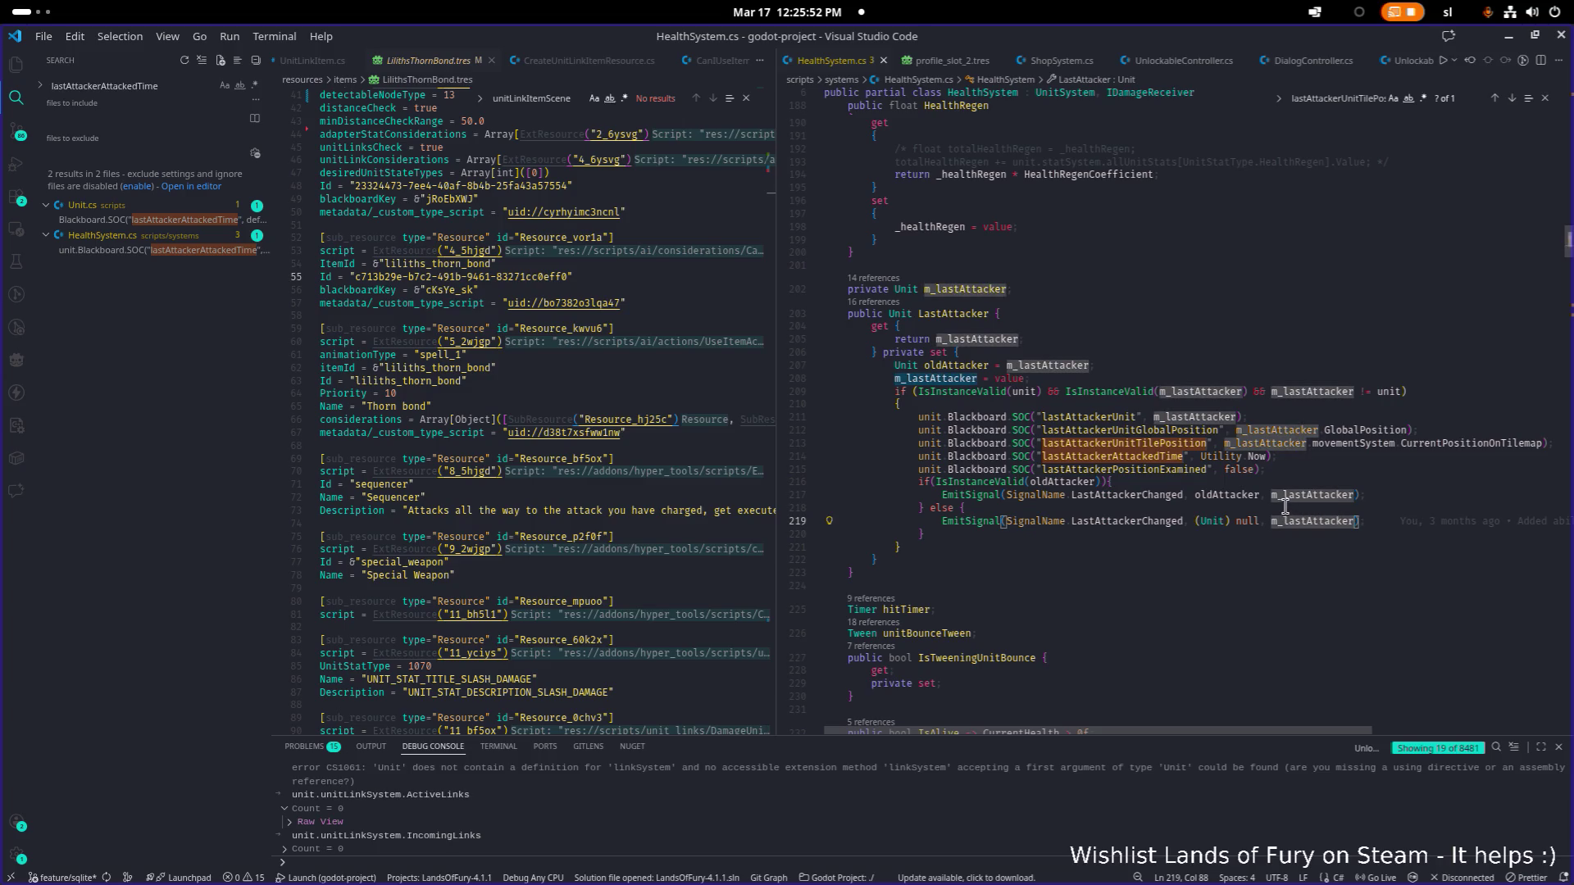
double_click(1146, 456)
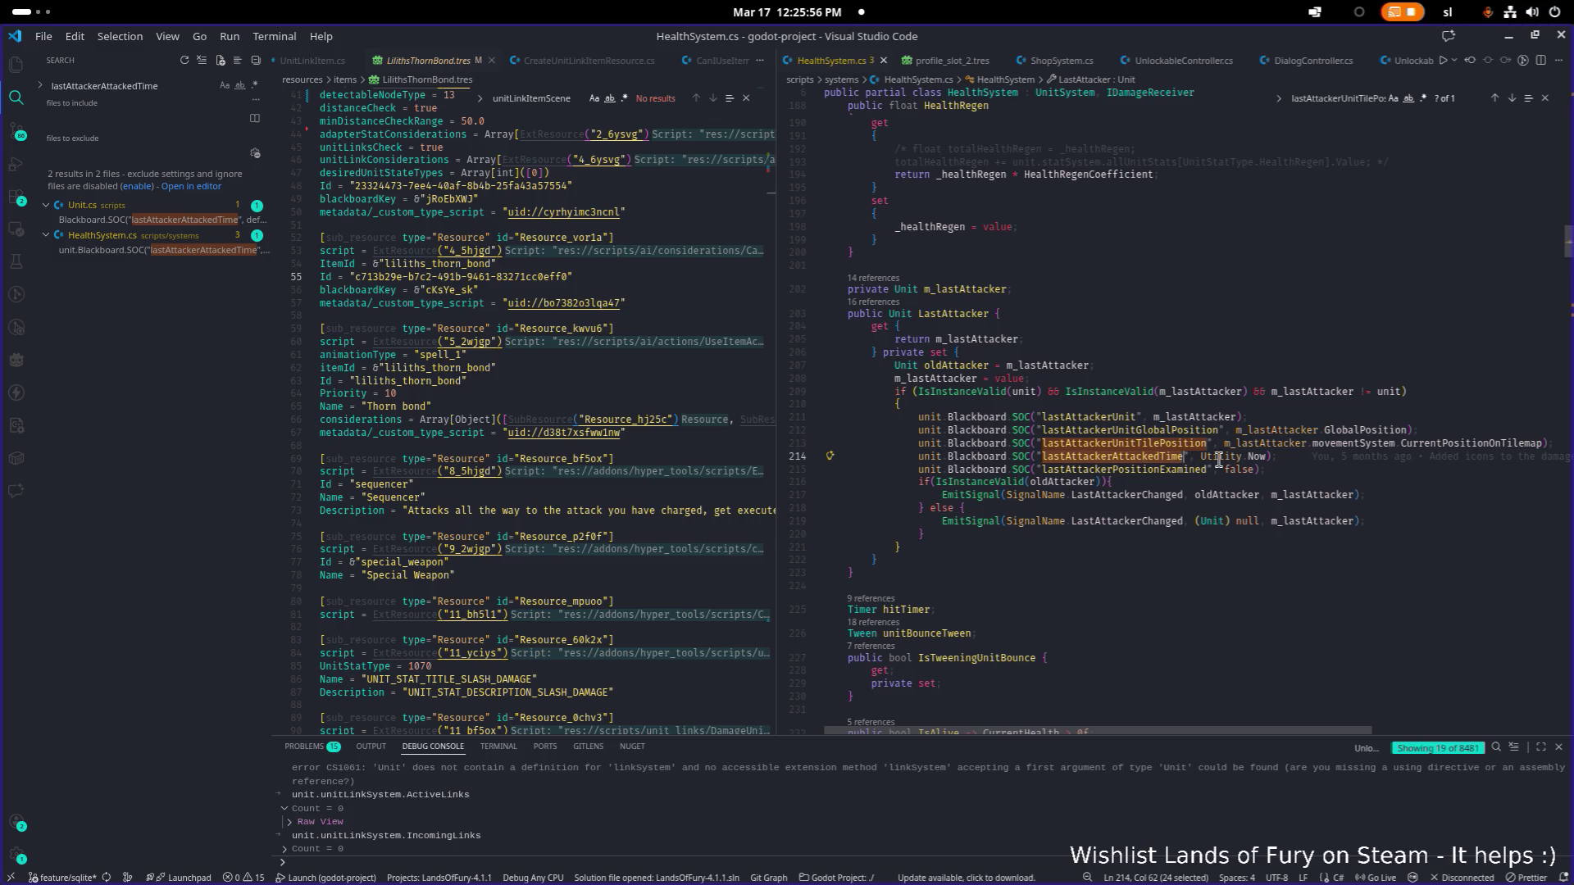
click(1310, 503)
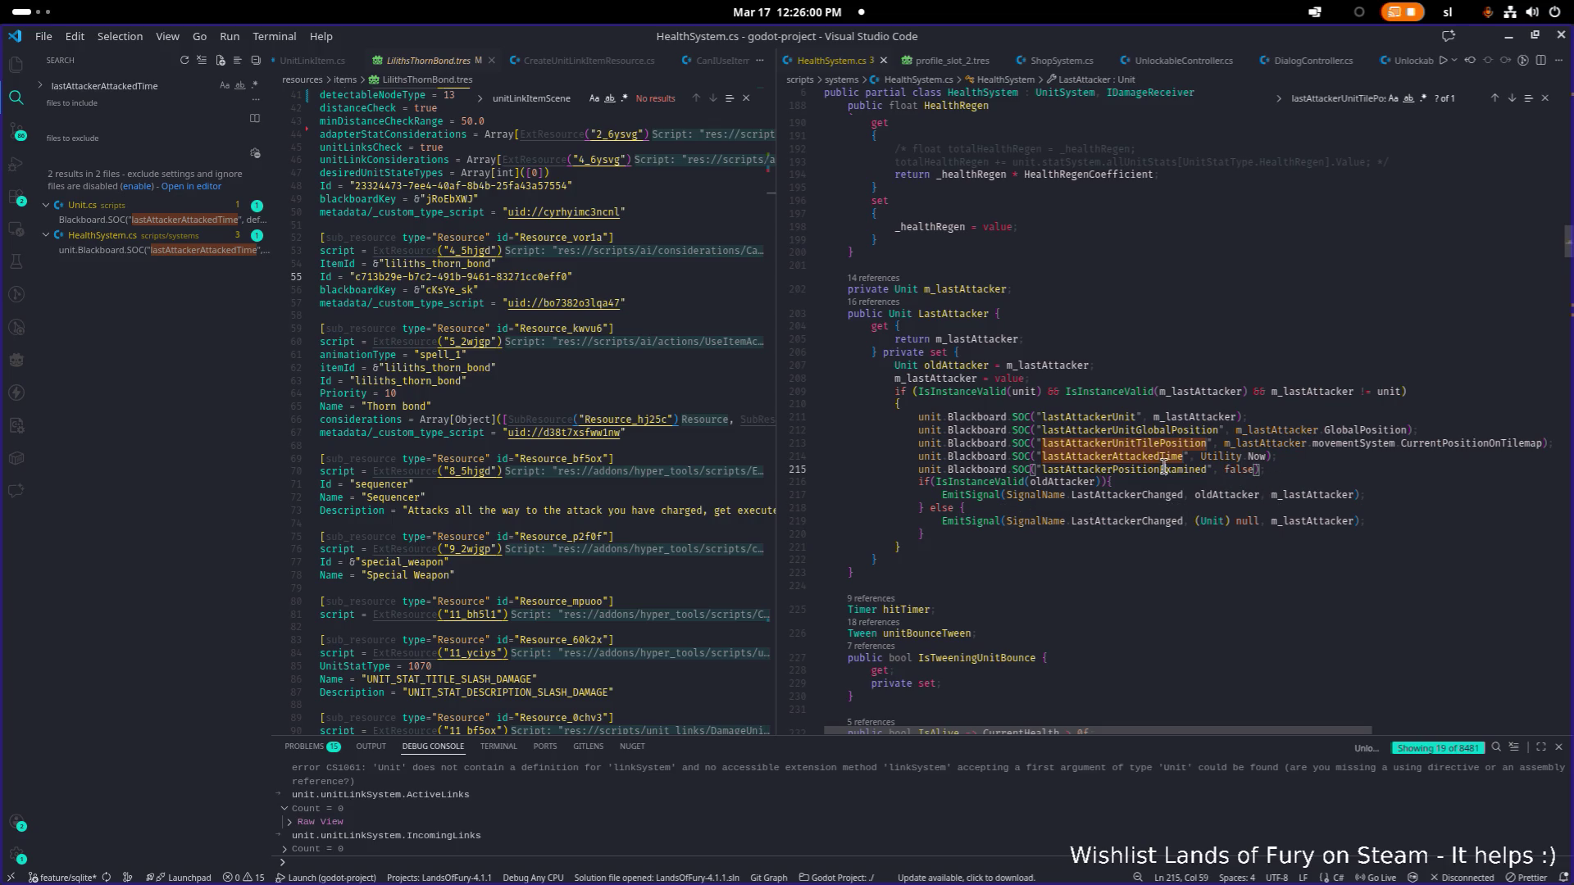
double_click(1164, 469)
key(ctrl+shift+f)
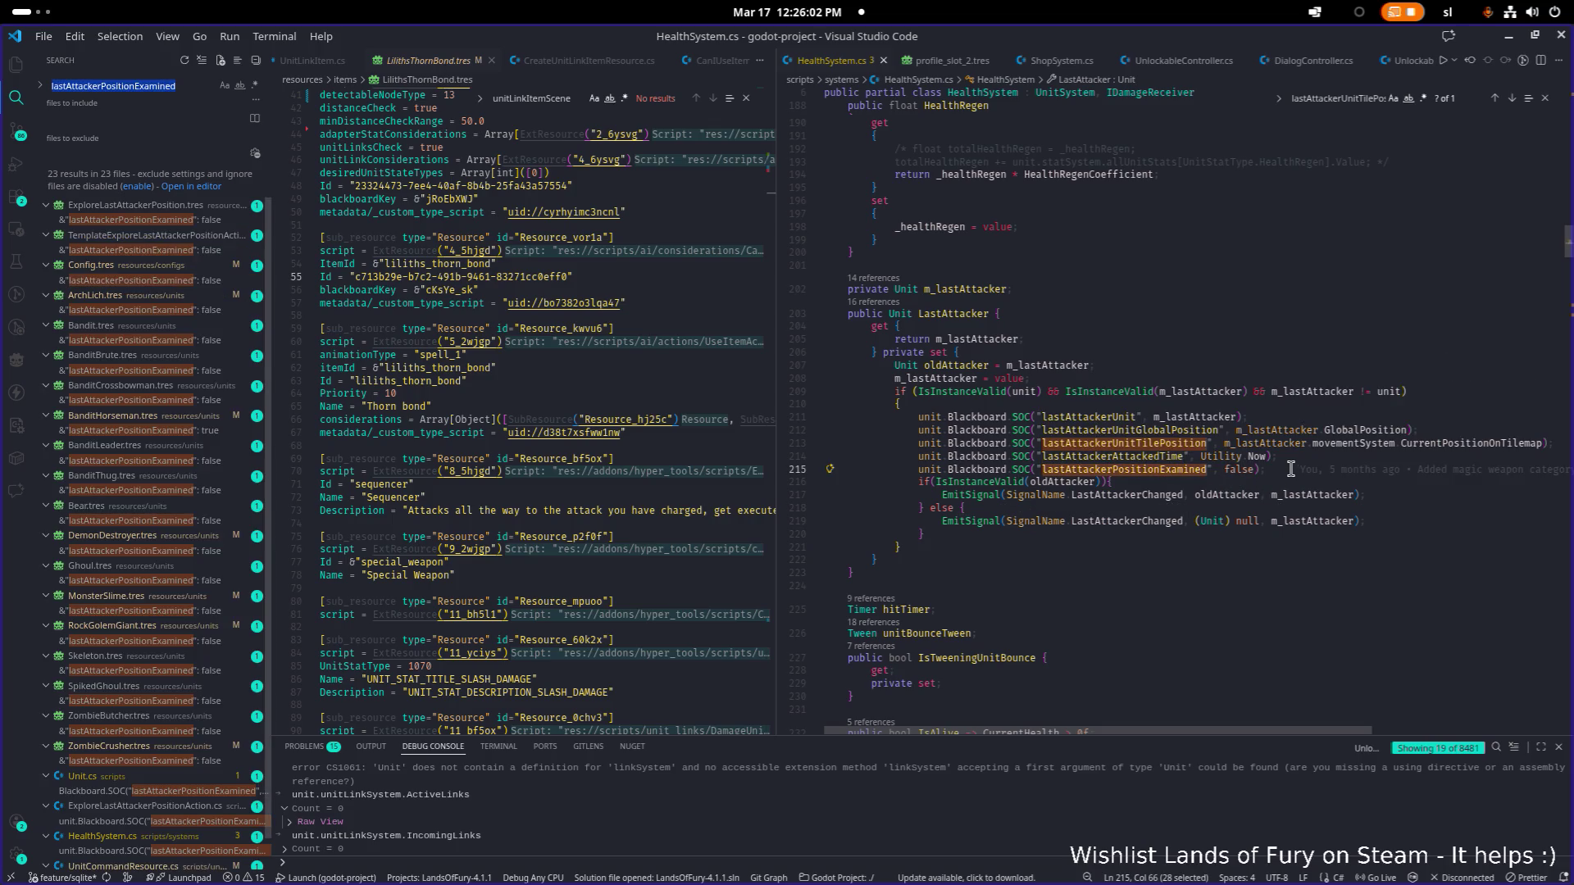
Step: Append a comma to the lastAttackerPositionExamined search term, leaving 4 results in 4 files
key(End)
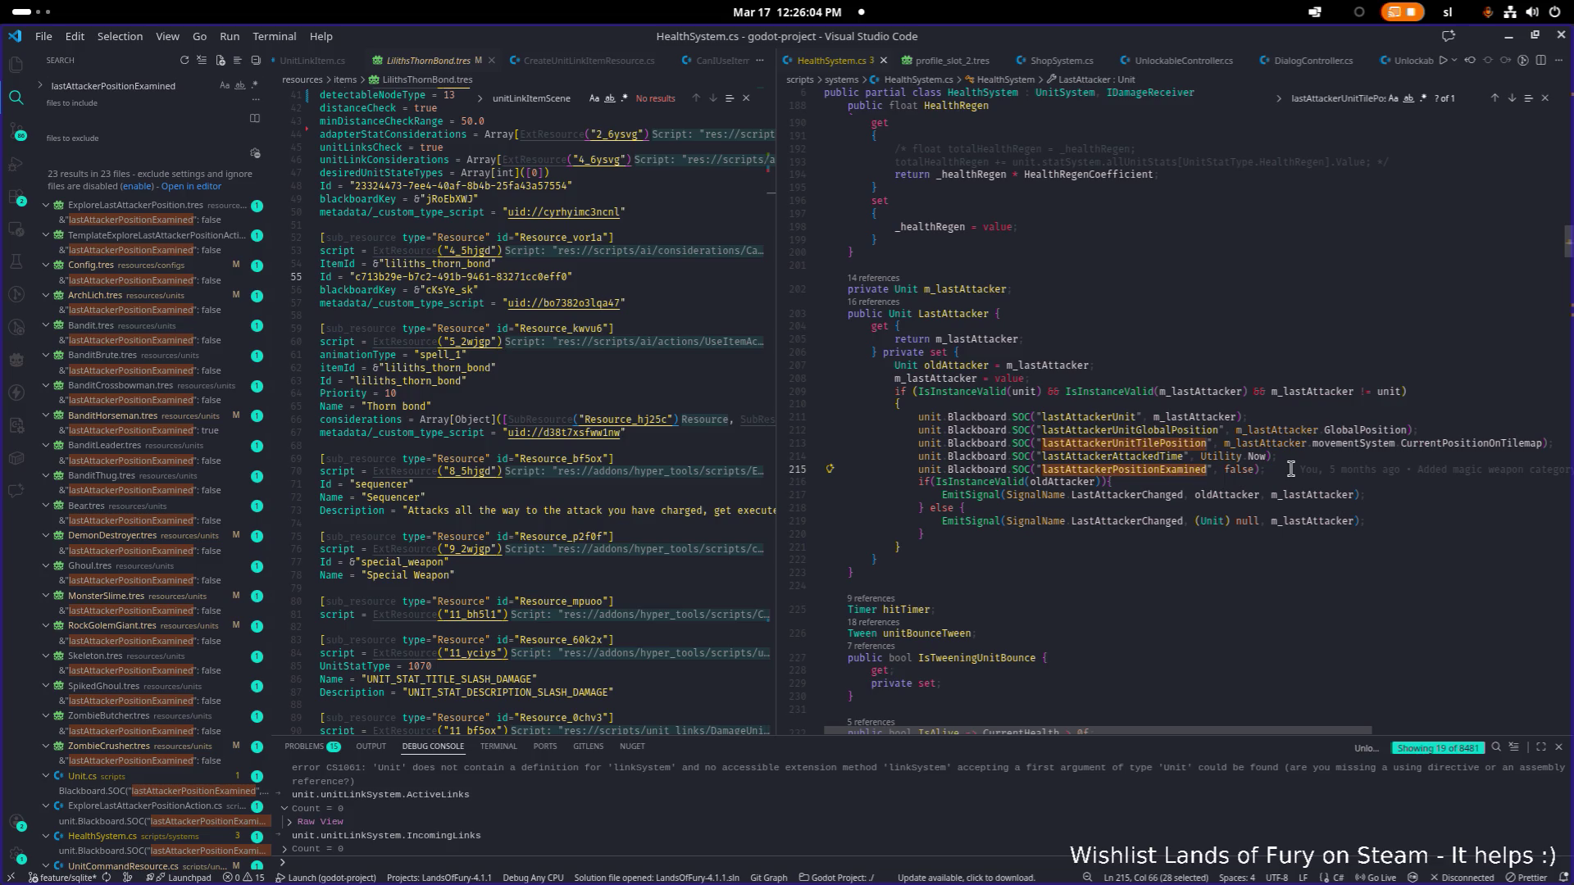
text(,)
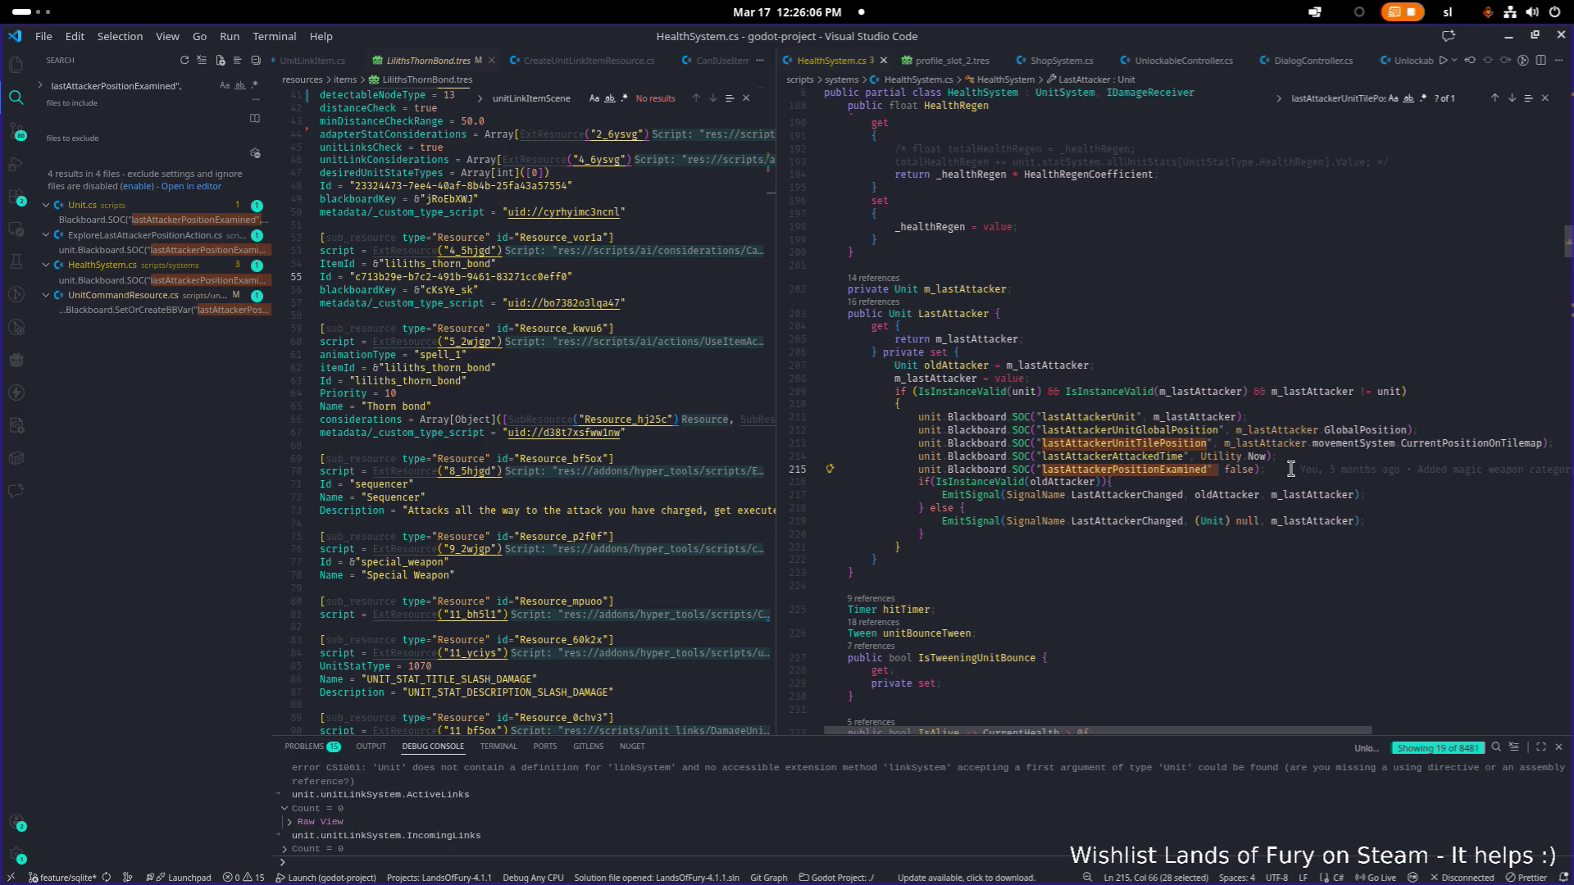
click(648, 458)
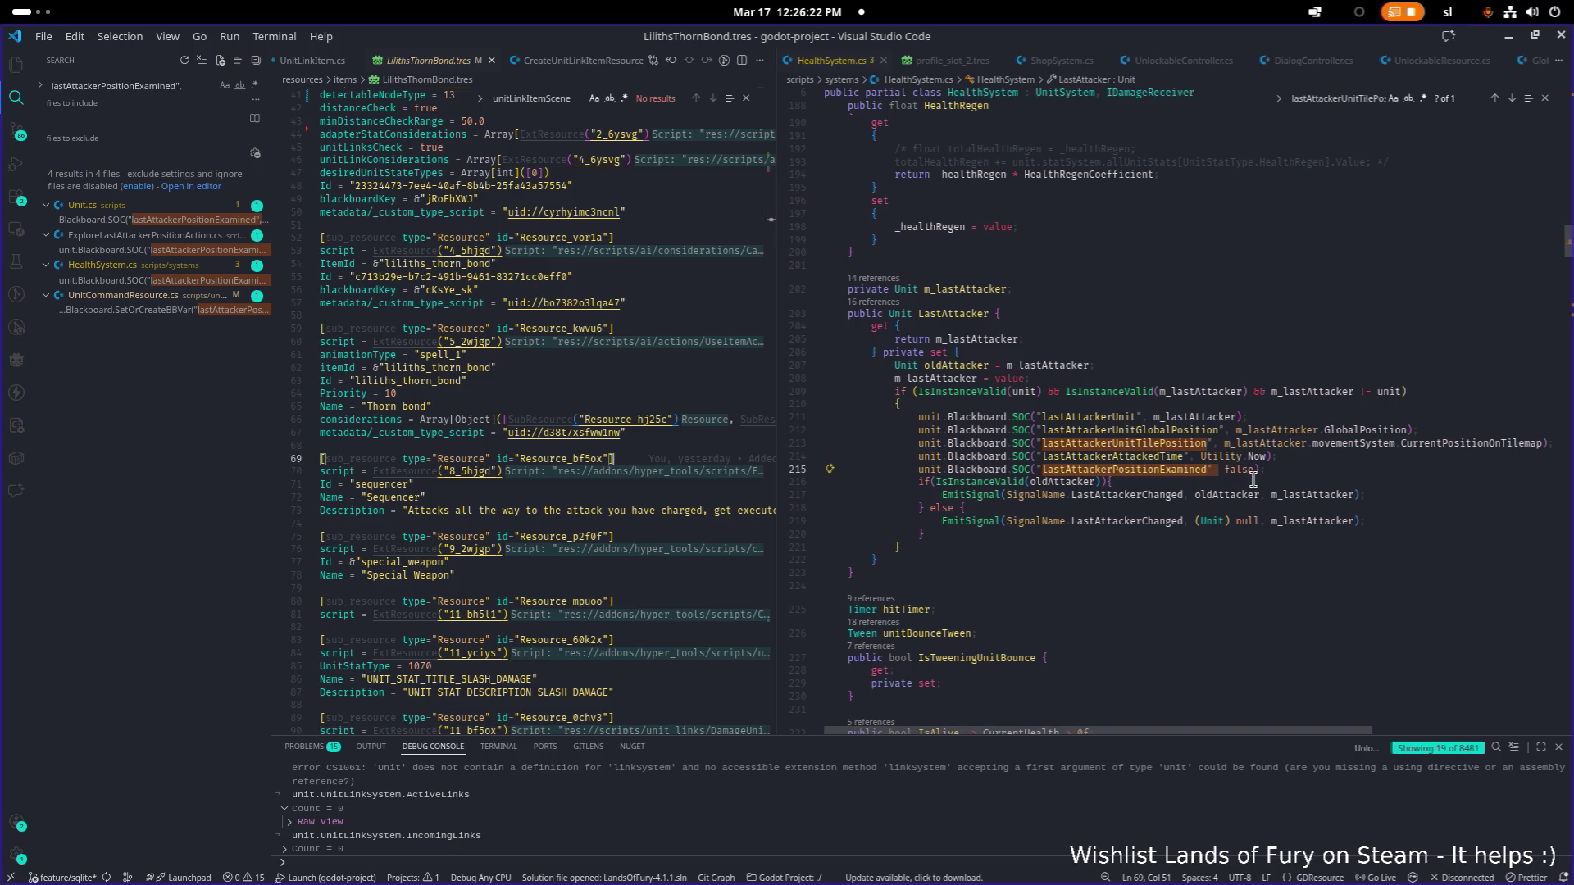
Step: Select the lastAttackerPositionExamined line in HealthSystem.cs, then return to LilithsThornBond.tres
click(1303, 470)
mouse_move(1303, 470)
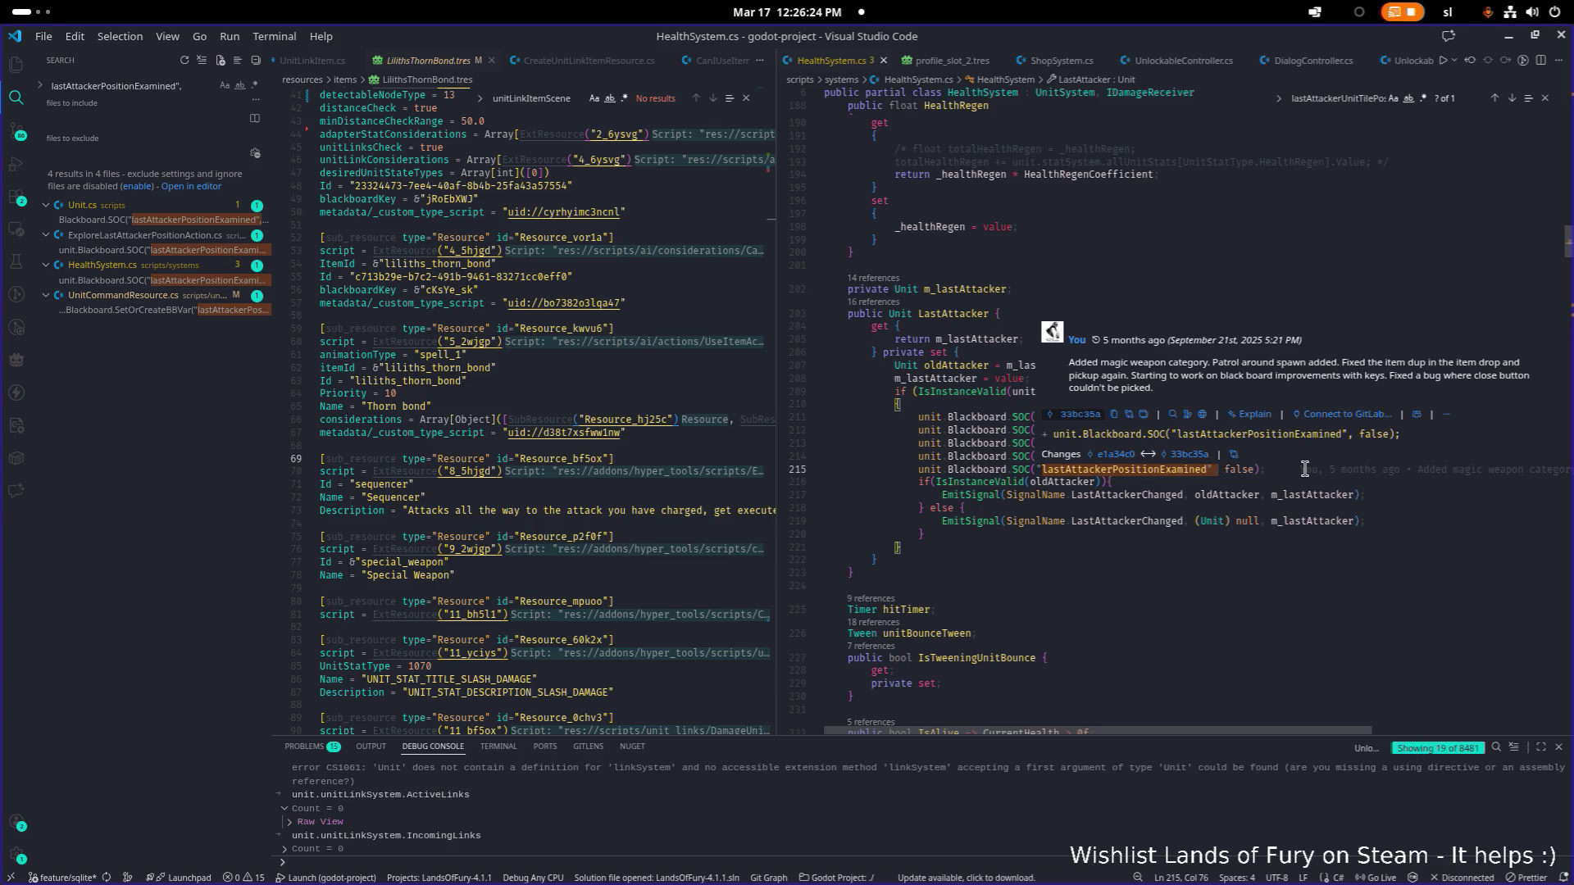
key(shift+Home)
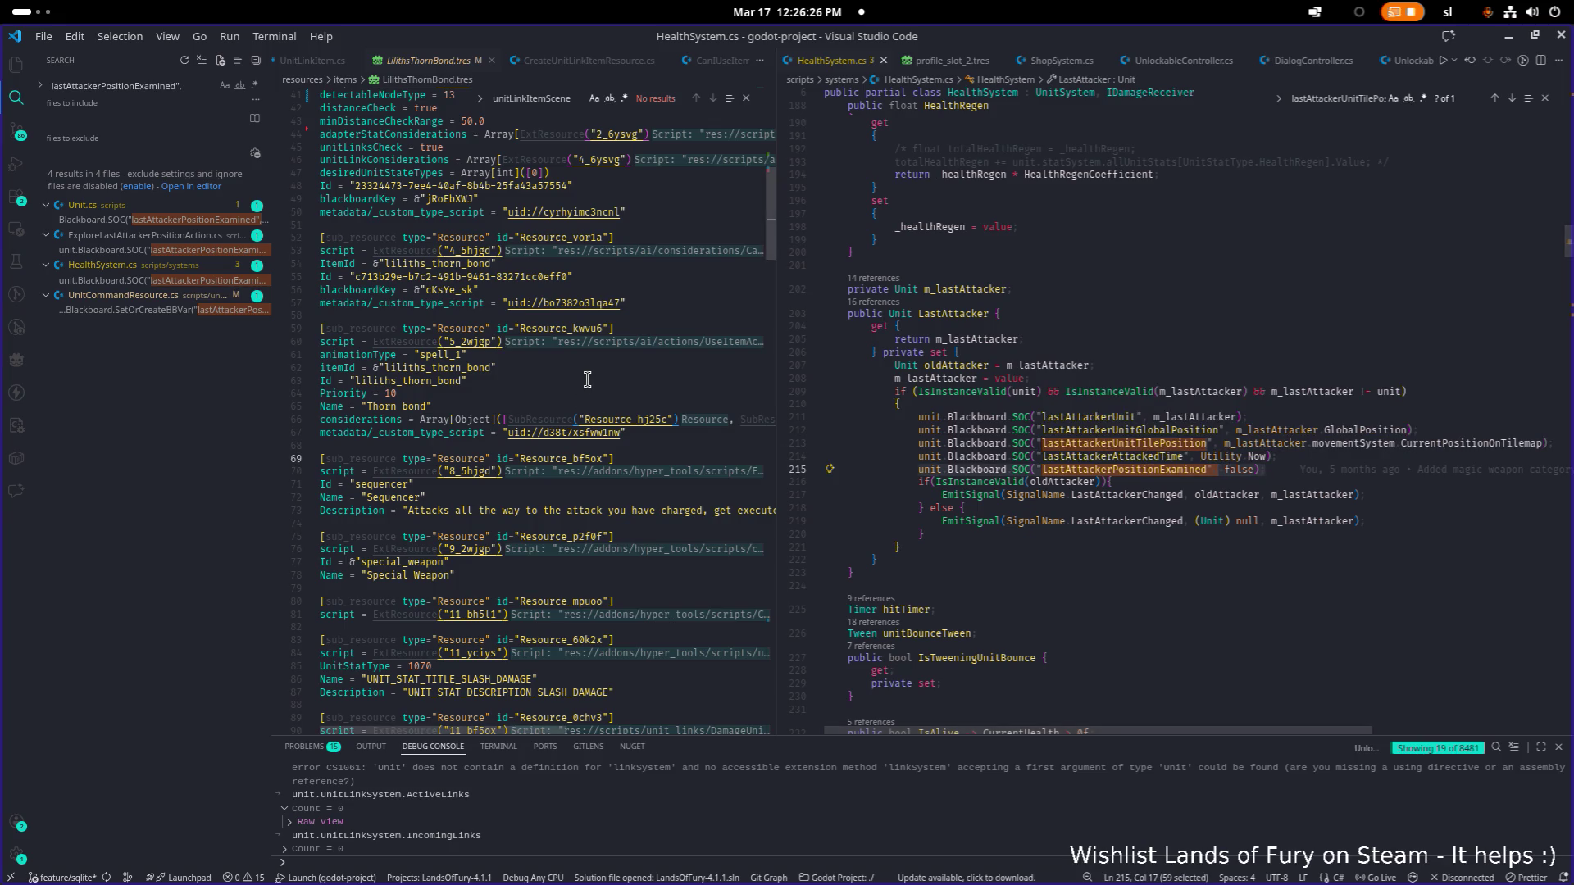
click(591, 382)
Step: Quick Open AttackSystem.cs and undo an accidental replacement of its contents
key(ctrl+p)
text(attack)
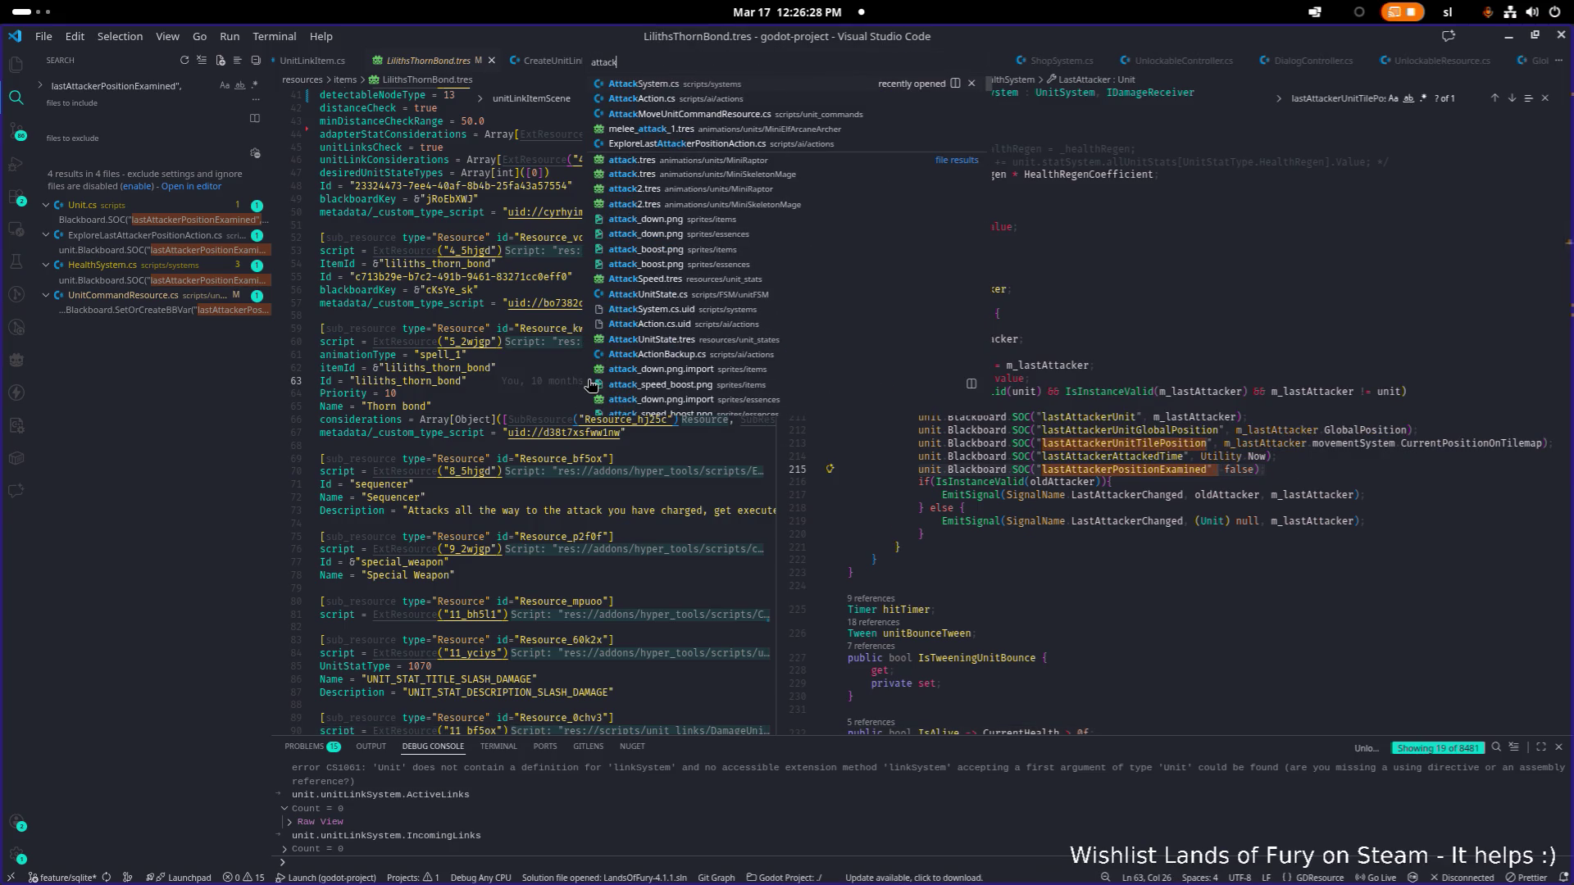
key(Return)
key(ctrl+a)
text(p)
key(Escape)
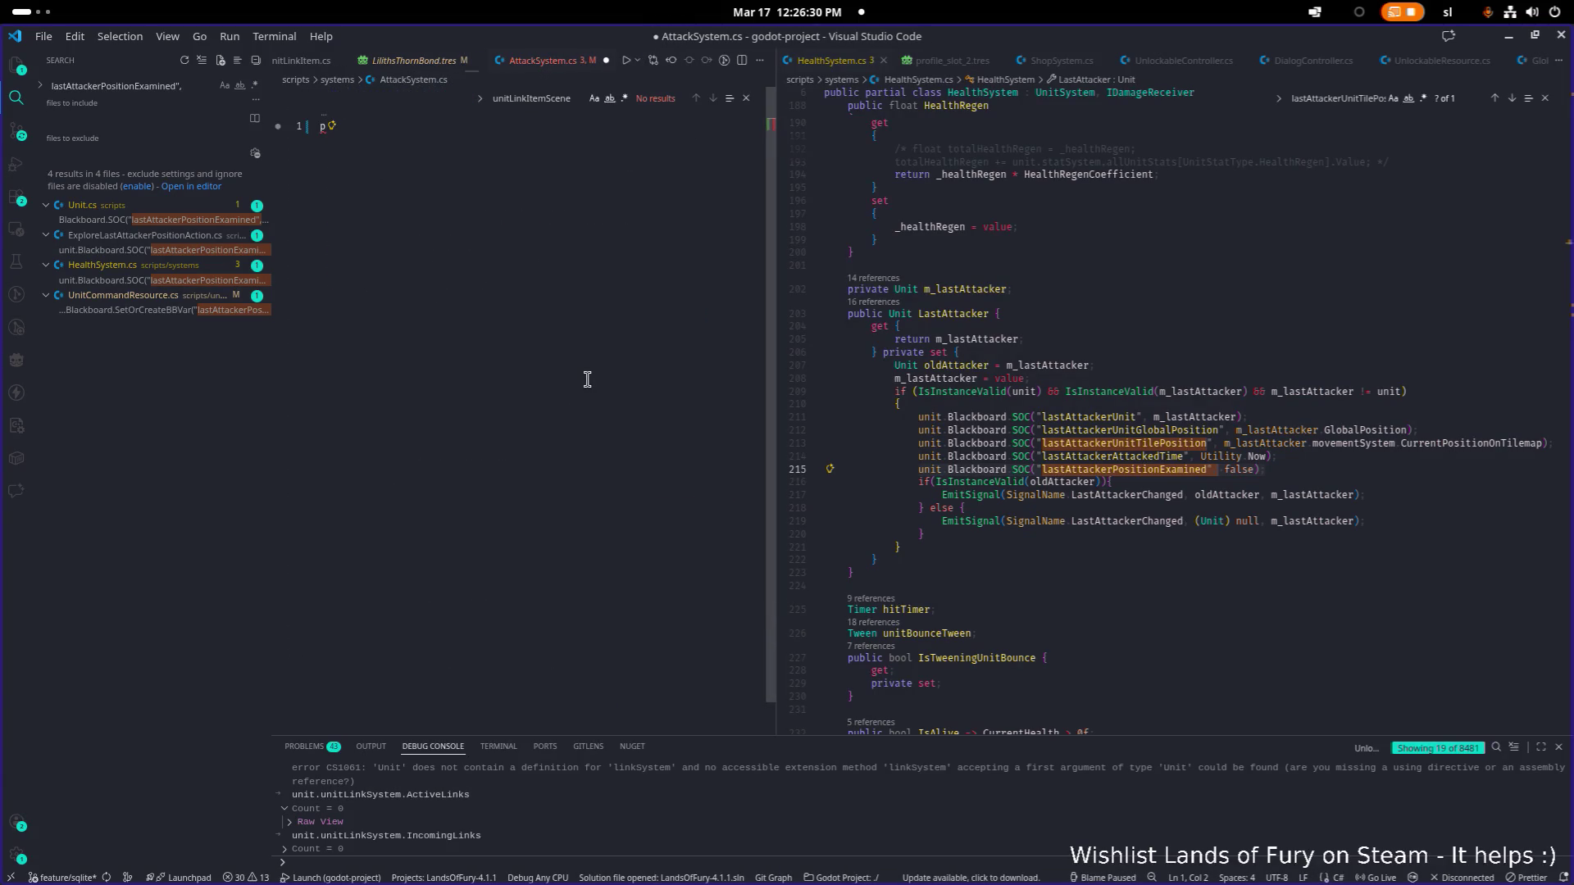
key(ctrl+z)
Step: Open AttackAction.cs in the left editor and widen its pane
key(ctrl+p)
text(attac)
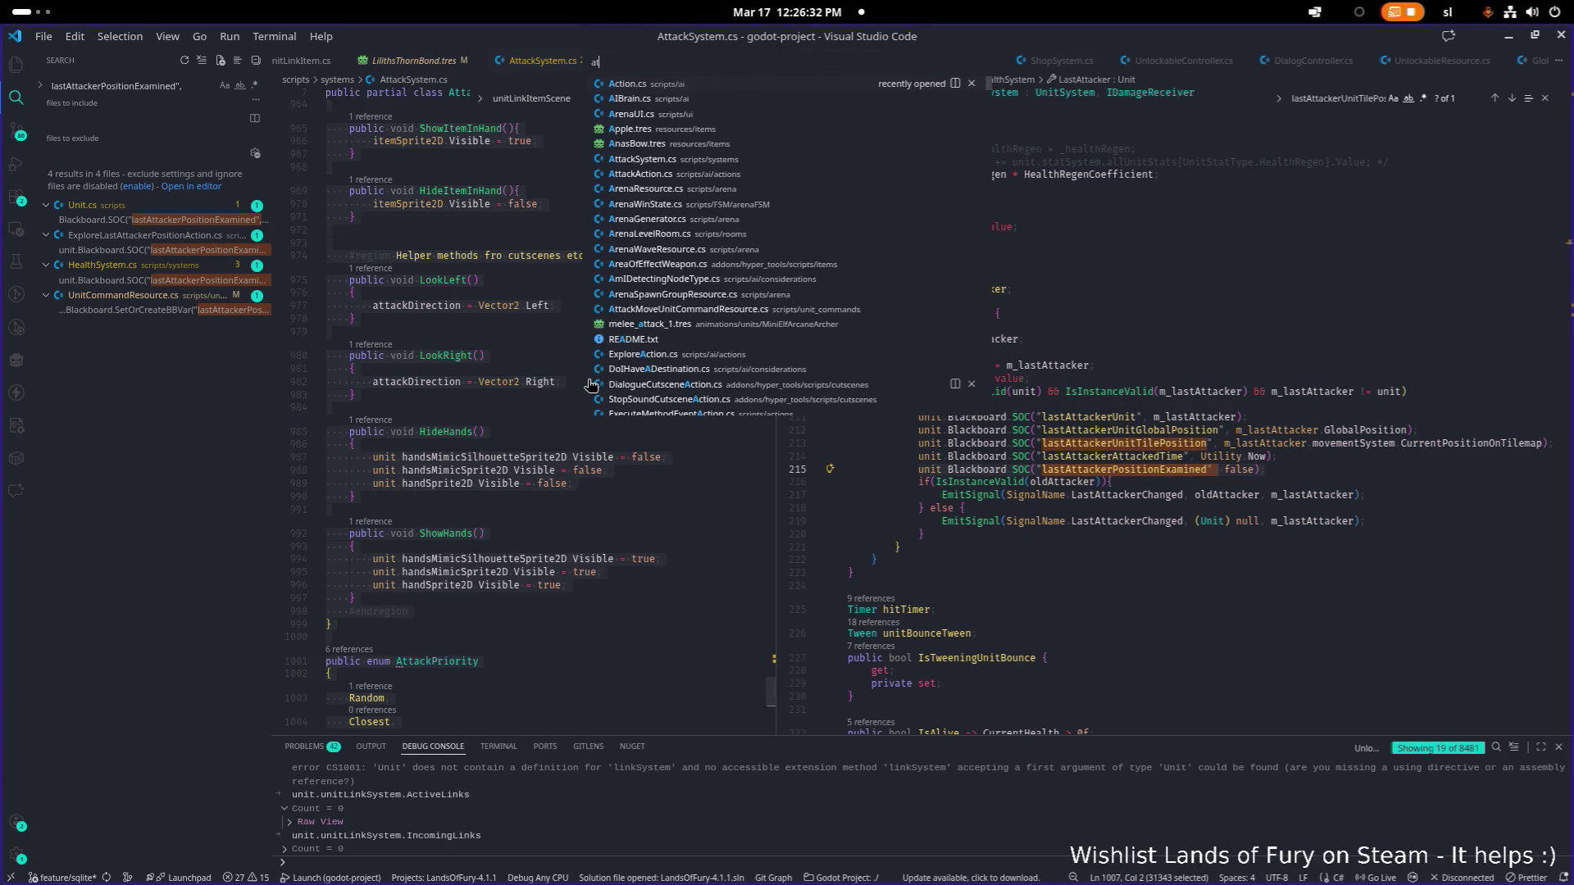
key(Down)
key(Return)
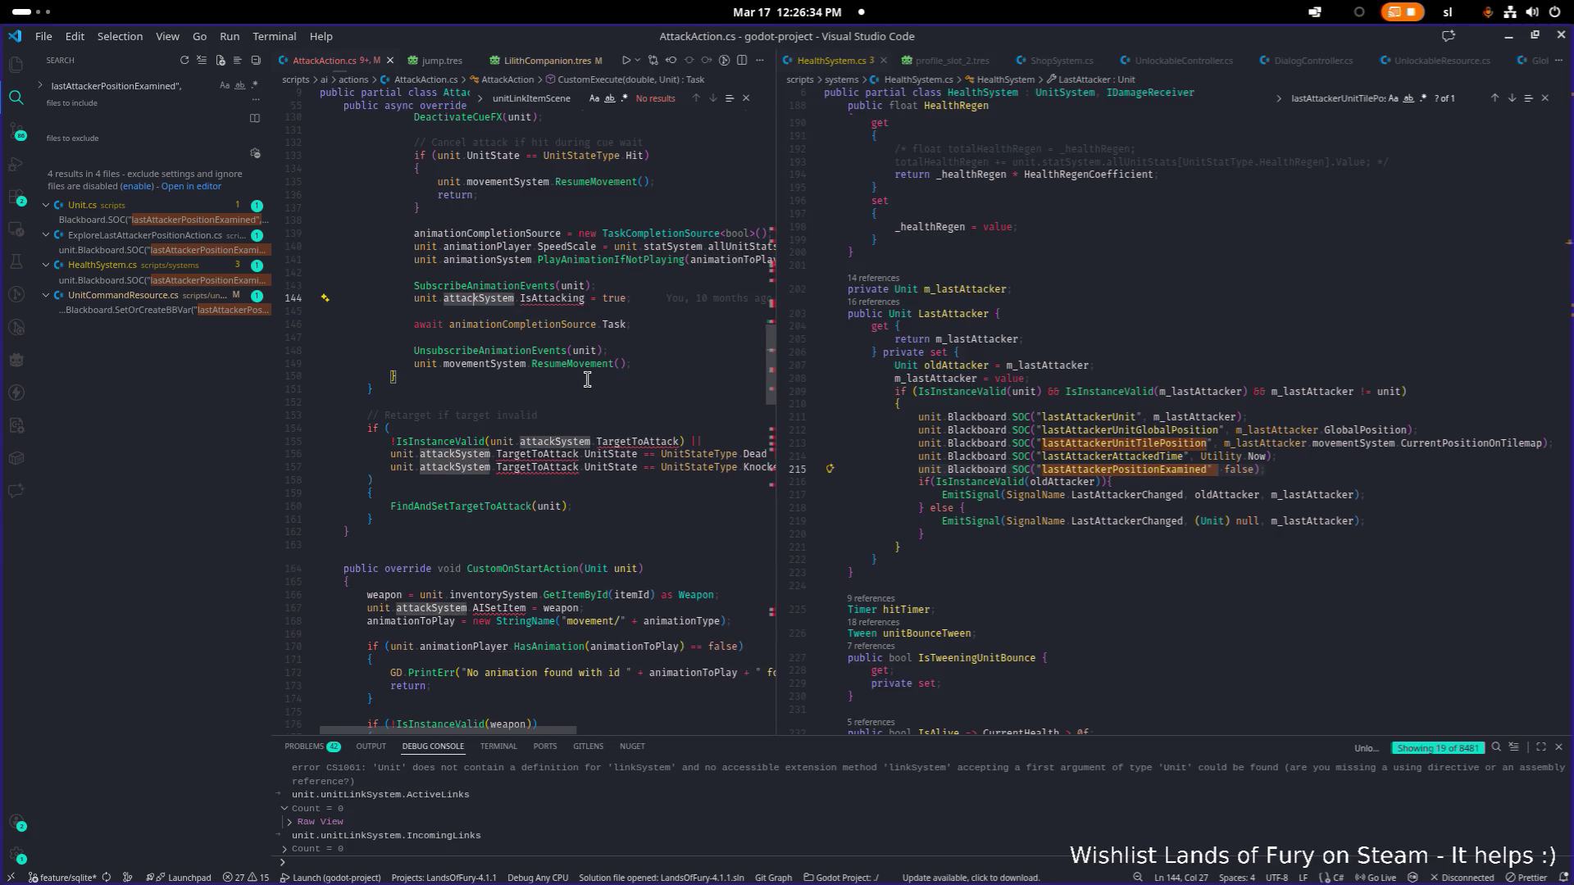
double_click(777, 366)
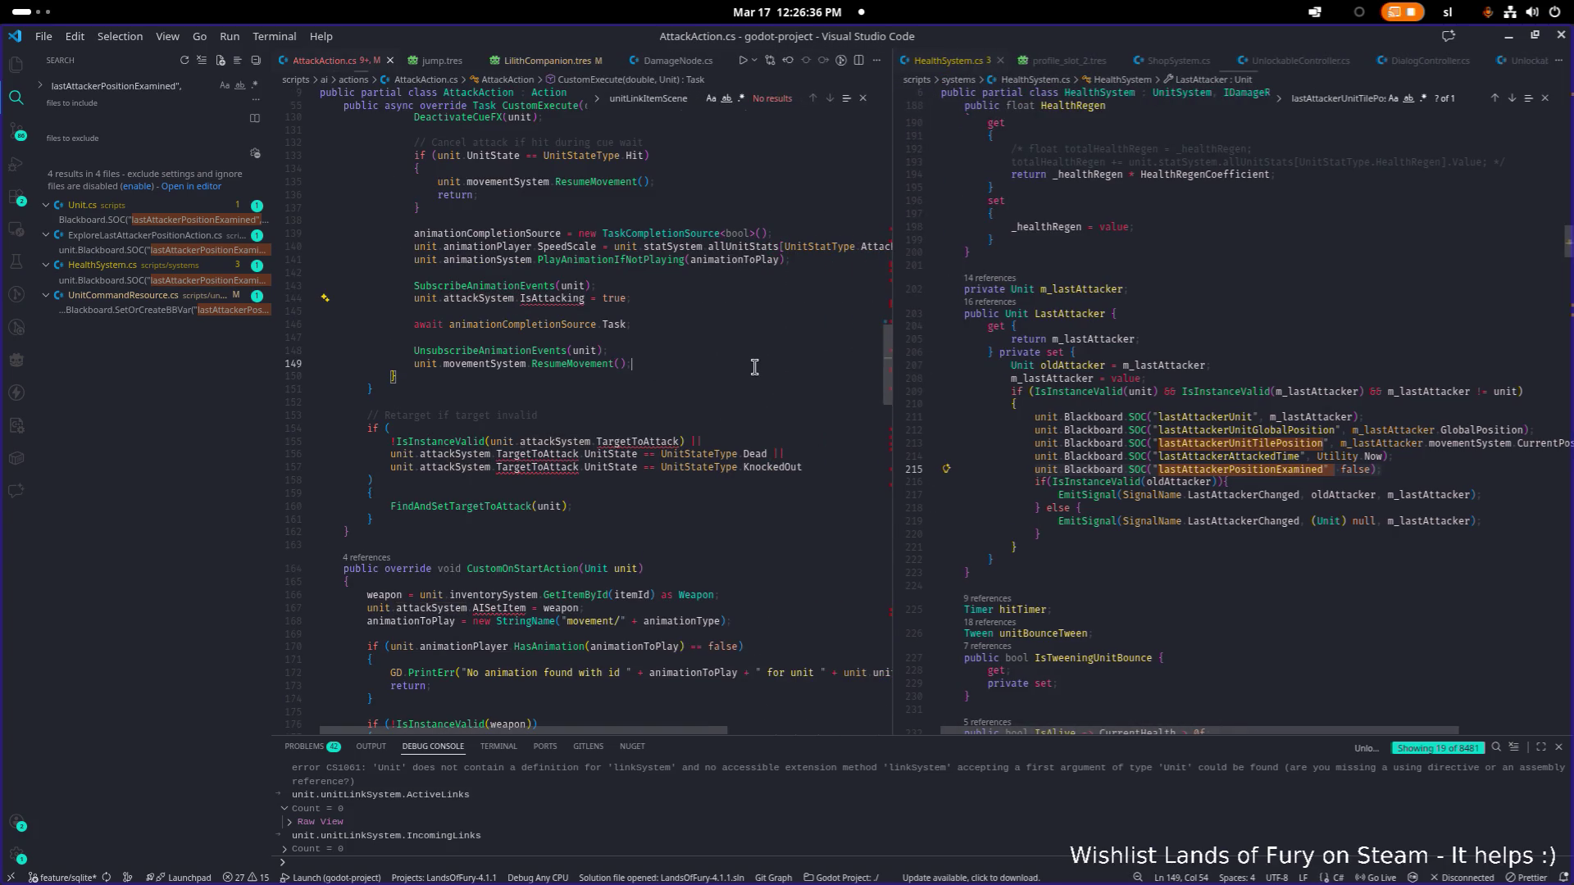
click(751, 365)
click(746, 426)
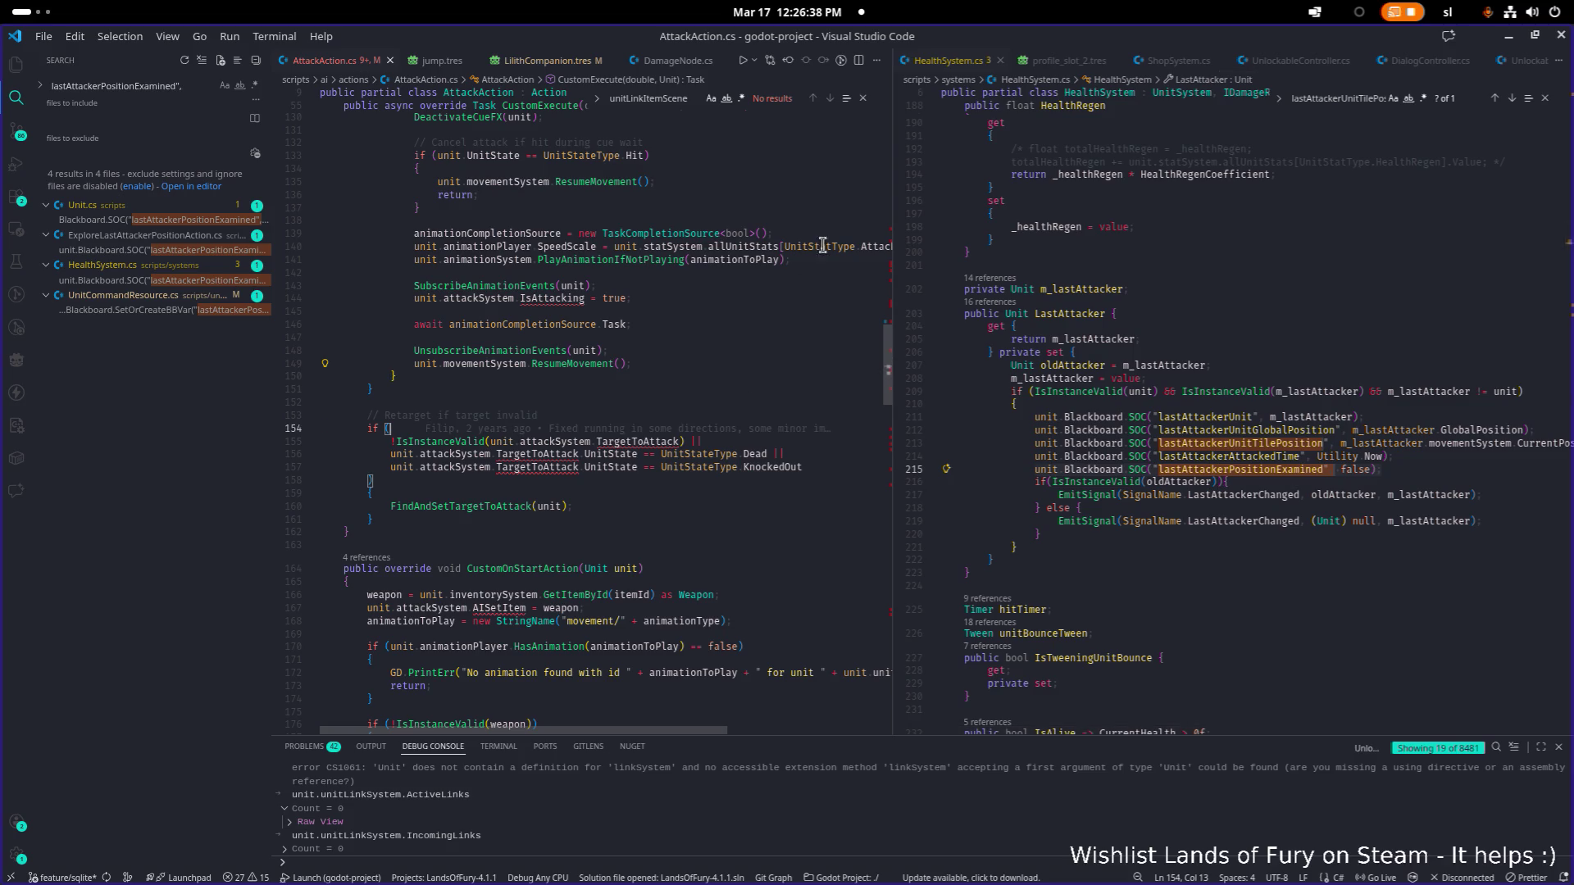
click(762, 297)
Step: Restore line 126's SetAttackDirectionTowardsTargetToAttack call via undo/redo and save AttackAction.cs
key(ctrl+z)
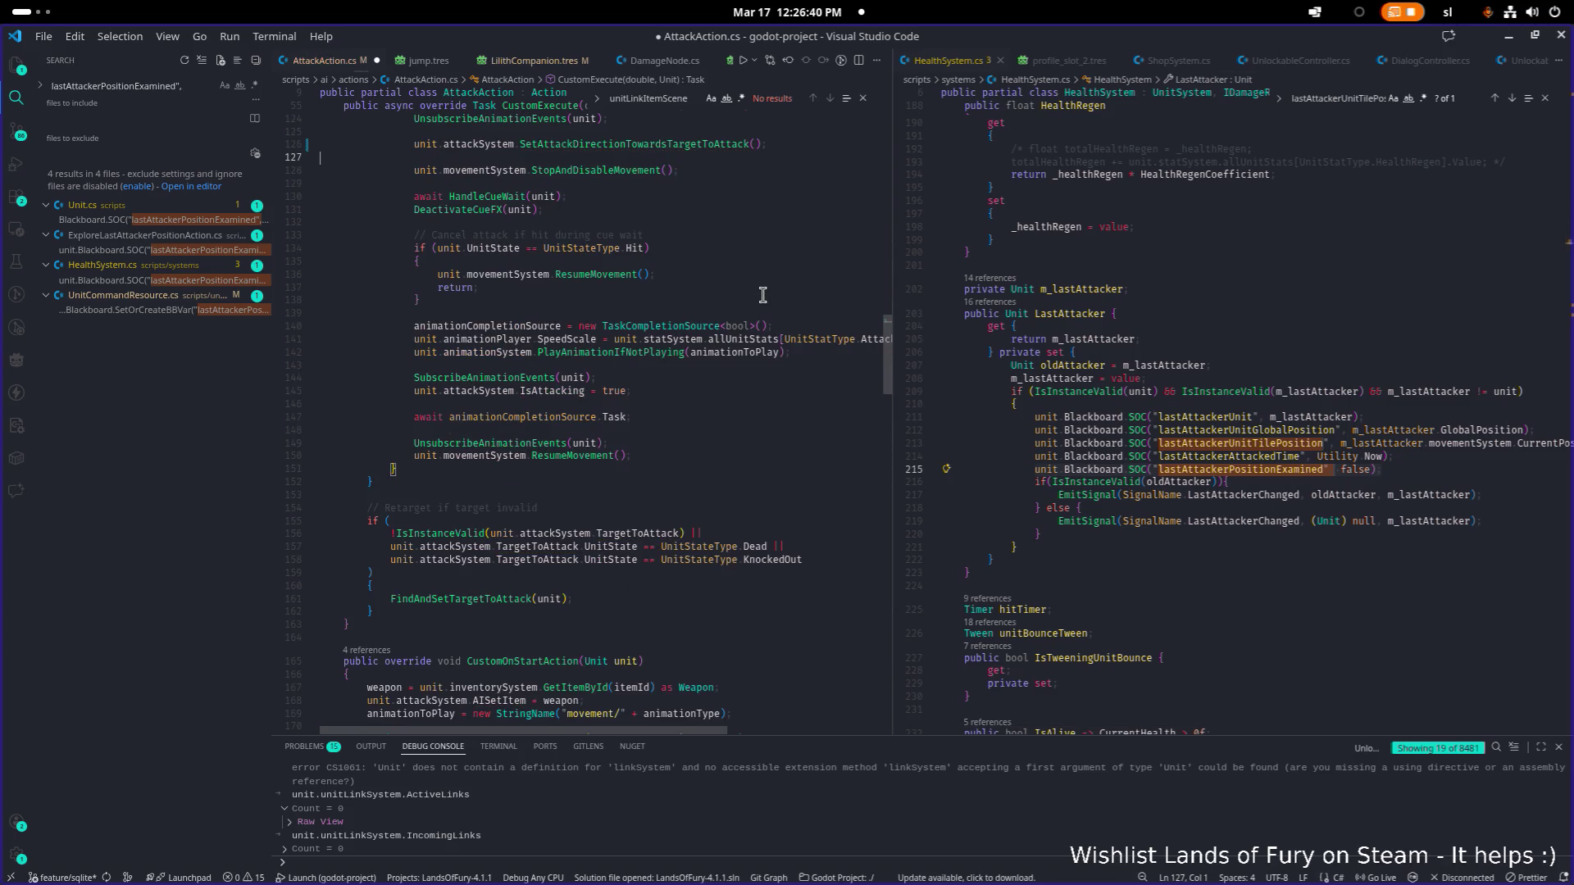
key(ctrl+z)
key(ctrl+z)
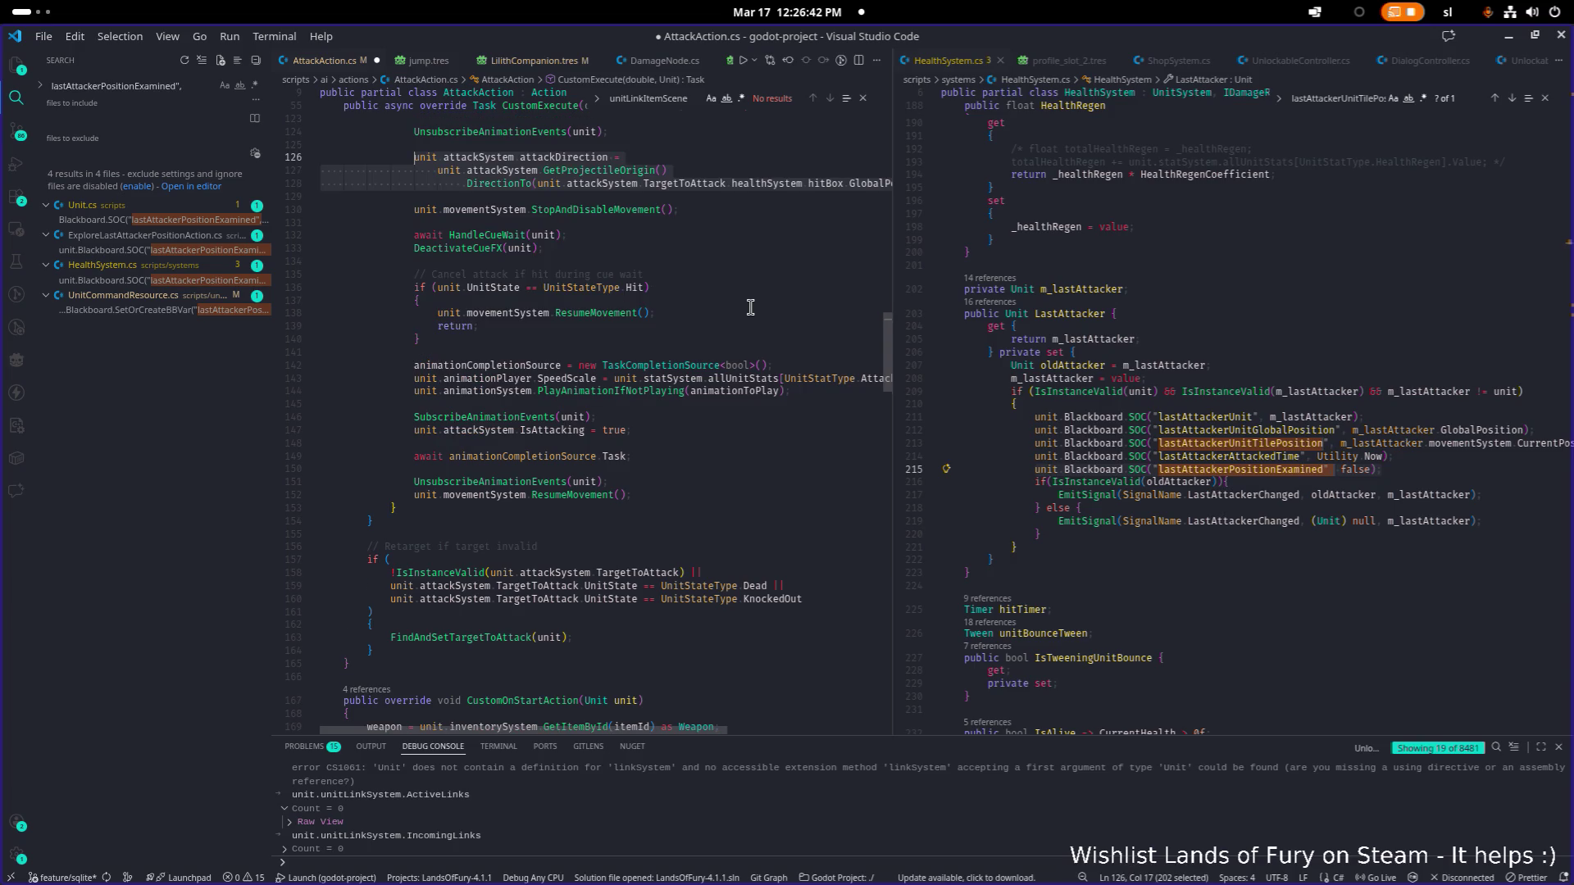
key(ctrl+shift+z)
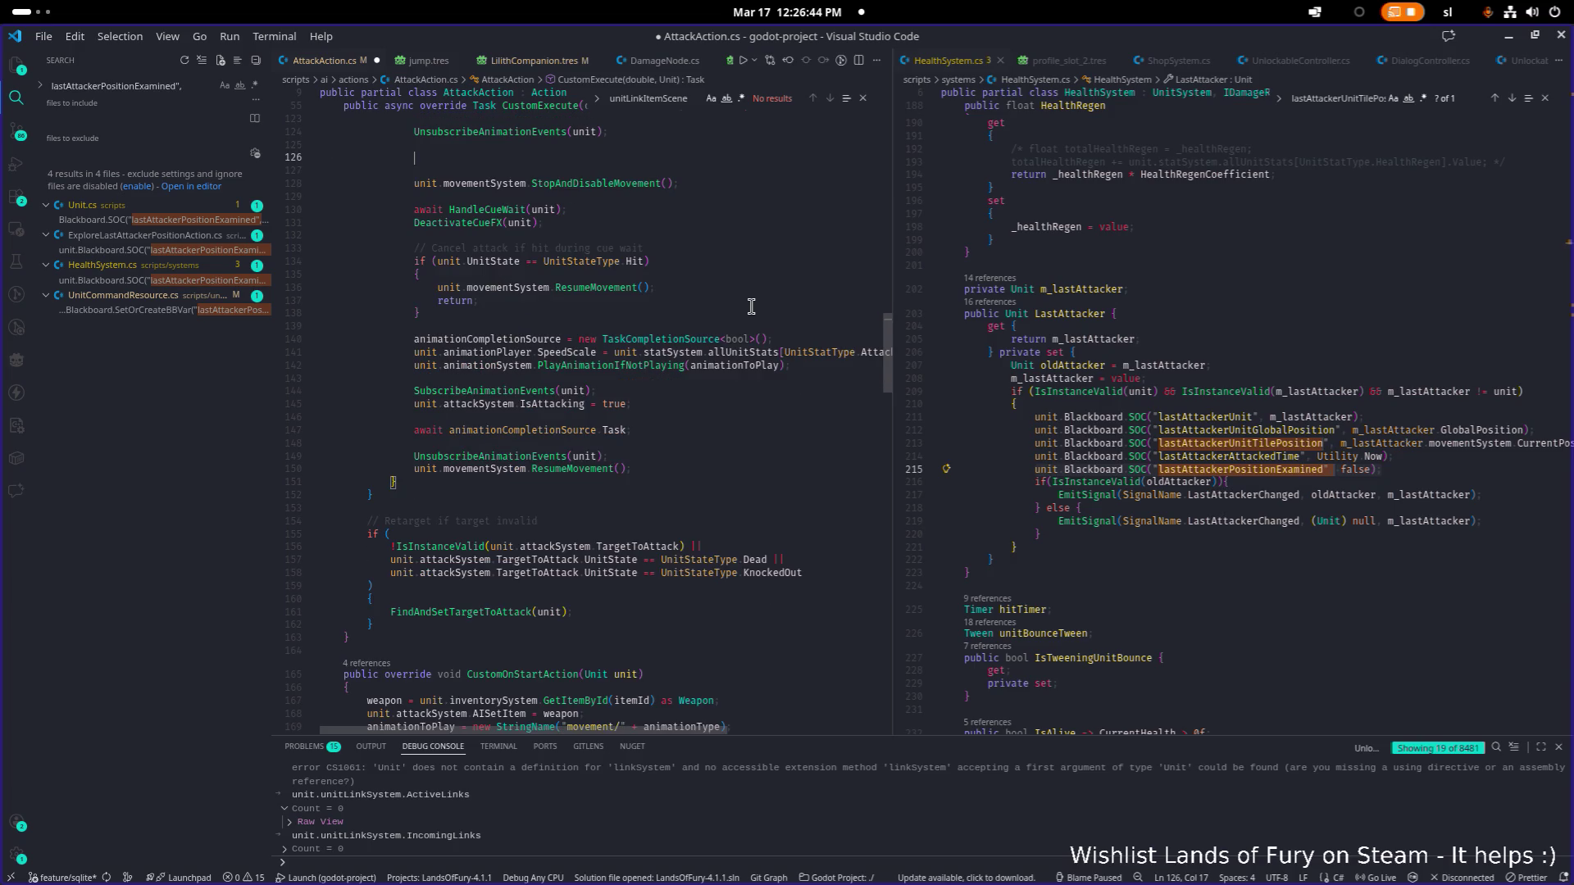
text(unit.attackSystem.SetAttackDirectionTowardsTargetToAttack();)
key(ctrl+s)
Step: Find CustomOnEndAction in AttackAction.cs and locate its animation speed reset
scroll(730, 308, down, 20)
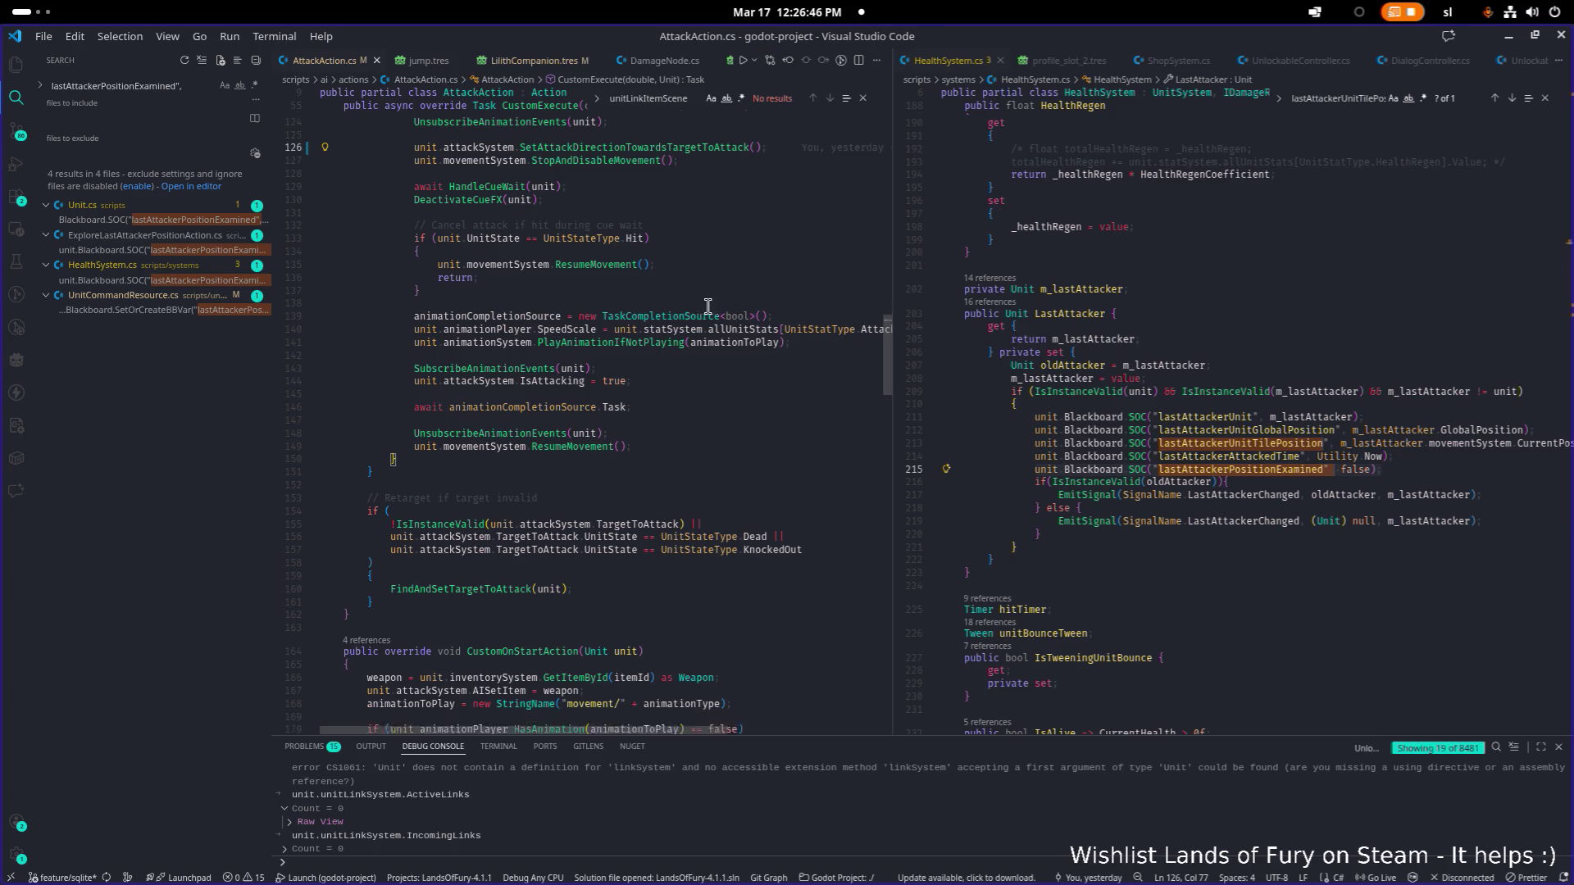
key(ctrl+f)
text(endac)
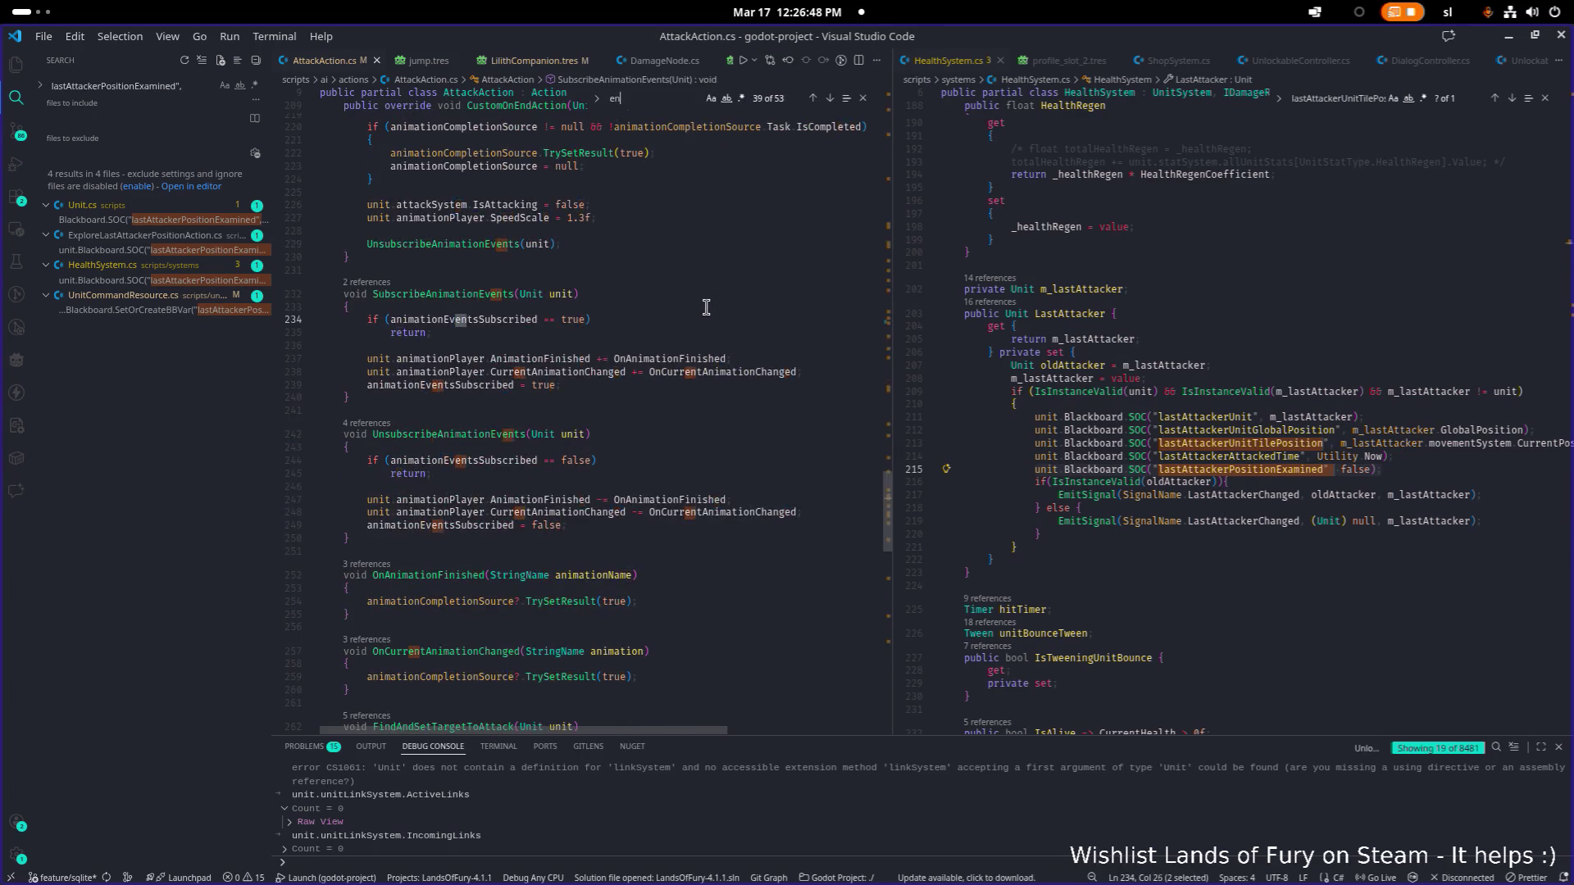
scroll(707, 307, down, 2)
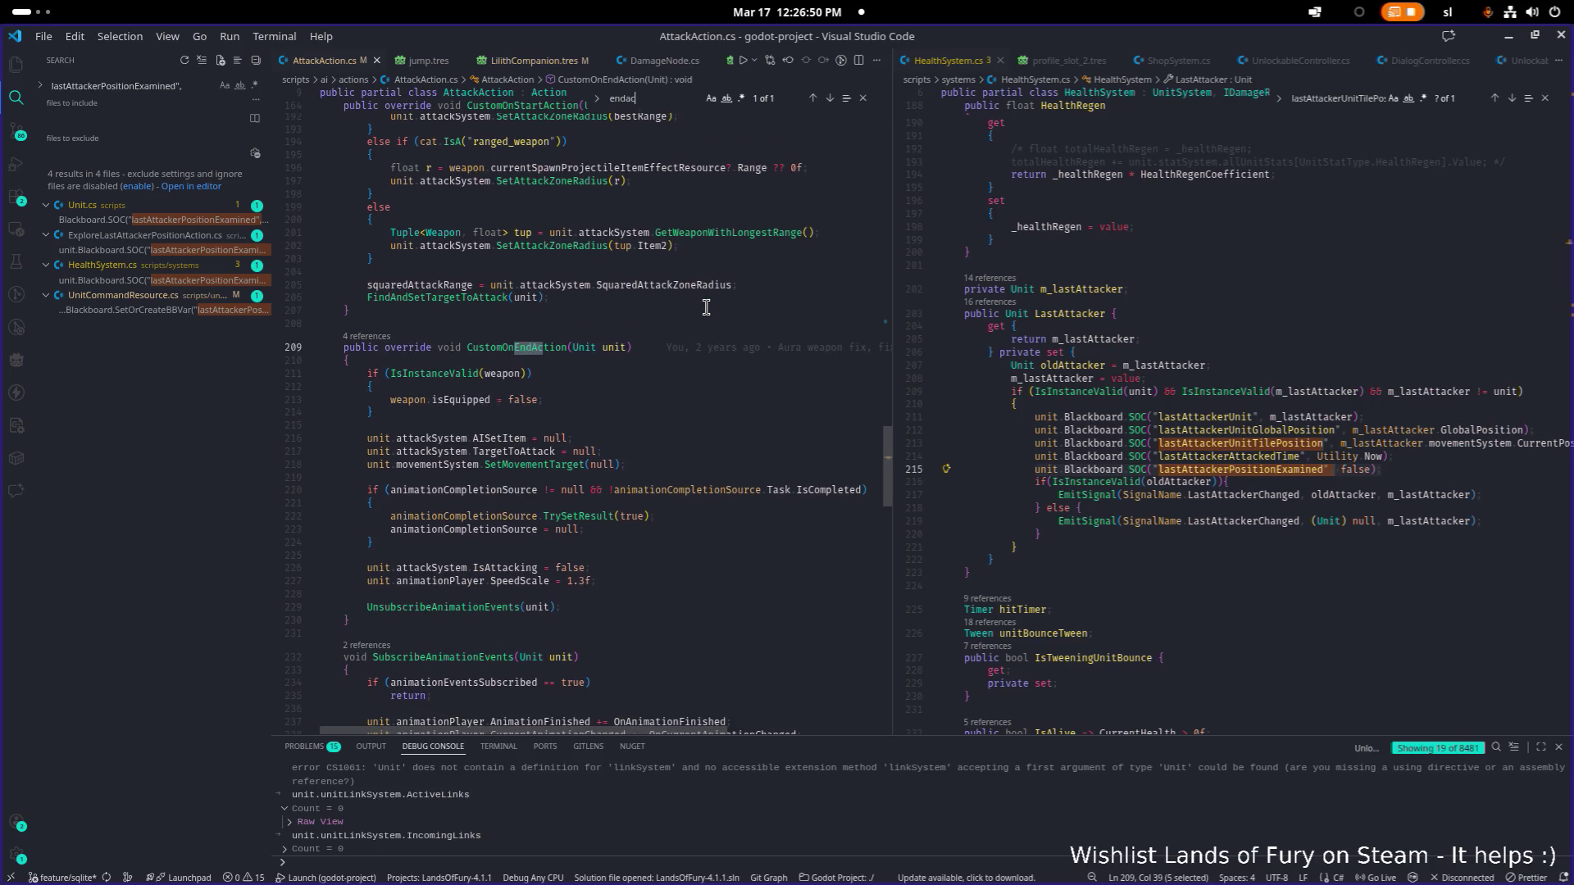
scroll(713, 365, down, 3)
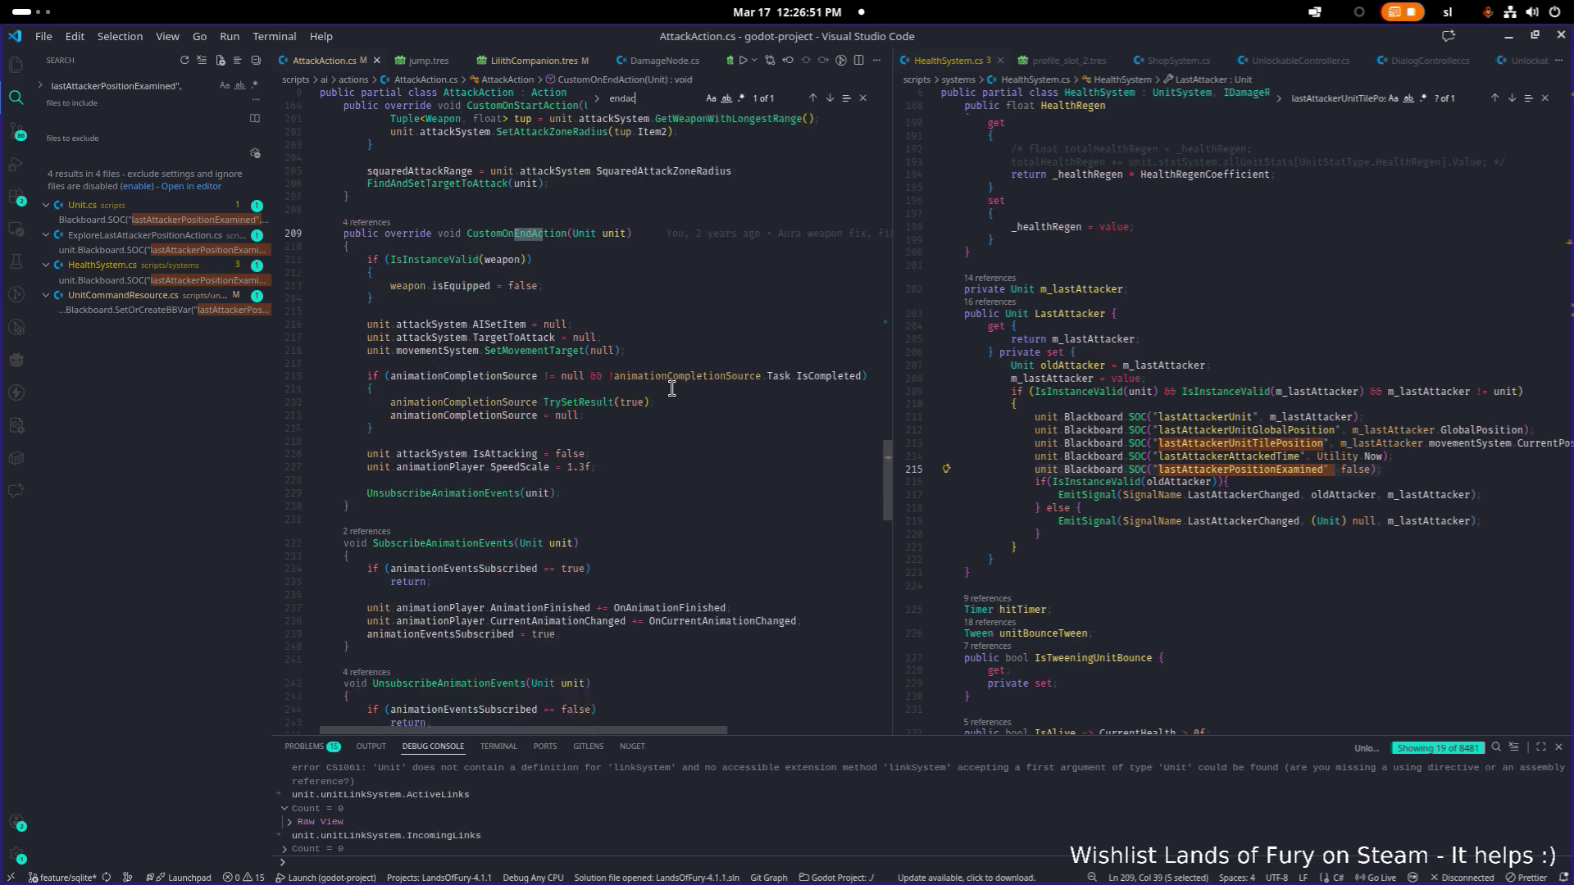
click(647, 461)
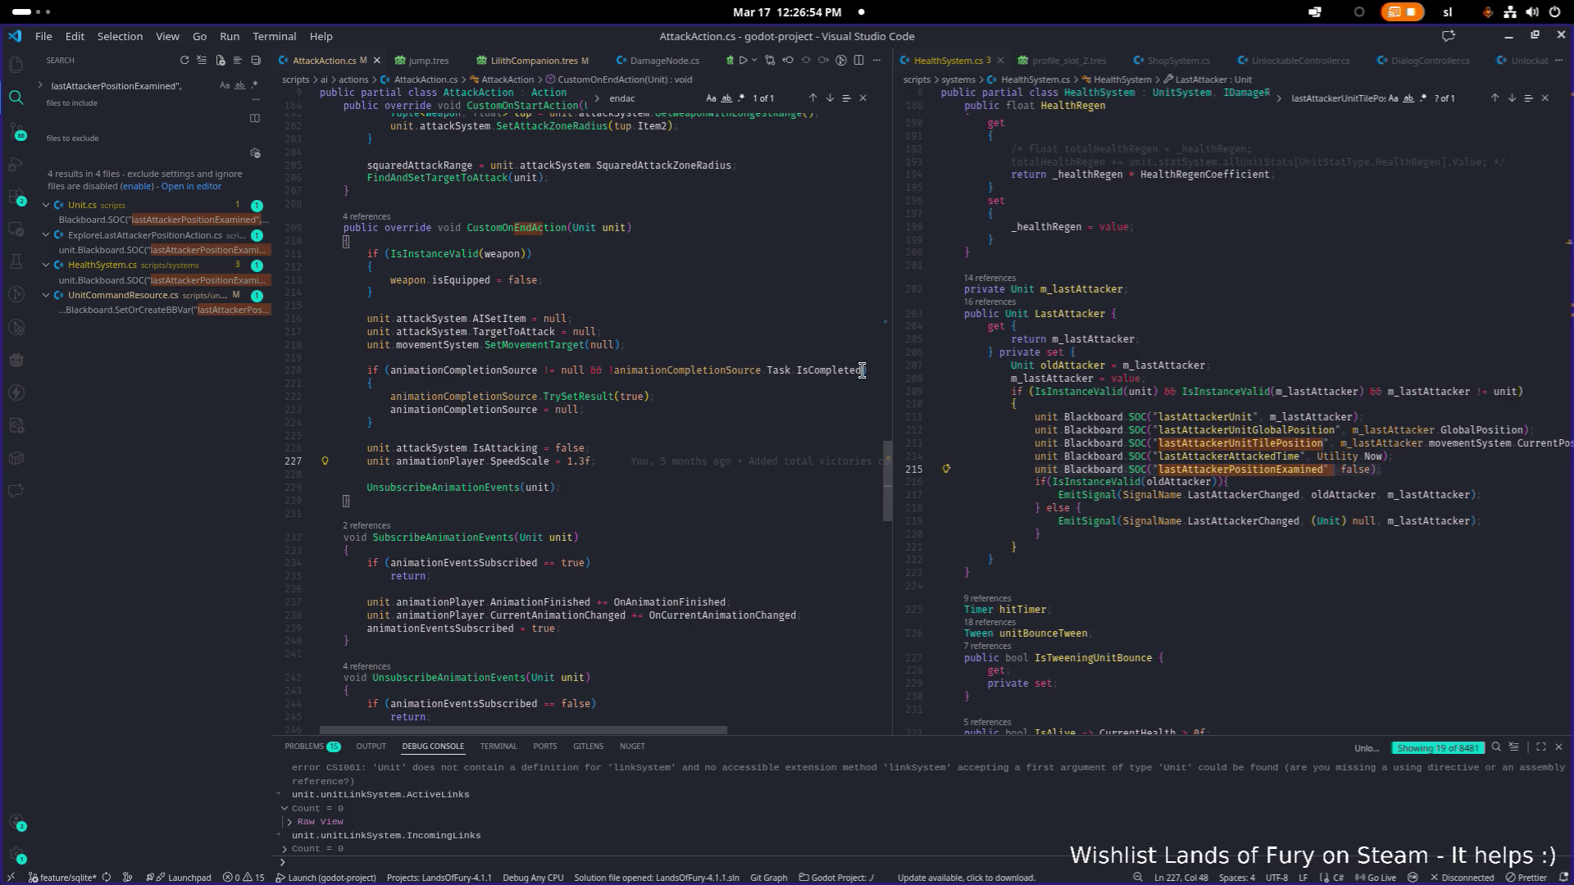
Step: Select line 215's lastAttackerPositionExamined in HealthSystem.cs, search files for 'examin', then switch to Godot
click(1421, 477)
key(Up)
key(End)
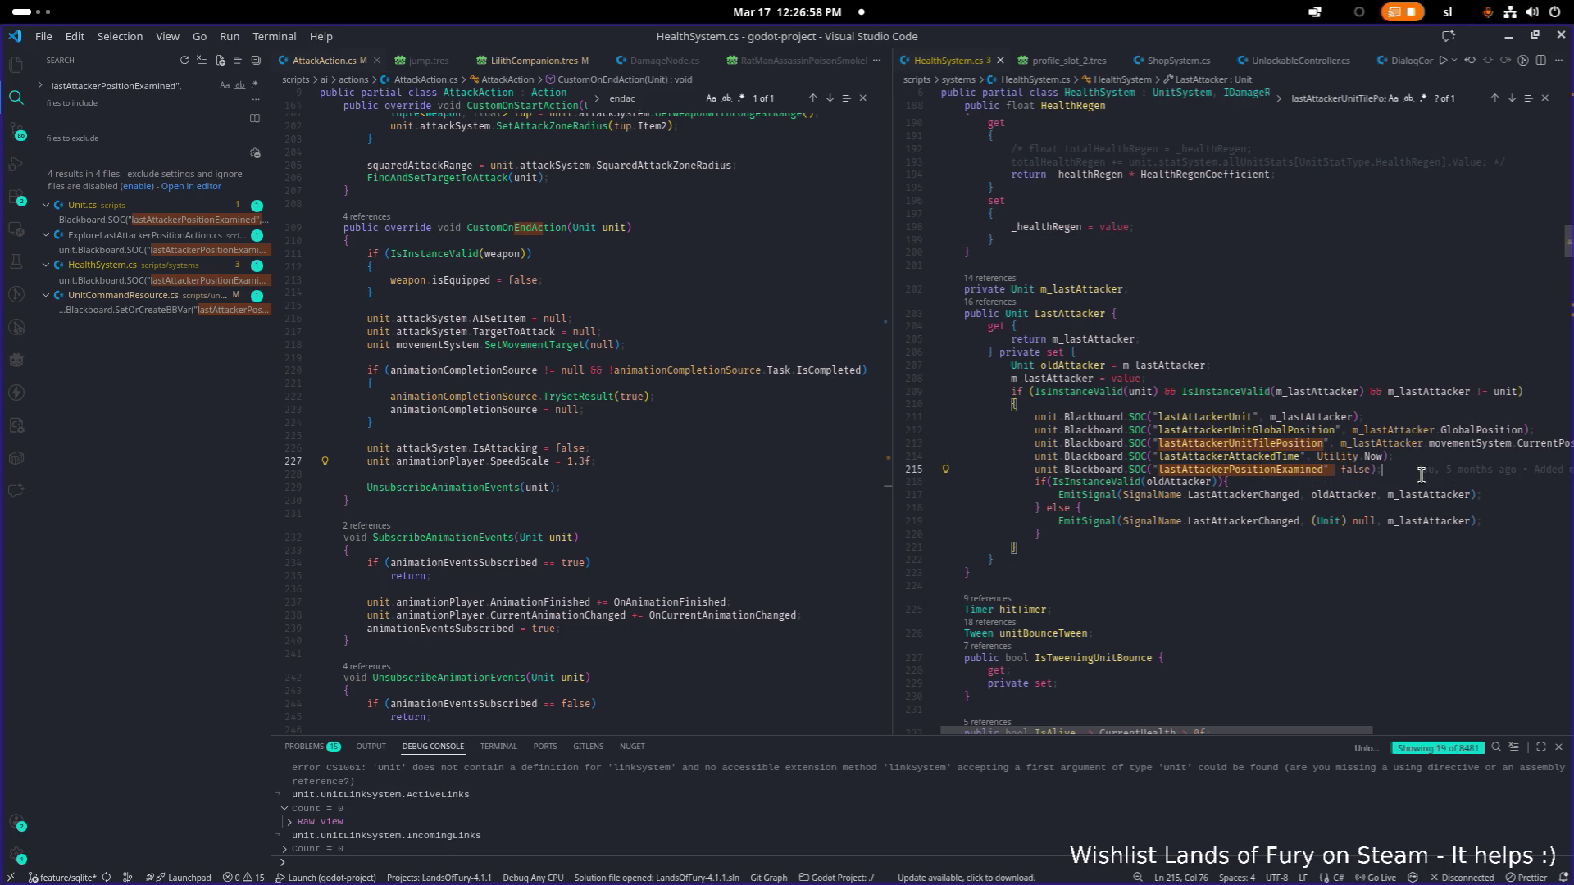
key(shift+Home)
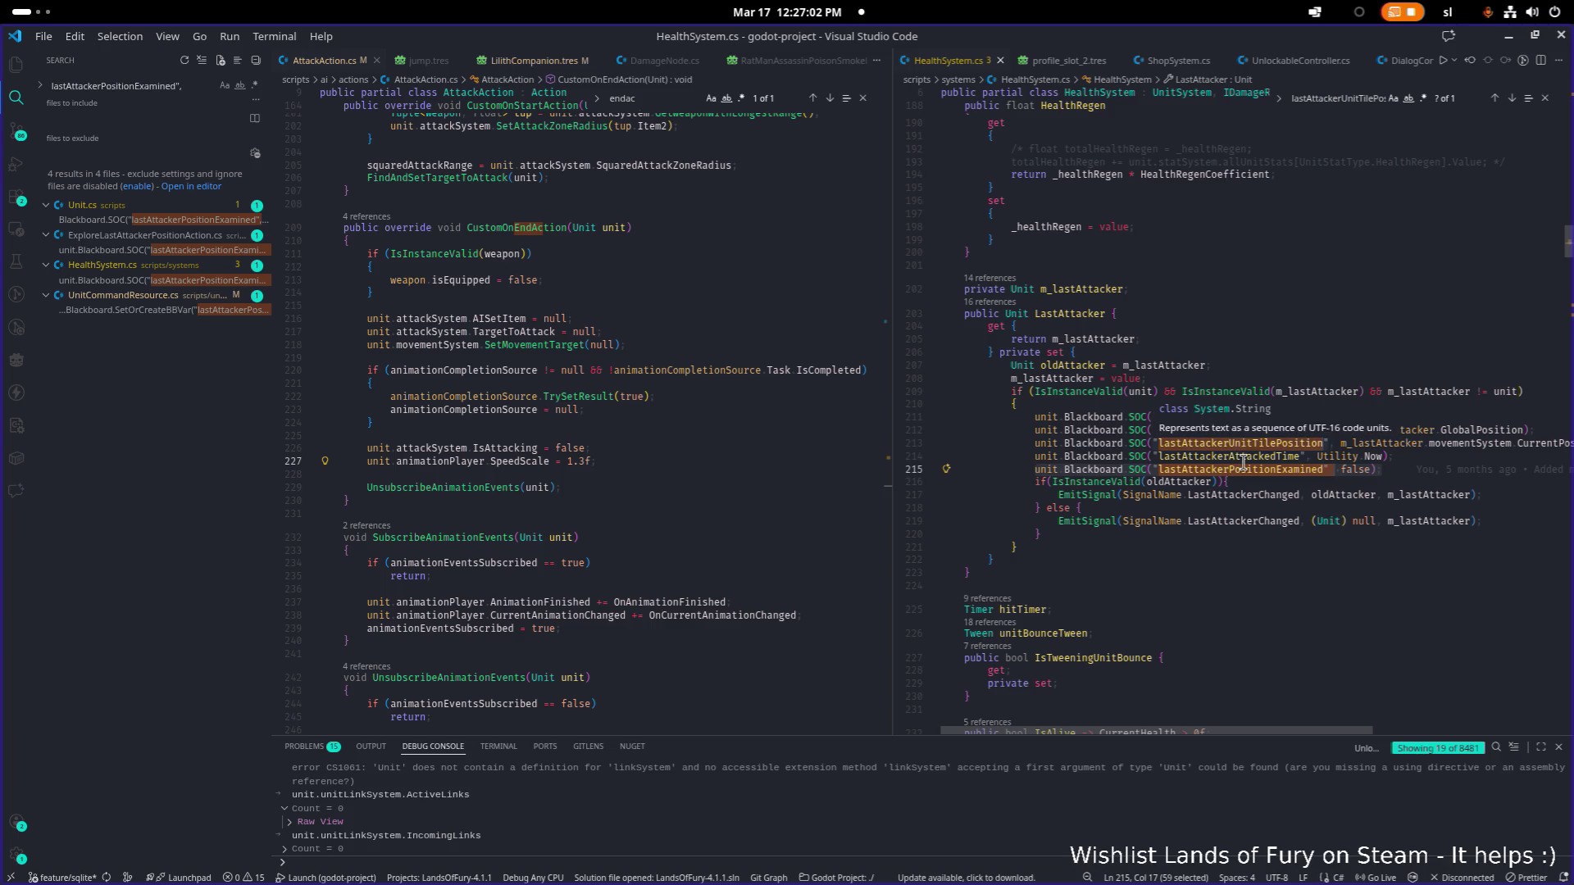
scroll(1304, 534, up, 1)
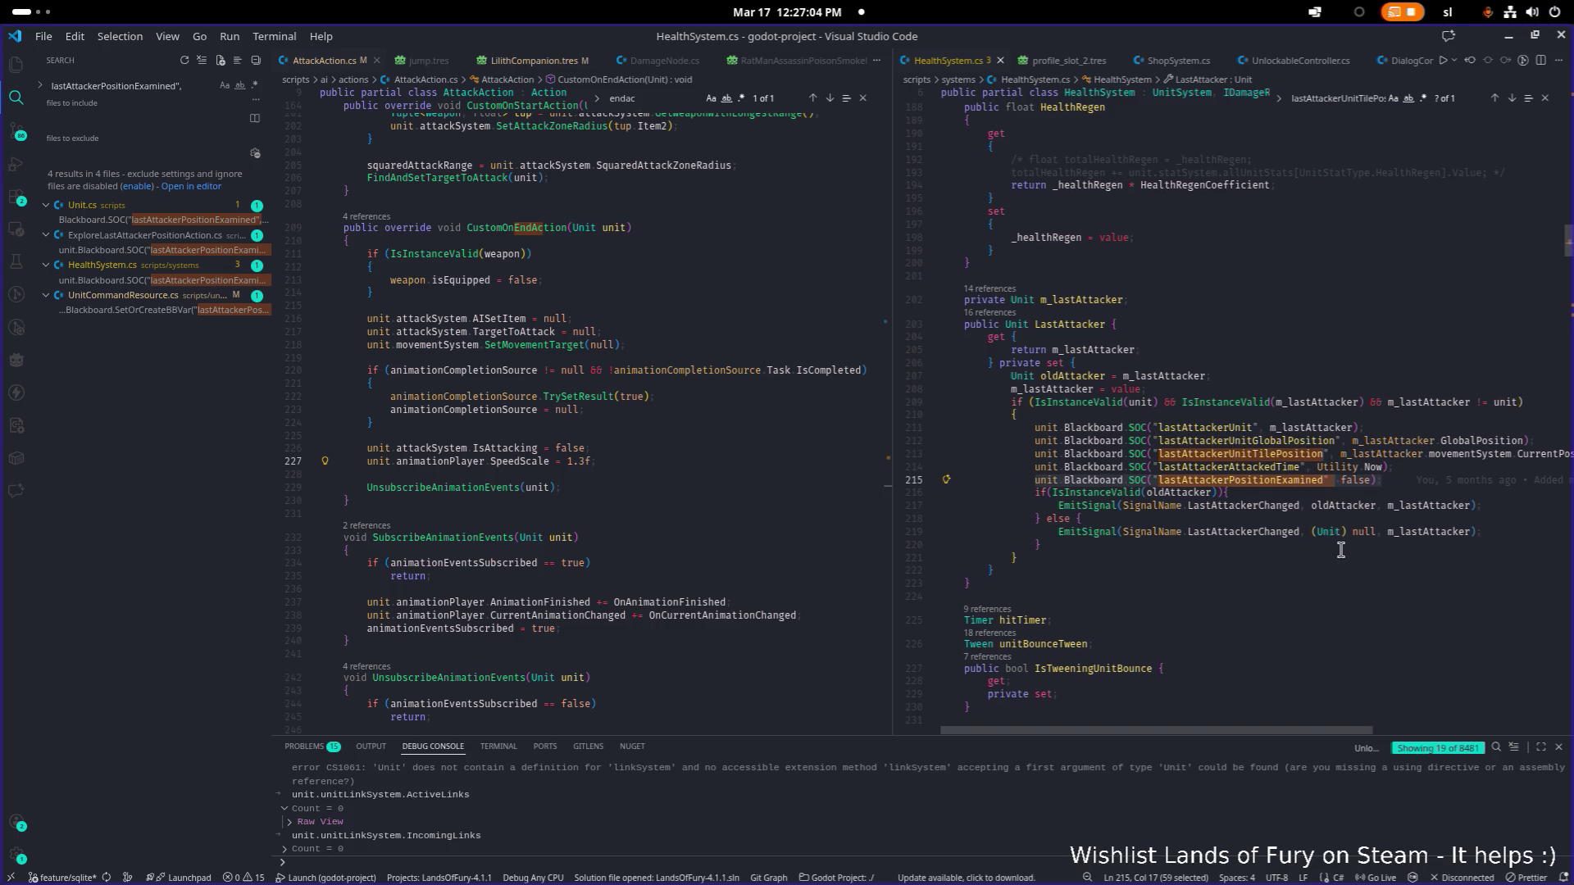
key(ctrl+p)
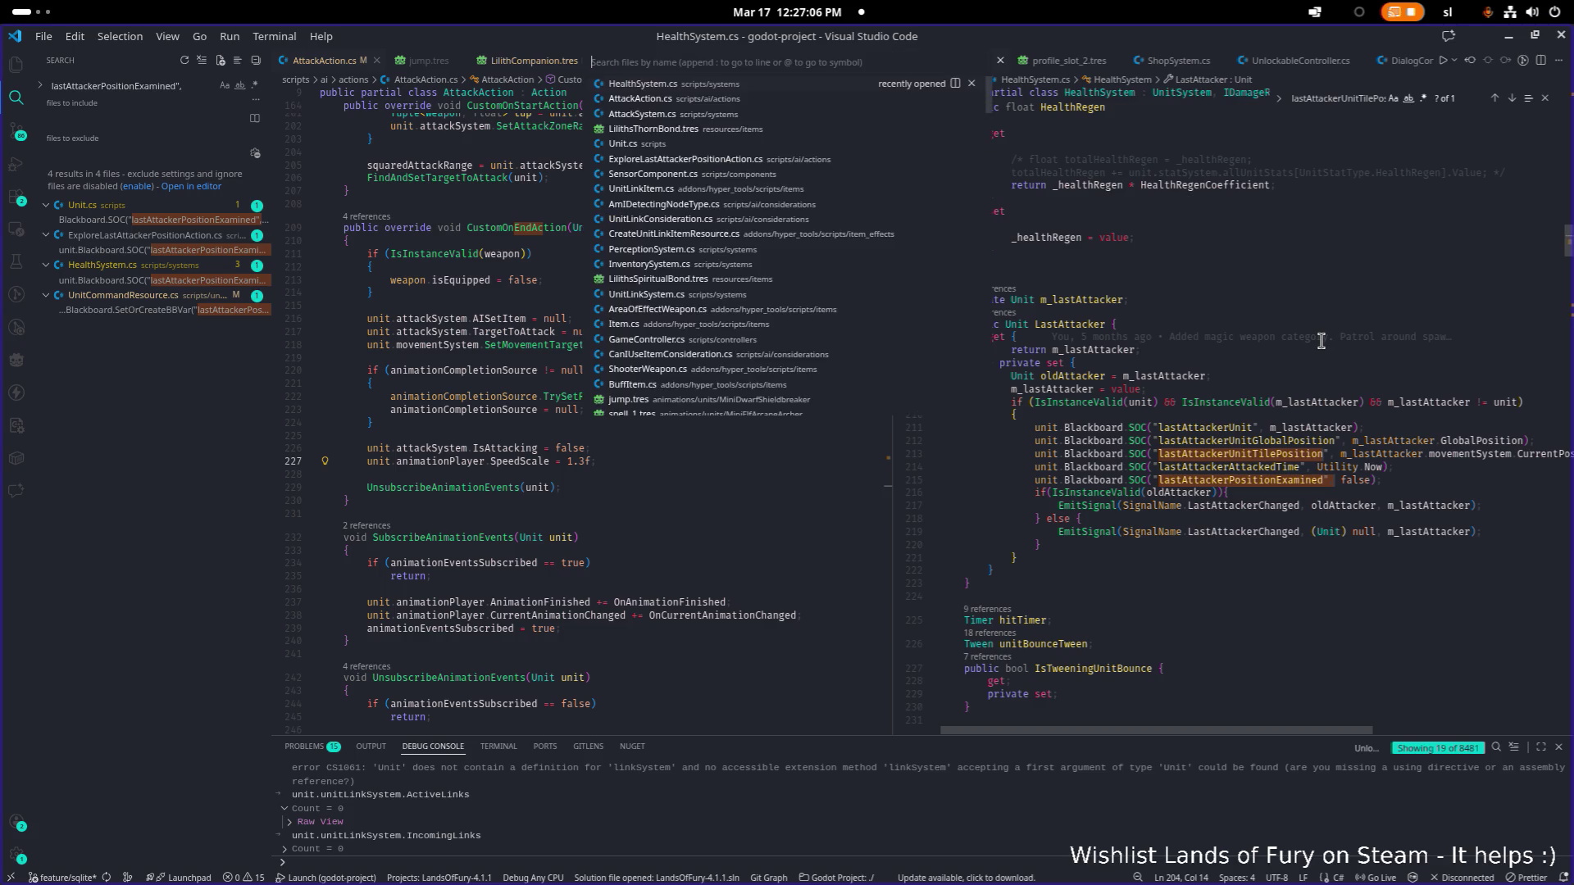
text(examinlas)
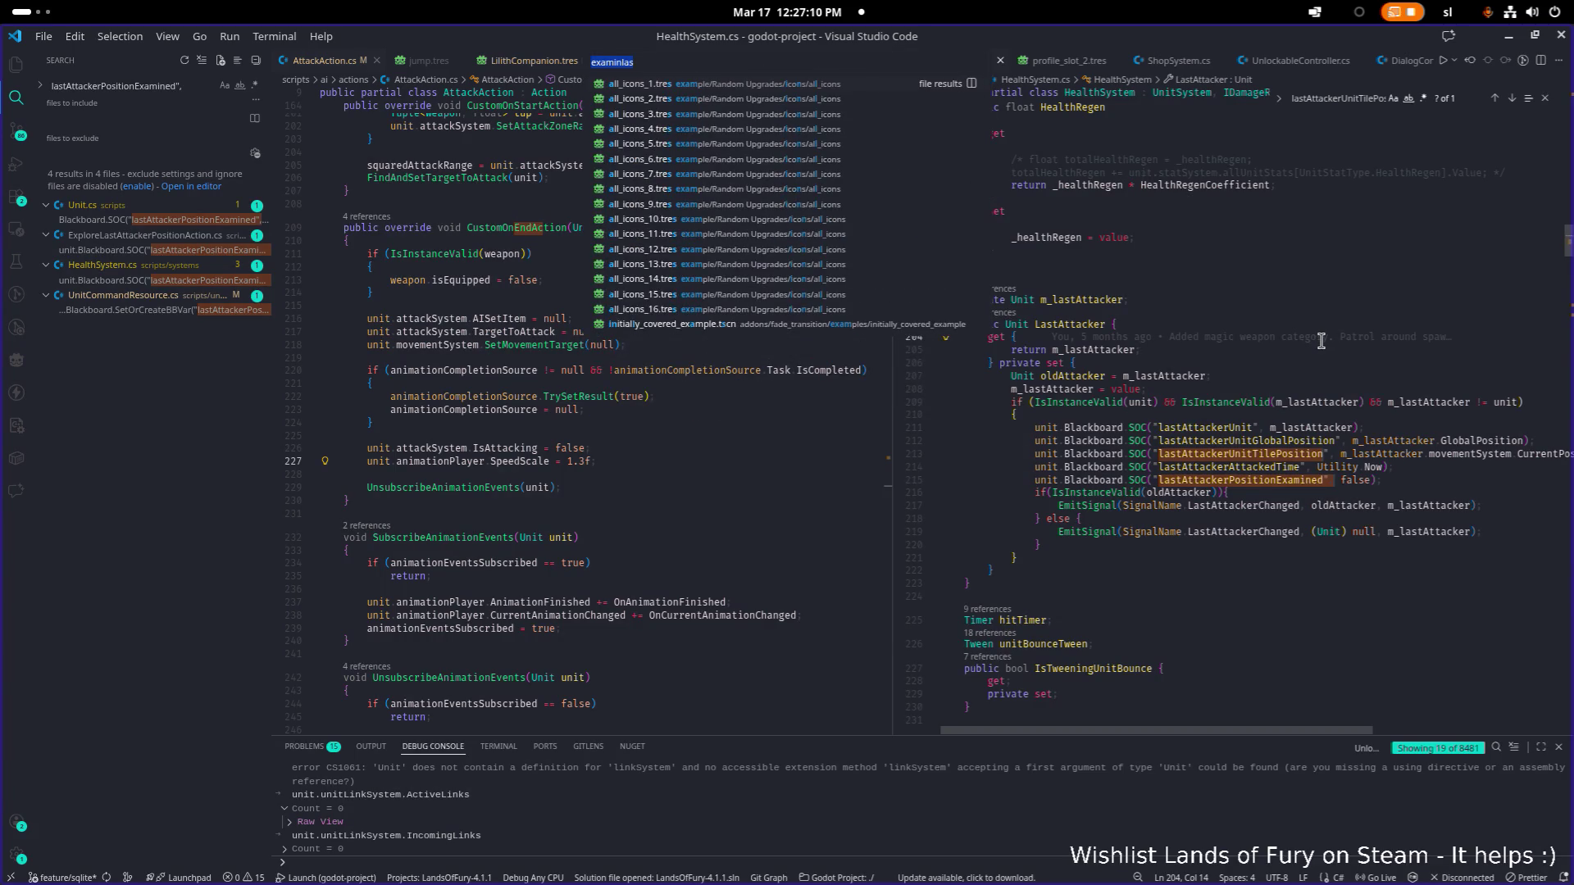
key(alt+Tab)
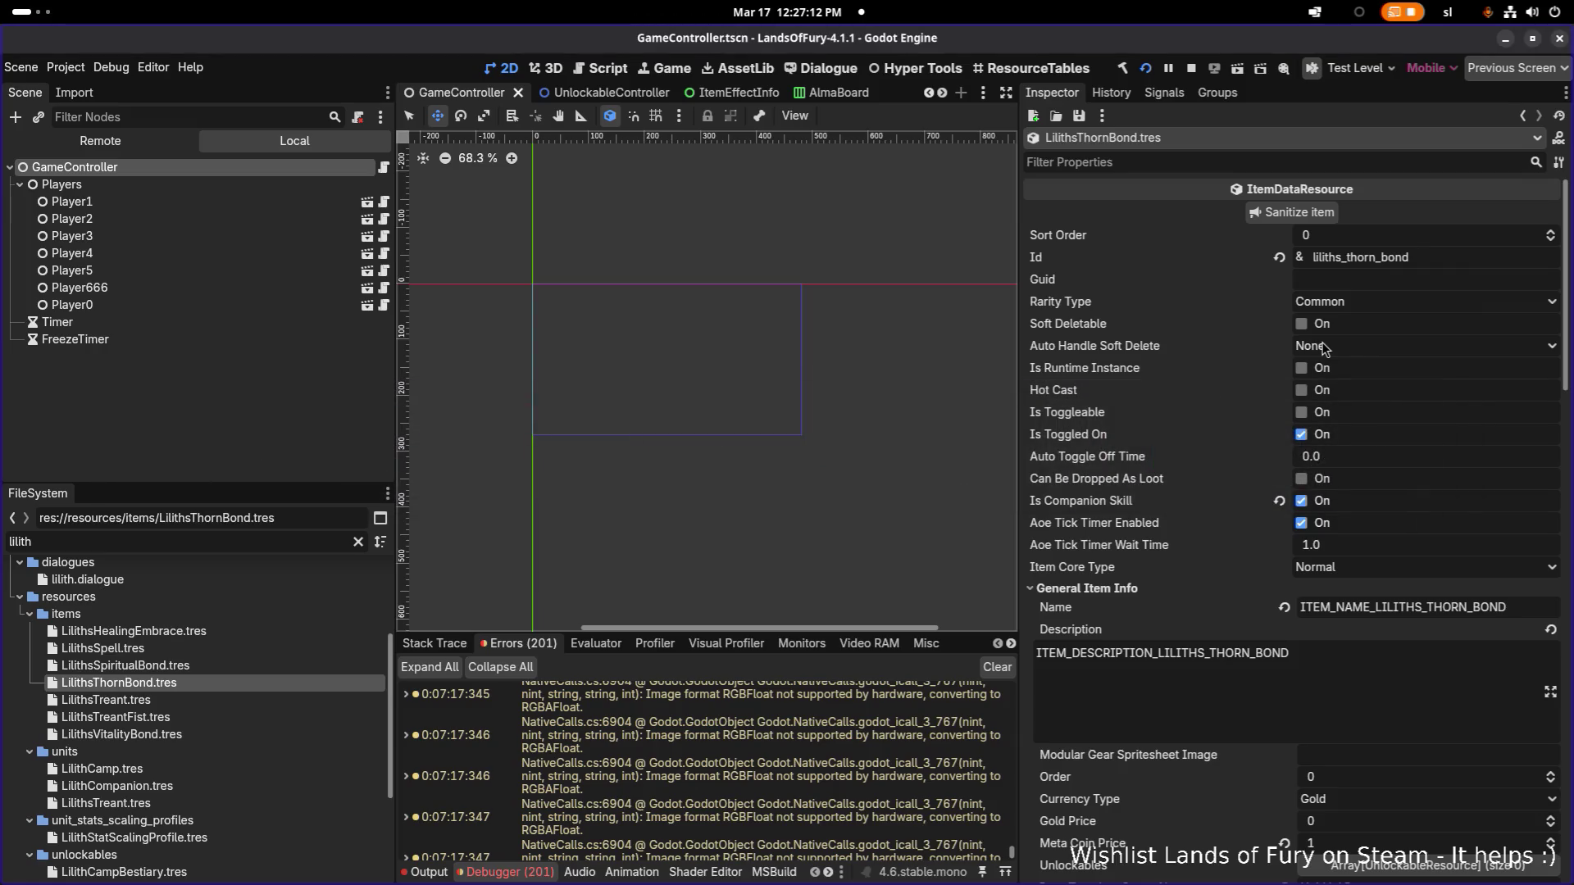
Step: Replace the FileSystem filter with 'config.tre' and open Config.tres
scroll(1504, 586, down, 15)
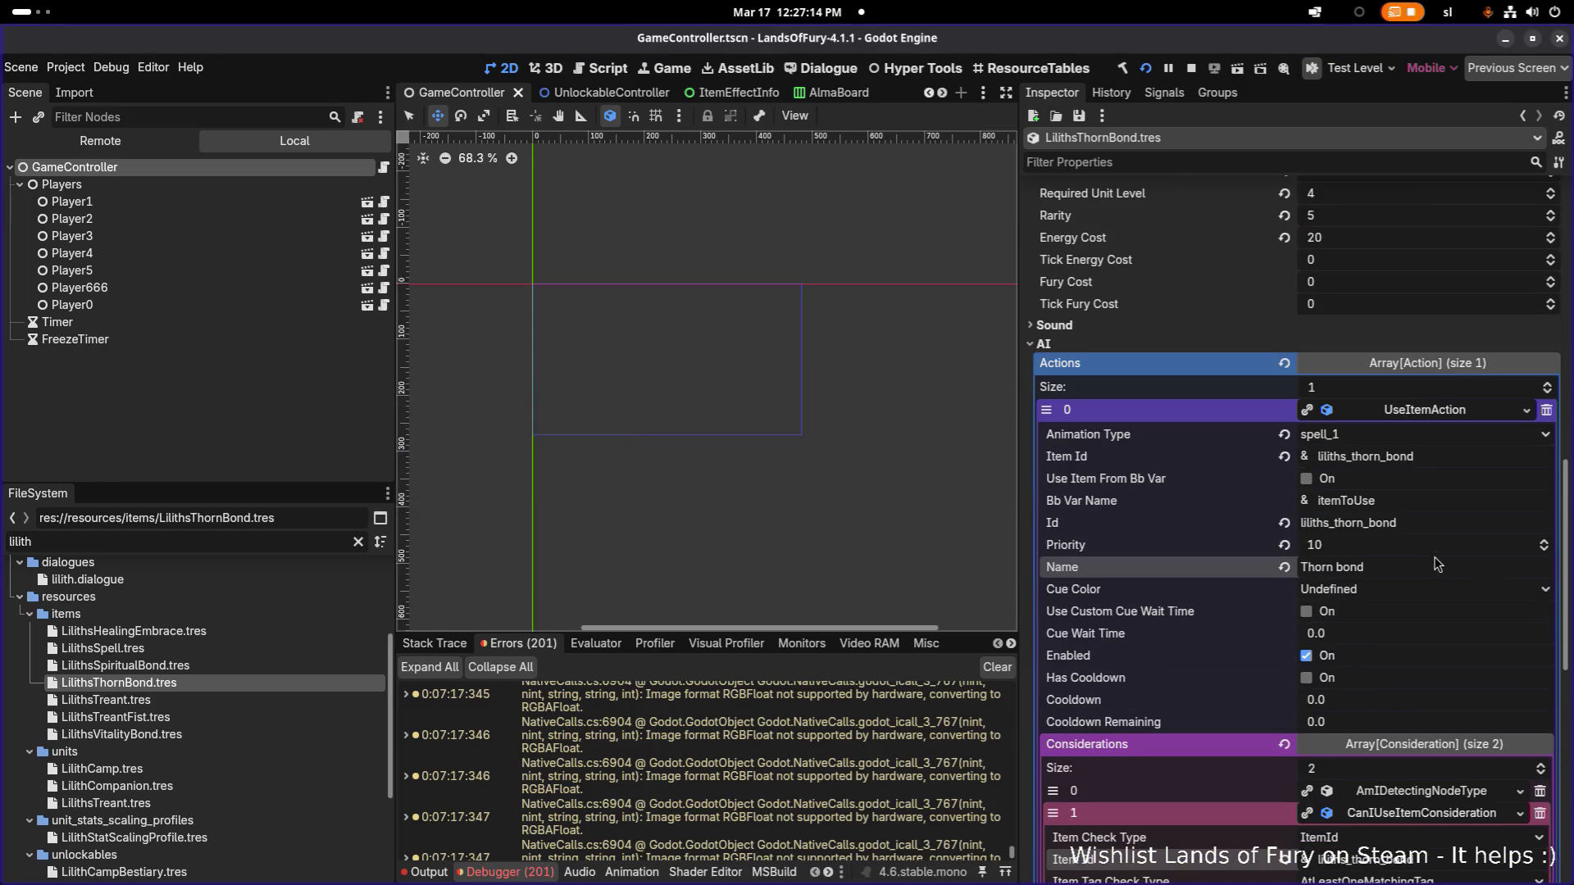
scroll(1439, 564, down, 5)
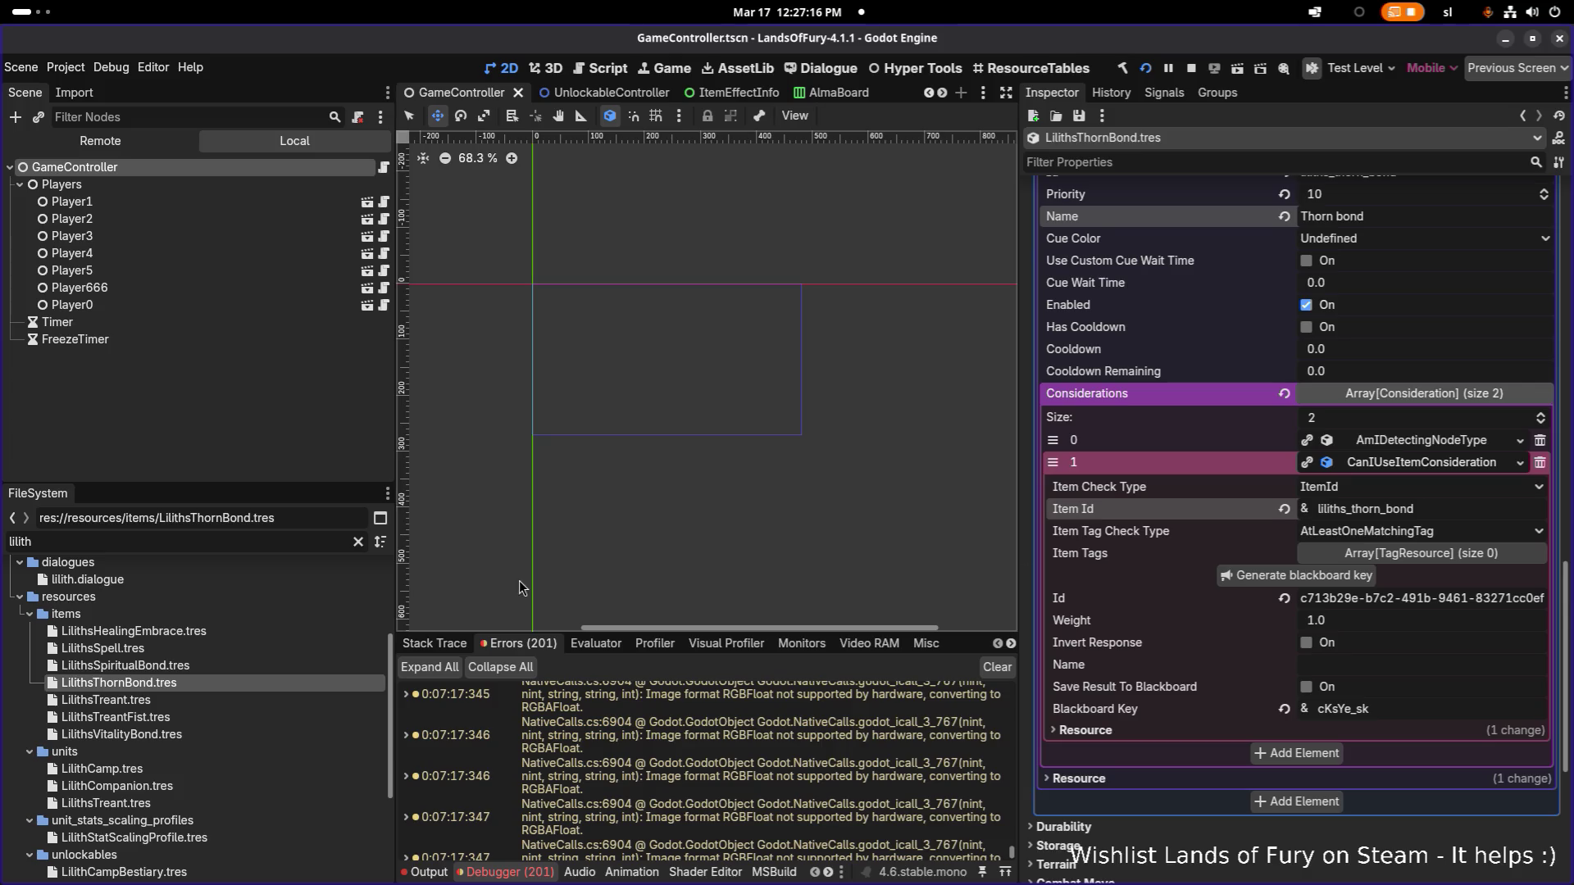
double_click(144, 538)
key(BackSpace)
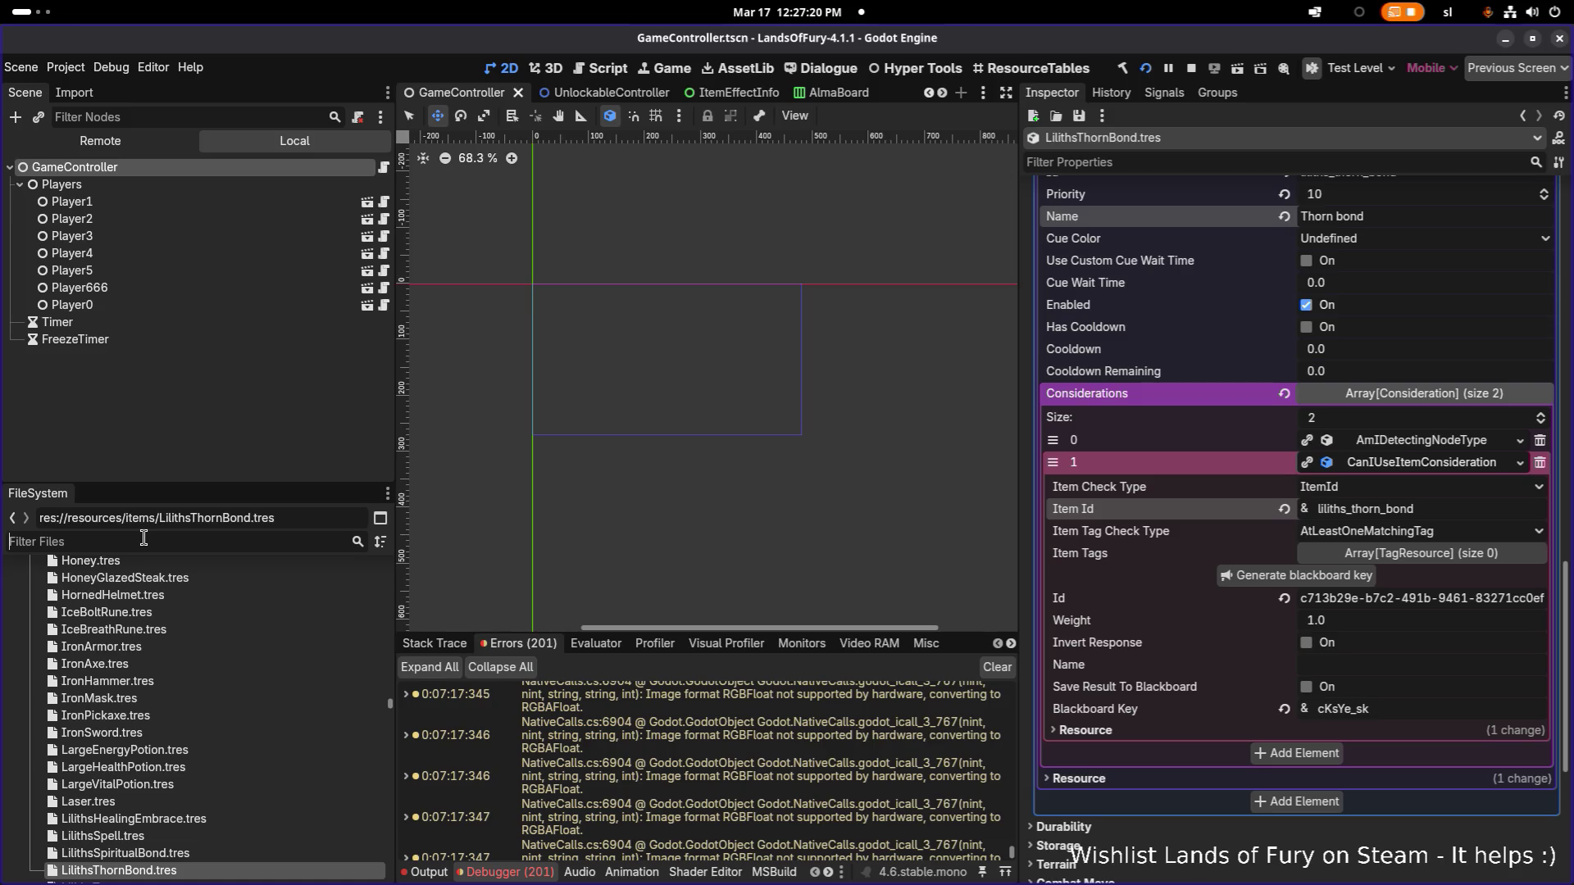
text(config.tre)
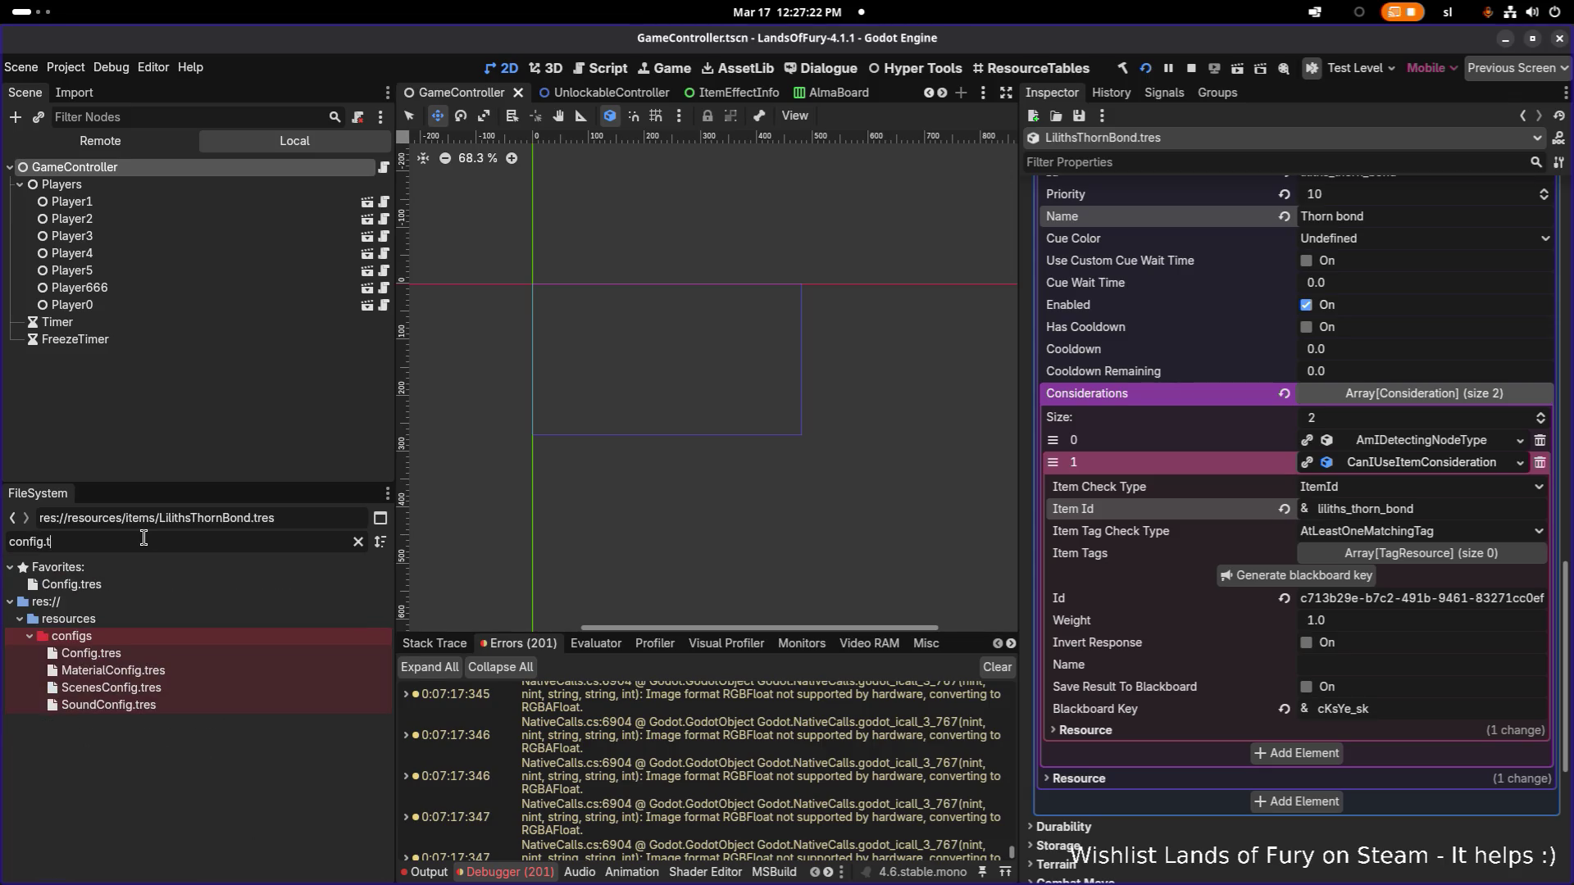
double_click(166, 656)
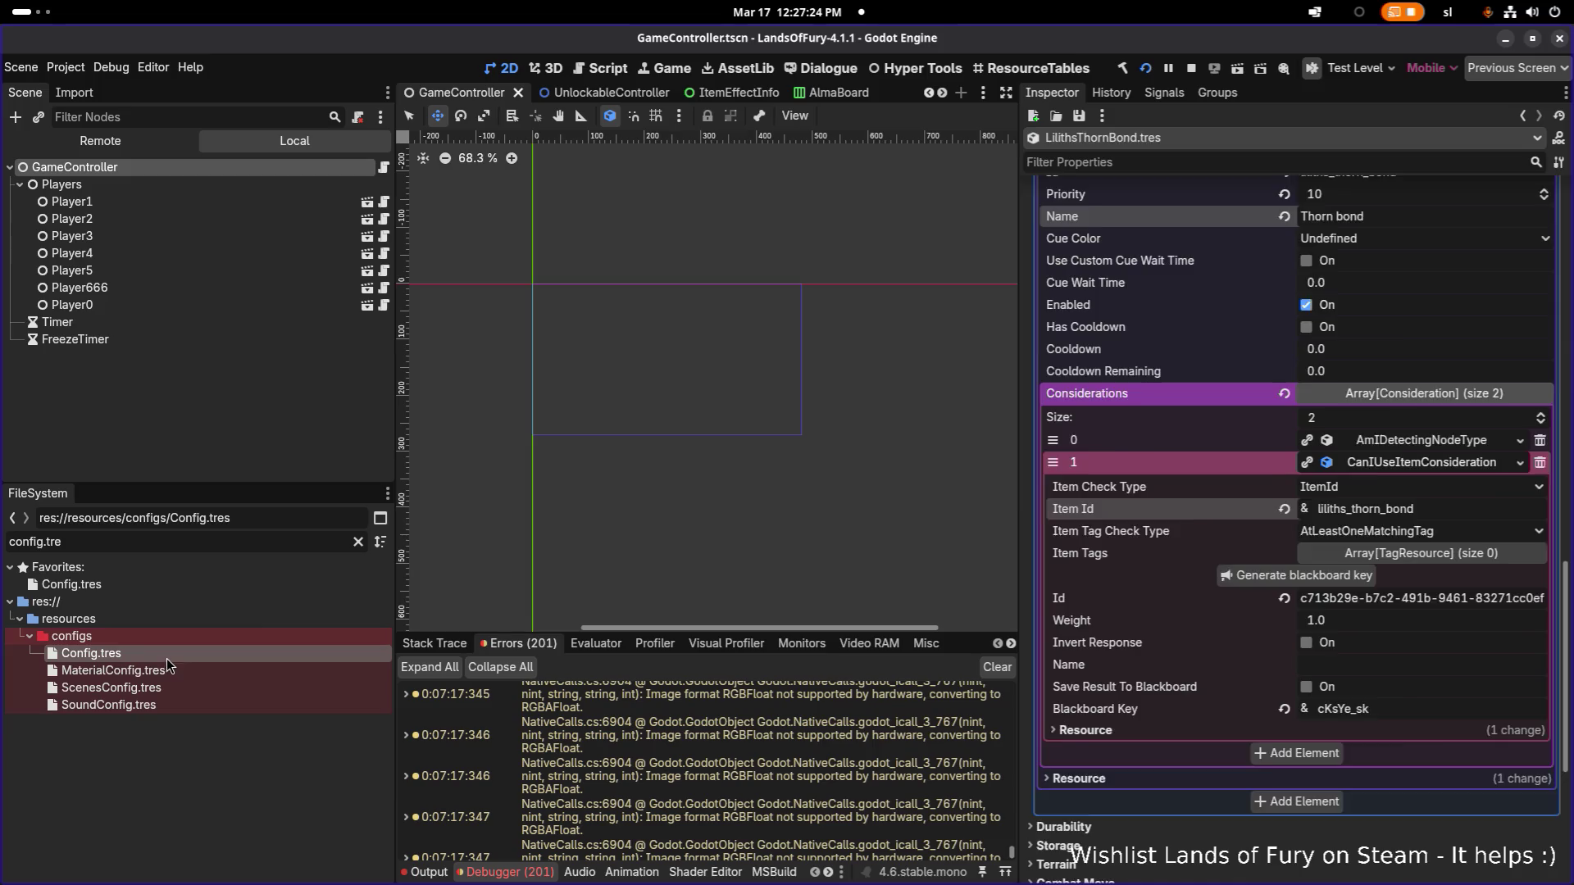
scroll(1309, 515, up, 2)
scroll(1309, 520, down, 5)
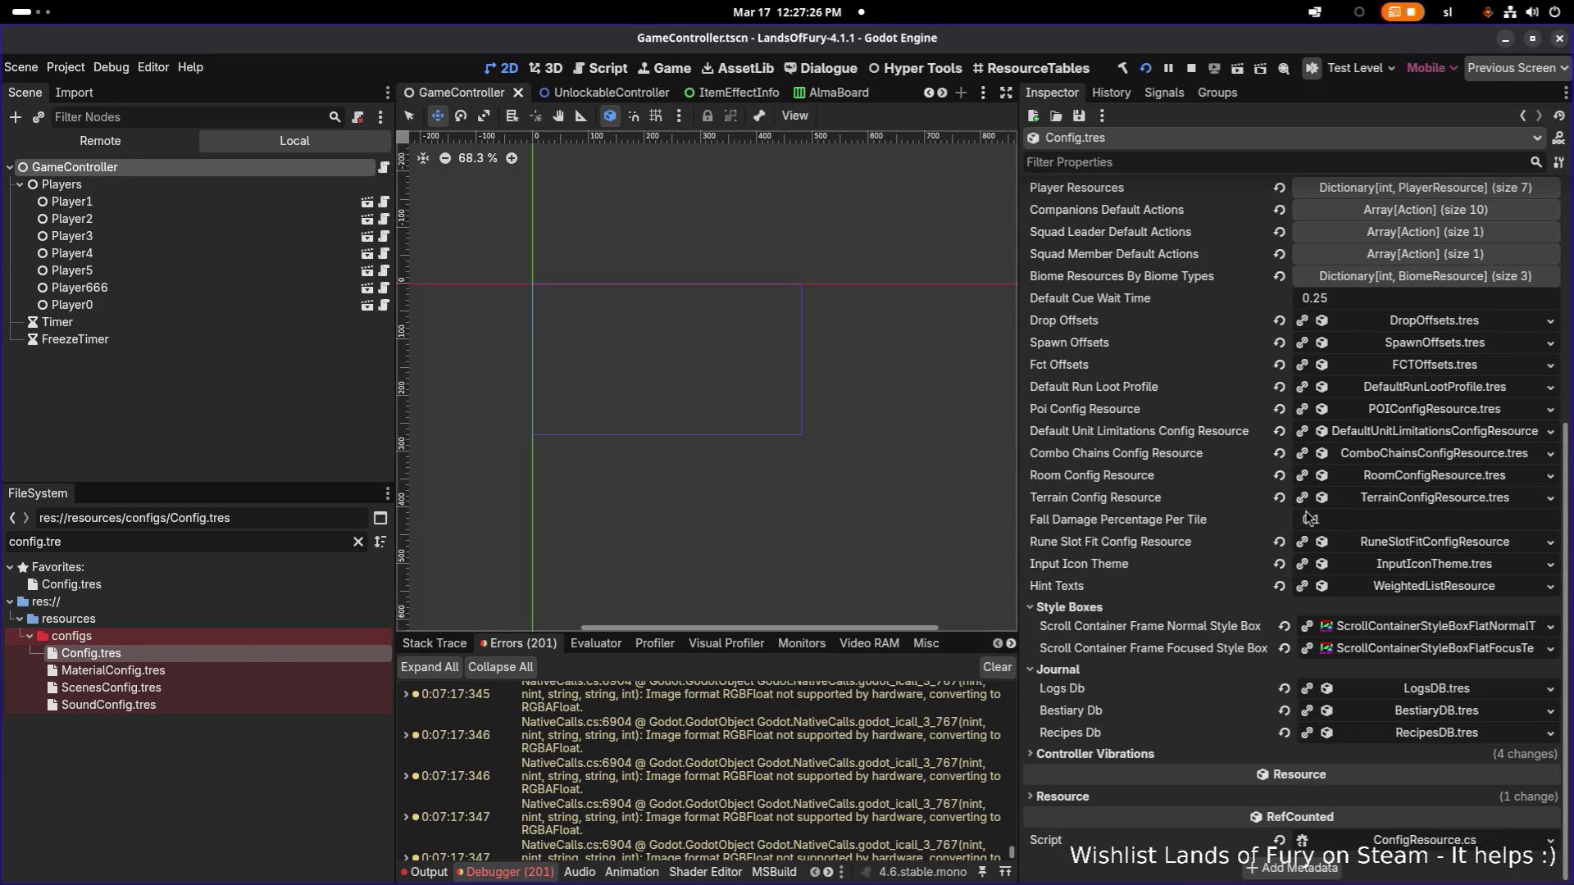
scroll(1362, 441, up, 2)
scroll(1361, 441, up, 4)
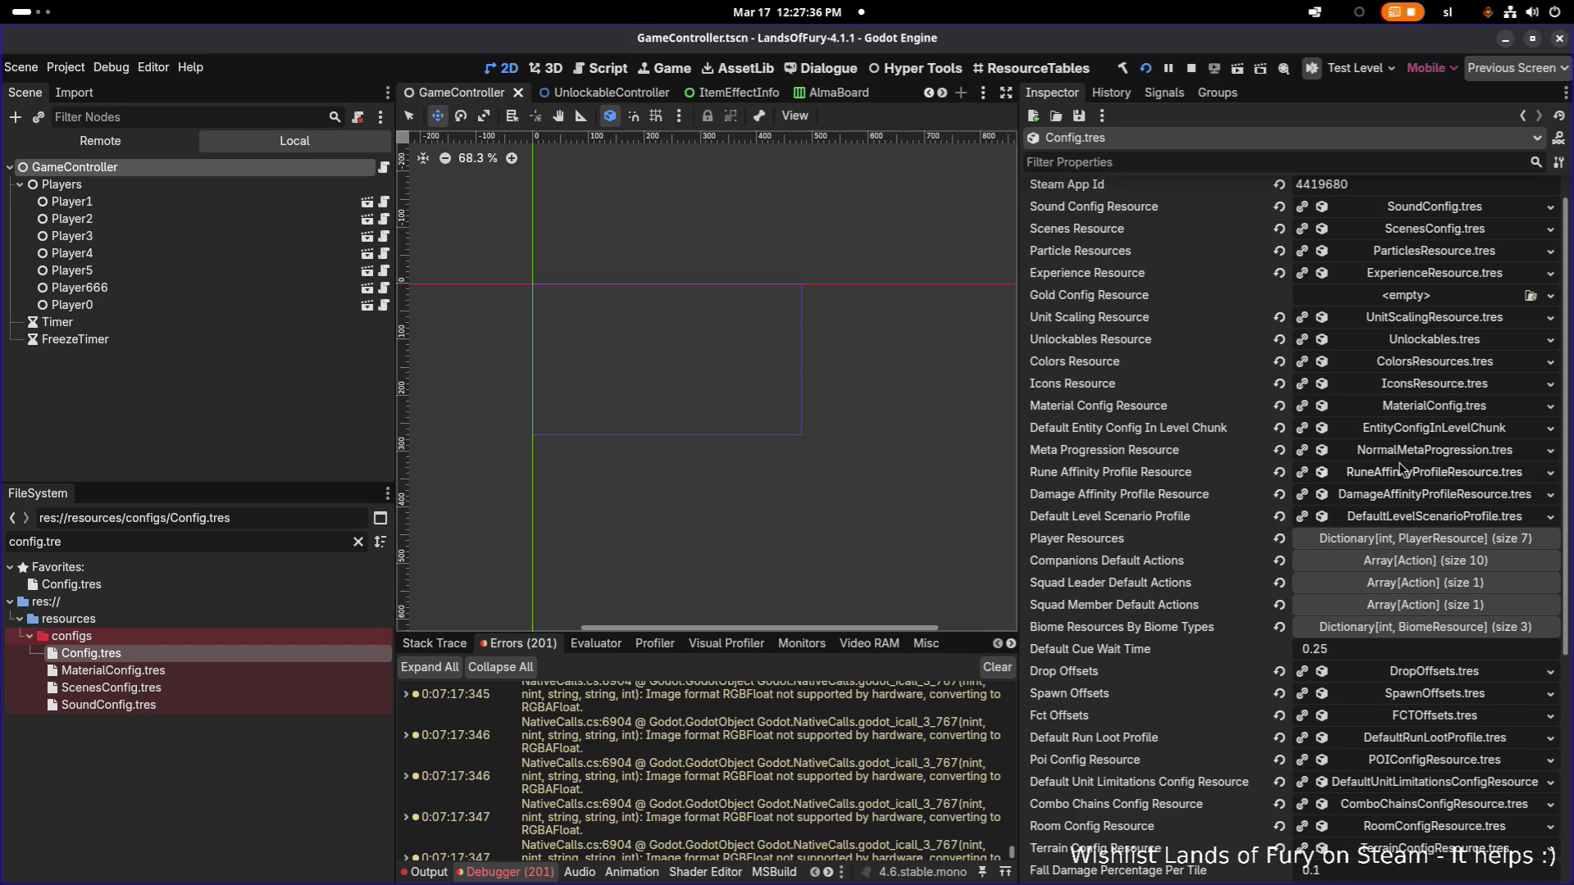
Step: Filter the Inspector by 'action' and expand Companions Default Actions element 6's CheckBlackboardValues
click(1194, 164)
text(ac)
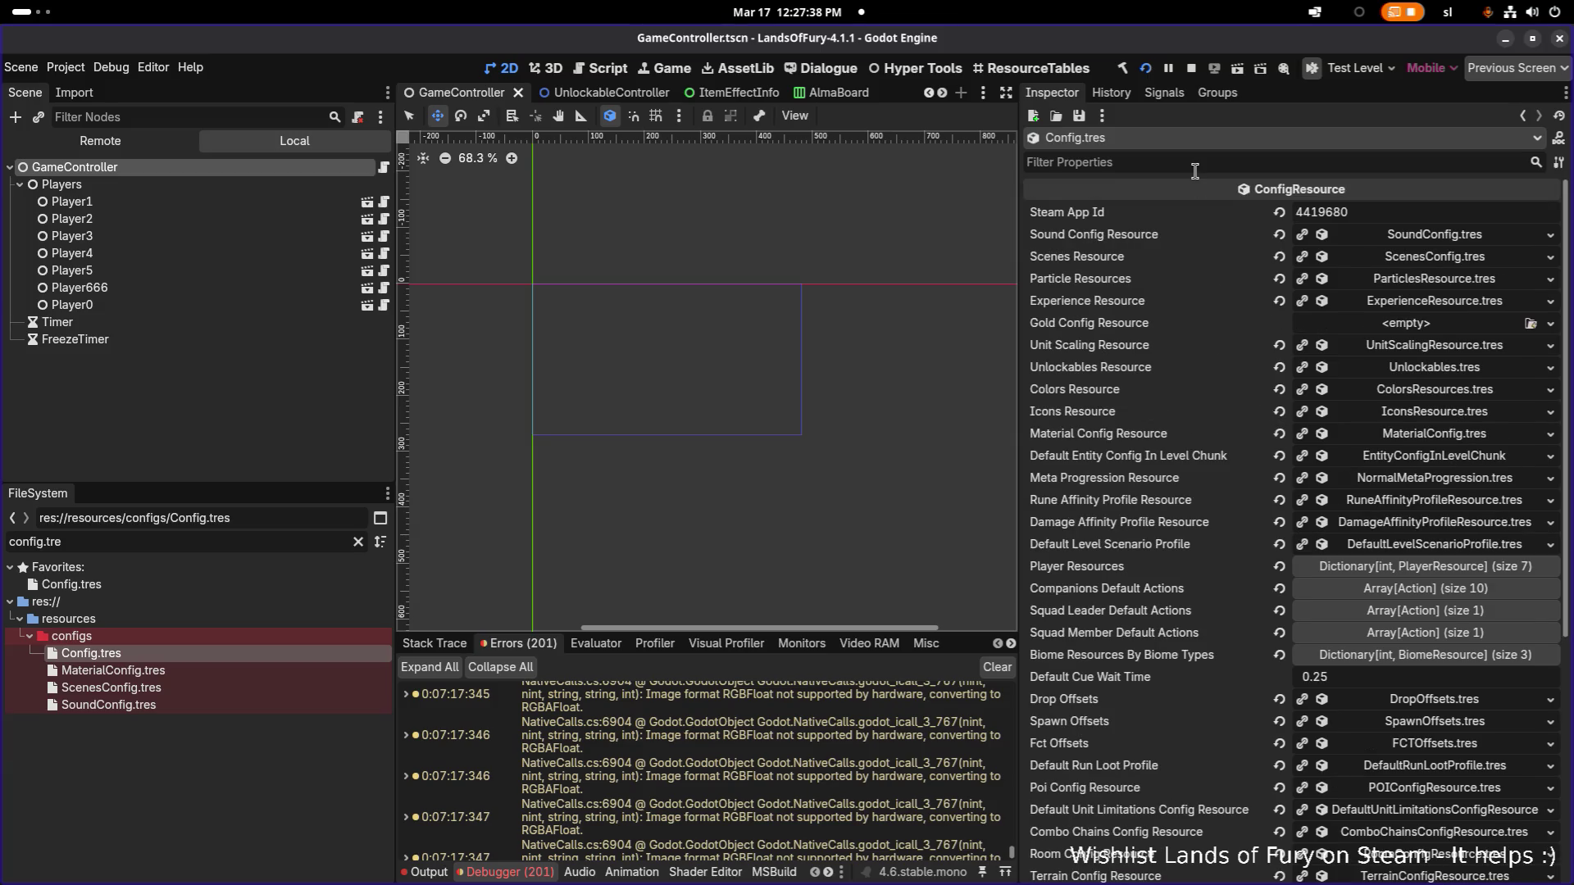
text(tion)
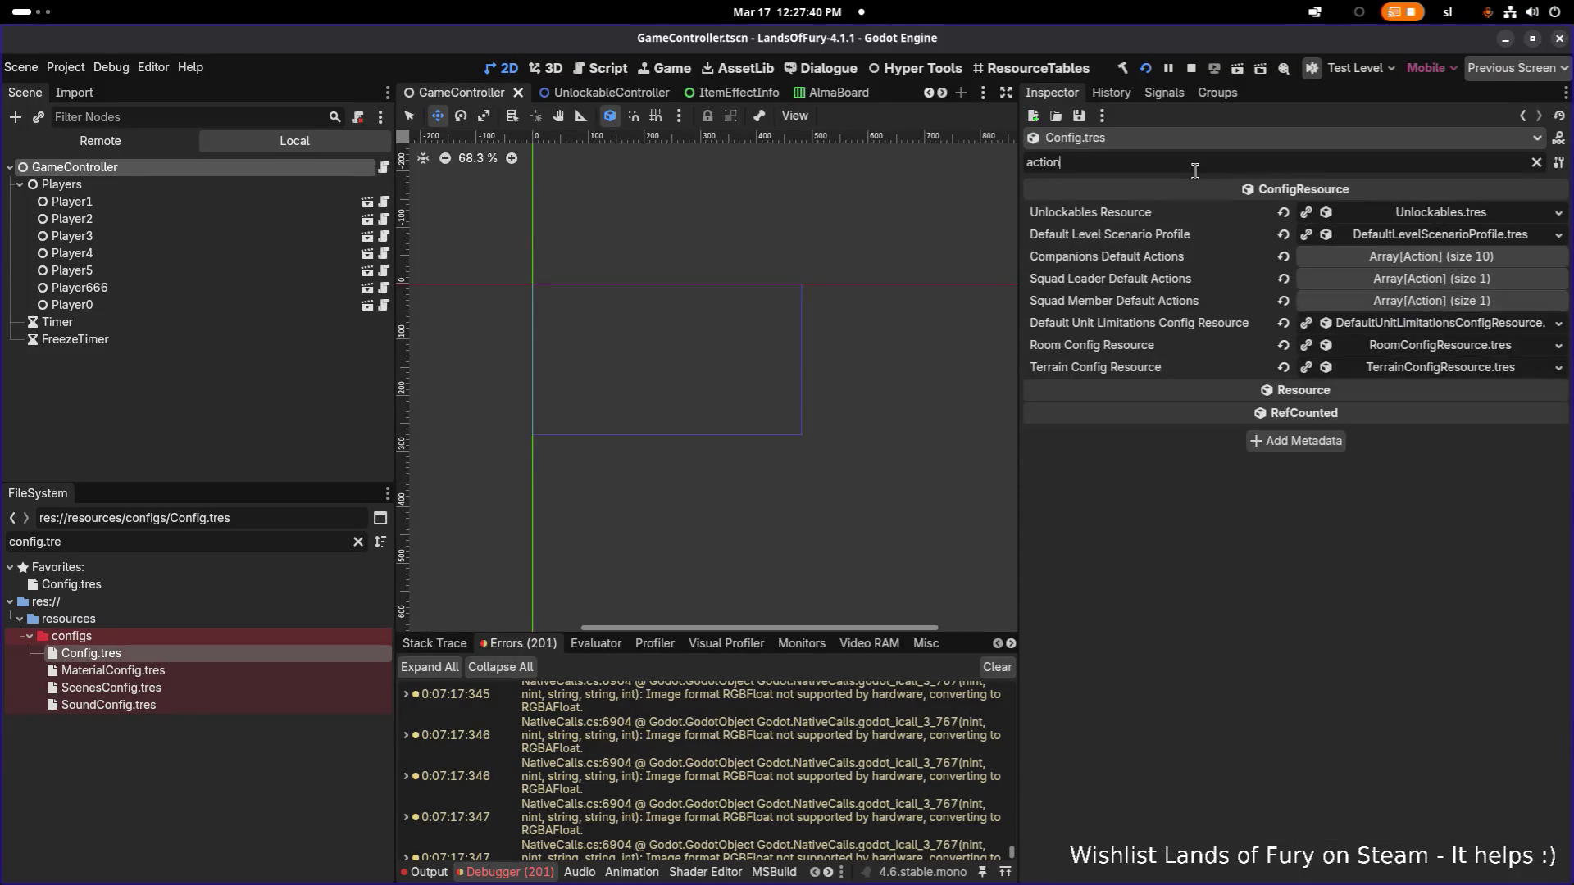
click(1391, 259)
click(1447, 436)
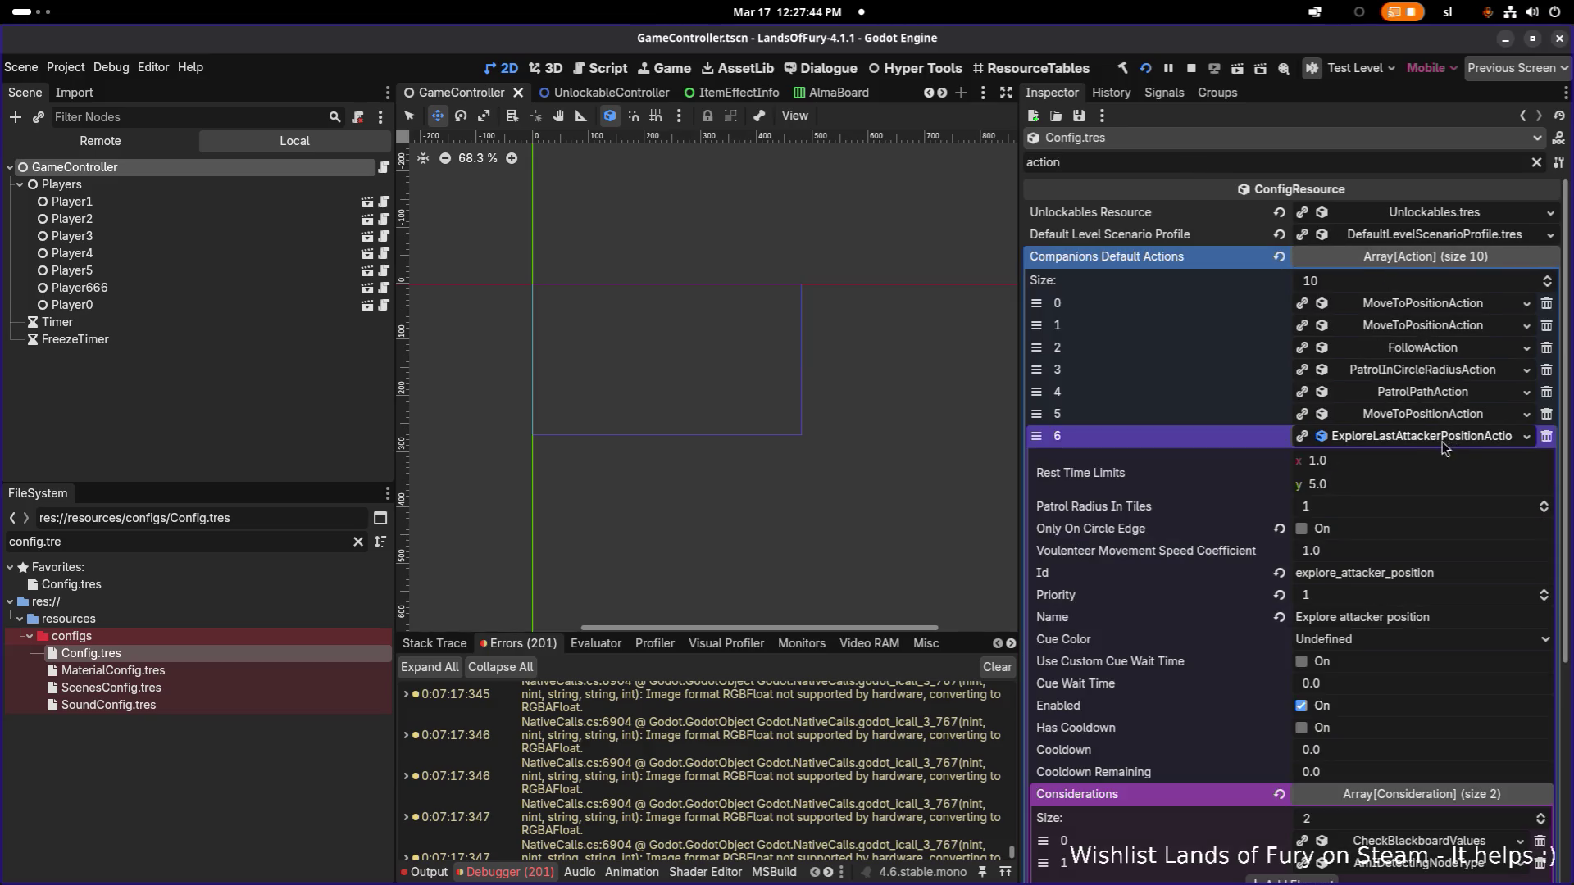
scroll(1426, 459, down, 3)
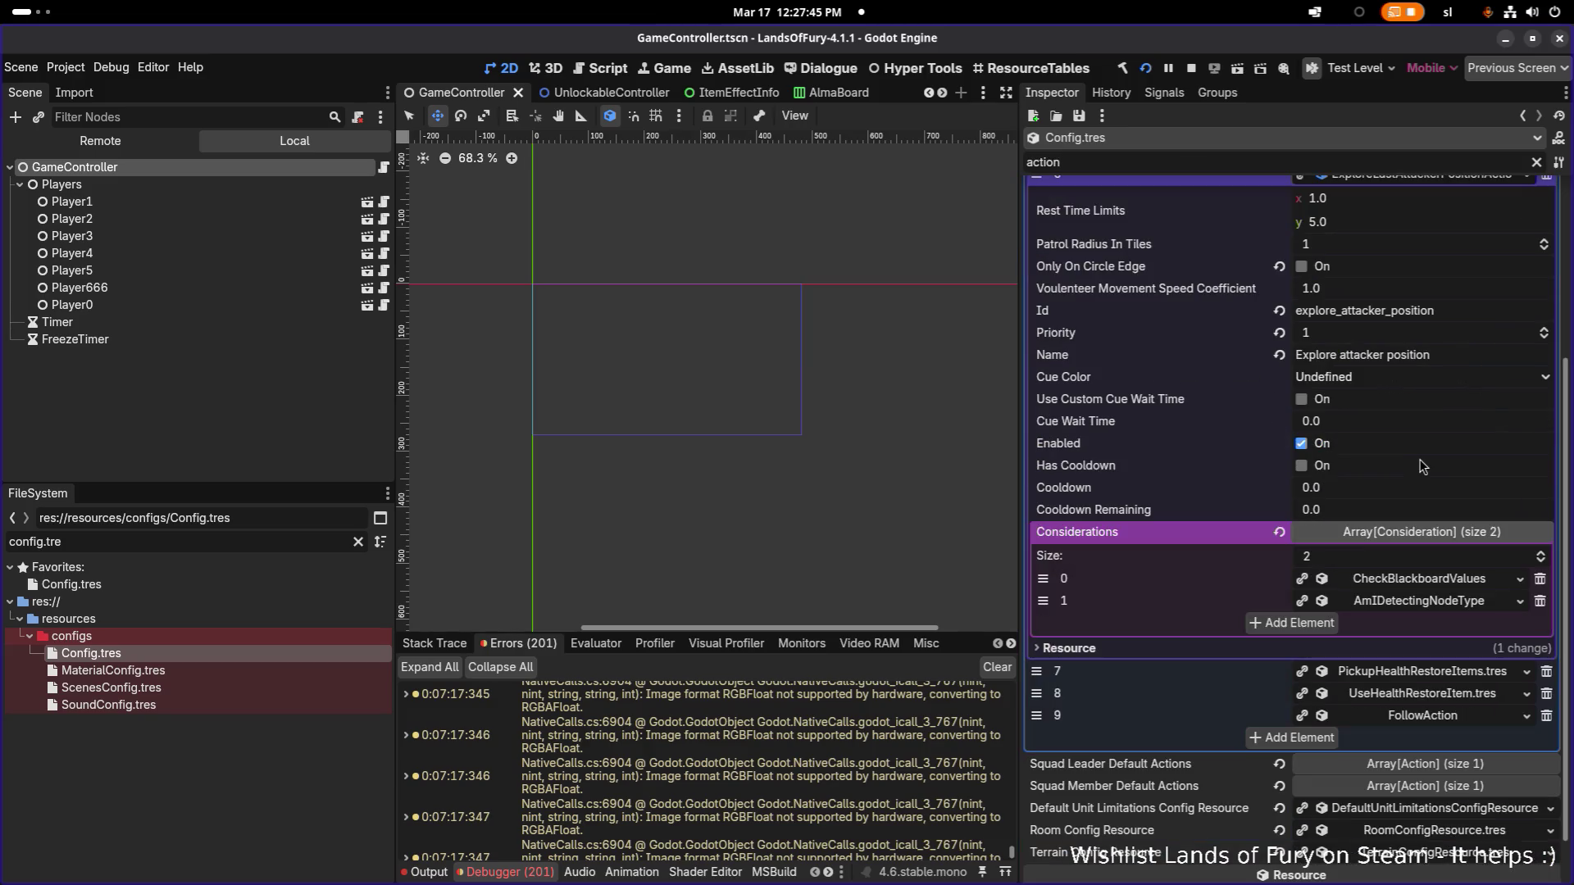
click(1439, 580)
scroll(1439, 580, down, 3)
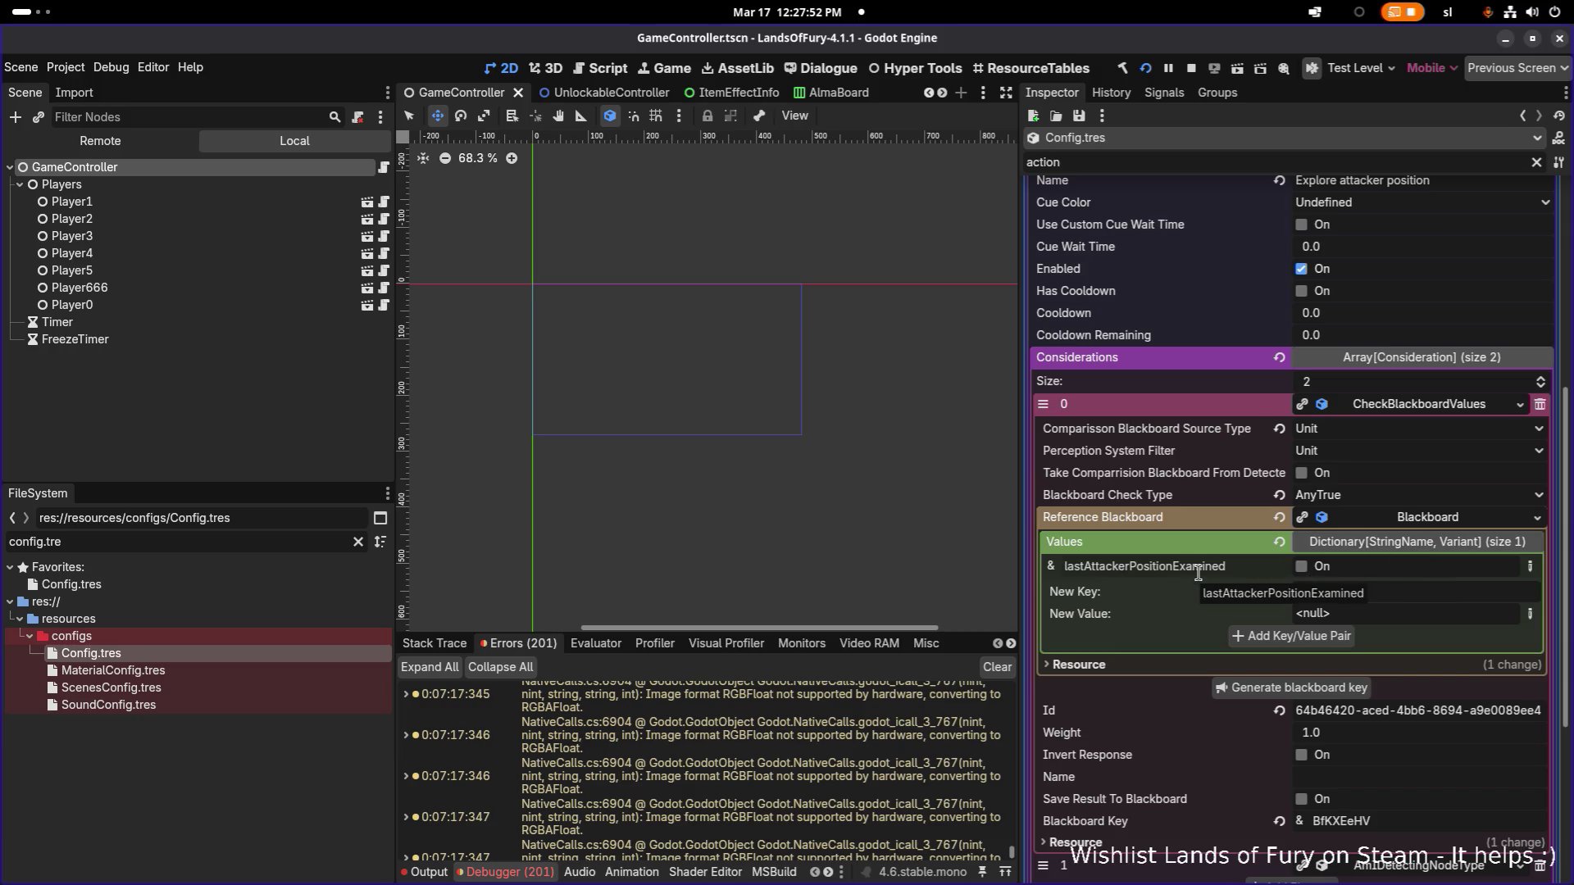
Step: Return to Visual Studio Code, widen the AttackAction.cs pane and go to line 227
key(alt+Tab)
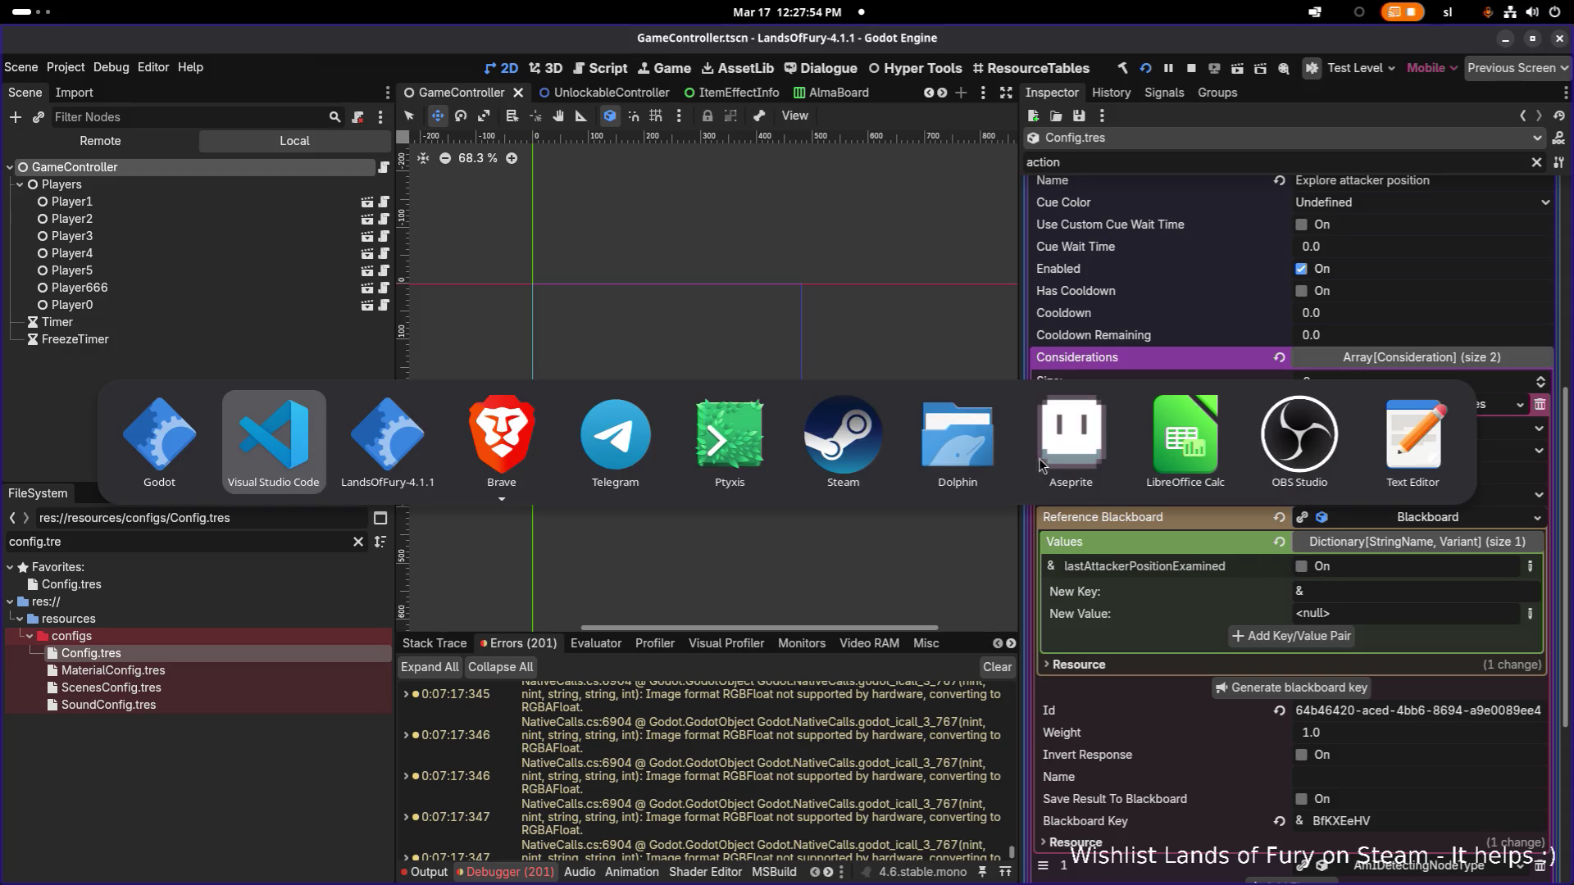
click(273, 439)
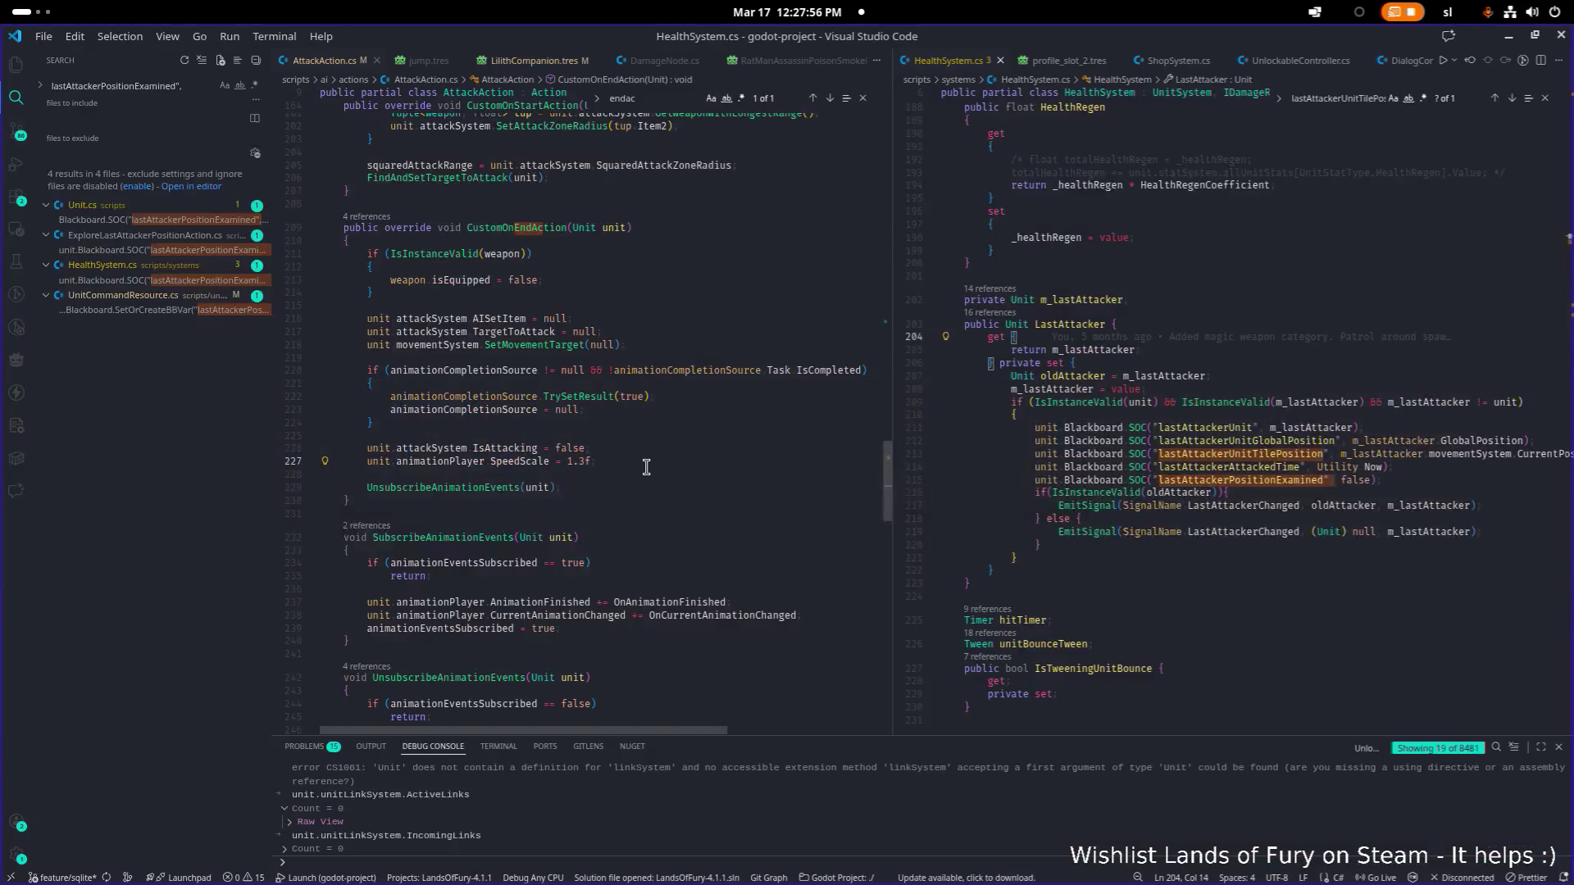
click(646, 468)
drag(892, 416, 1153, 414)
click(769, 413)
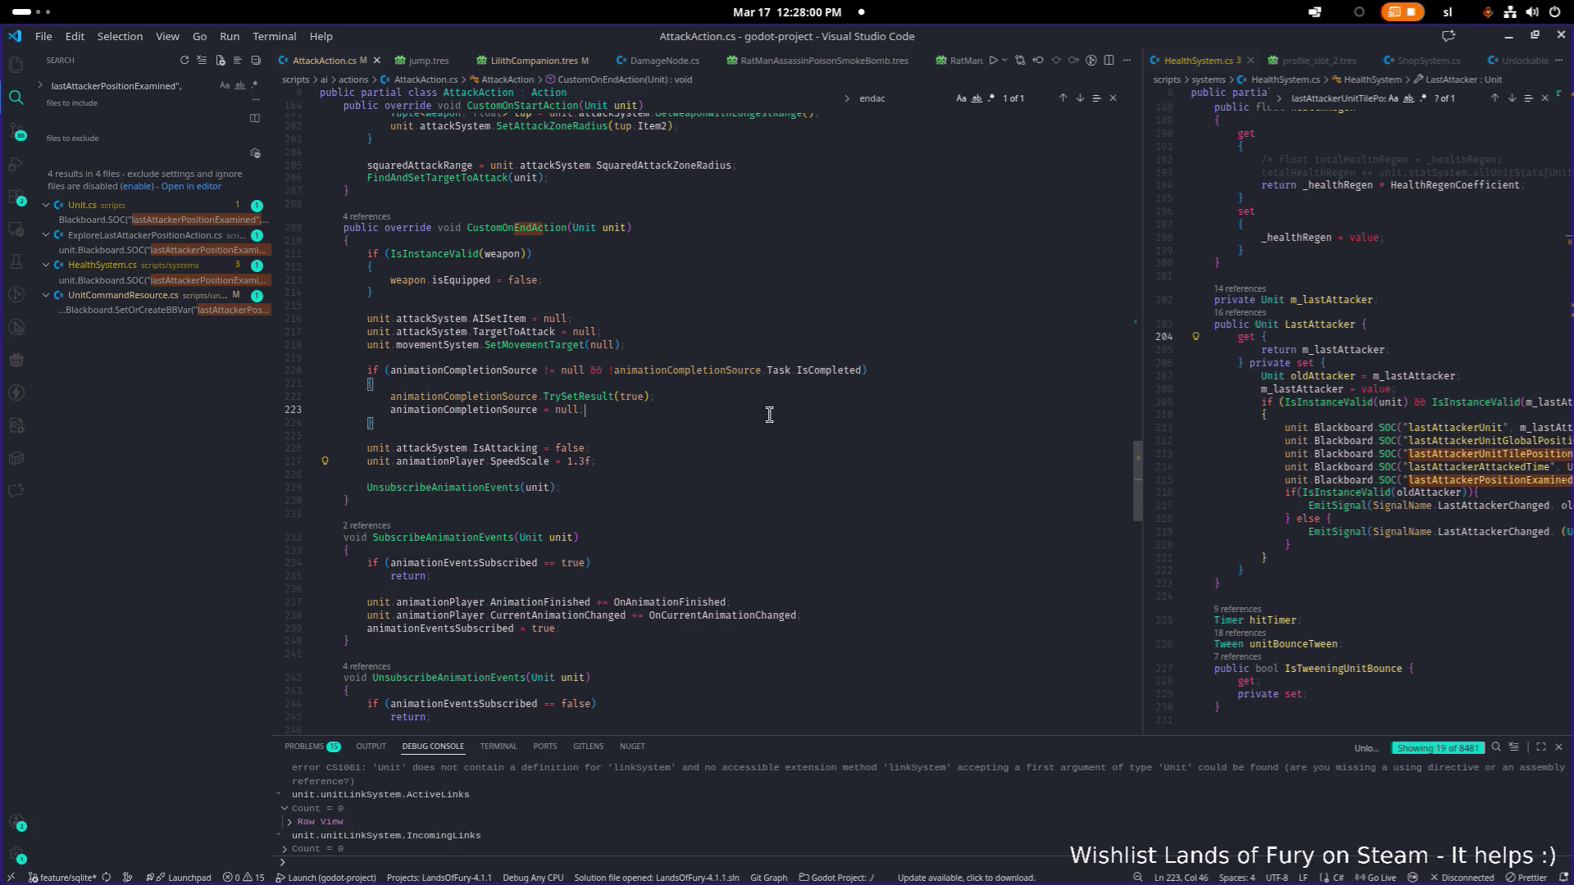
click(723, 464)
Step: Add unit.Blackboard.SOC("lastAttackerPositionExamined", true); below line 227 and save
key(Return)
key(Return)
text(unit.Blackboard.SOC("lastAttackerPositionExamined", false);)
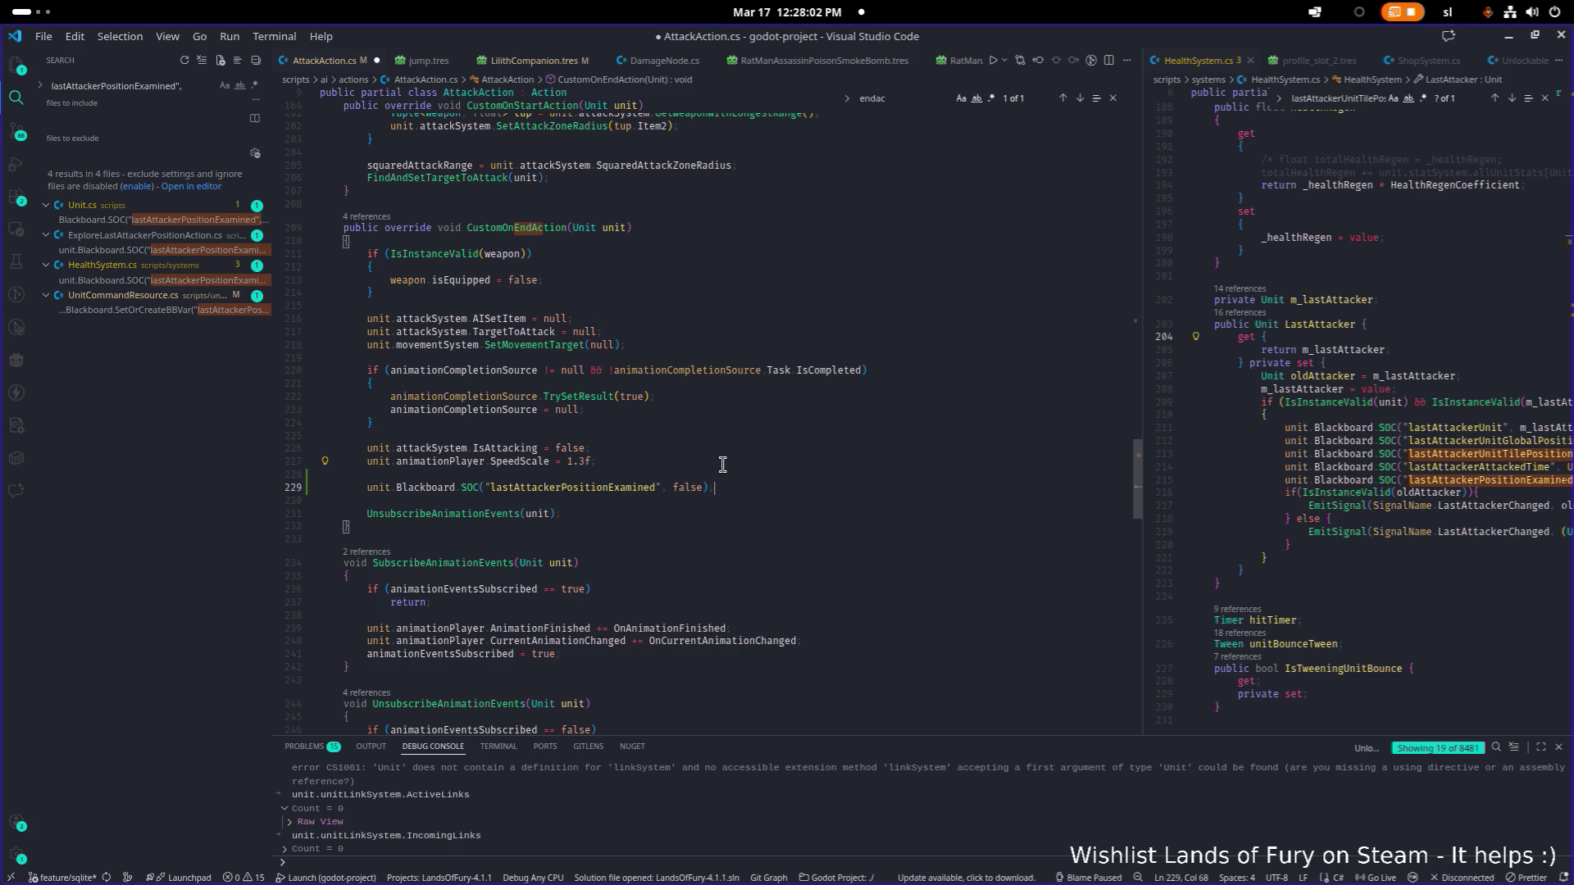
key(Up)
key(ctrl+shift+k)
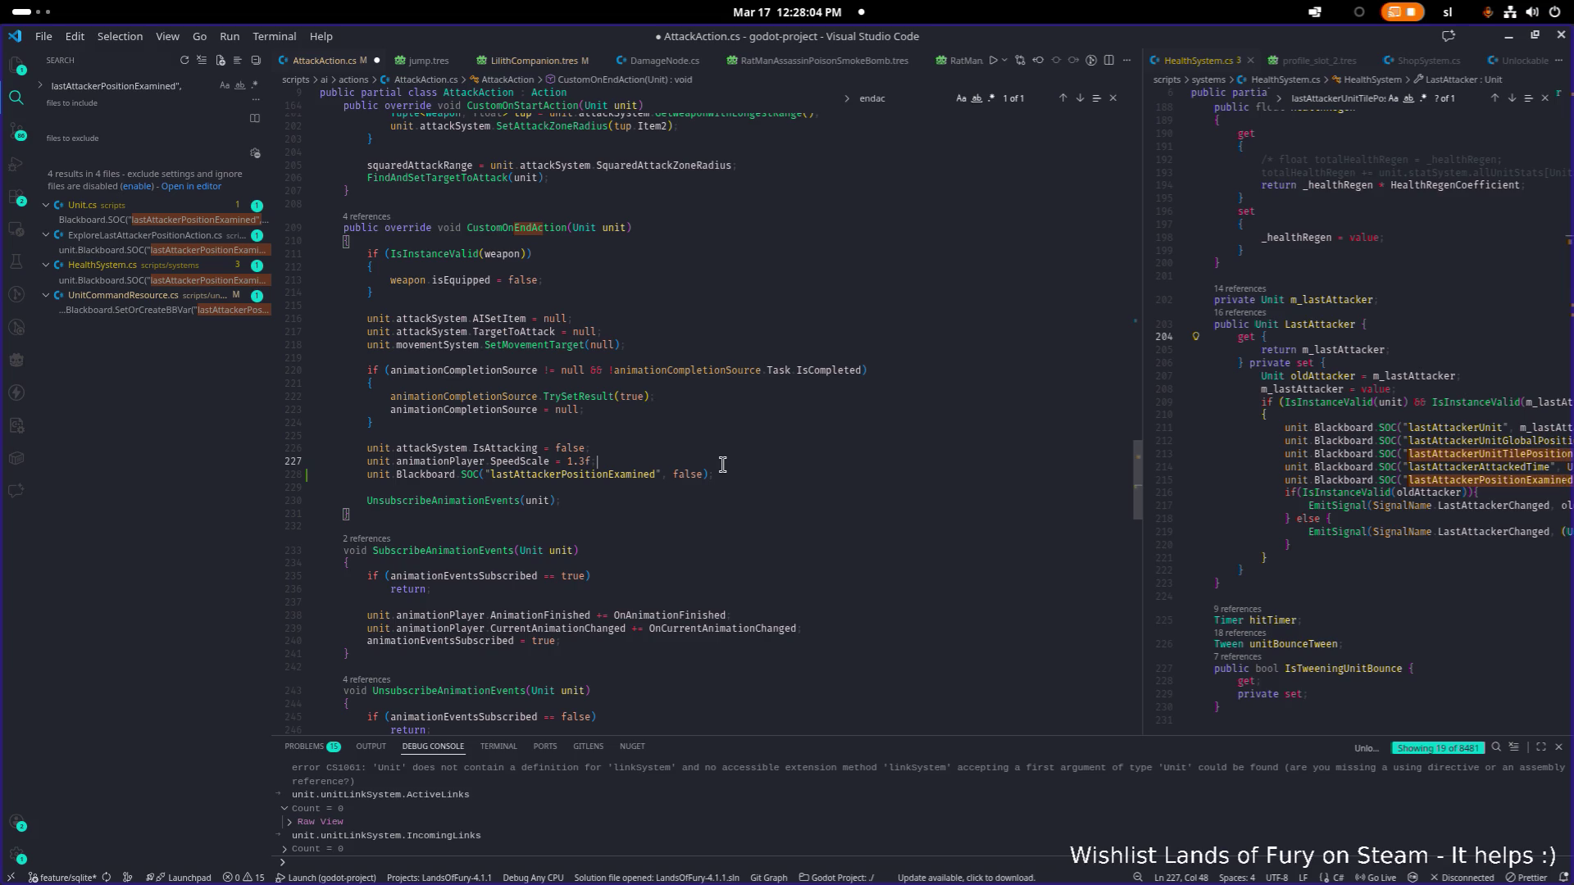
key(Left)
key(ctrl+shift+Left)
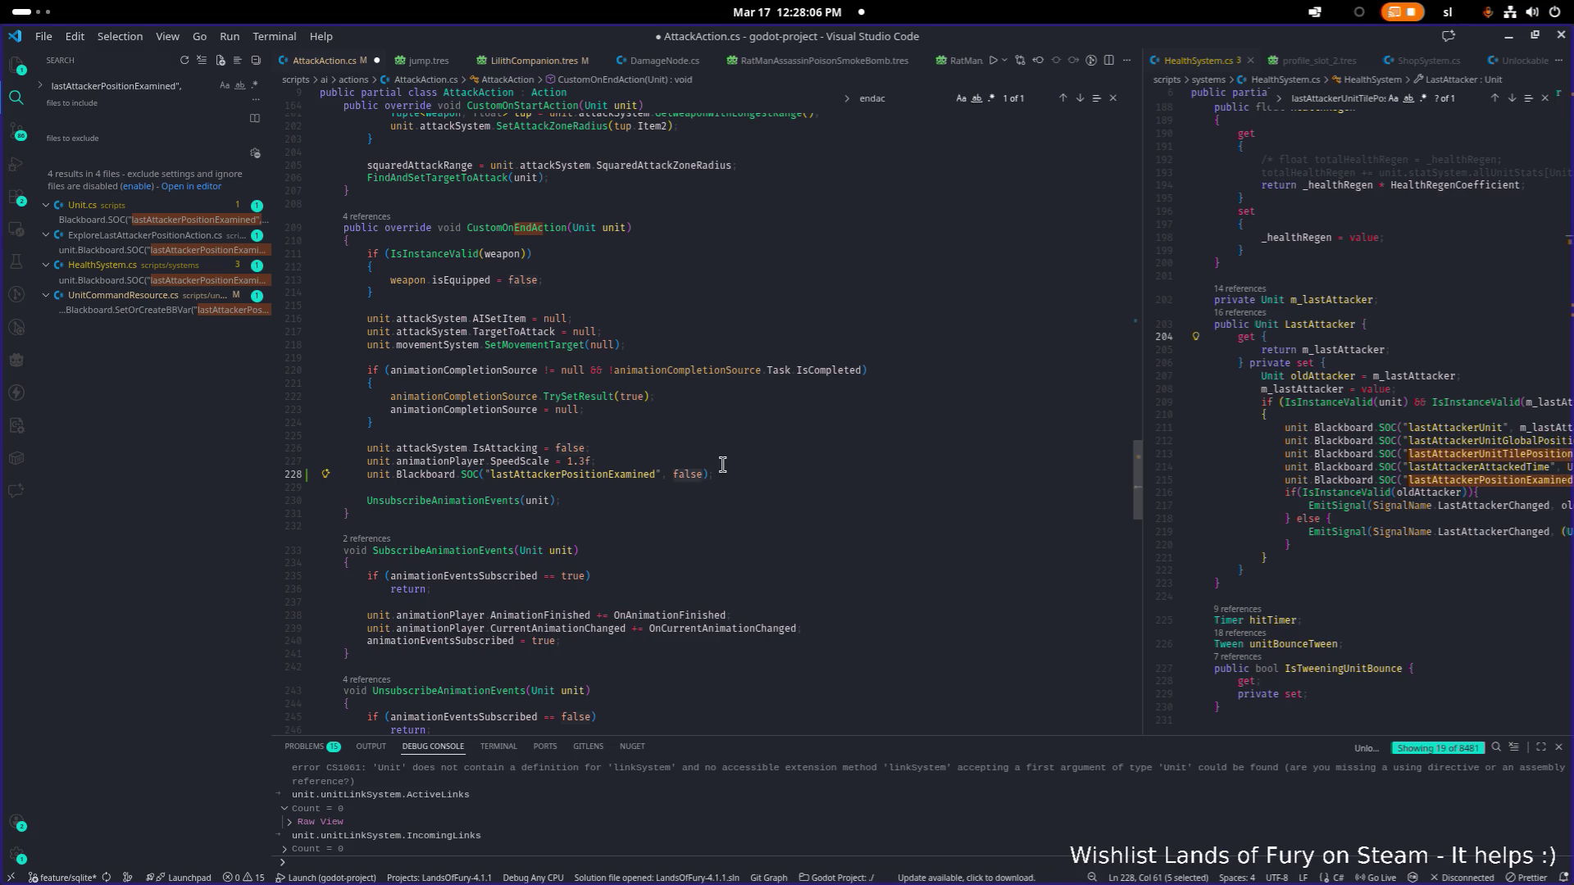
text(true)
key(ctrl+s)
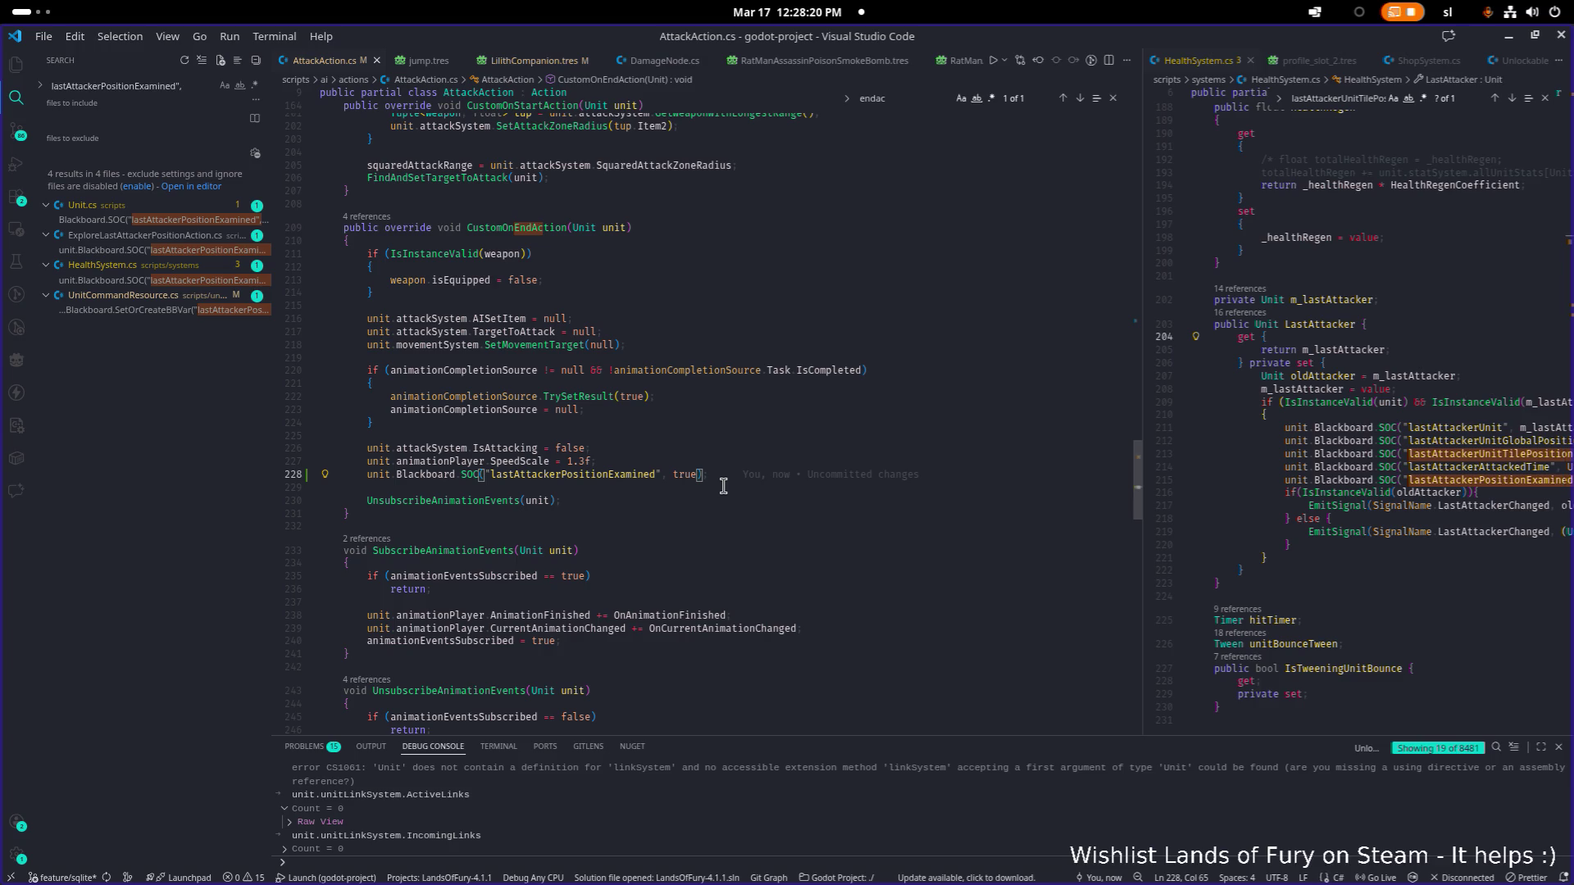
Step: Dismiss the uncommitted-change details and minimize Visual Studio Code to reveal Godot
mouse_move(725, 481)
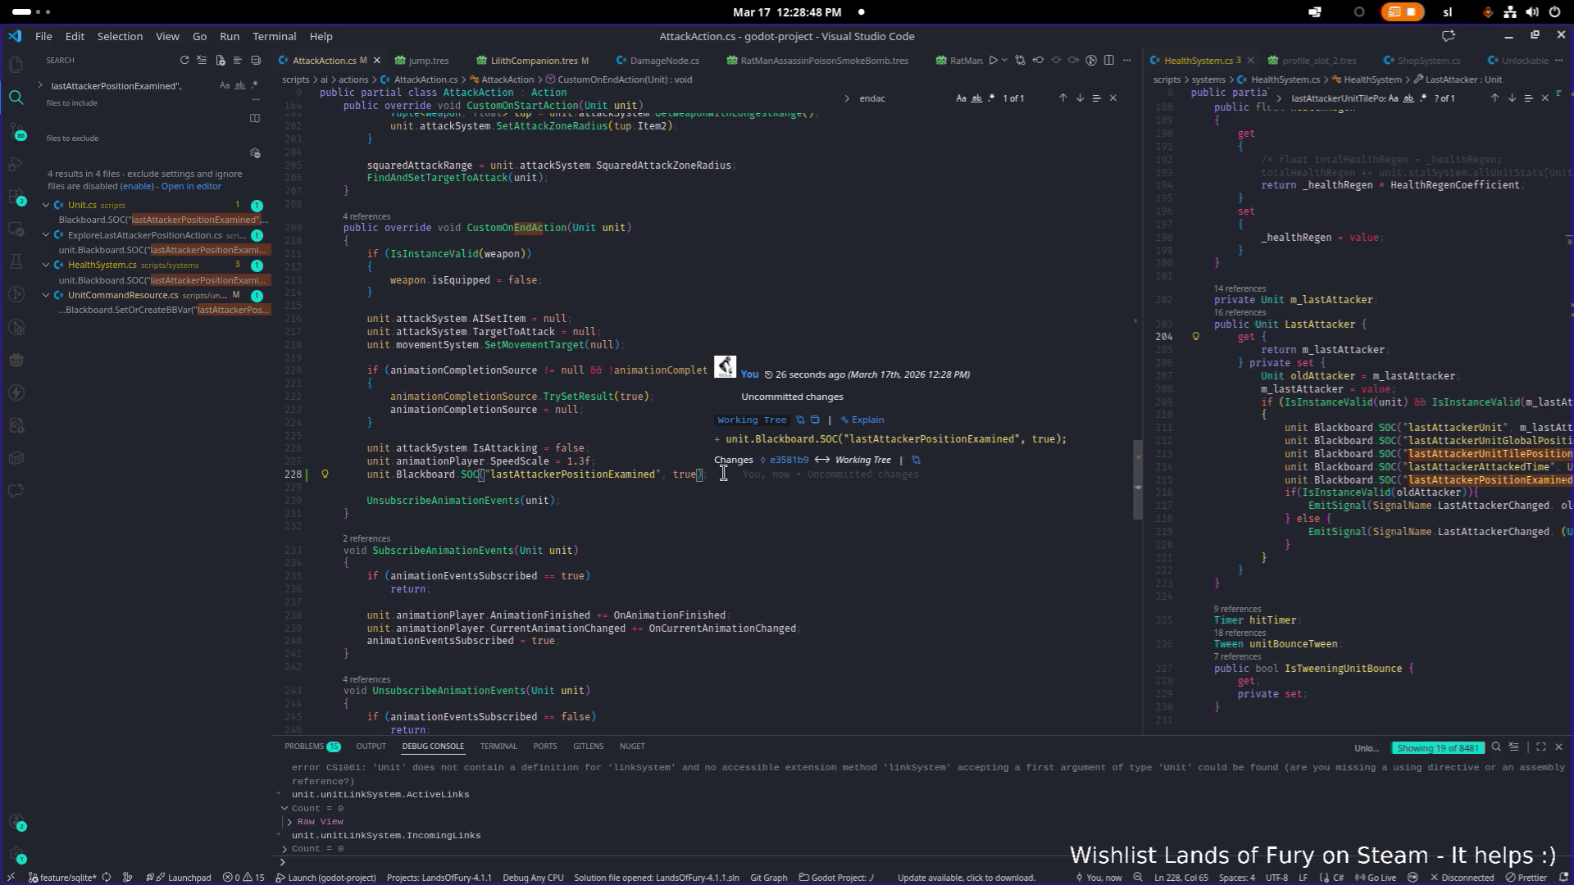
click(731, 522)
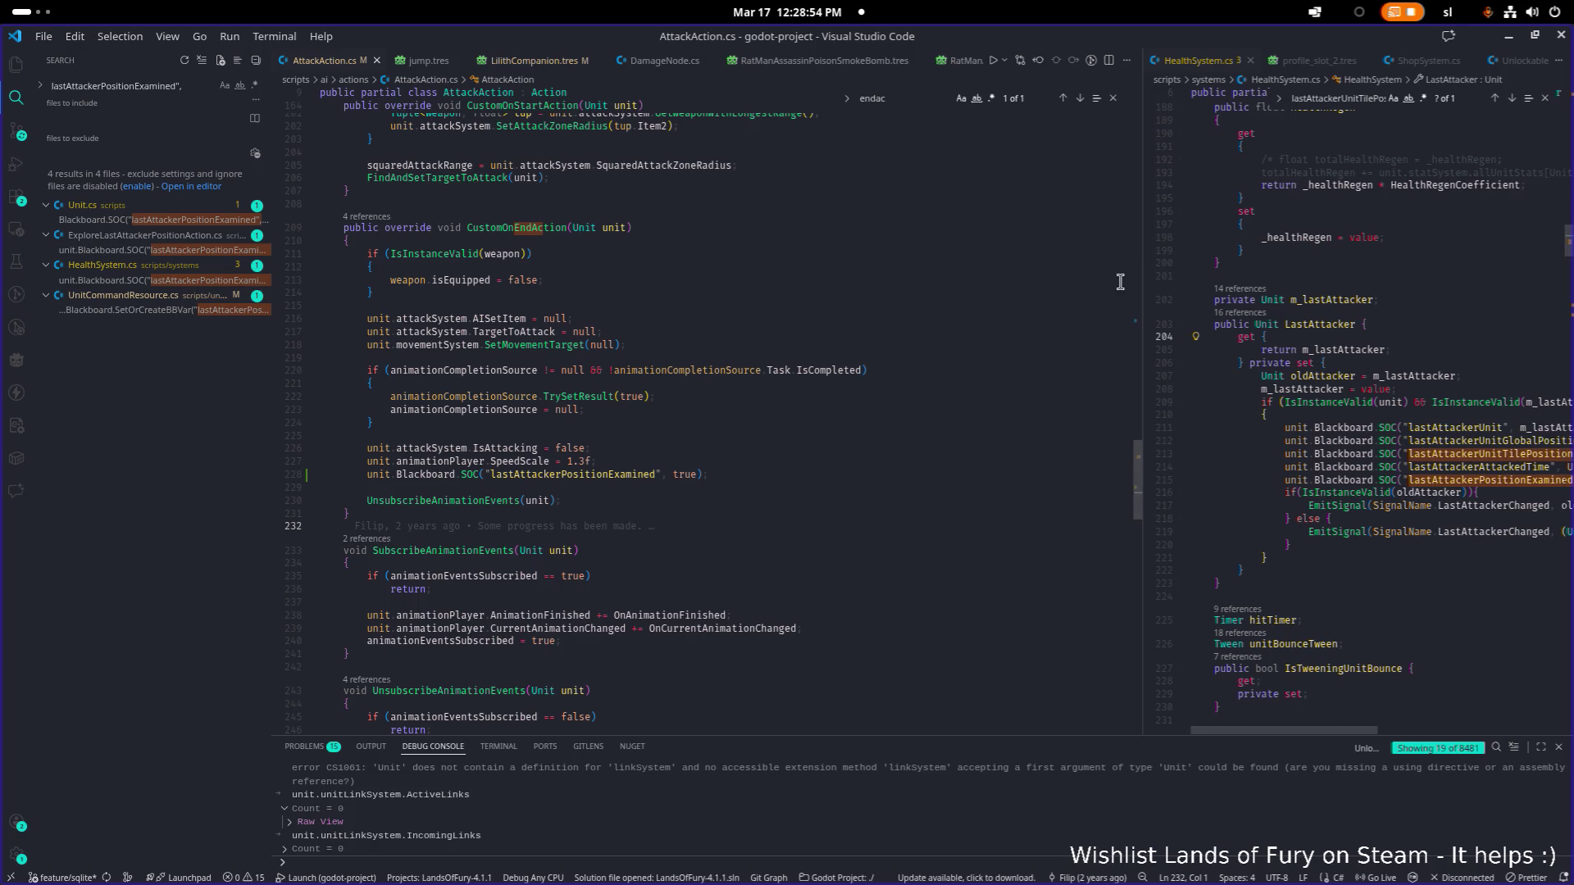
click(1508, 36)
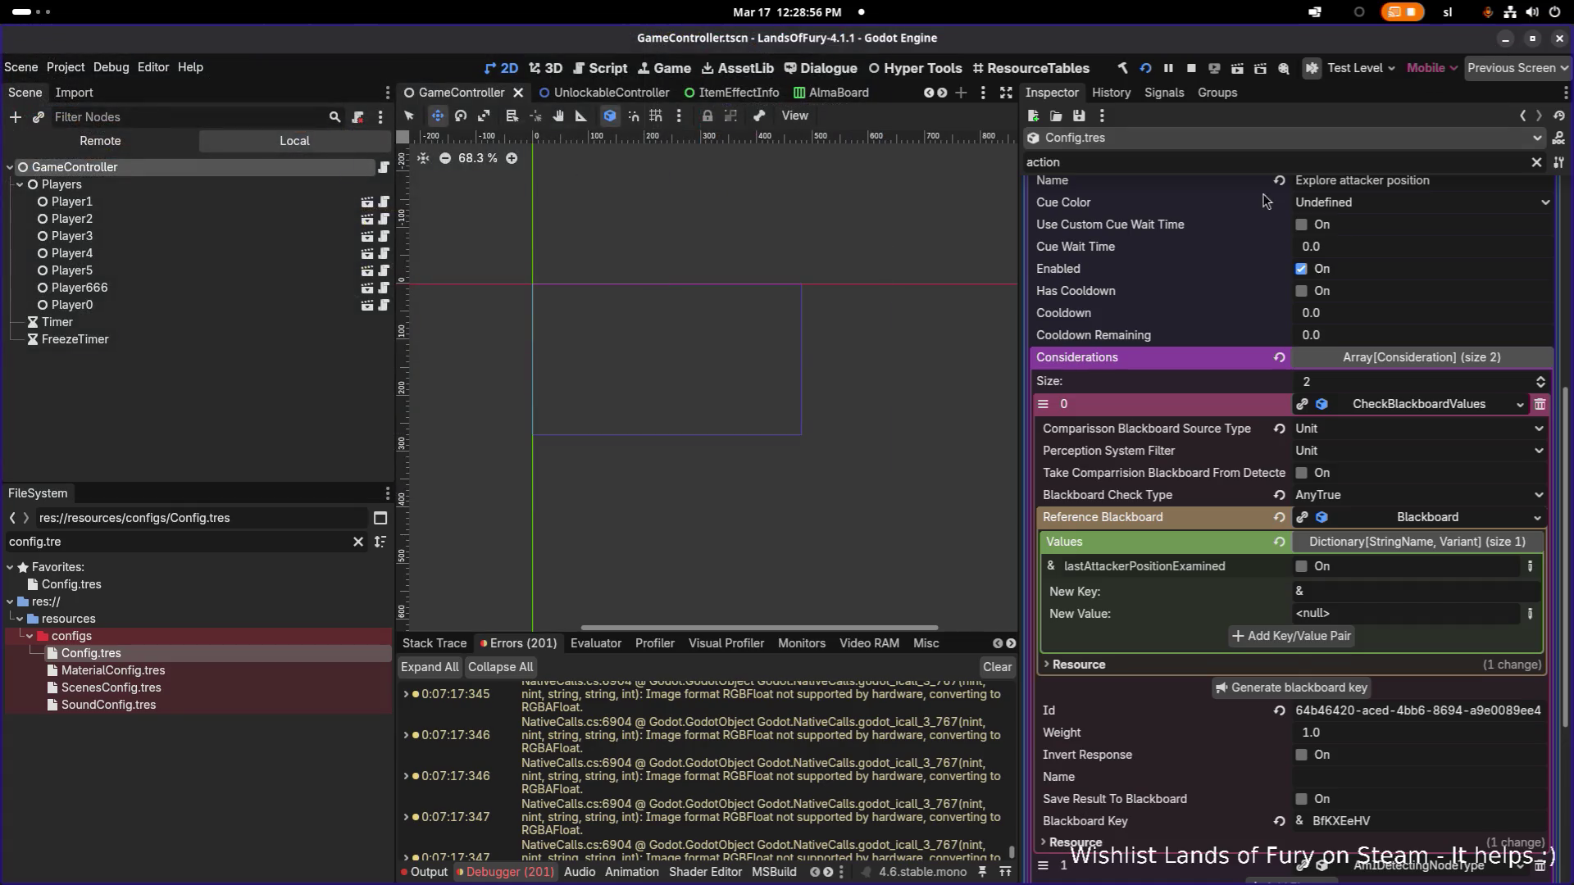
Step: Back in Godot, filter for 'lilithst', open LilithStatScalingProfile.tres and clear the property filter
key(alt+Tab)
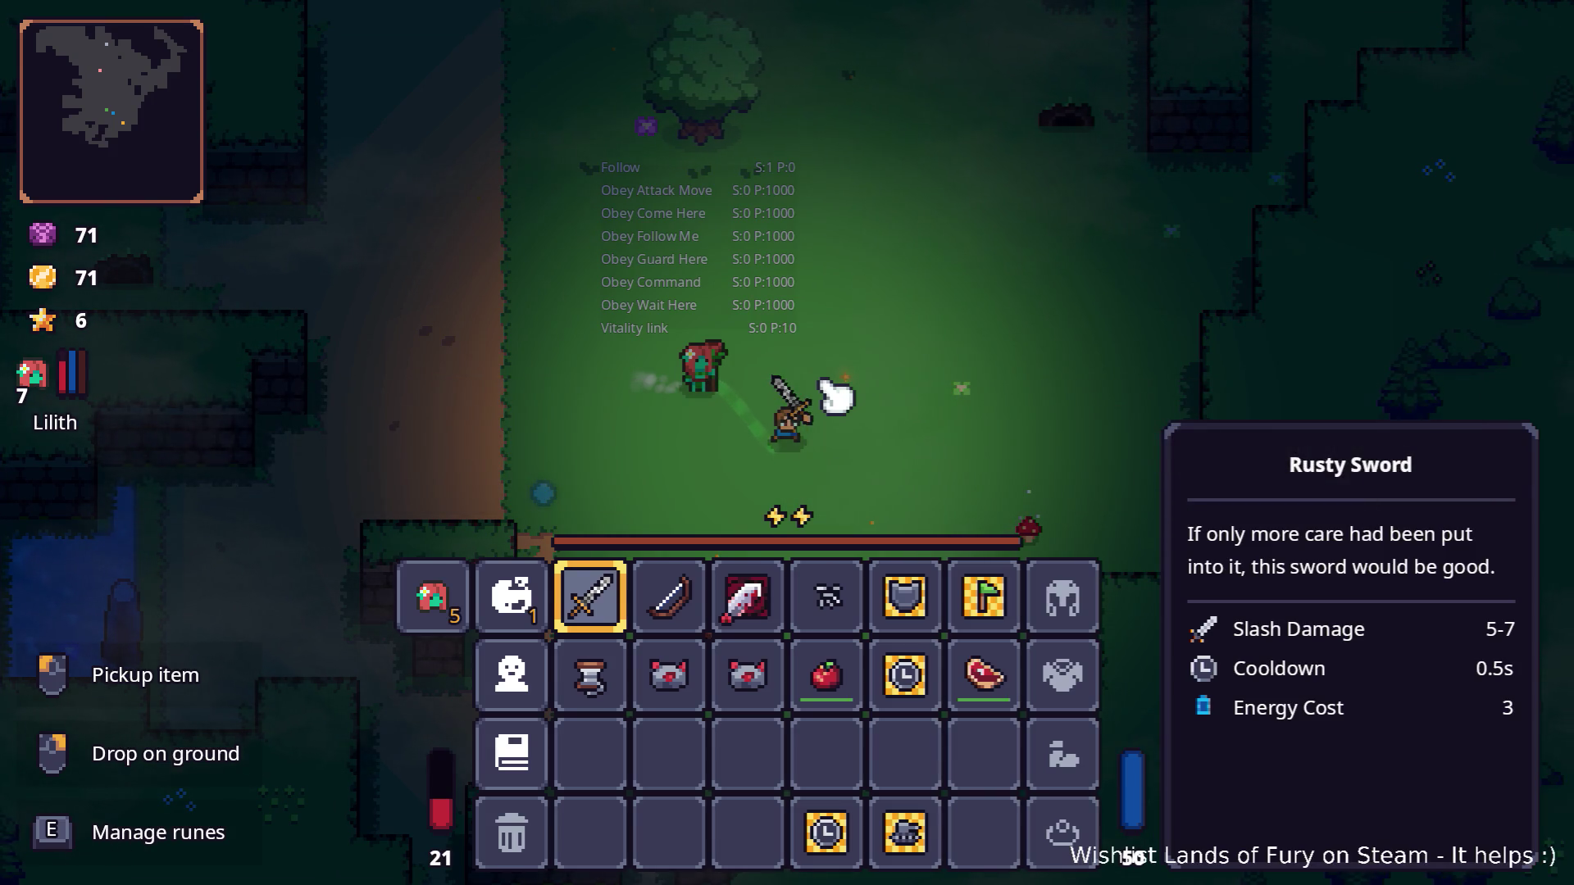
key(alt+Tab)
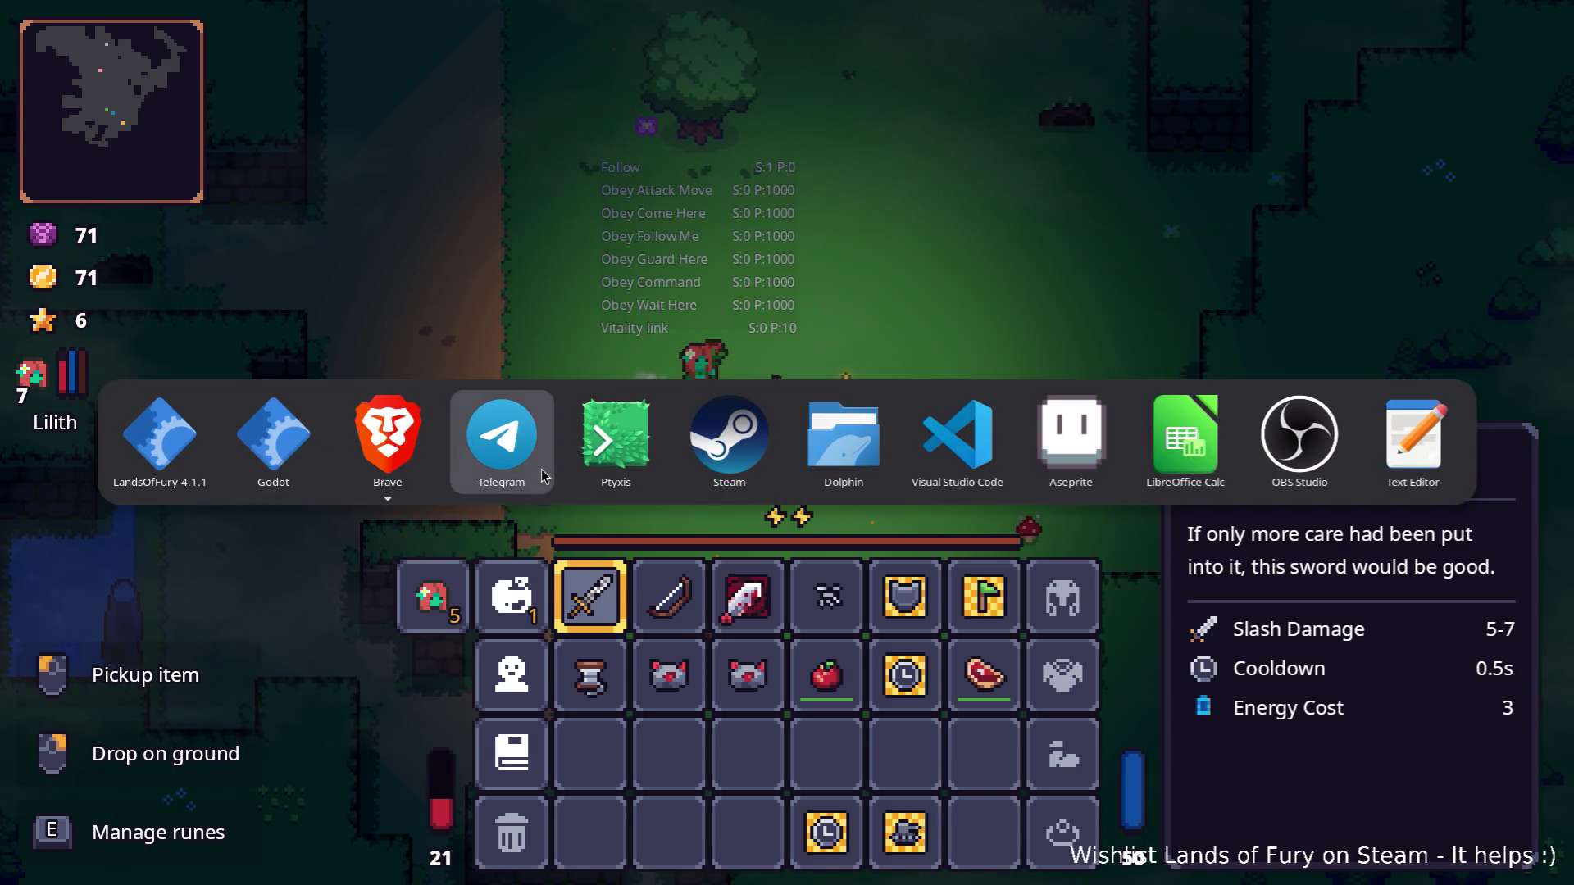
click(275, 452)
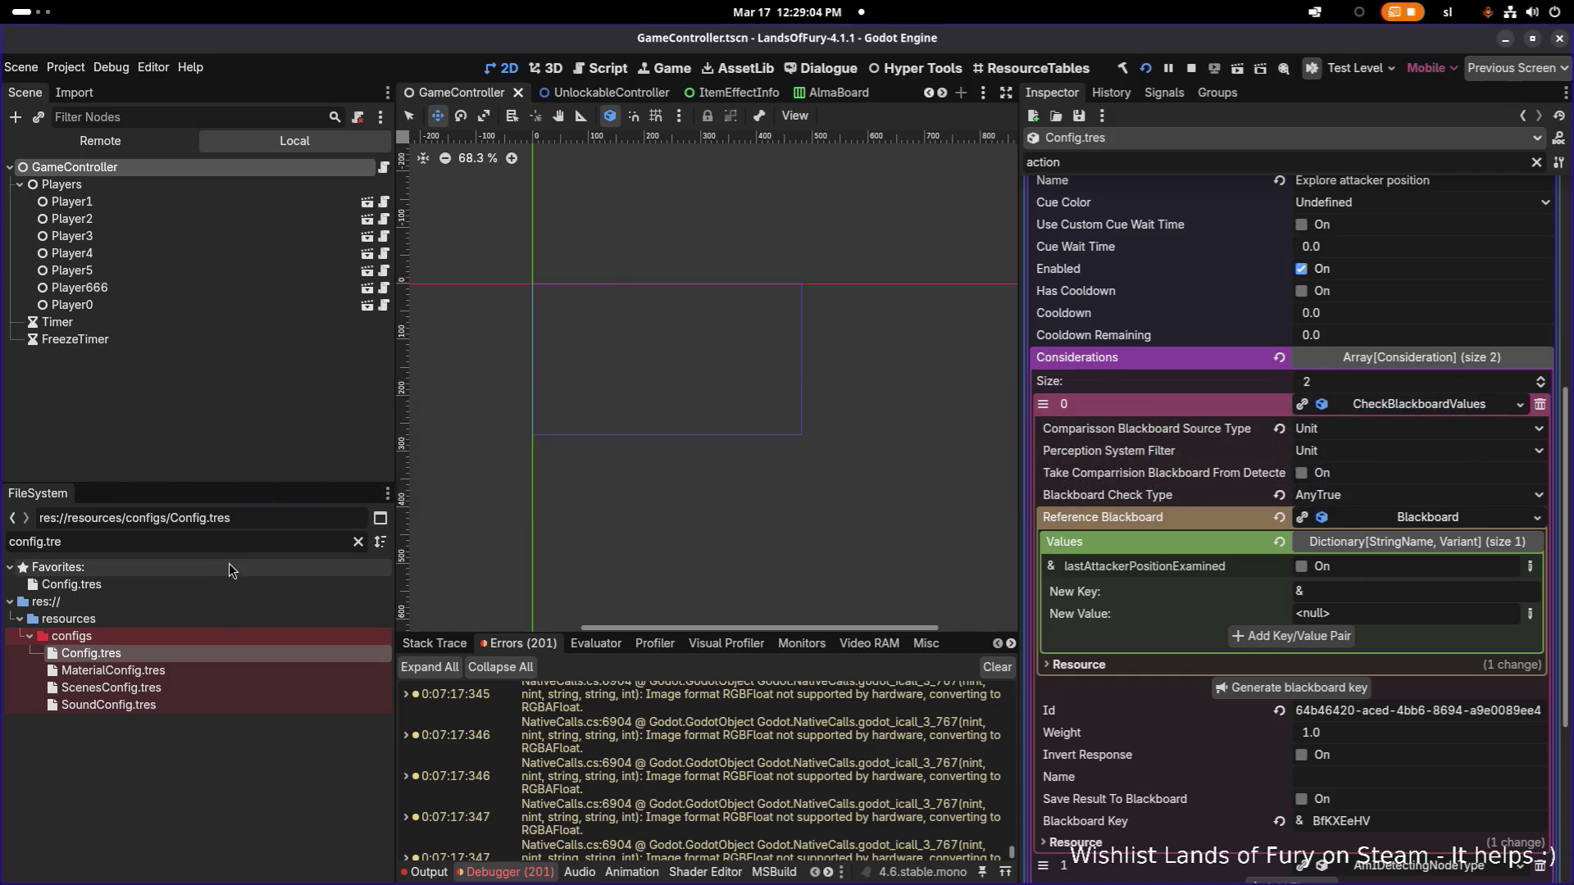
click(248, 545)
text(lili)
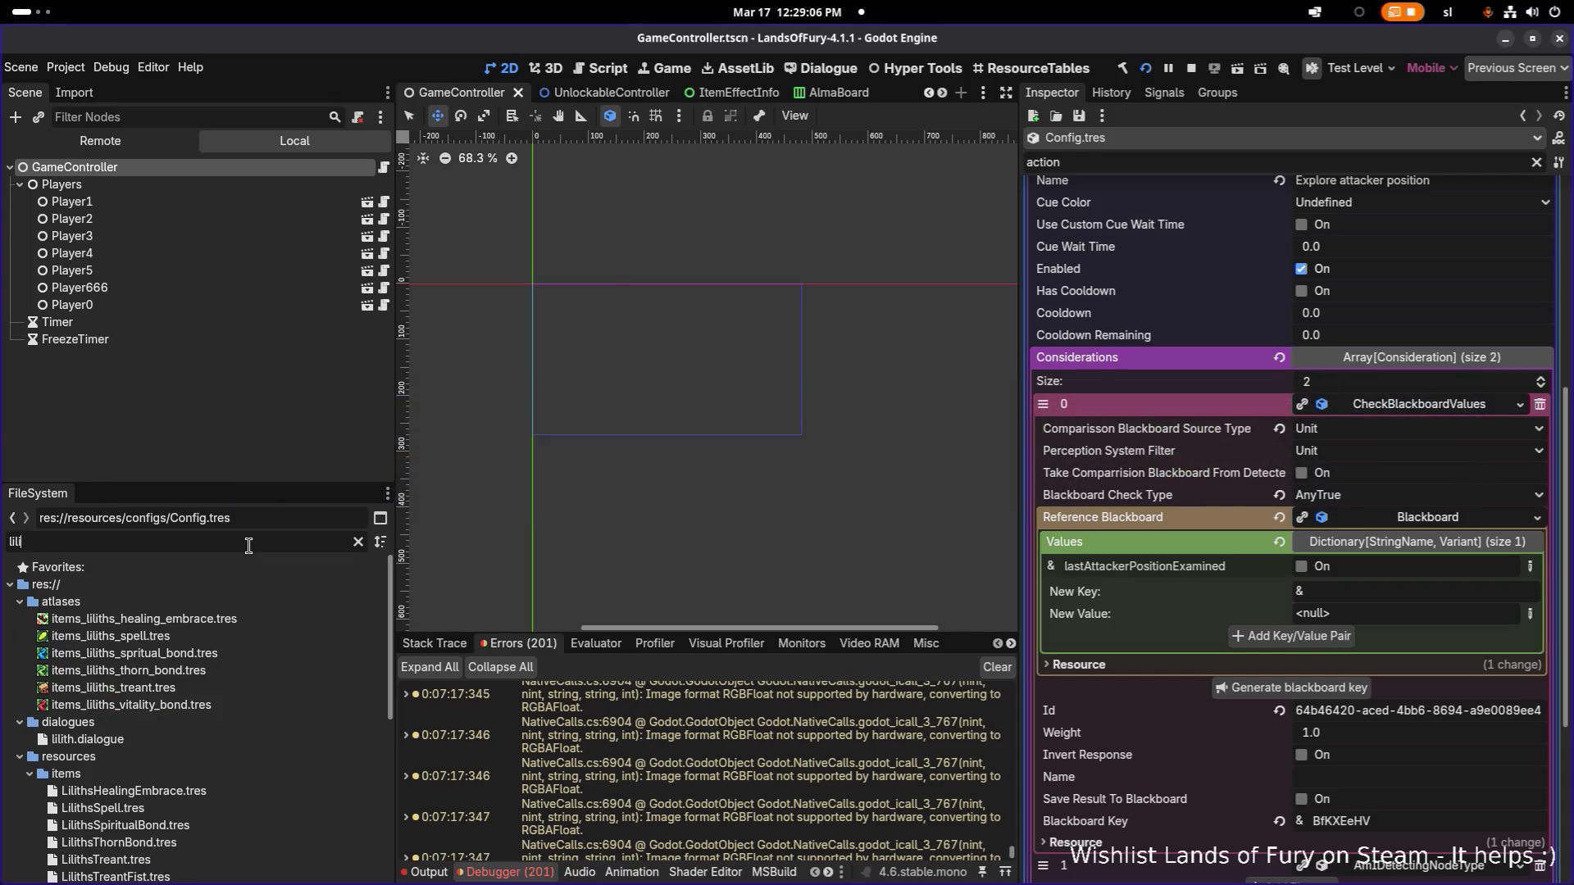
text(thst)
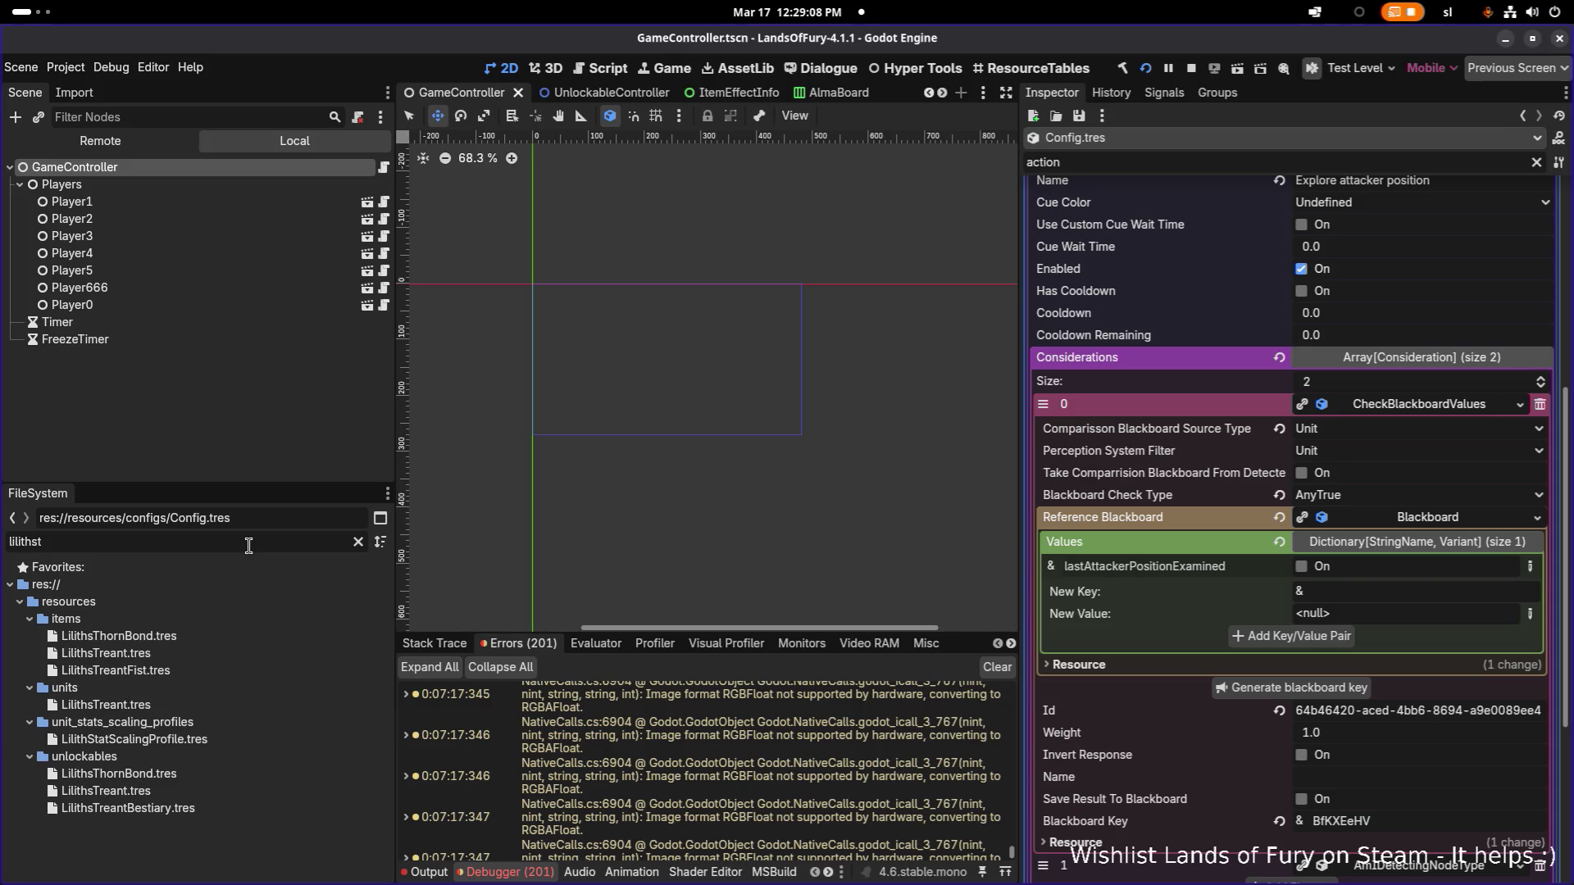
click(269, 740)
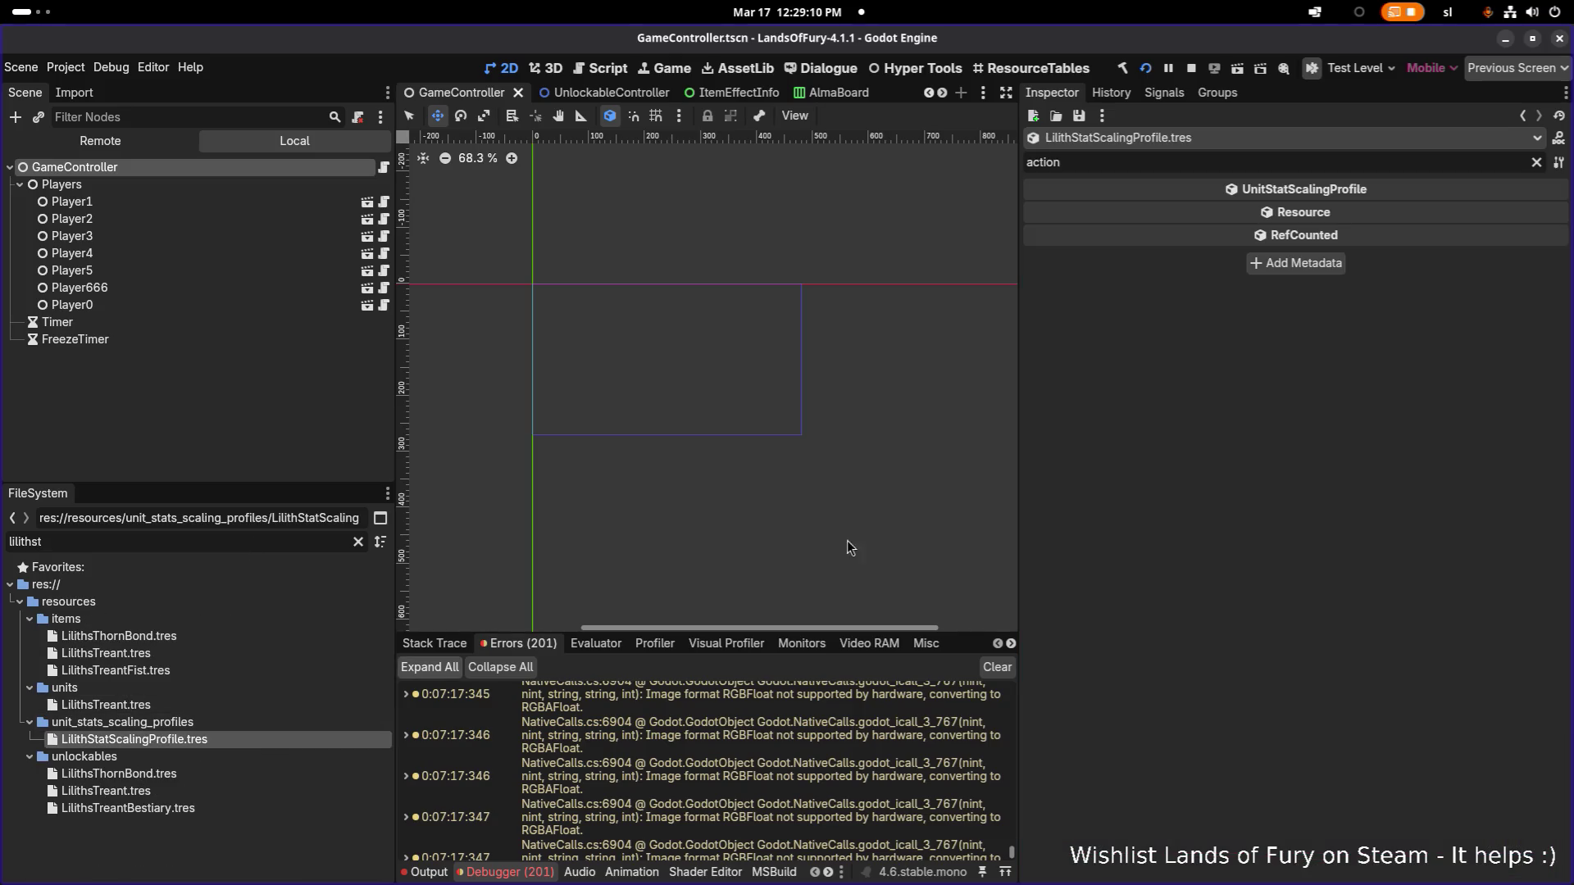
click(1537, 162)
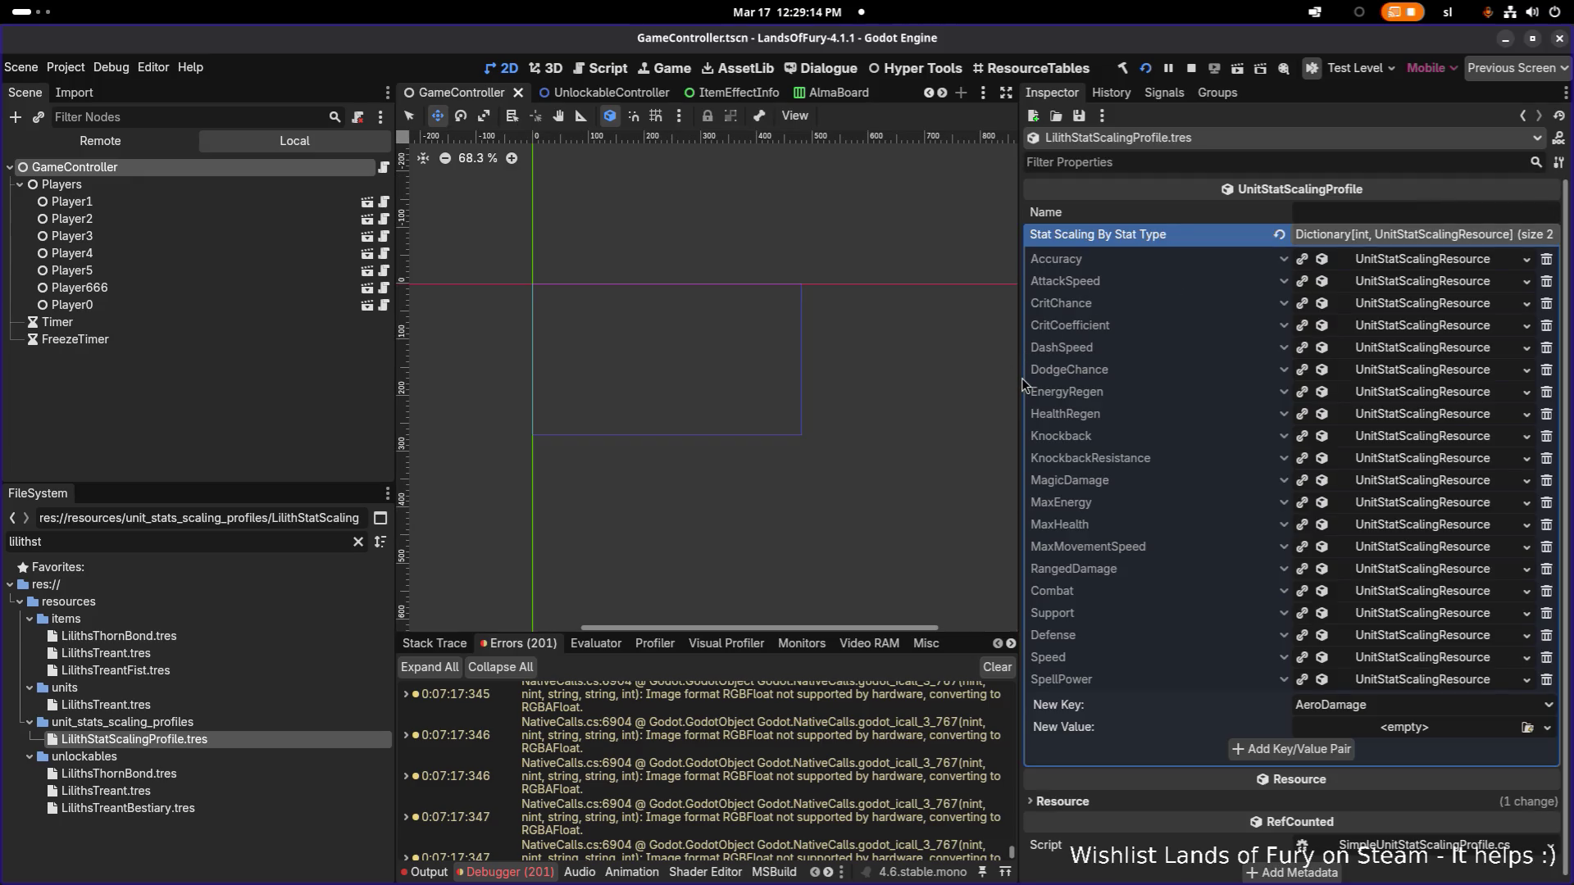
Step: Expand HealthRegen's Scaling Per Stat Type and keep Support's factor at 0.1
drag(1021, 384, 964, 383)
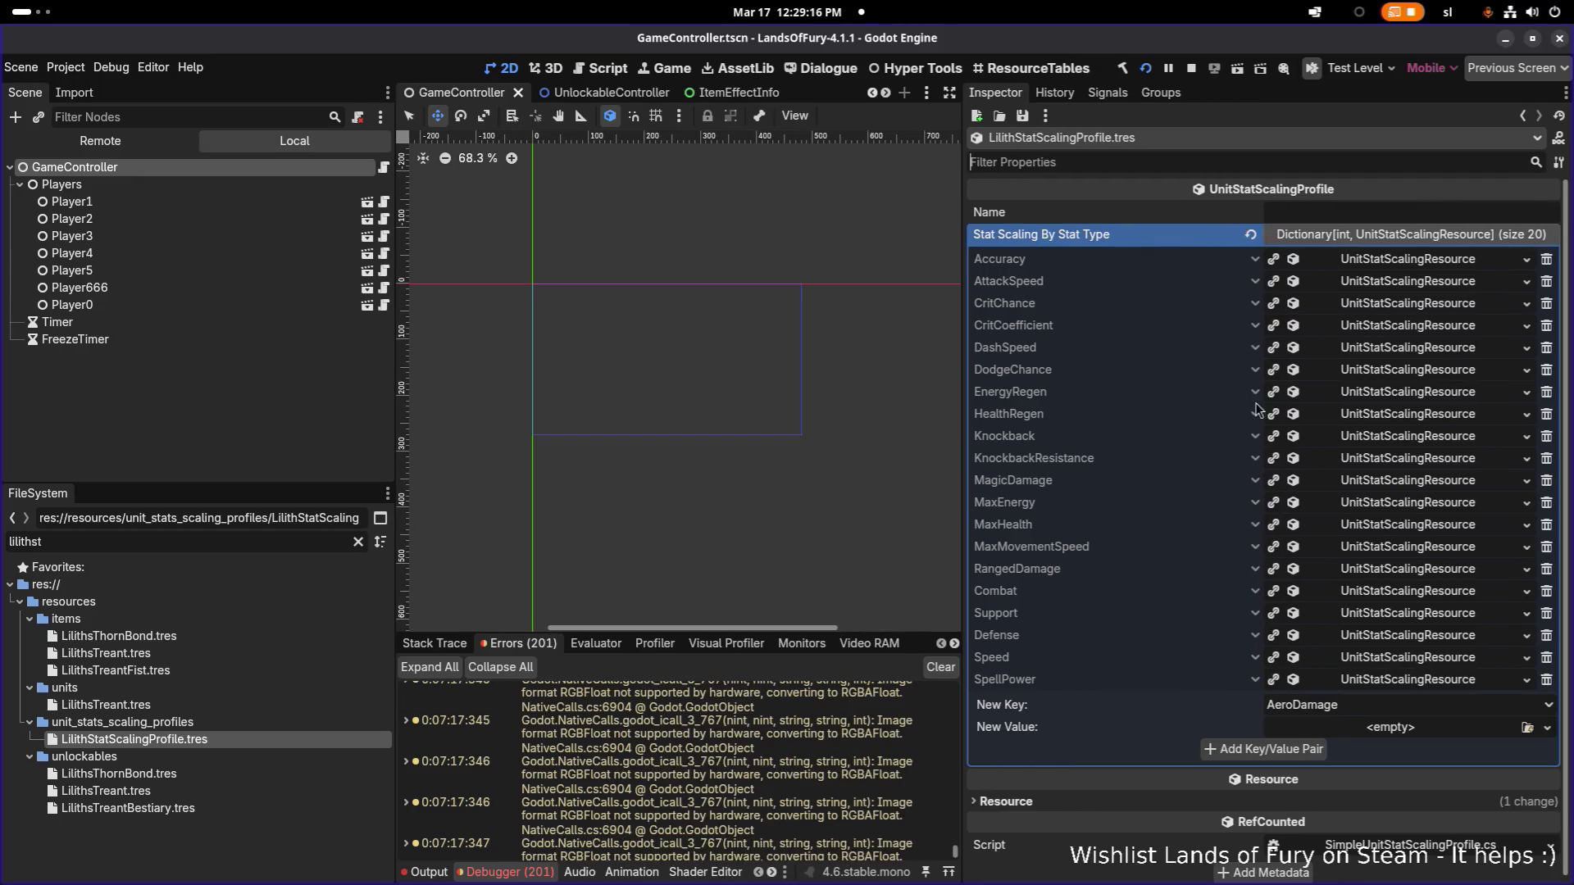
click(1394, 415)
click(1427, 439)
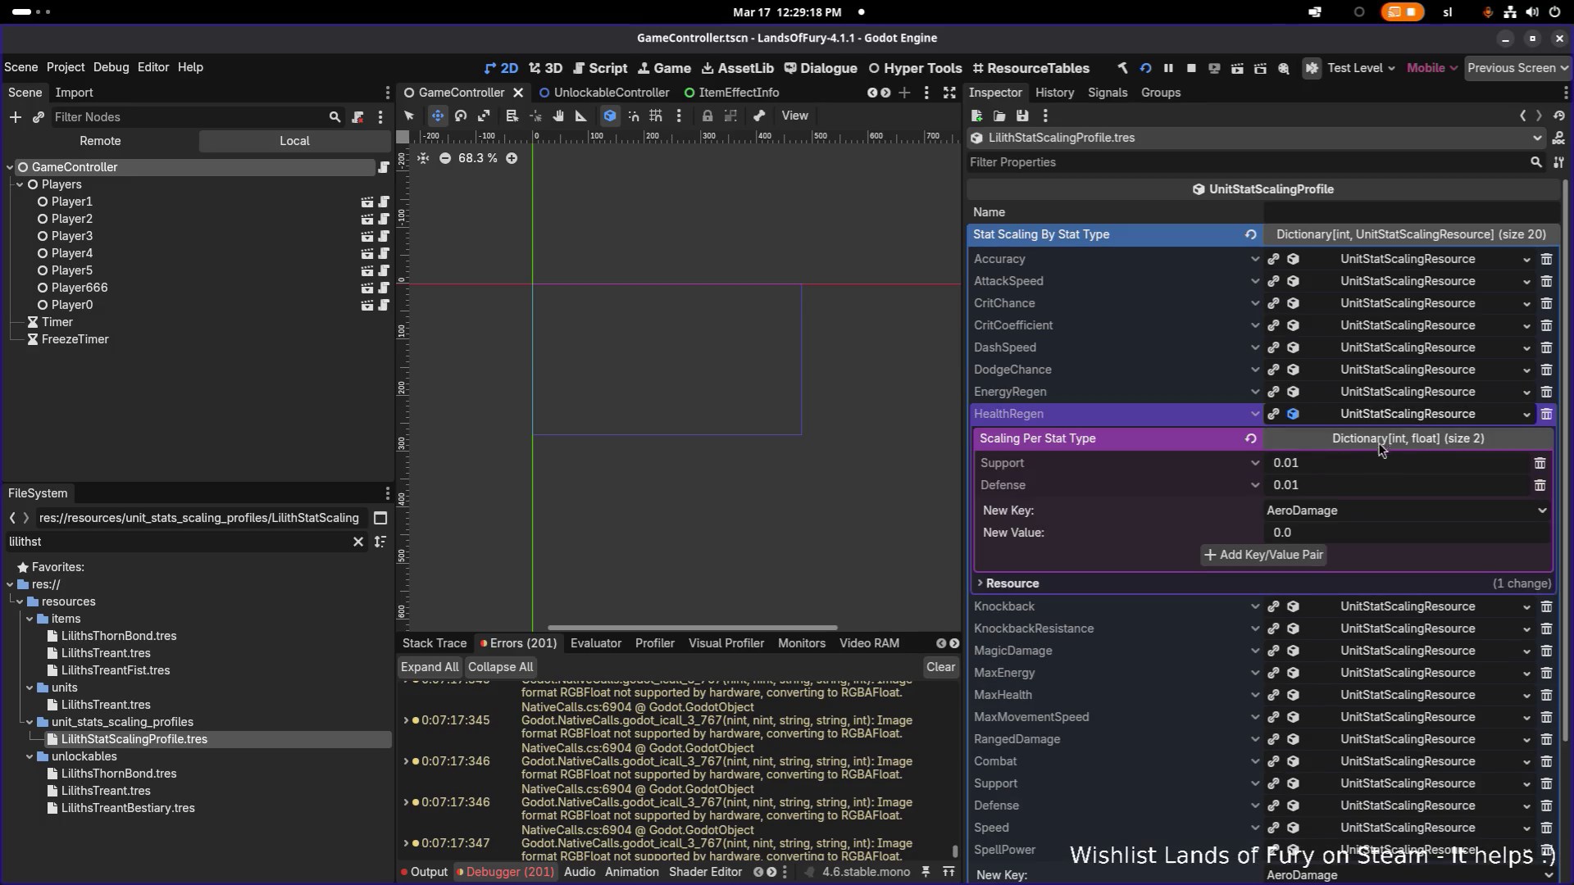
click(1308, 463)
click(1290, 463)
key(shift+Right)
key(shift+Right)
text(1)
key(Return)
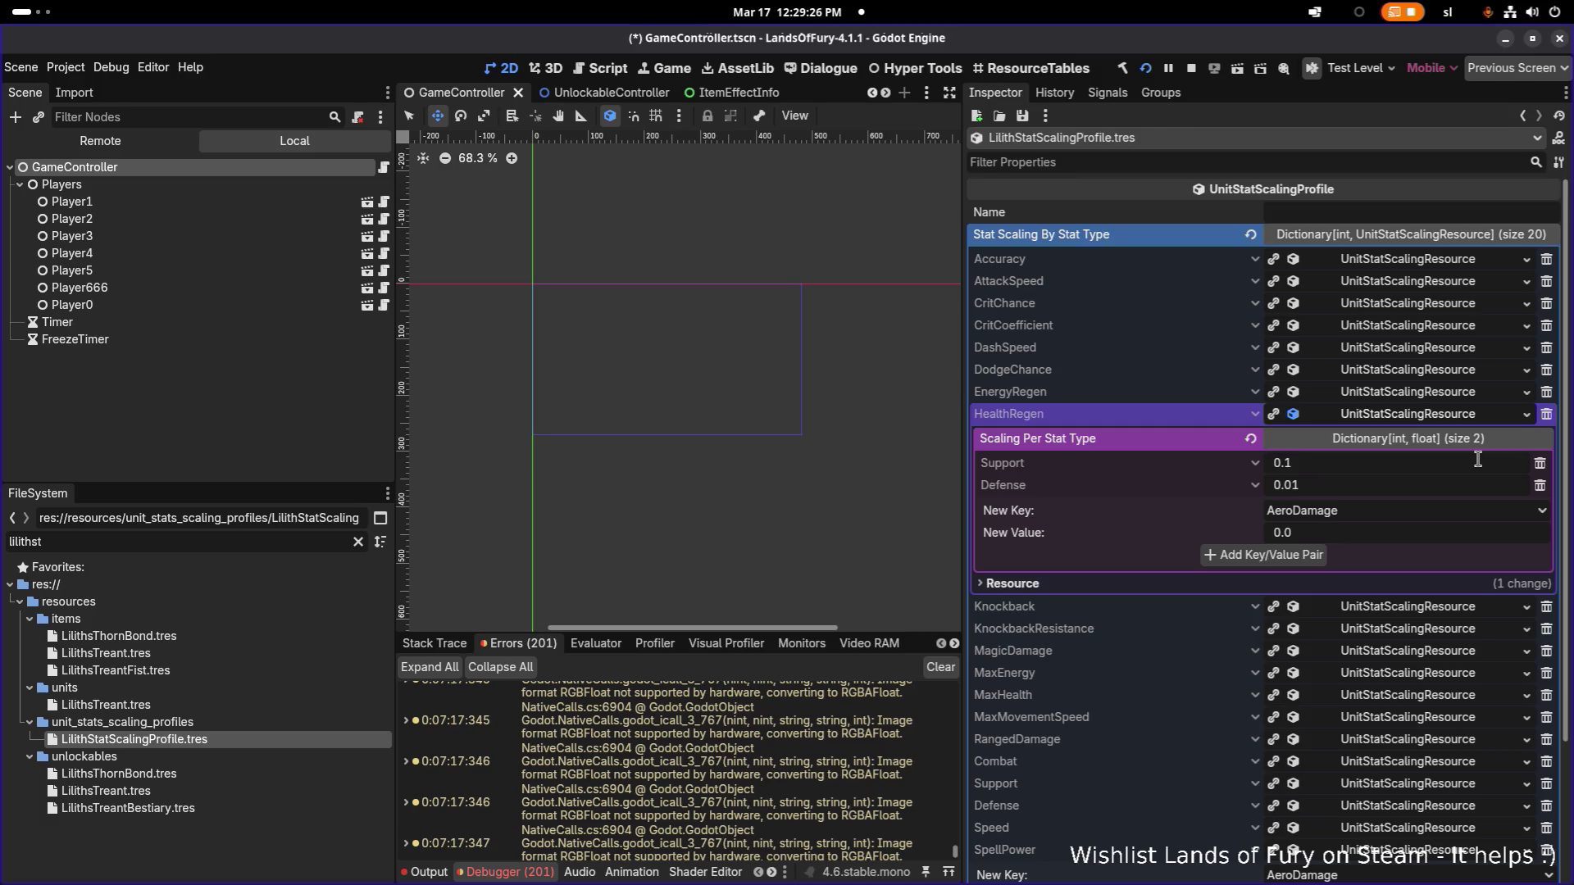
Step: Change the Defense factor to 0.05, then collapse HealthRegen and briefly expand EnergyRegen
key(Tab)
key(Tab)
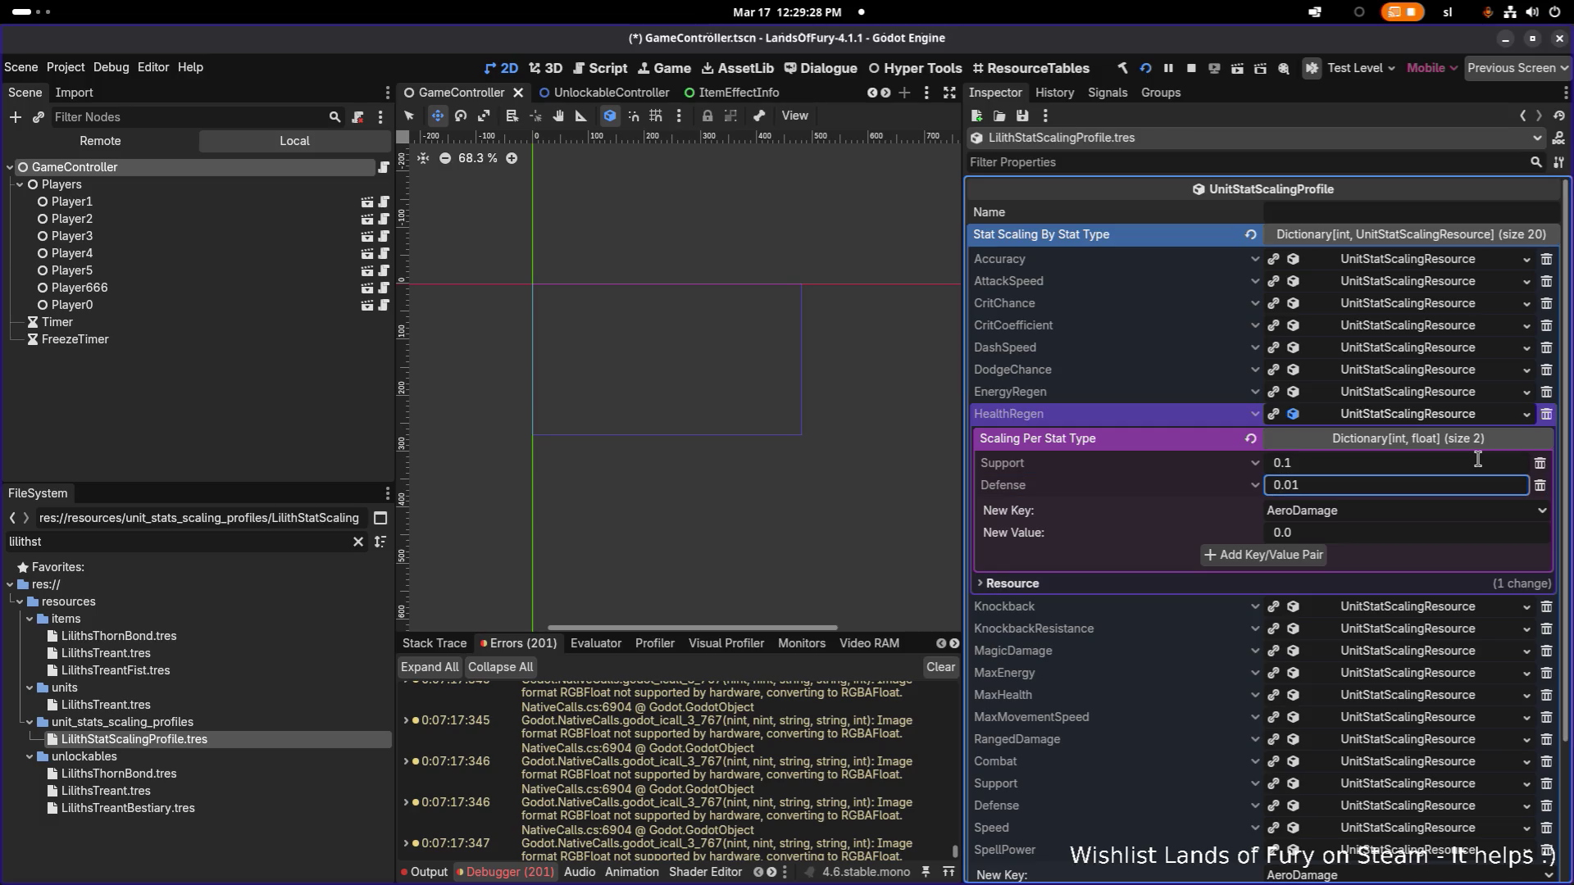
click(1354, 490)
click(1355, 490)
text(0.05)
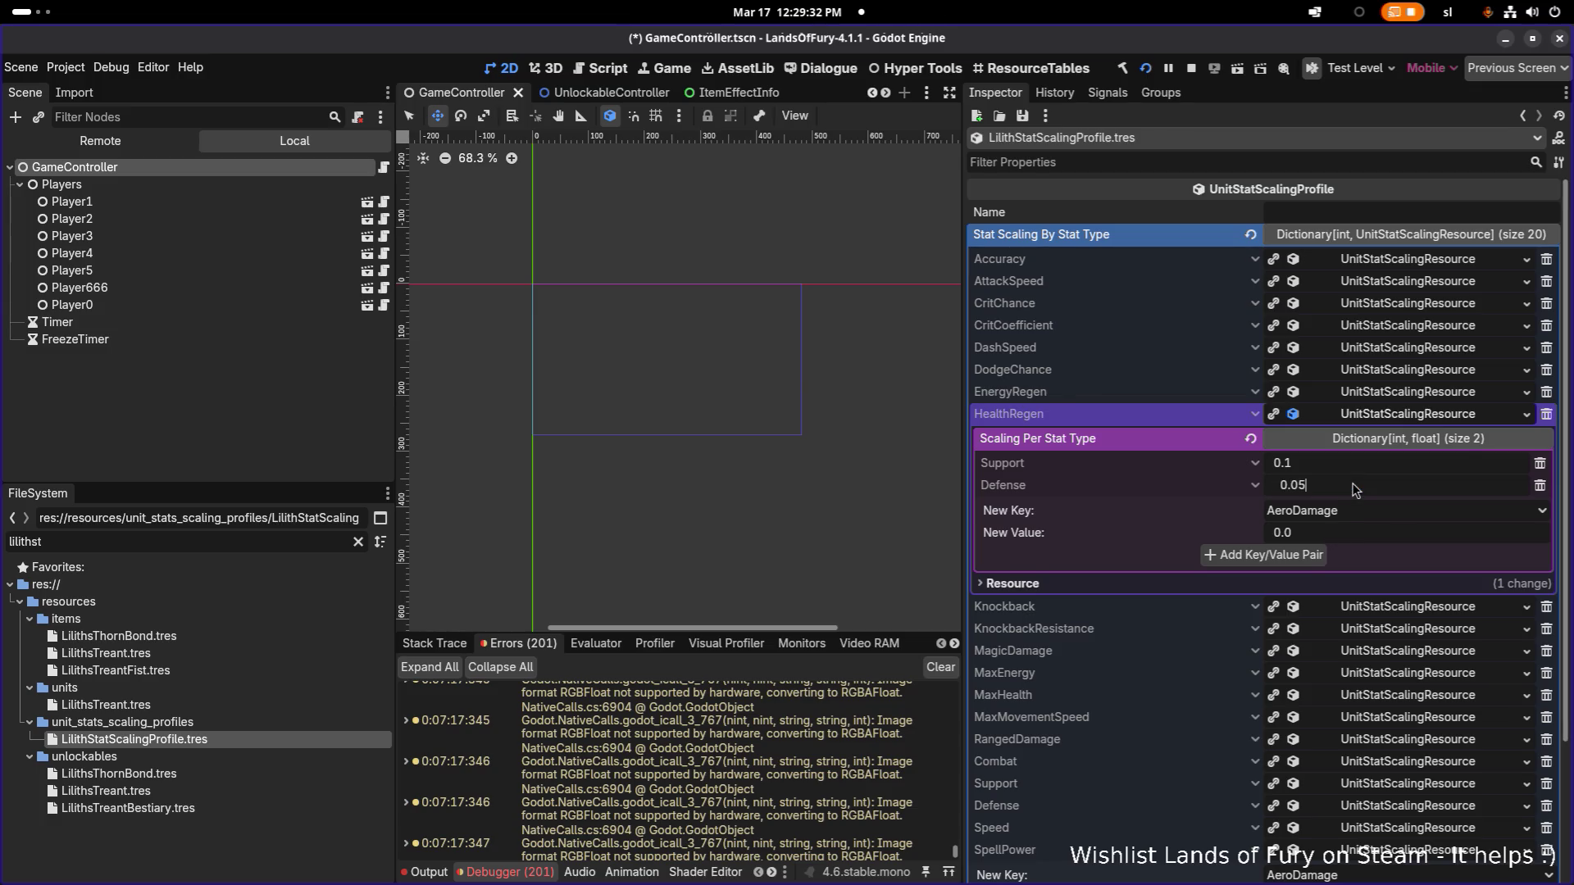
key(Return)
click(1404, 420)
click(1408, 394)
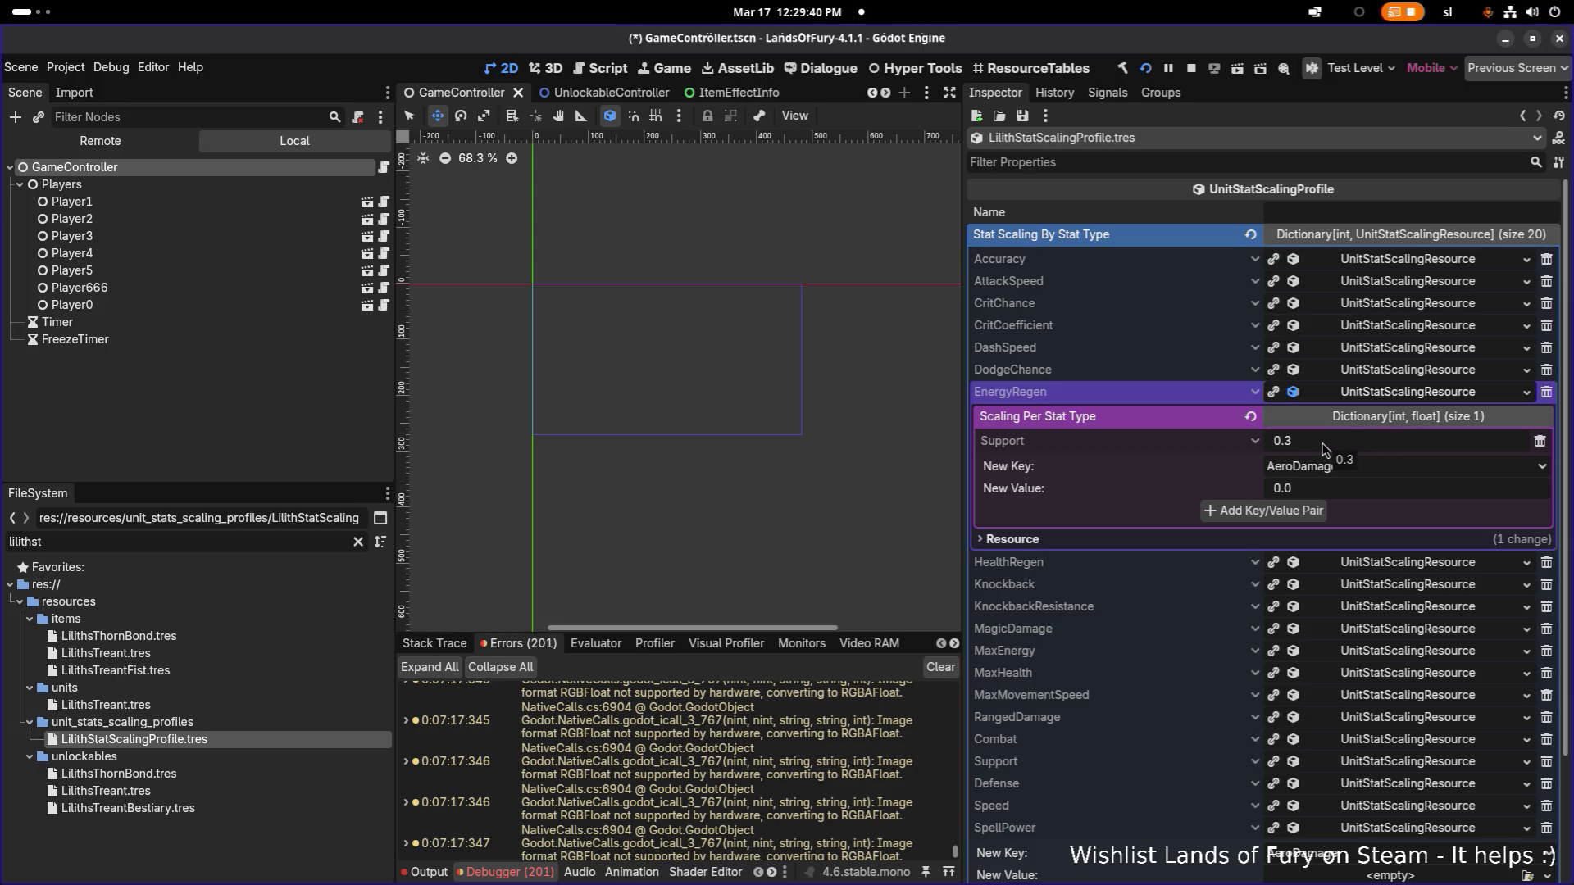
click(1374, 393)
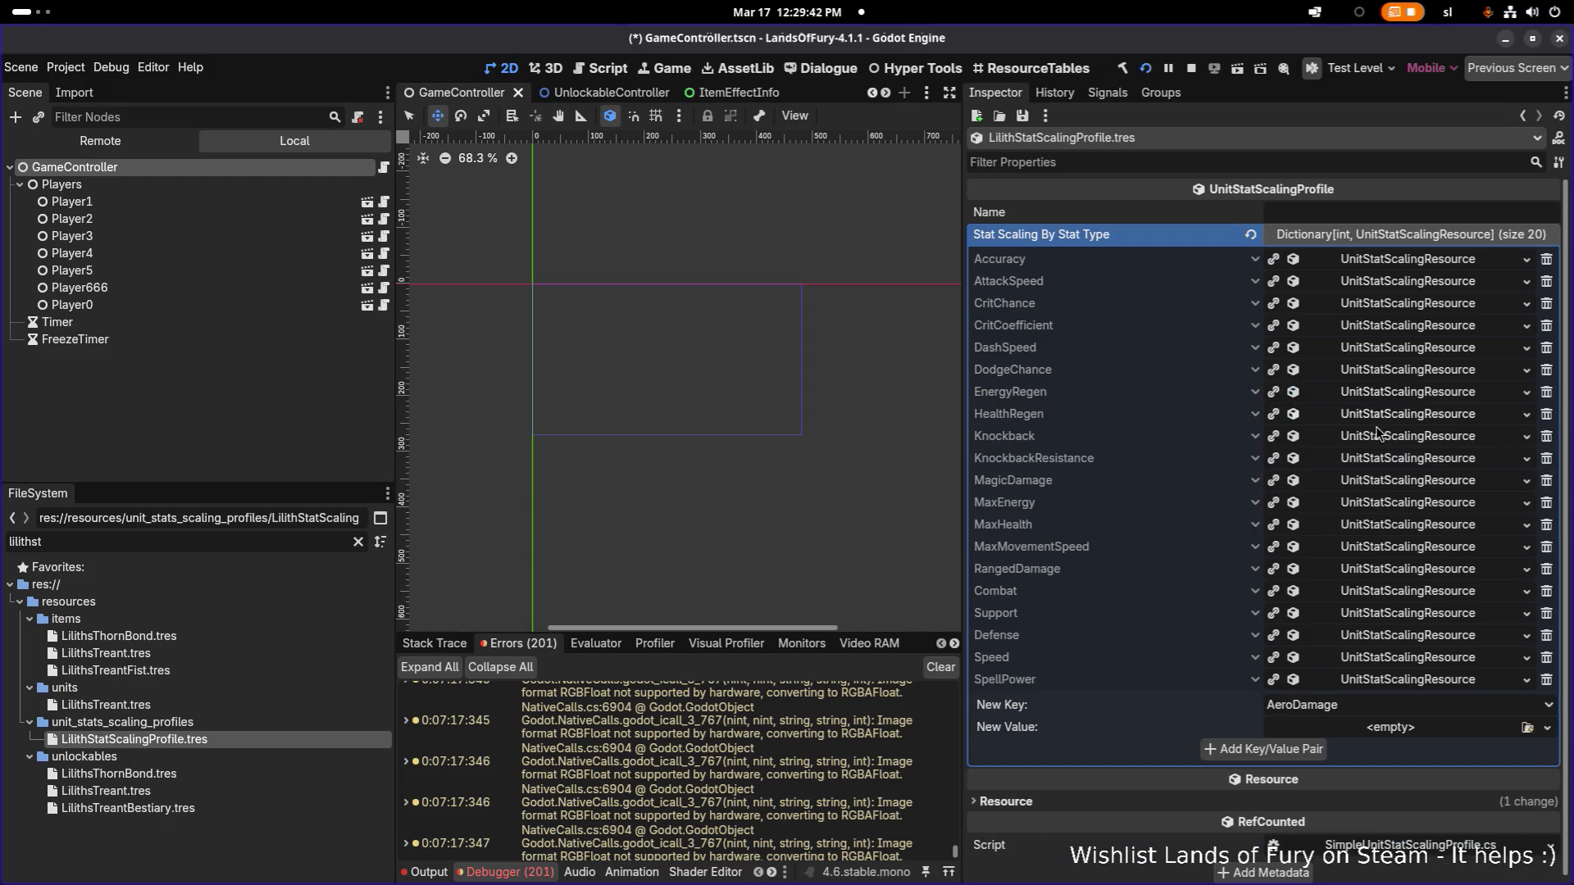
Step: Save LilithStatScalingProfile.tres and run the Lands of Fury project
key(ctrl+s)
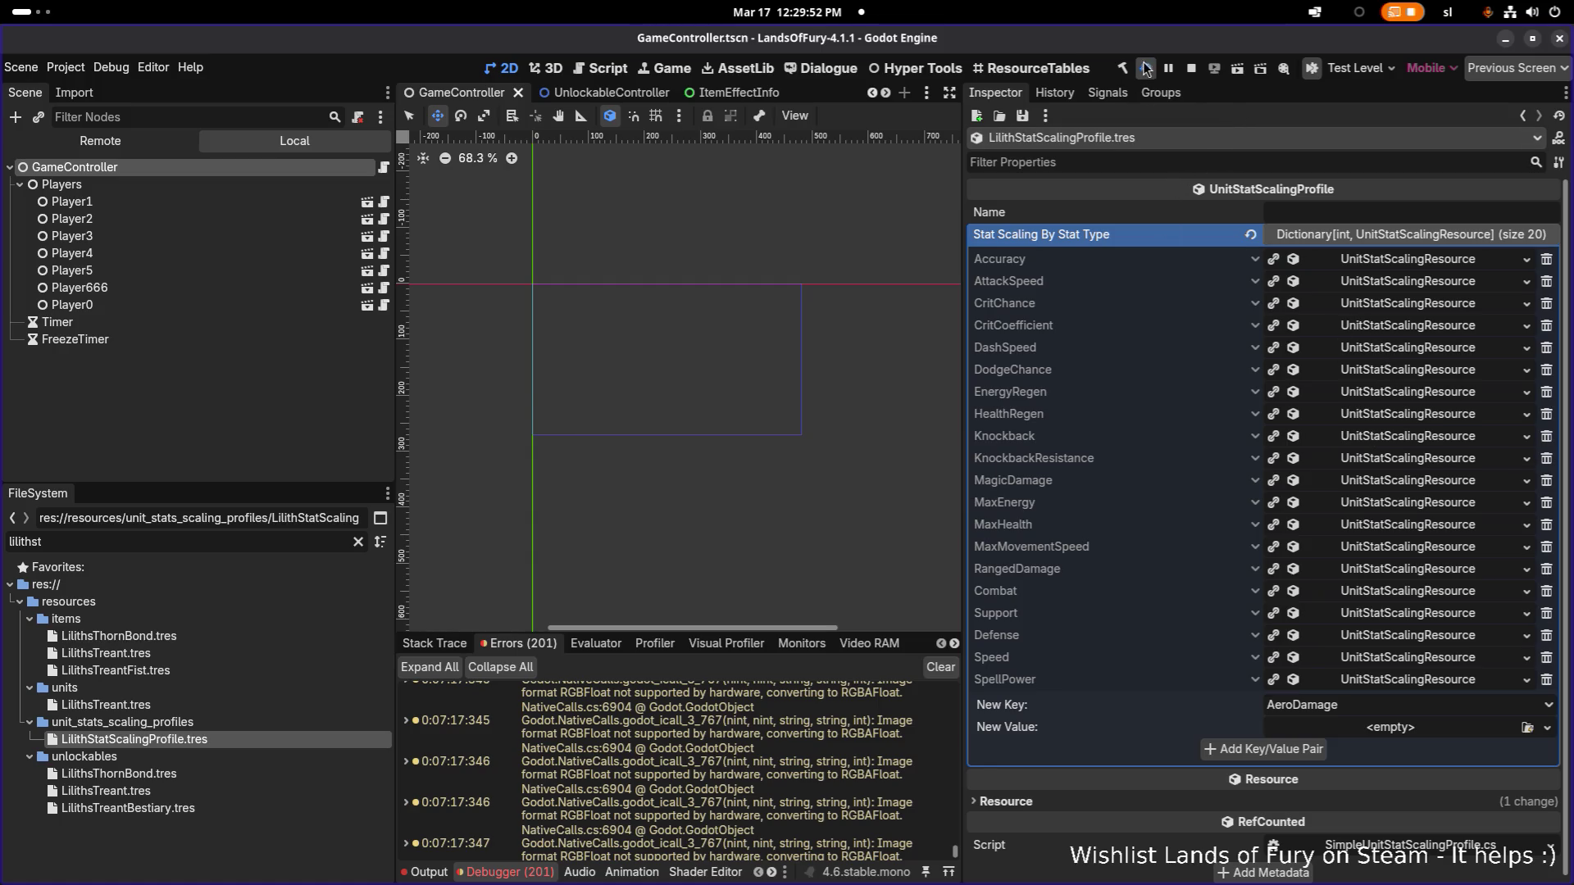
click(1149, 72)
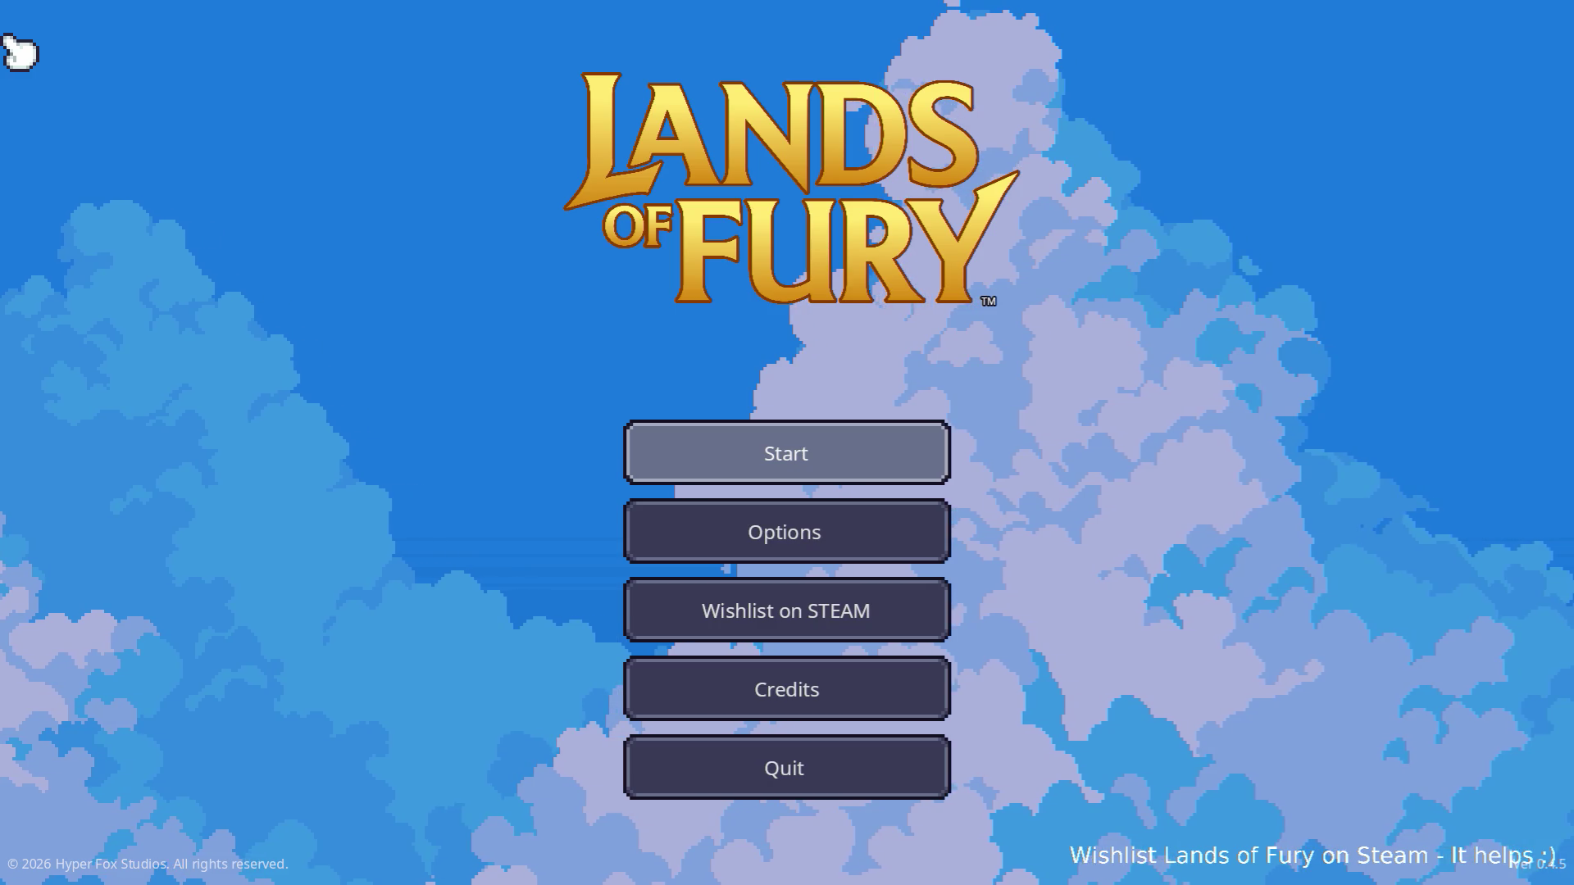
Step: Choose Start on the Lands of Fury main menu to load The Glade
key(Return)
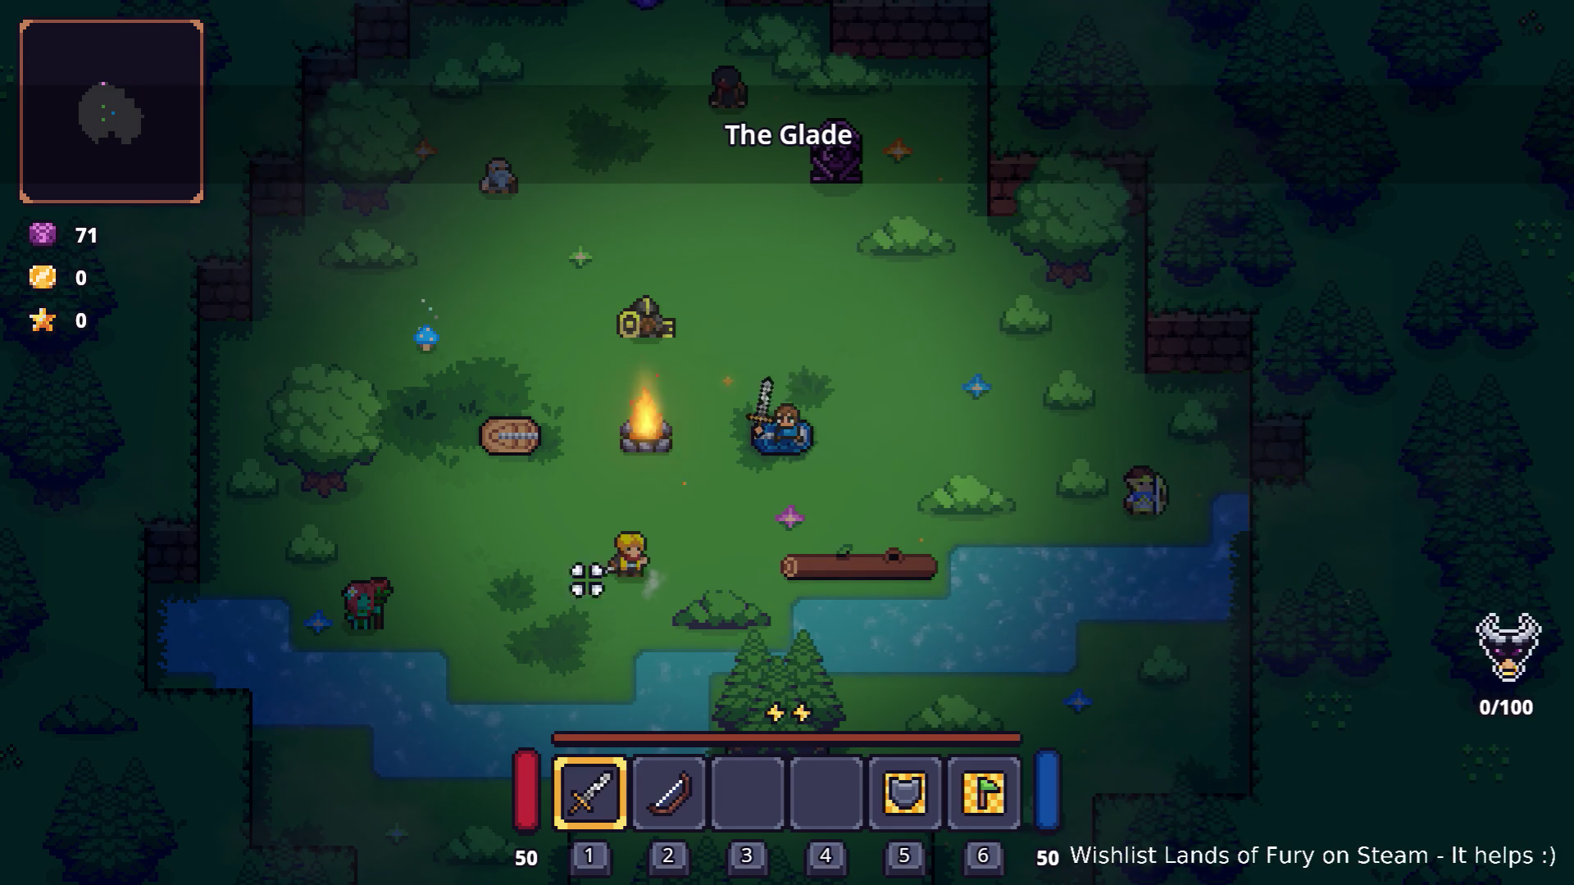
Step: Walk north, dash to the purple pillar and use it to reach Elderglade Forest
key(w)
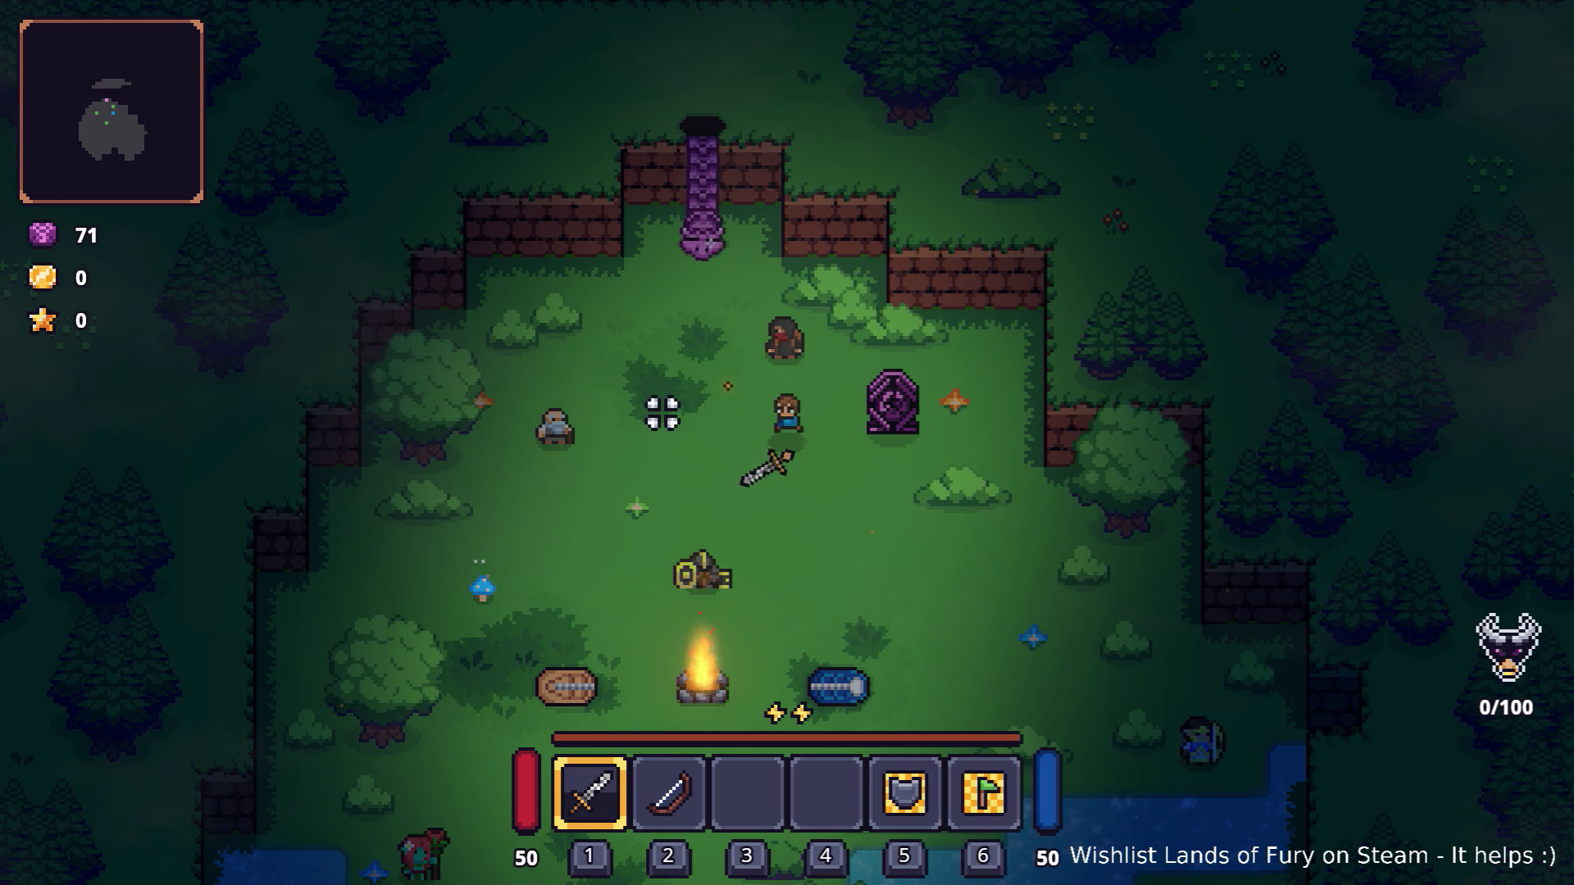
key(space)
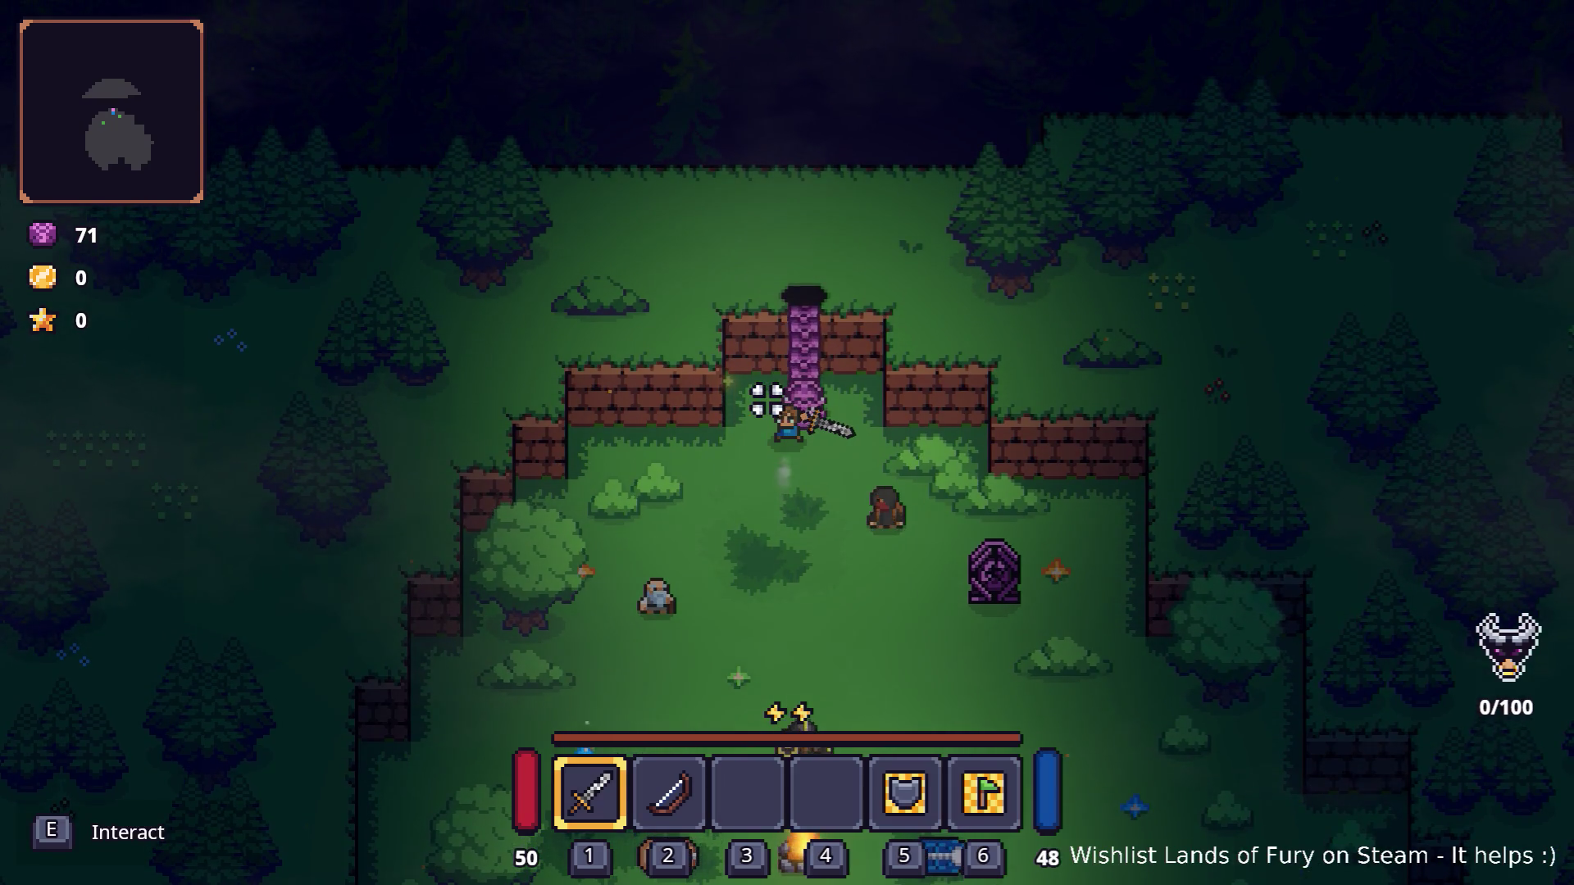
key(e)
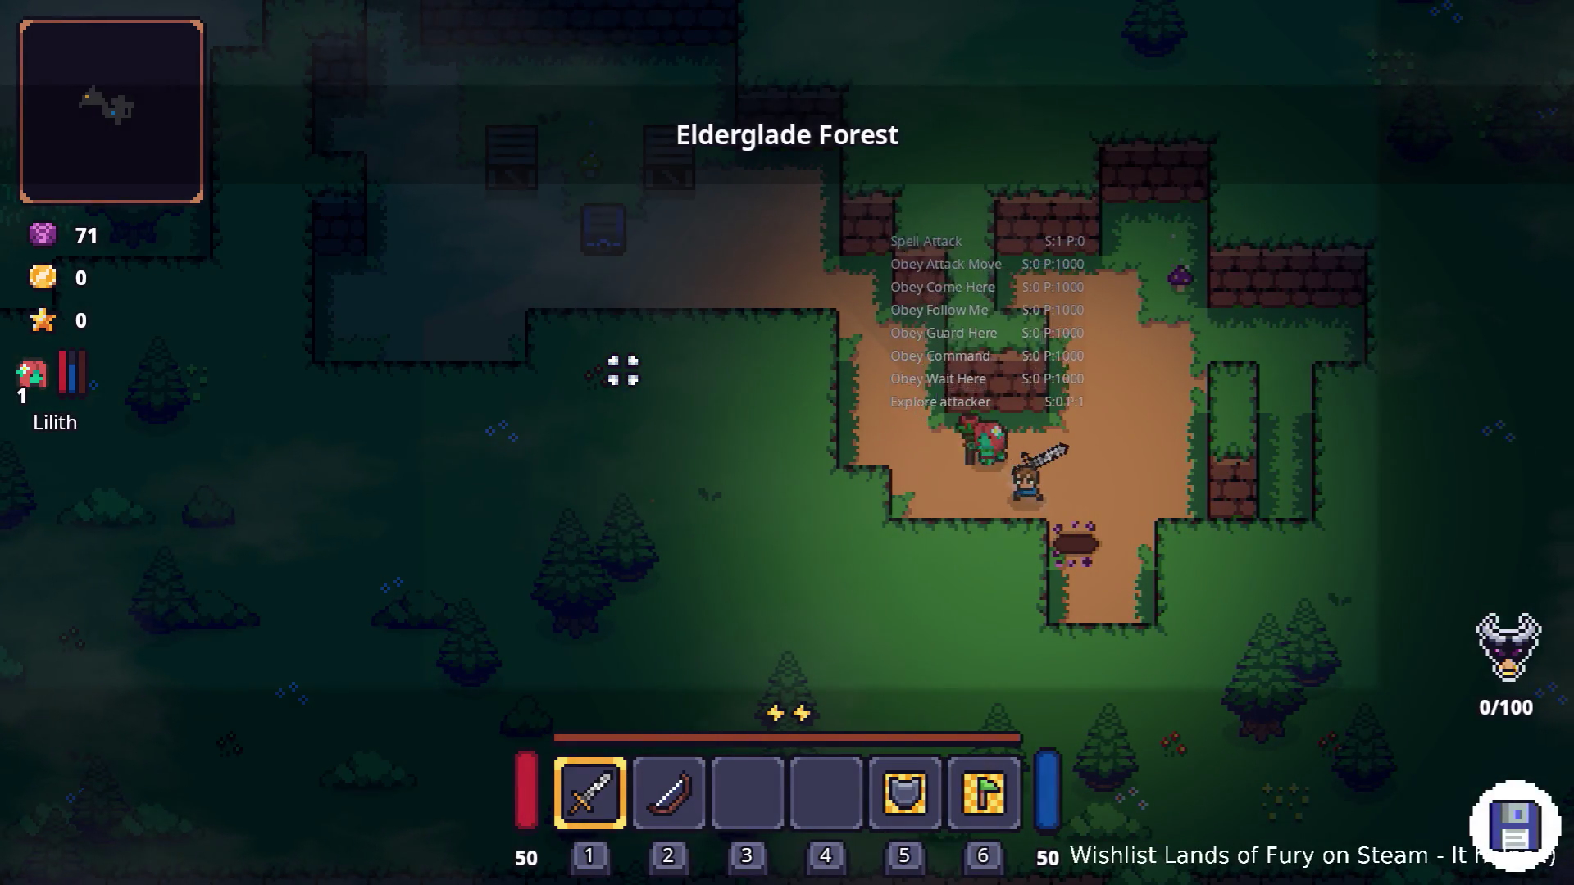
Step: Walk to the crates and pick up the red-cross rune
key(a)
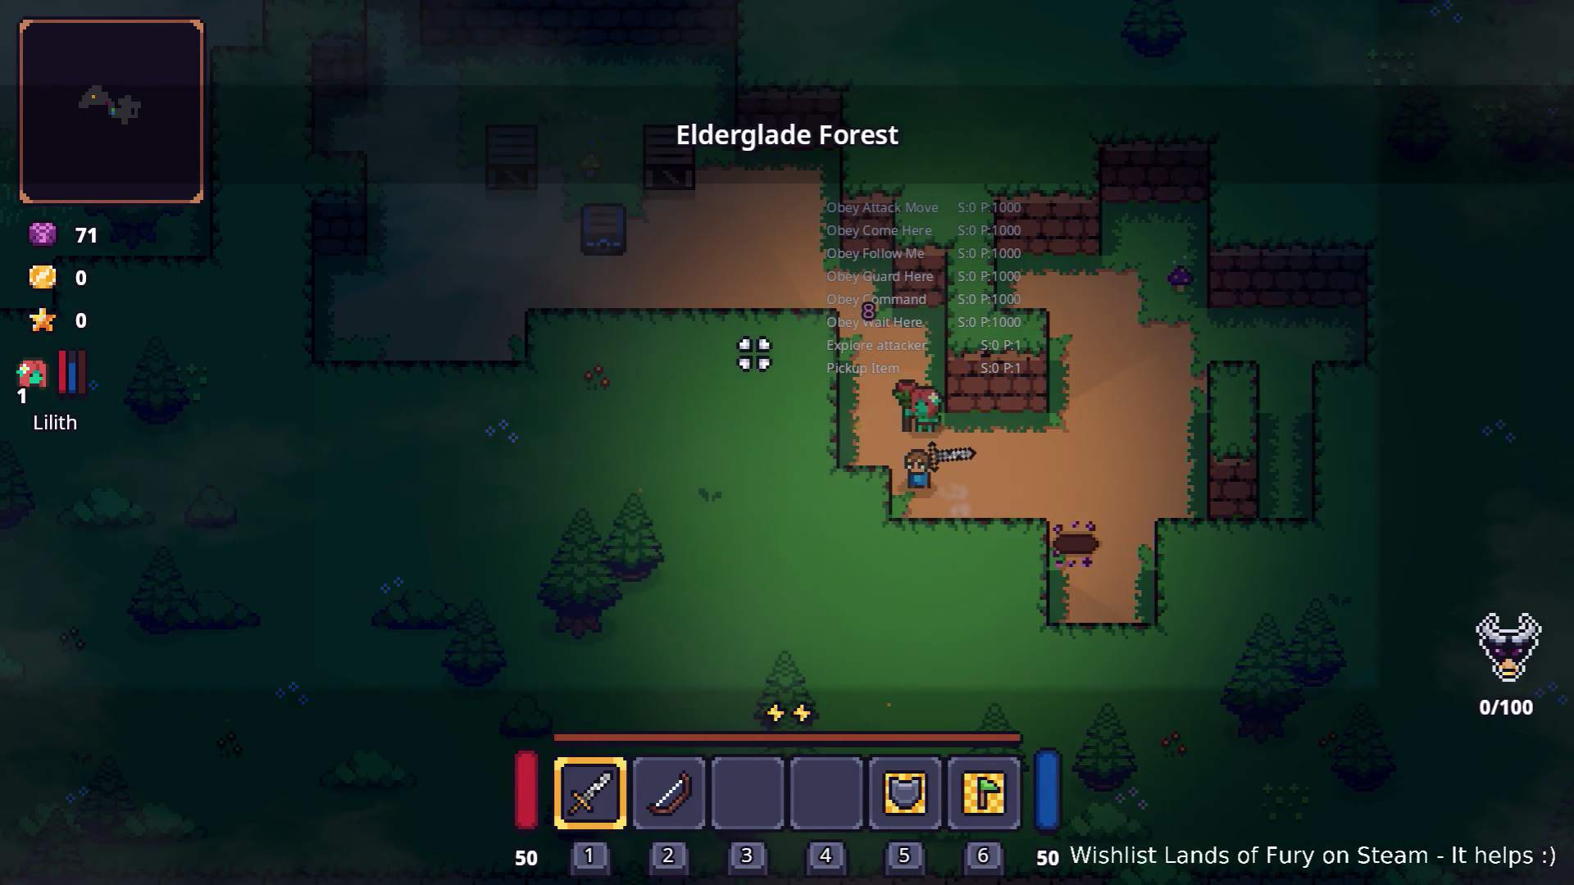
key(w)
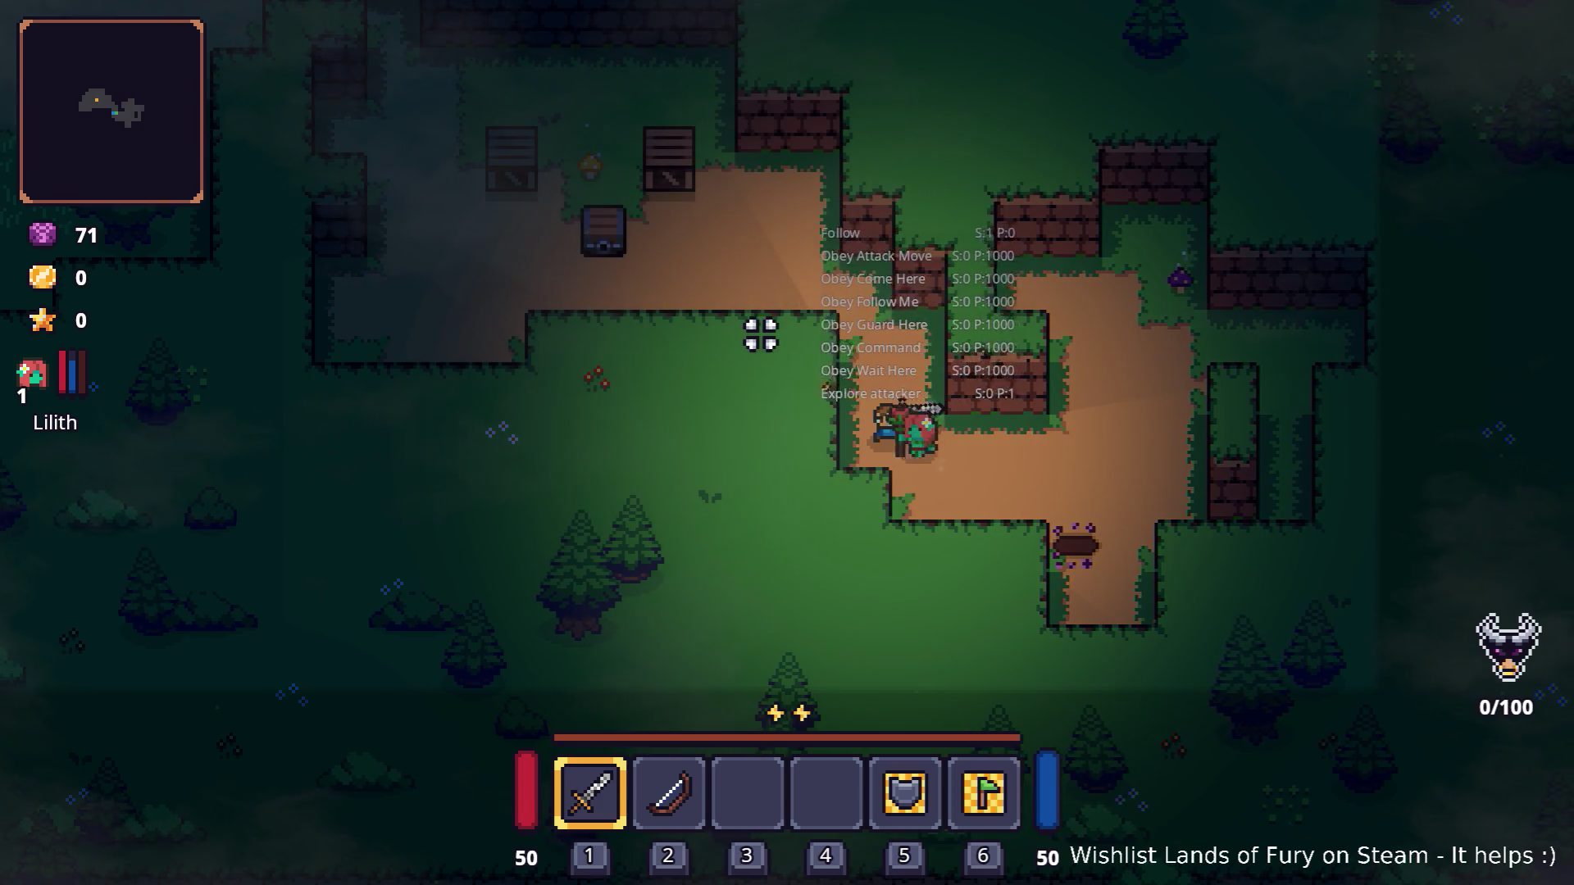
key(a)
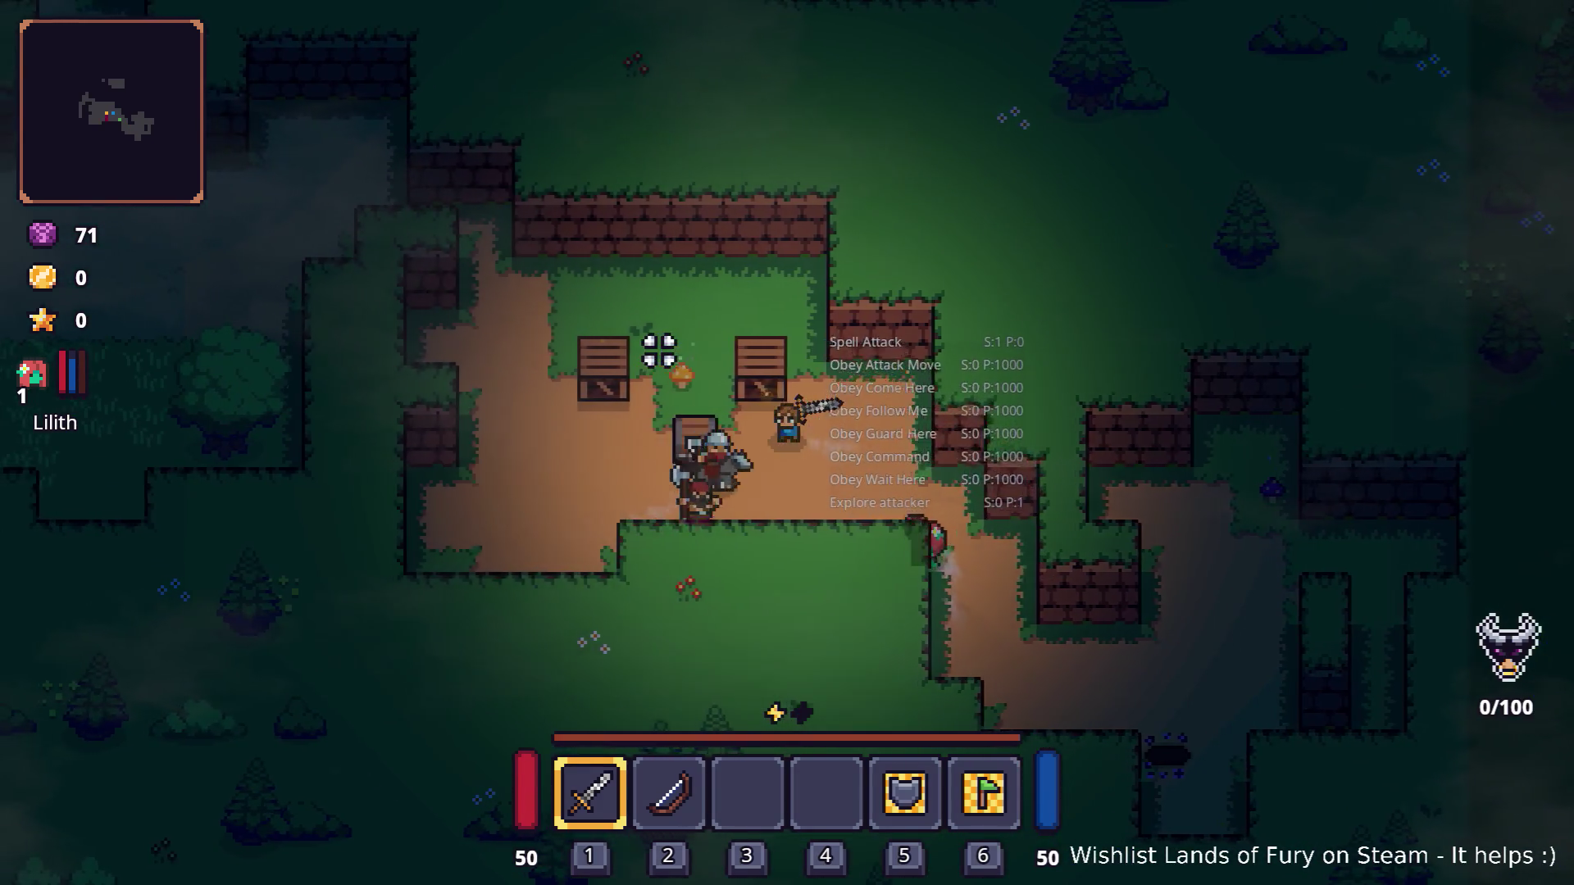
key(e)
key(w)
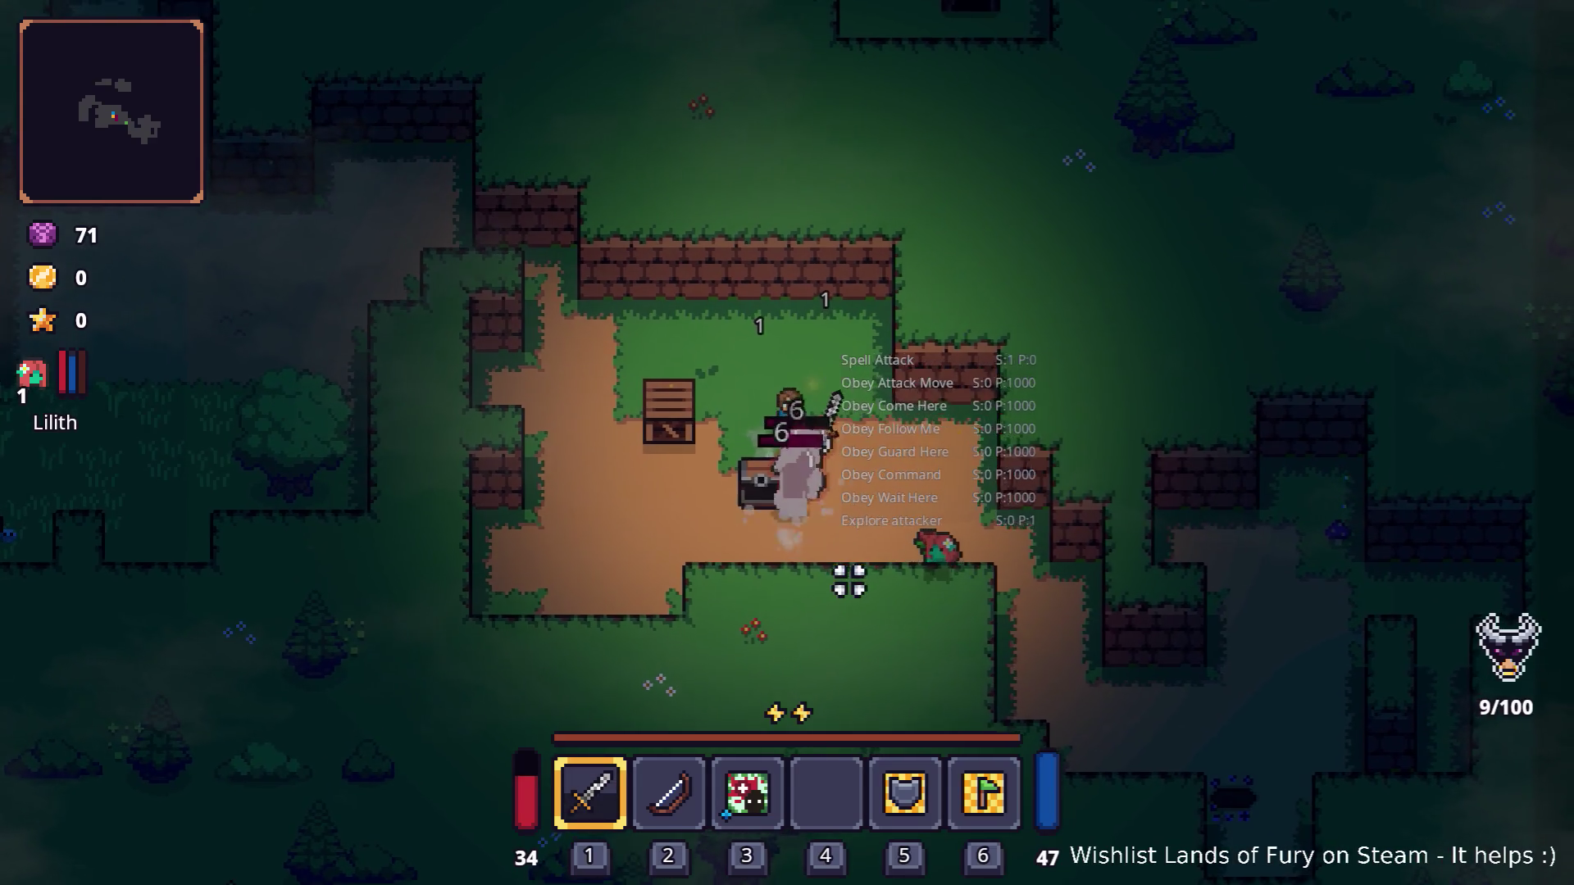
Step: Socket the Health Blast Rune into the sword from the inventory
key(i)
right_click(587, 603)
click(671, 456)
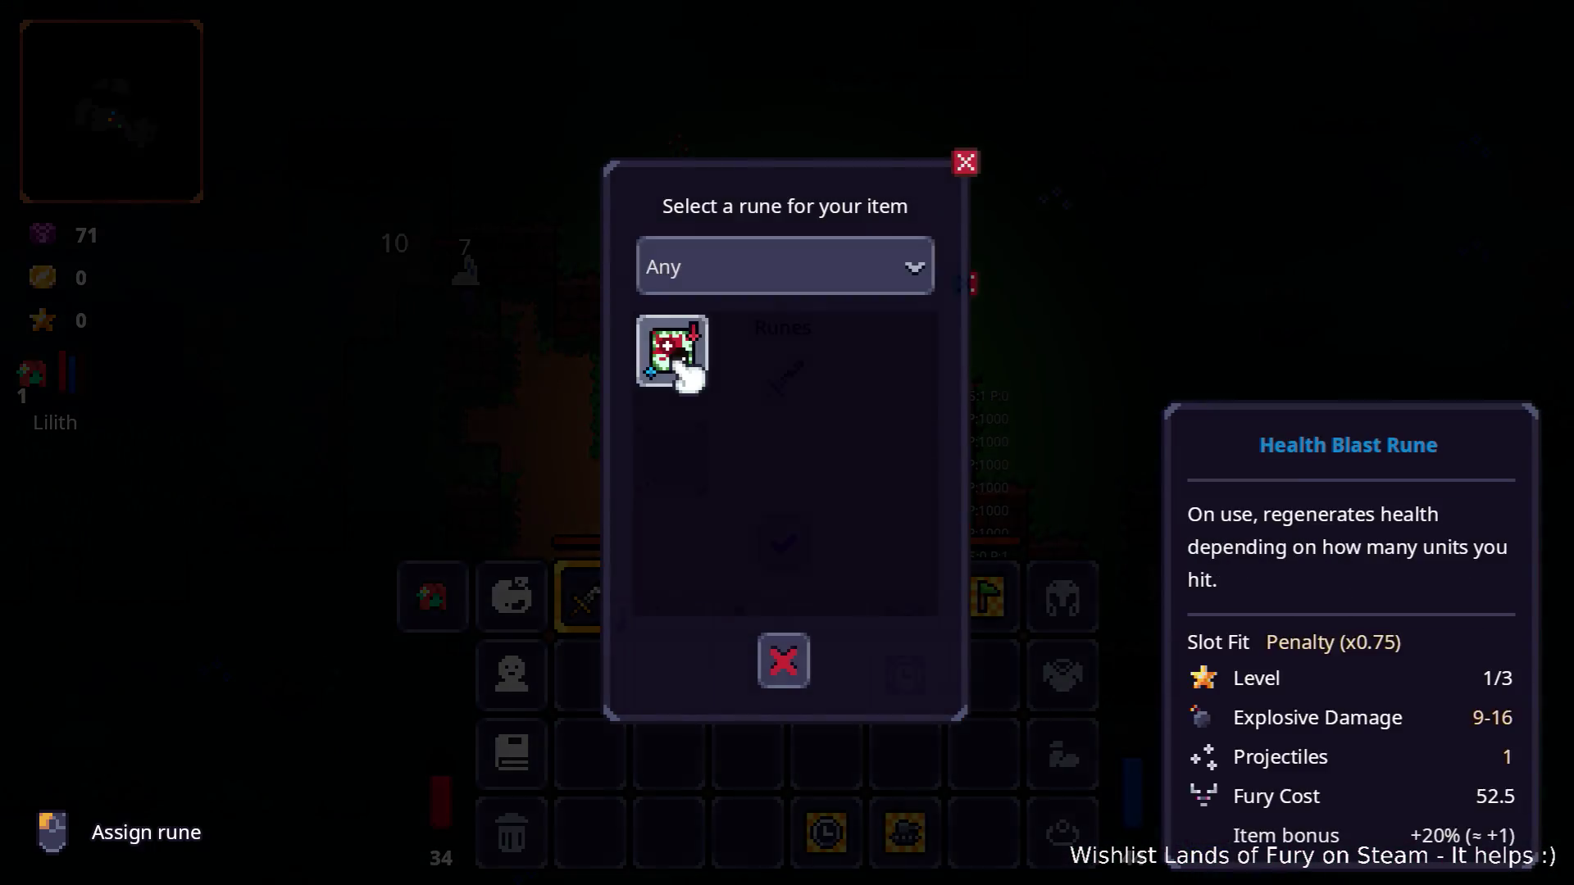
click(672, 361)
key(Escape)
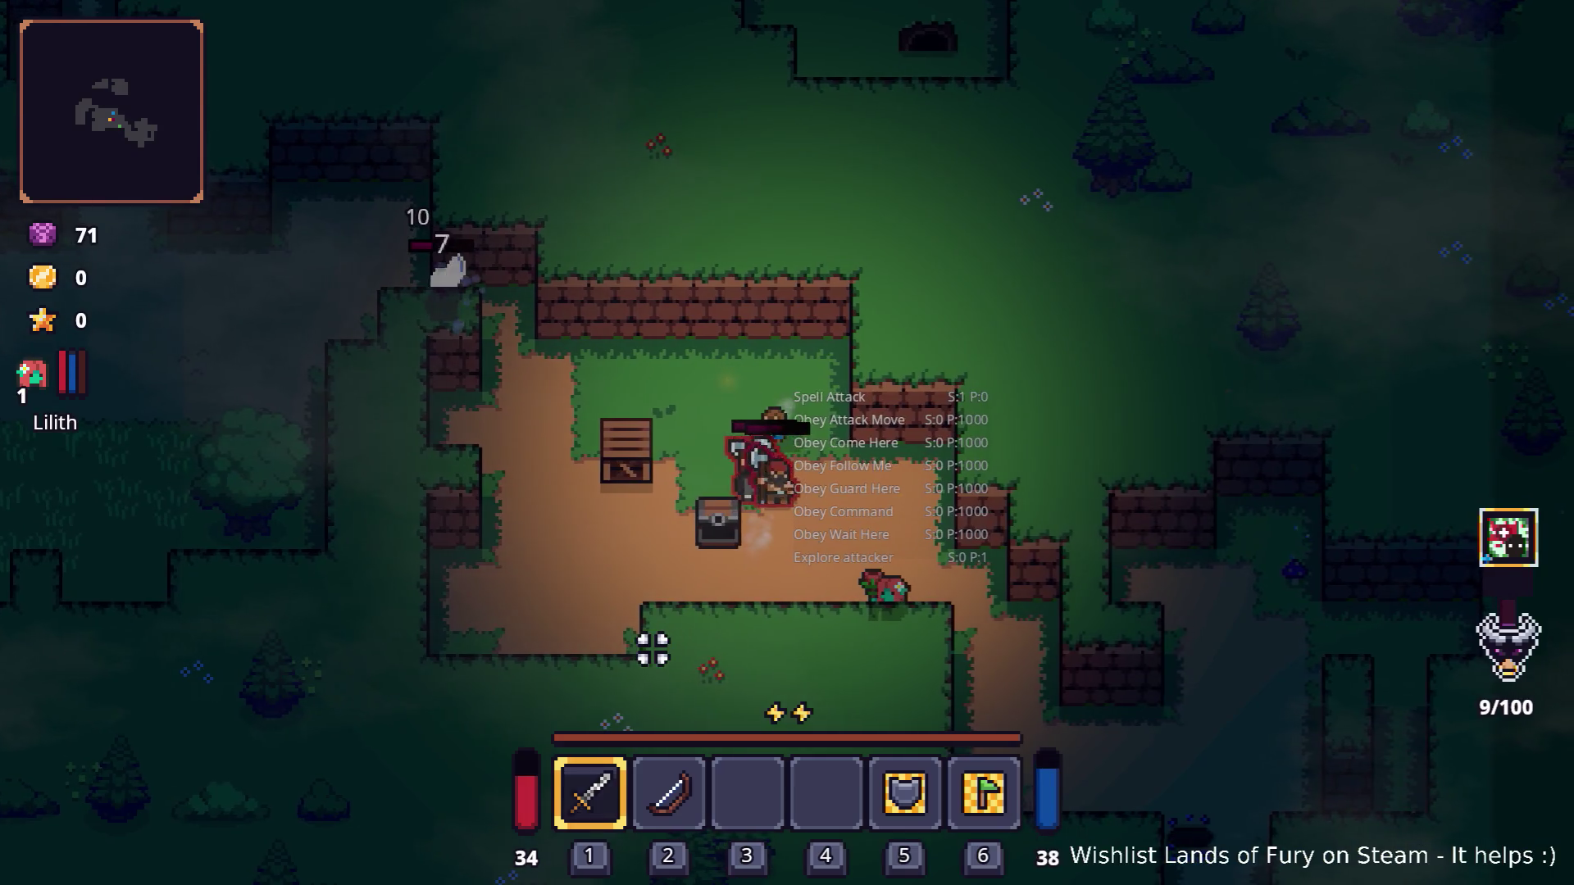
Step: Kill the axe enemy and the grey wolf
key(s)
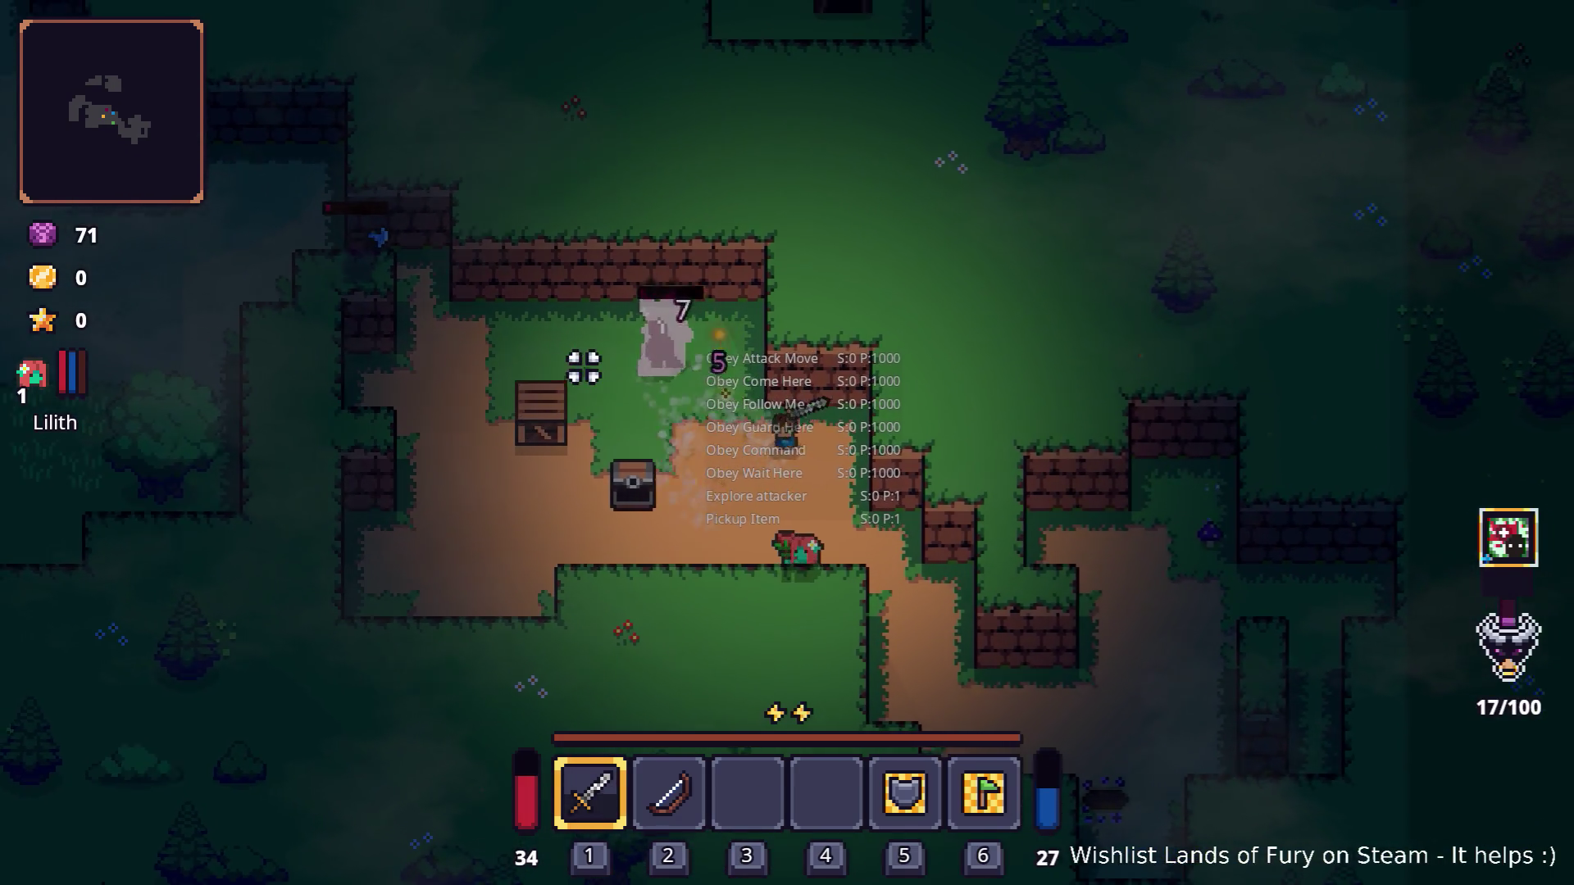
key(w)
key(a)
click(654, 292)
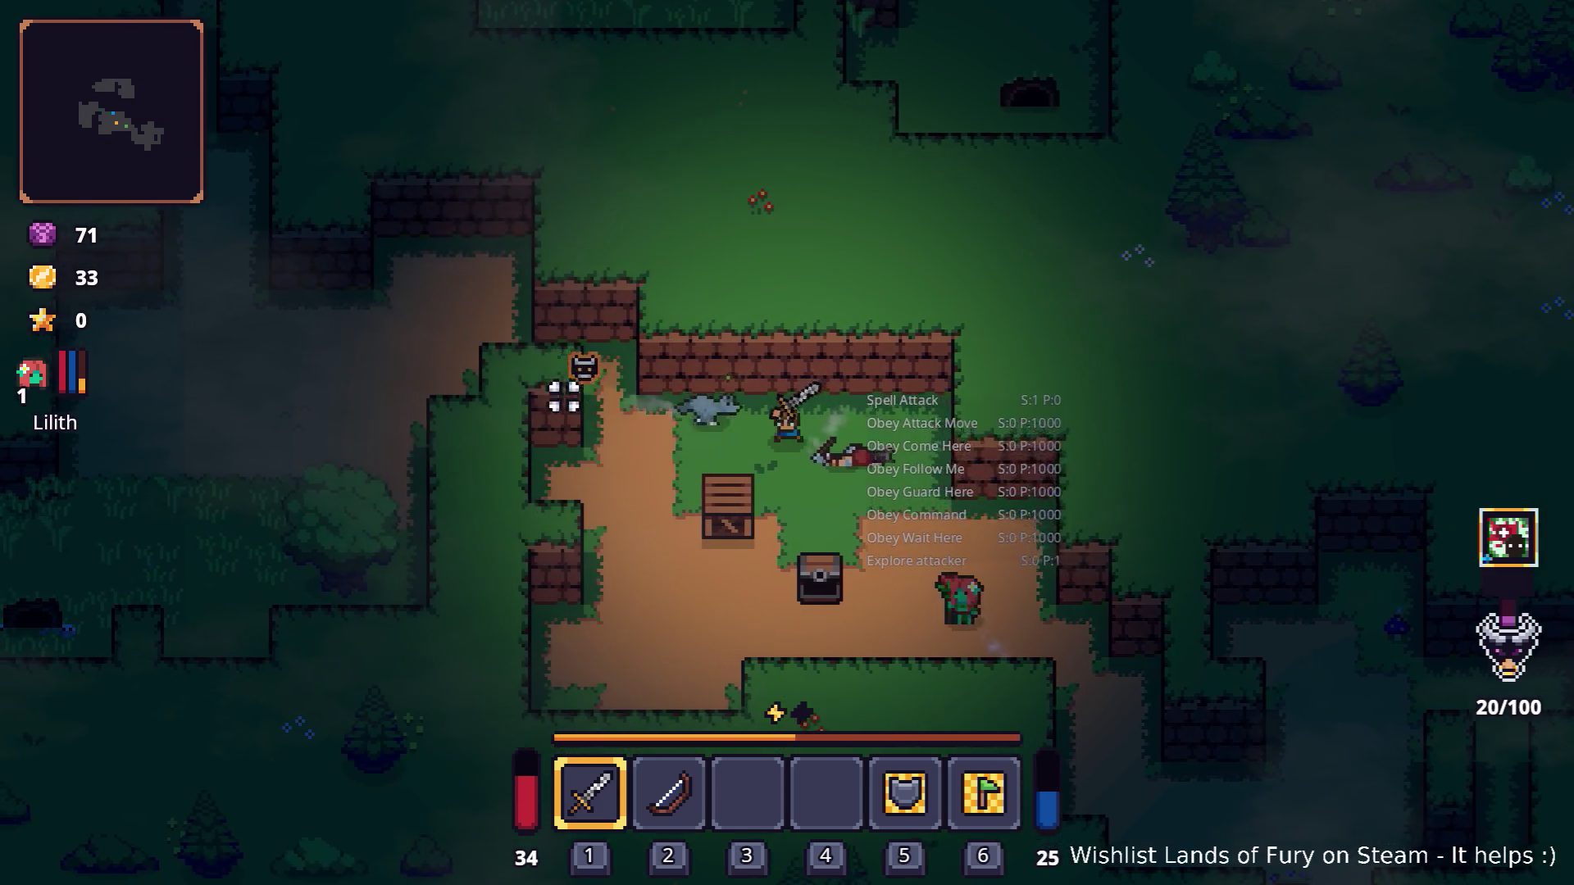
click(615, 327)
key(s)
key(a)
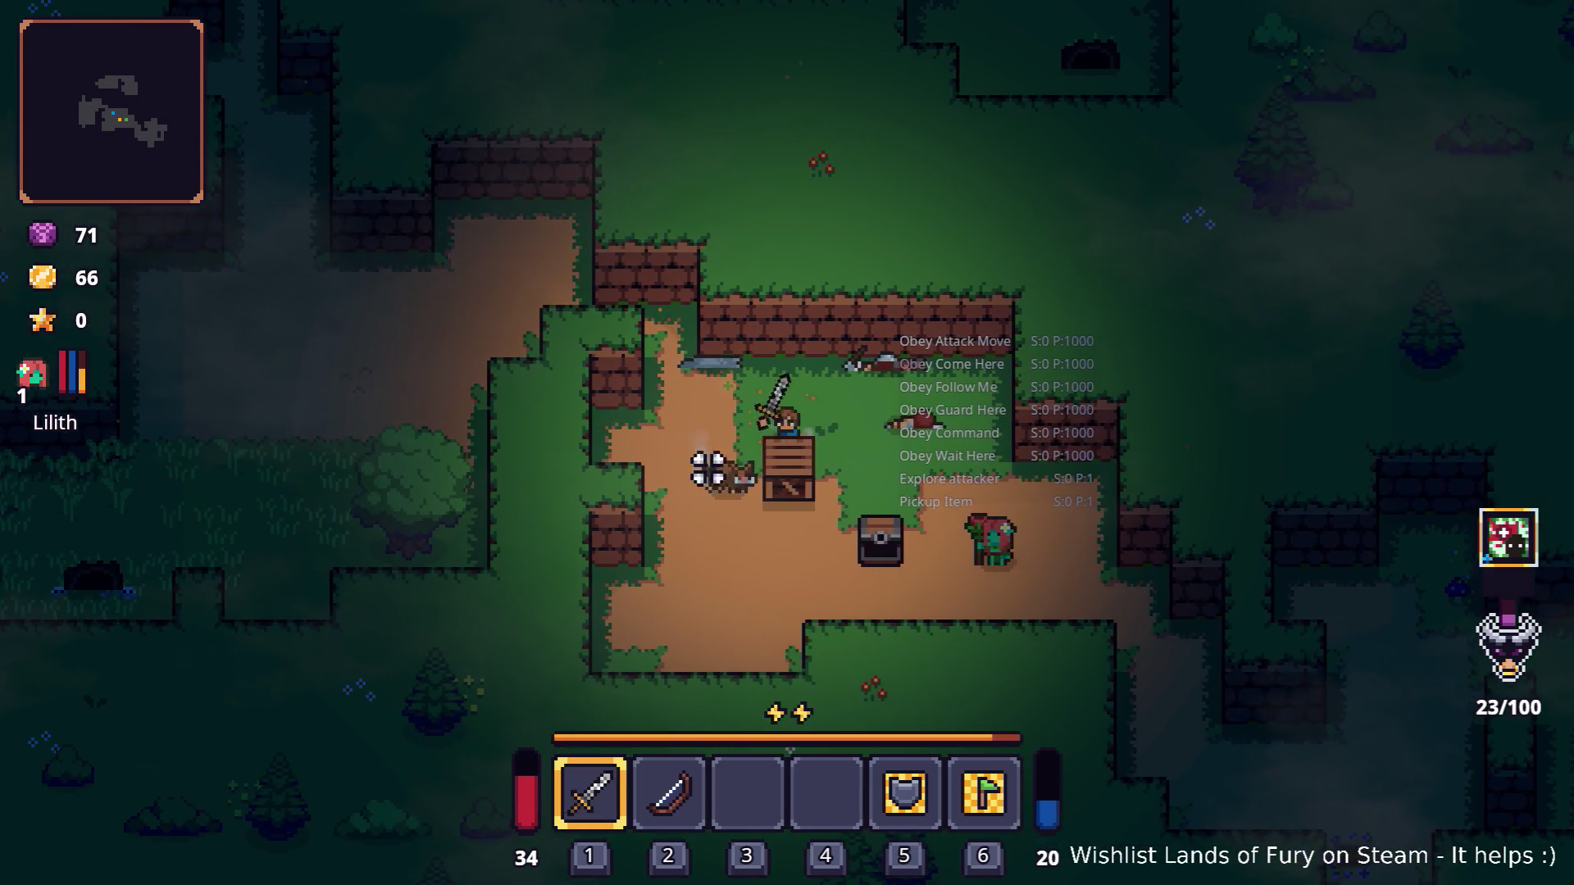
Step: Grab the Nails, break the chest, check the inventory, then open the developer console
key(s)
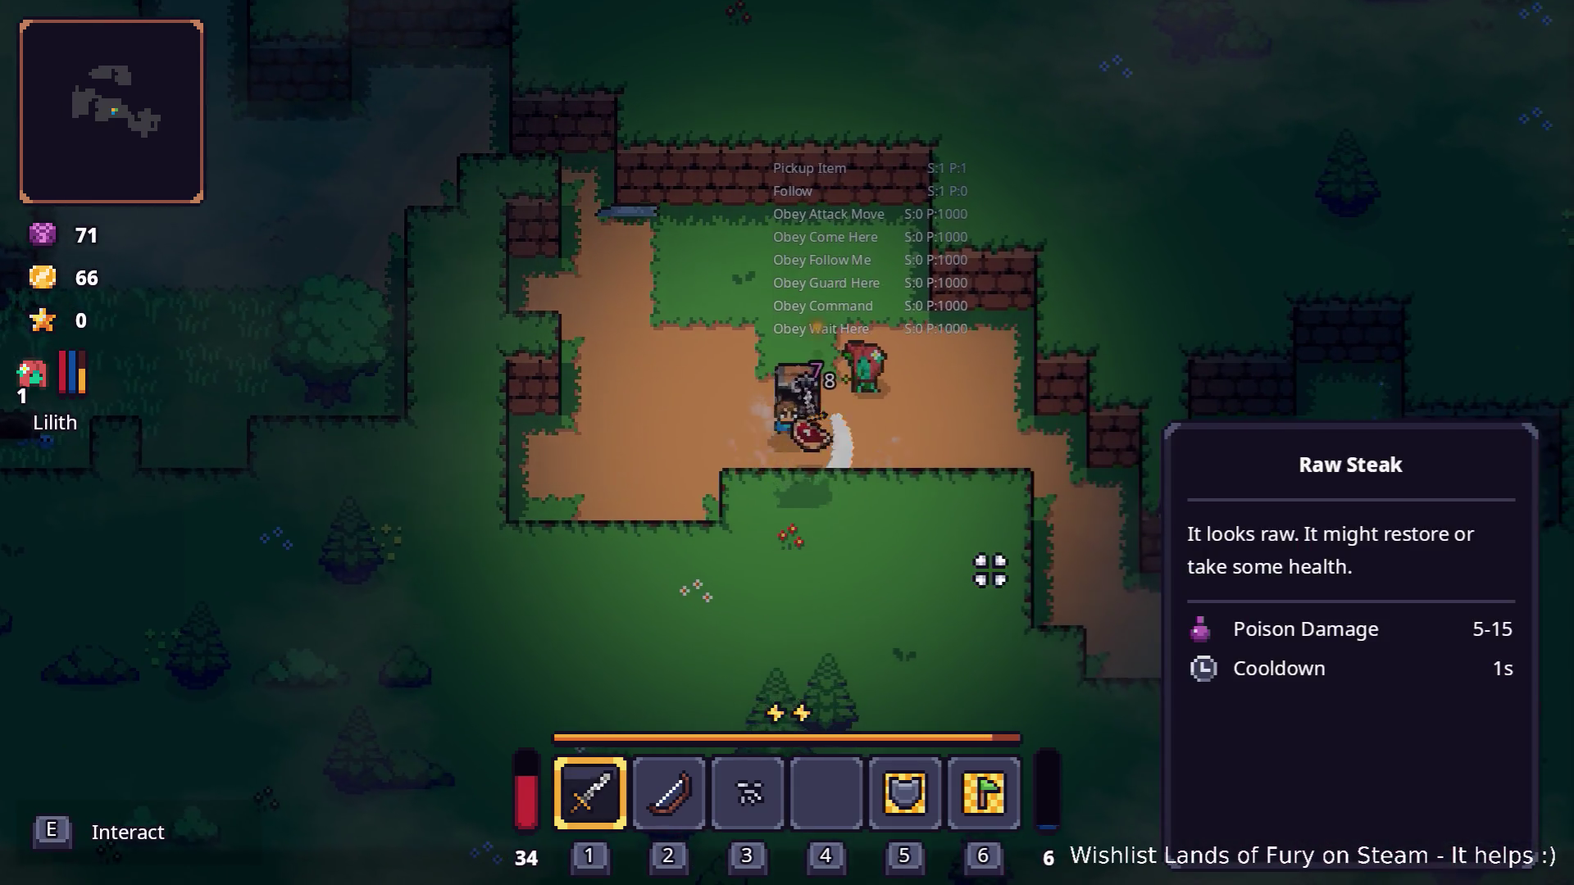
key(e)
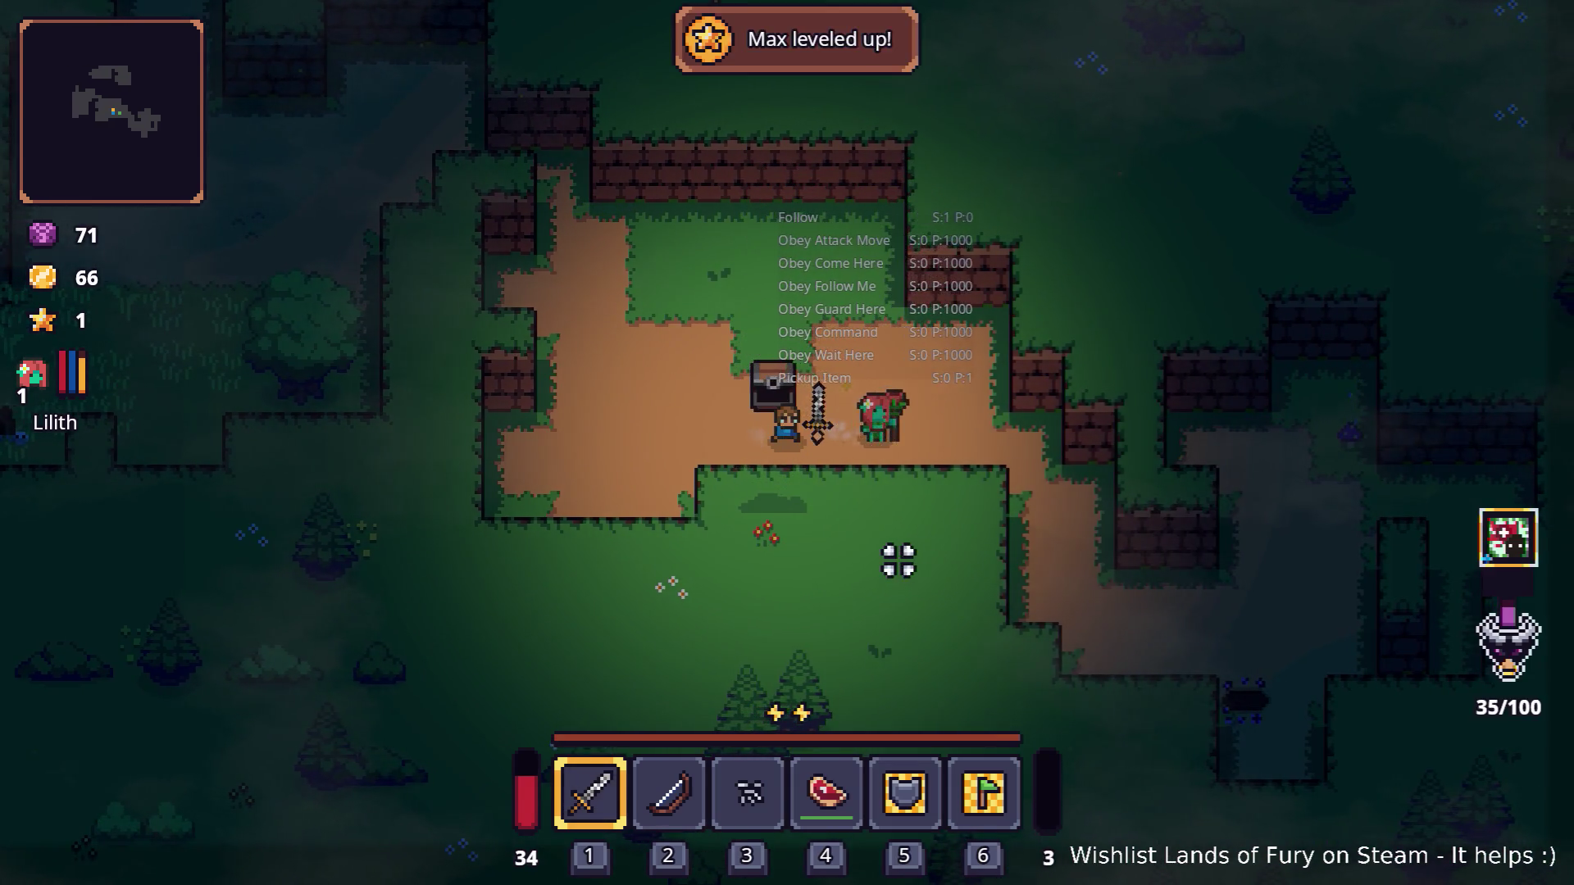
key(i)
click(537, 616)
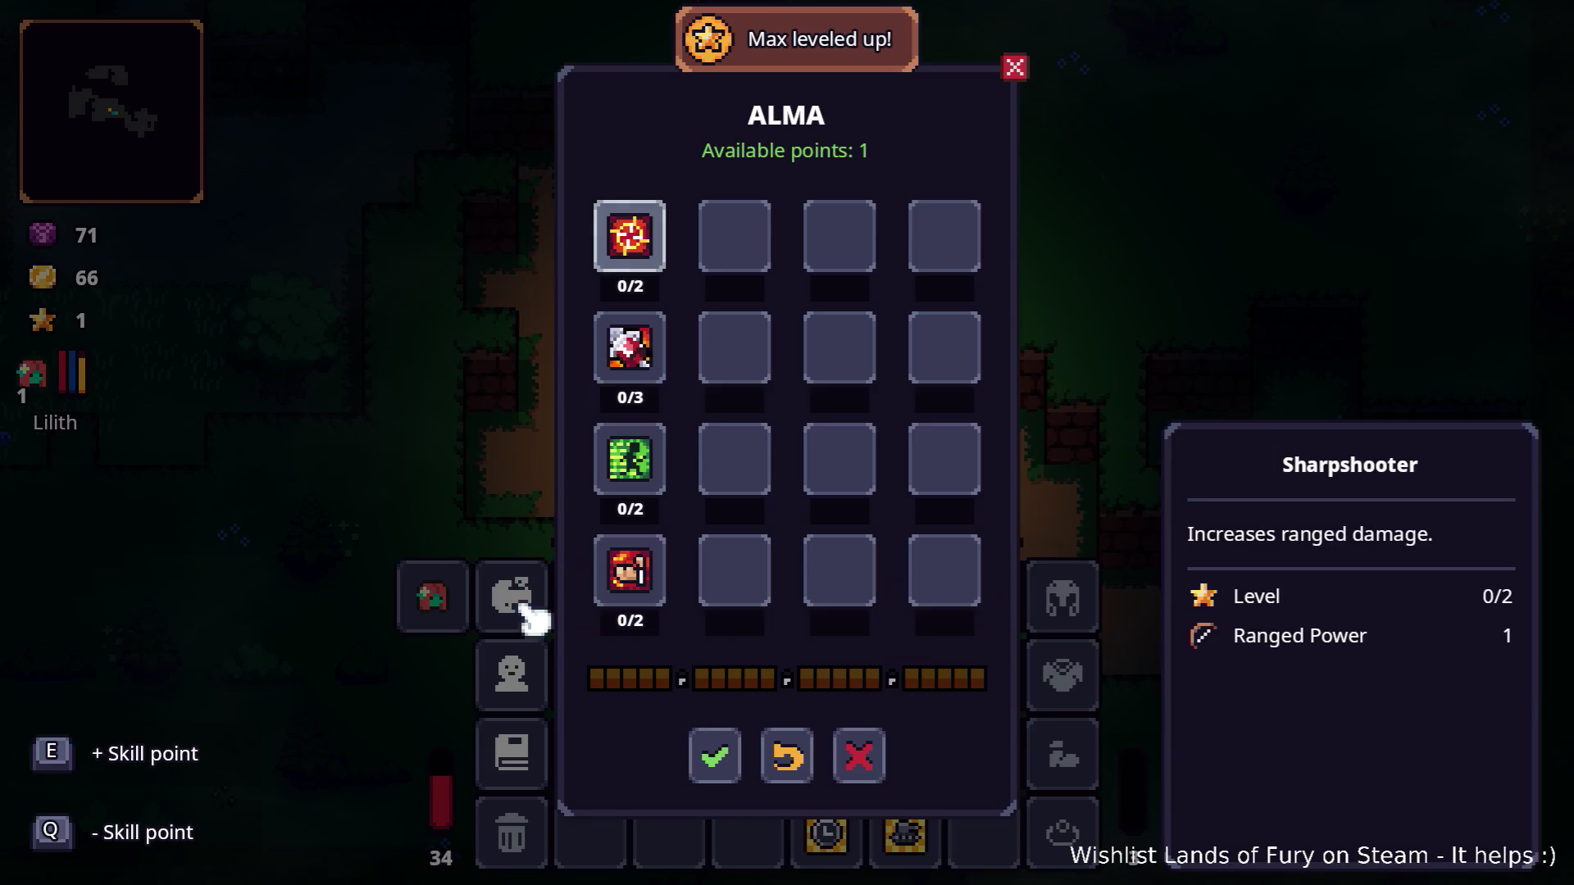
click(534, 614)
key(i)
key(grave)
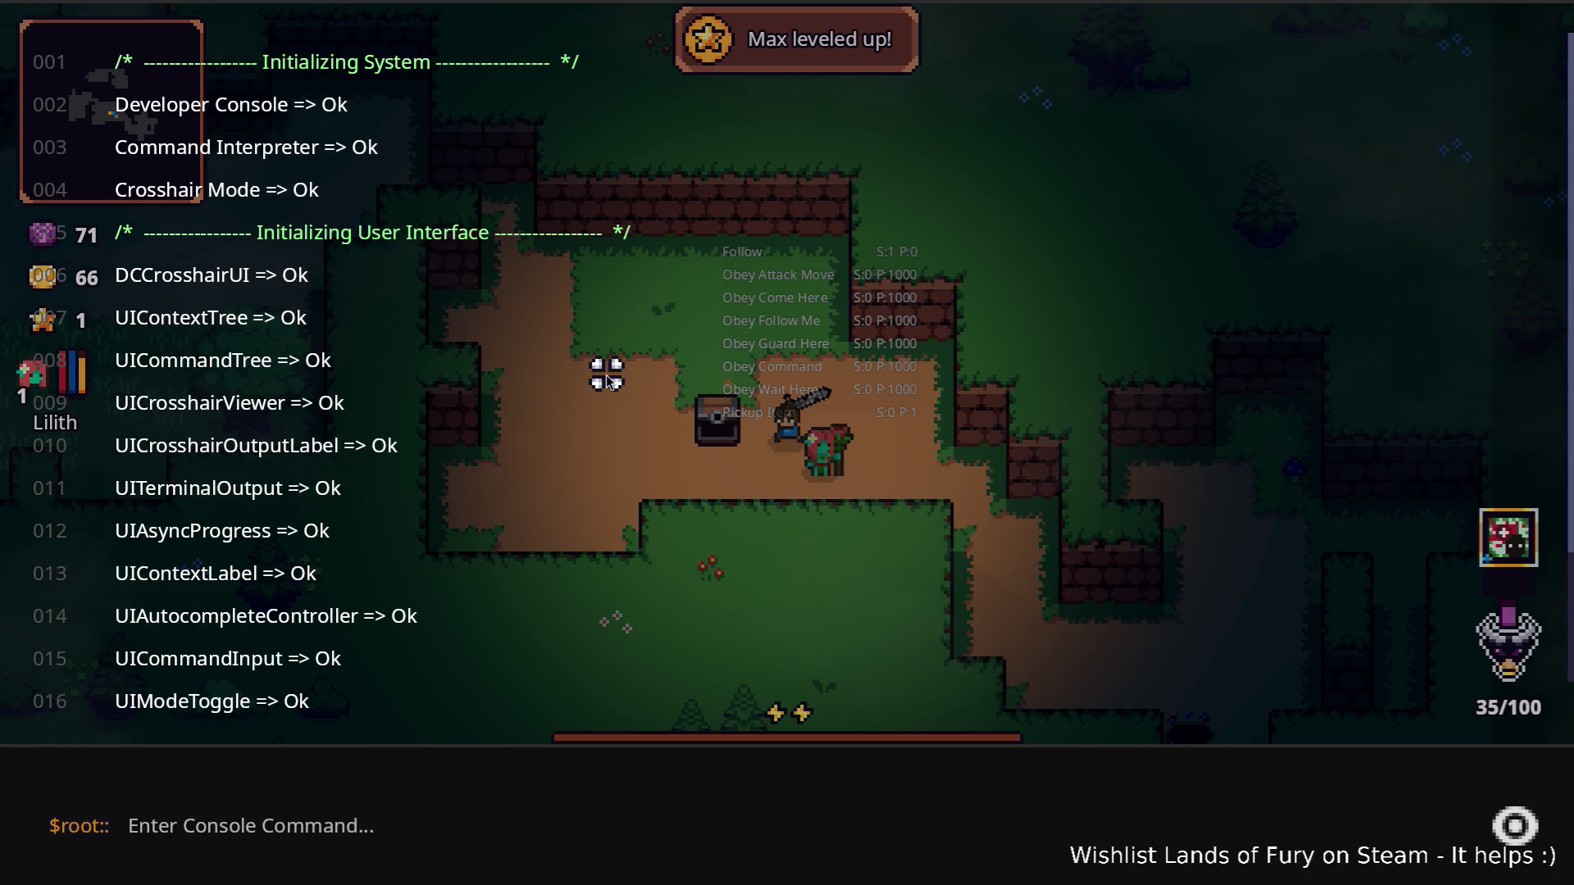
Step: Run Companion.CompanionAddLevels(5) to raise Lilith to level 6, then close the console
text(Com)
key(Tab)
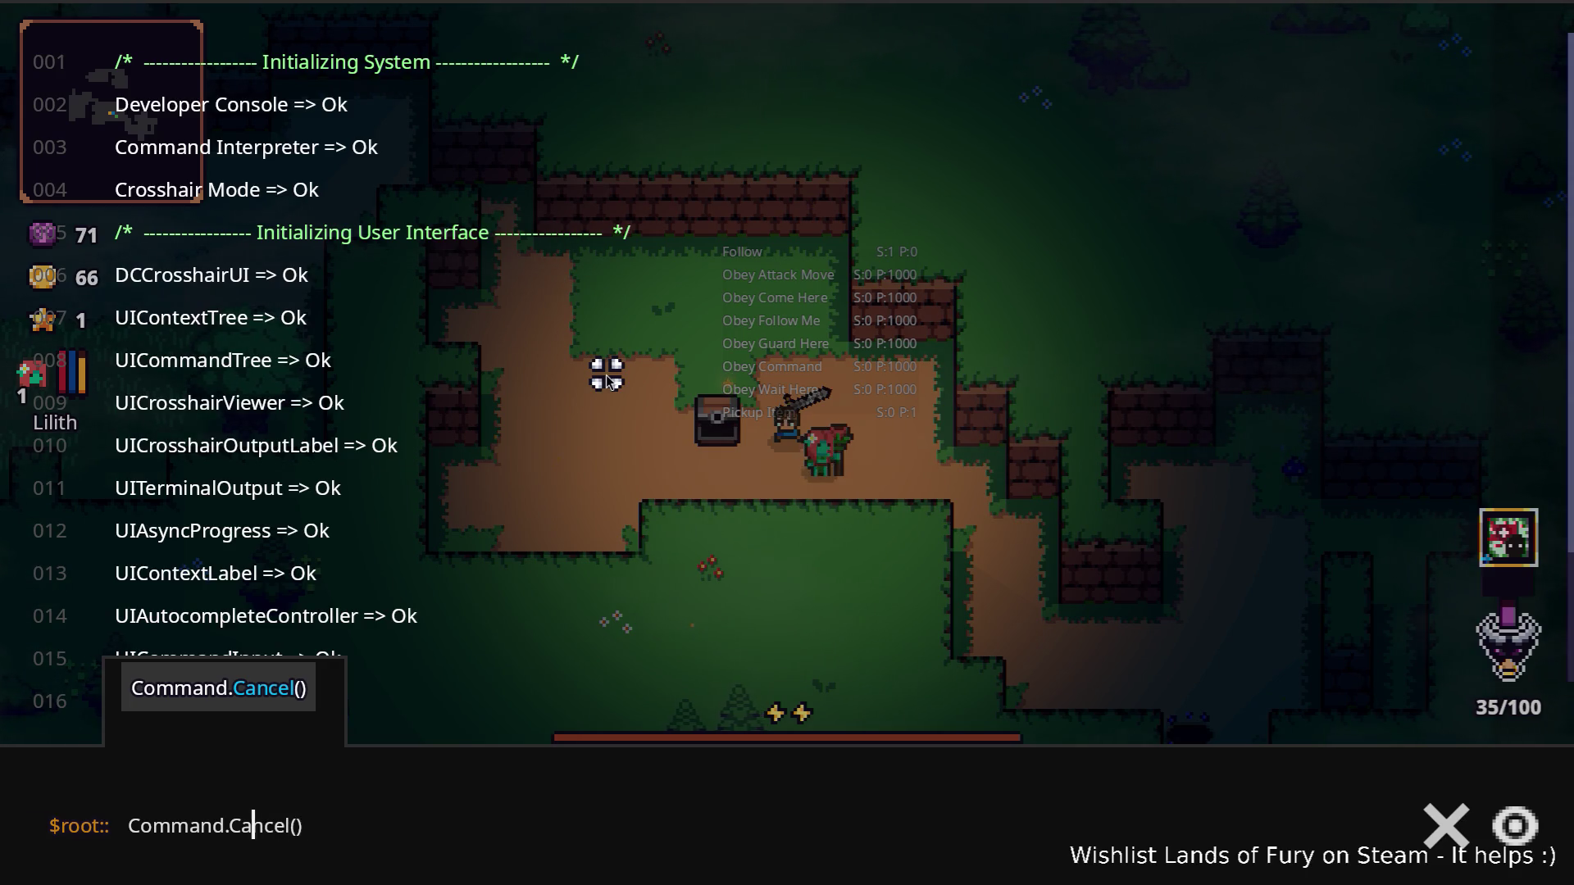
key(Delete)
key(Delete)
key(Delete)
text(ad)
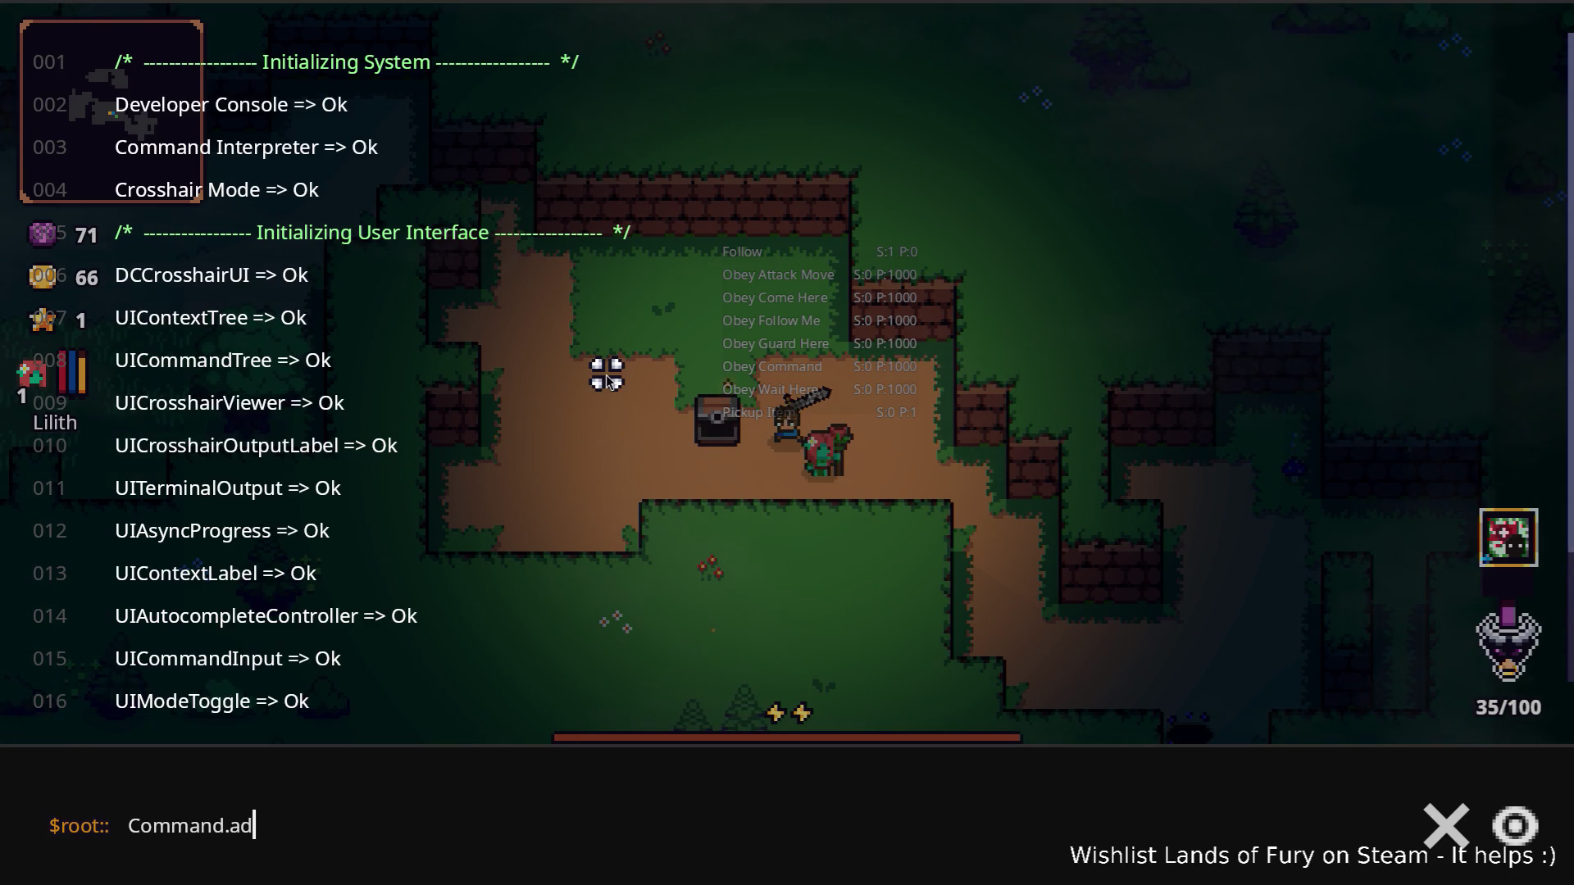
key(BackSpace)
key(BackSpace)
text(le)
key(BackSpace)
key(BackSpace)
key(BackSpace)
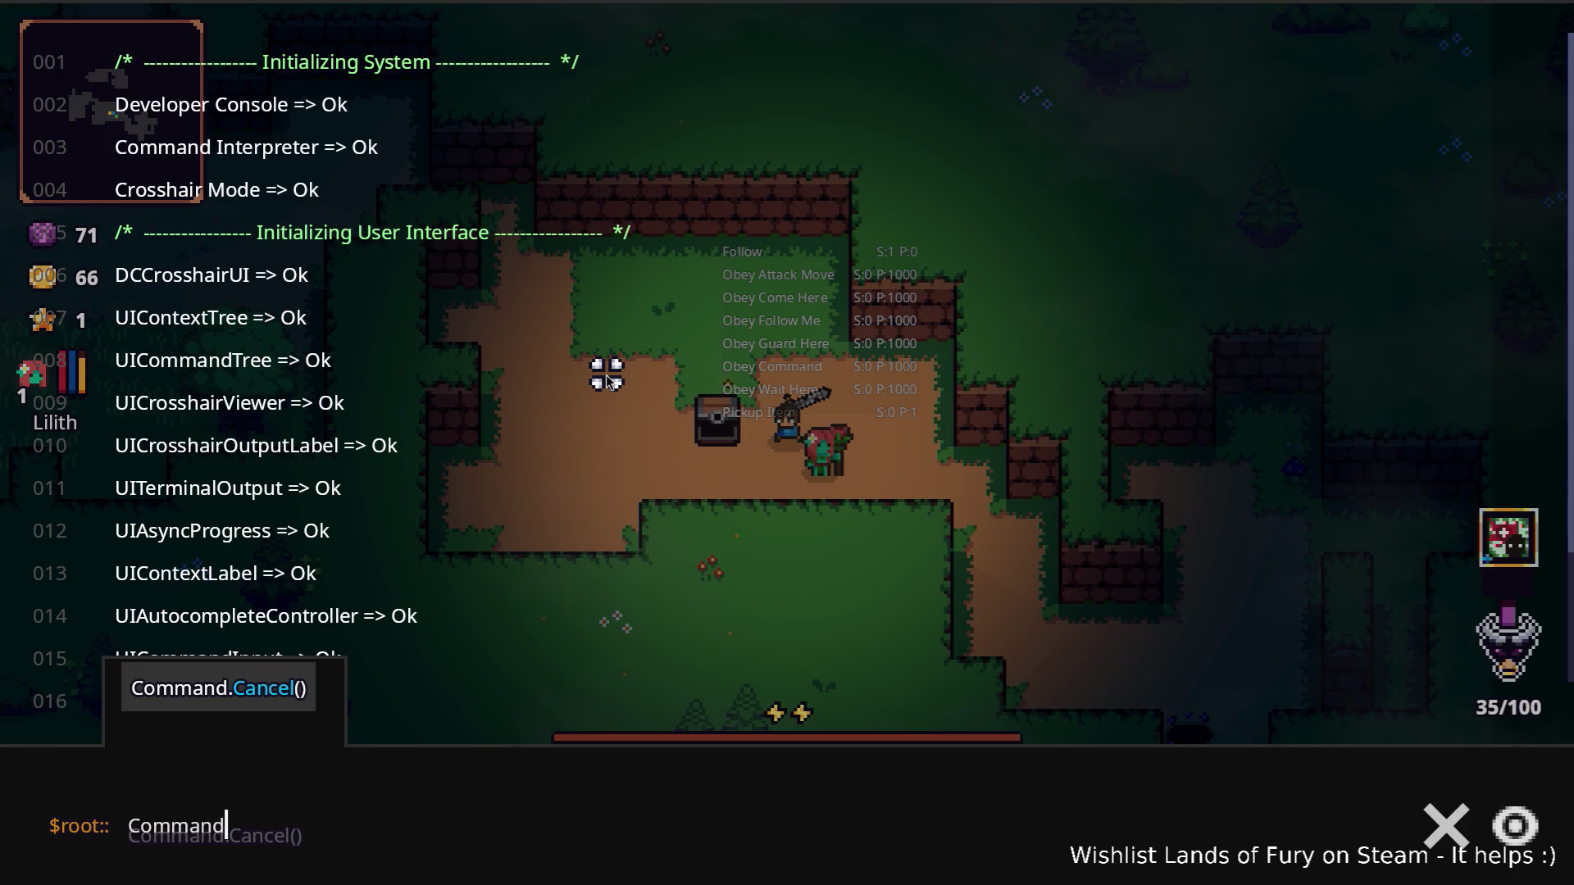
text(CompanionAddLevels(5)
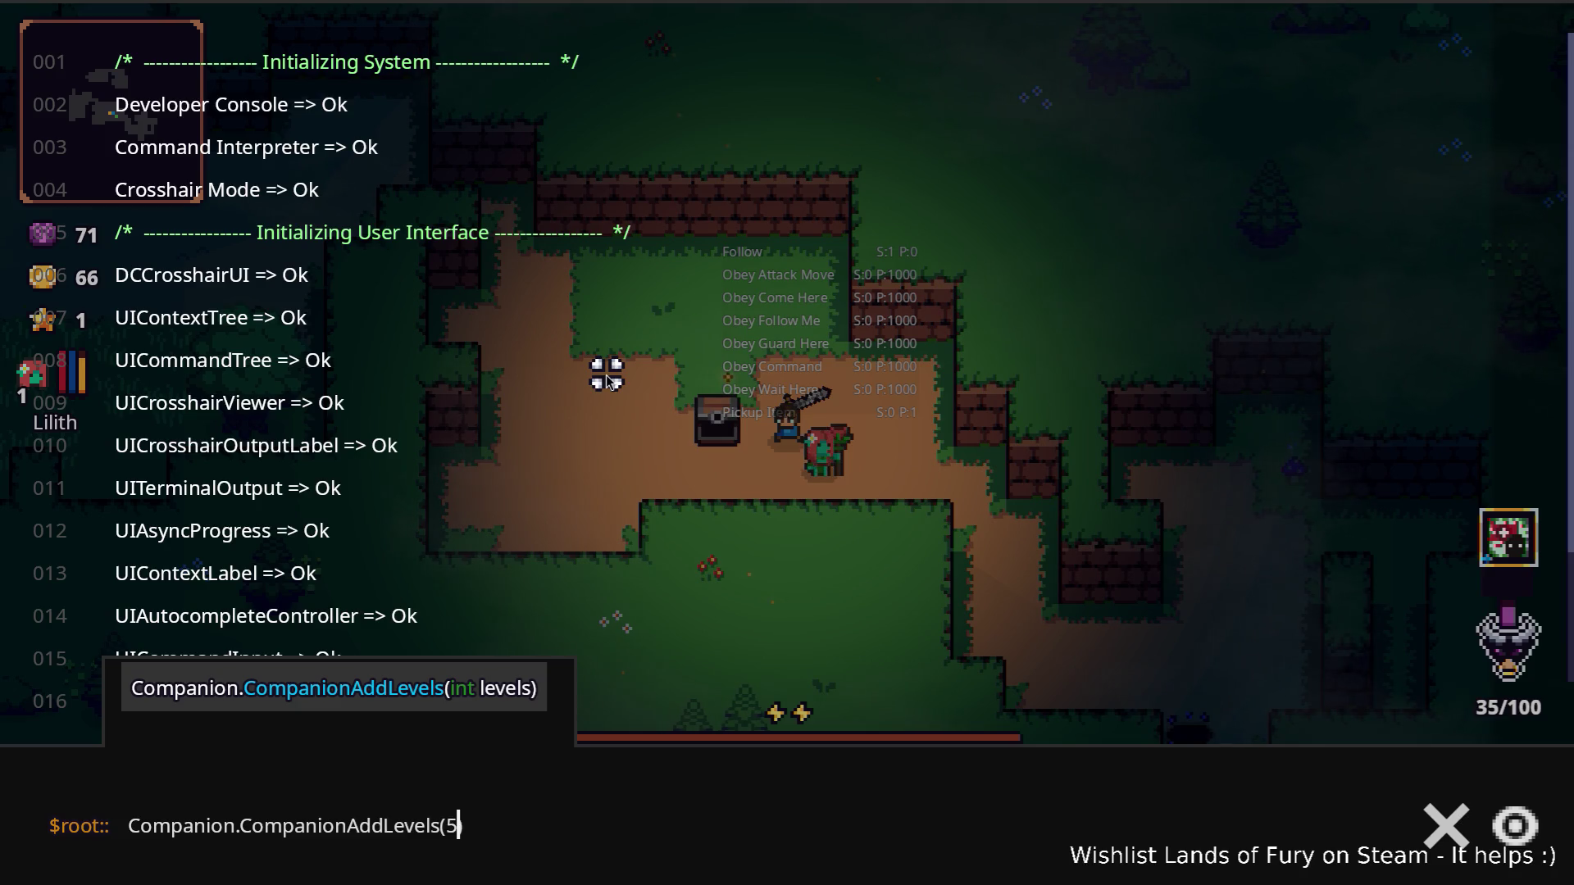
text(5))
key(Return)
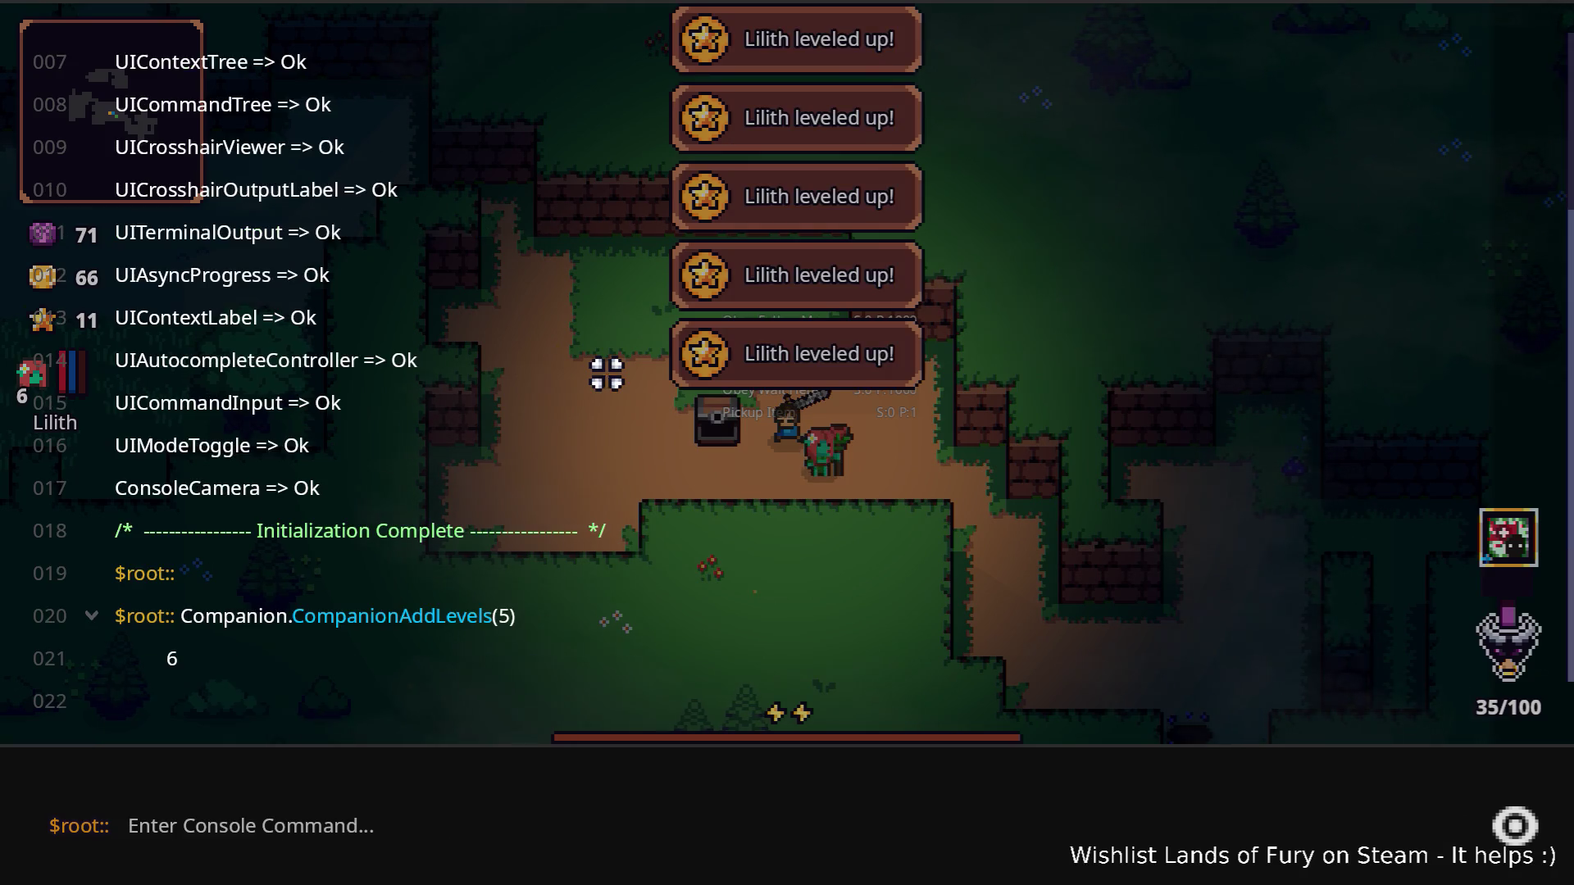
key(Escape)
Step: Give Lilith one point in Vitality Bond and confirm the change
key(i)
click(507, 578)
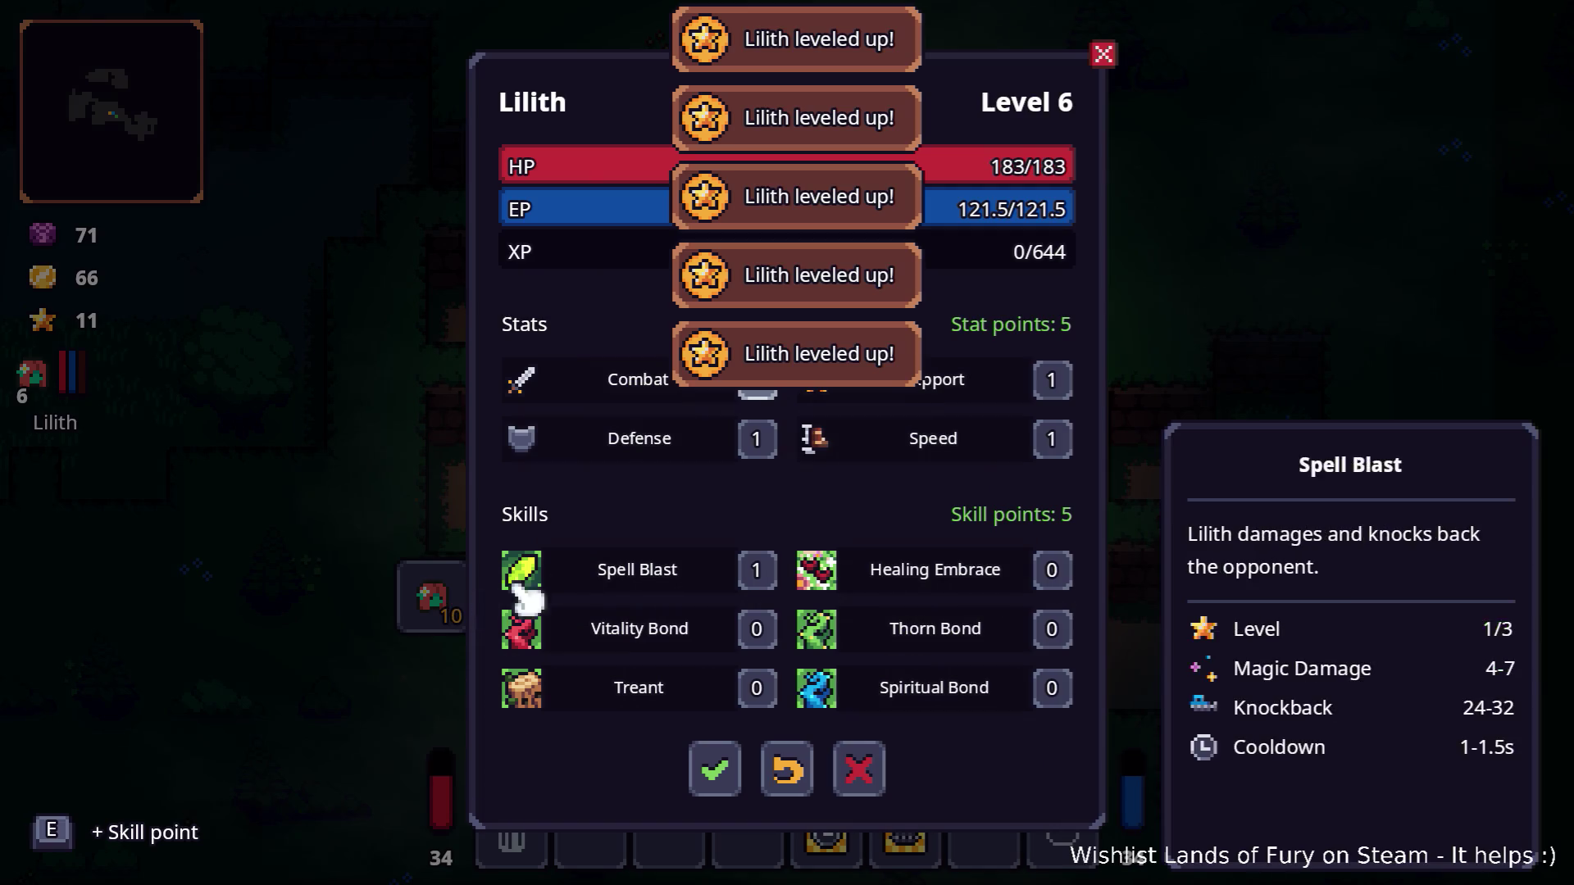
click(767, 632)
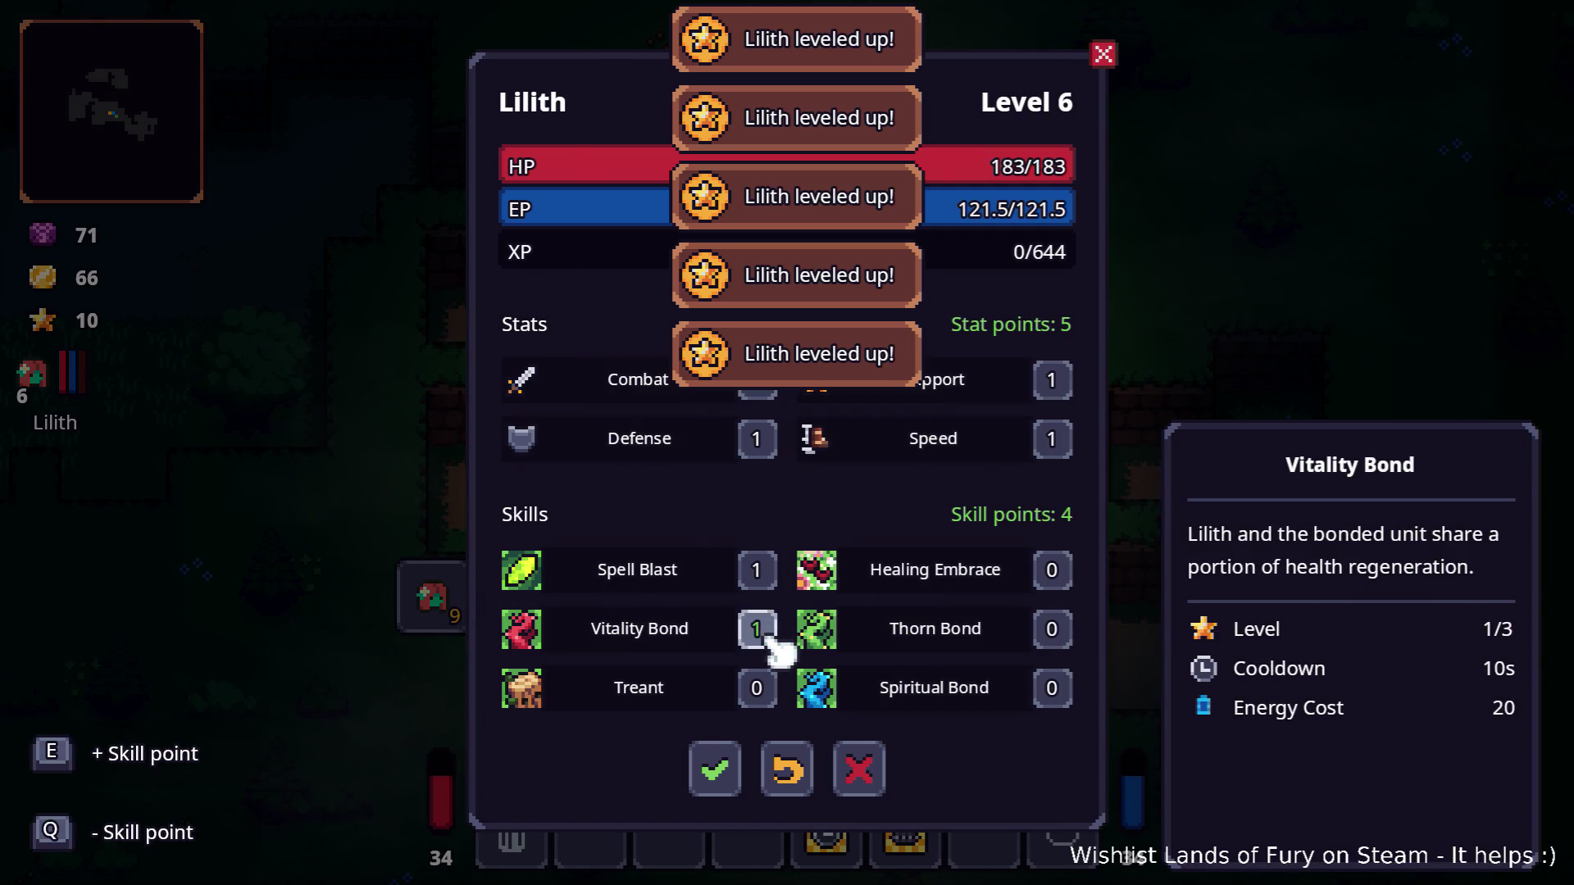
click(715, 769)
key(i)
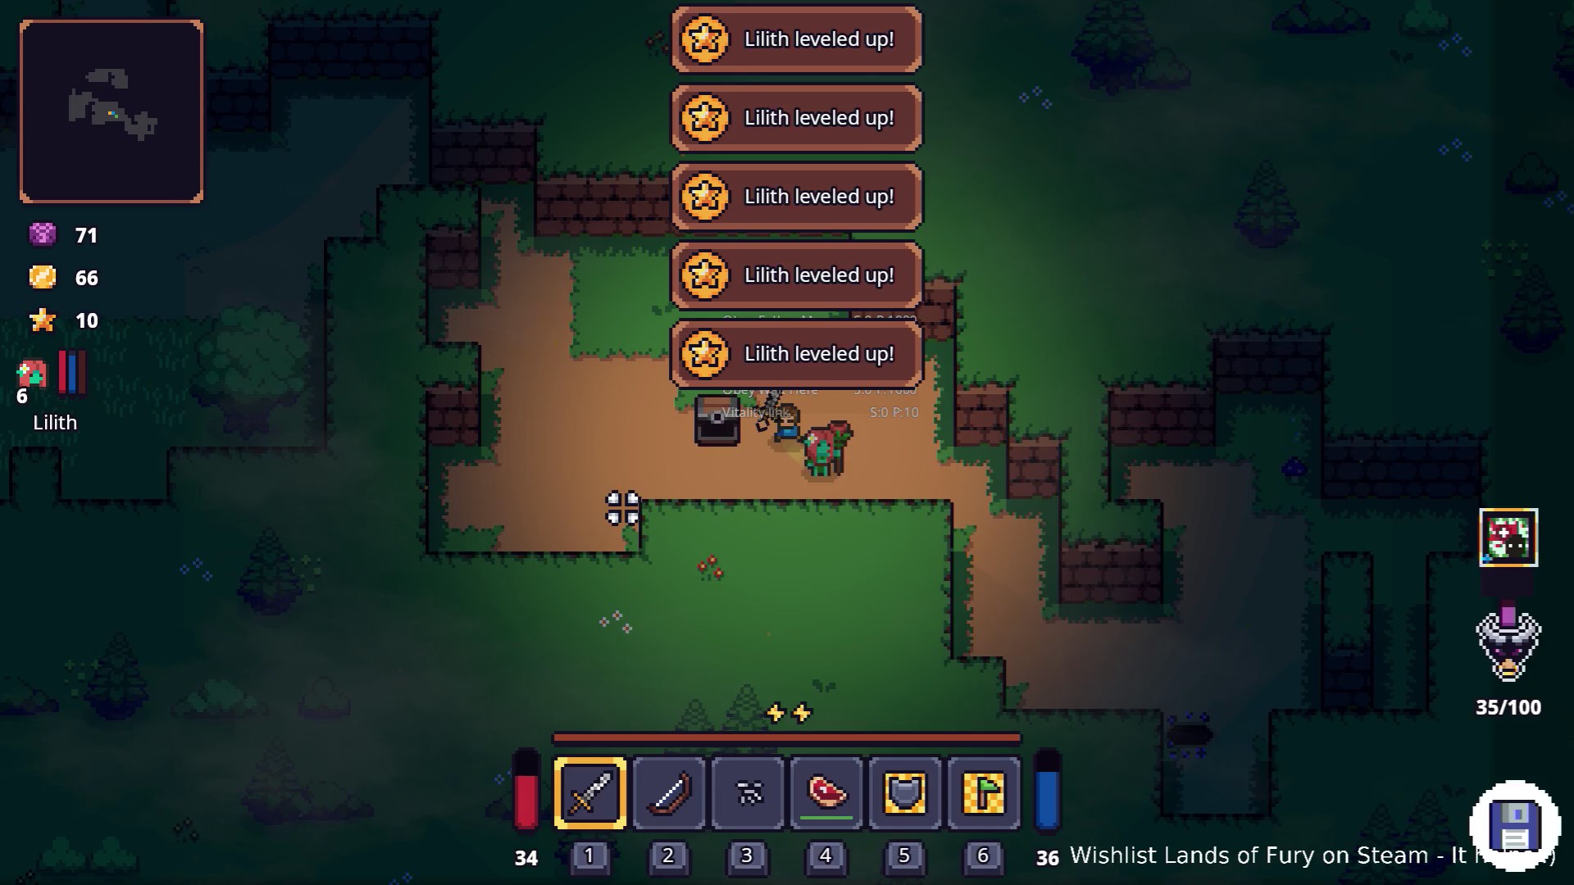
Step: Walk up-left, then spend all five of Lilith's stat points on Support, raising it to 6
key(a)
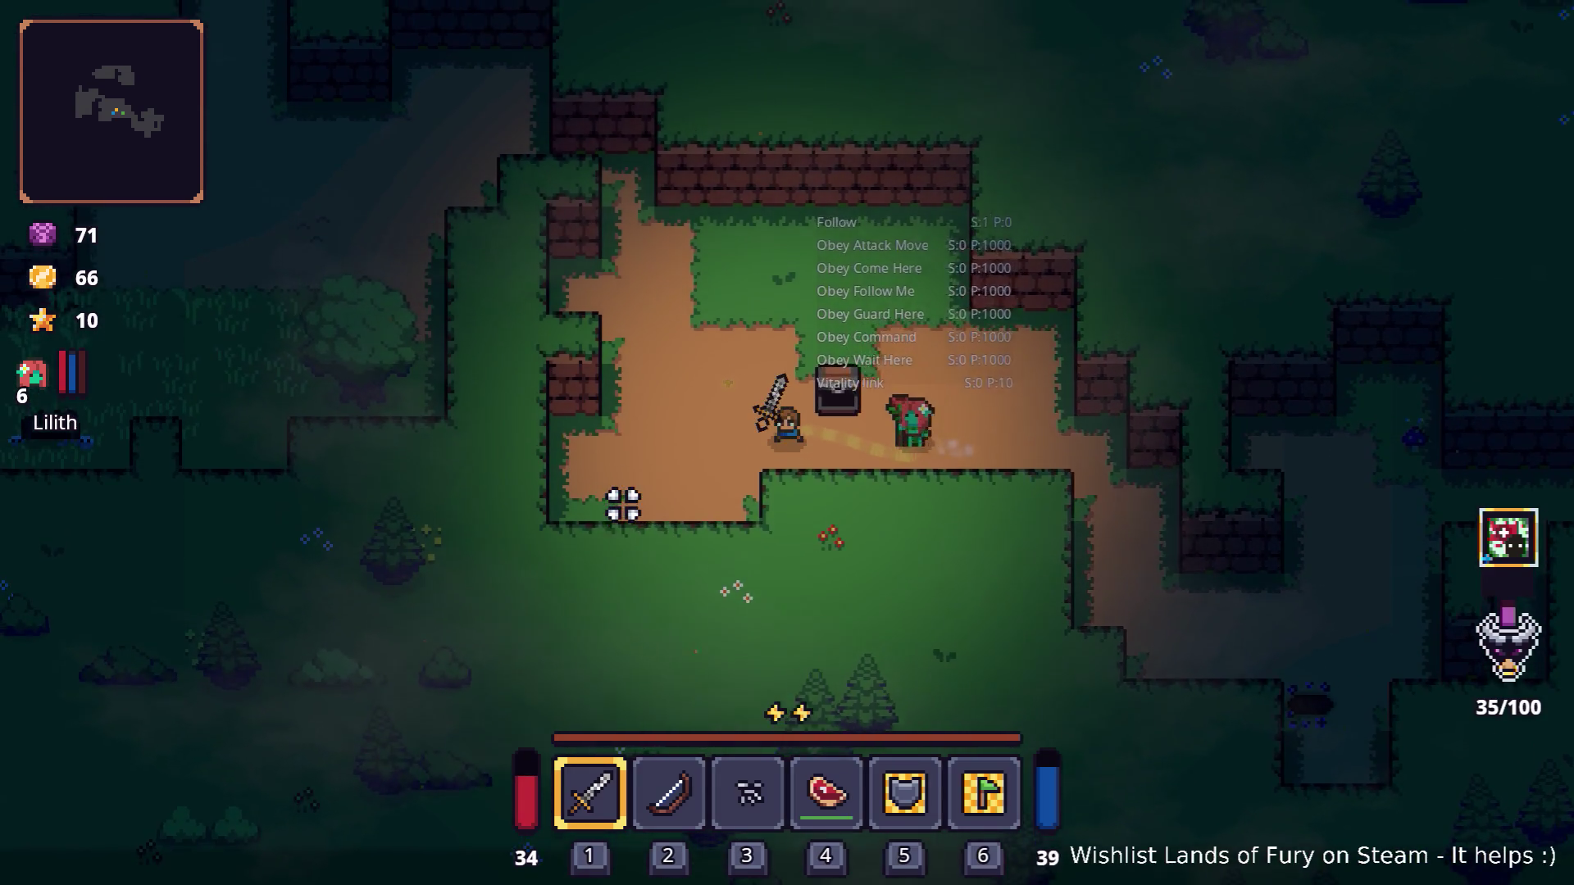
key(w)
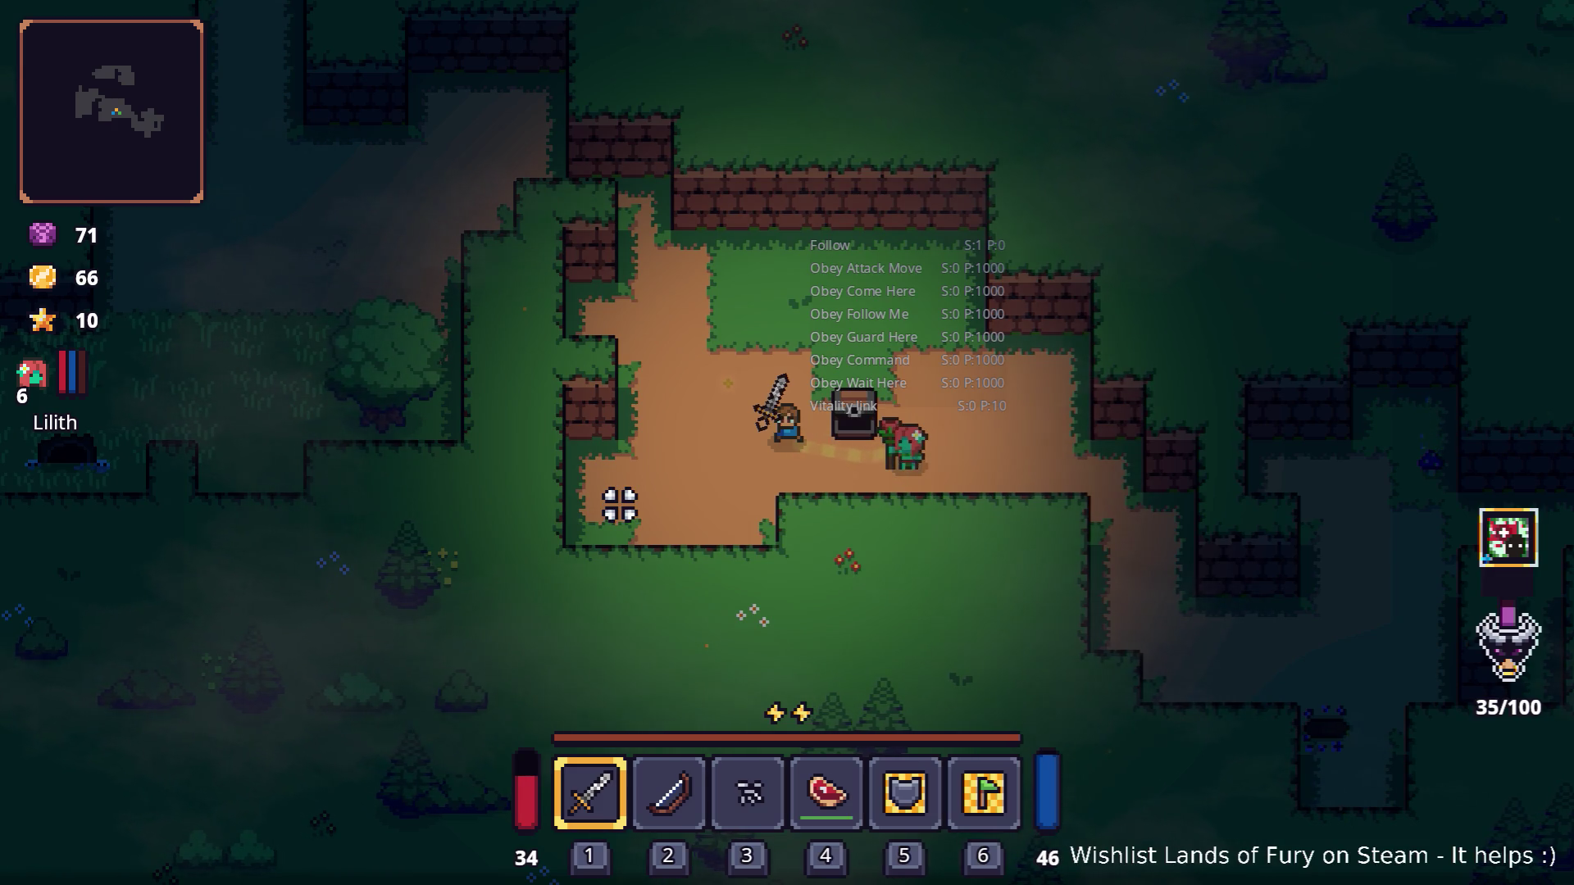
key(a)
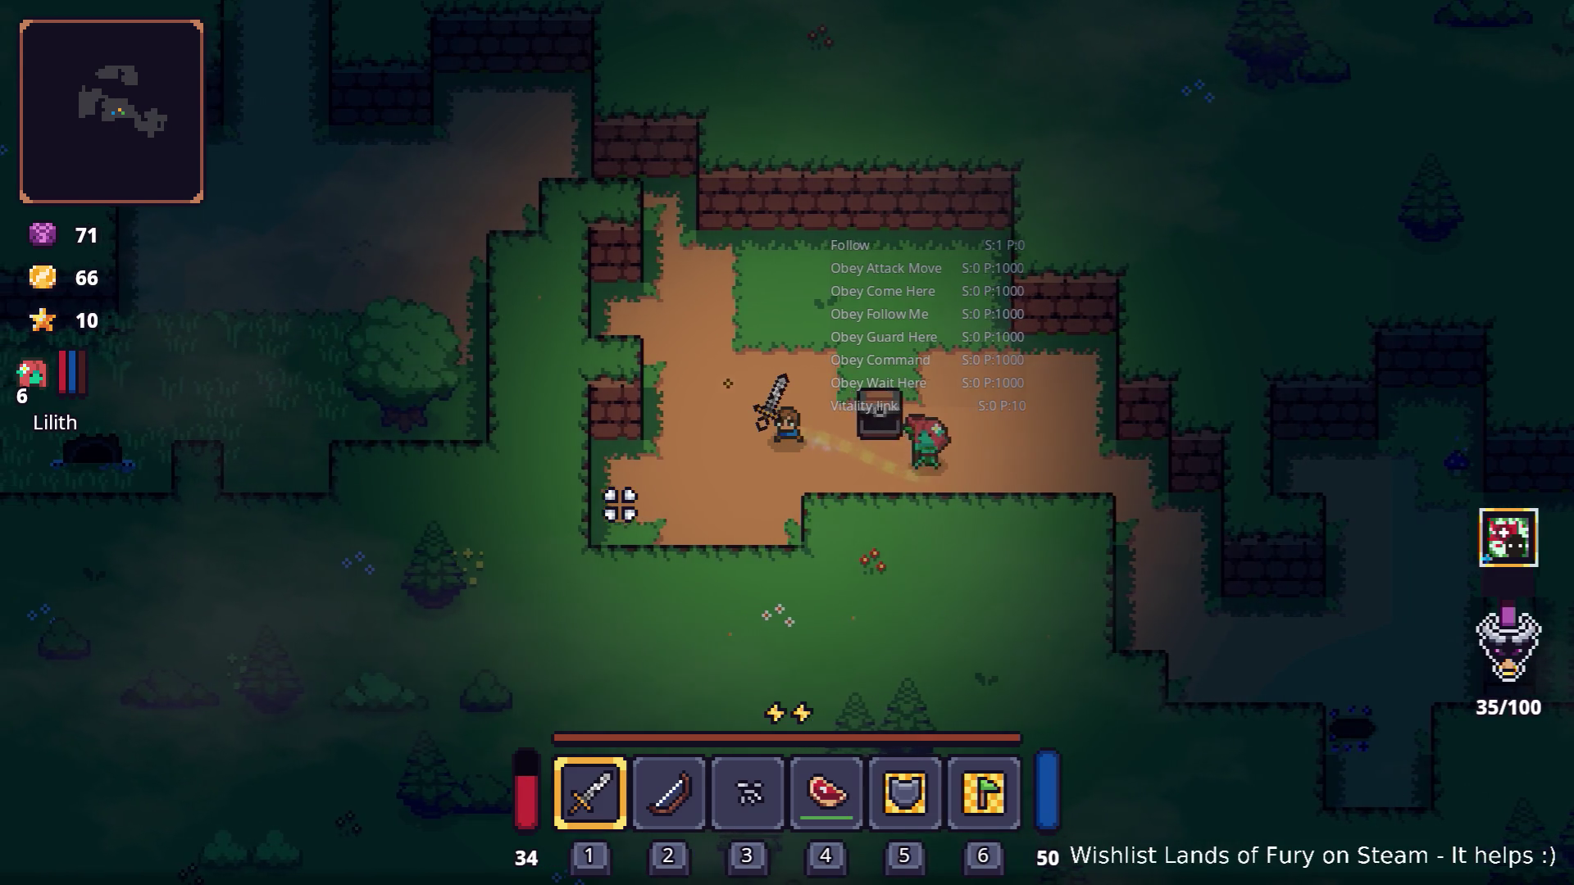
key(w)
key(i)
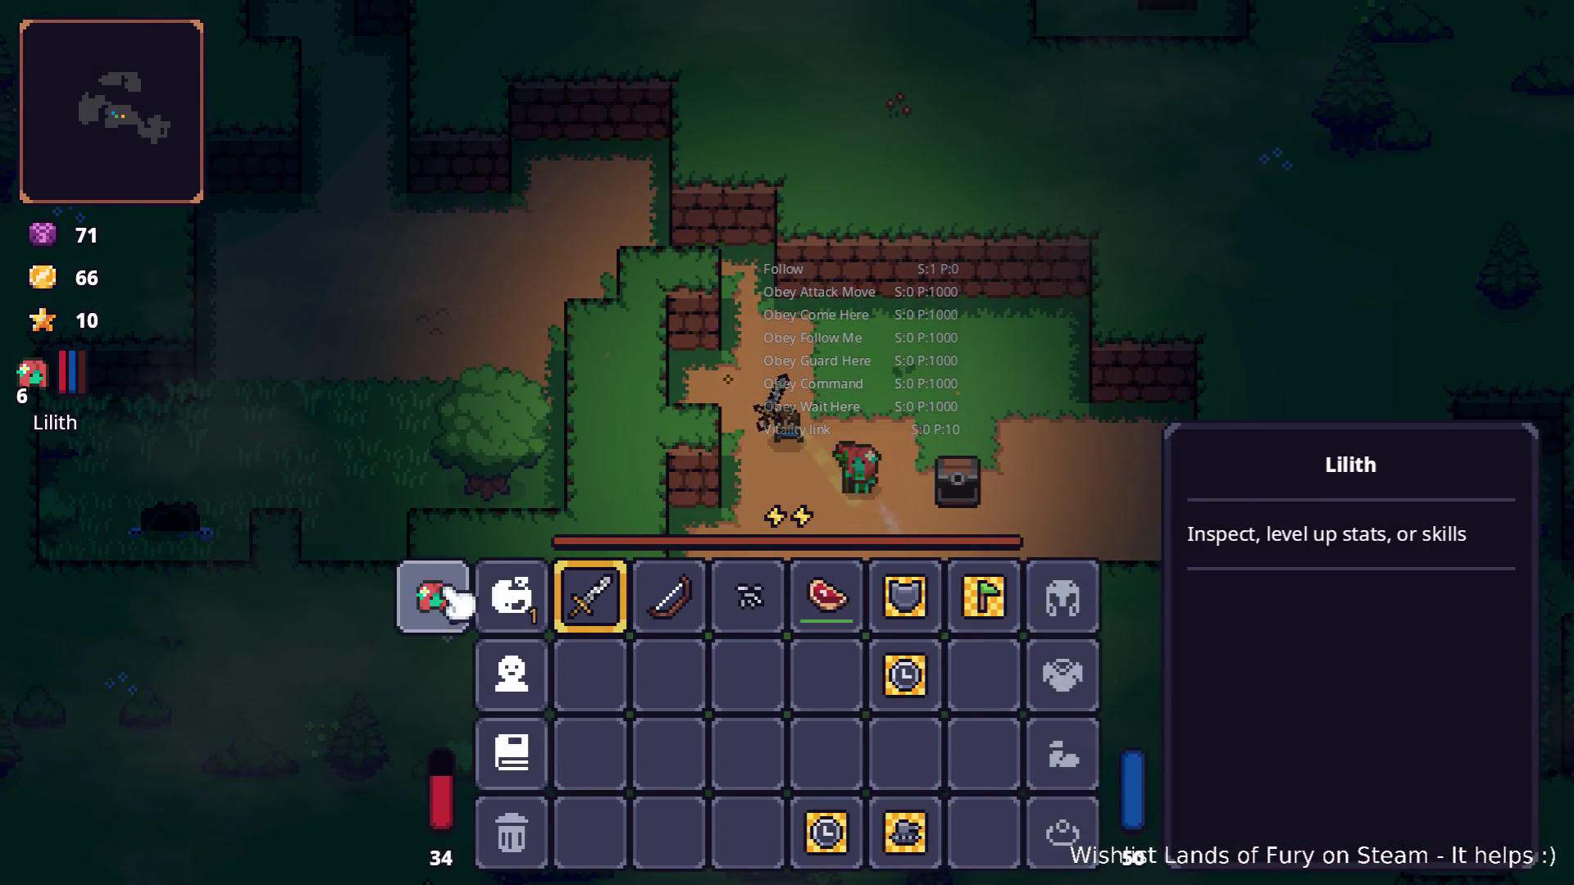
click(428, 598)
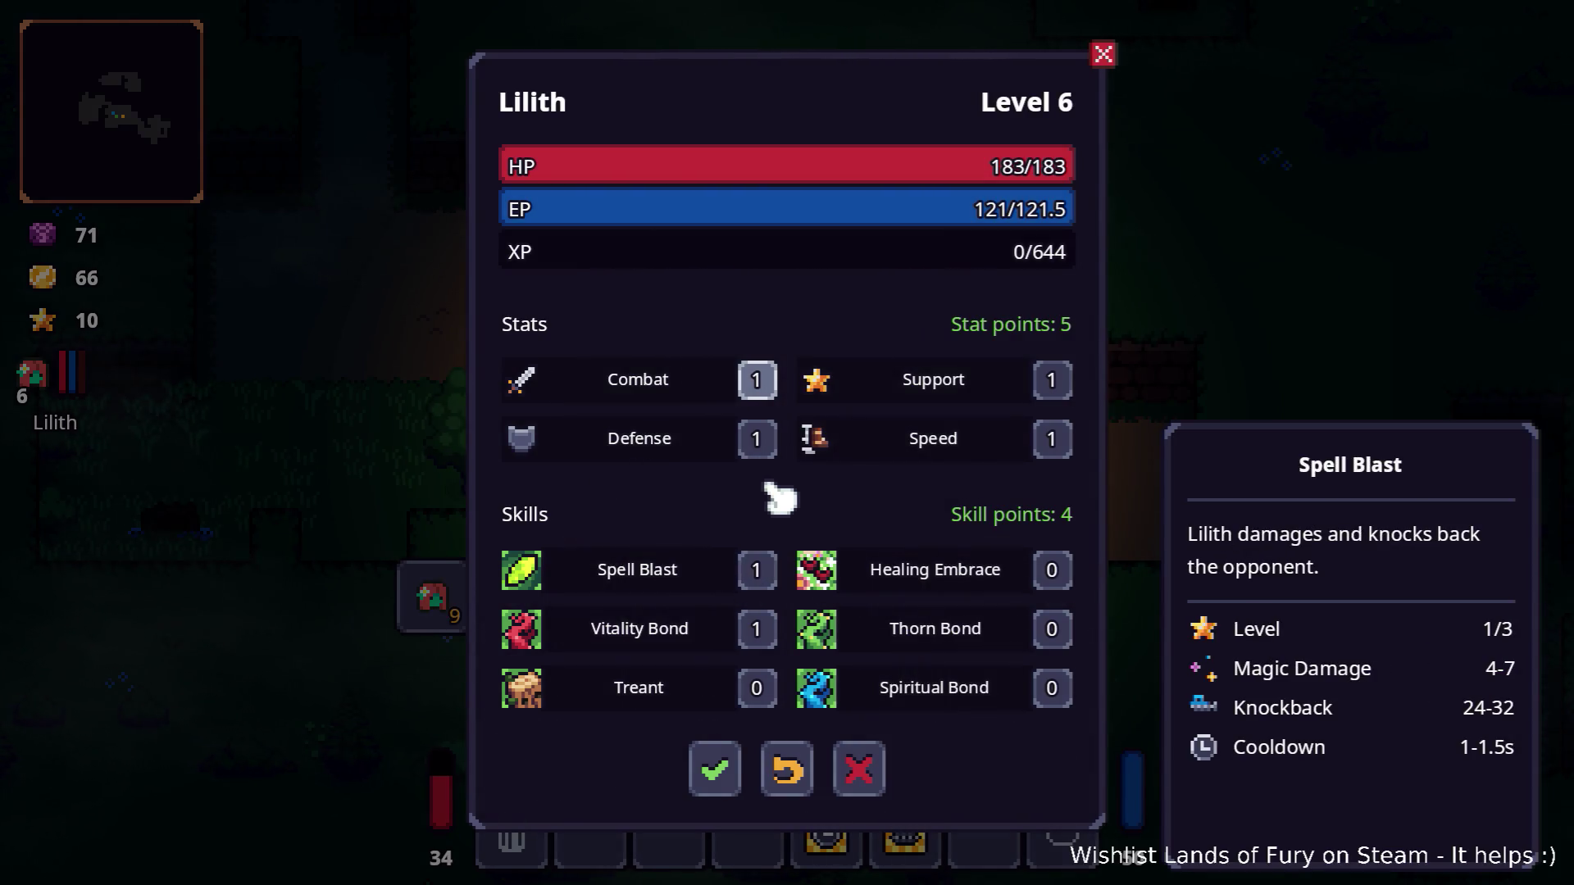
key(Escape)
key(i)
key(i)
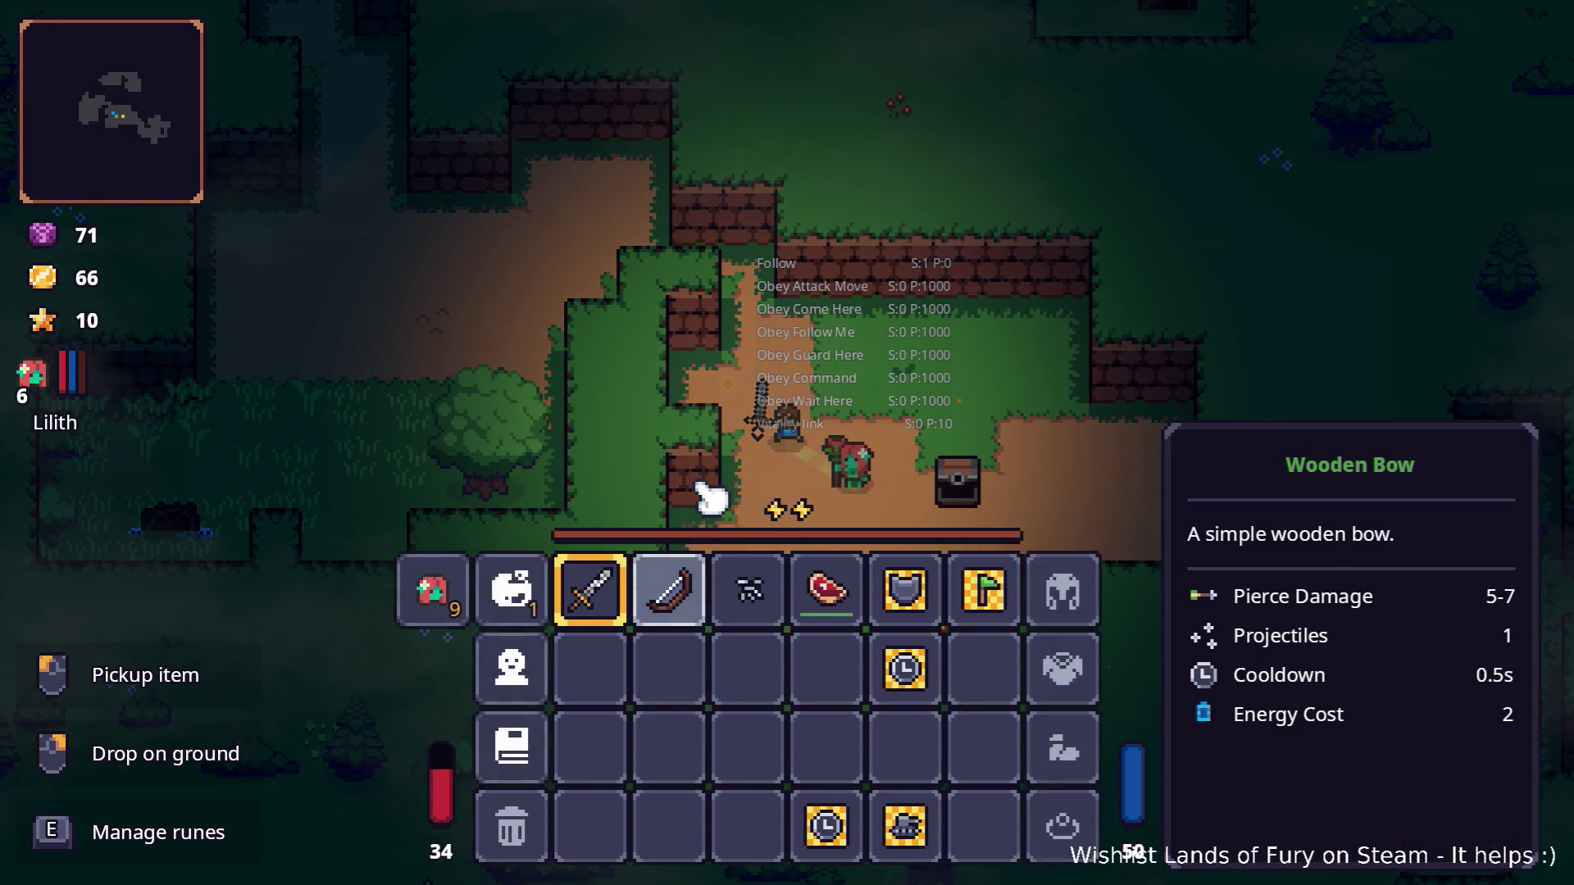
click(447, 594)
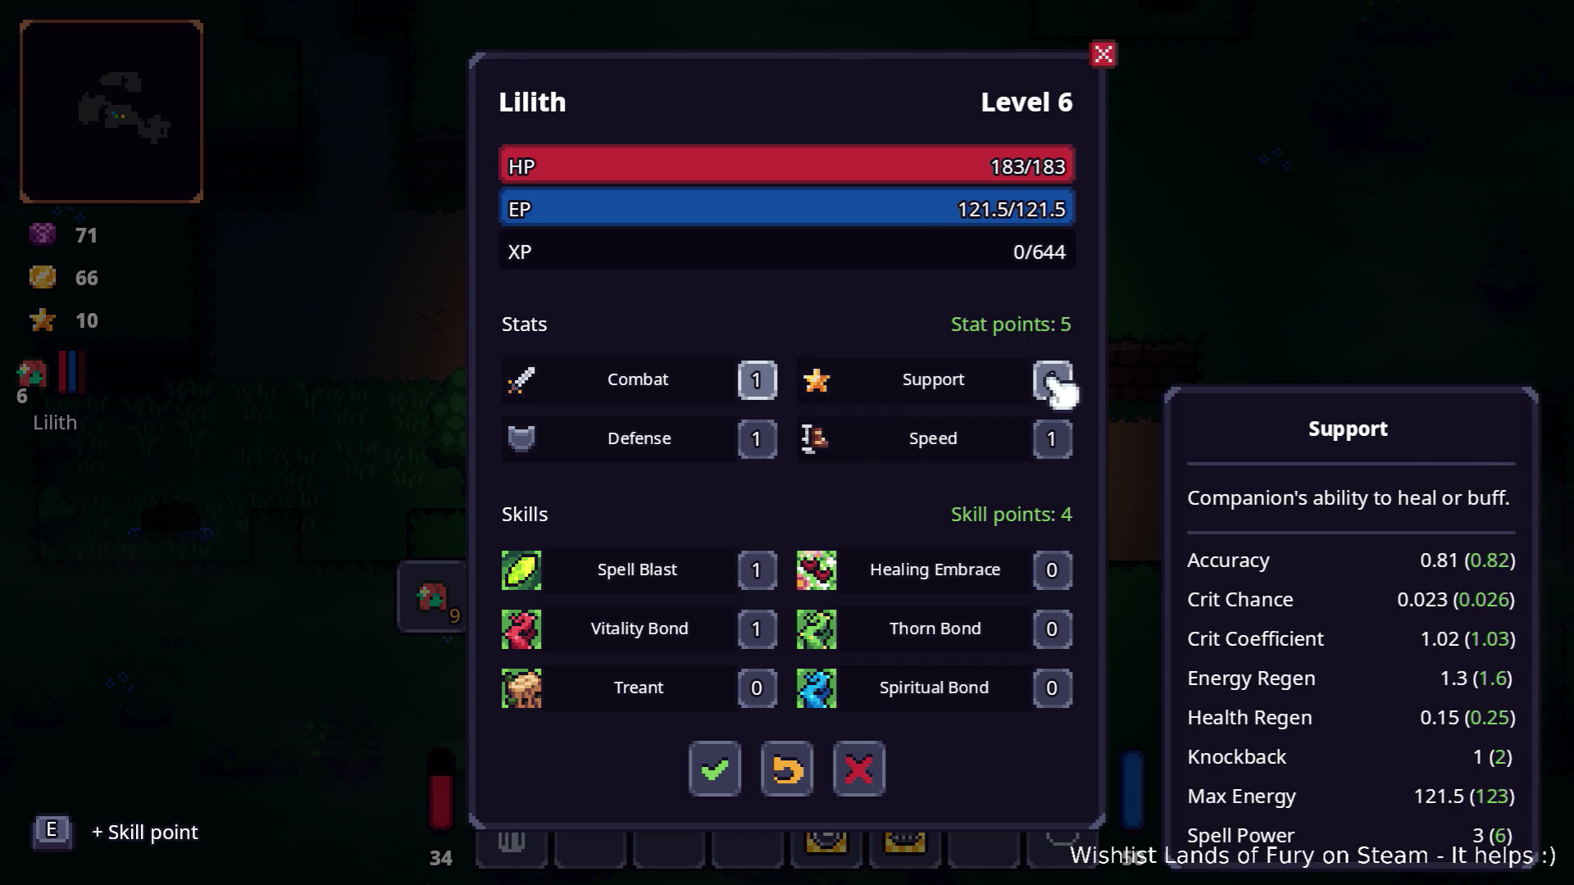
key(e)
key(e)
key(e)
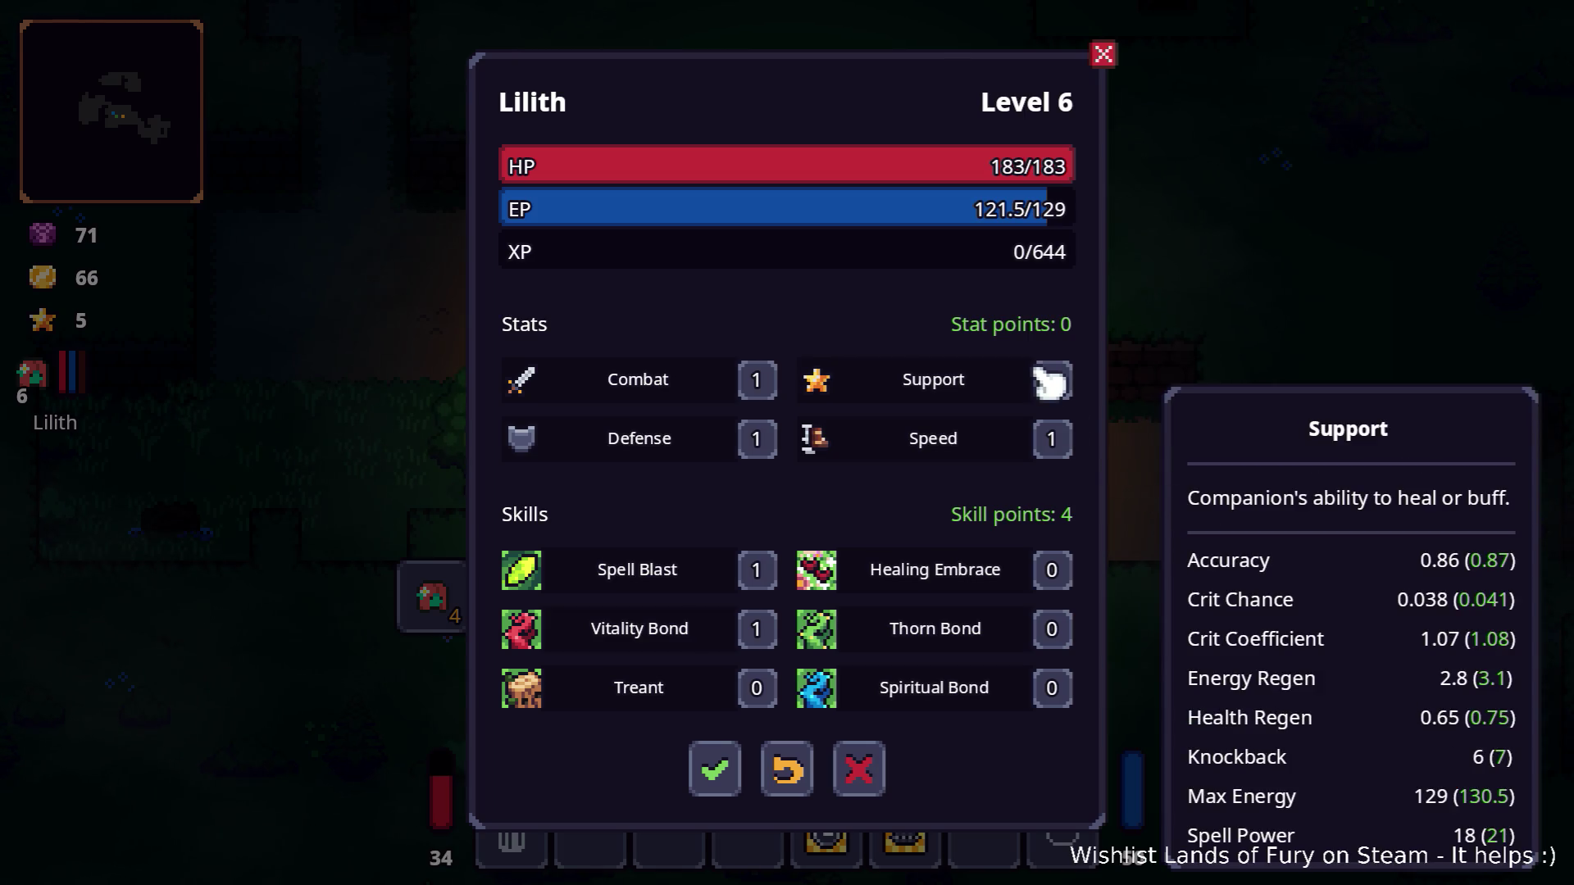
click(715, 769)
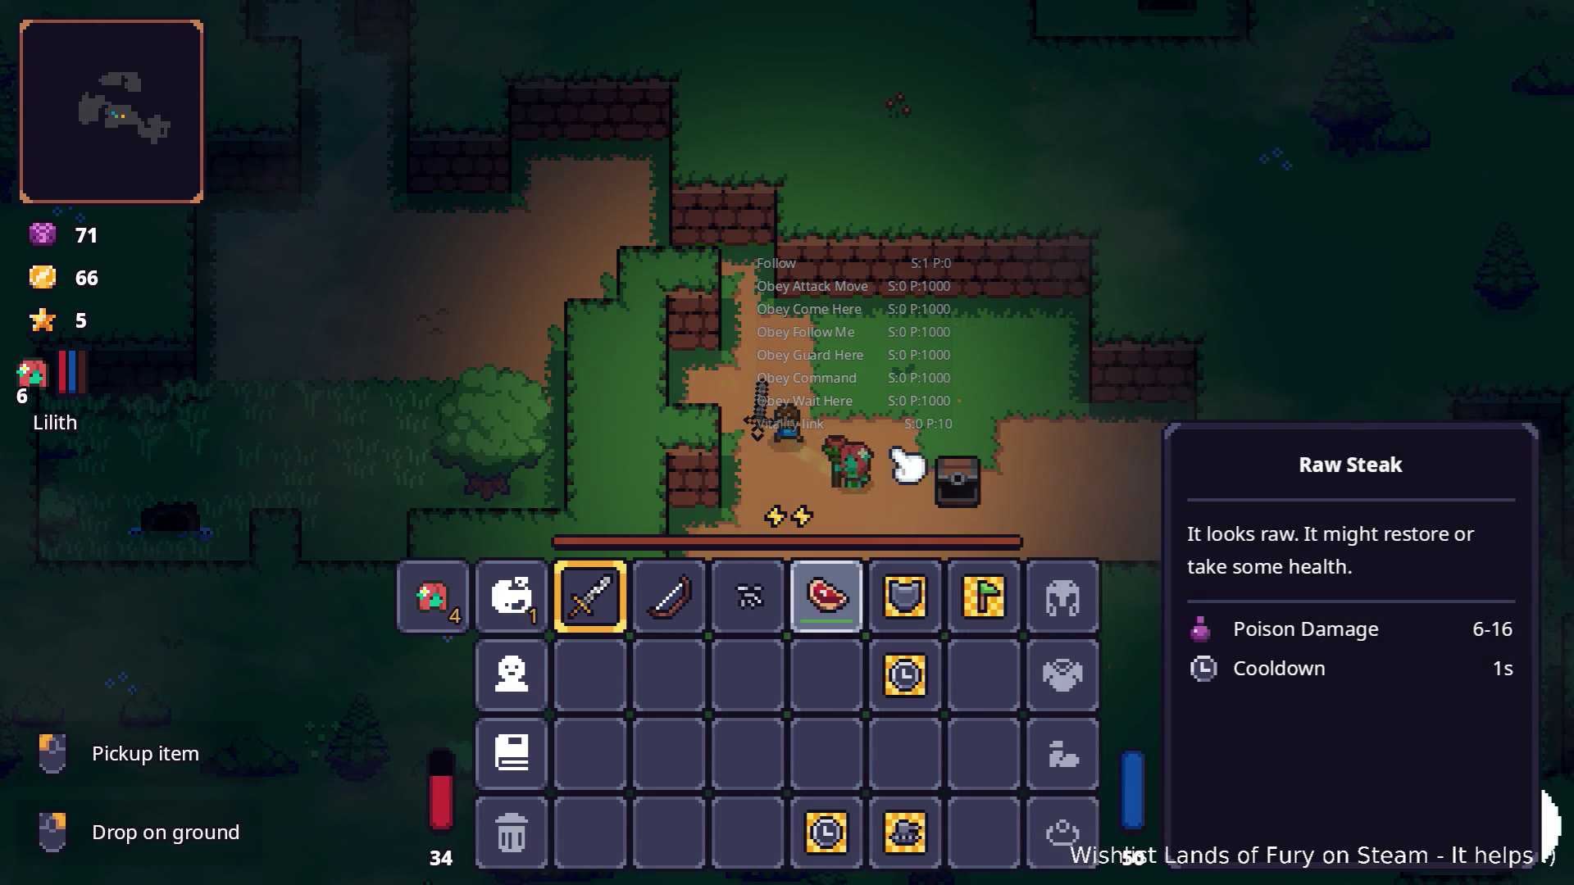
Step: View Max's Level 2 stats from the inventory via Alma's tab
key(Tab)
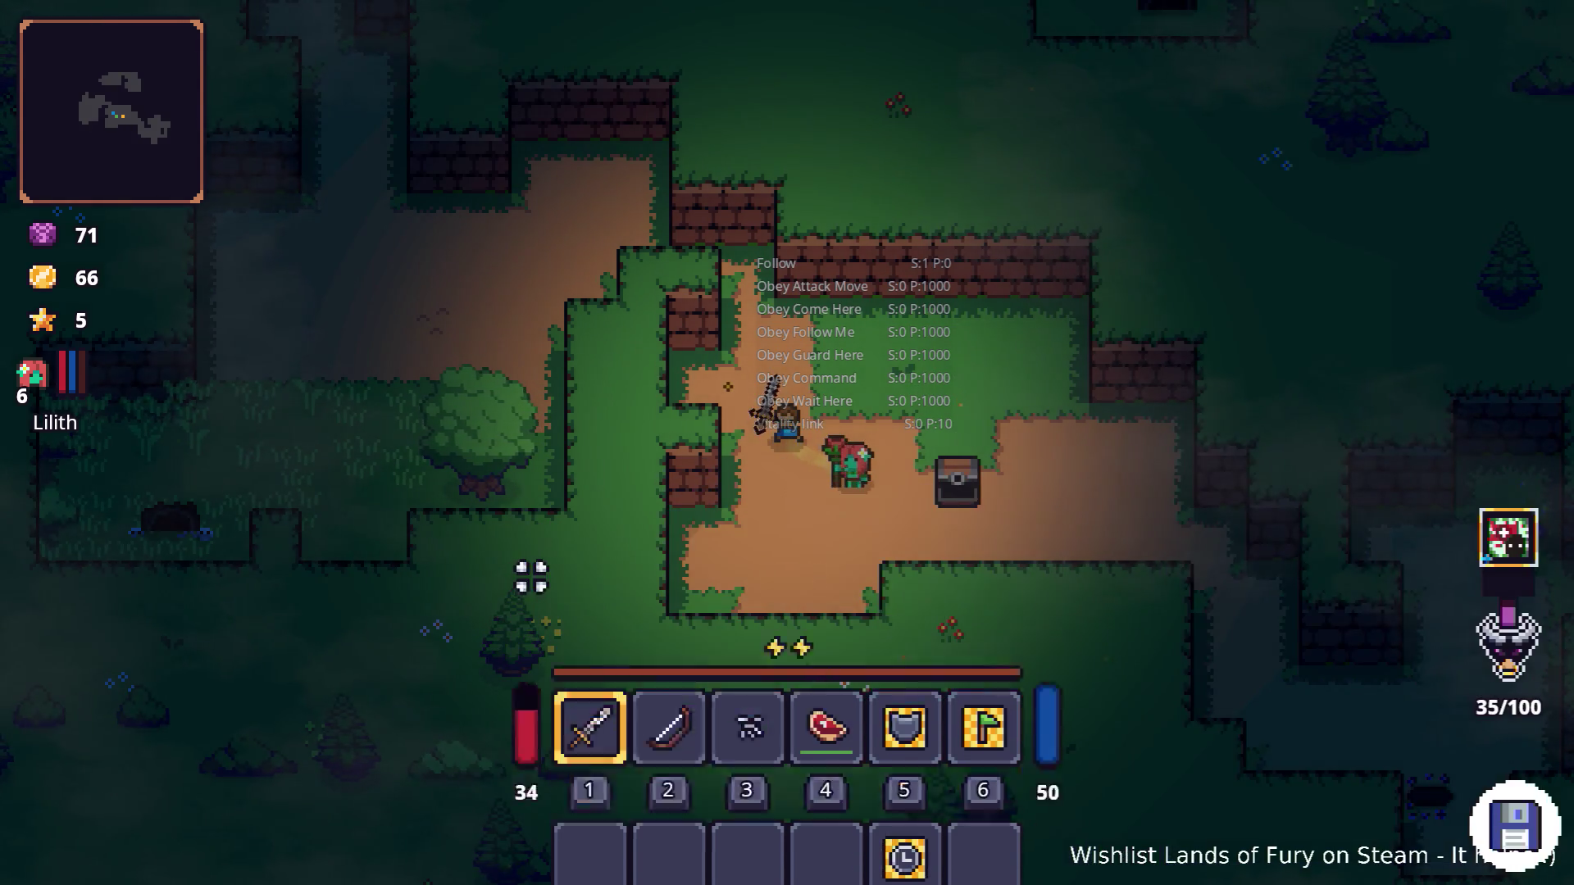
key(Tab)
click(516, 603)
click(531, 677)
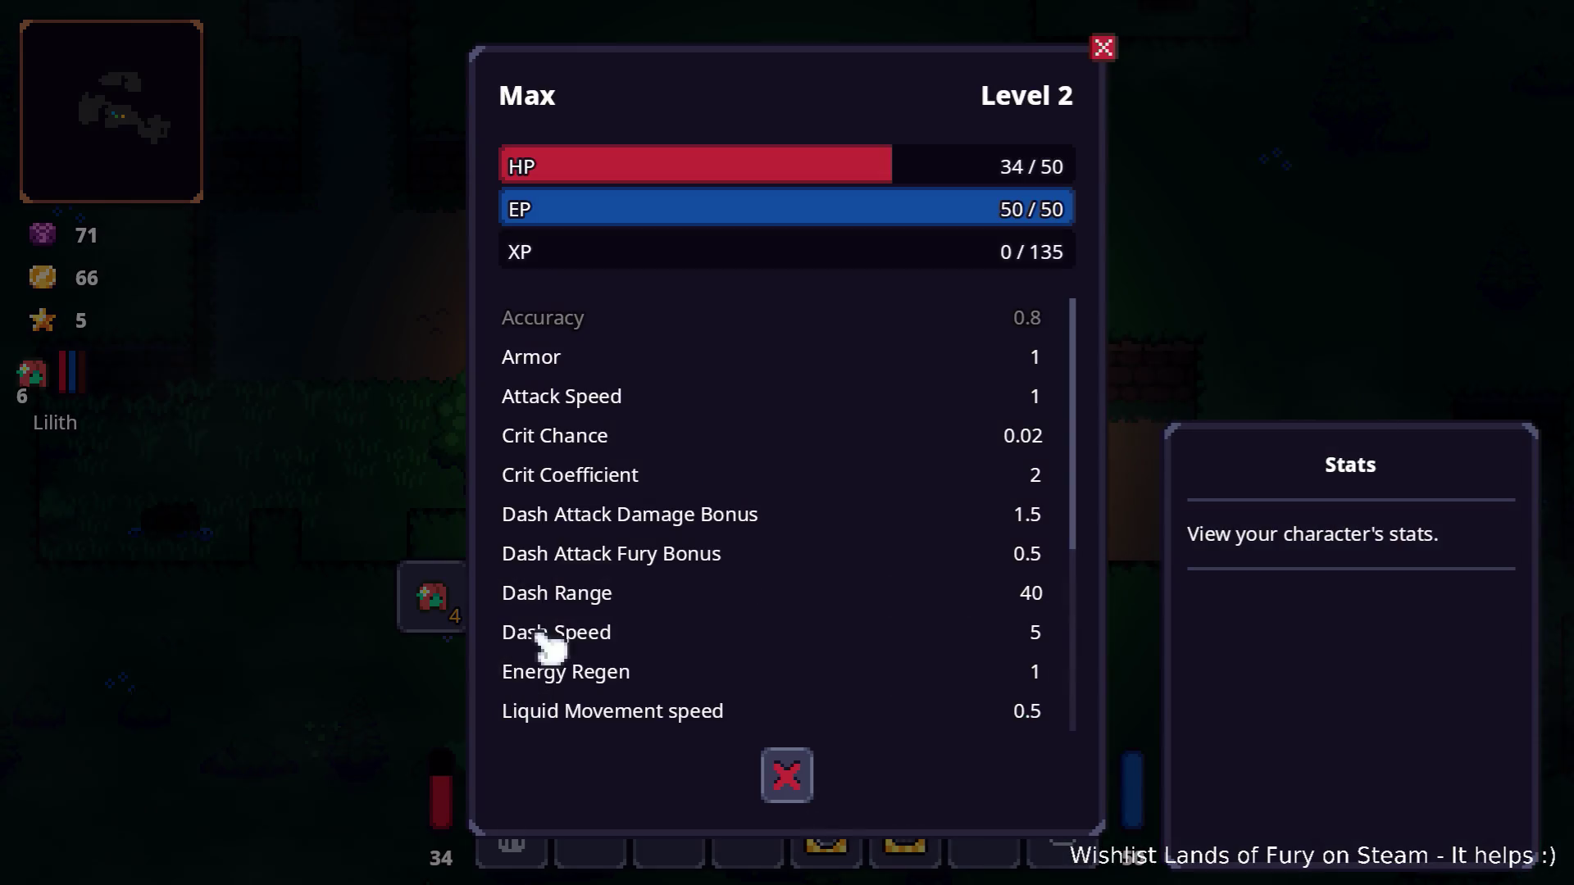
key(Escape)
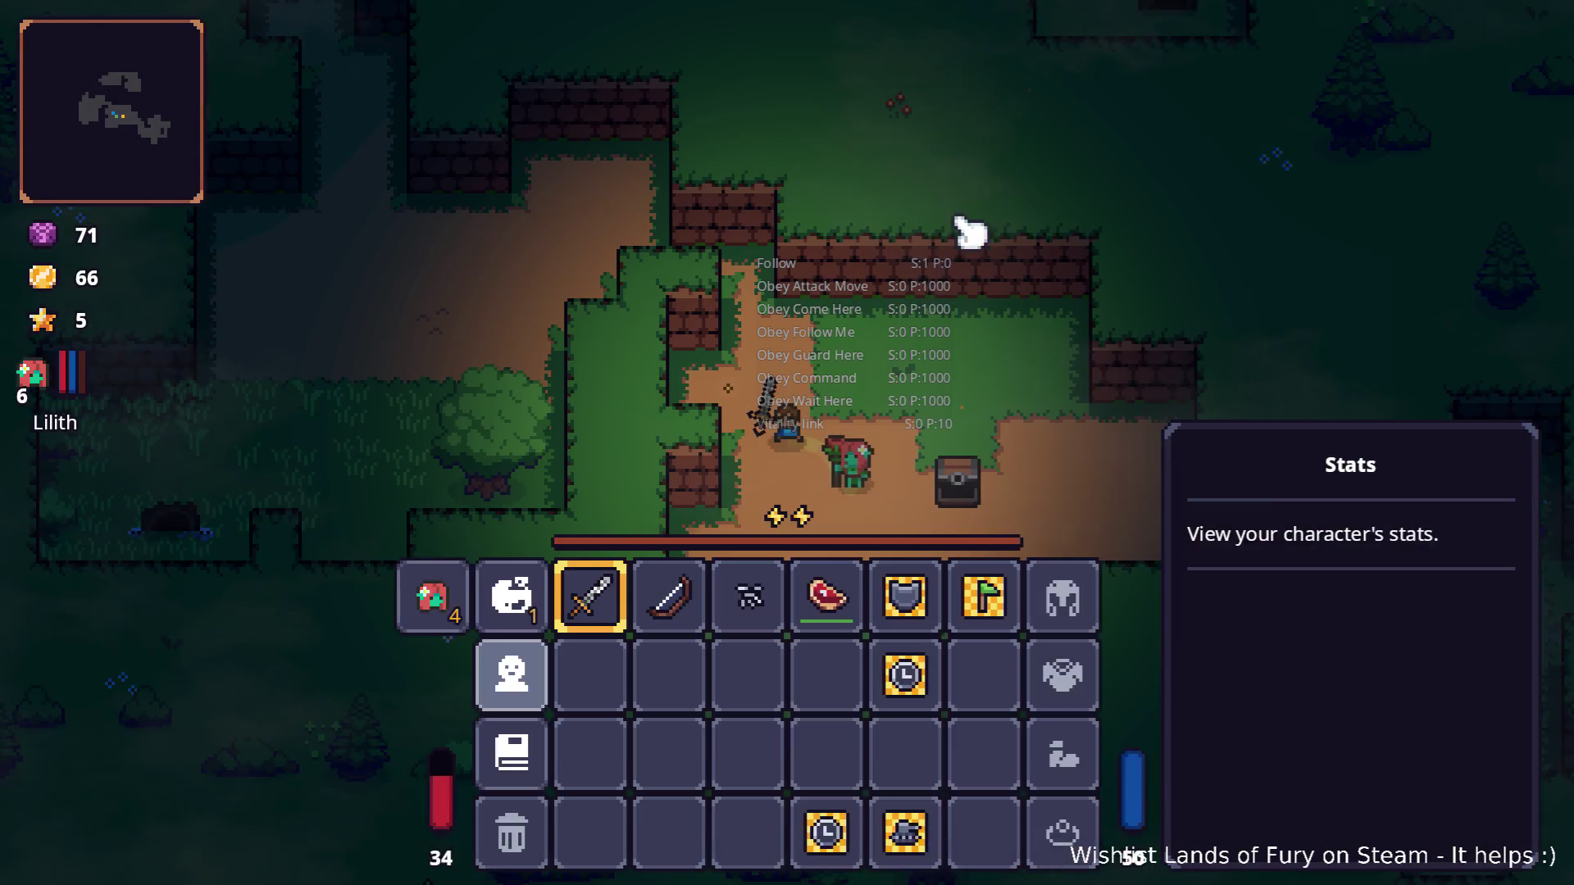
Step: Walk left briefly, then reopen Max's stats window showing HP 34.96/50, Armor and Dash Range
key(Tab)
key(w+a)
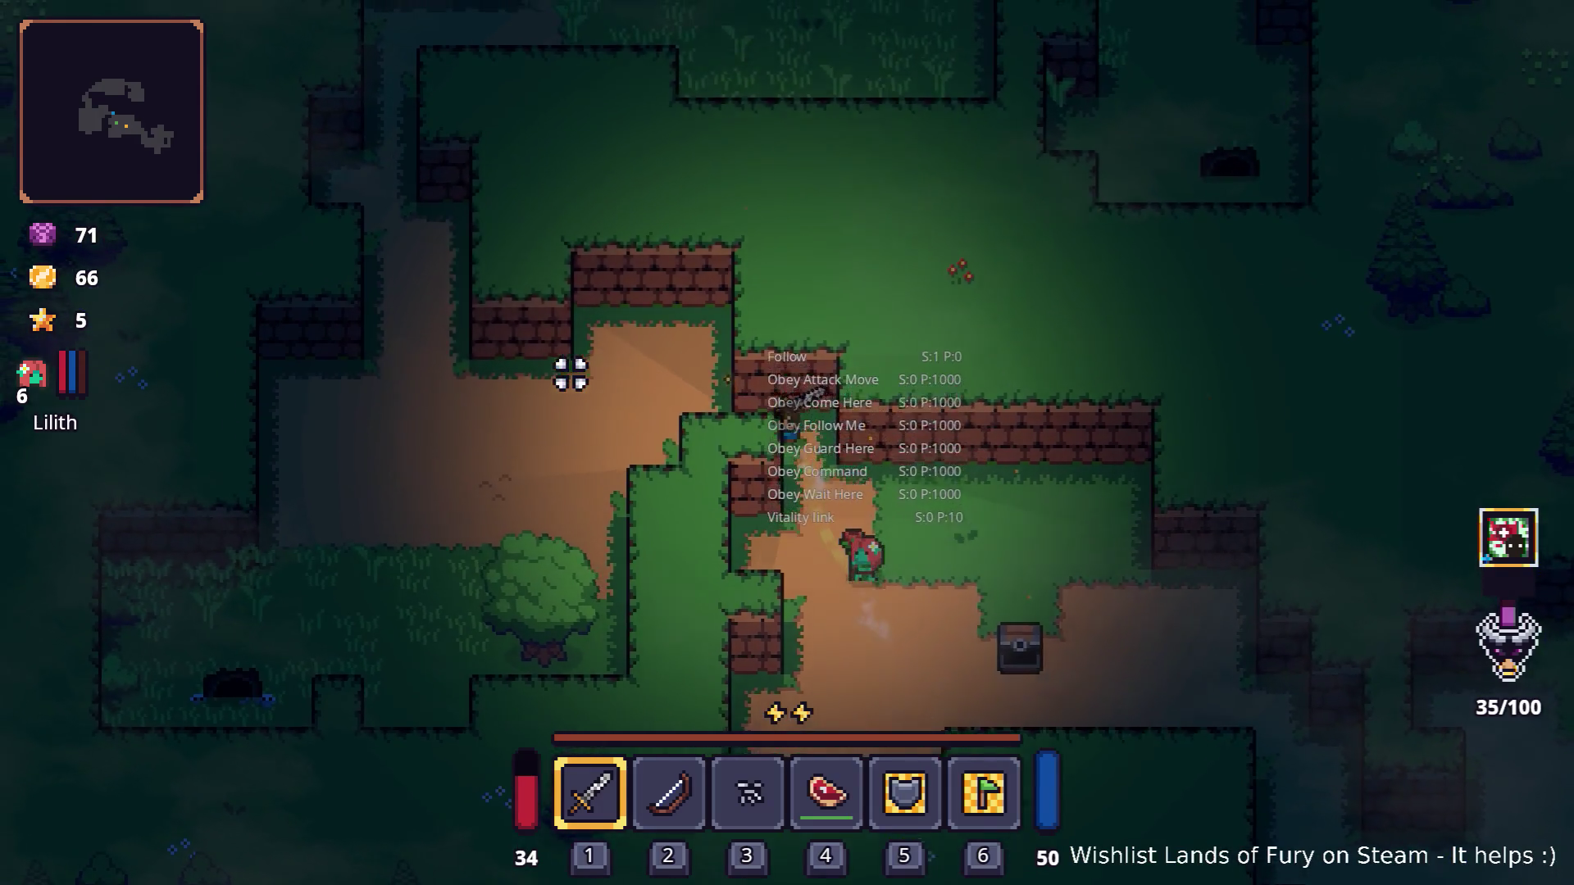
key(s+a)
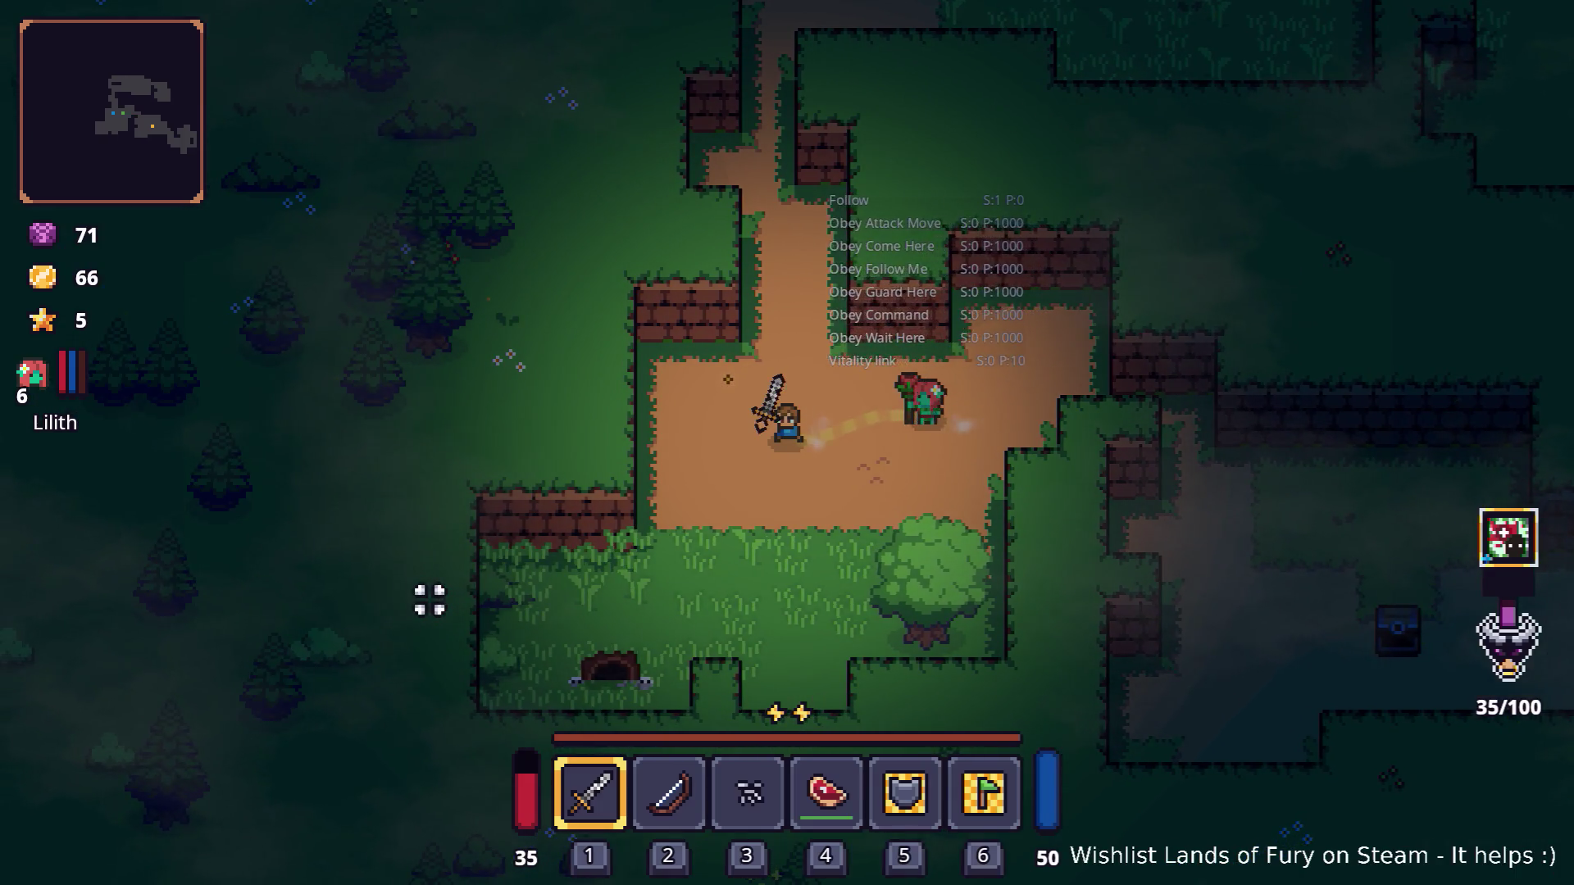
key(Tab)
click(432, 599)
click(512, 595)
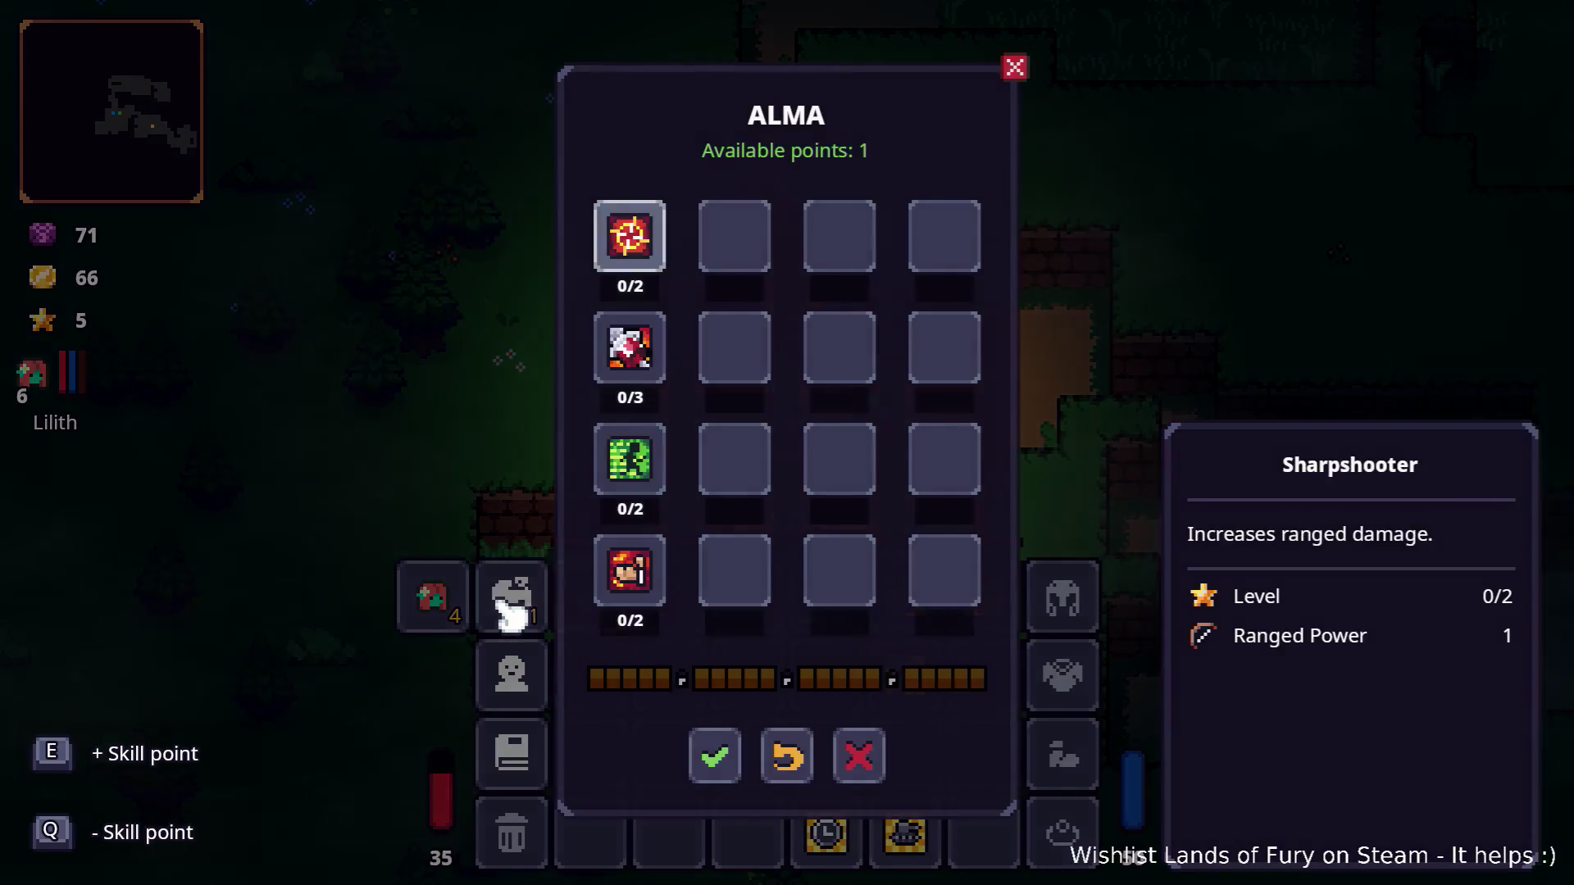
click(525, 689)
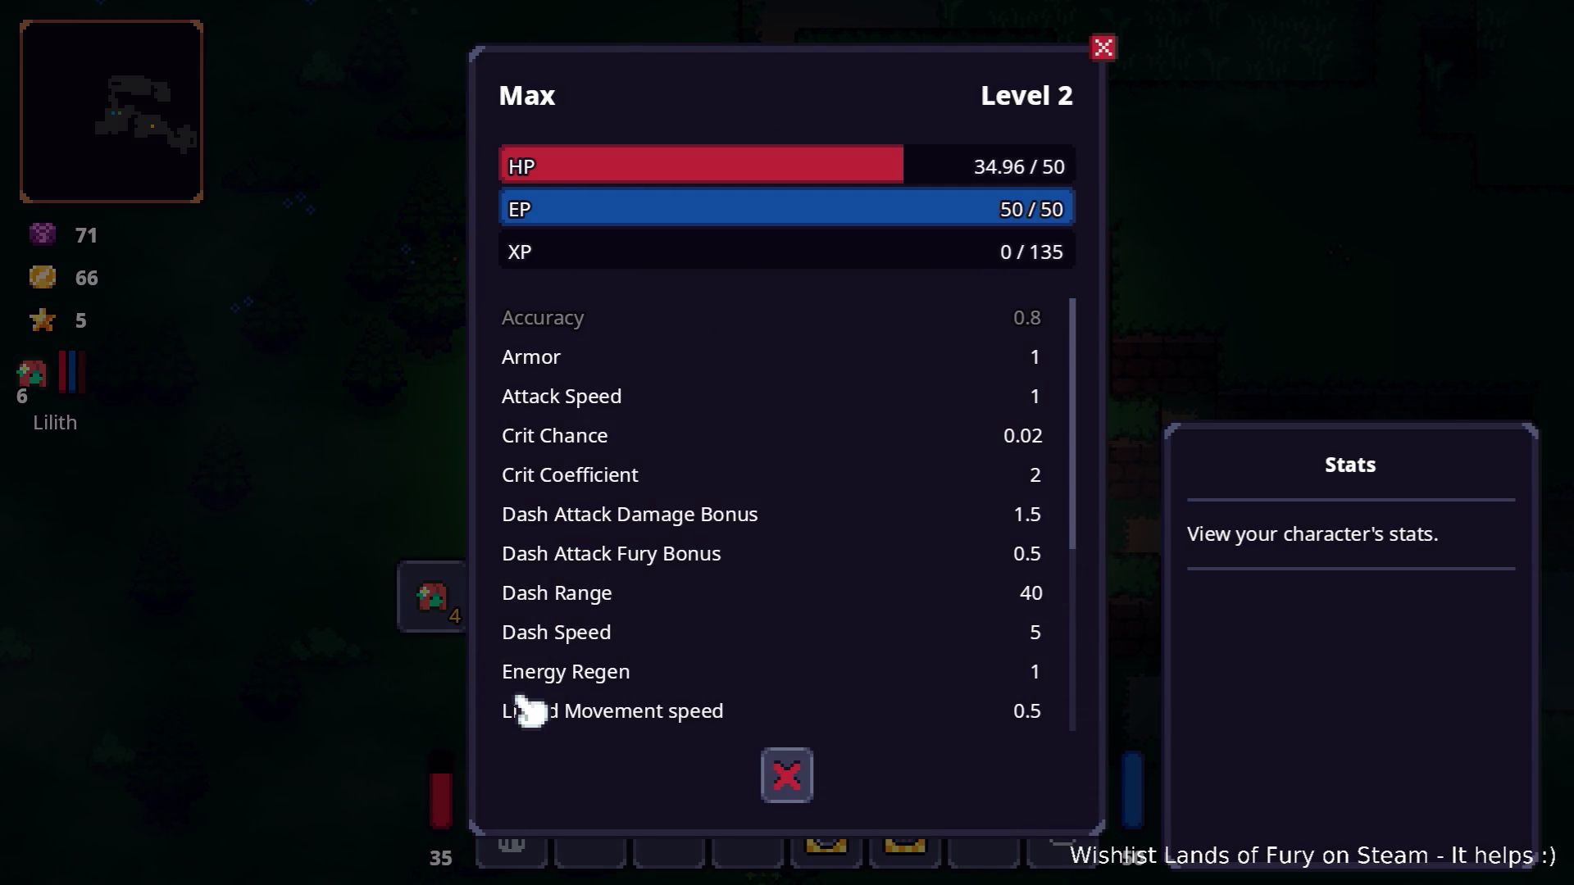
key(Escape)
Step: Close the inventory and walk with Lilith onto the northern dirt path
key(Tab)
key(s)
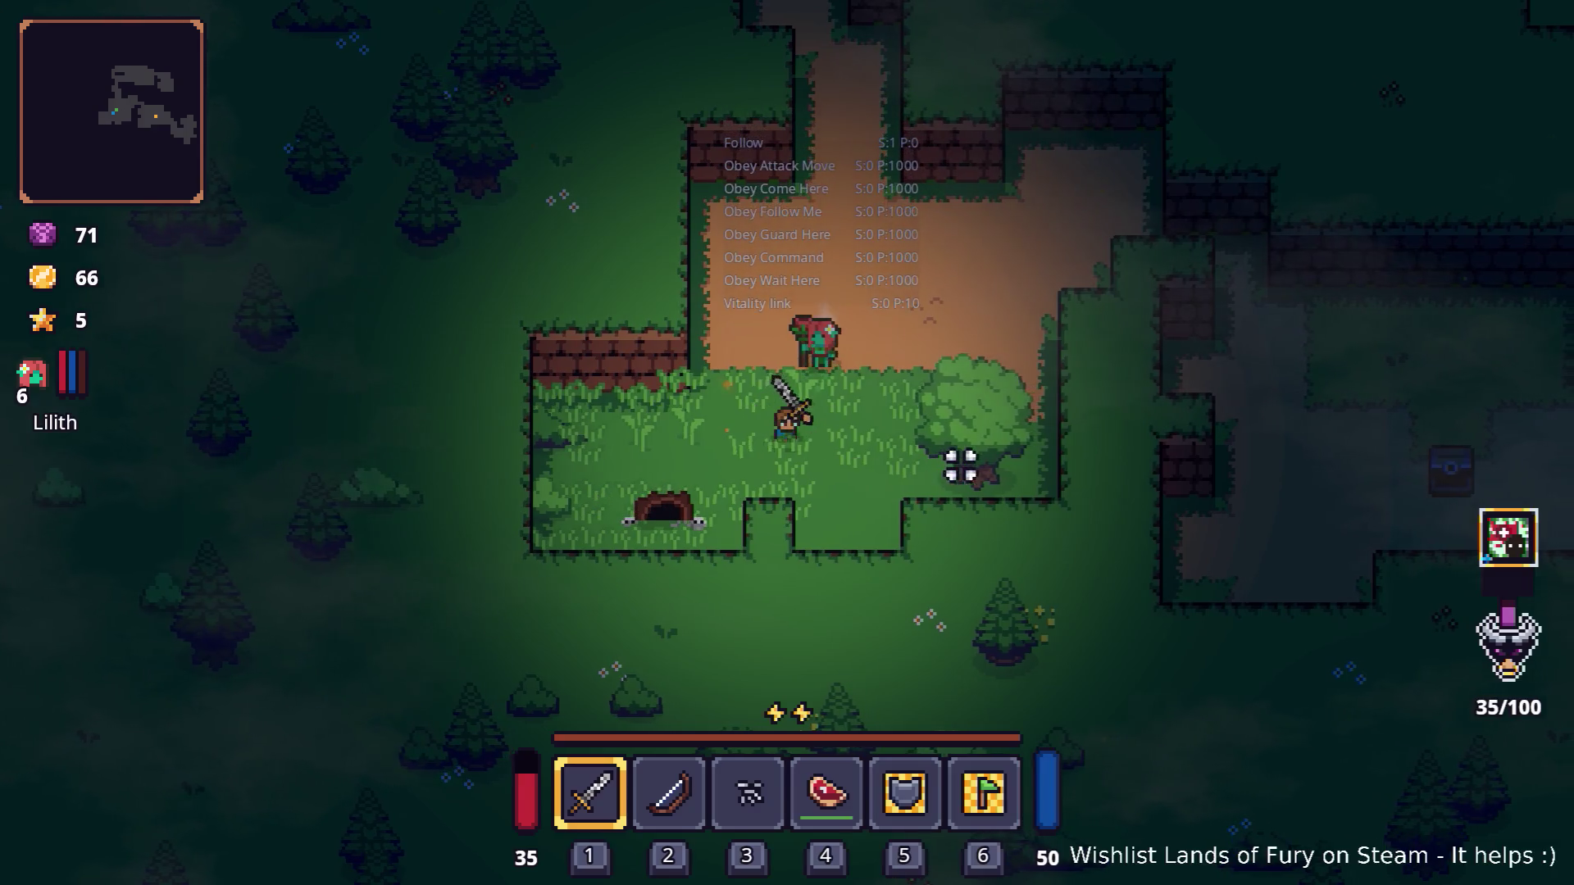
key(d)
key(w)
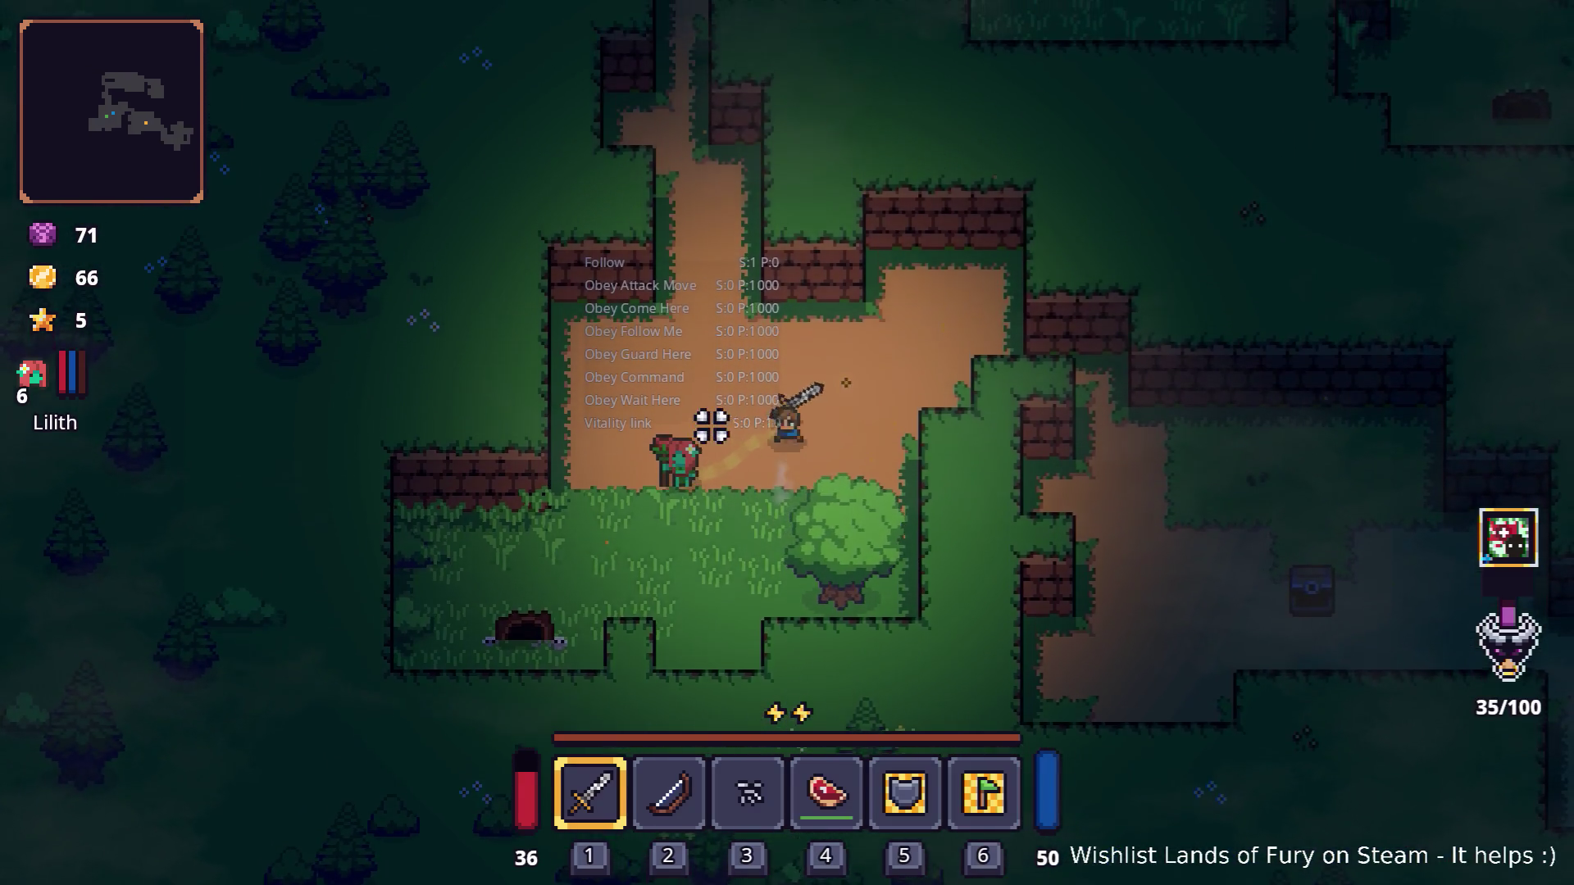
key(w)
key(a)
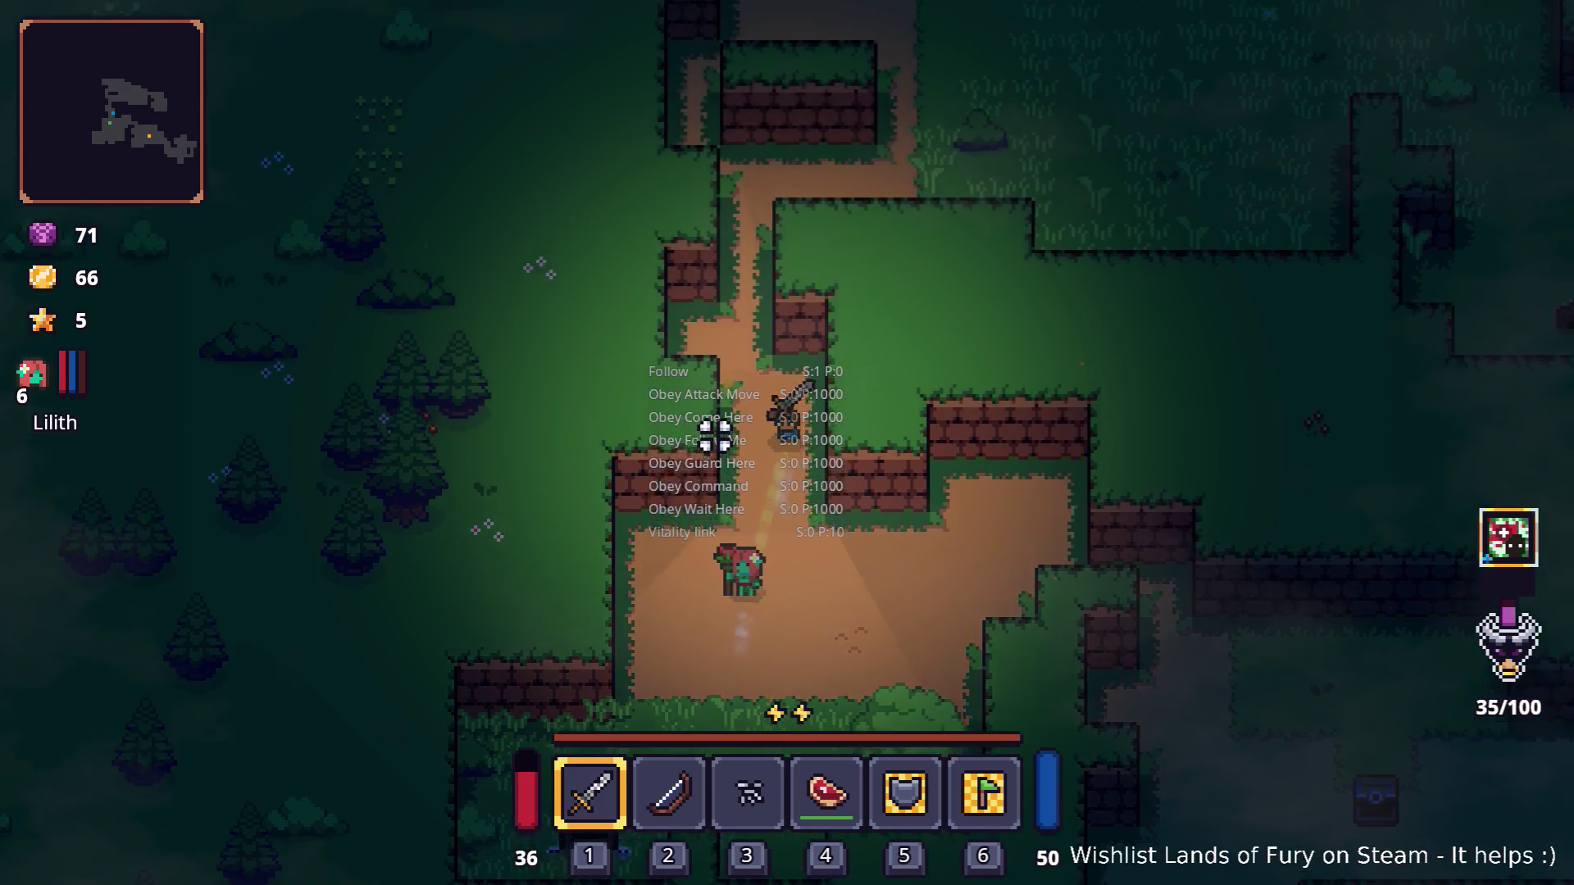
key(w)
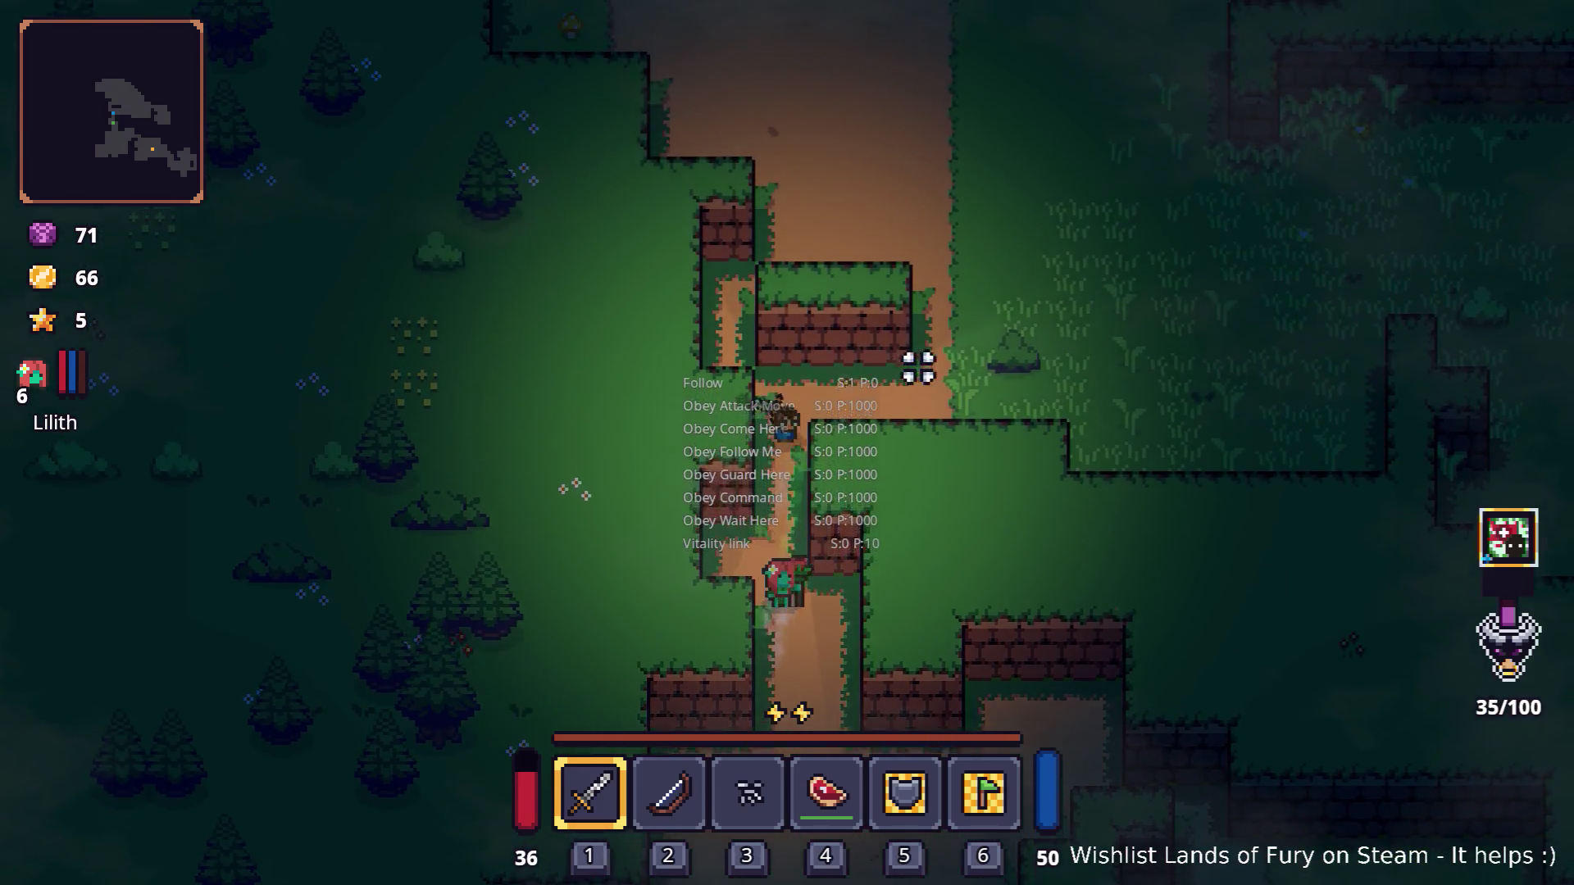
Step: Continue up-right across the grass toward the enemy near the dark stone
key(w)
key(d)
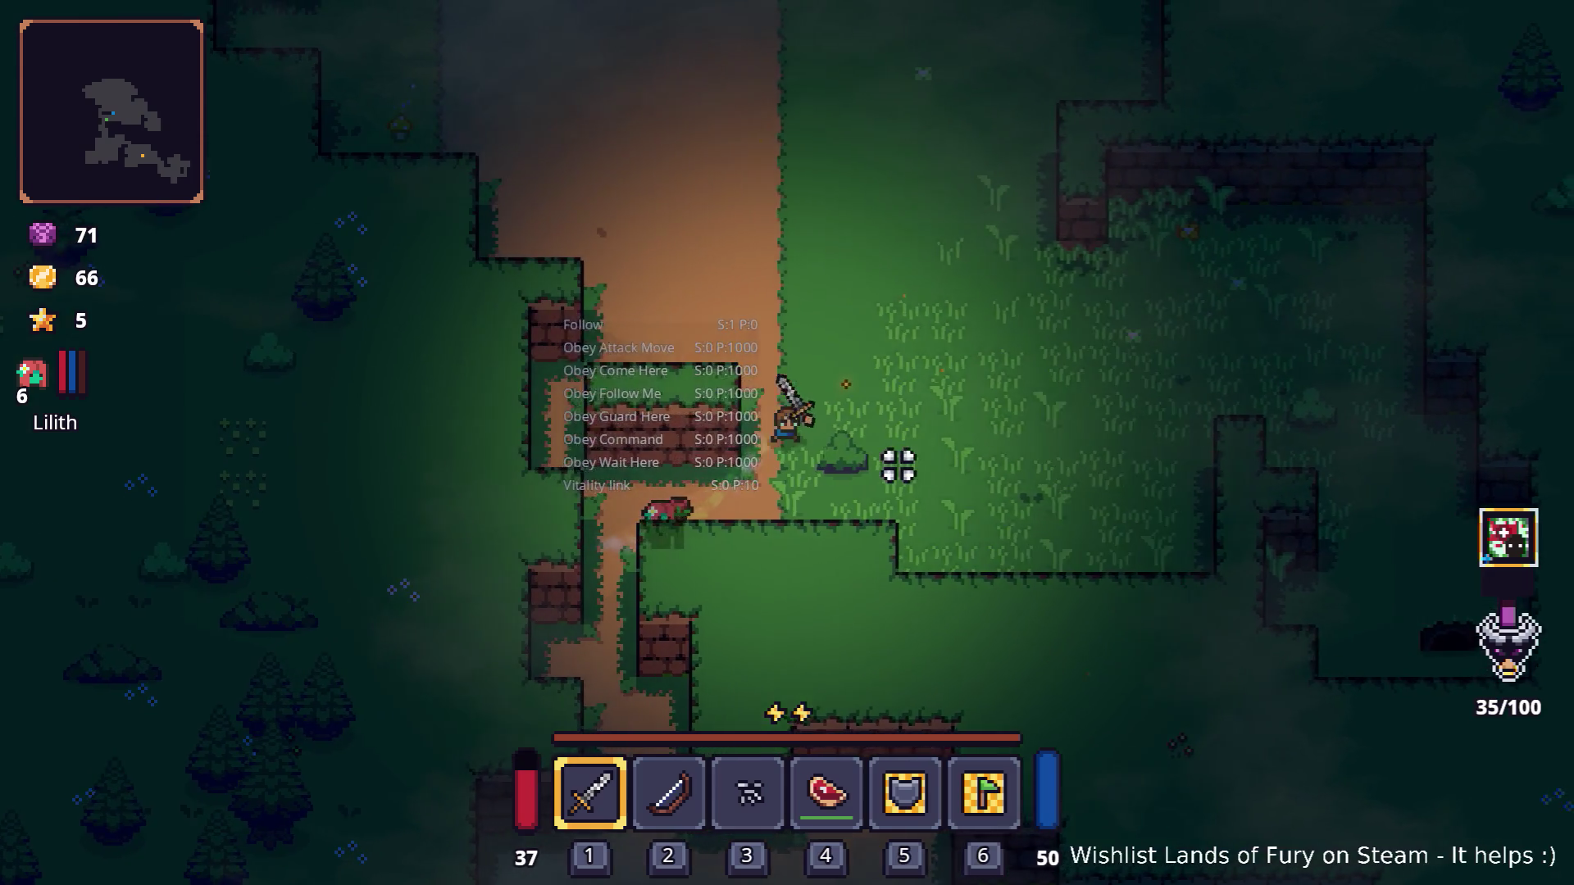
key(w)
key(d)
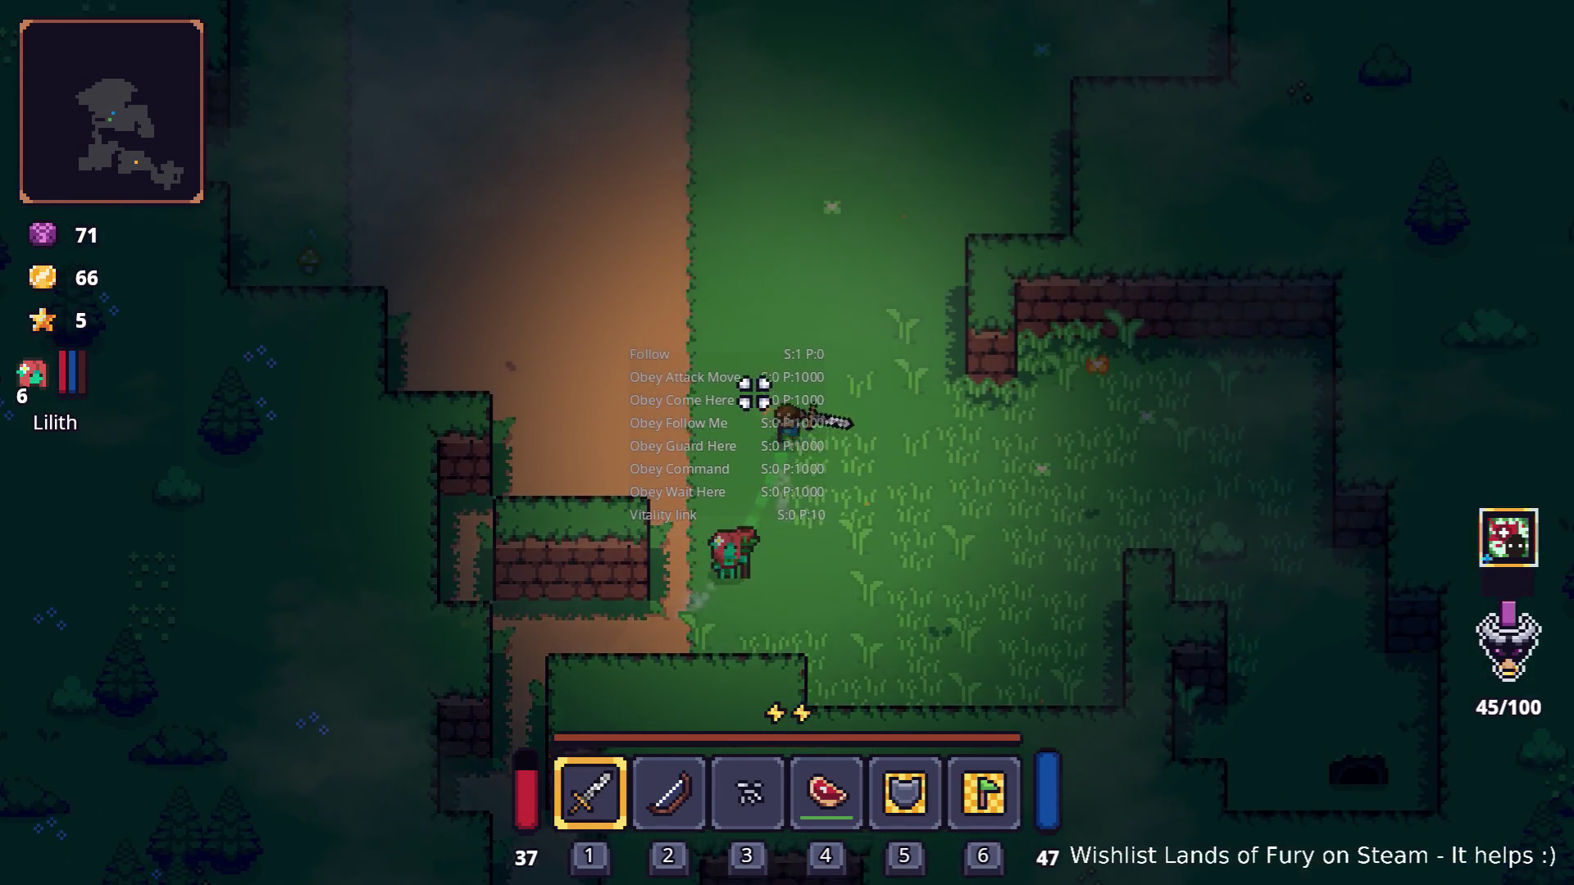
key(w)
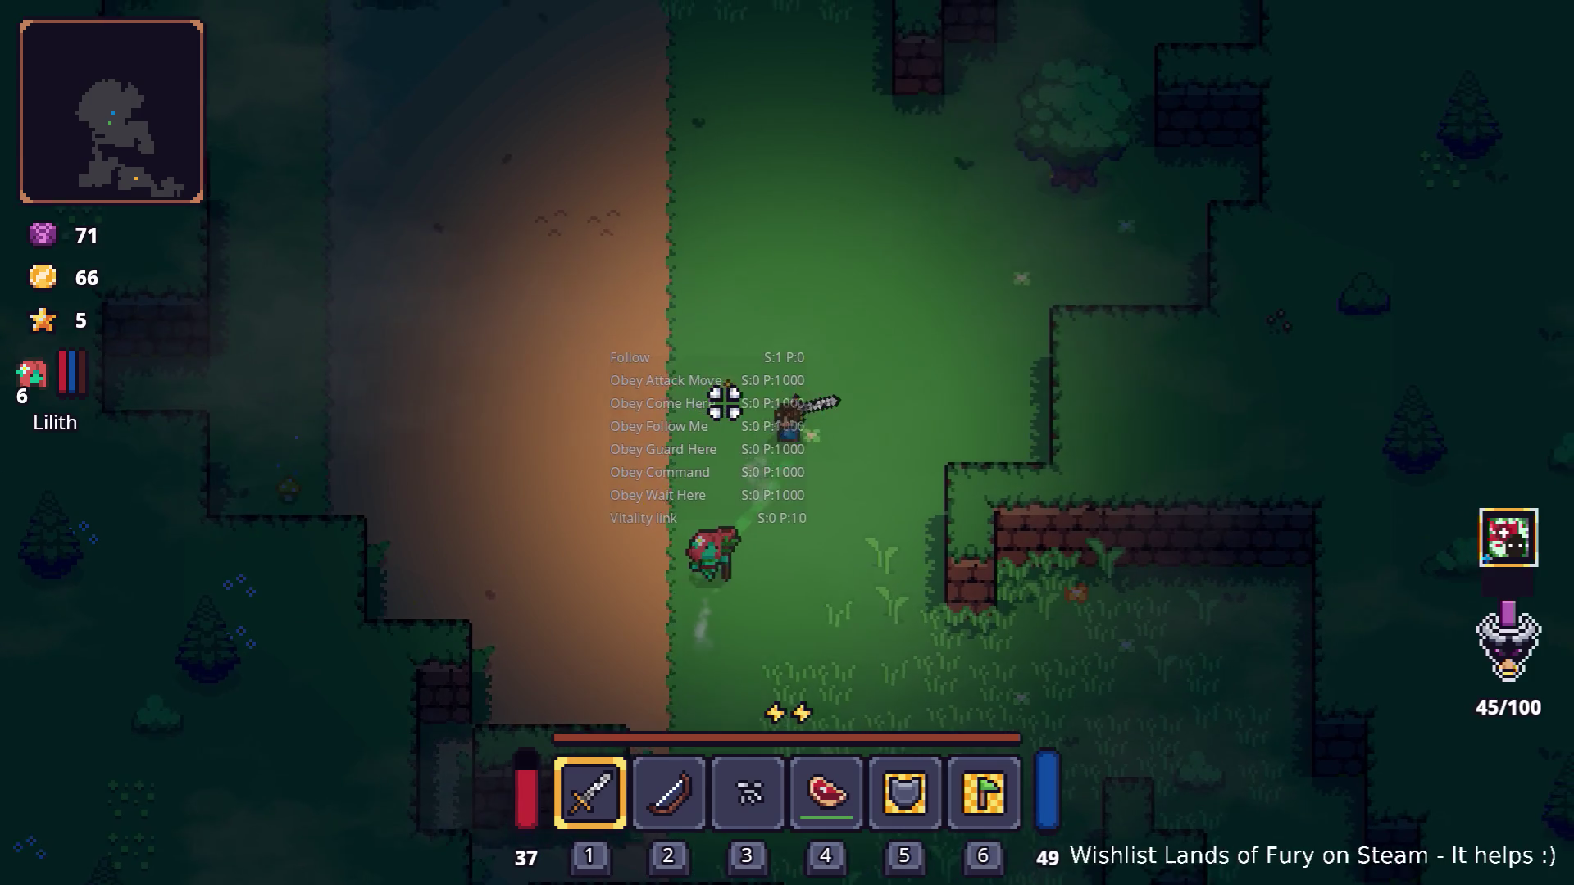
key(w)
key(d)
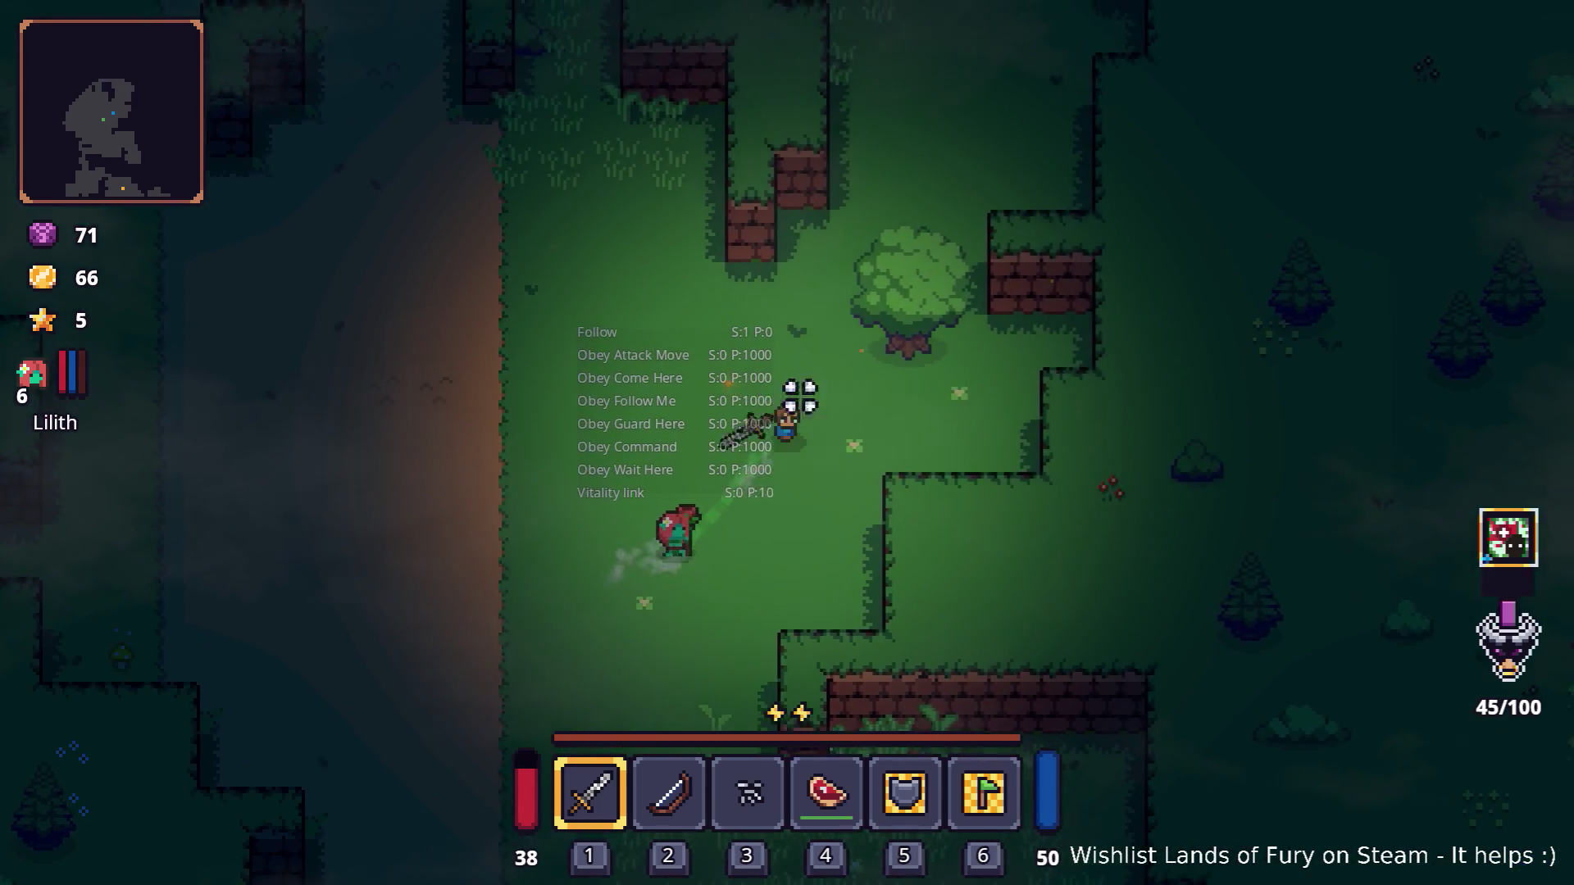
key(w)
key(d)
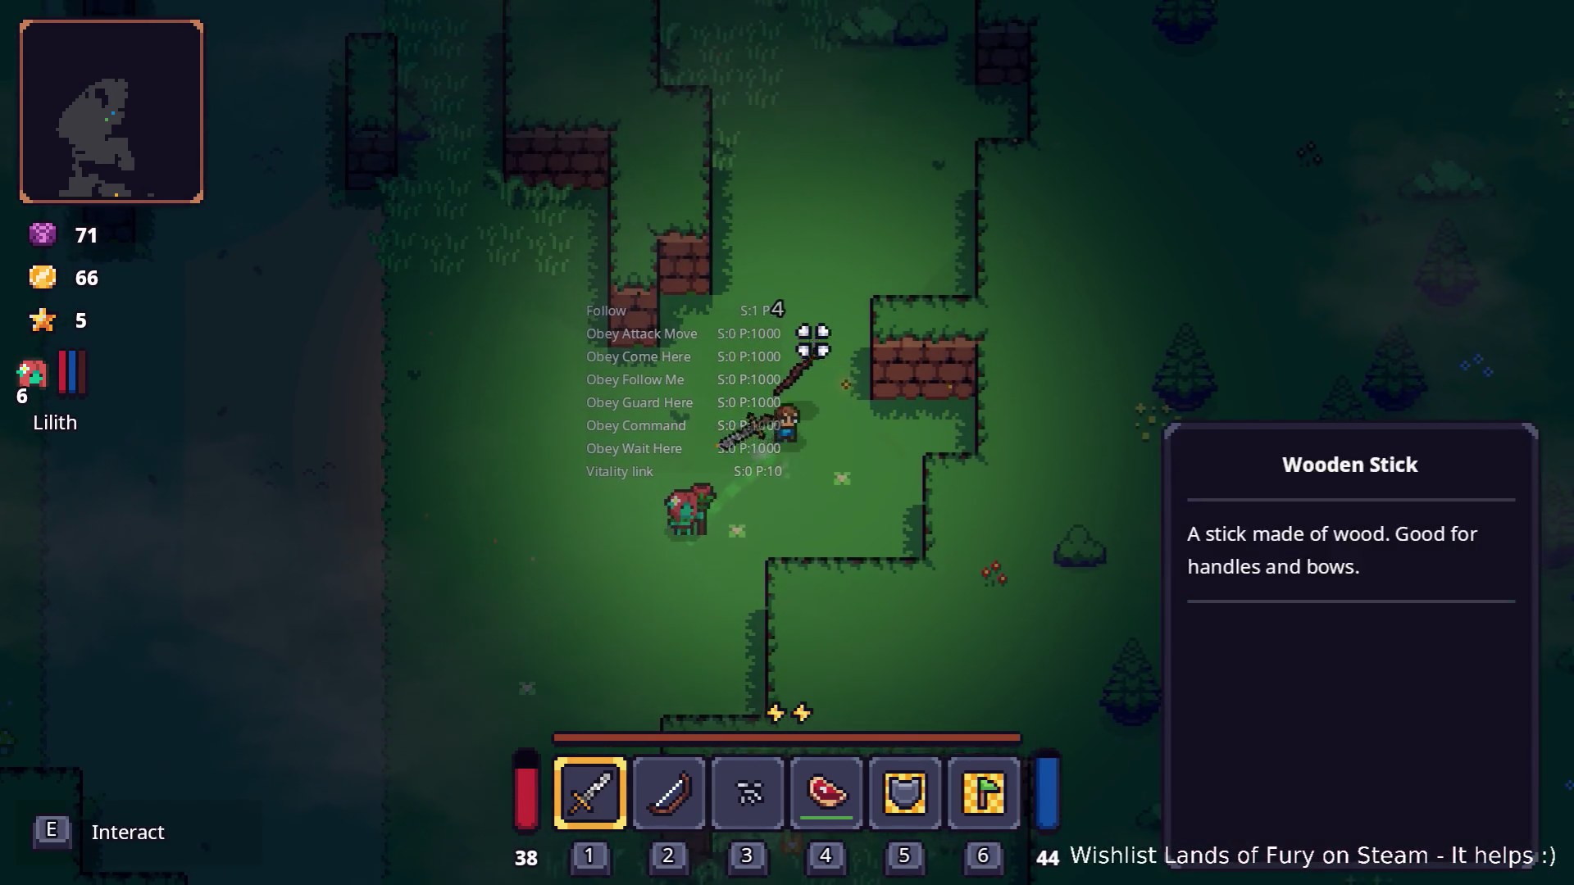
Step: Walk back along the road to the dark stone and kill the enemy beside it
key(a)
key(s)
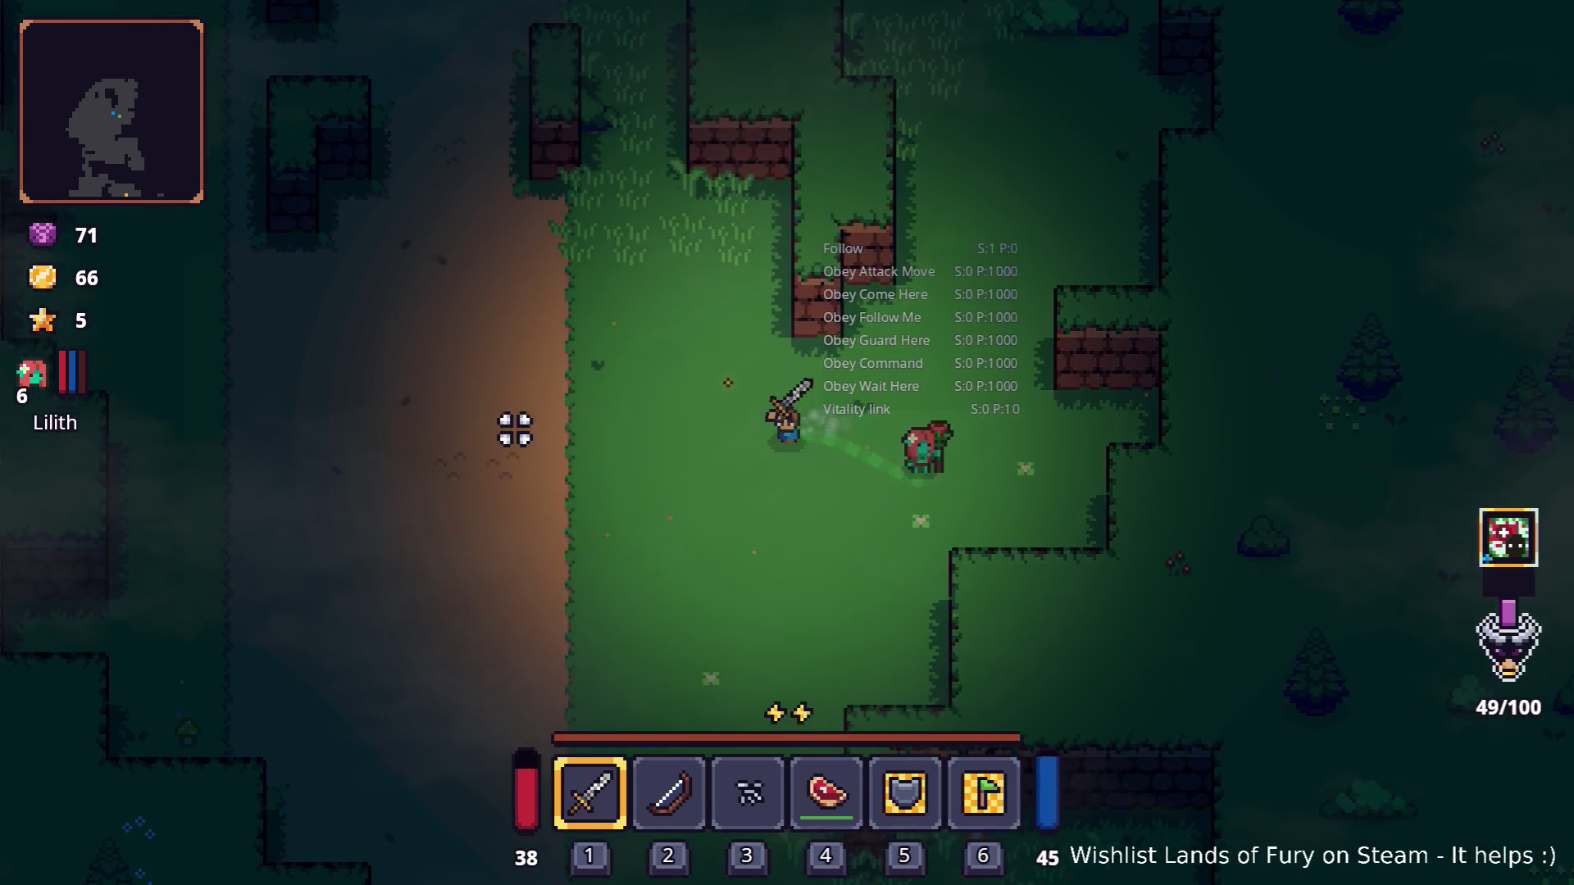
key(a)
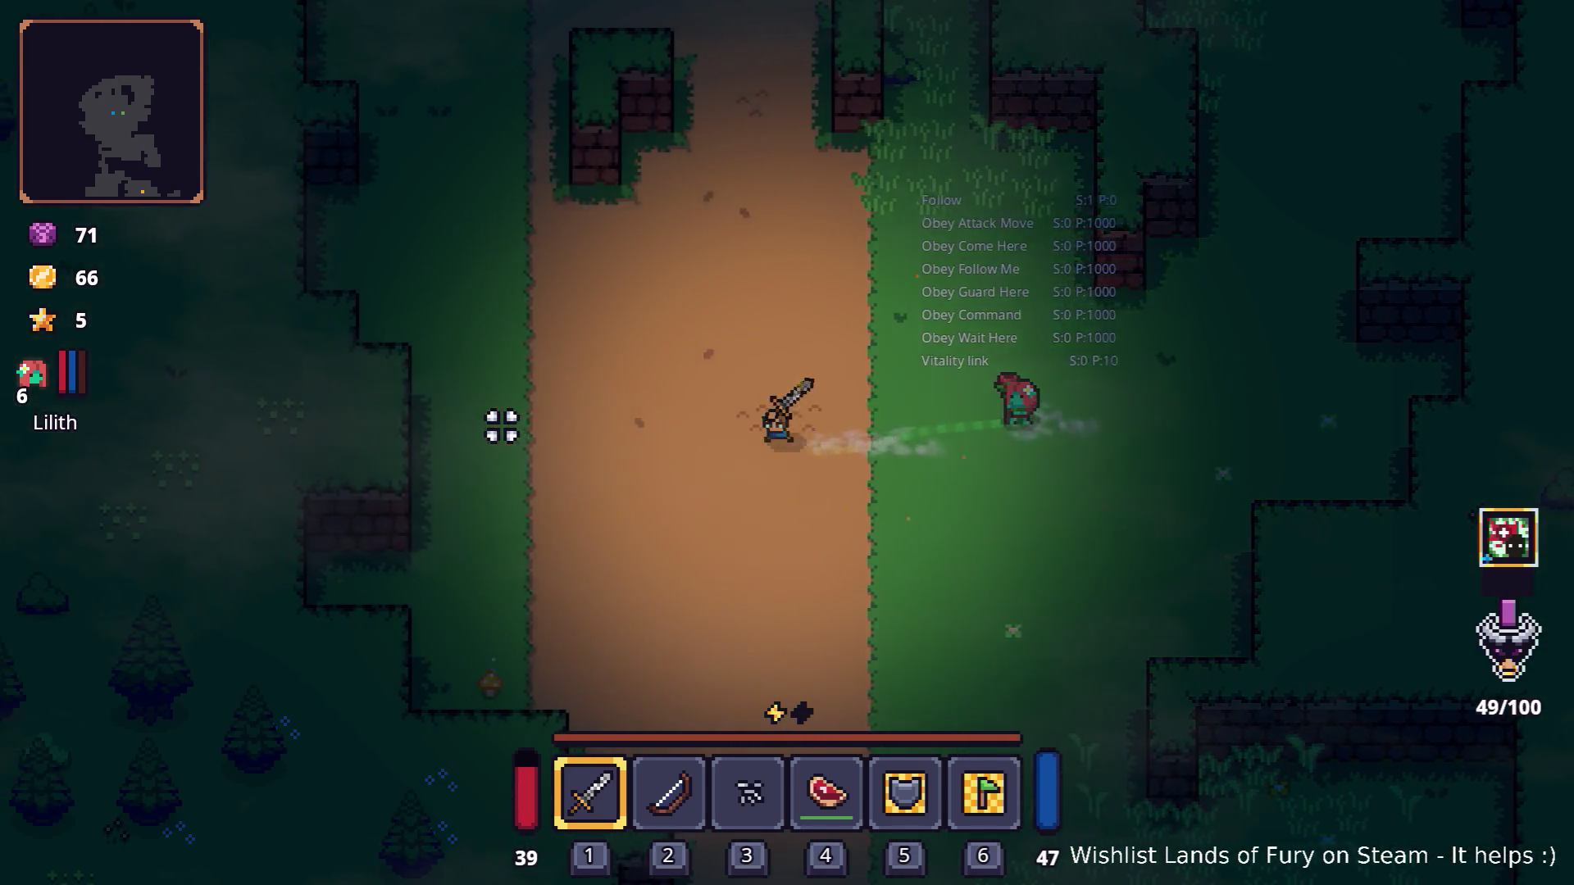
key(a)
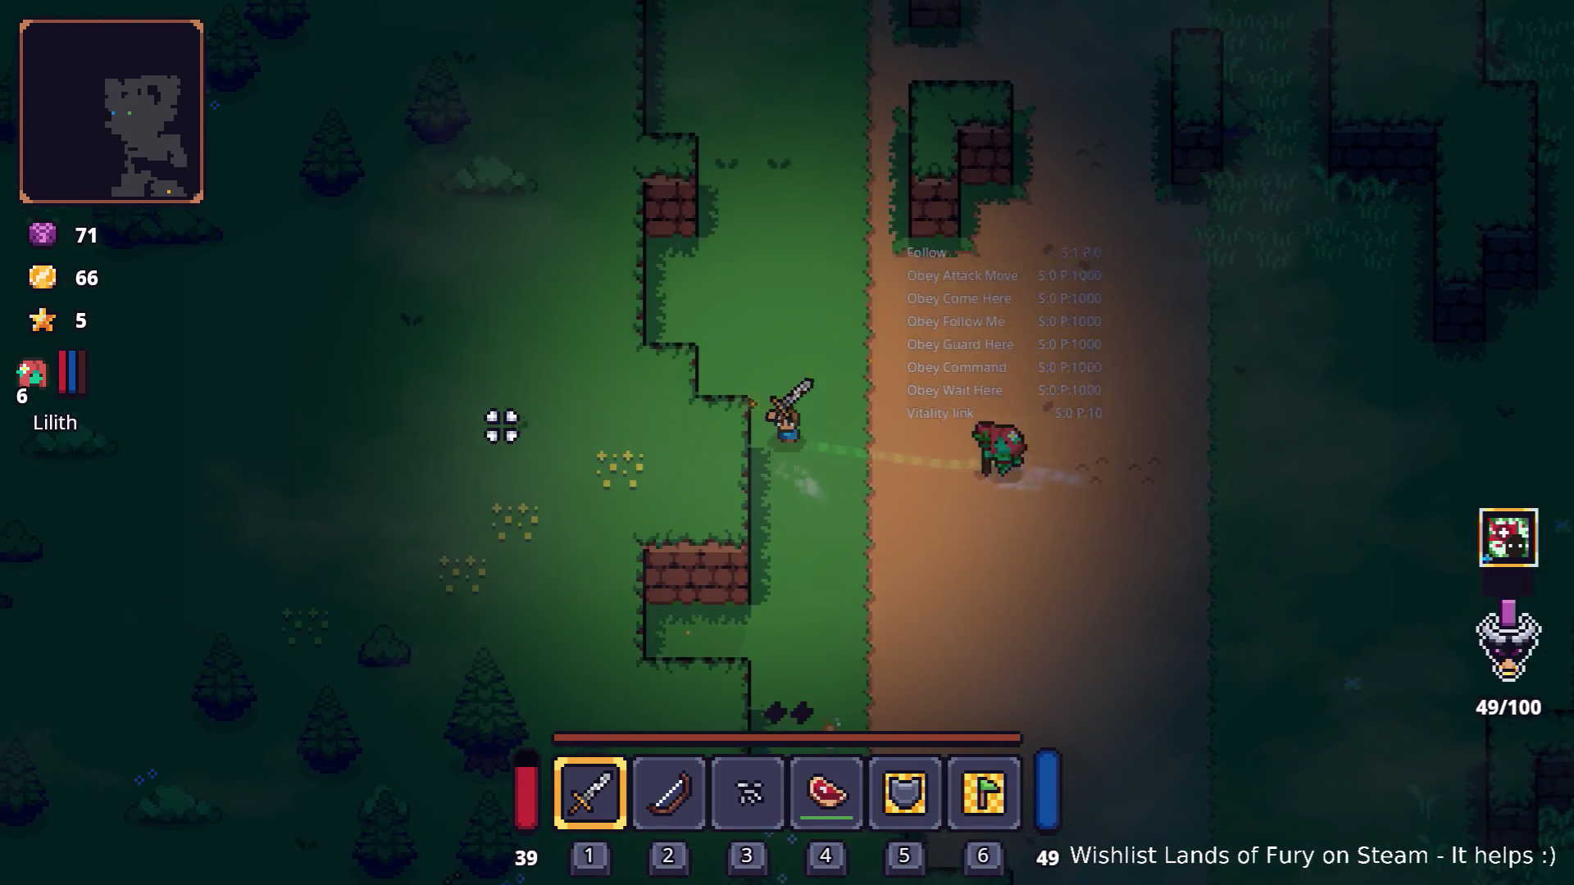
key(w)
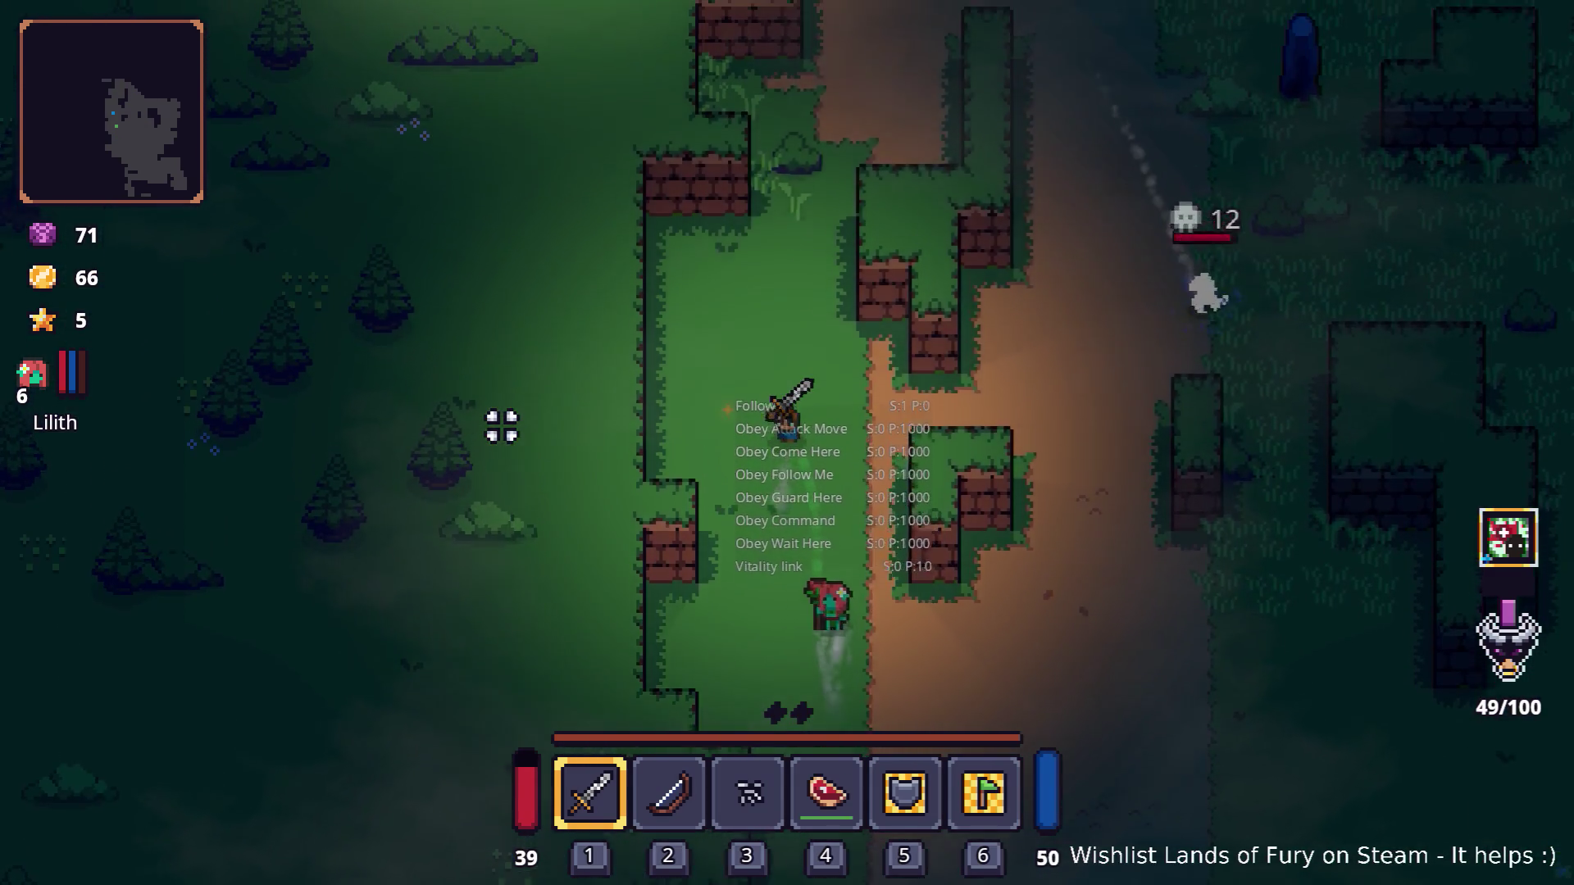
key(w)
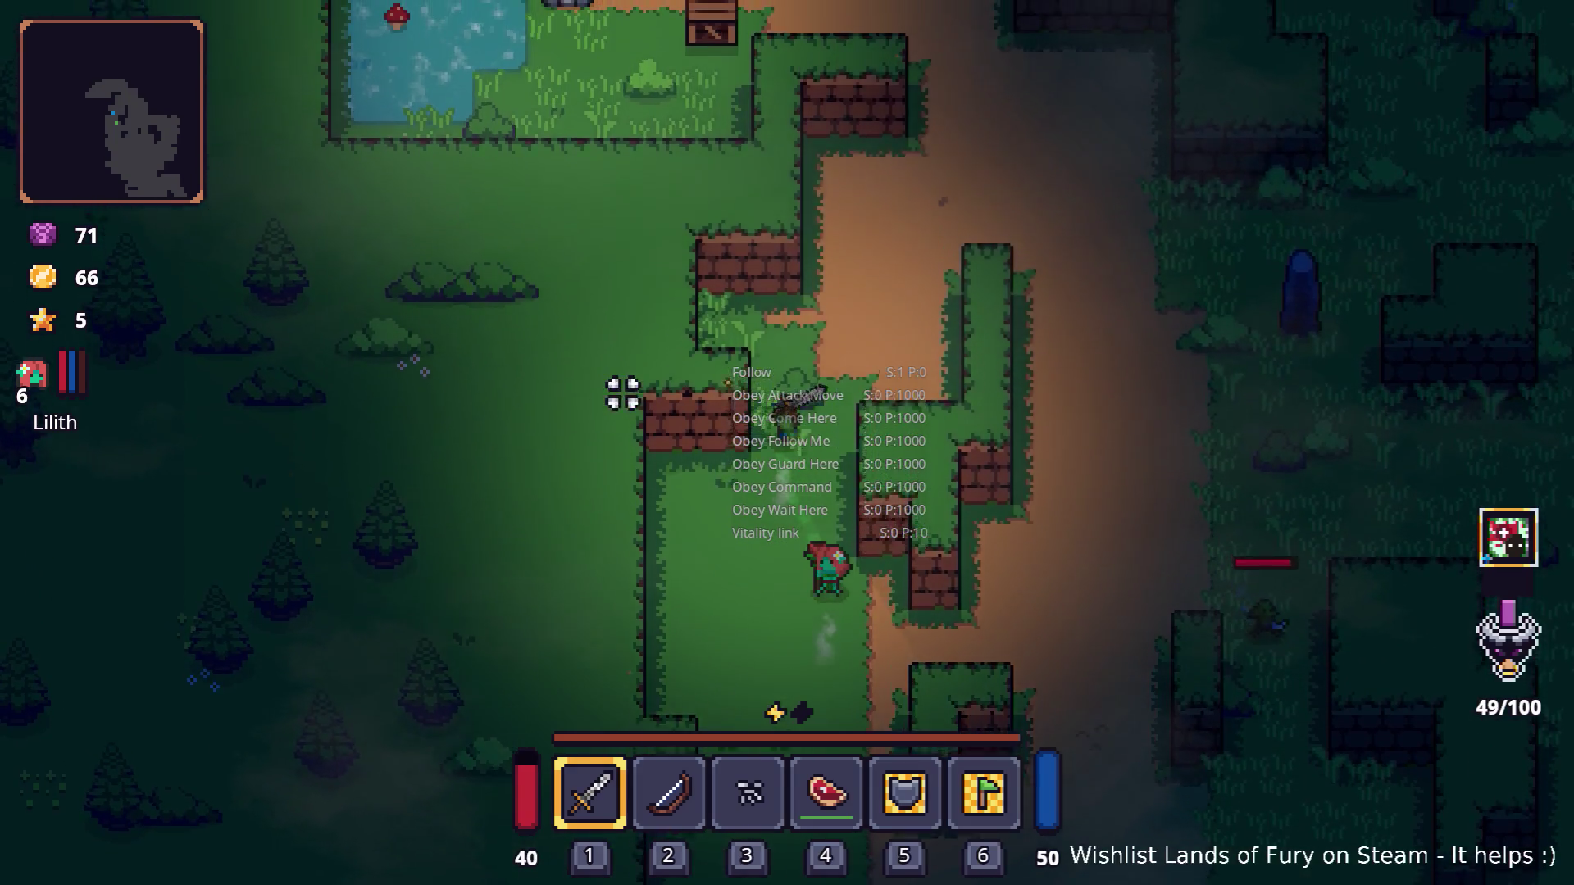
key(w)
key(d)
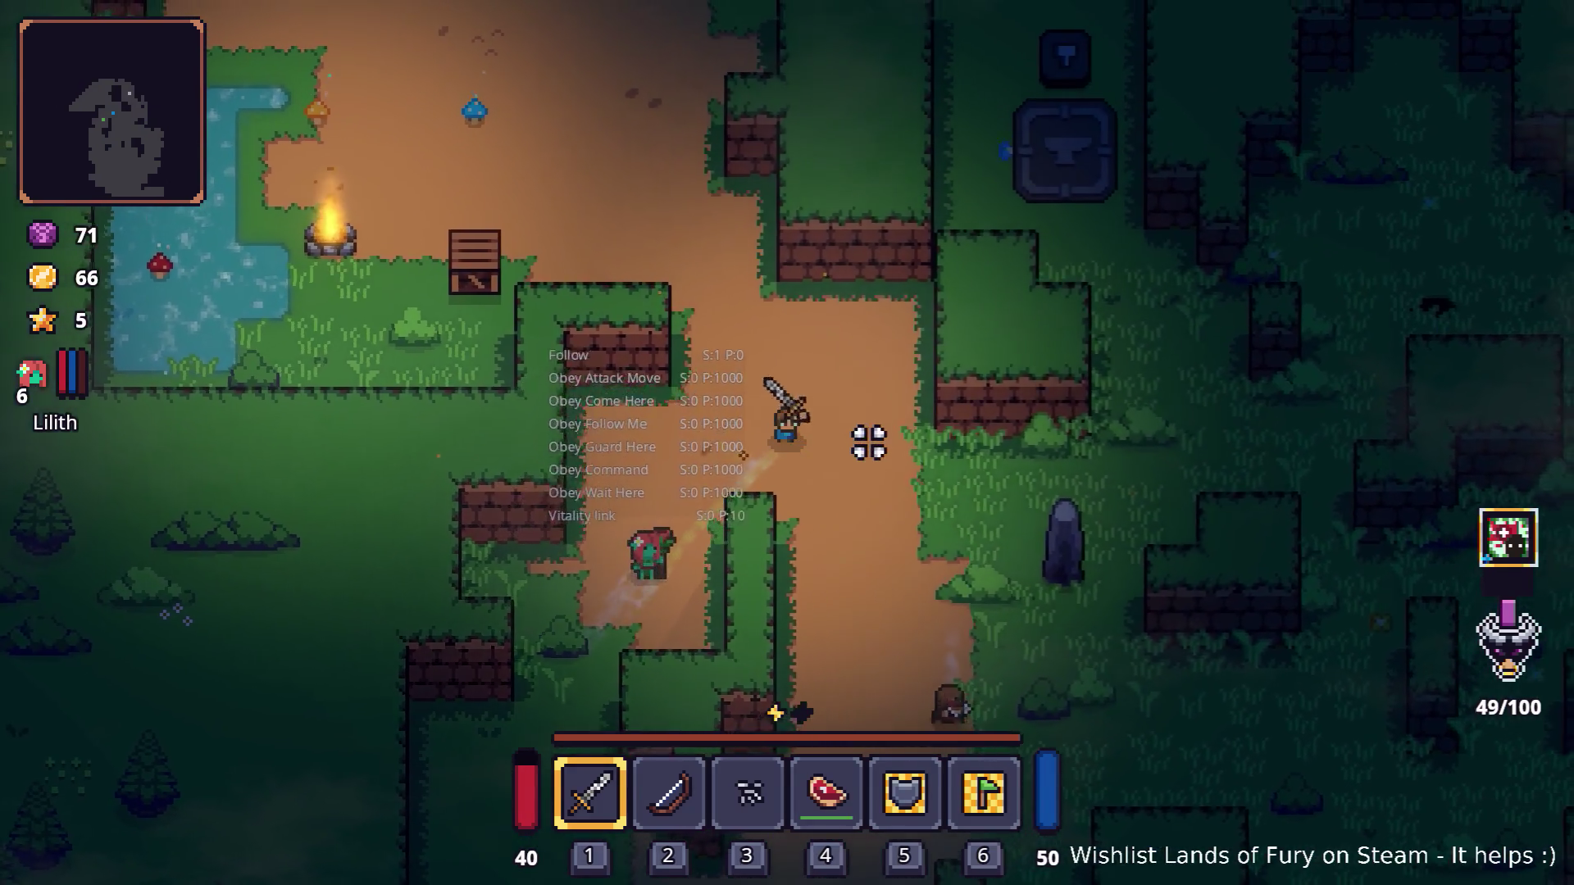
key(d)
key(s)
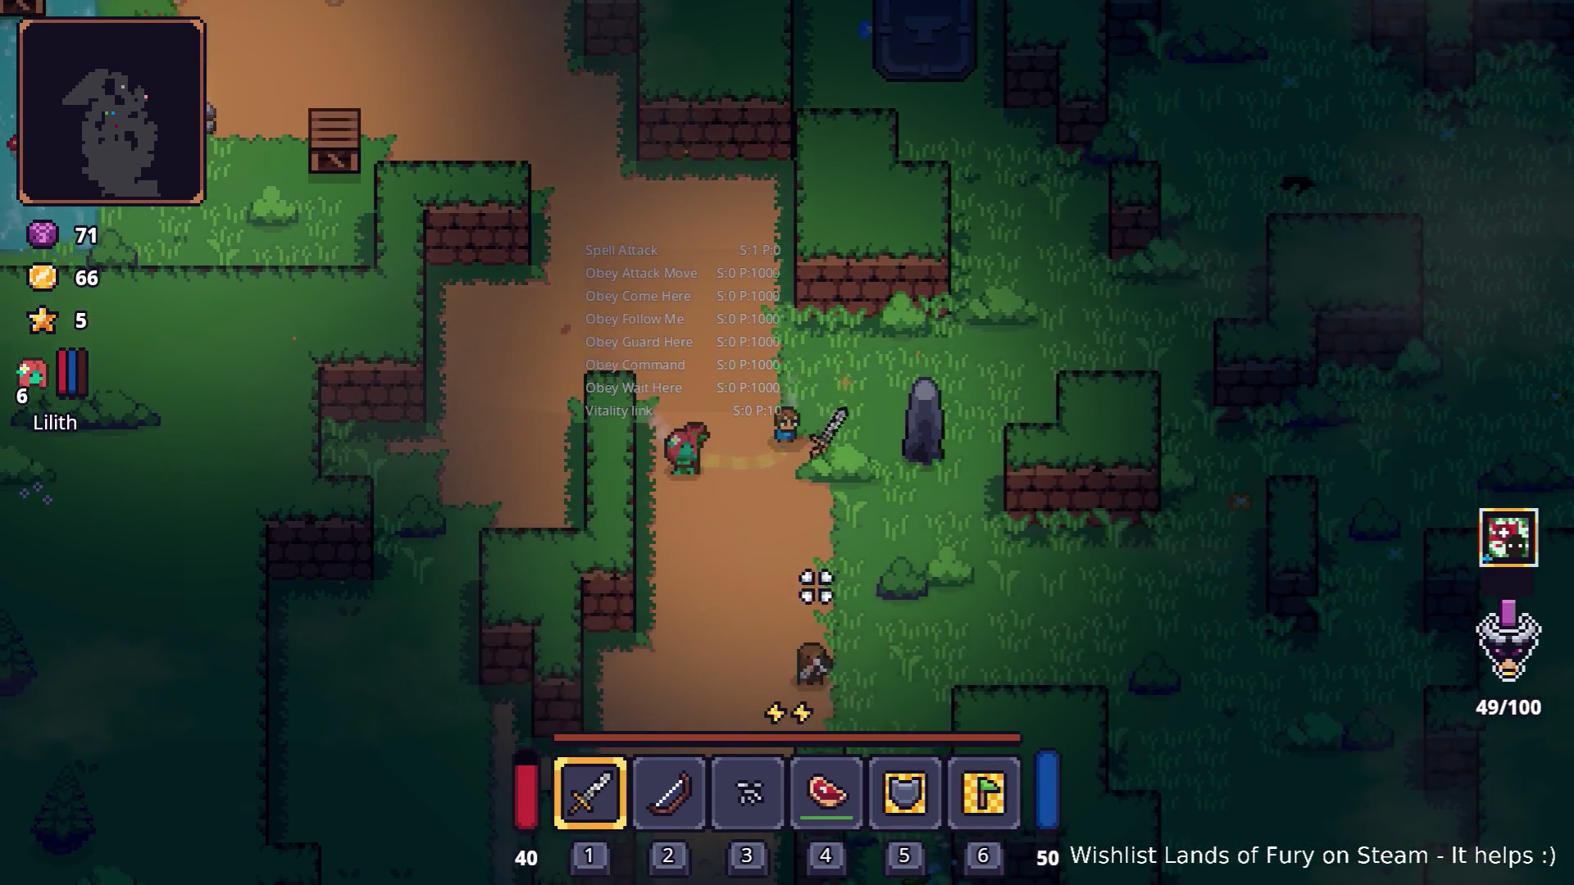
key(s)
key(d)
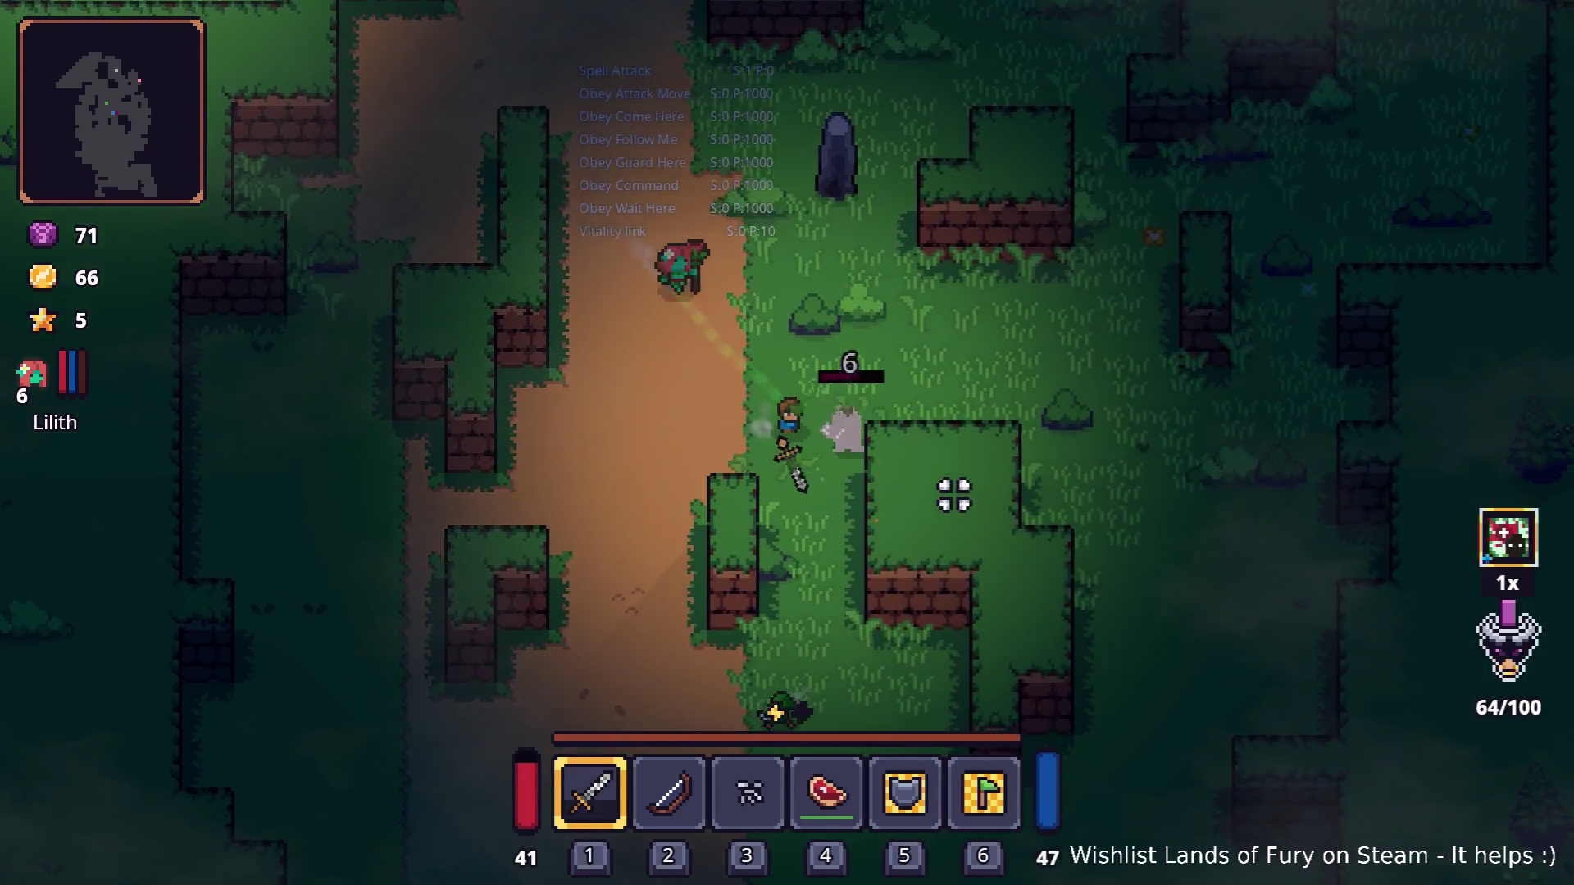
key(d)
click(954, 494)
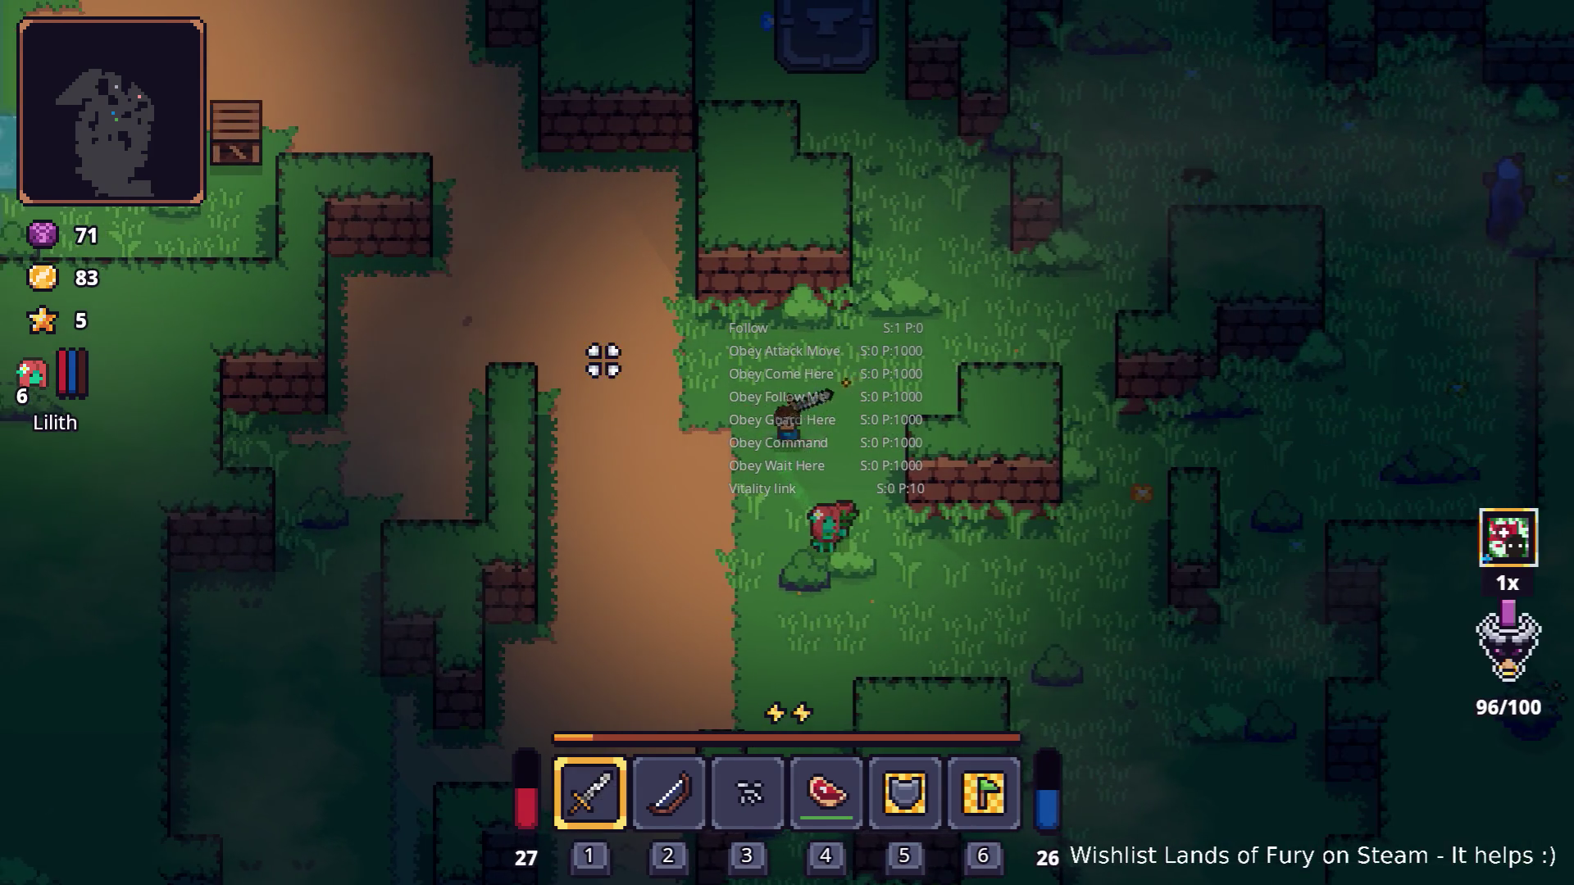
Step: Head up-left to the campfire and kill the enemy there for its loot
key(w)
key(a)
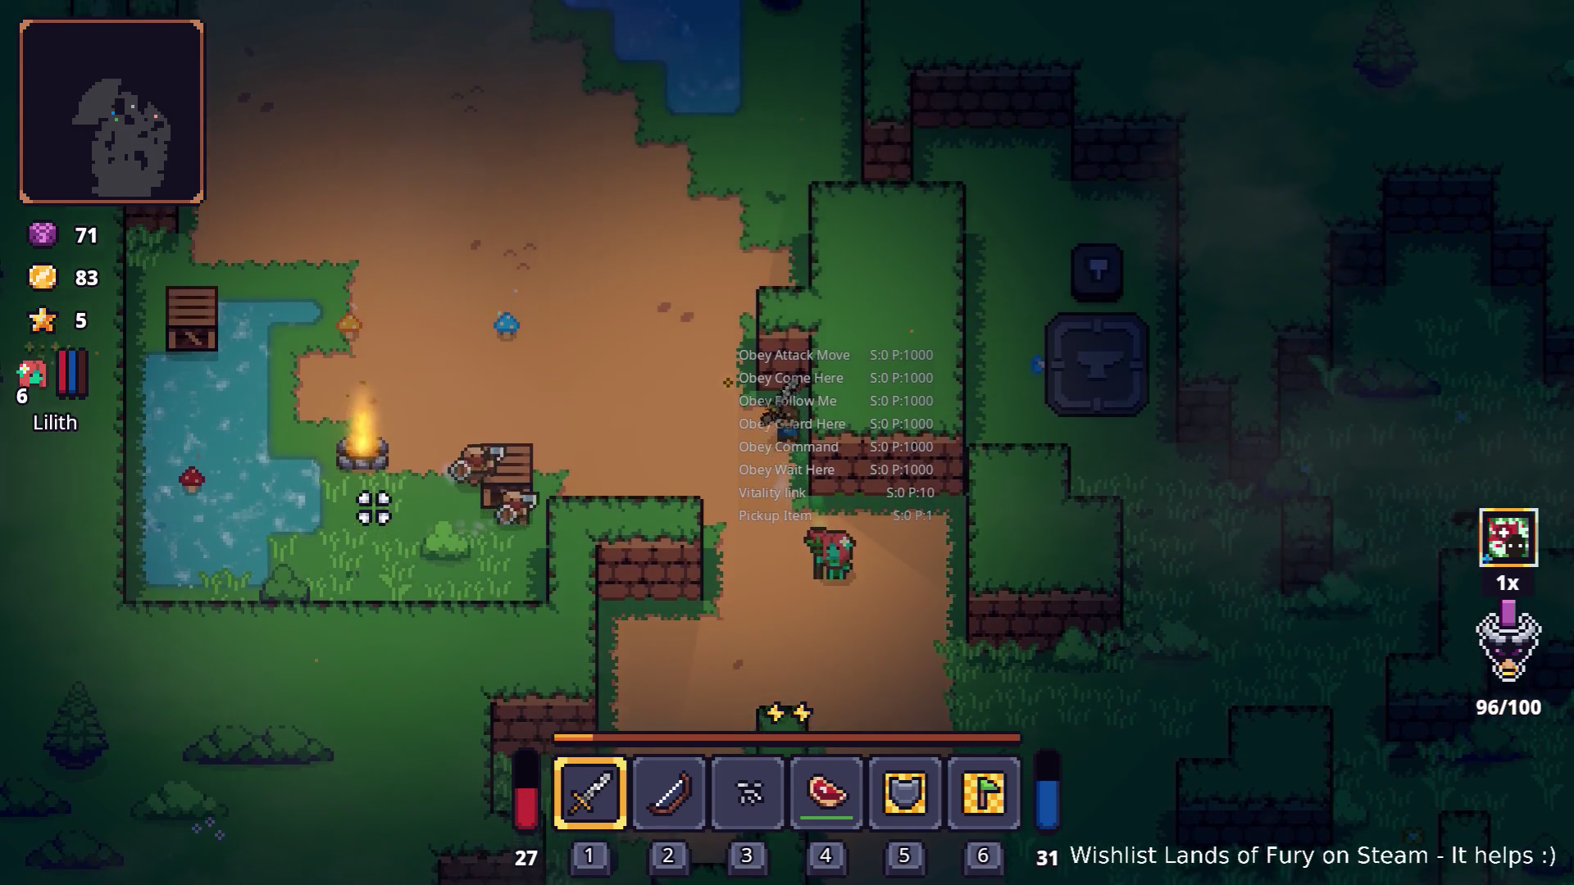
key(w)
key(a)
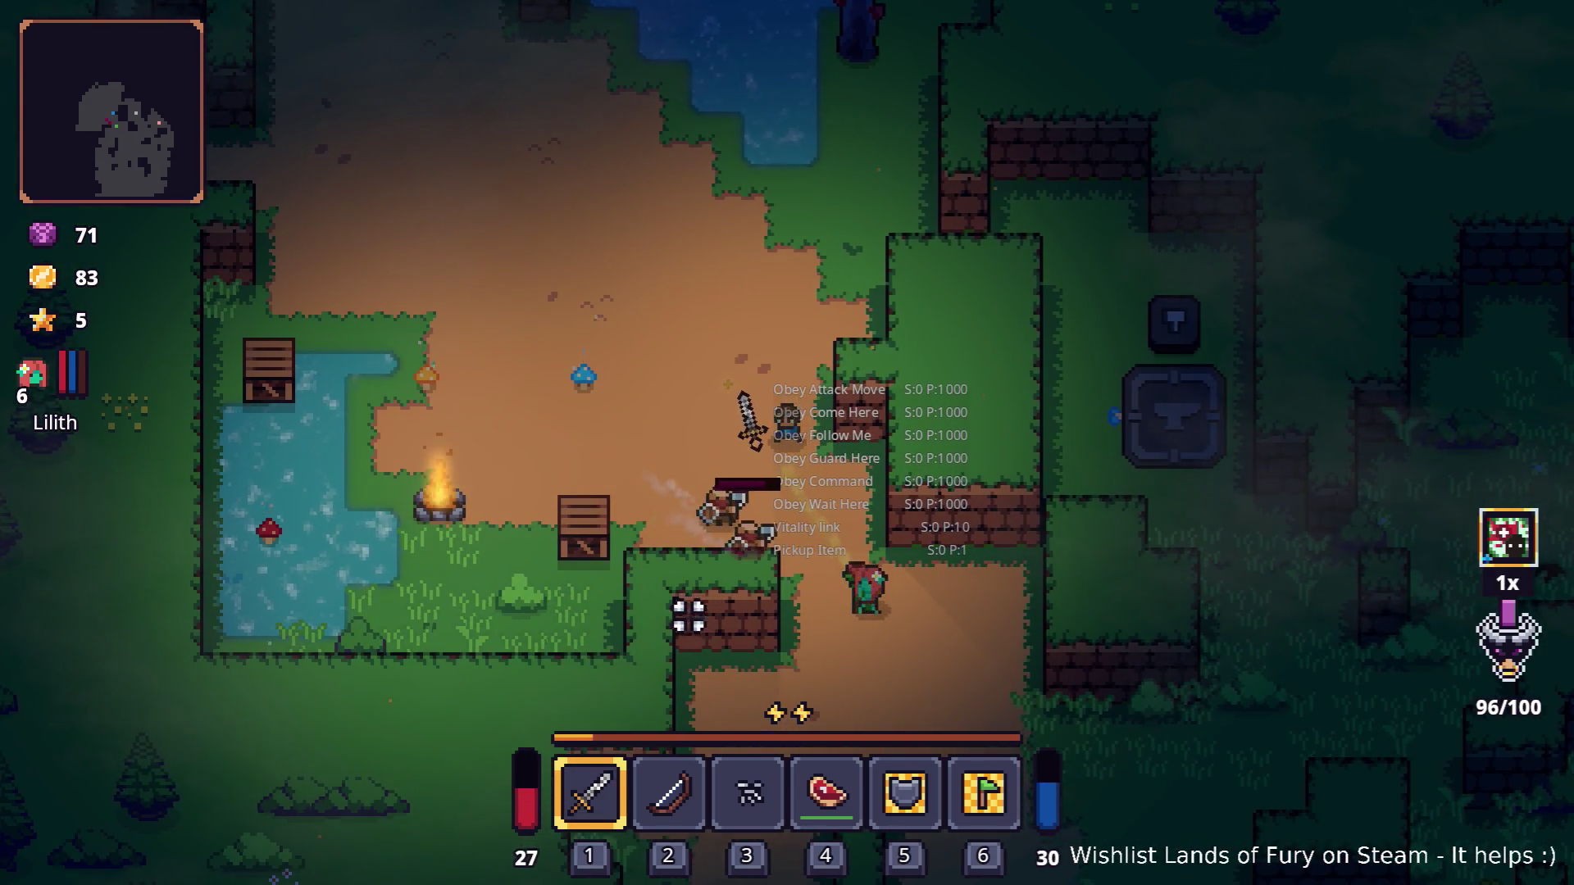
key(a)
click(844, 661)
click(869, 656)
key(s)
key(d)
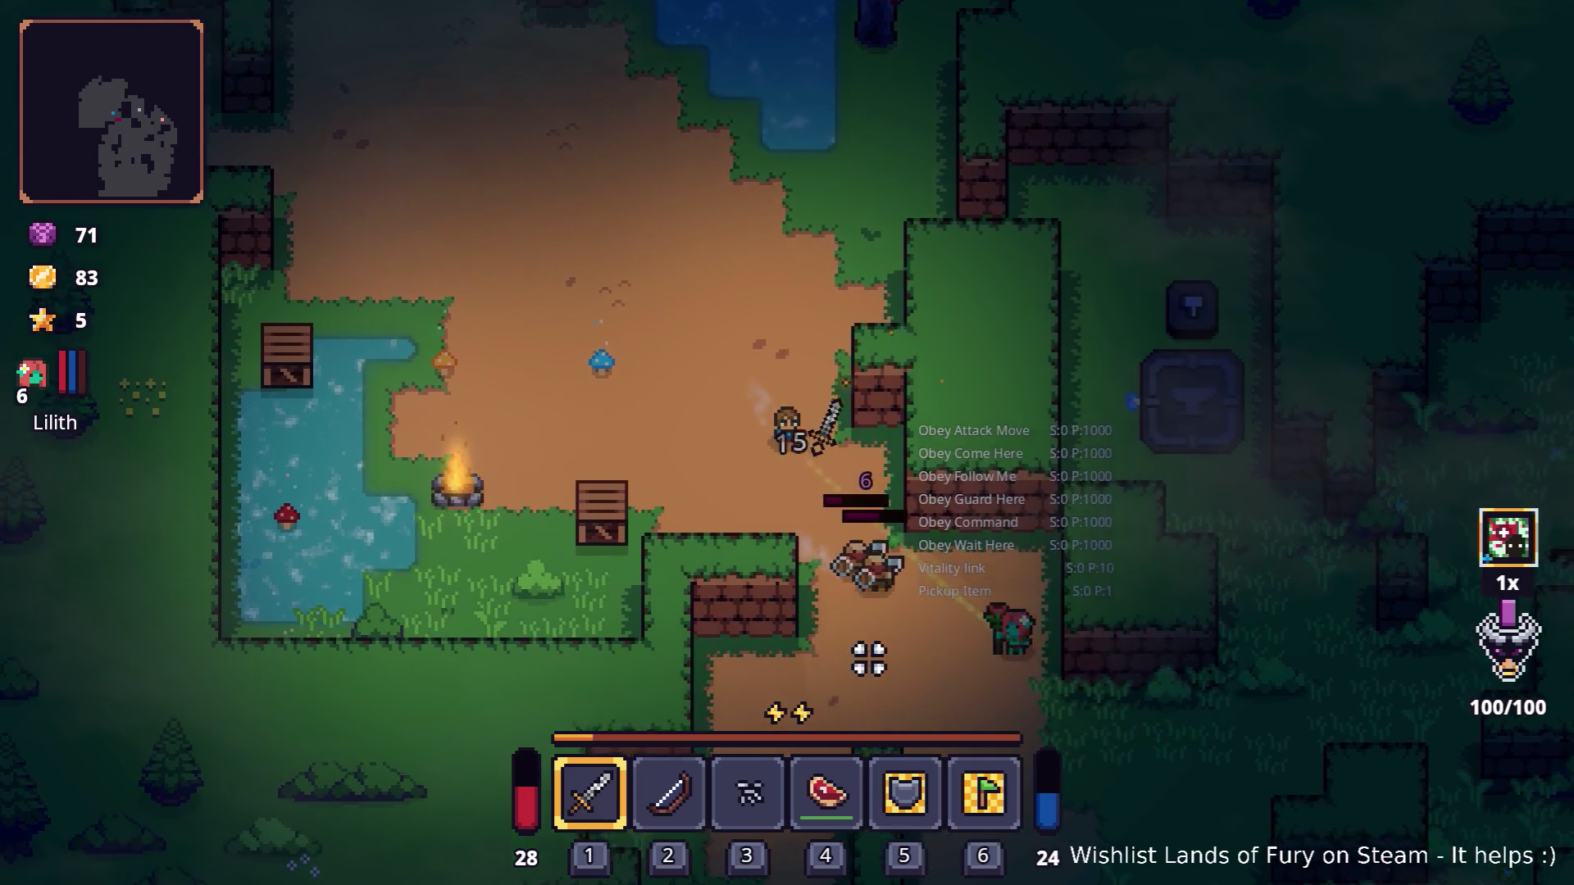
click(787, 618)
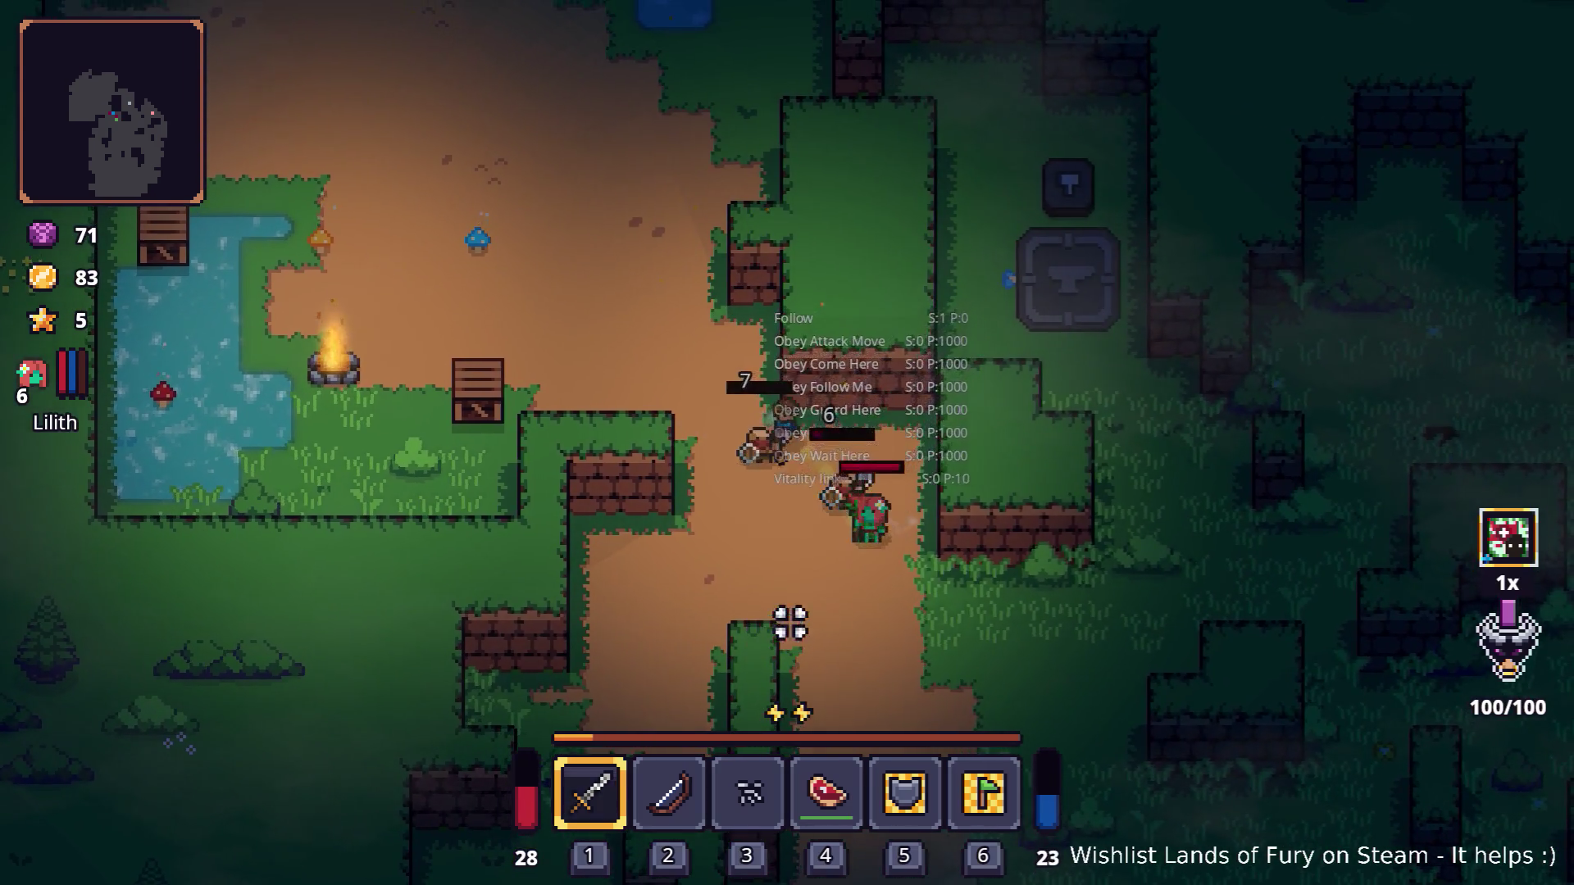
click(882, 615)
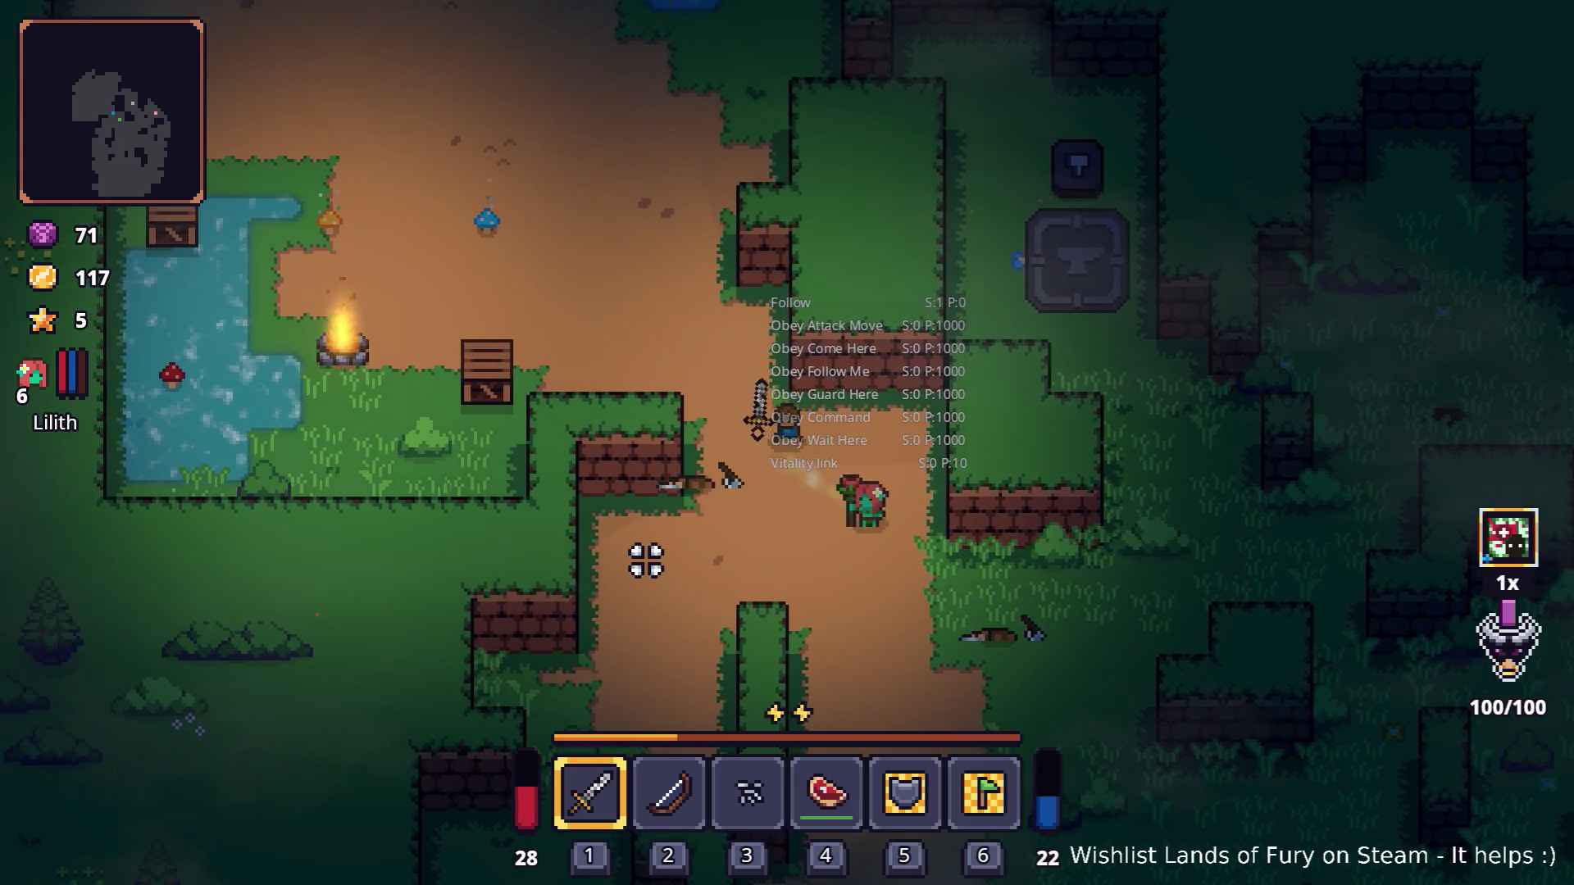
Step: Walk past the campfire and around the pond, swinging the sword along the way
key(w)
key(a)
key(a)
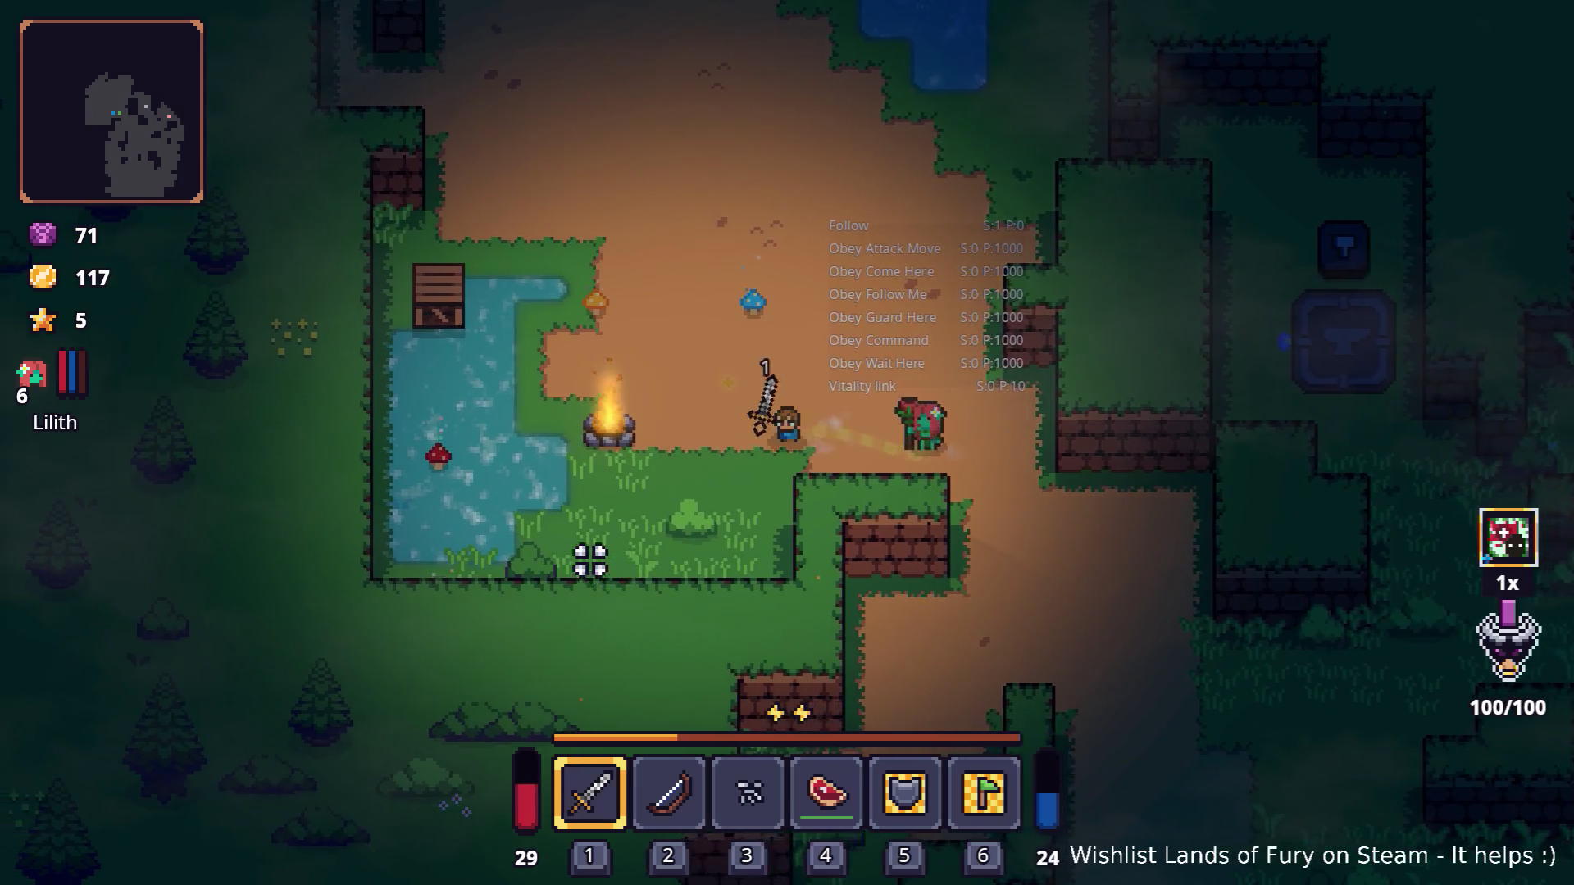
key(w)
click(609, 412)
key(a)
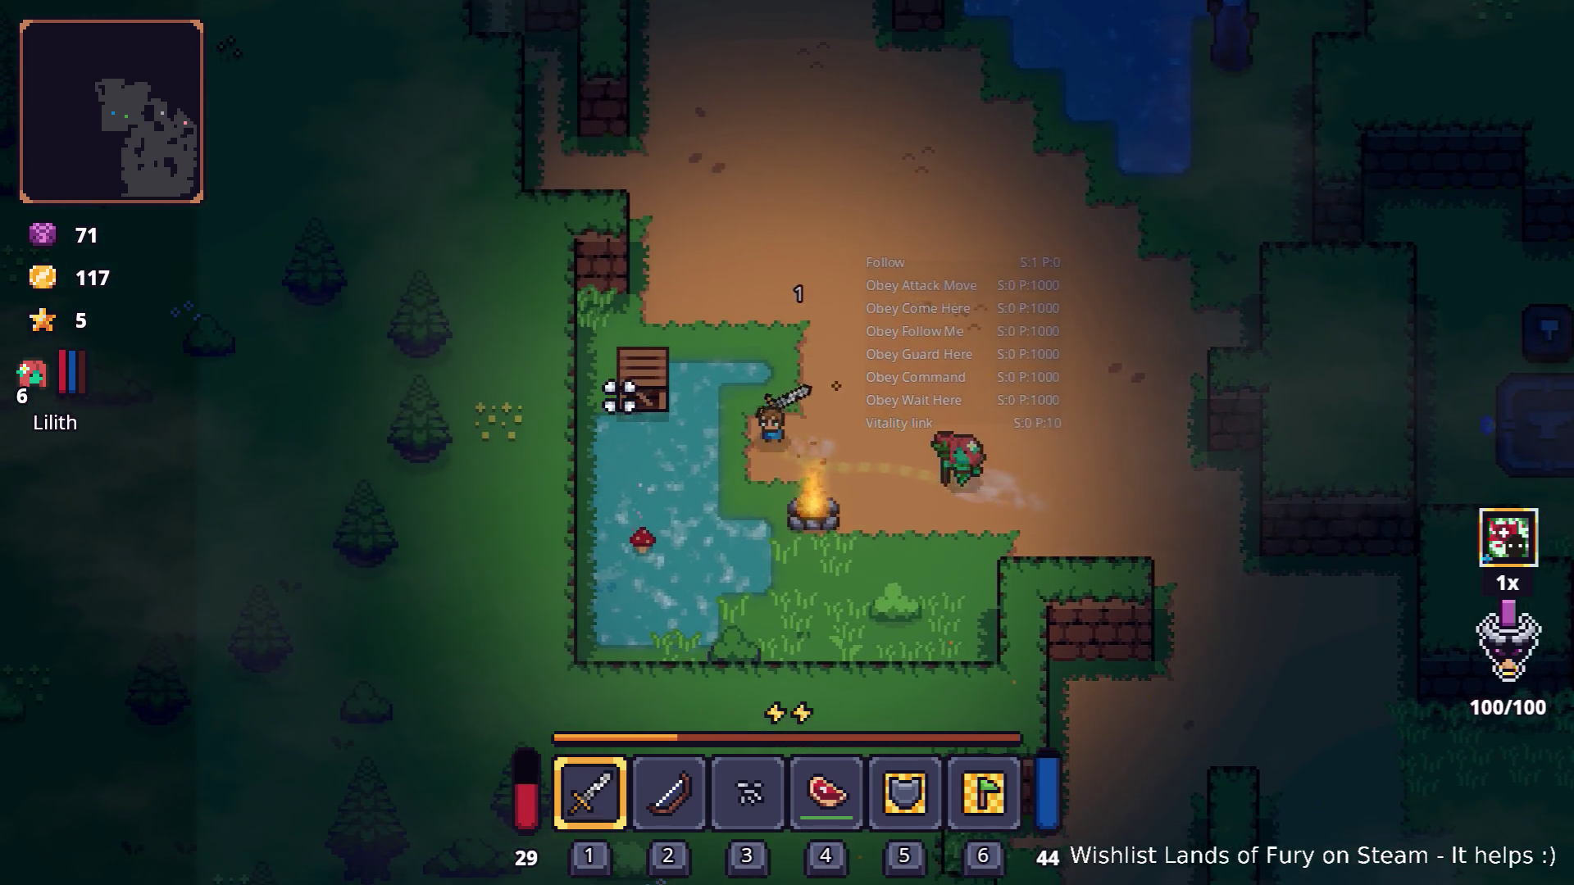
key(w)
key(a)
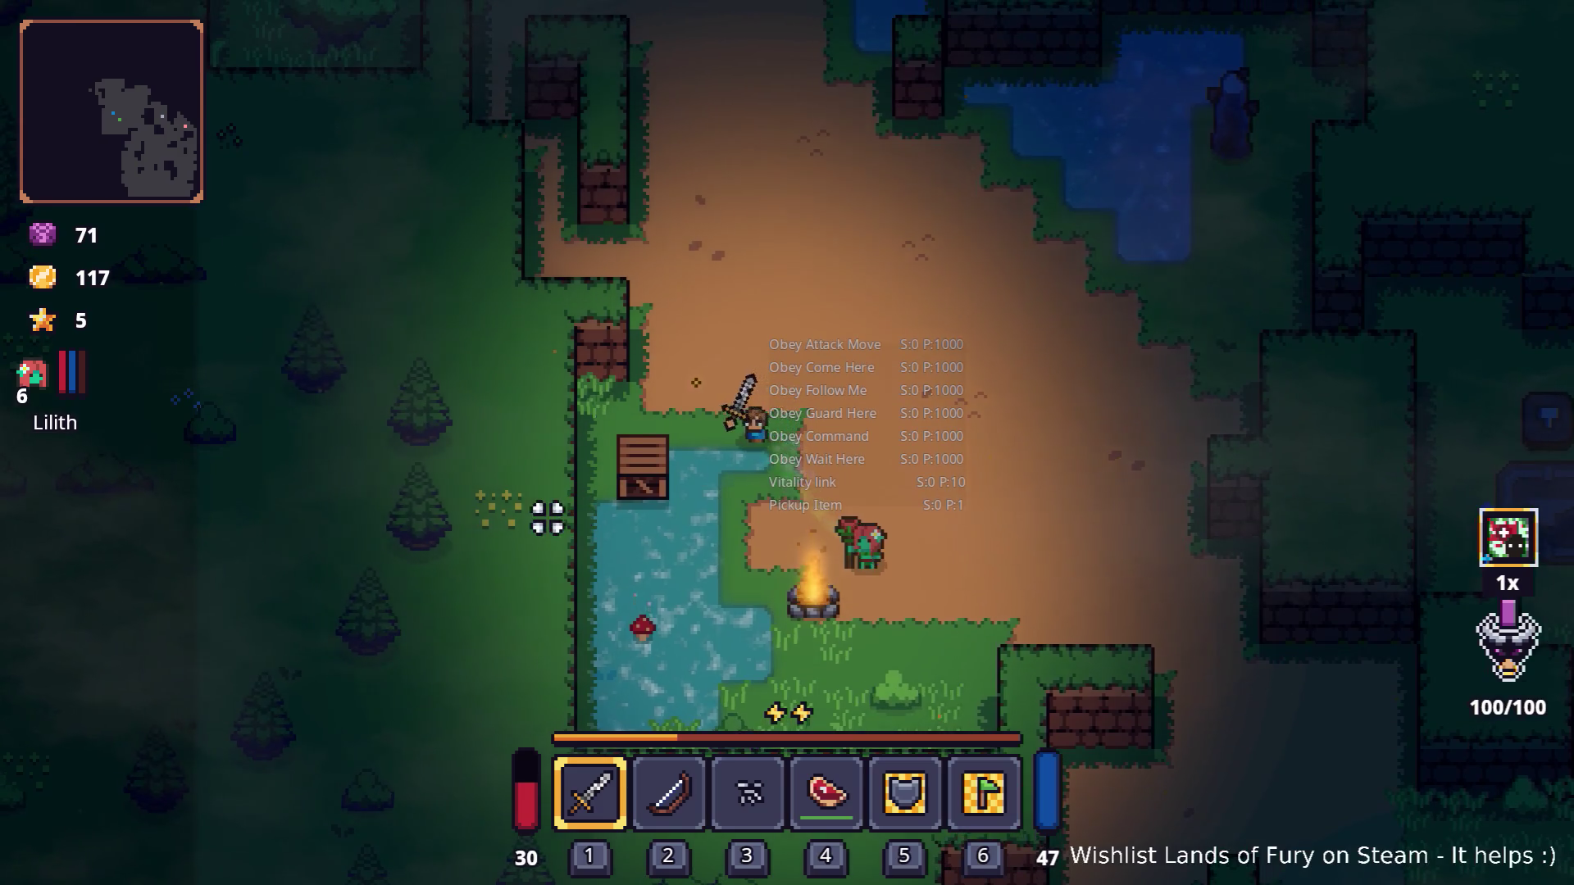
click(508, 533)
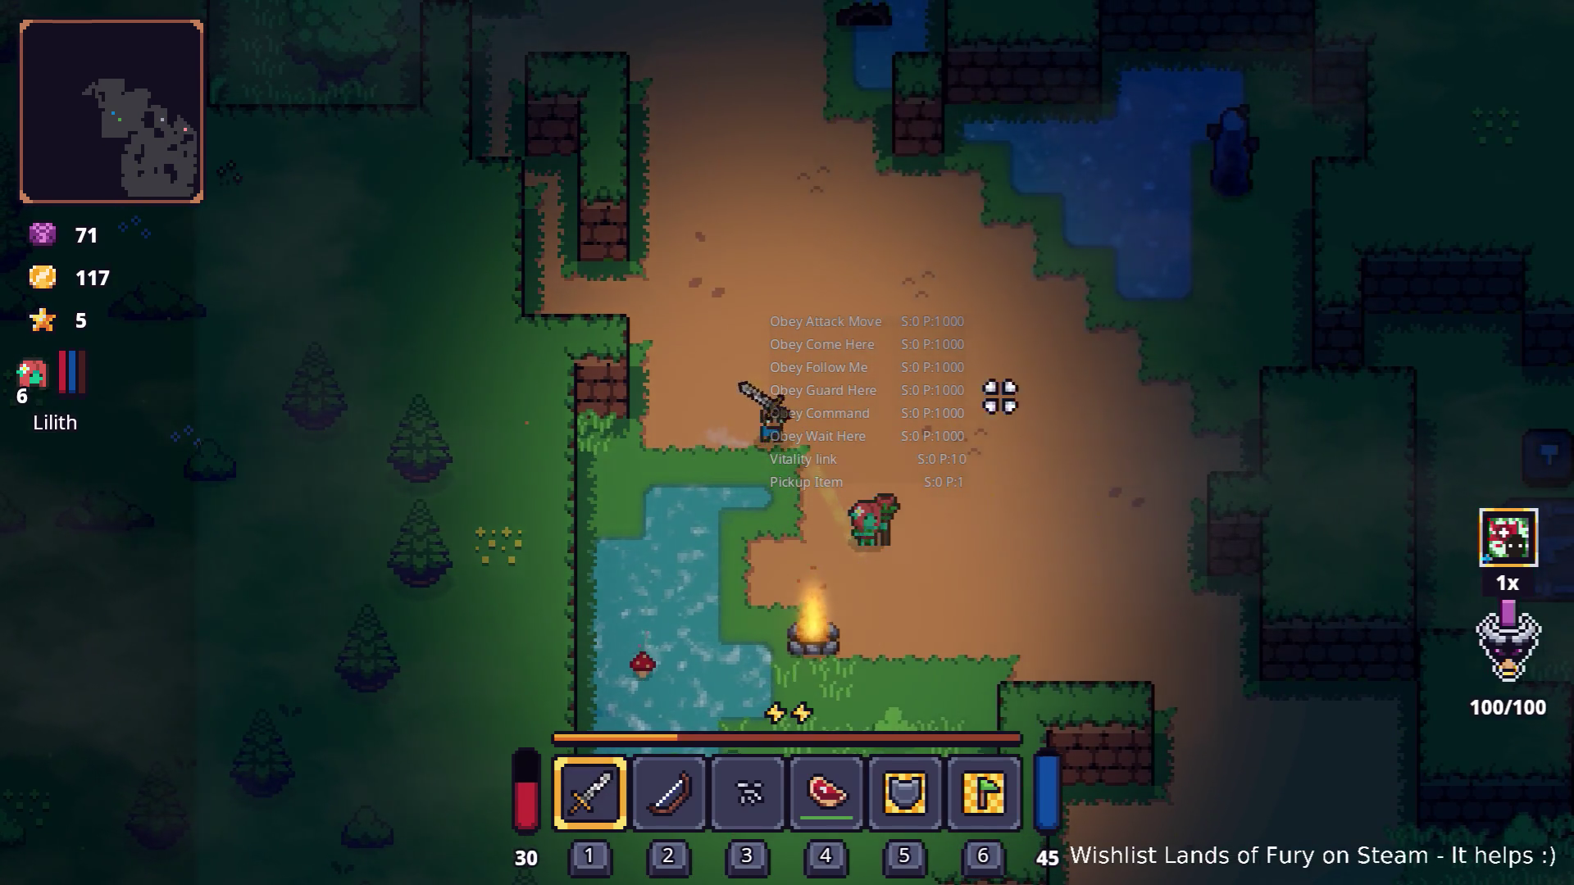
Step: Walk up toward the northern clearing and slash the enemy near the pond
key(d)
key(w)
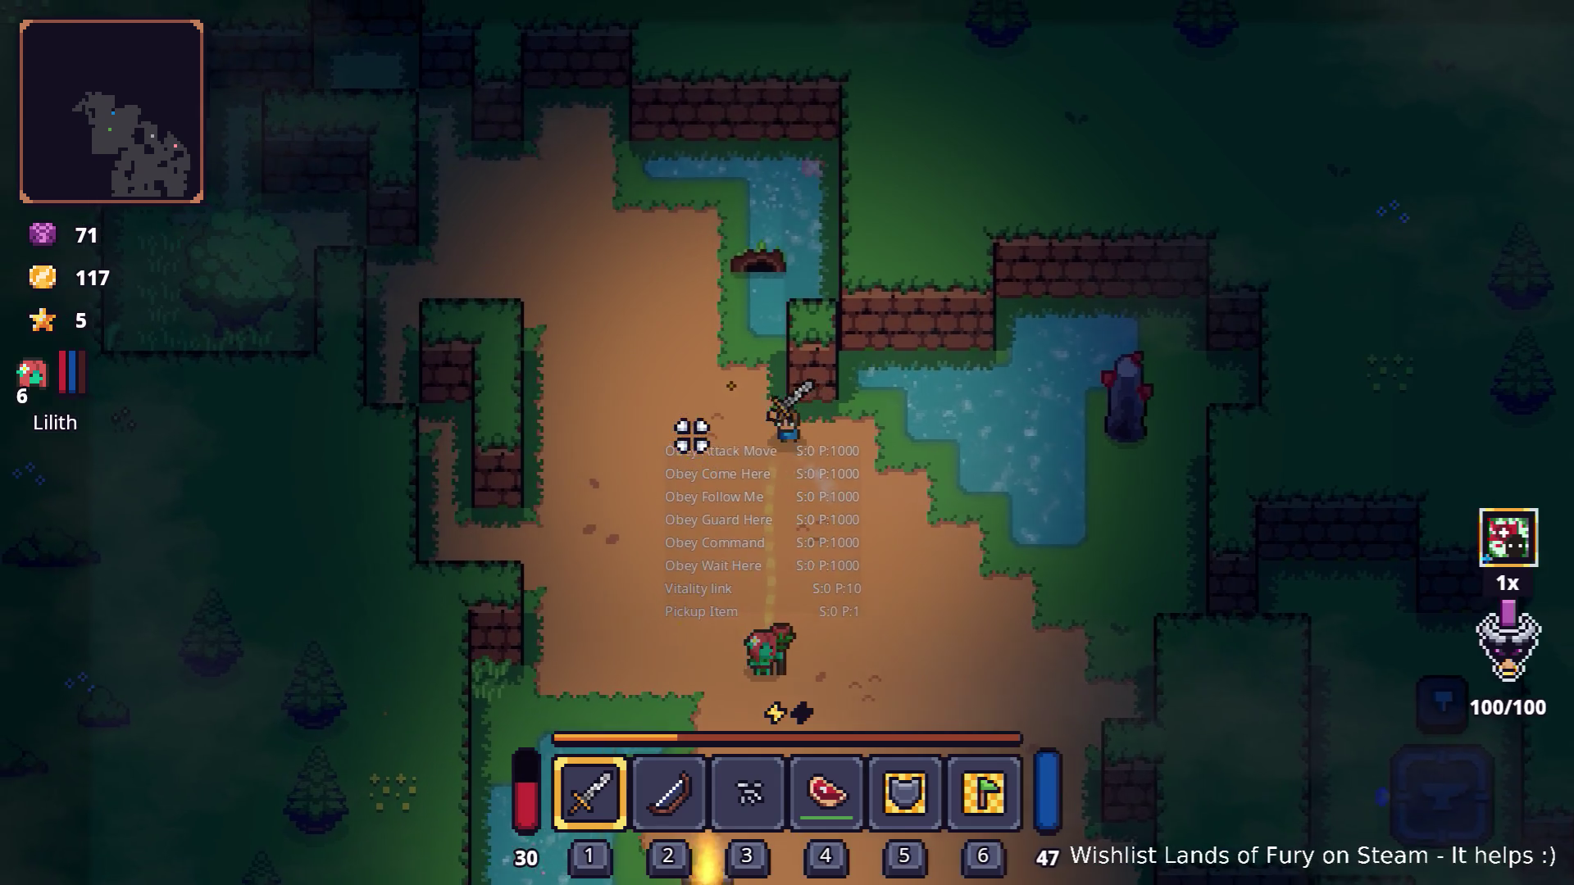
key(w)
key(a)
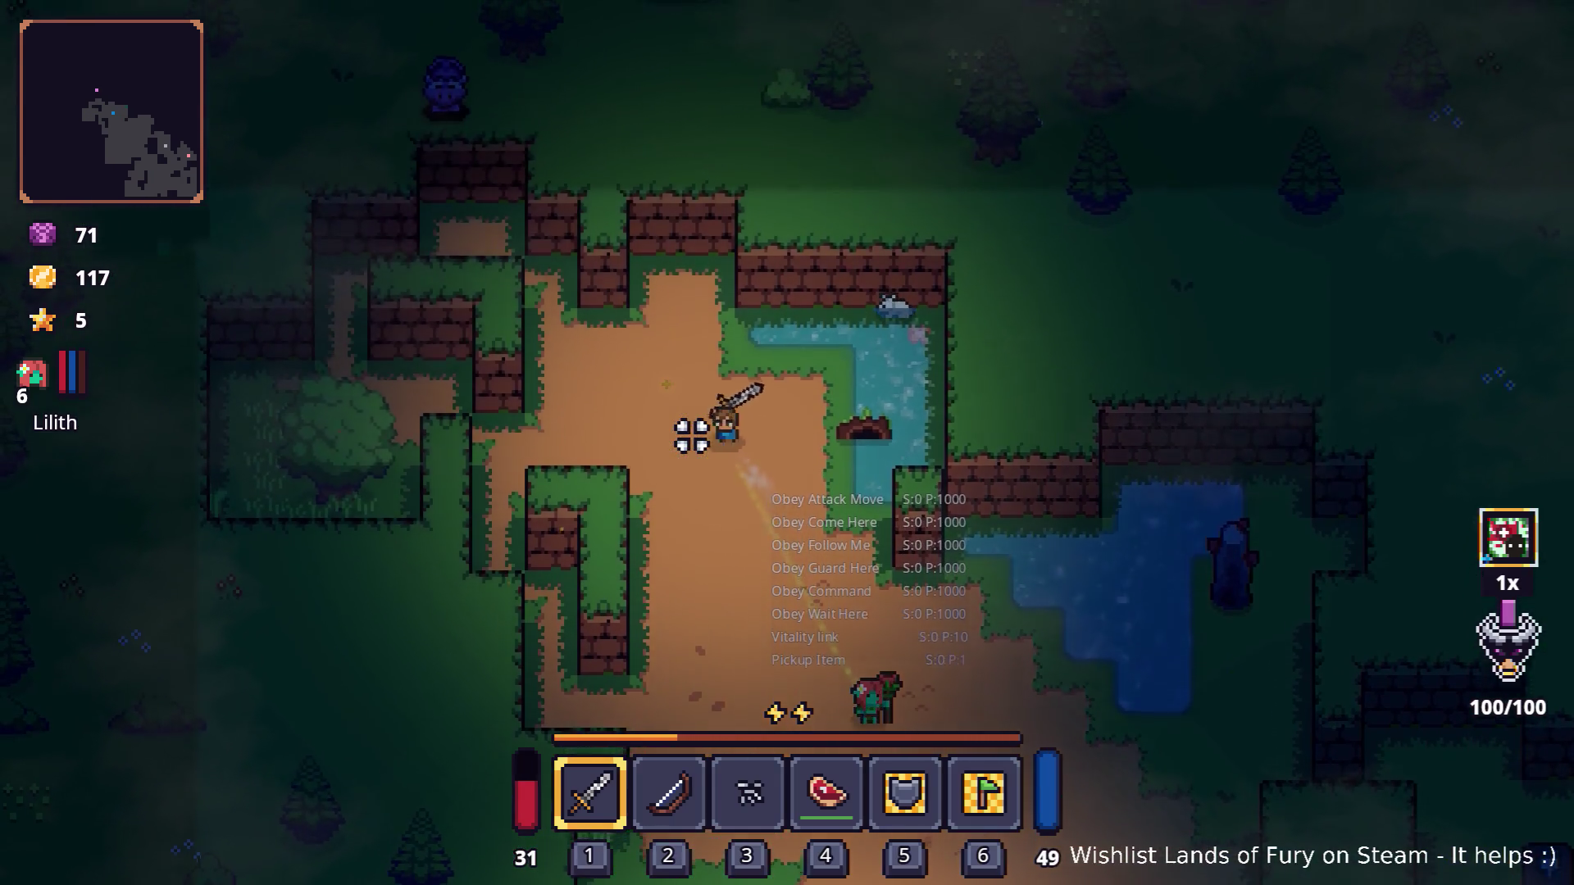
key(w)
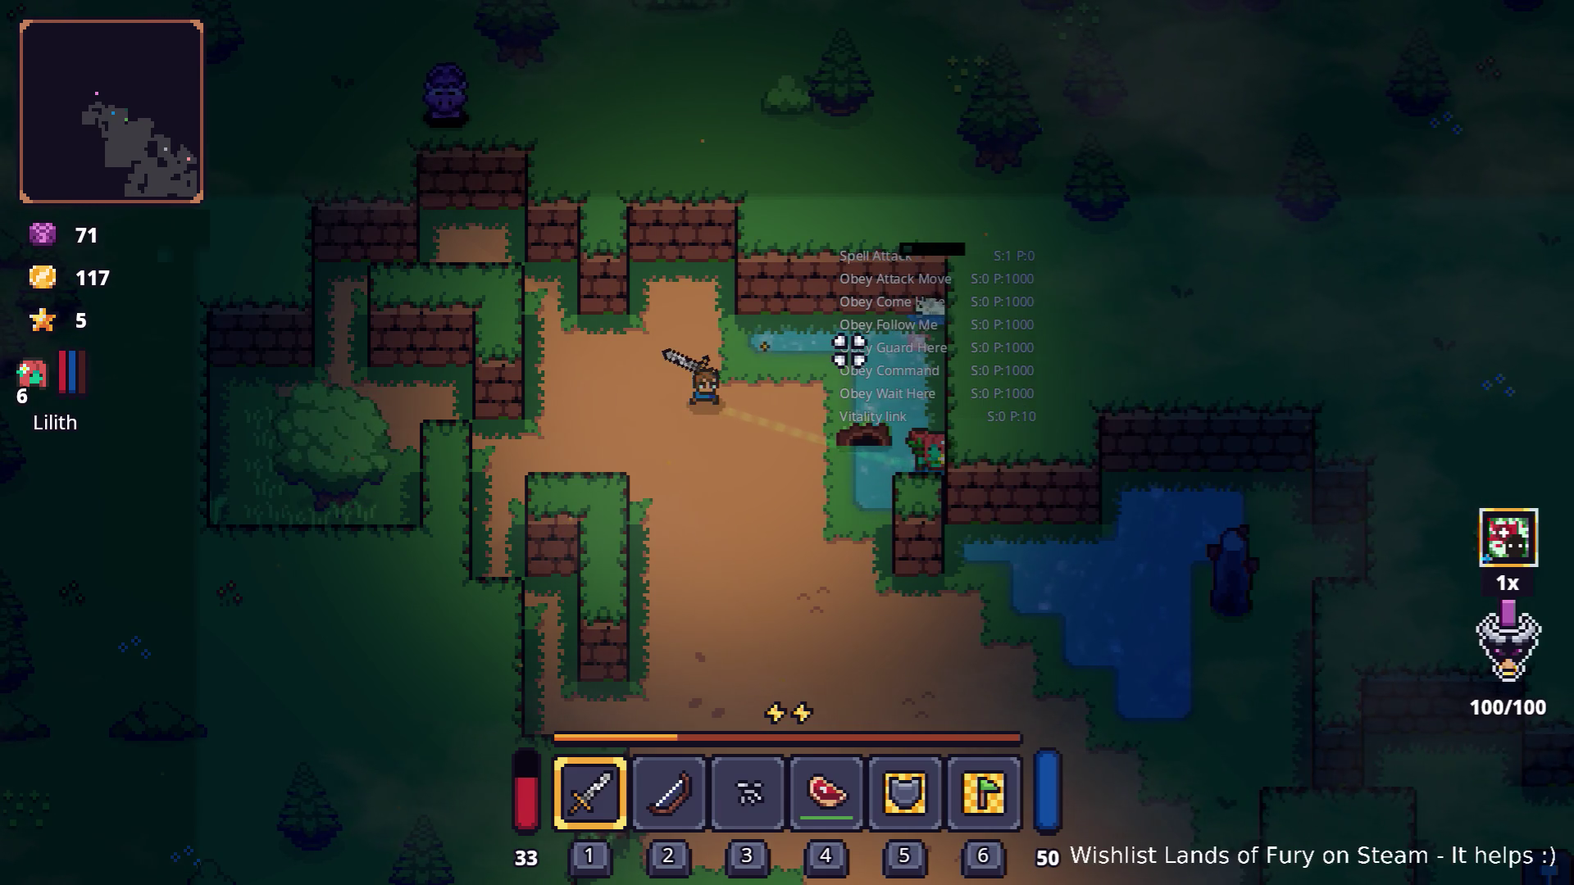
key(d)
click(859, 449)
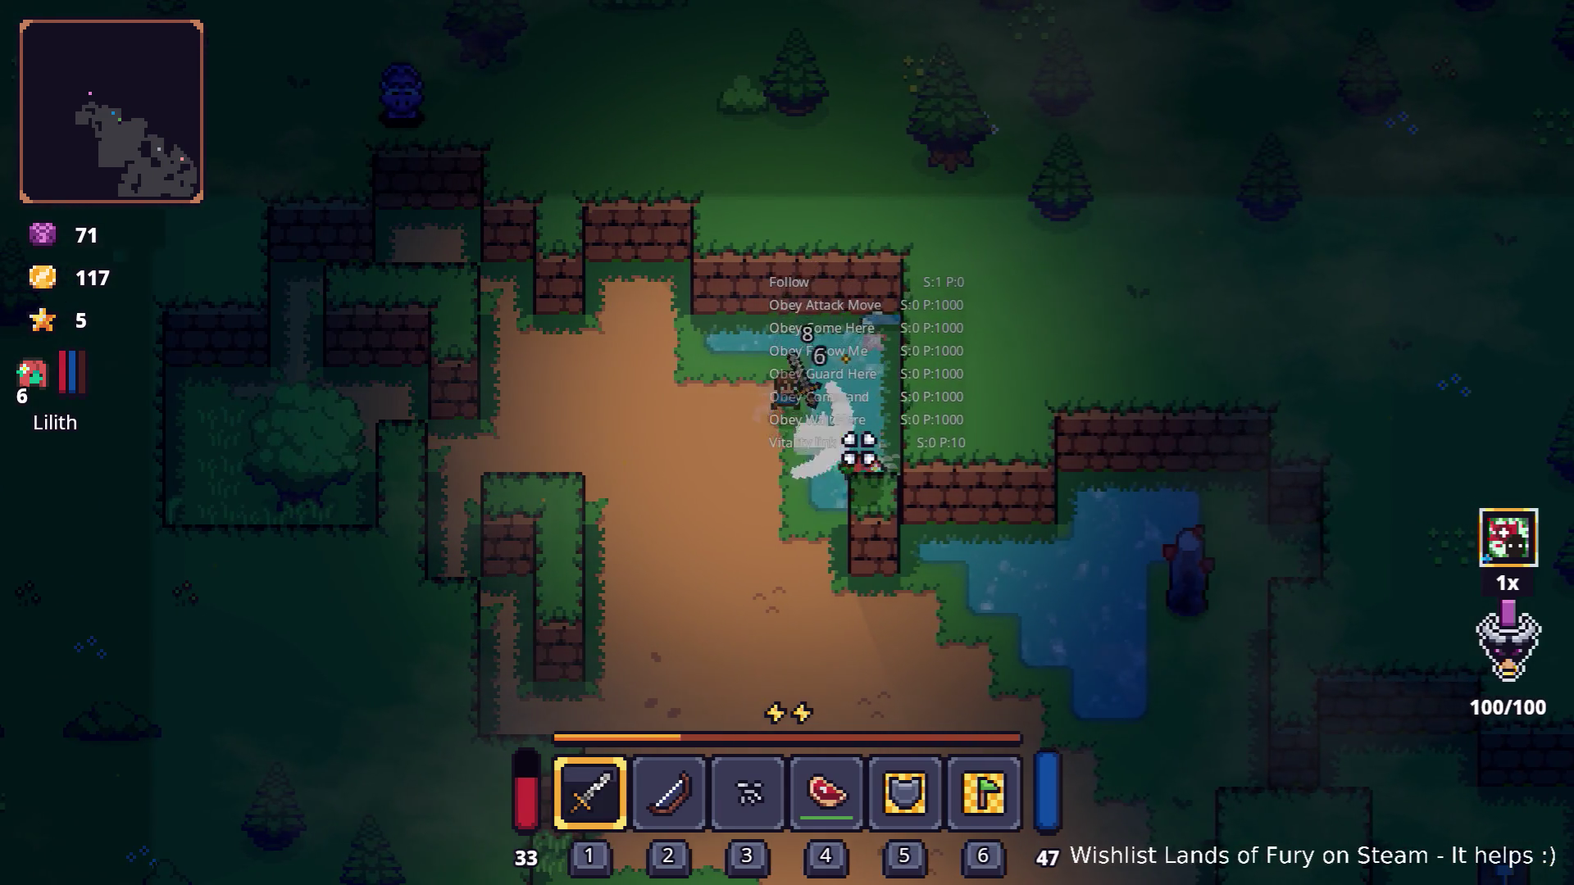
Step: Dash left to the big tree and return to the dirt path
key(a)
key(space)
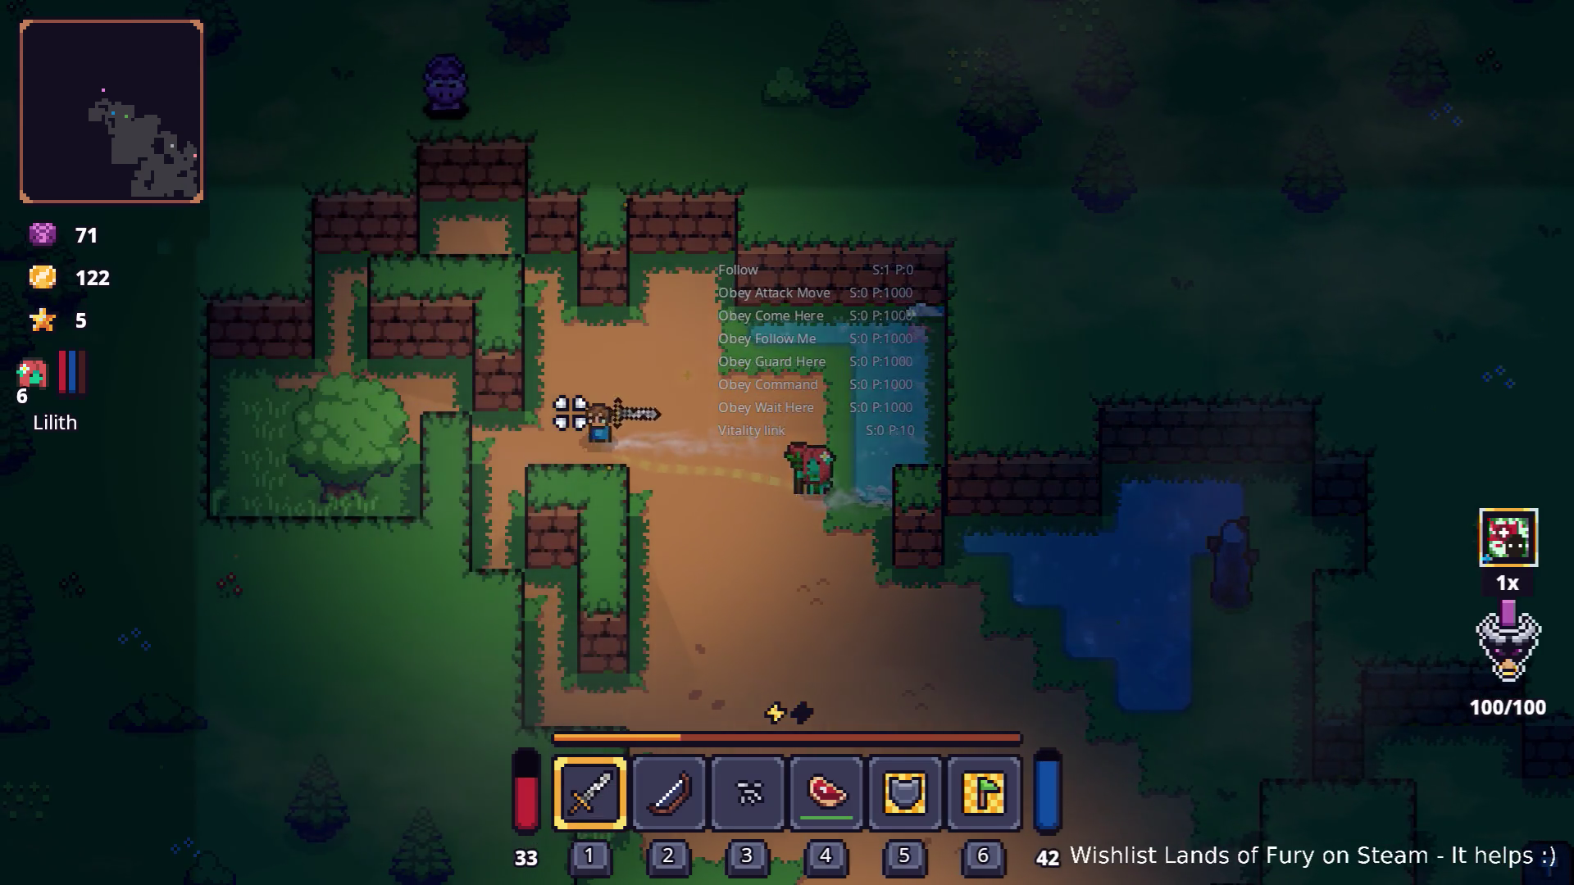
key(a)
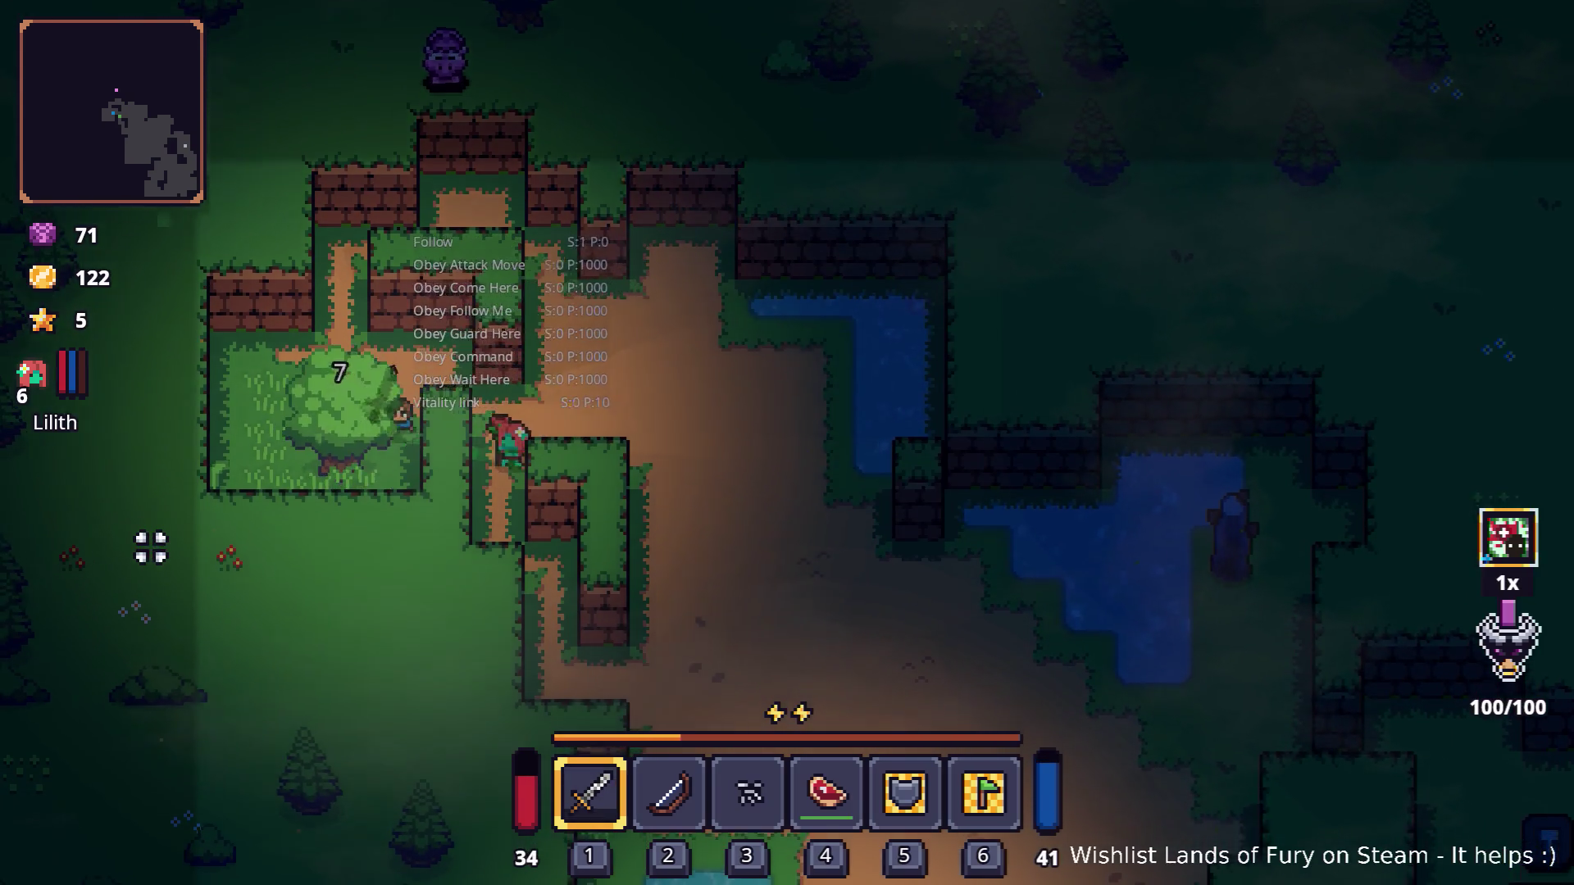
key(s)
key(w)
key(d)
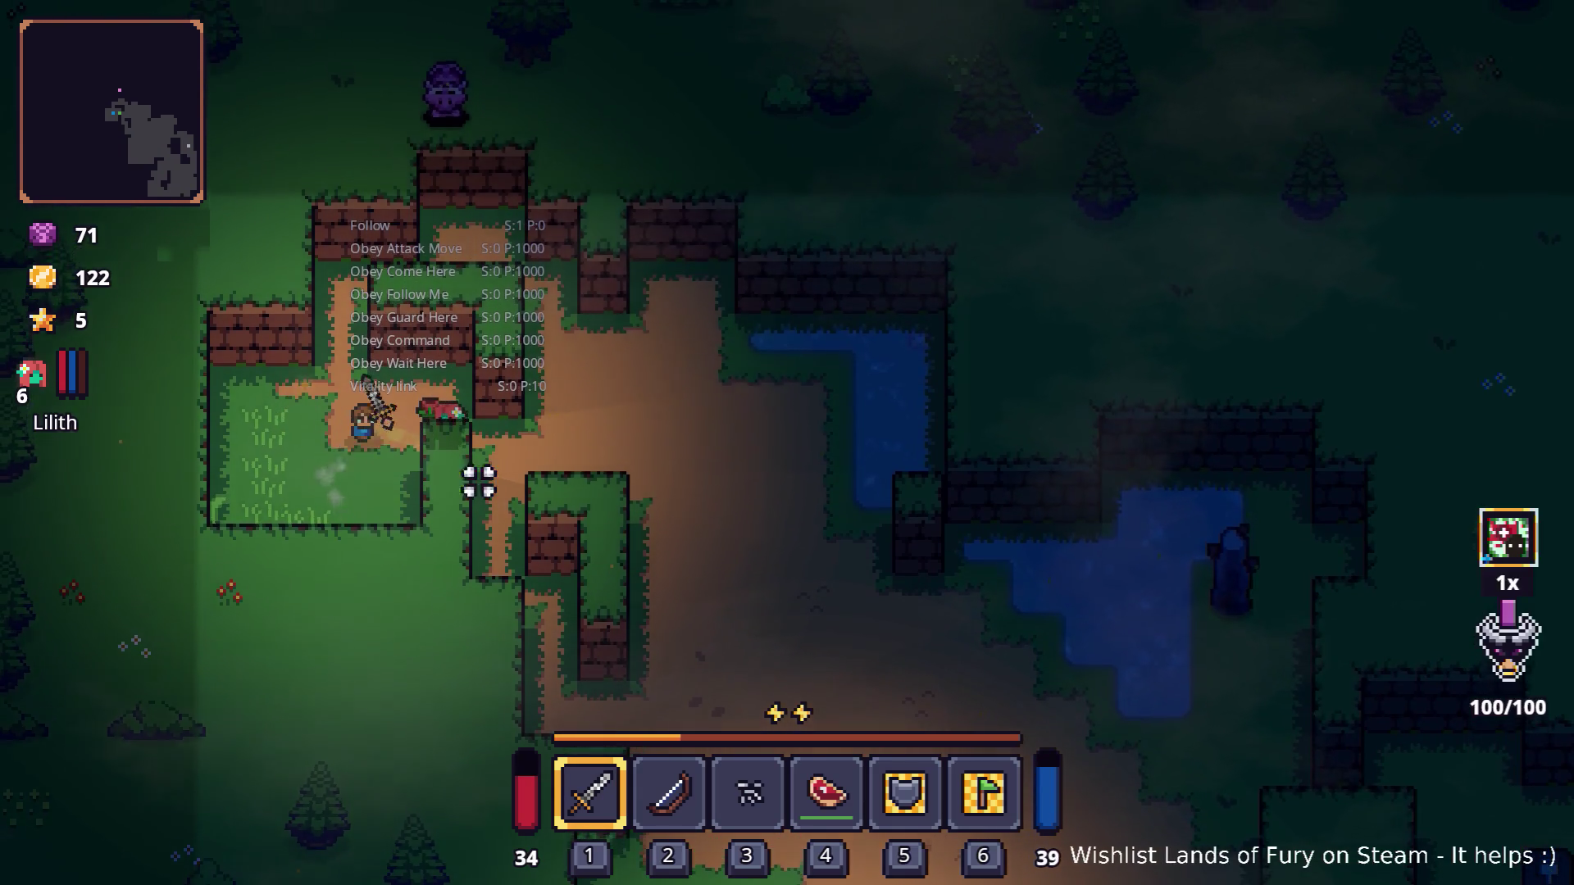
key(d)
key(s)
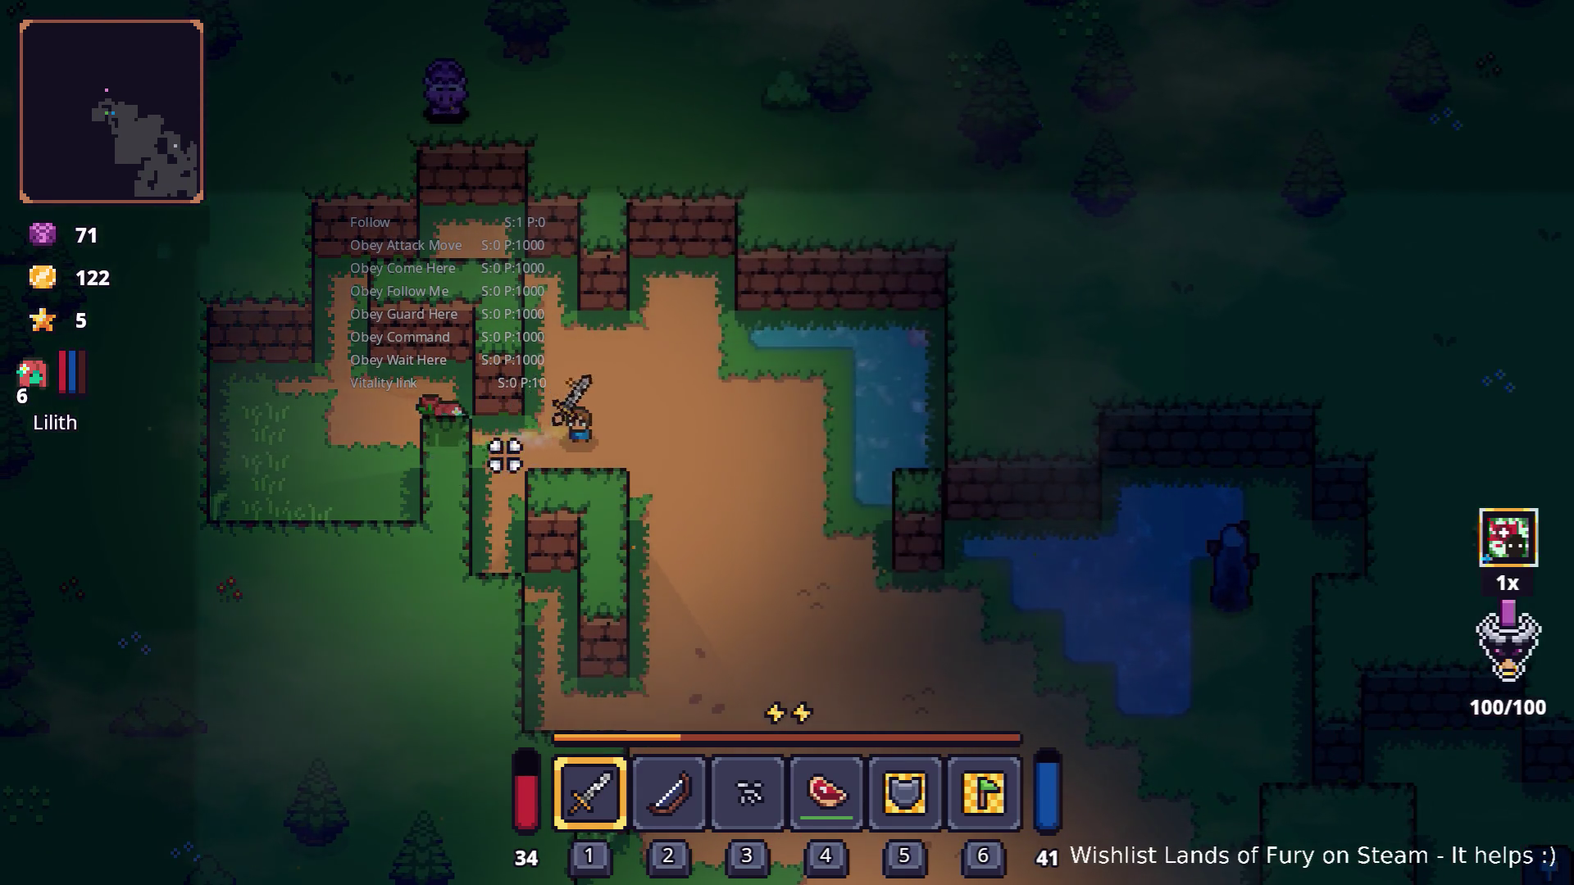
Step: Walk up-right past the pond and smash the stone statue
key(d)
key(w)
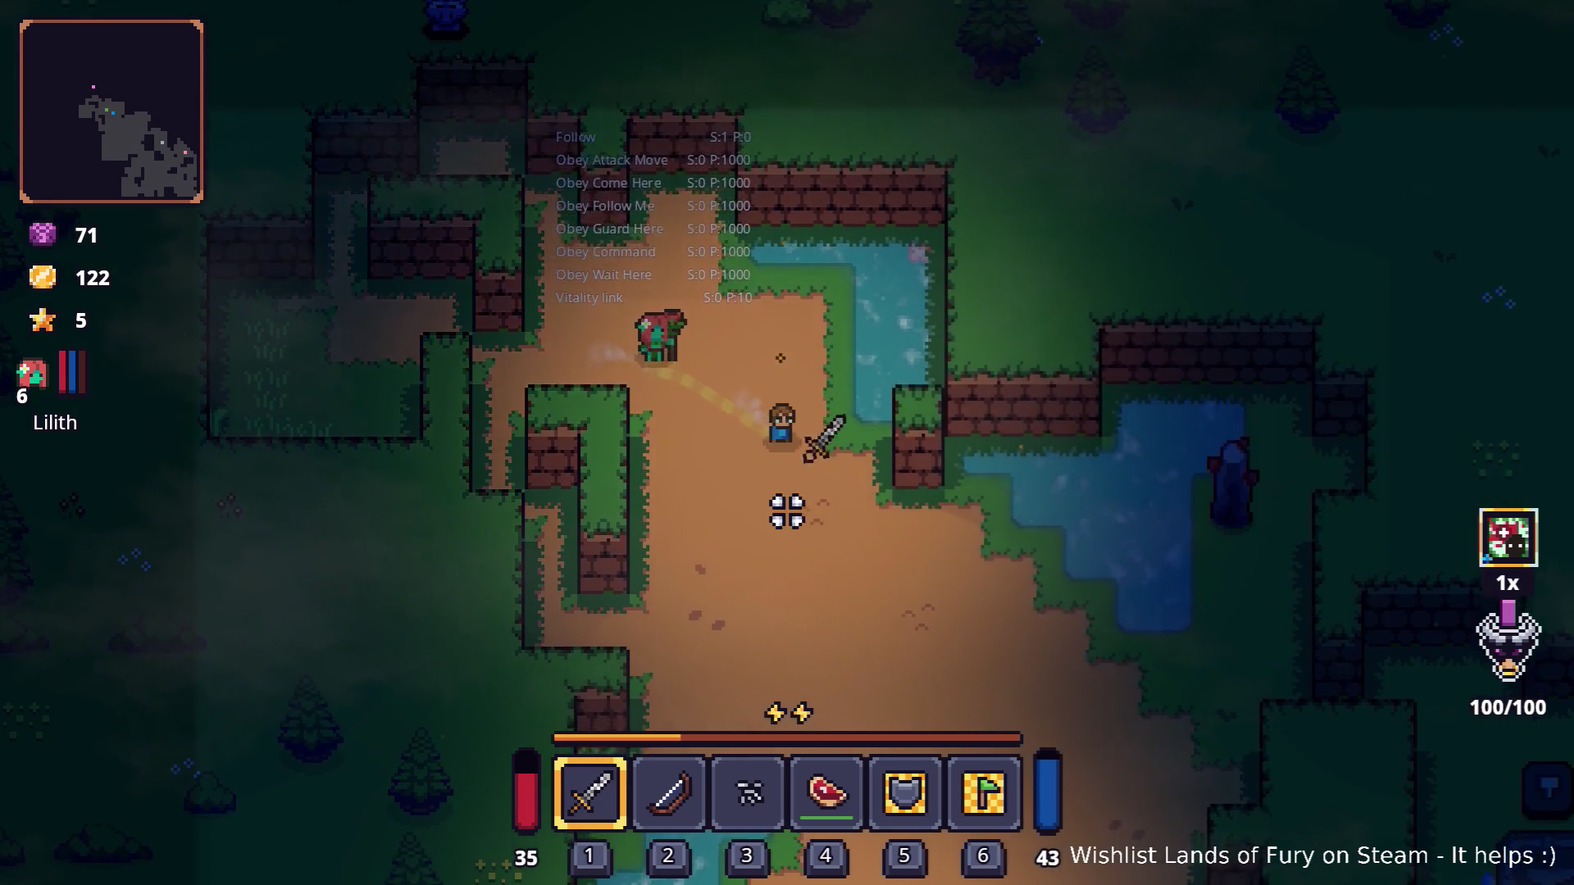
key(d)
key(s)
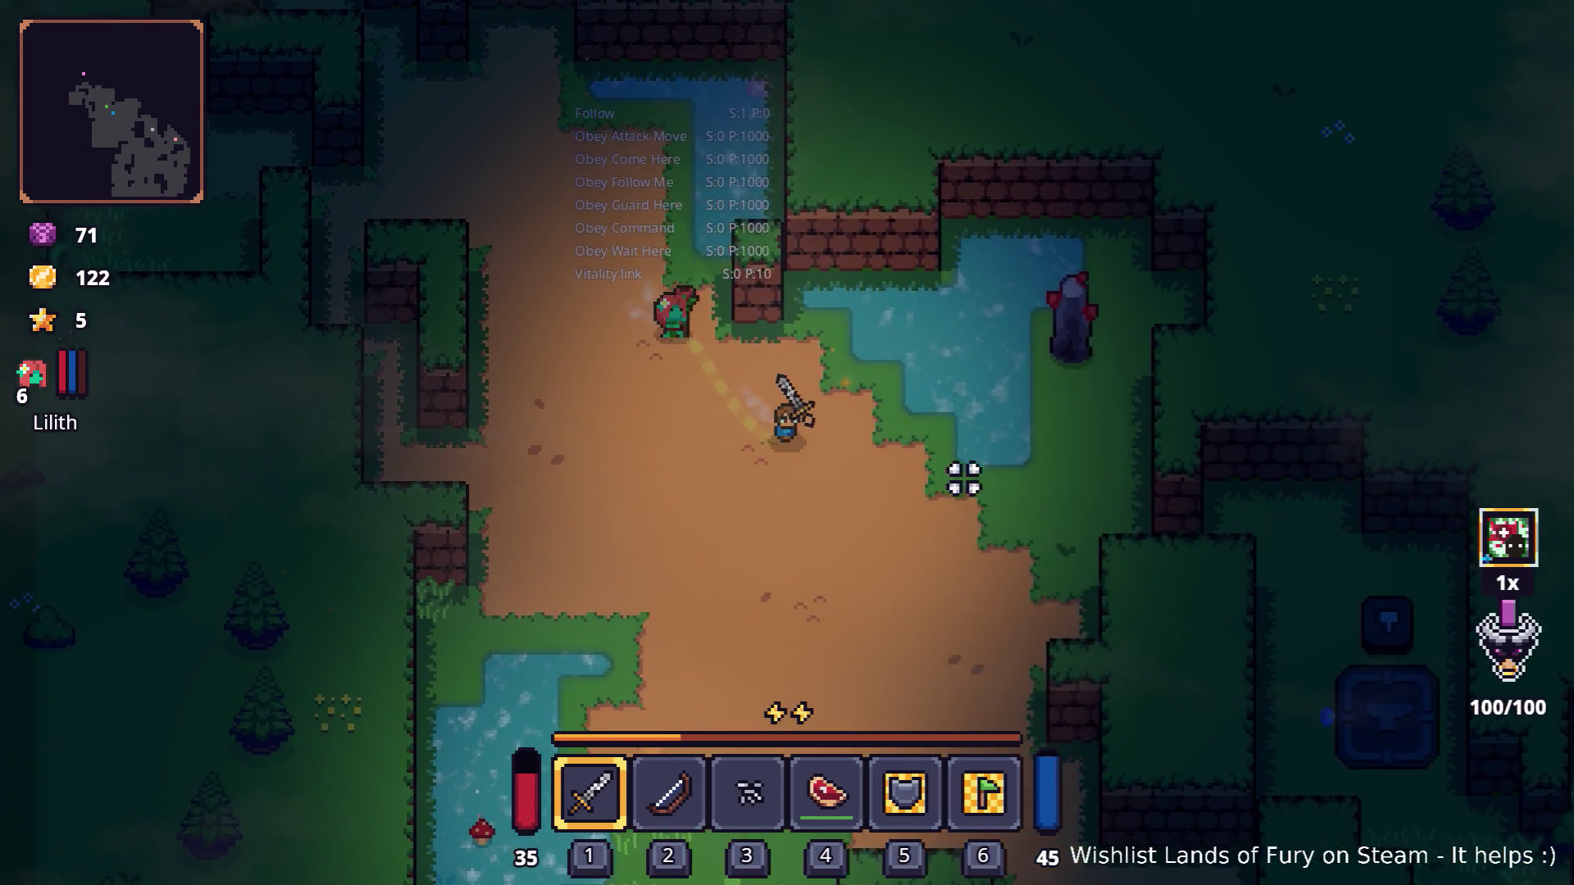
key(d)
key(w)
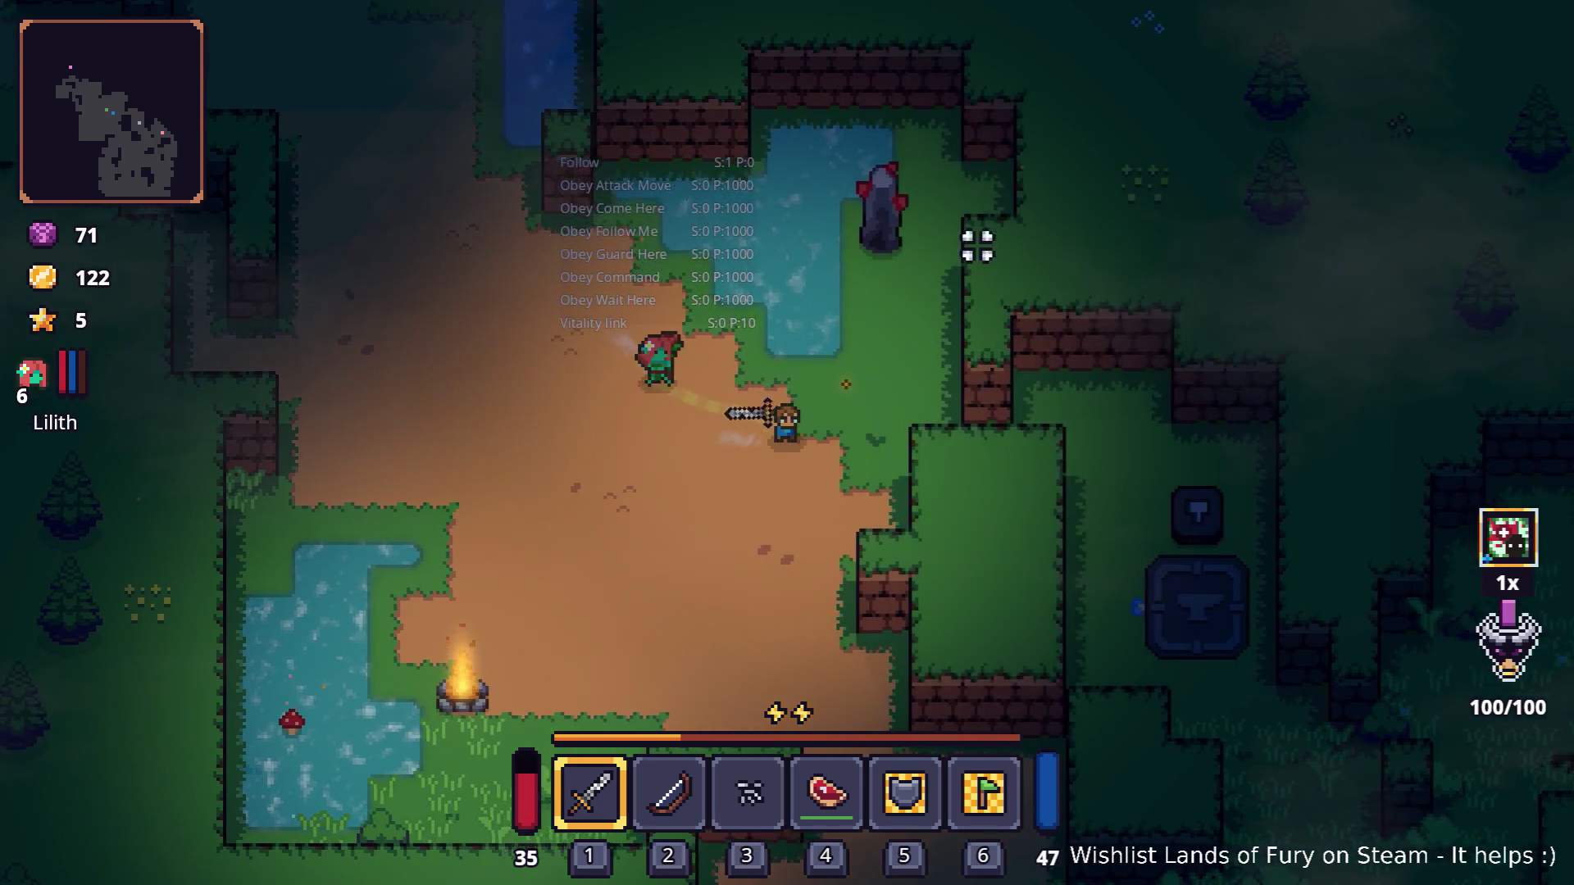
key(w)
click(773, 240)
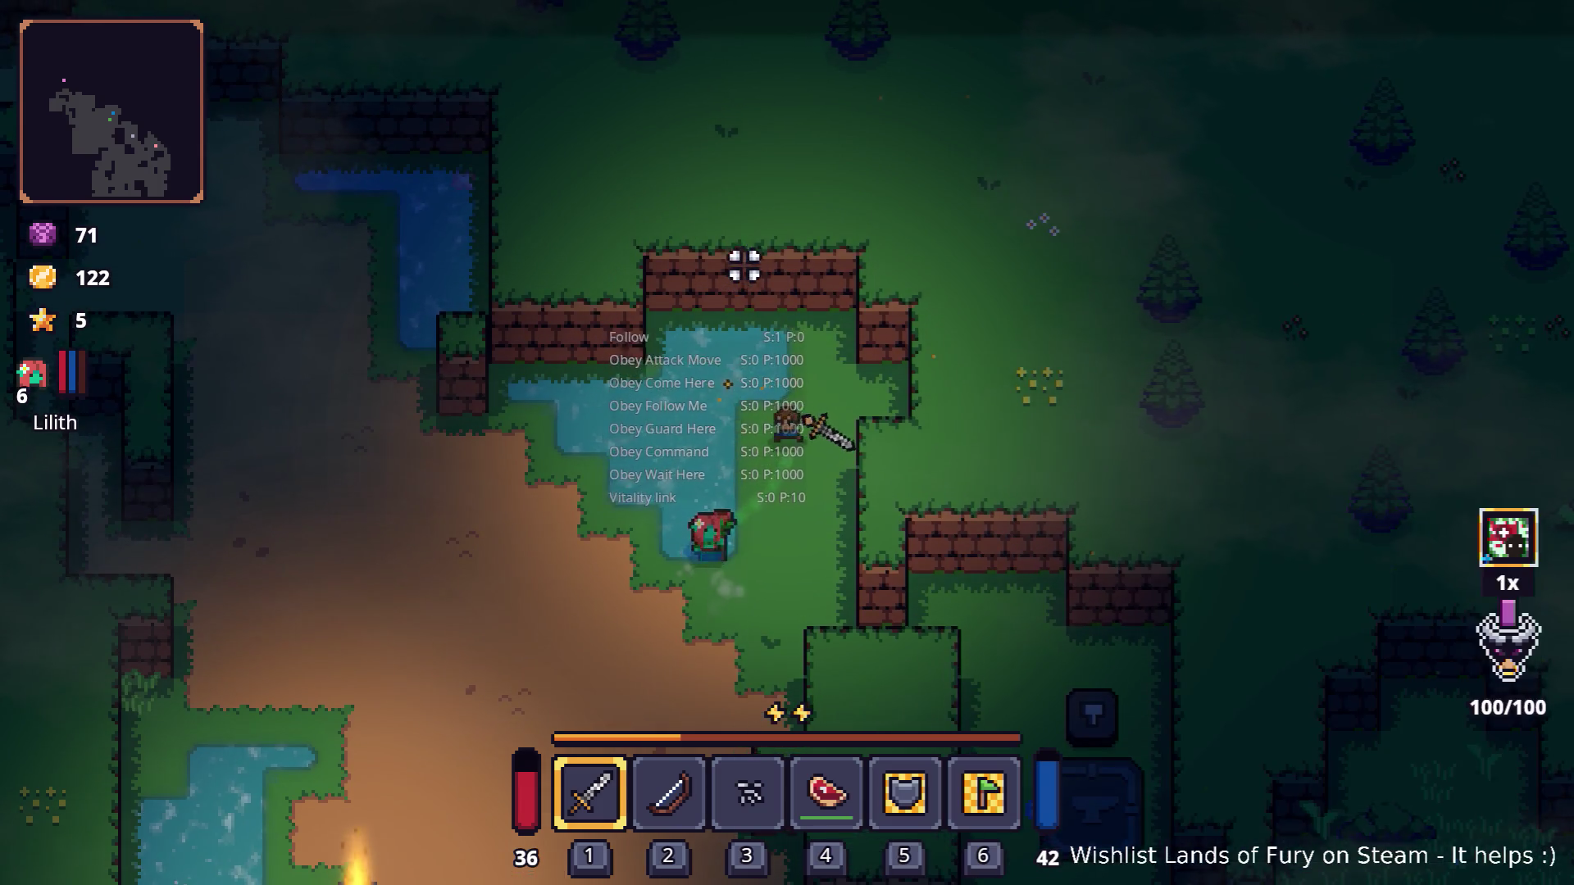
Step: Head down-right through the grass and hit the enemy above the hero
key(s)
key(d)
key(s)
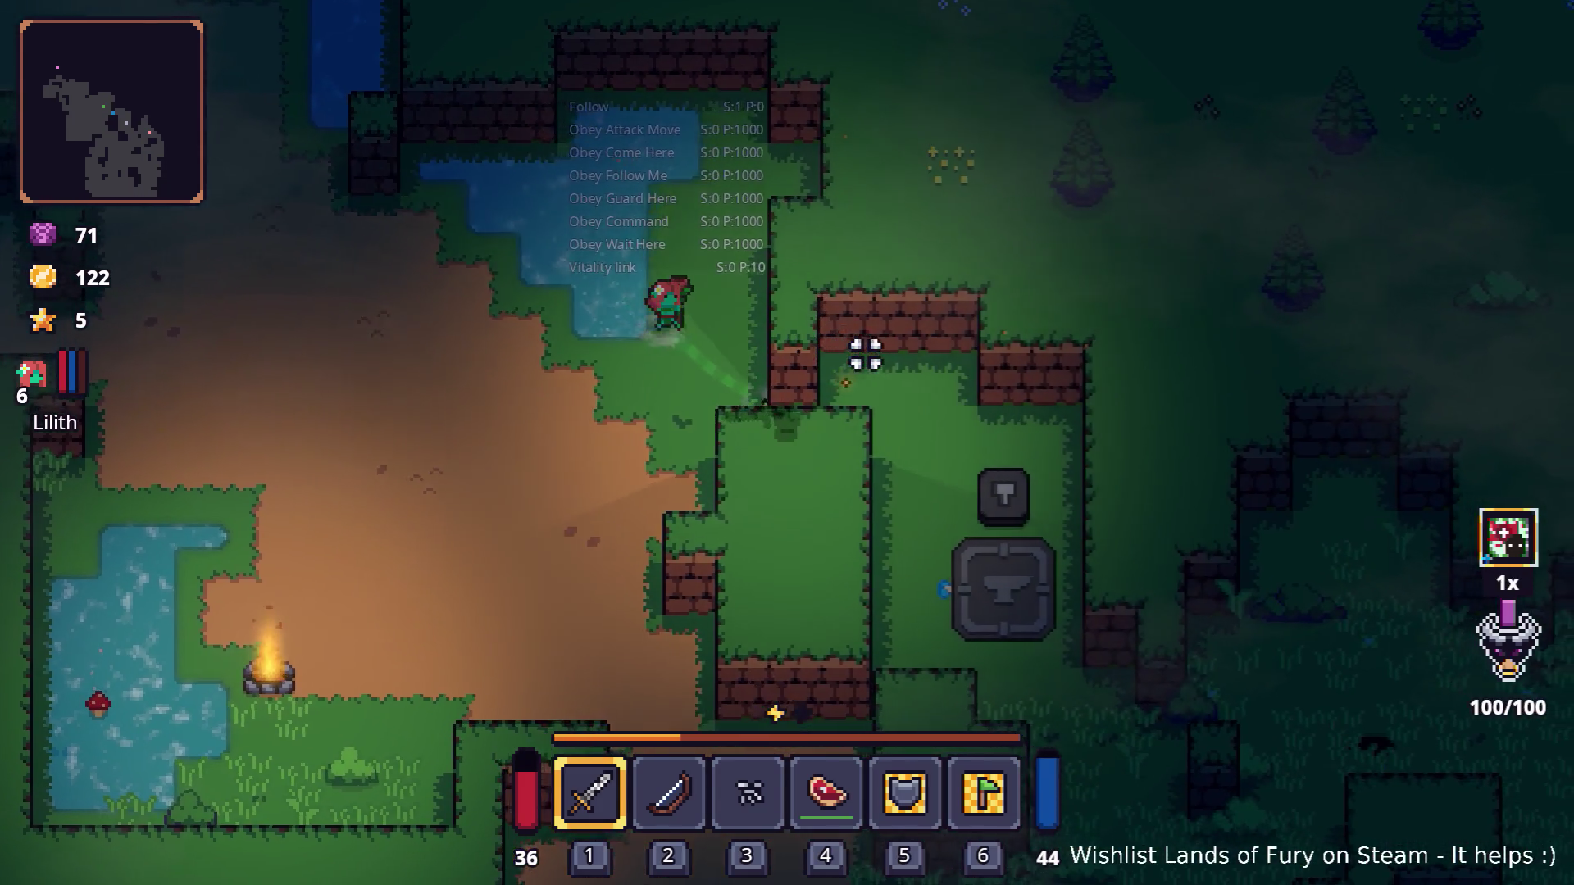
key(s)
key(d)
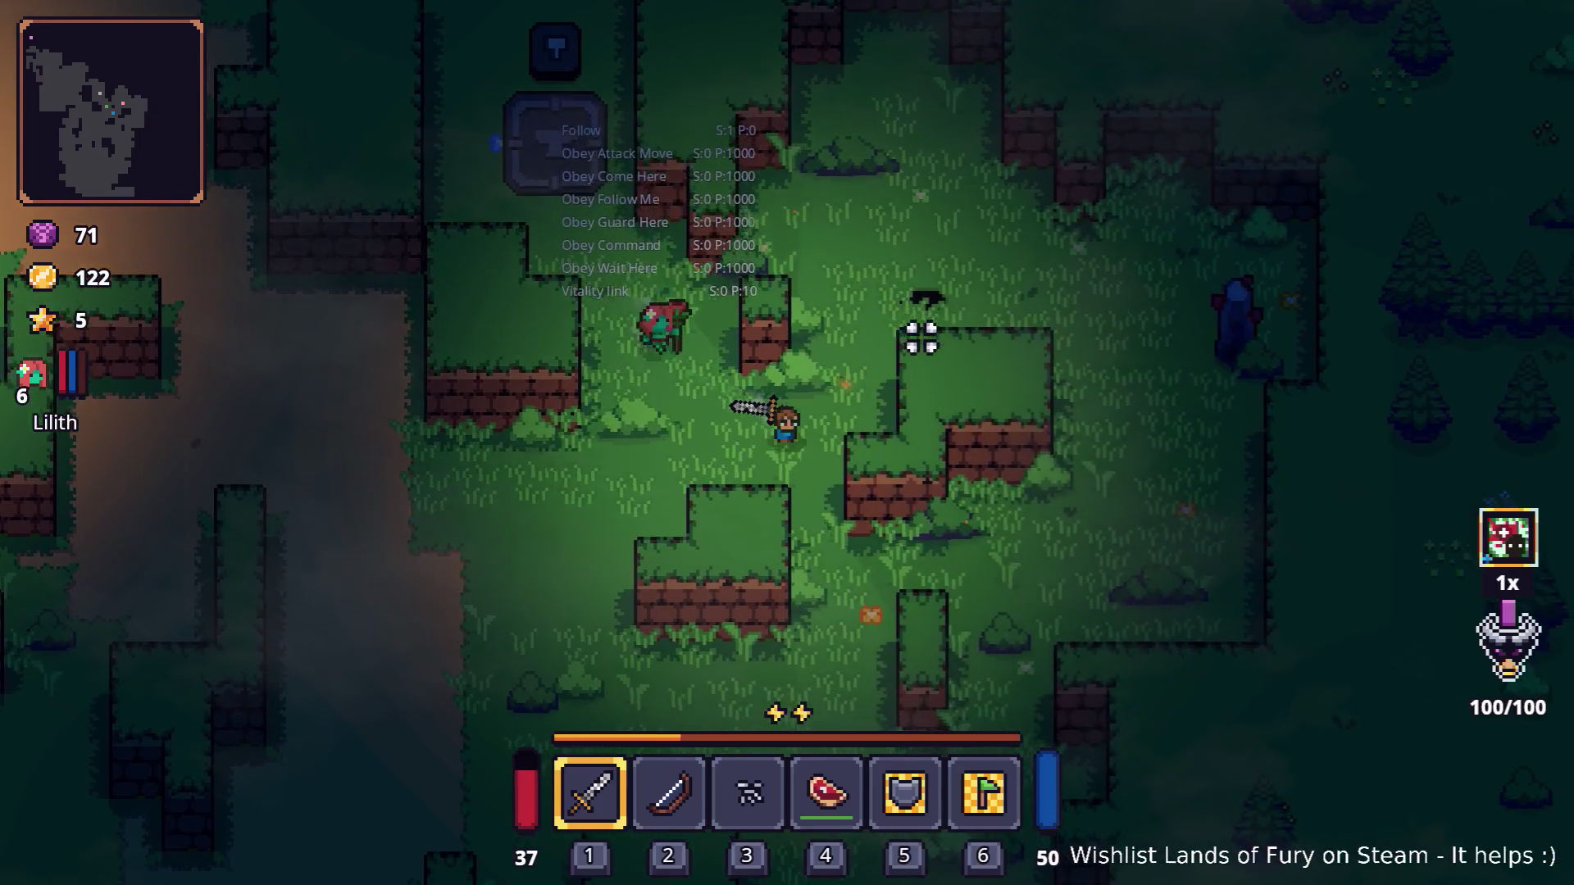
key(d)
key(s)
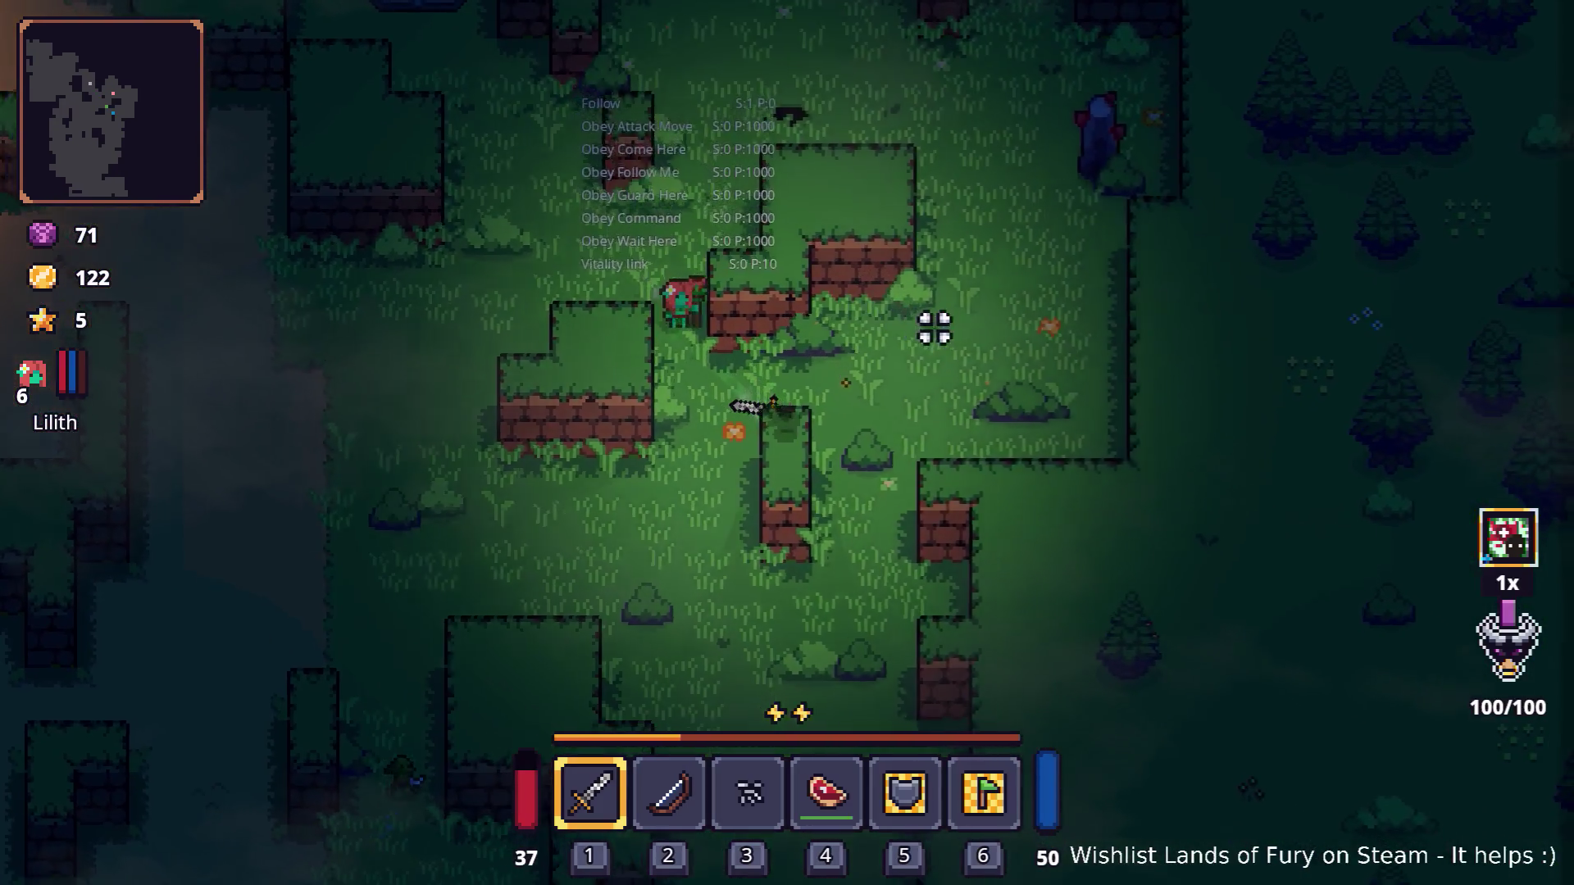
key(w)
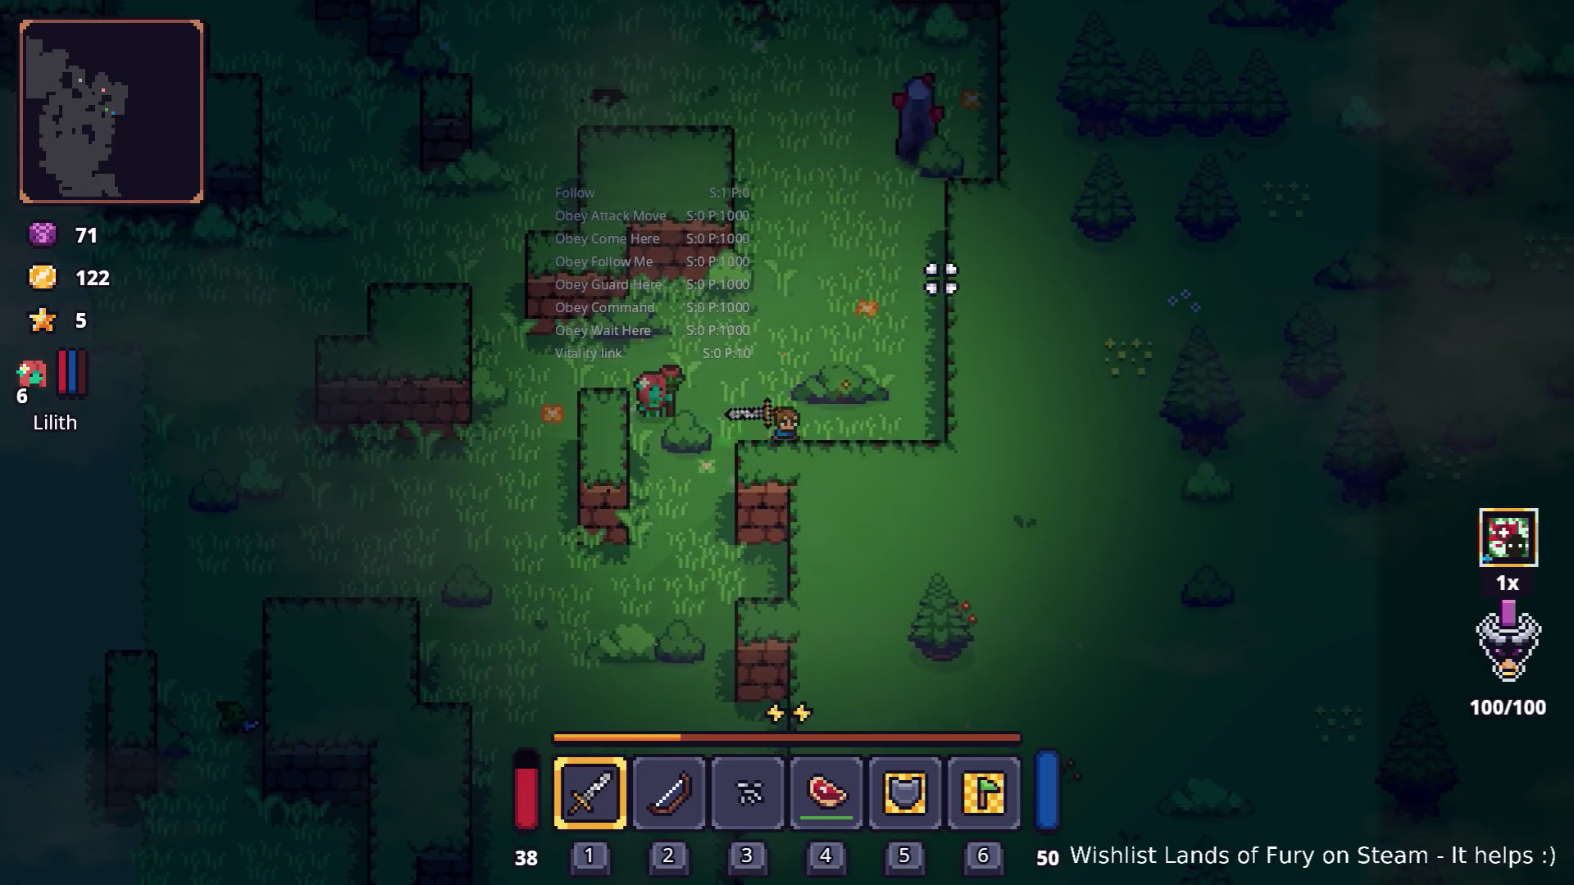
key(w)
key(d)
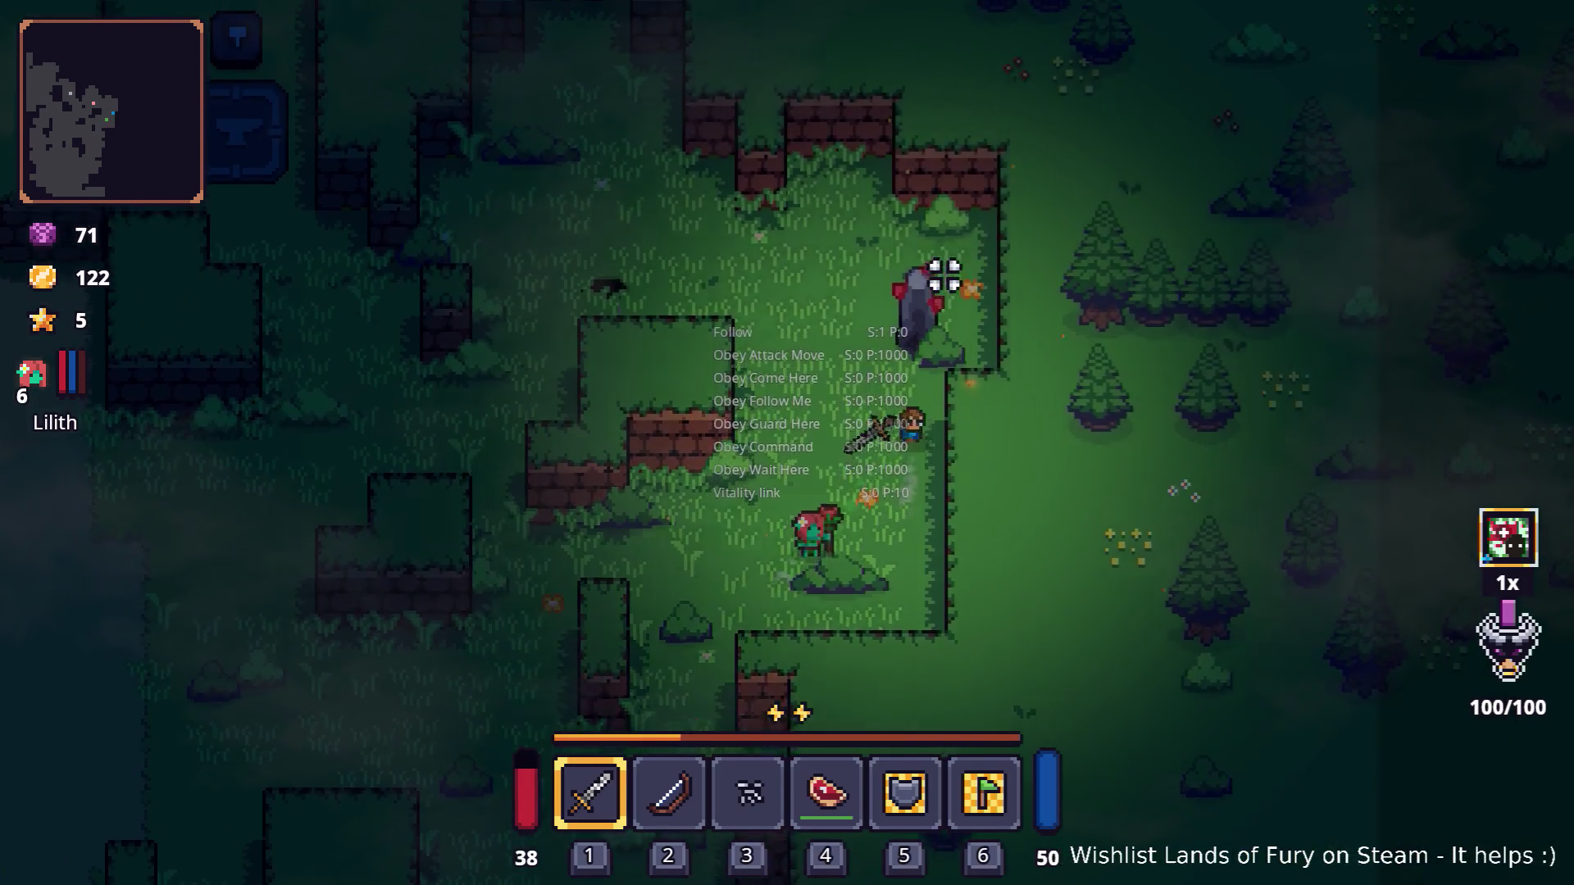
Step: Walk back to the anvil, equip the bow with 2, and open the full inventory
key(w)
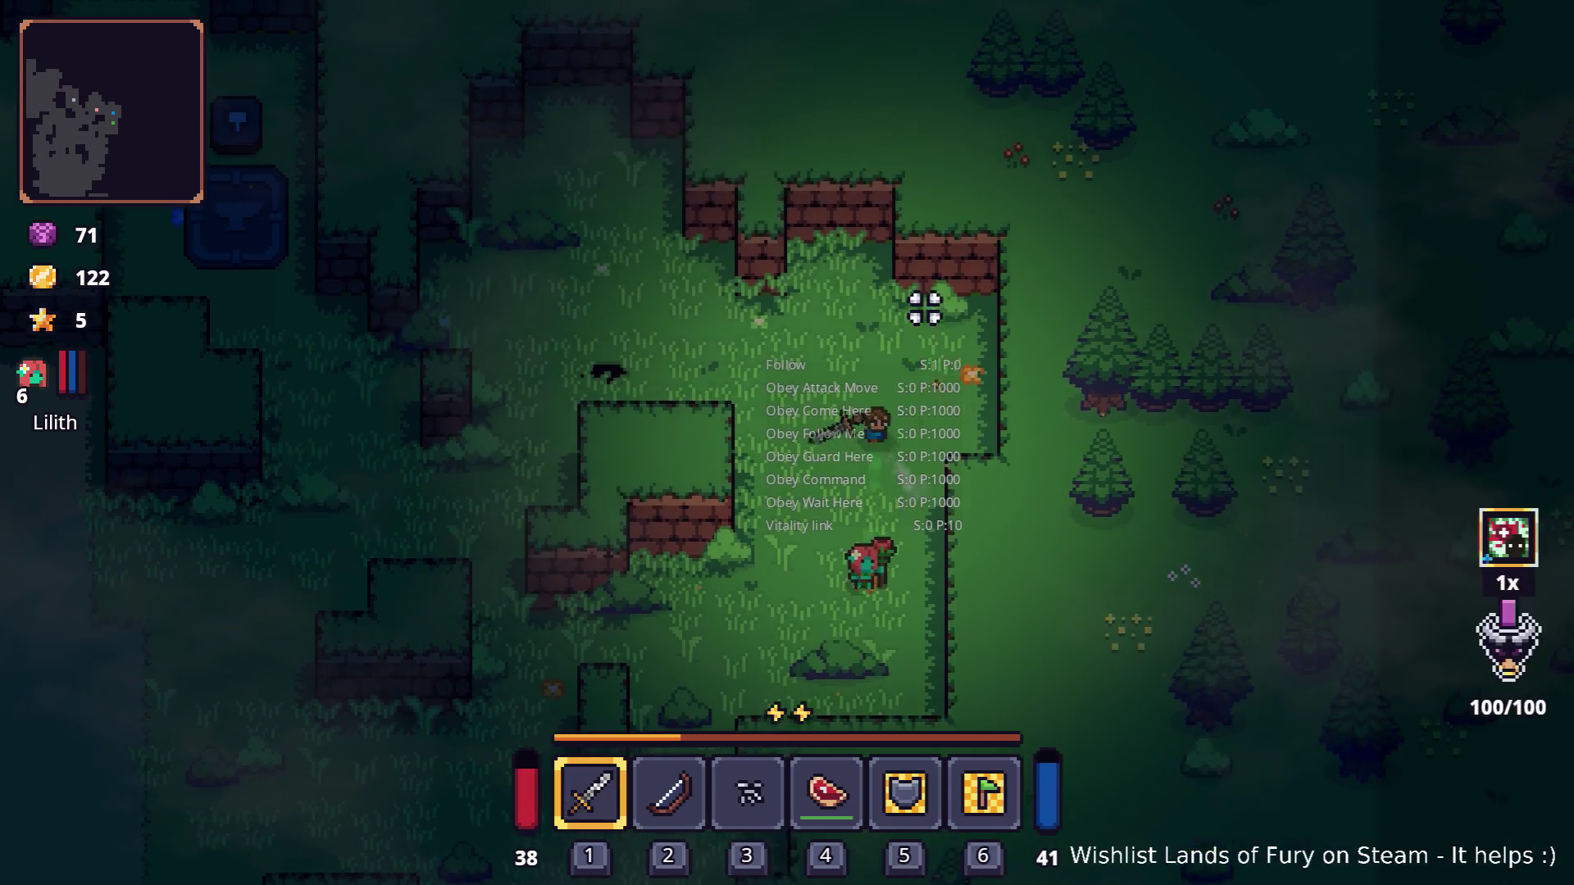
key(a)
key(a)
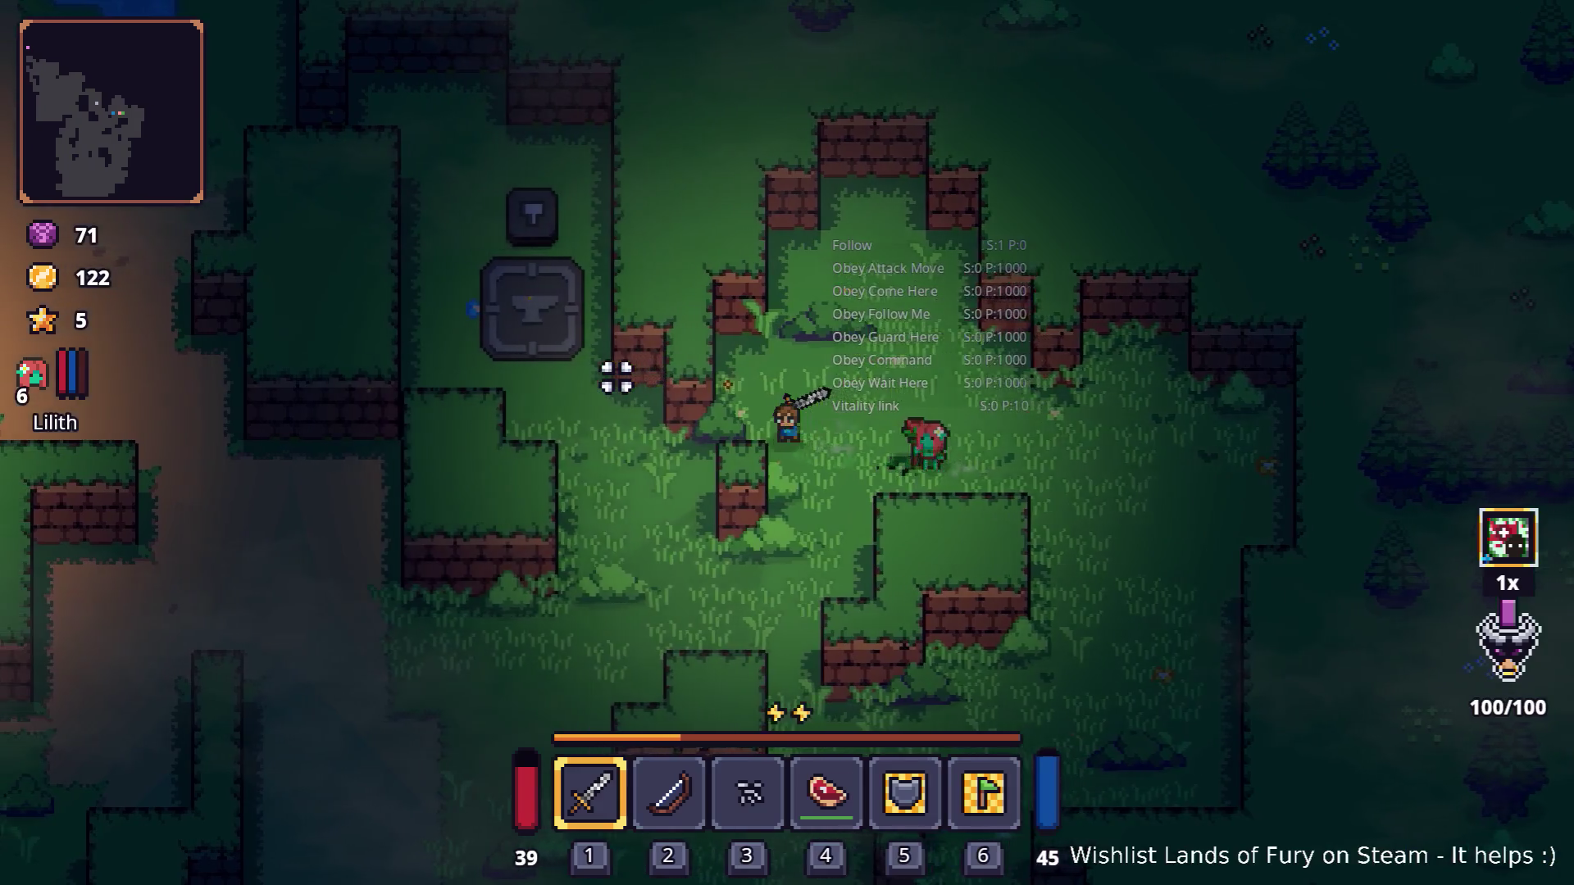
key(a)
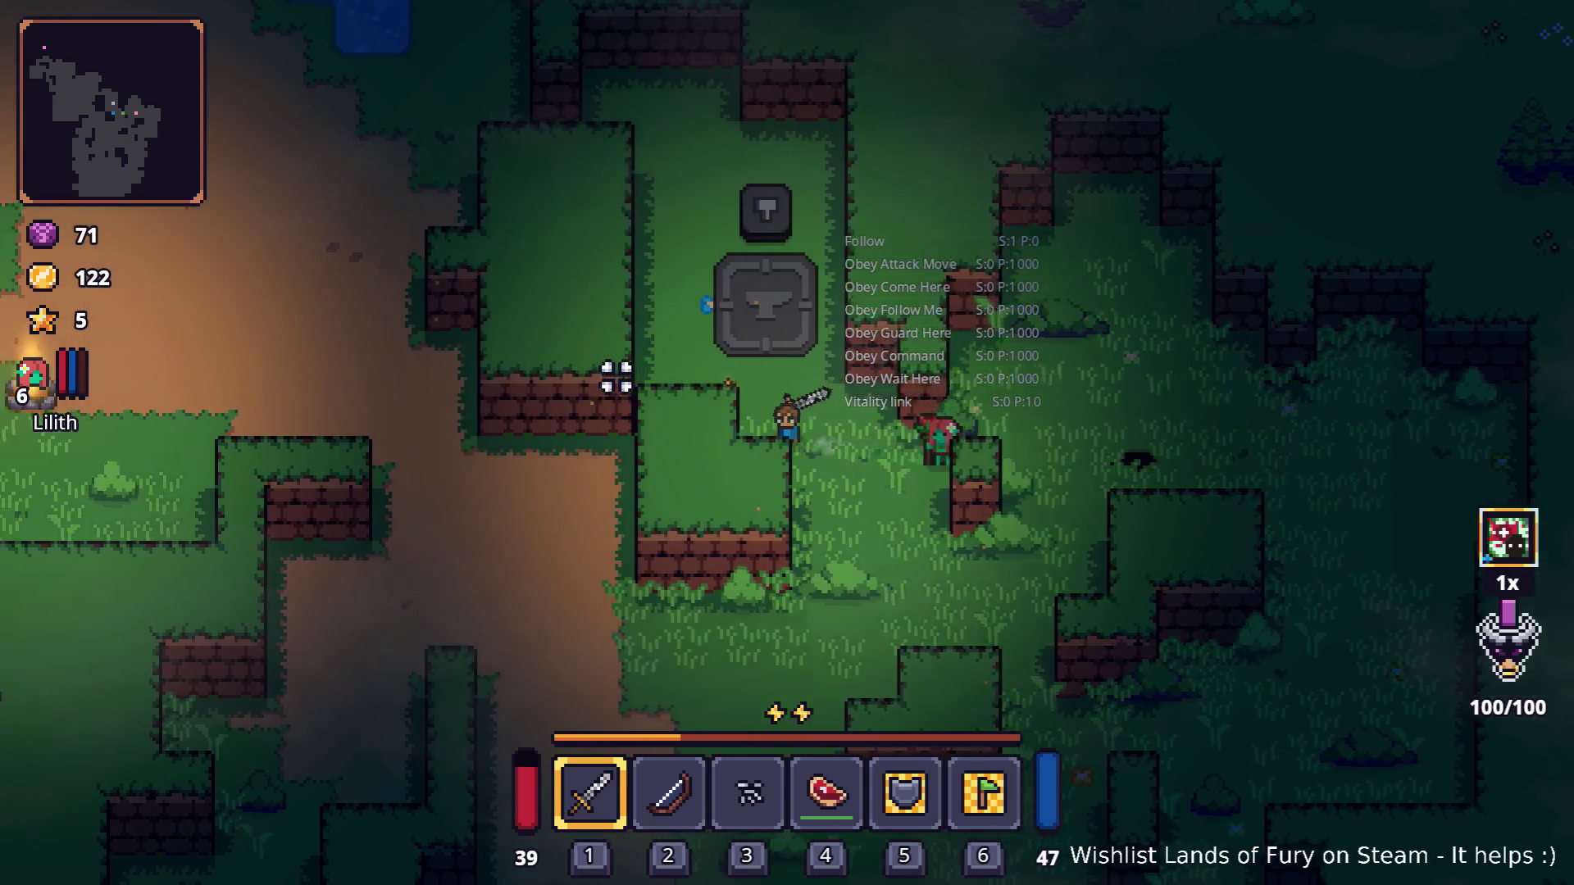
key(w)
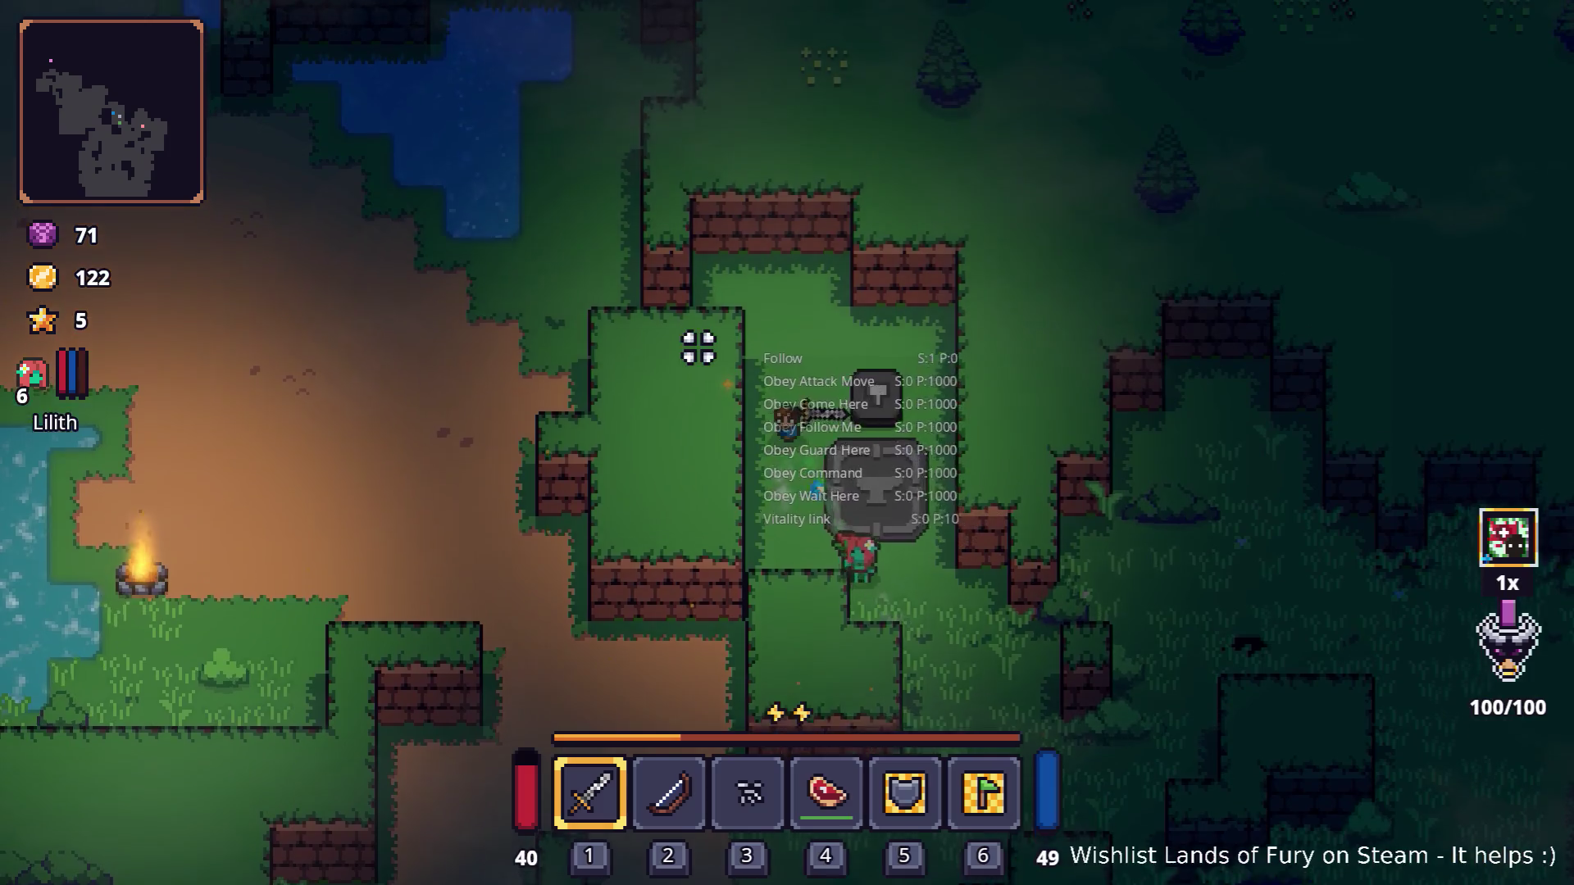
key(d)
key(2)
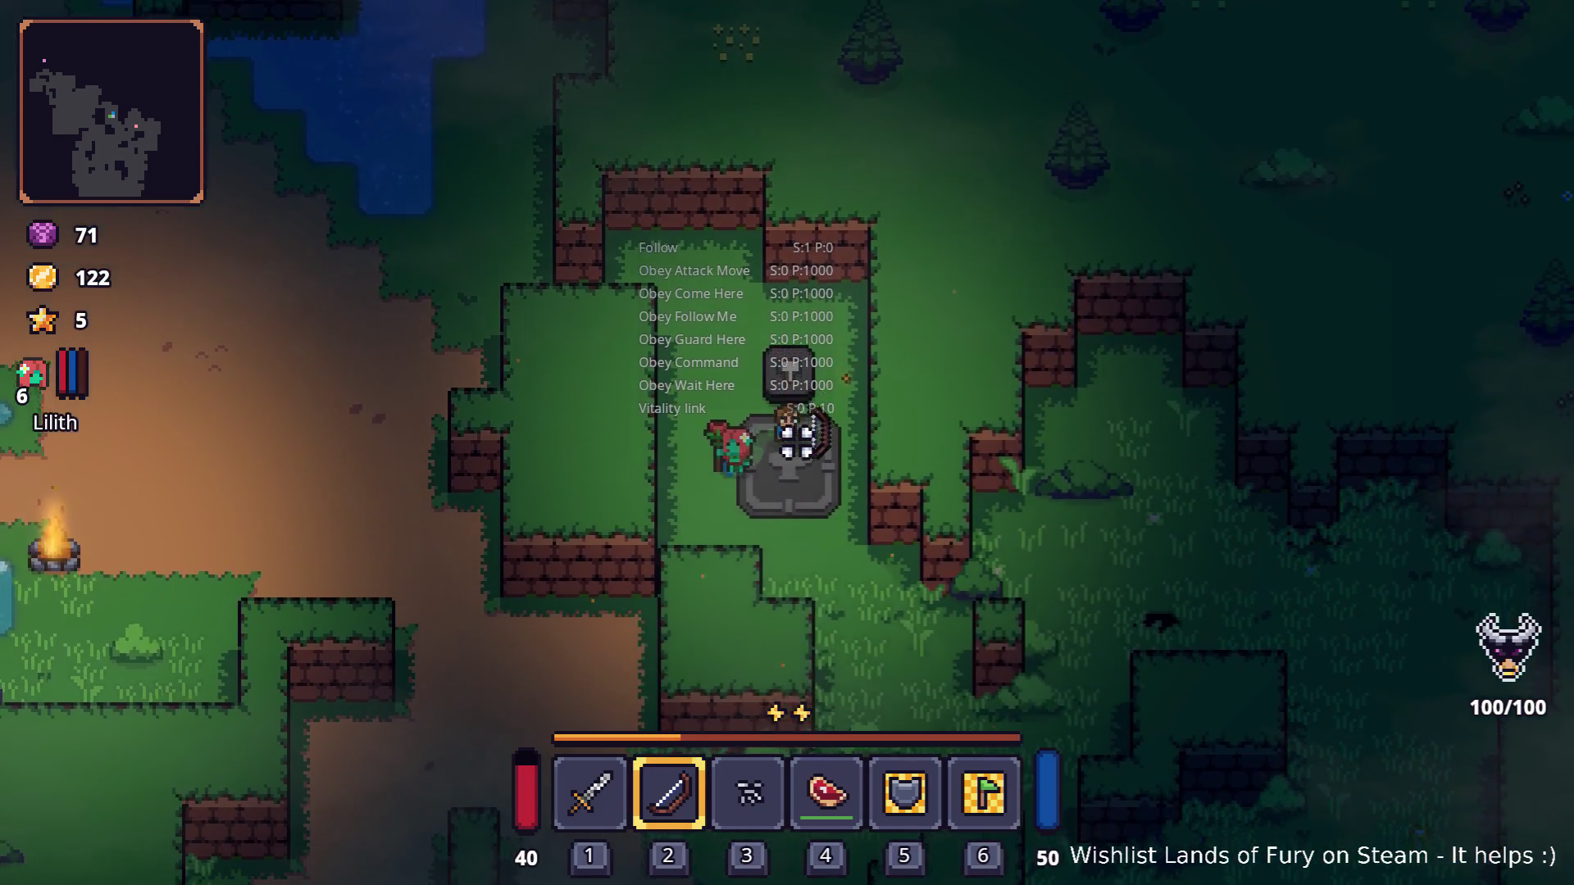
key(s)
key(d)
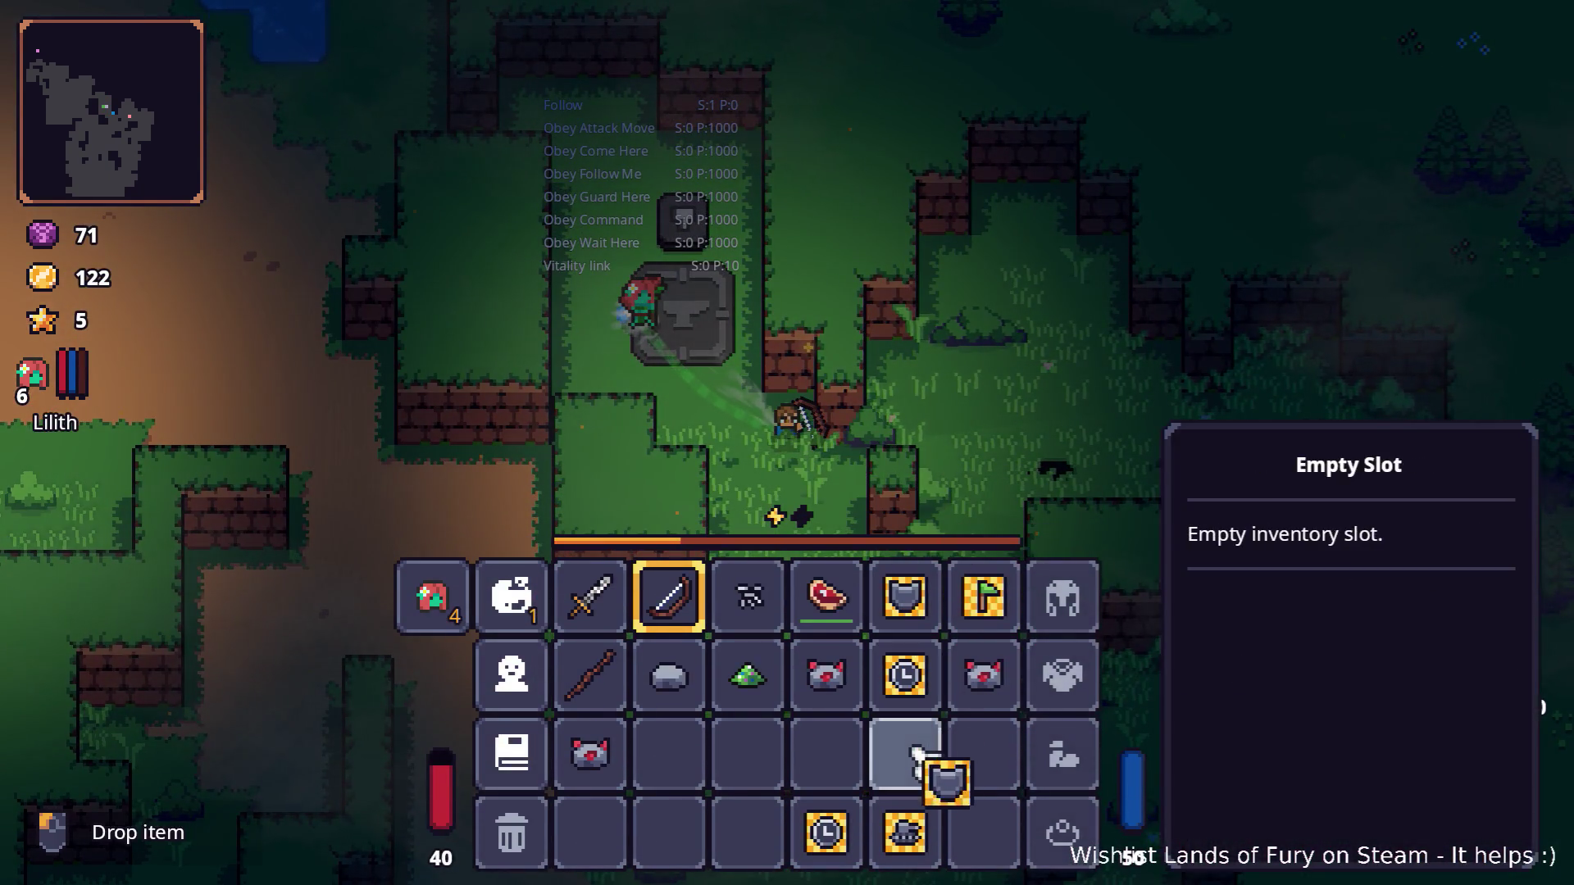
Step: Assign the Follow Me command to the empty quick slot
click(915, 607)
click(832, 358)
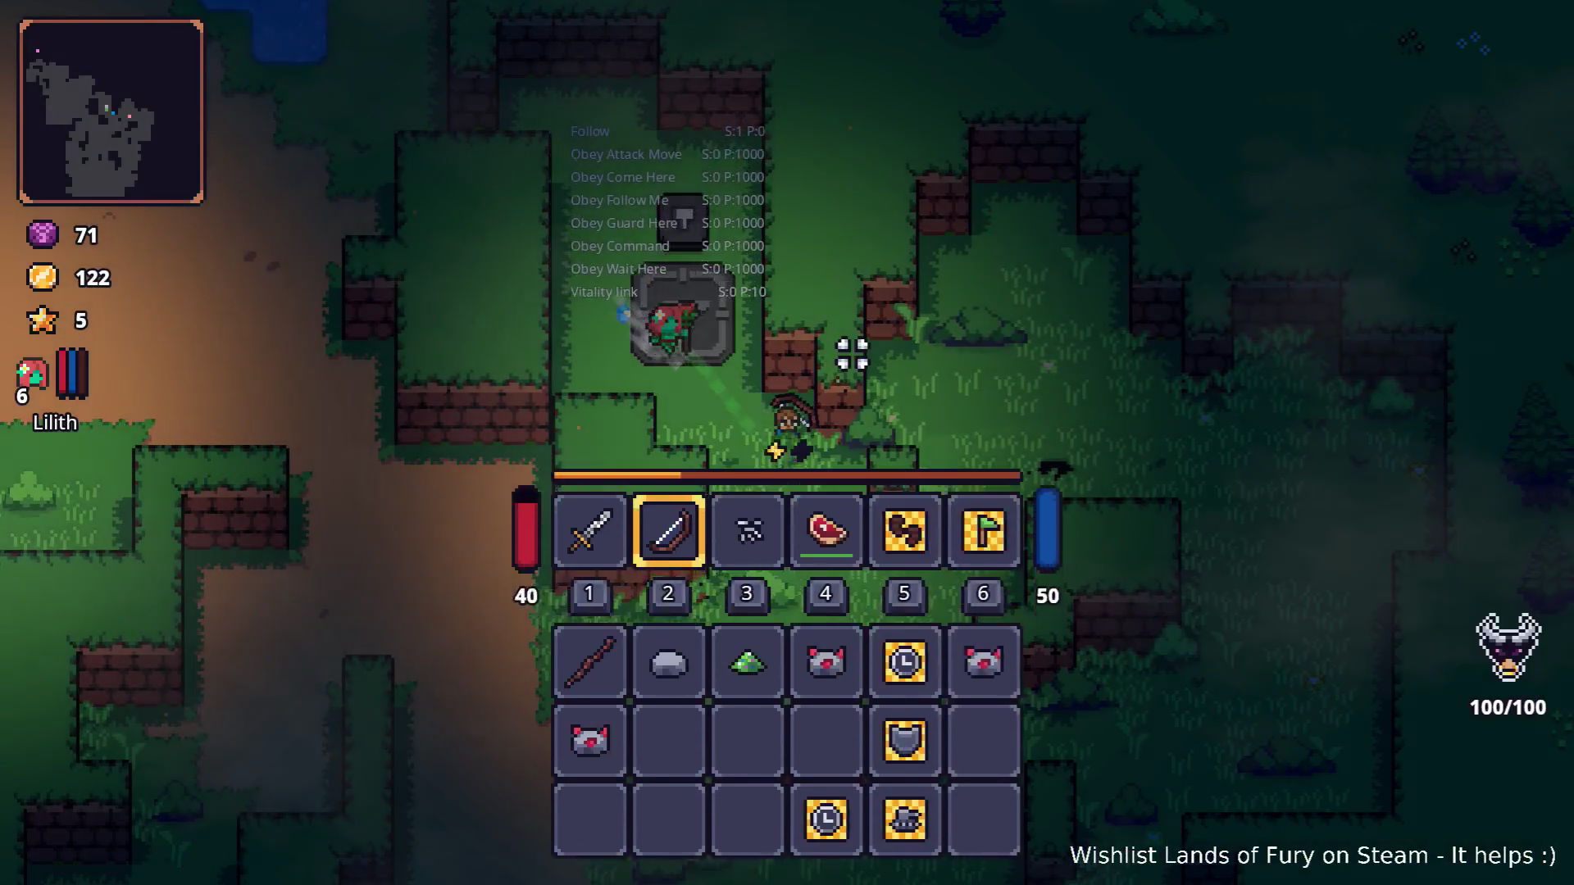
Step: Close the inventory, re-equip the sword, and walk around the anvil area with Lilith
key(d)
key(s)
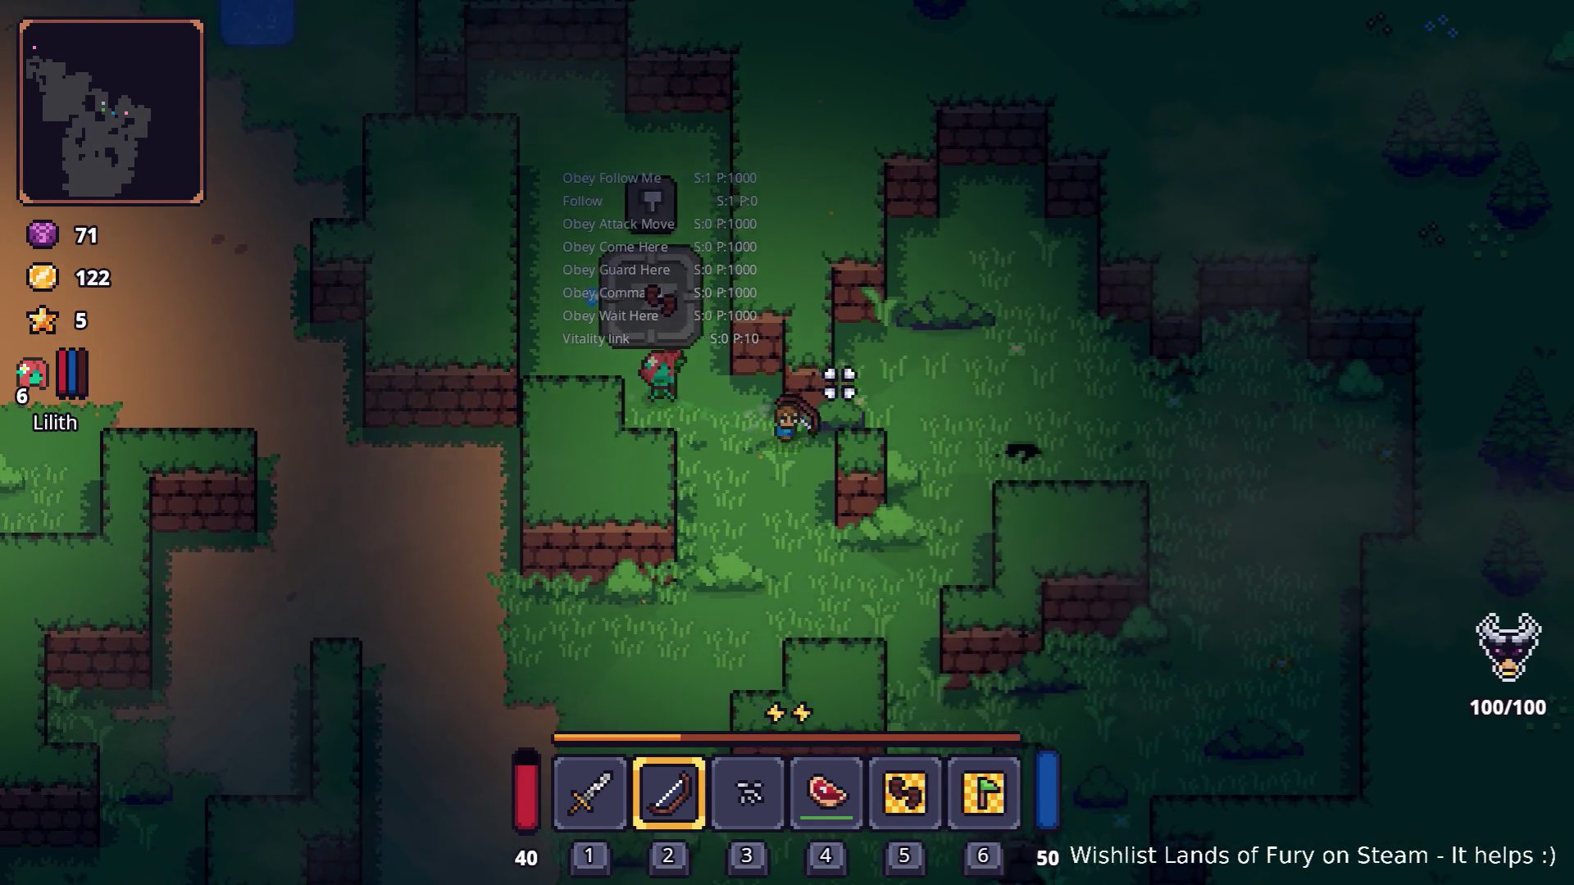
key(1)
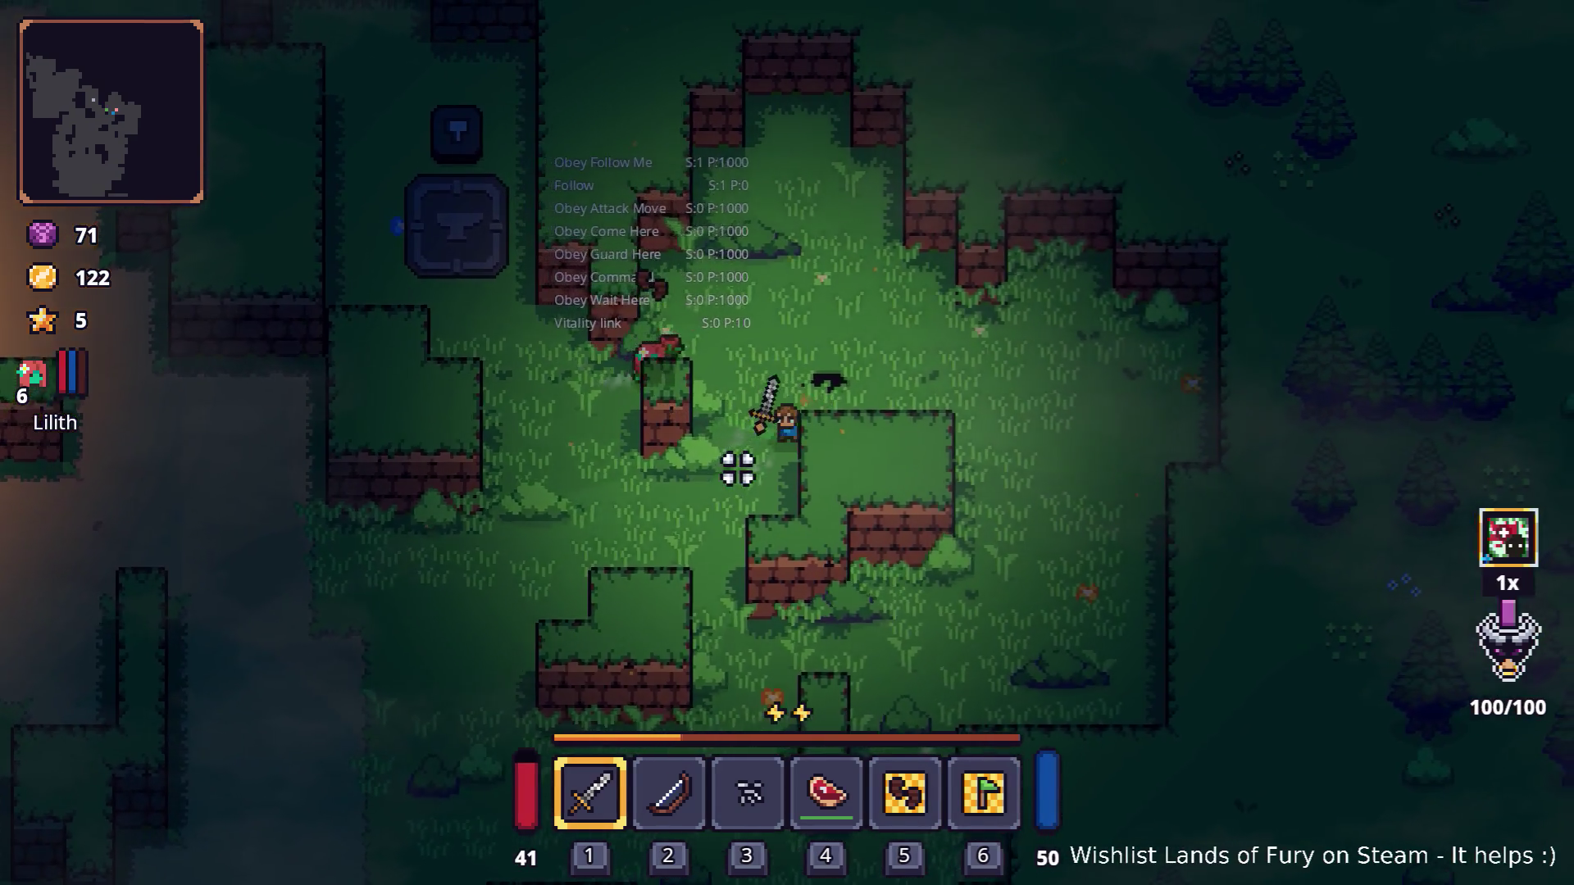
key(w)
key(a)
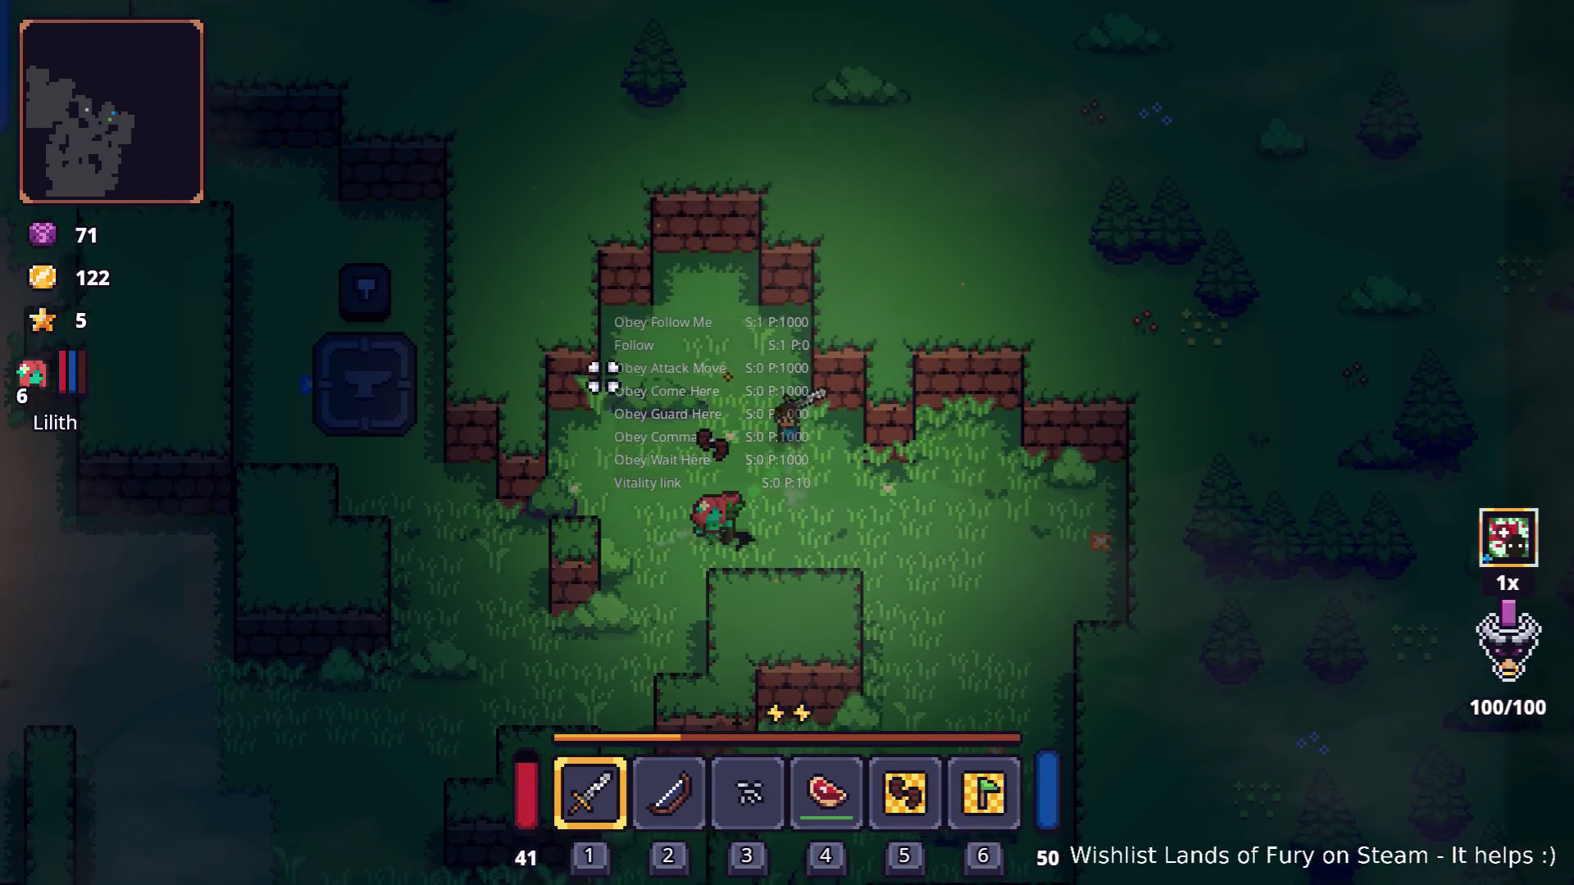
key(a)
key(s)
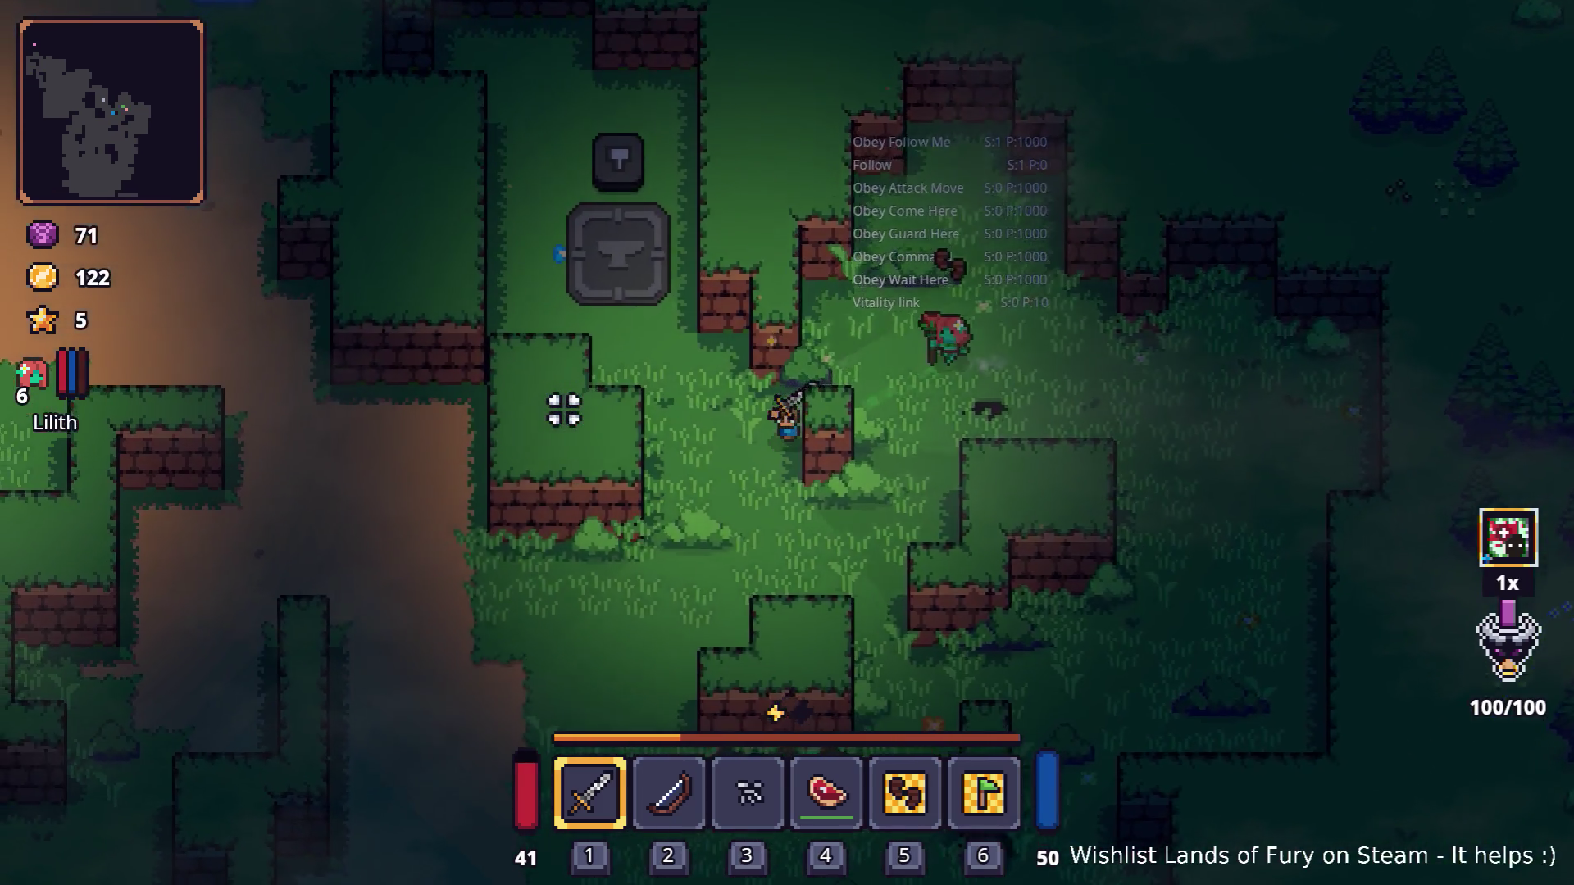
key(s)
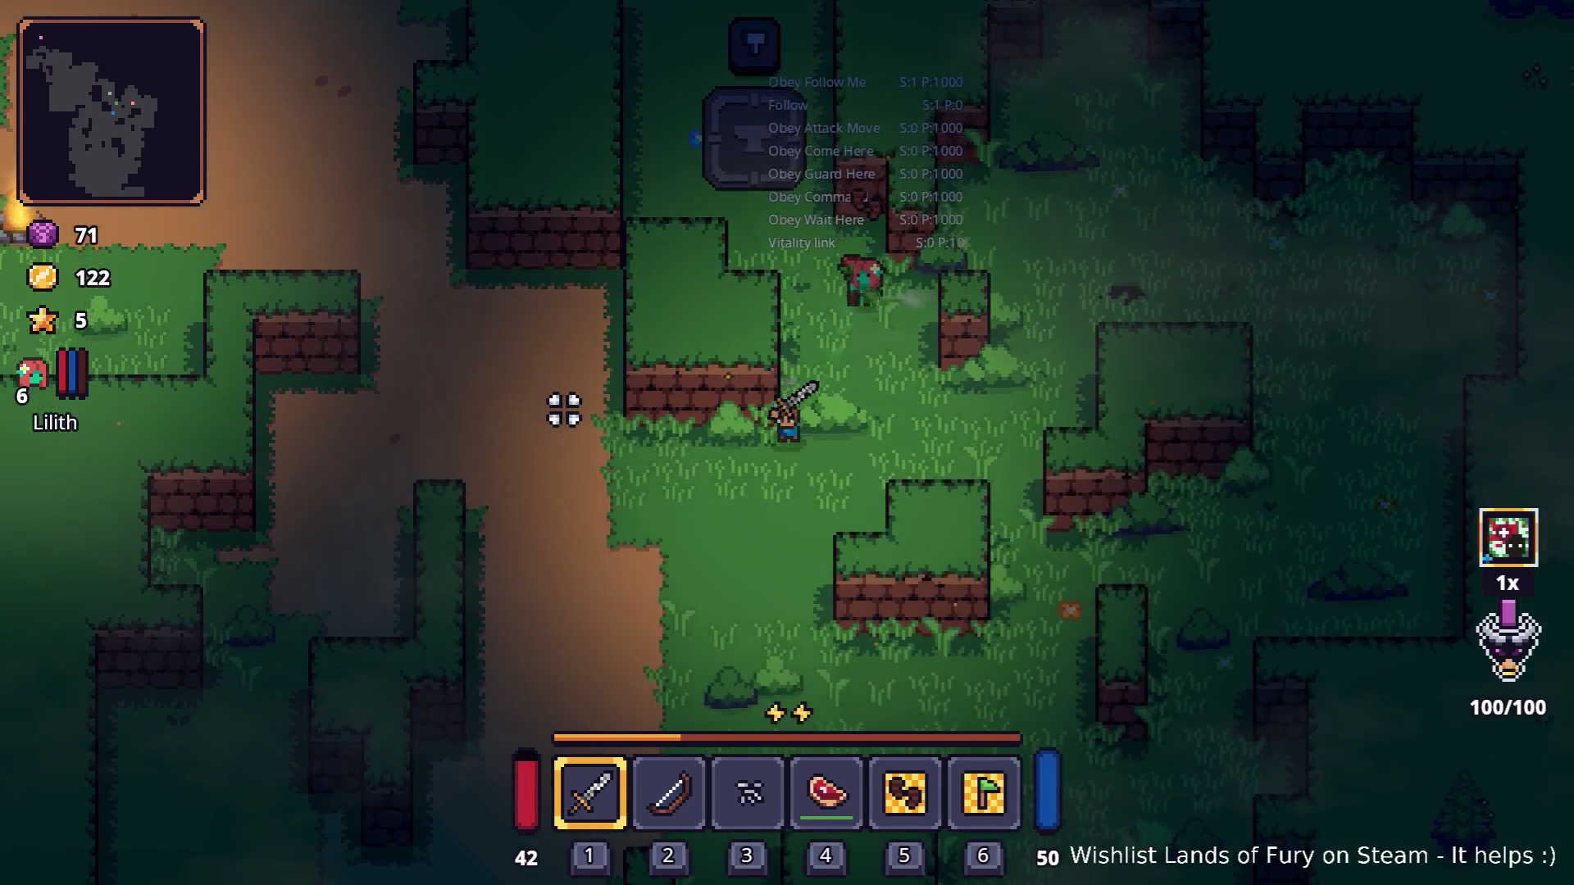
key(a)
key(w)
key(a)
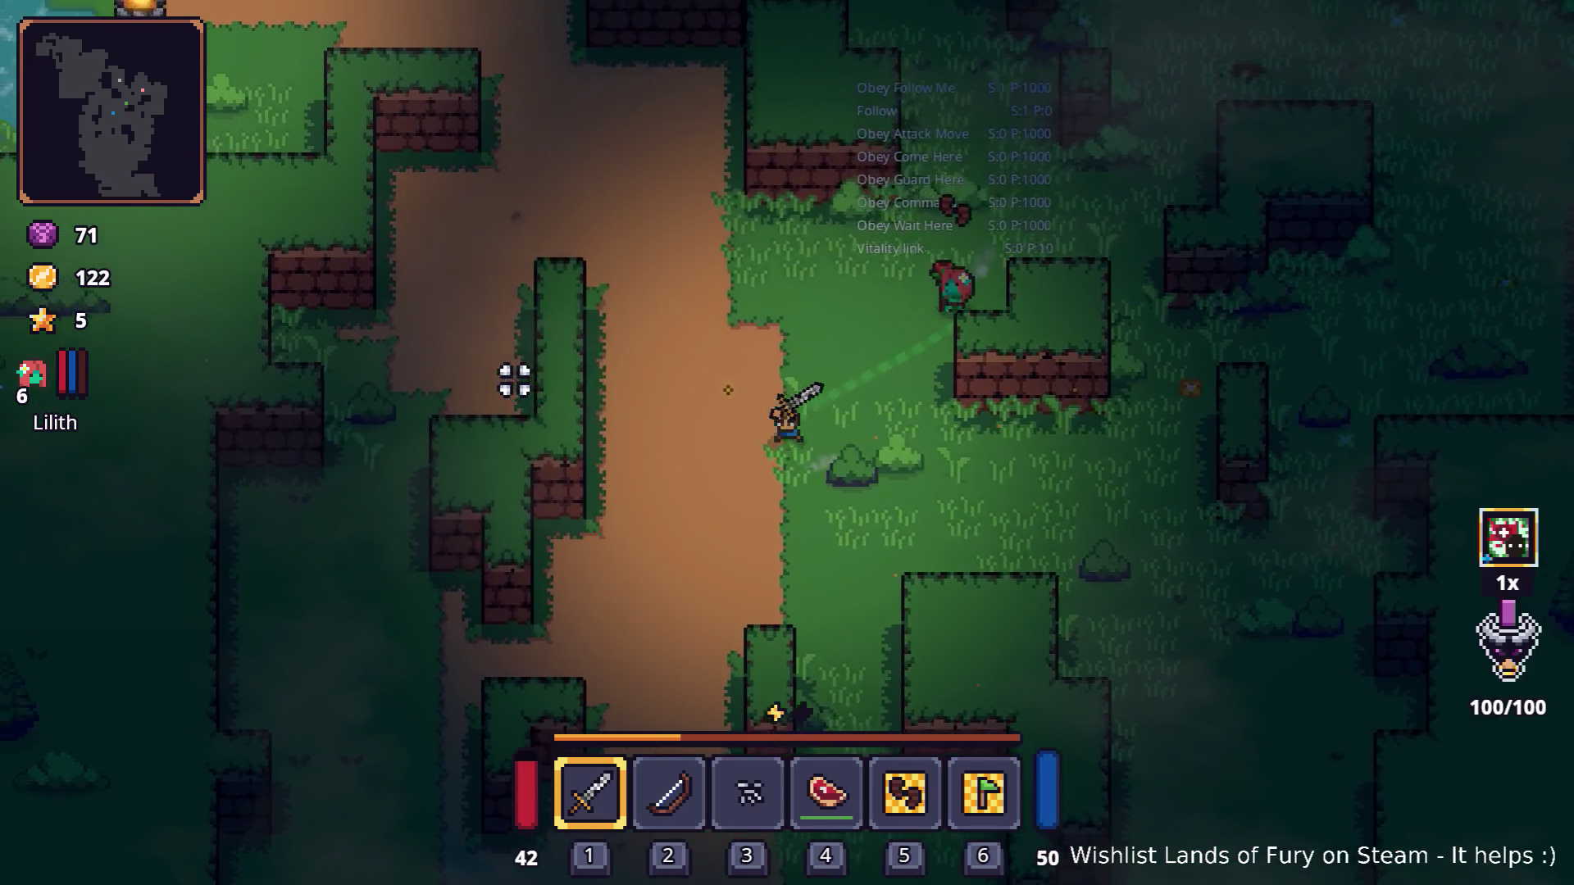
key(s)
key(a)
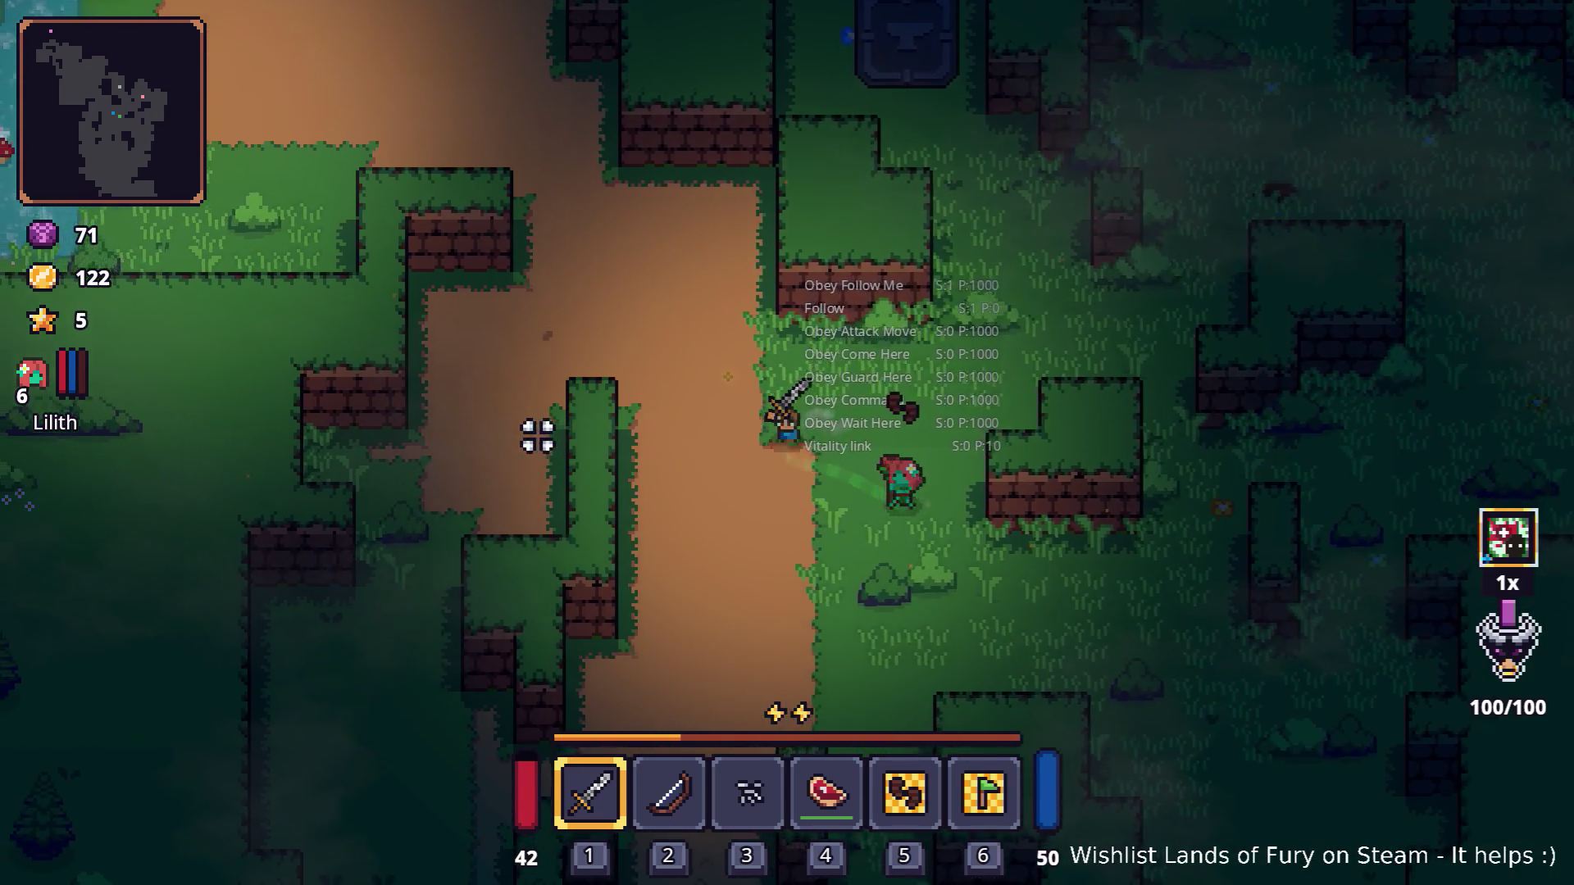
Step: Put one point each into Lilith's Thorn Bond and Spiritual Bond and confirm
key(i)
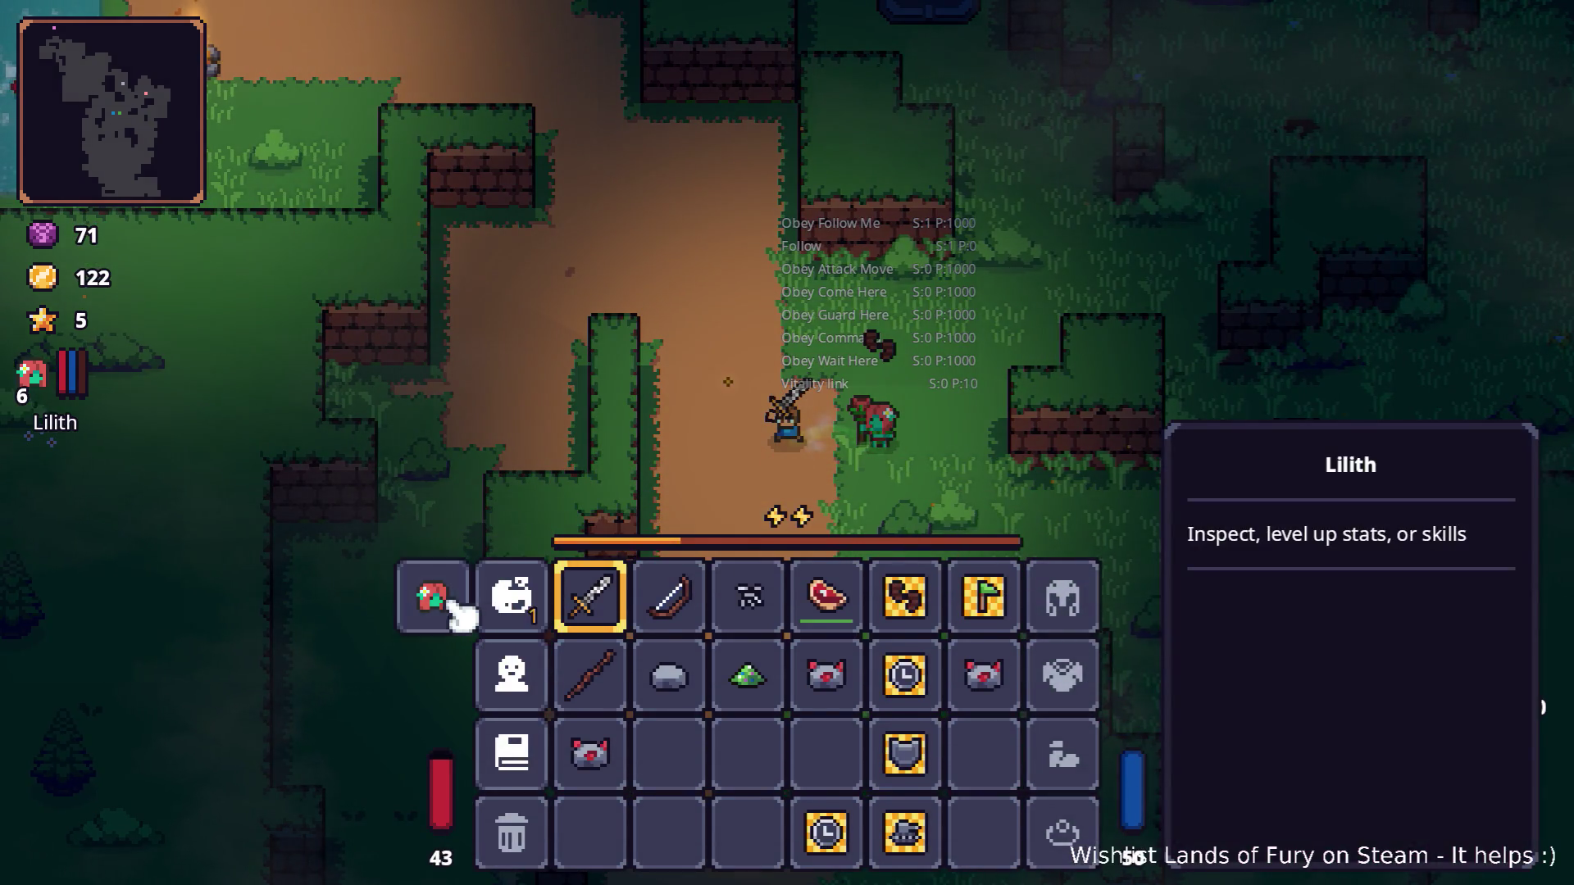
click(455, 611)
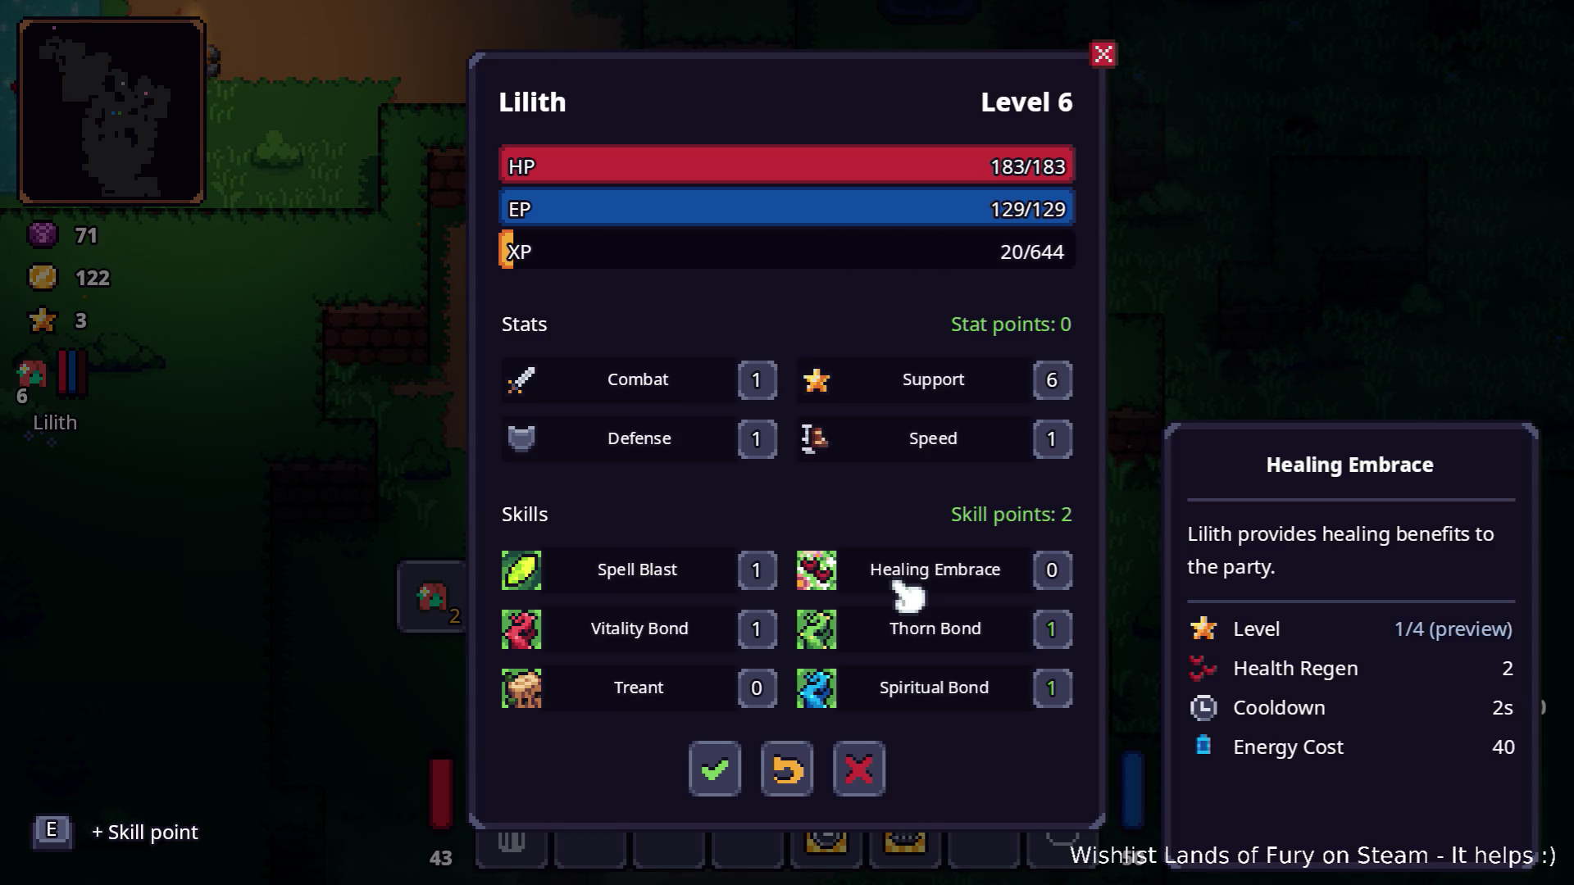
click(728, 776)
Step: Close the inventory and walk the hero left, then down-right across the grass, with Lilith following
key(i)
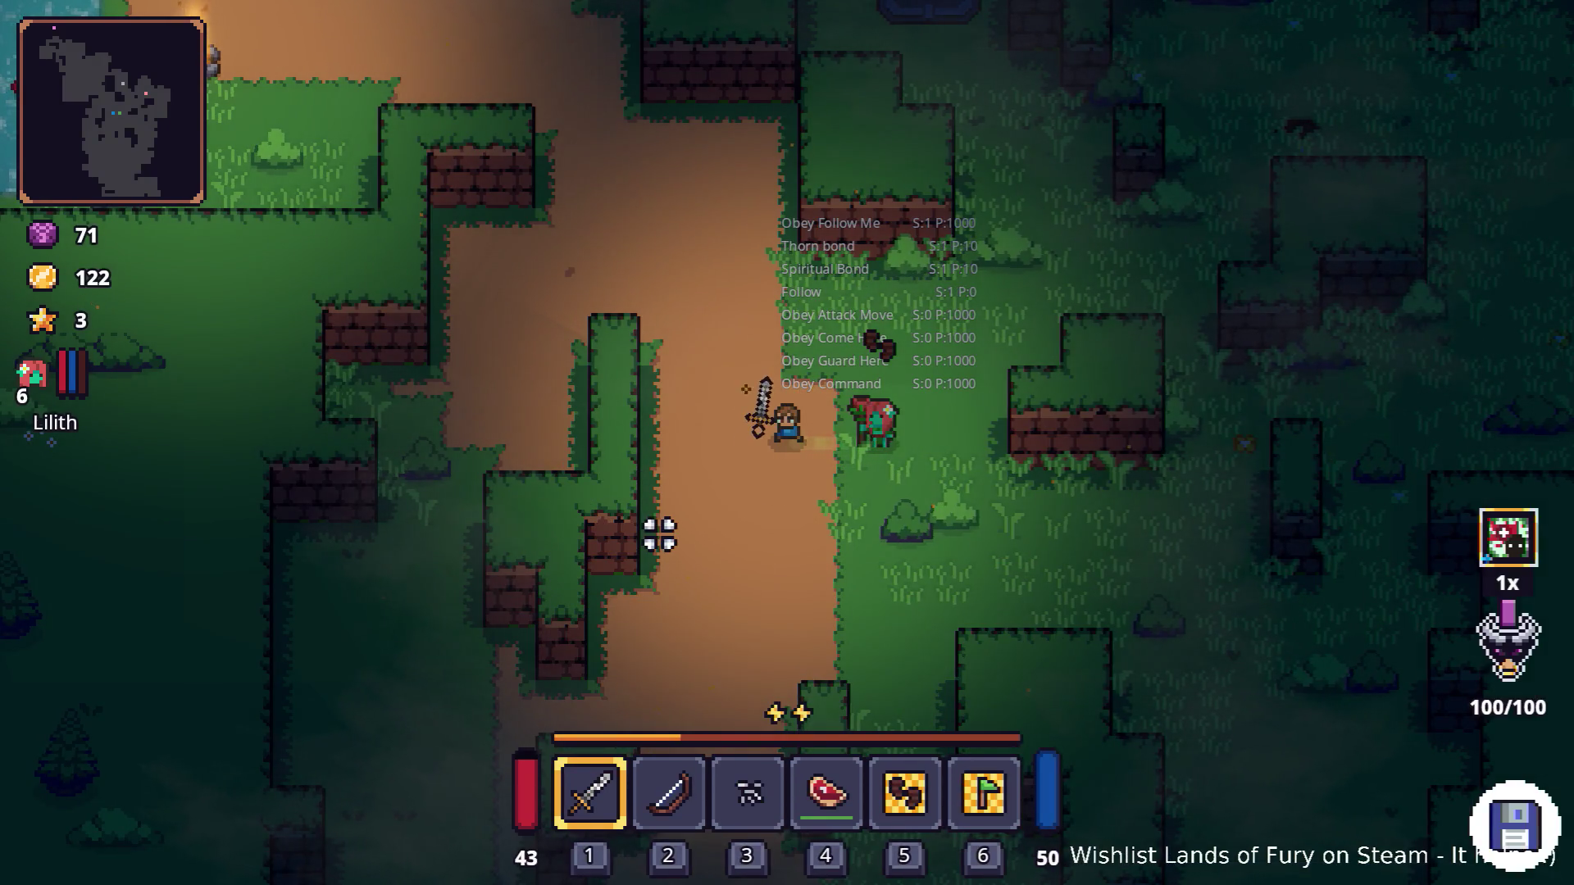
key(a)
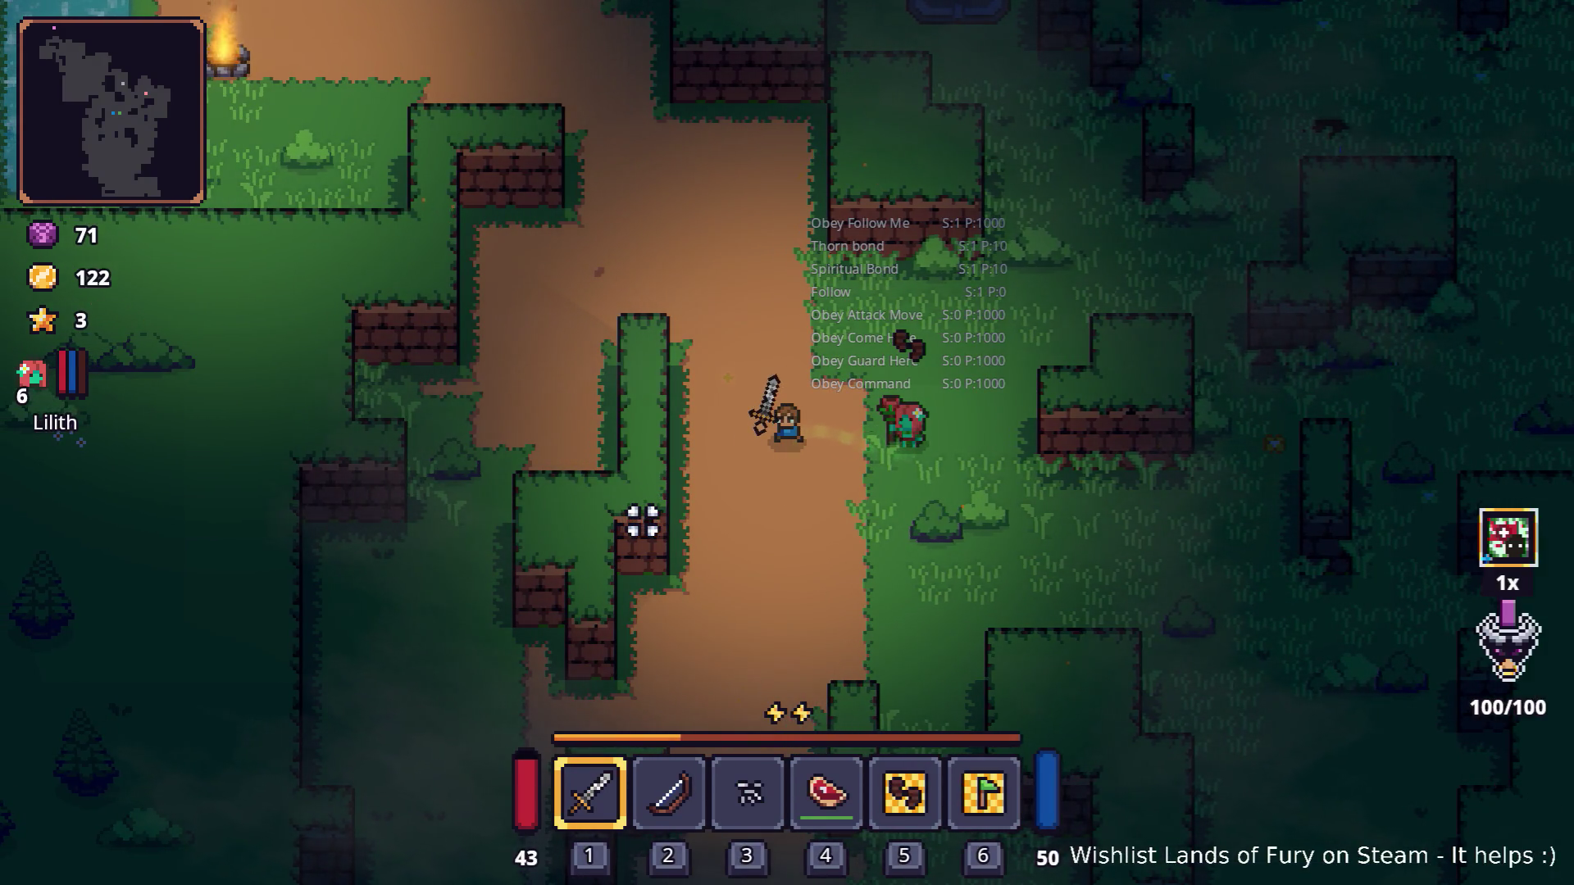
key(w)
key(a)
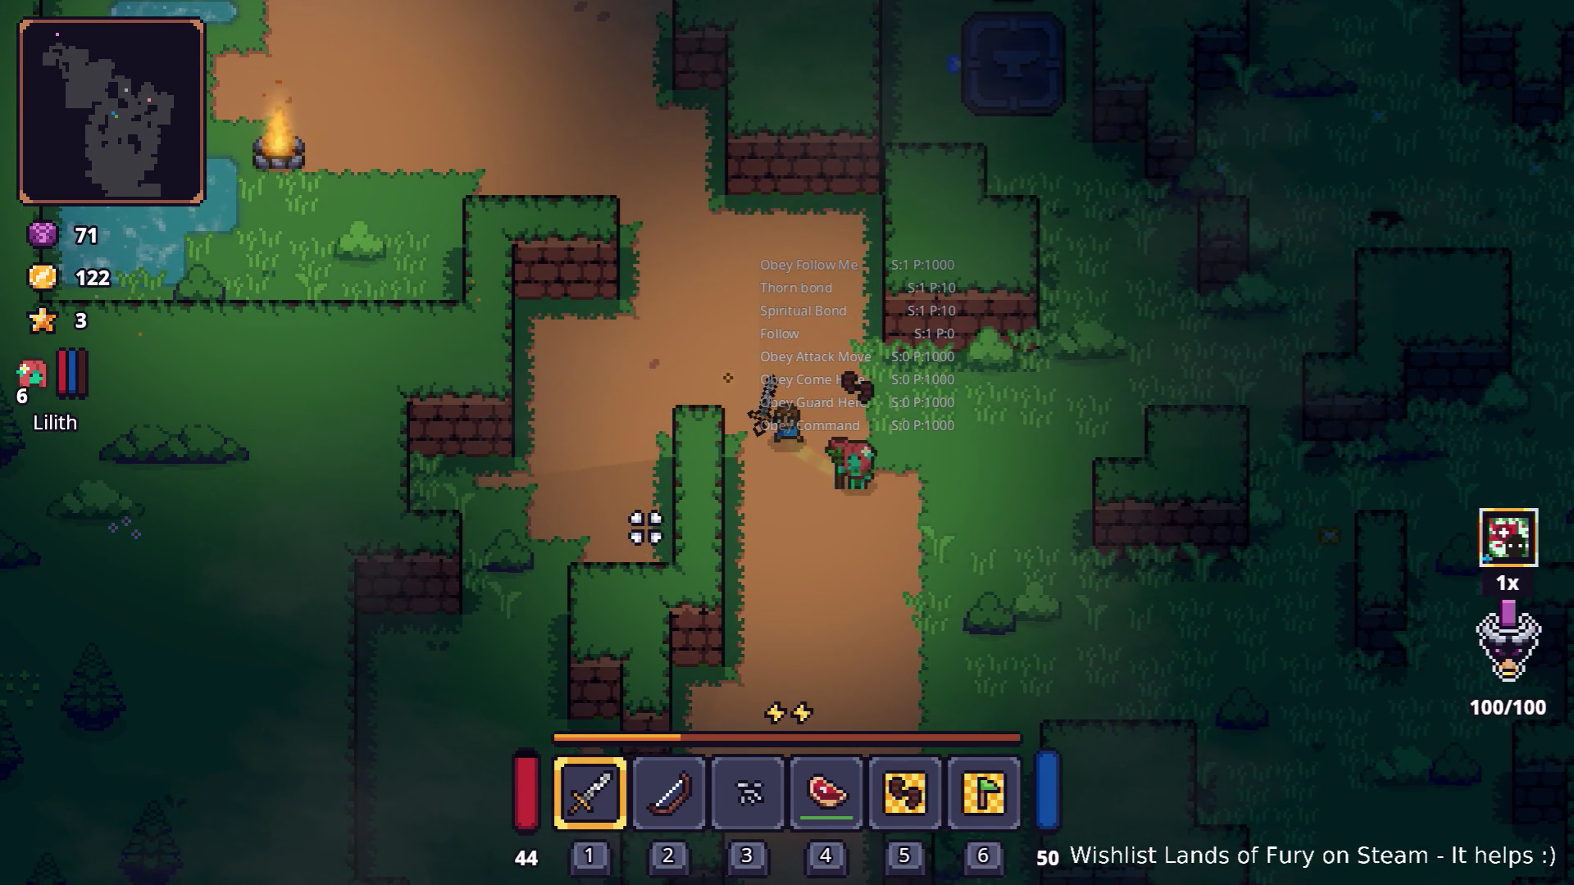
key(d)
key(s)
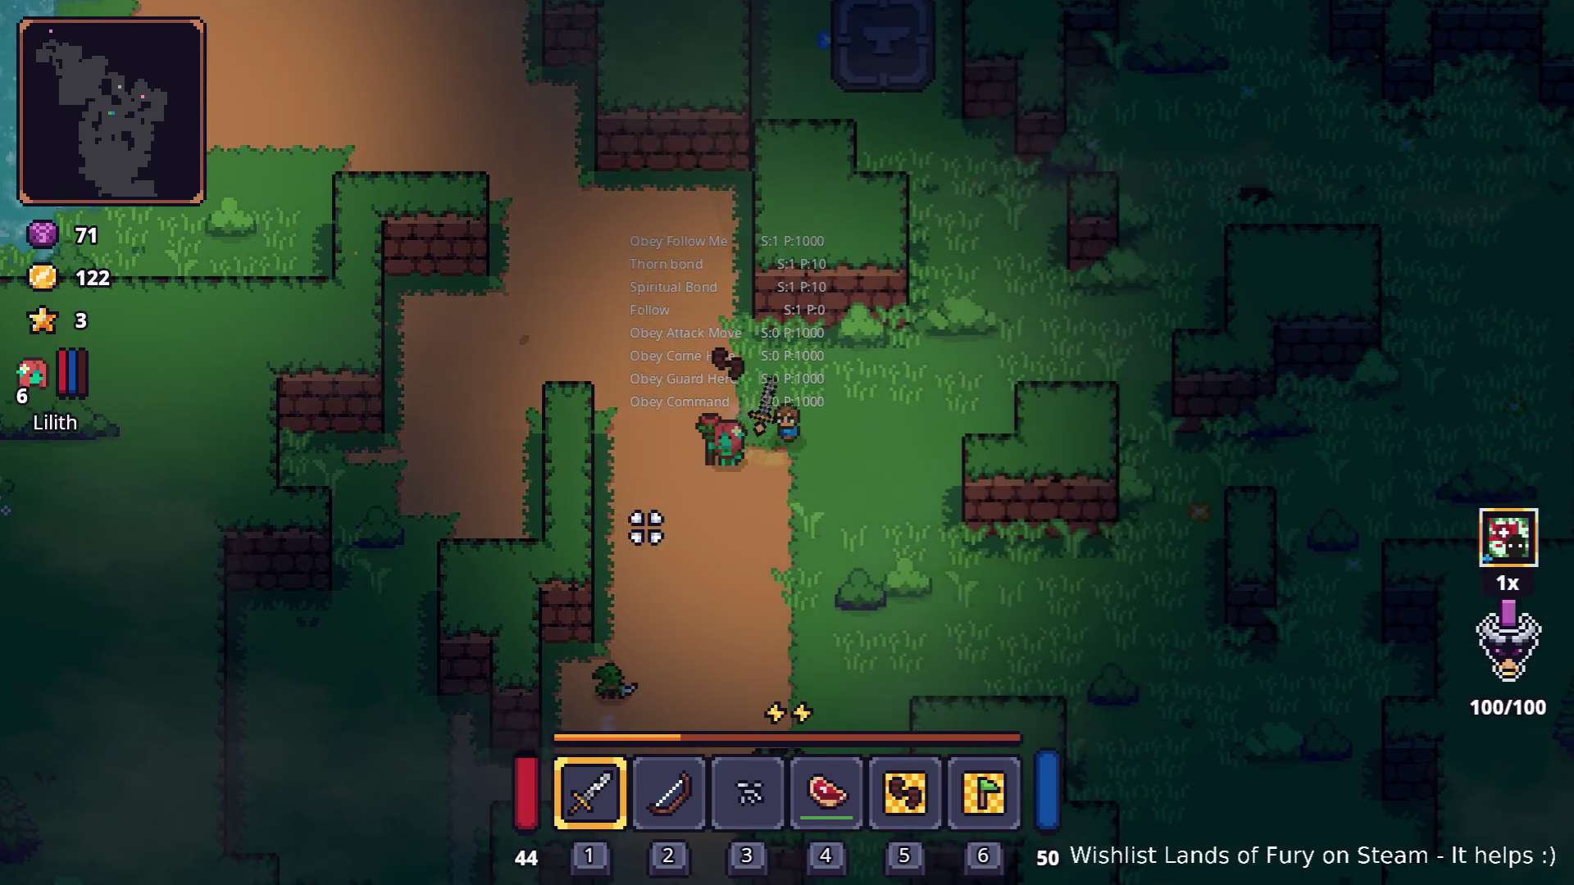
key(d)
key(s)
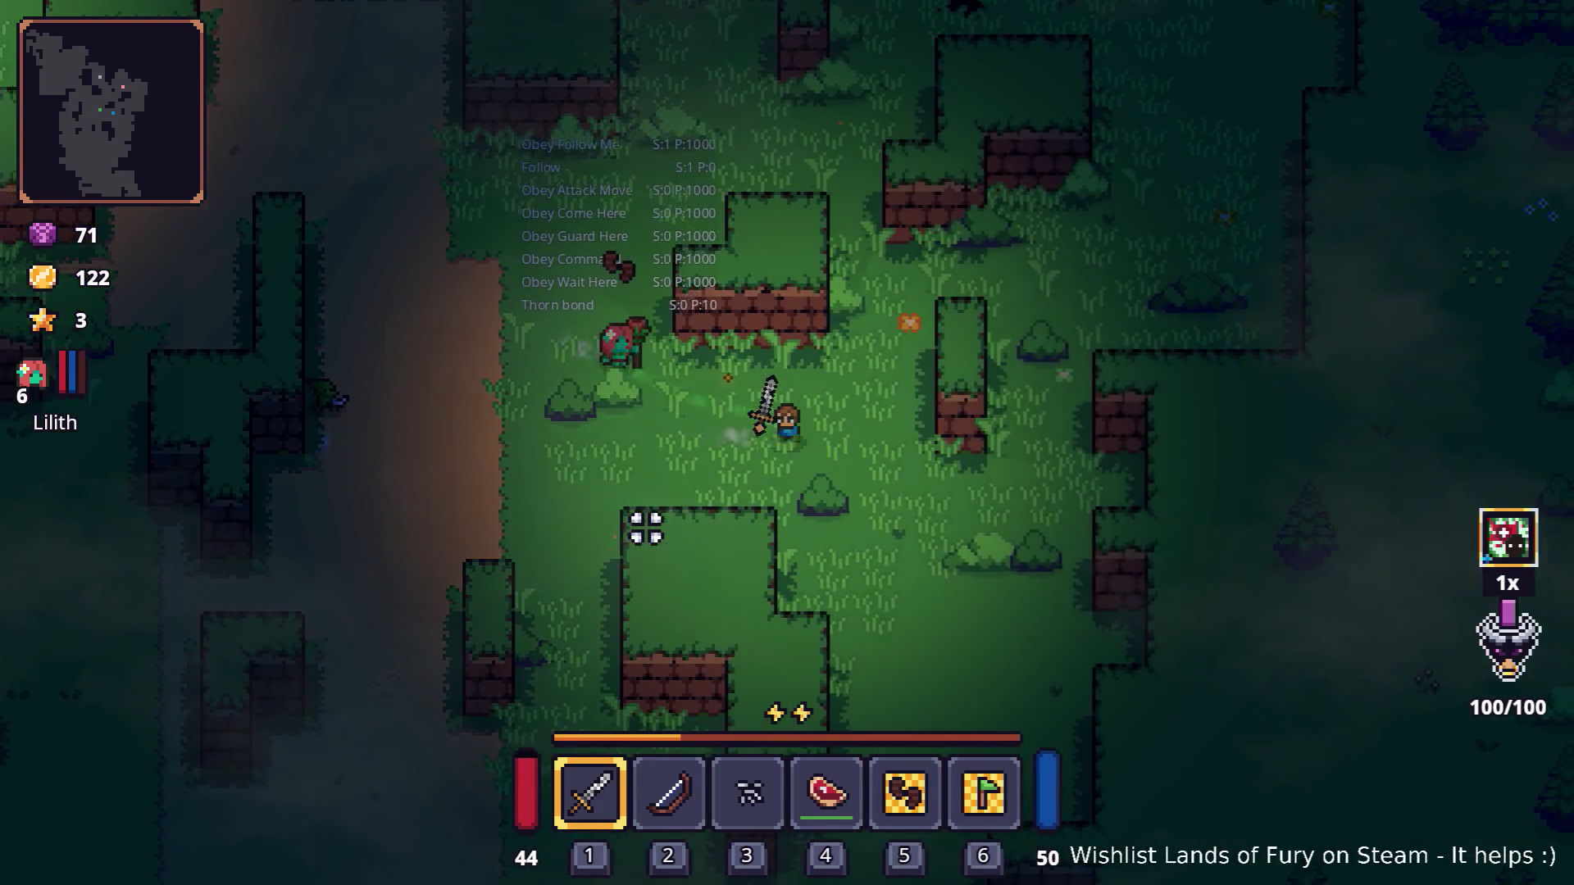
Step: Zig-zag the hero up the forest path and finish heading up-right, Lilith trailing behind
key(w)
key(d)
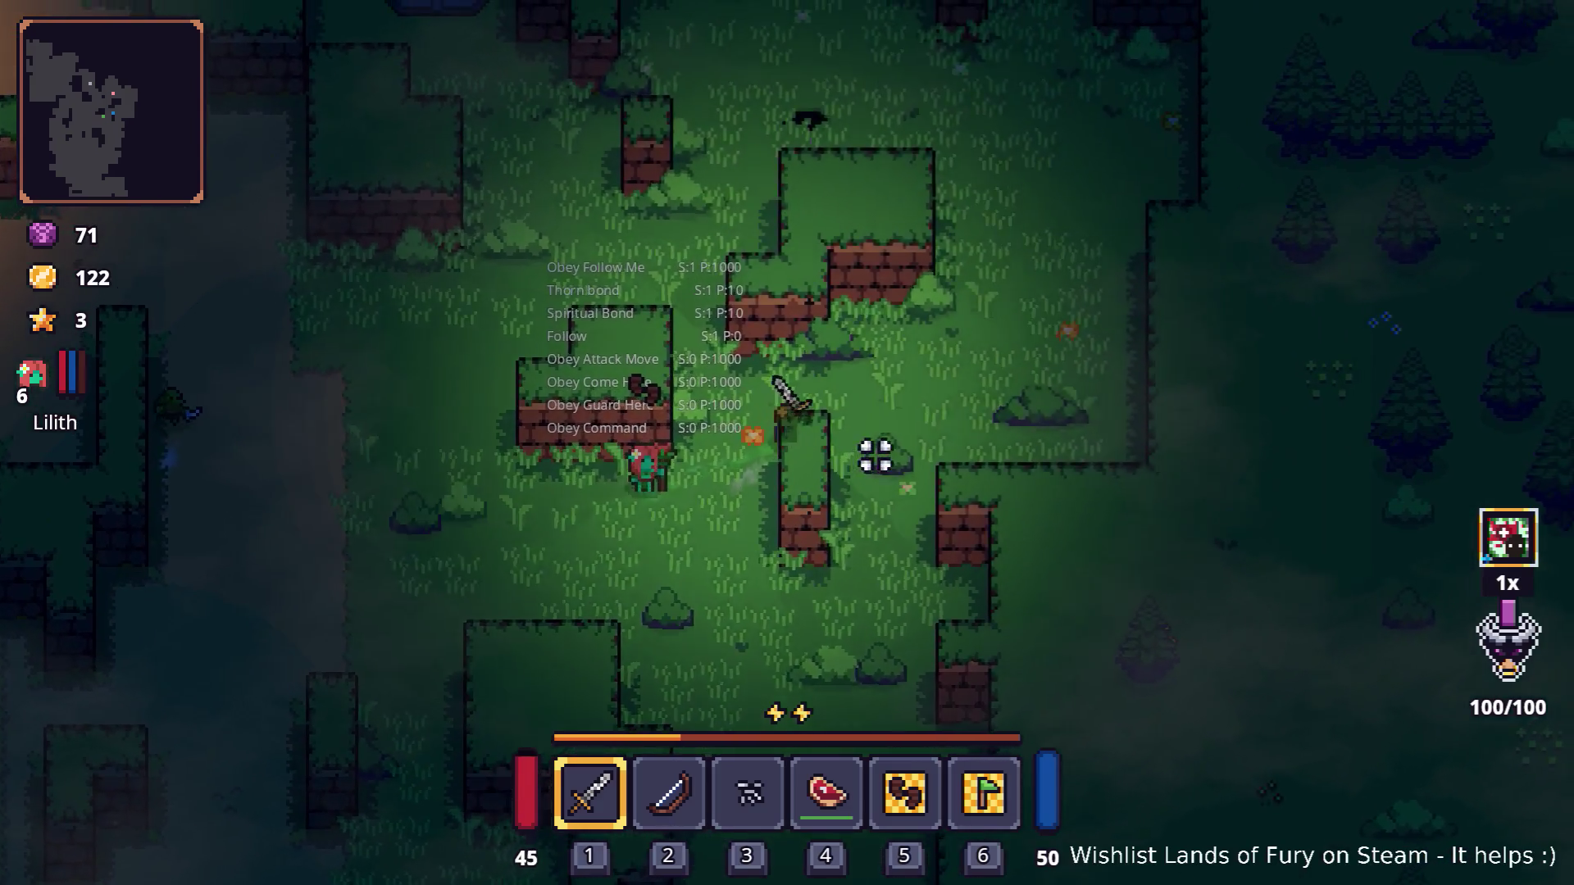
key(d)
key(s)
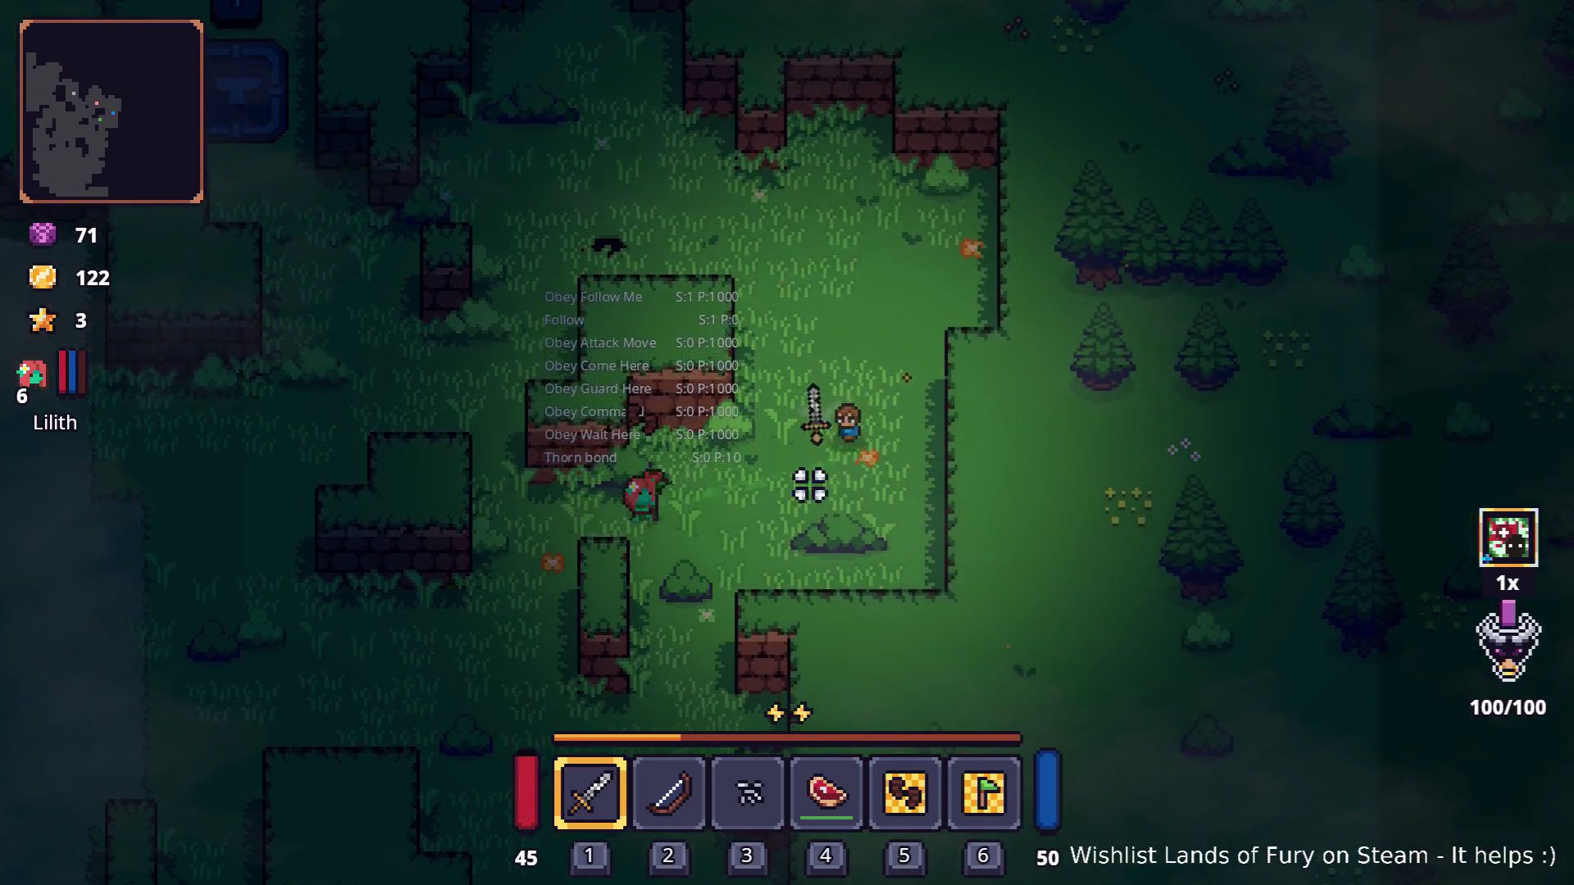
key(a)
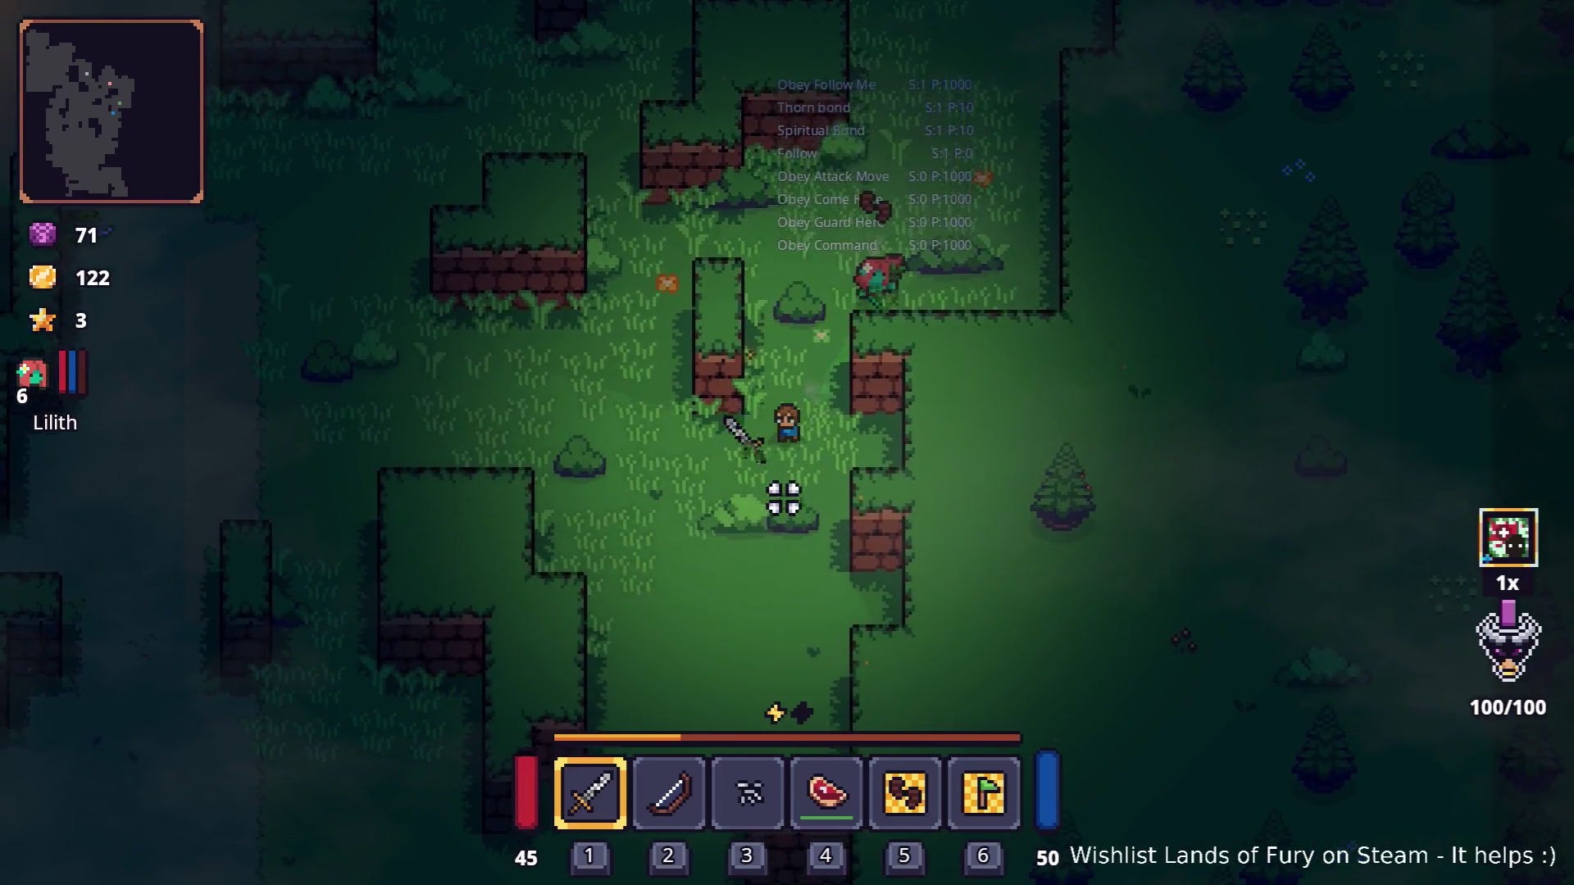
key(w)
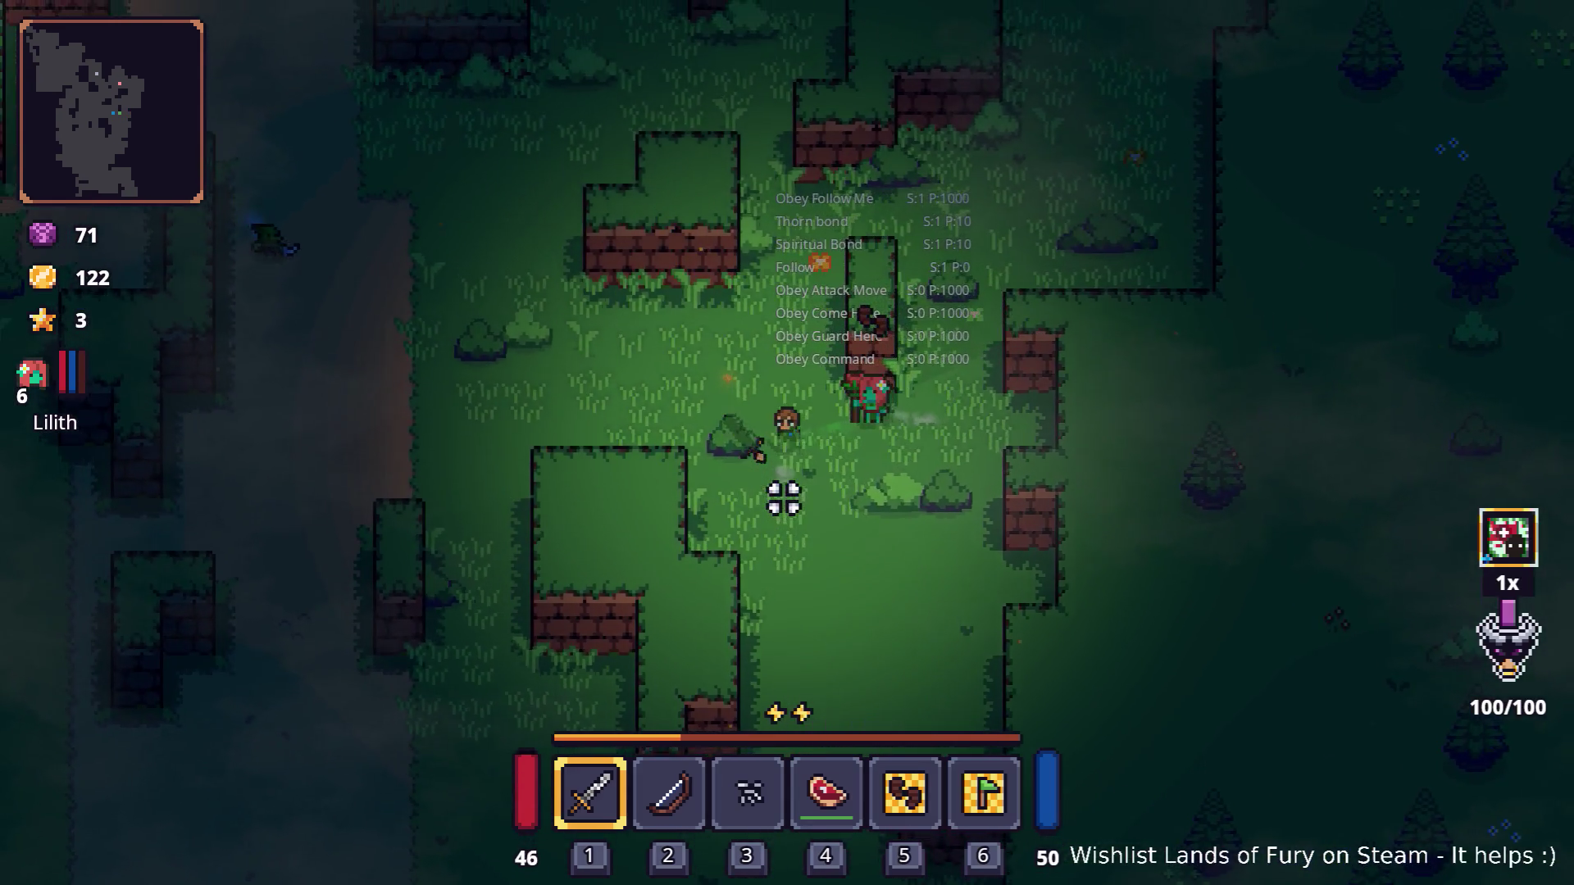
key(a)
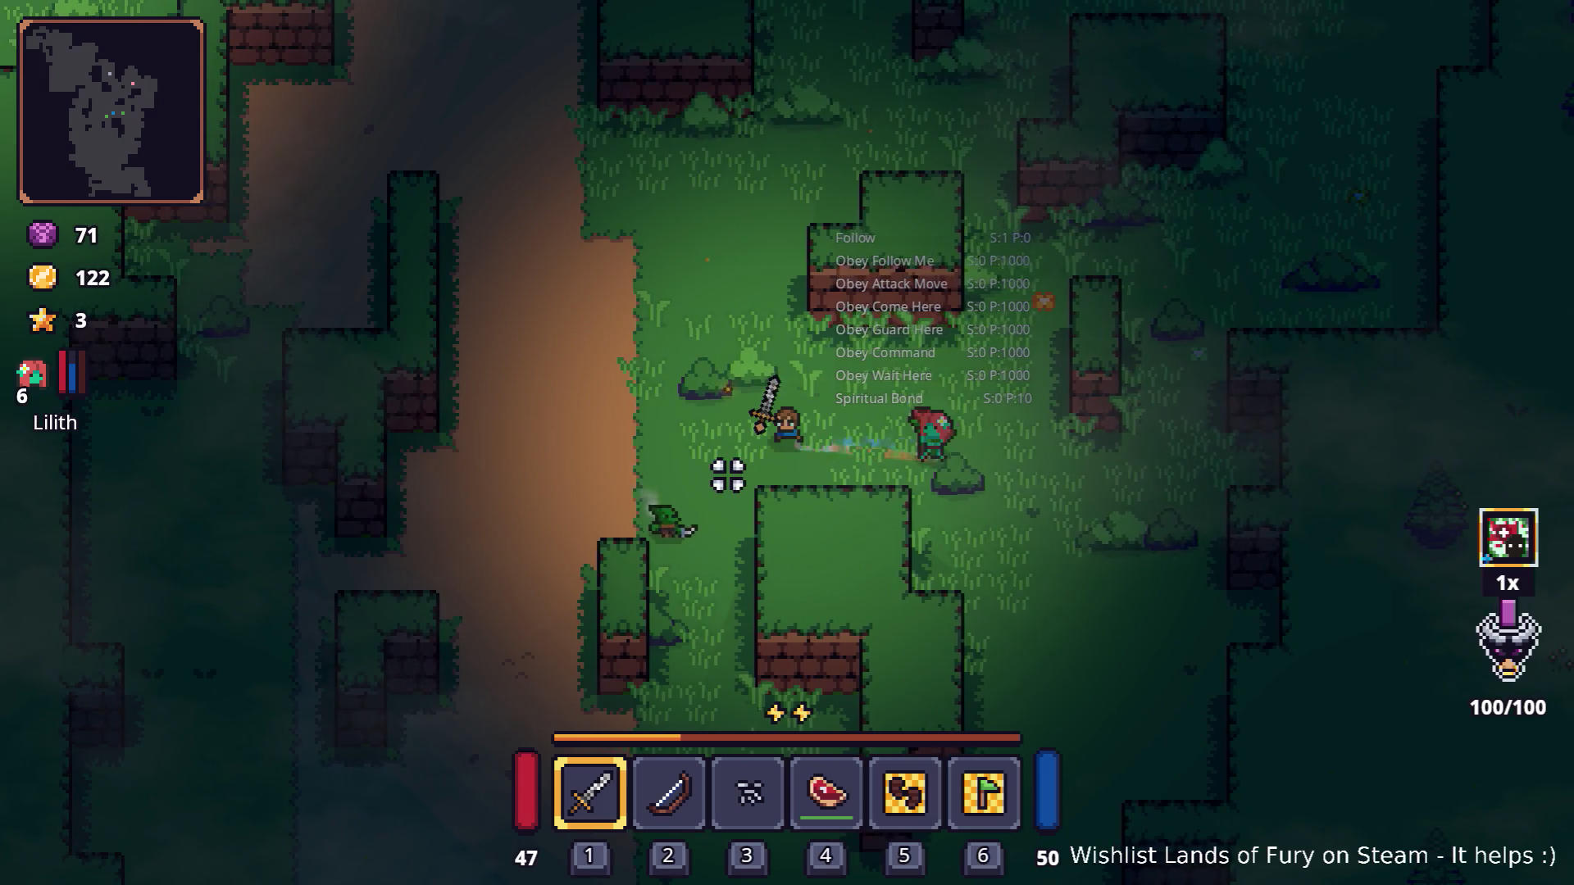
key(s)
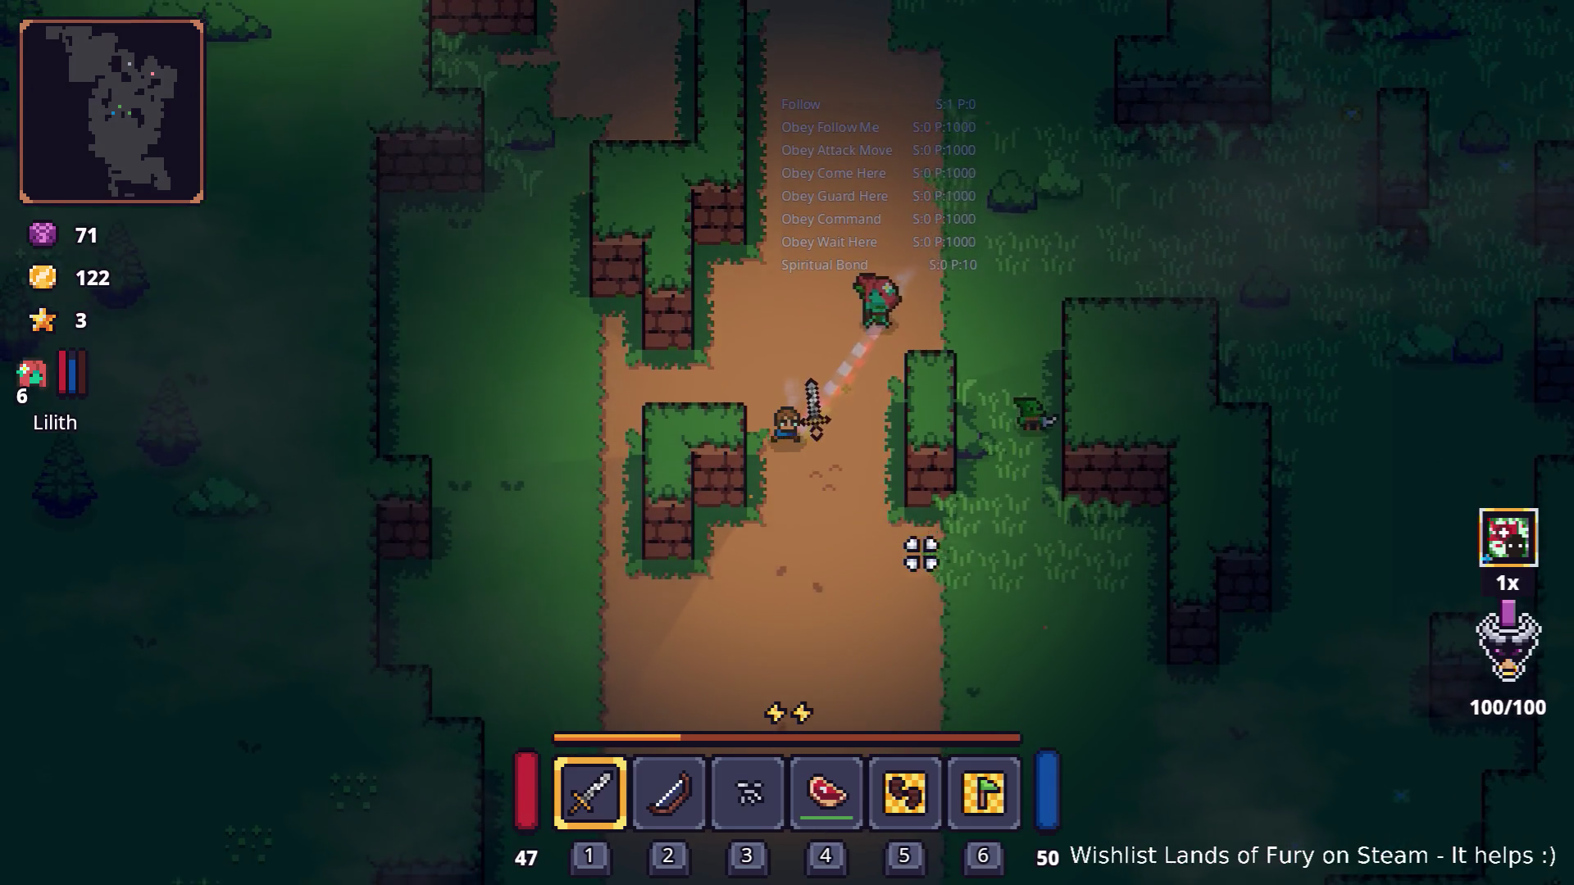
key(d)
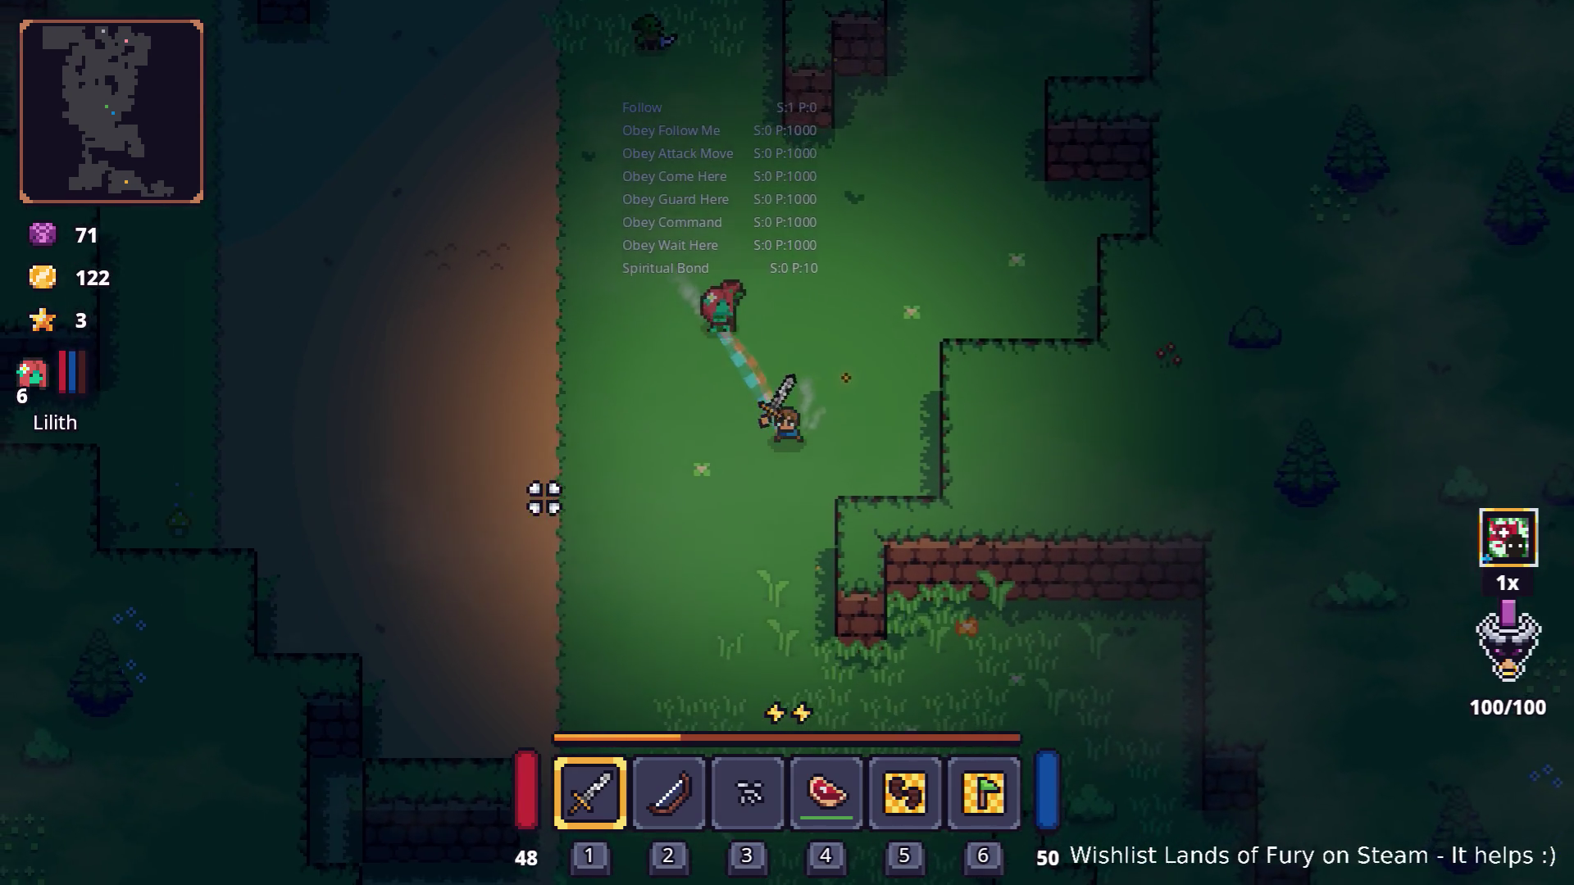
key(a)
key(w)
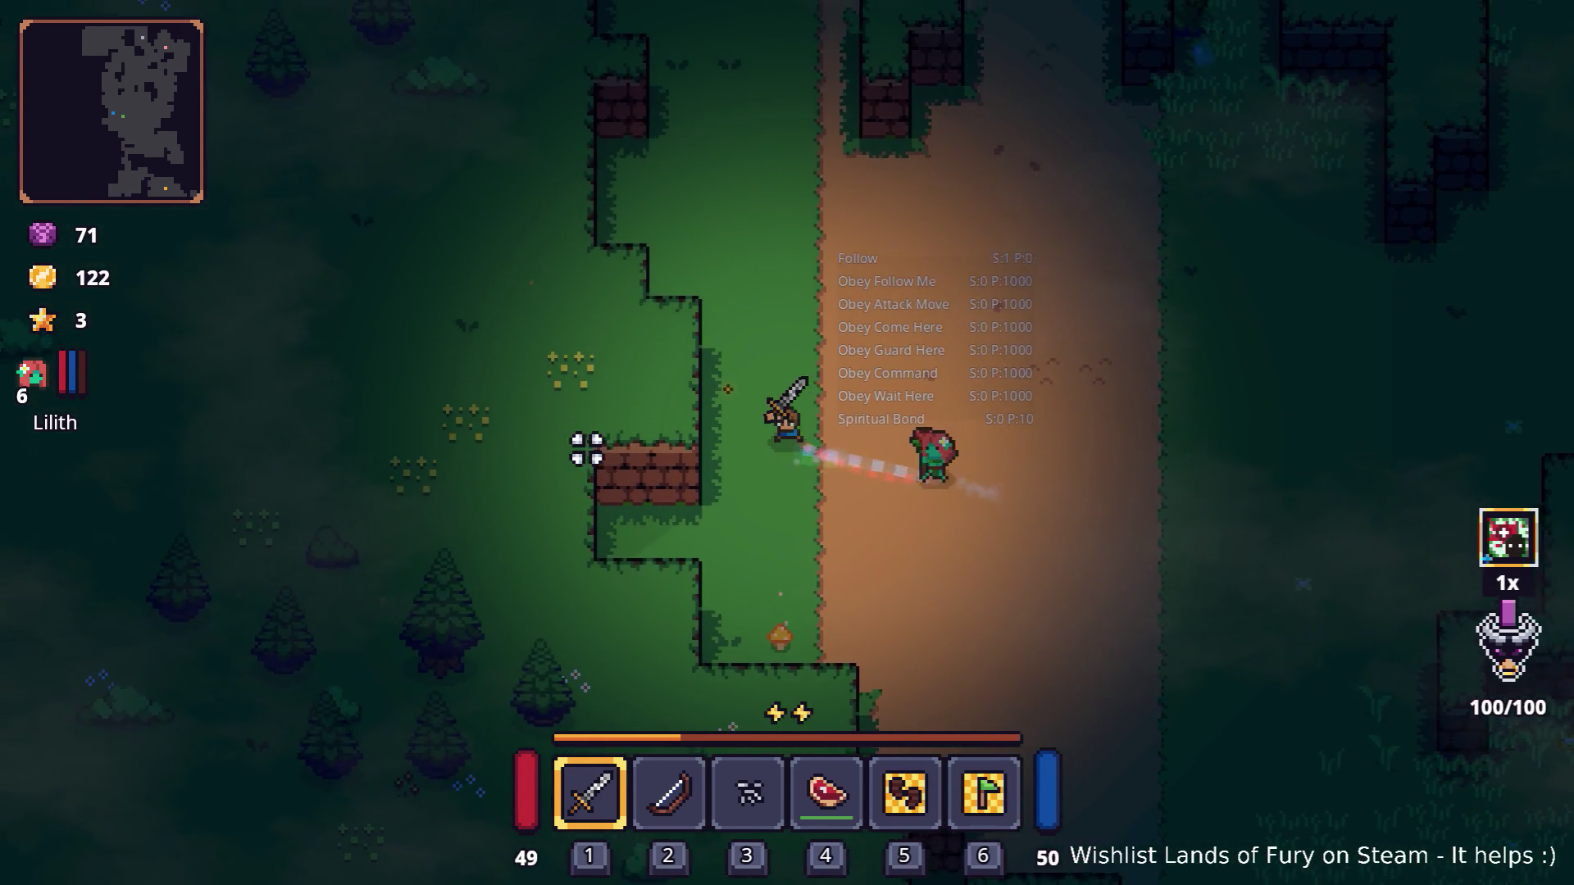
key(d)
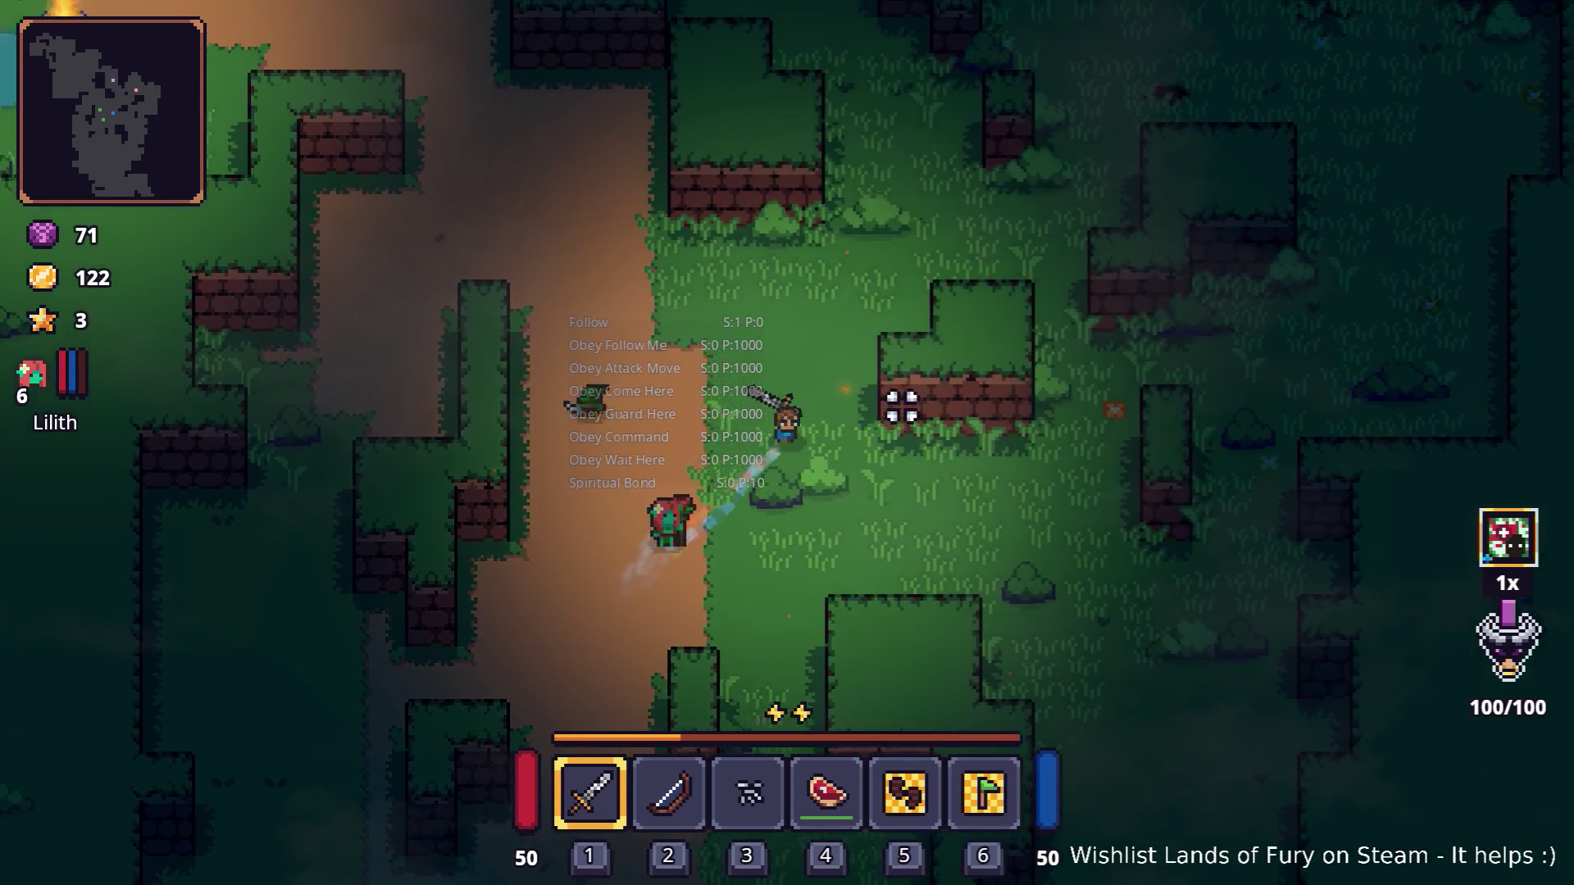
Step: Review Lilith's level 6 character sheet from the inventory, then close it
key(i)
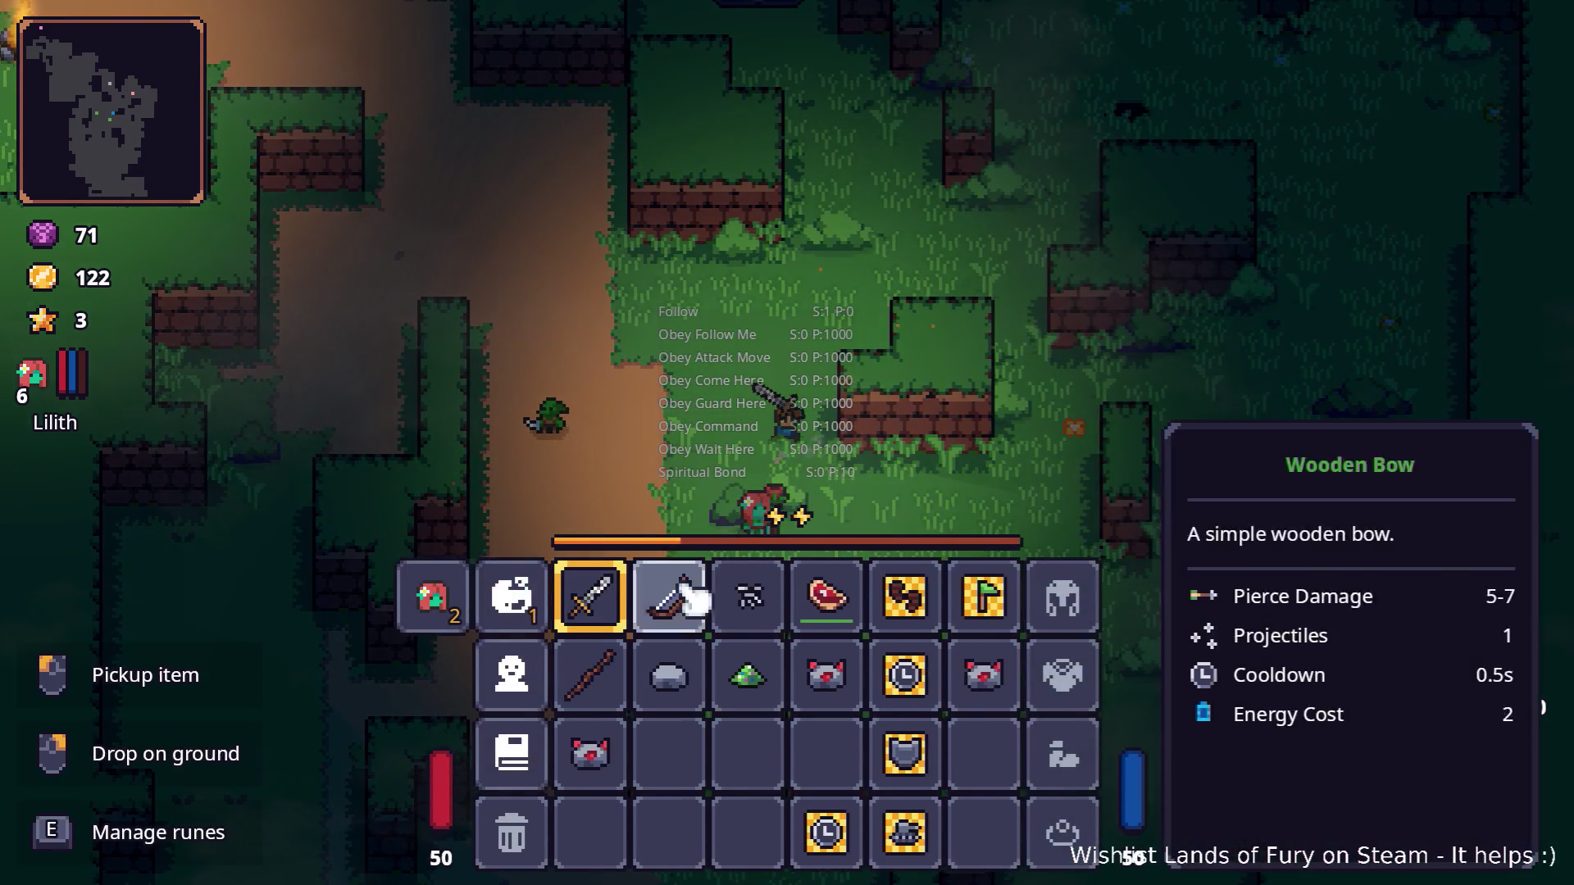
click(515, 610)
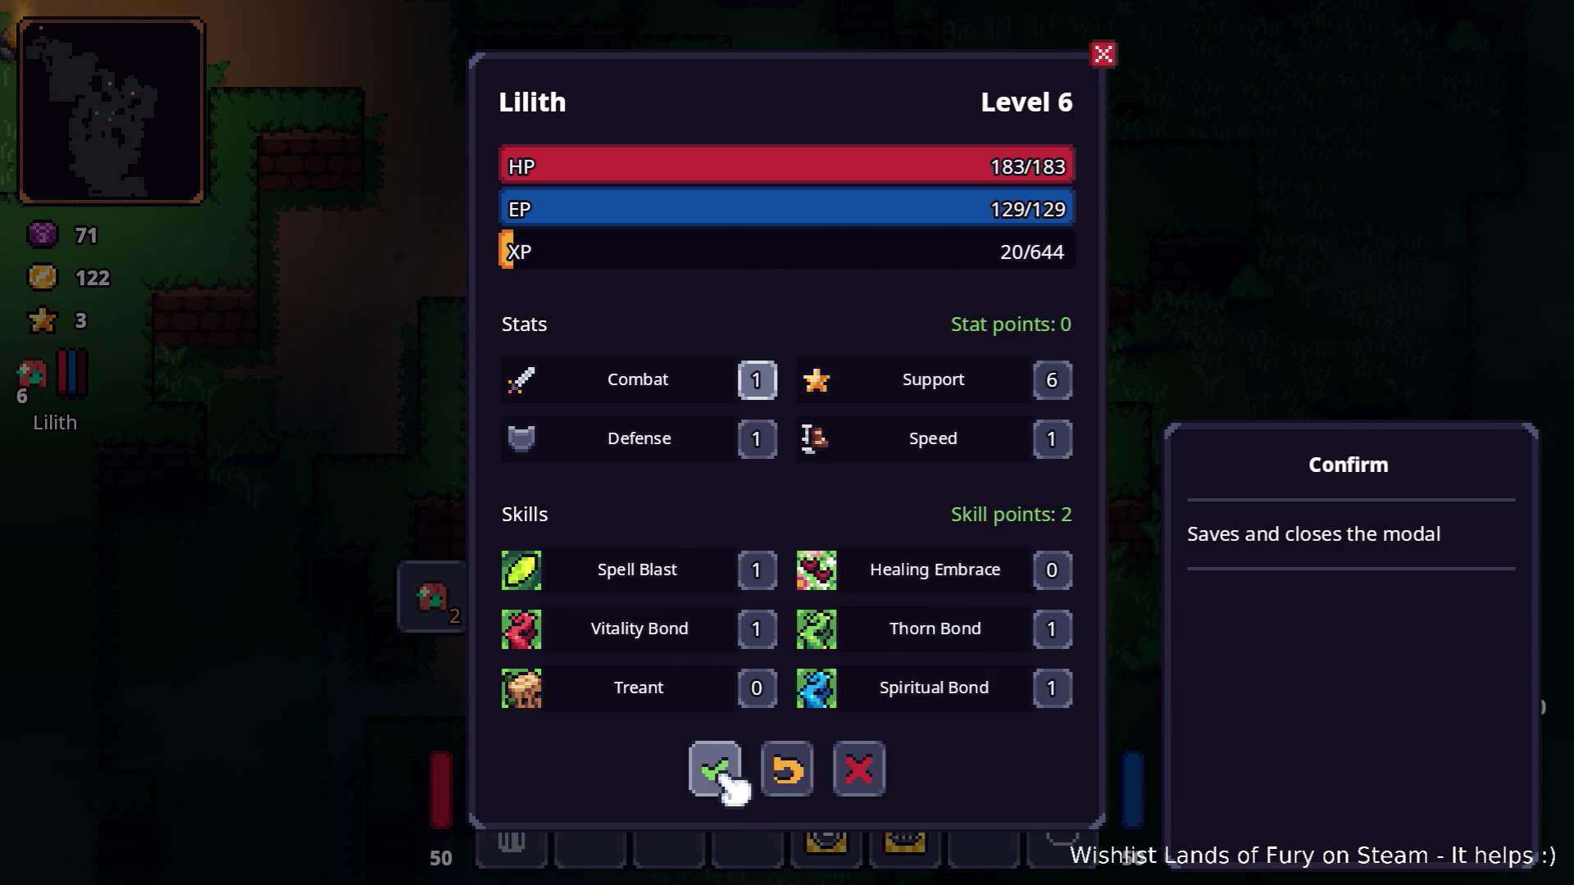
key(Escape)
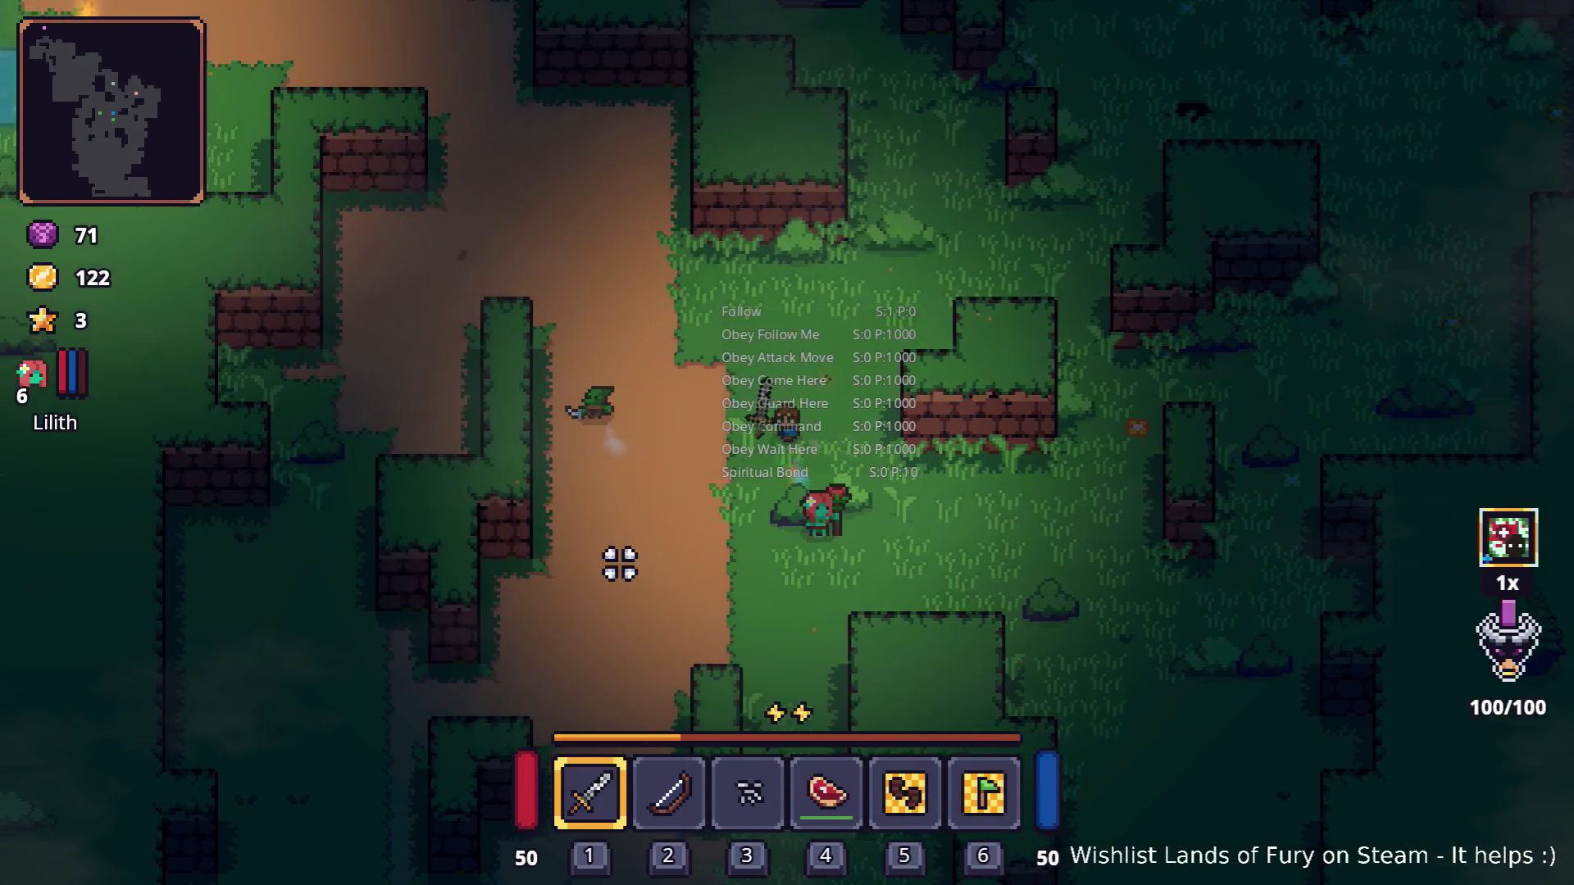
Step: Walk the hero up-left into the campfire clearing and open the developer console
key(a)
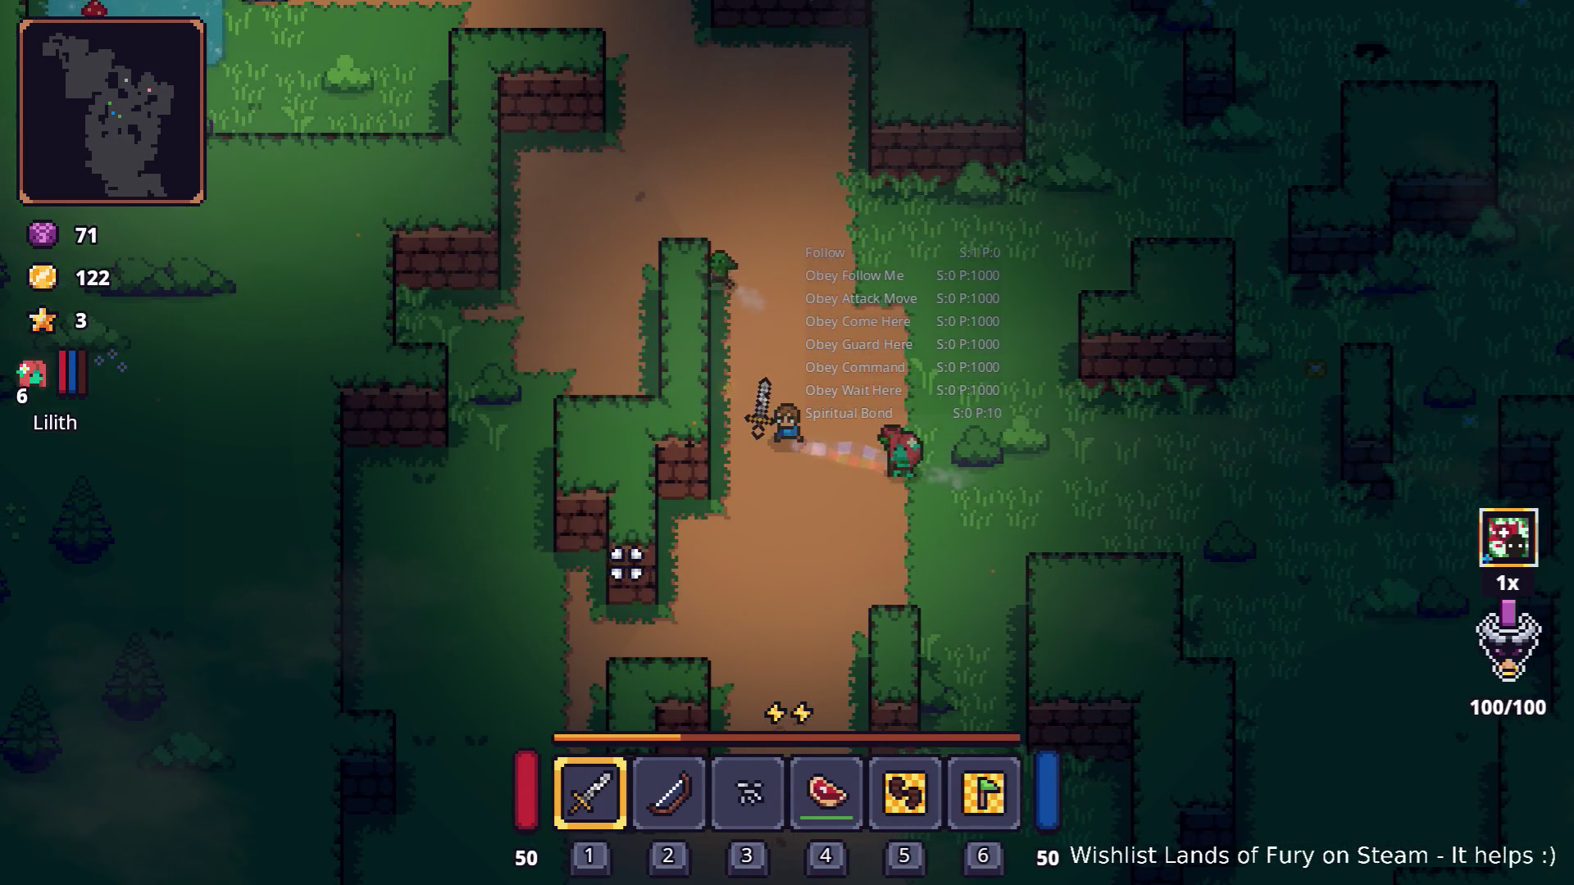
key(w)
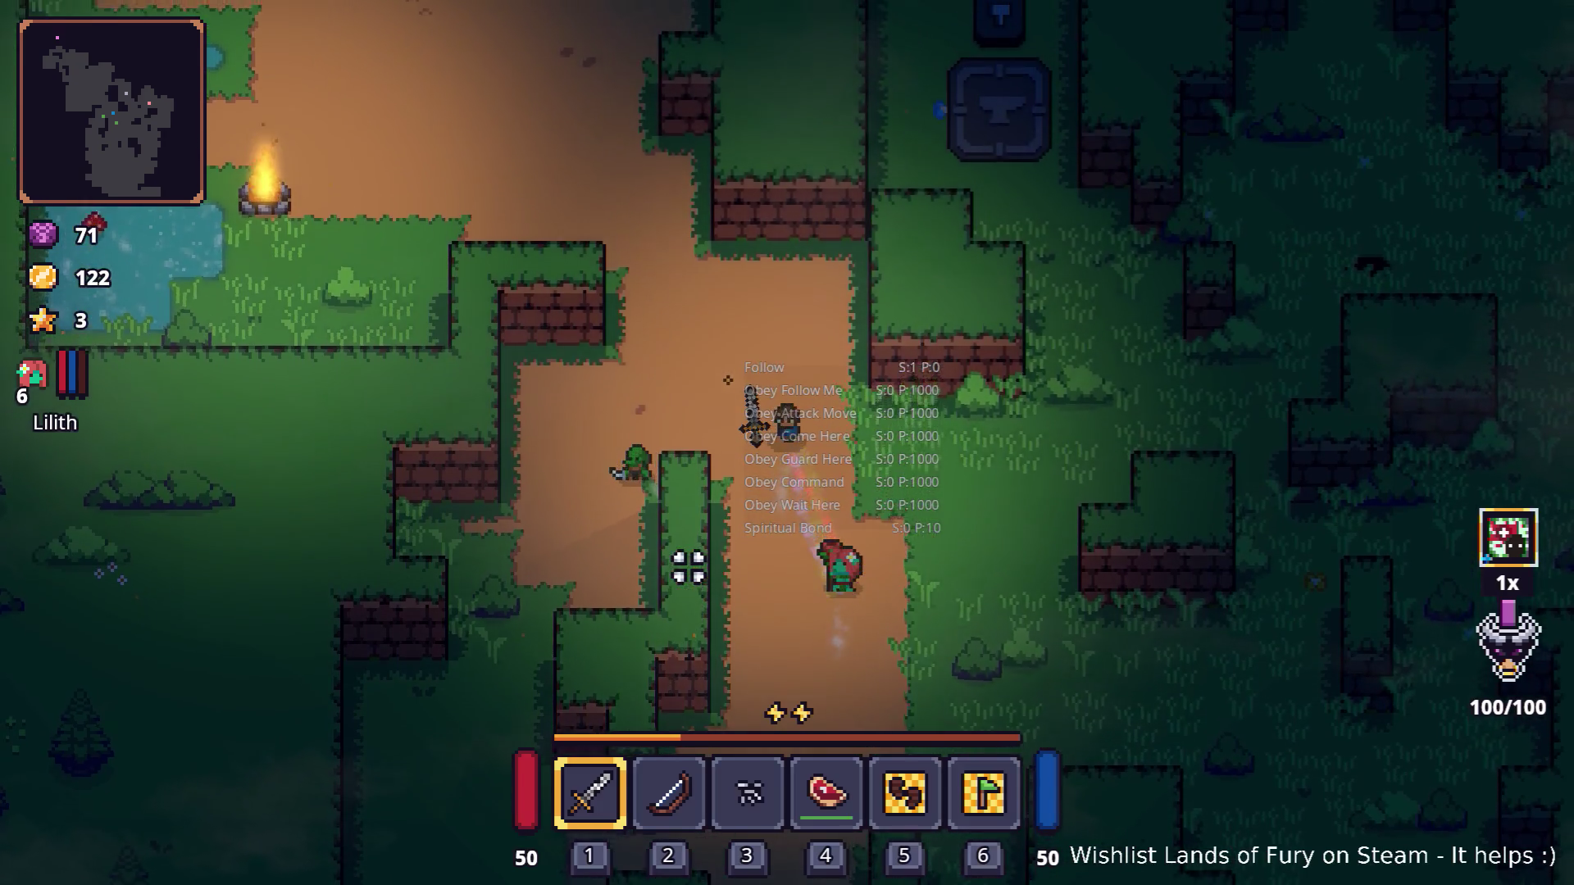
key(a)
key(w)
key(a)
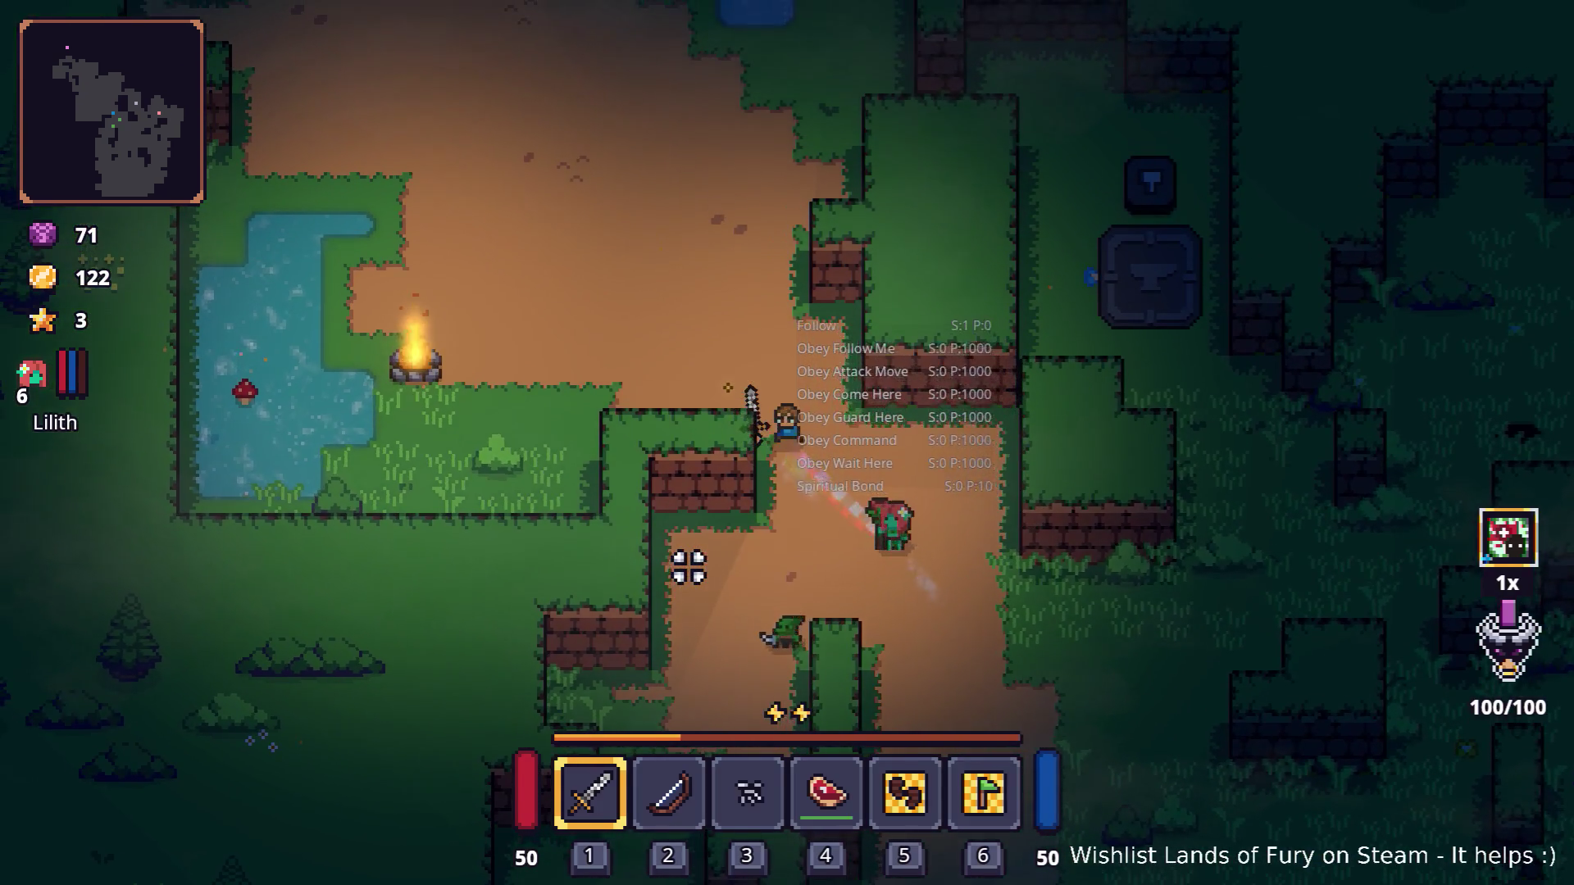
key(w)
key(a)
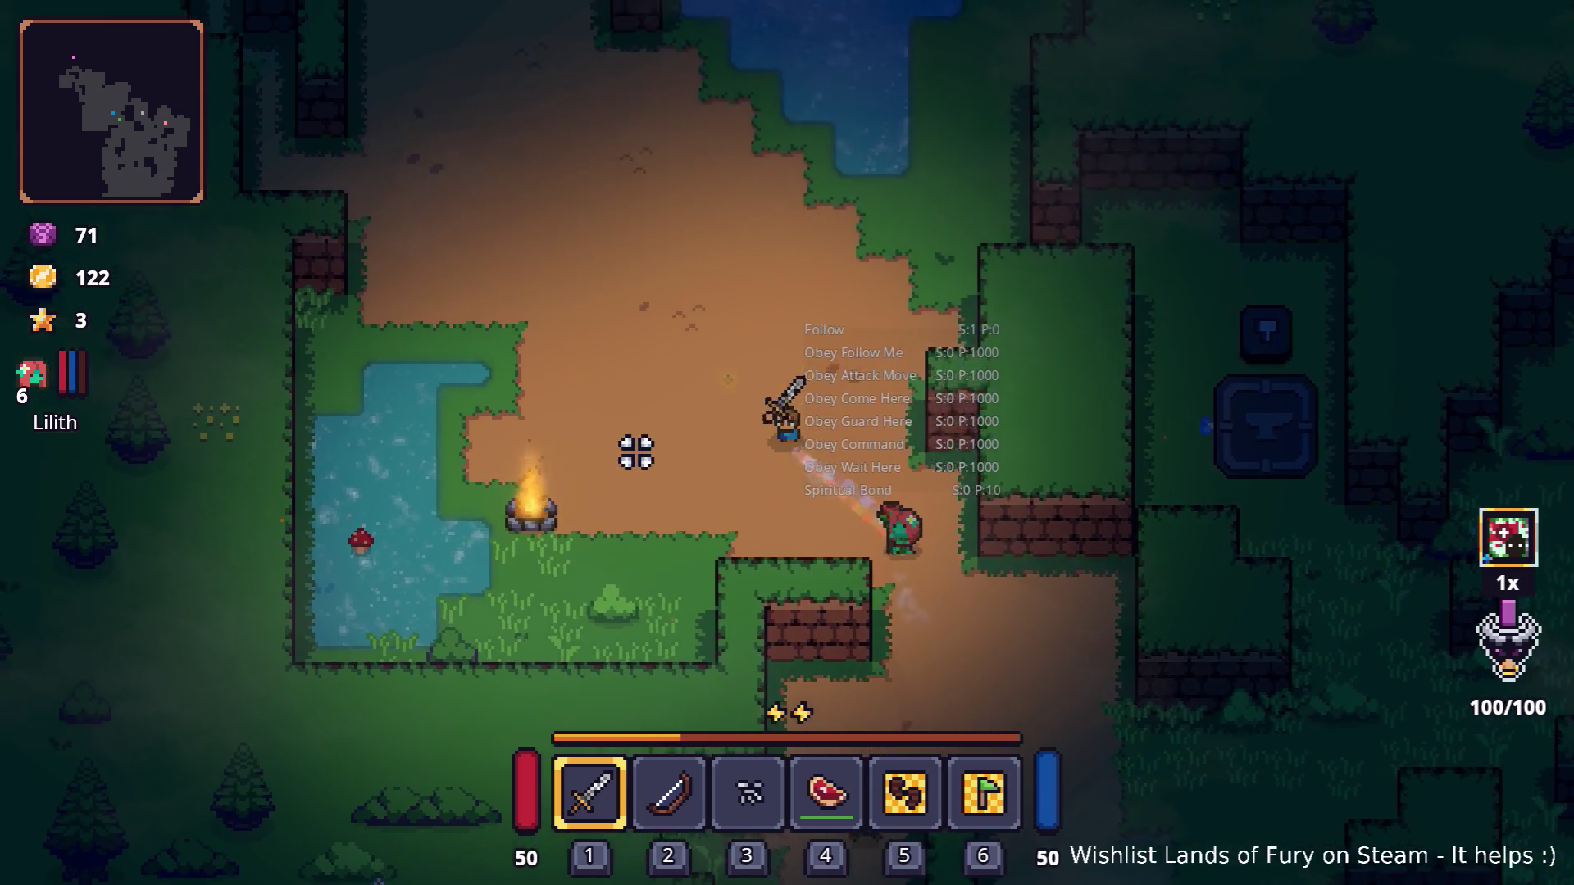
key(grave)
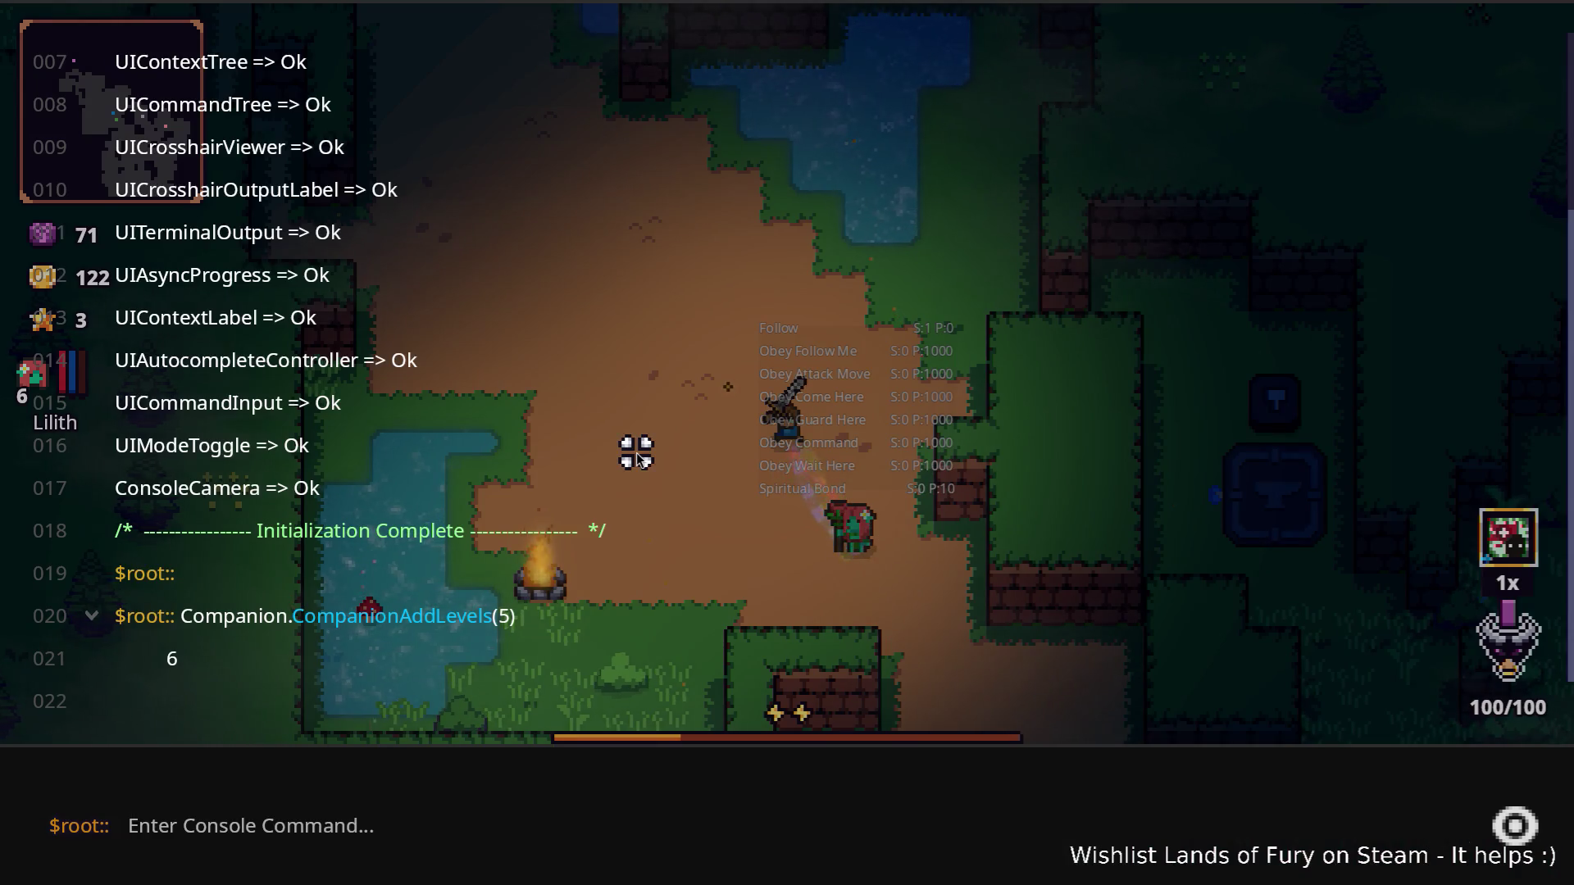
Step: Close the console and step the hero up-left across the clearing
key(grave)
key(a)
key(w)
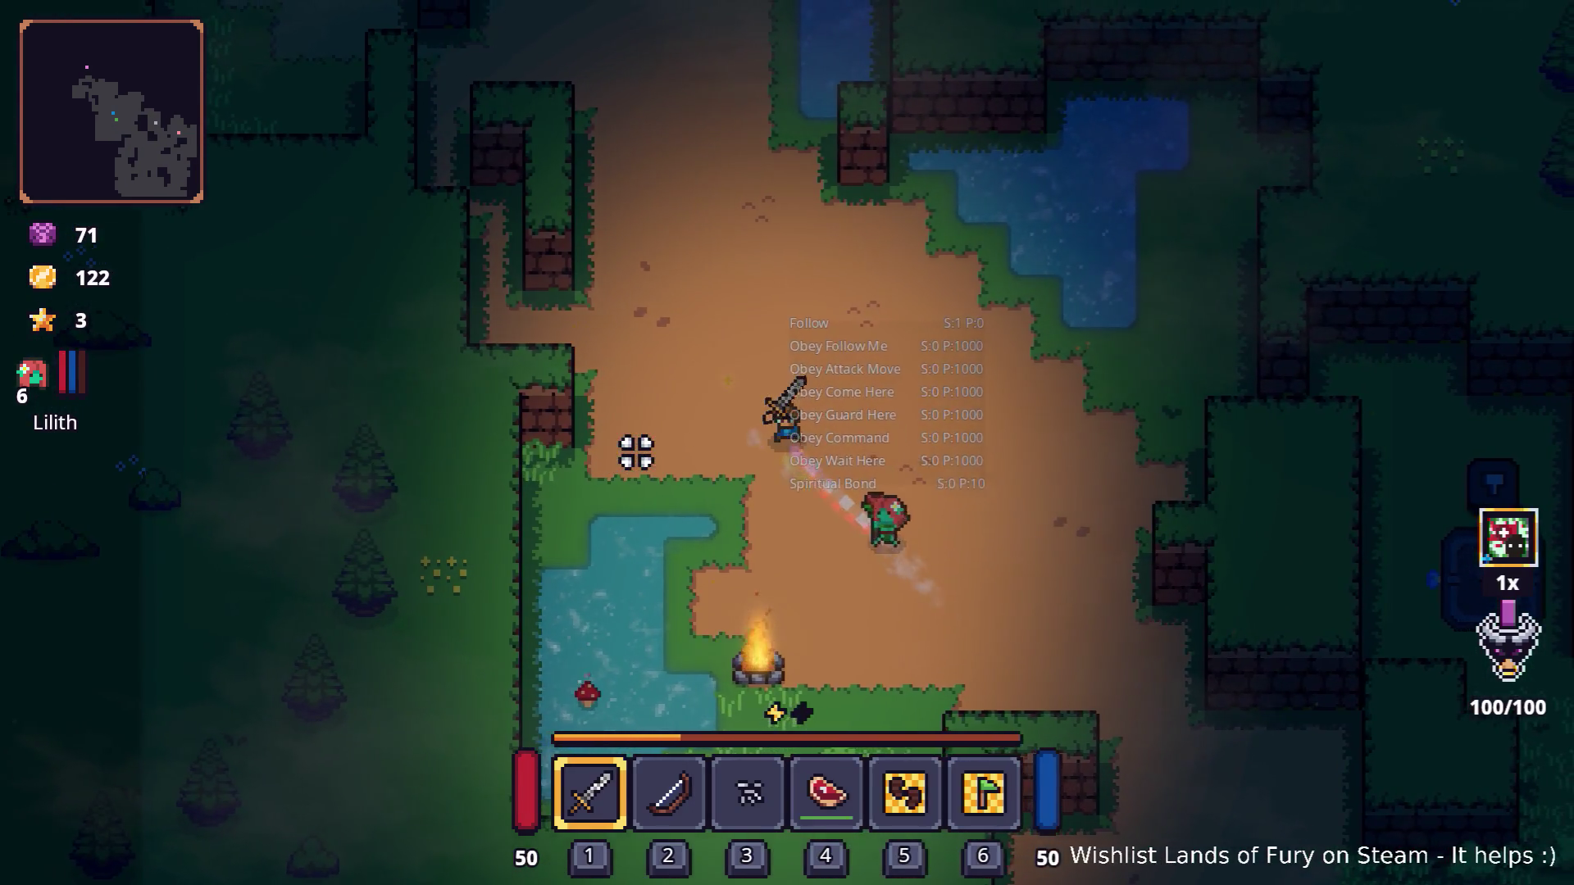
Step: Spawn zombies with Level.SpawnUnit(zombie,3,2,80,0) from the console, then close it
key(grave)
text(Level.Sp)
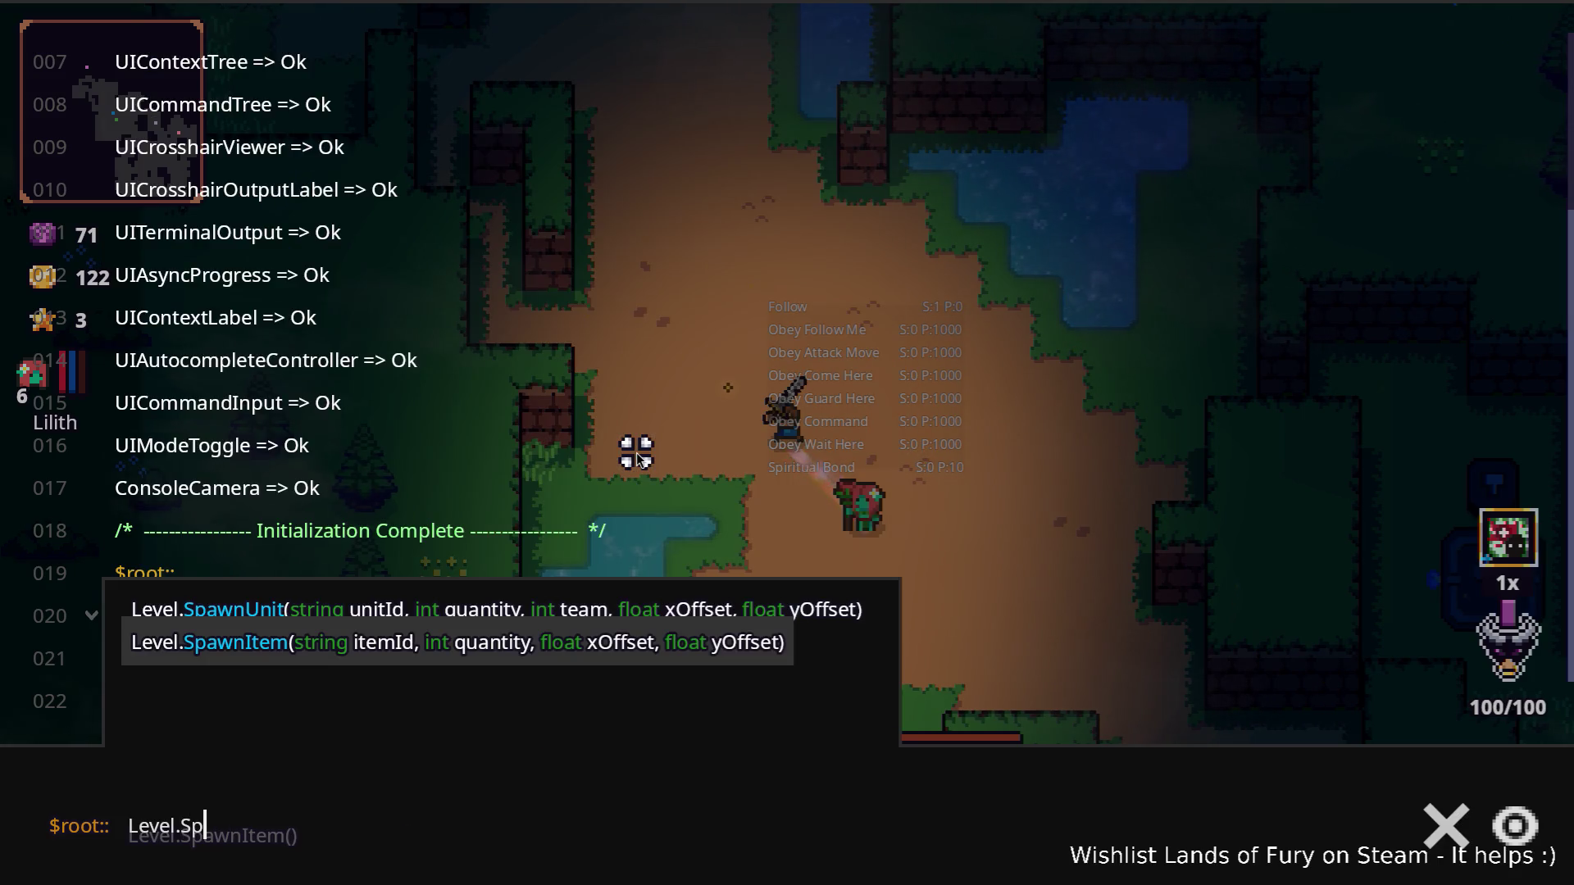
key(Tab)
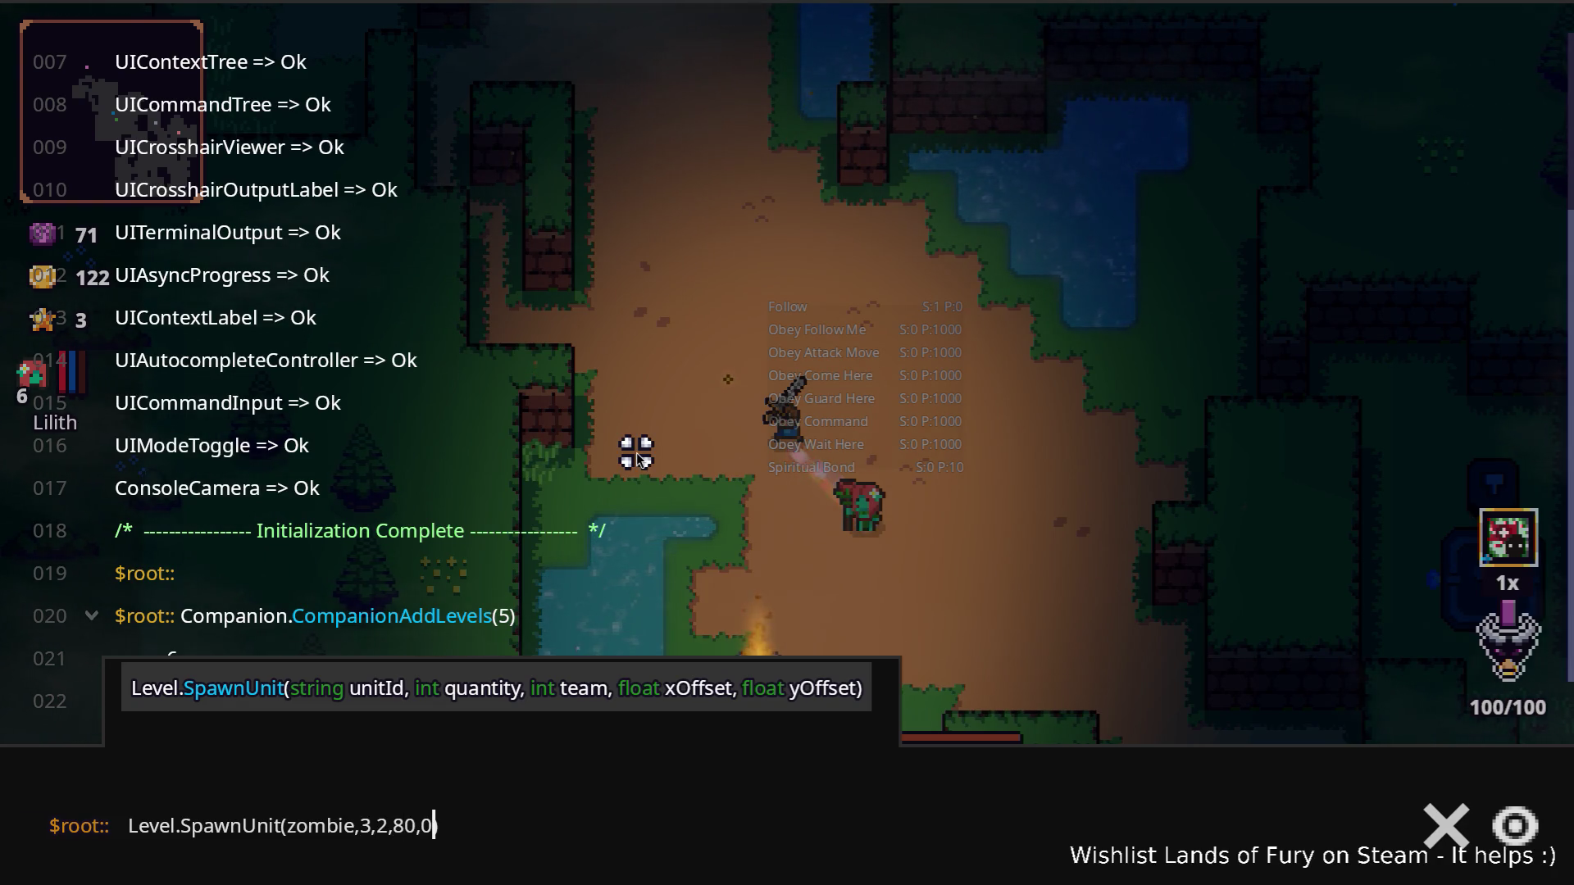
key(Return)
key(grave)
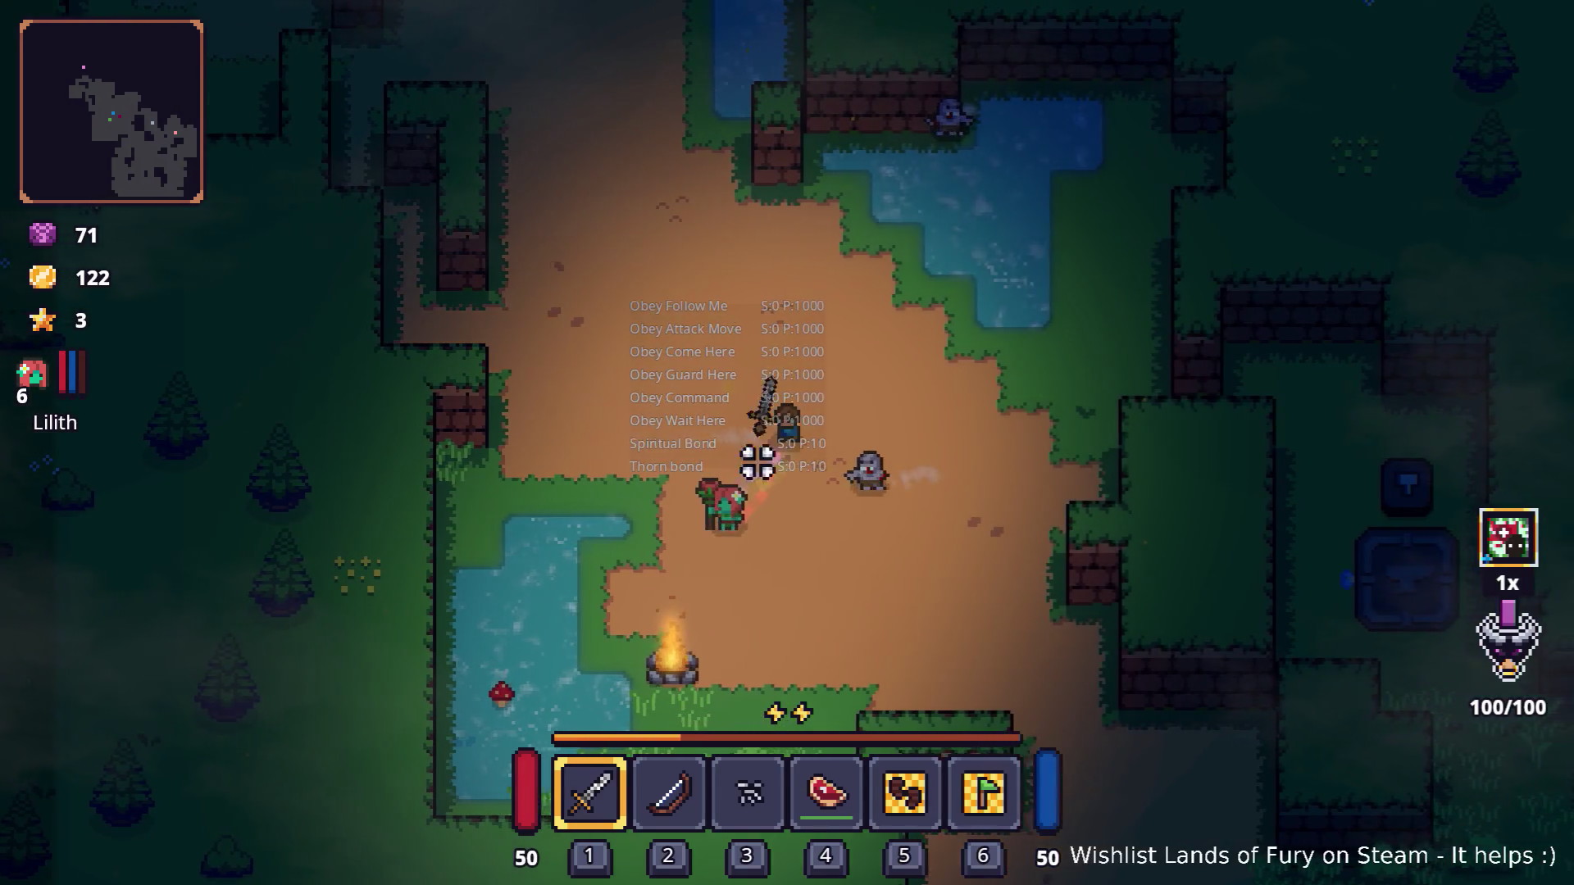
Step: Kill the spawned zombies with sword strikes, raising gold to 124, then reopen the console
key(s)
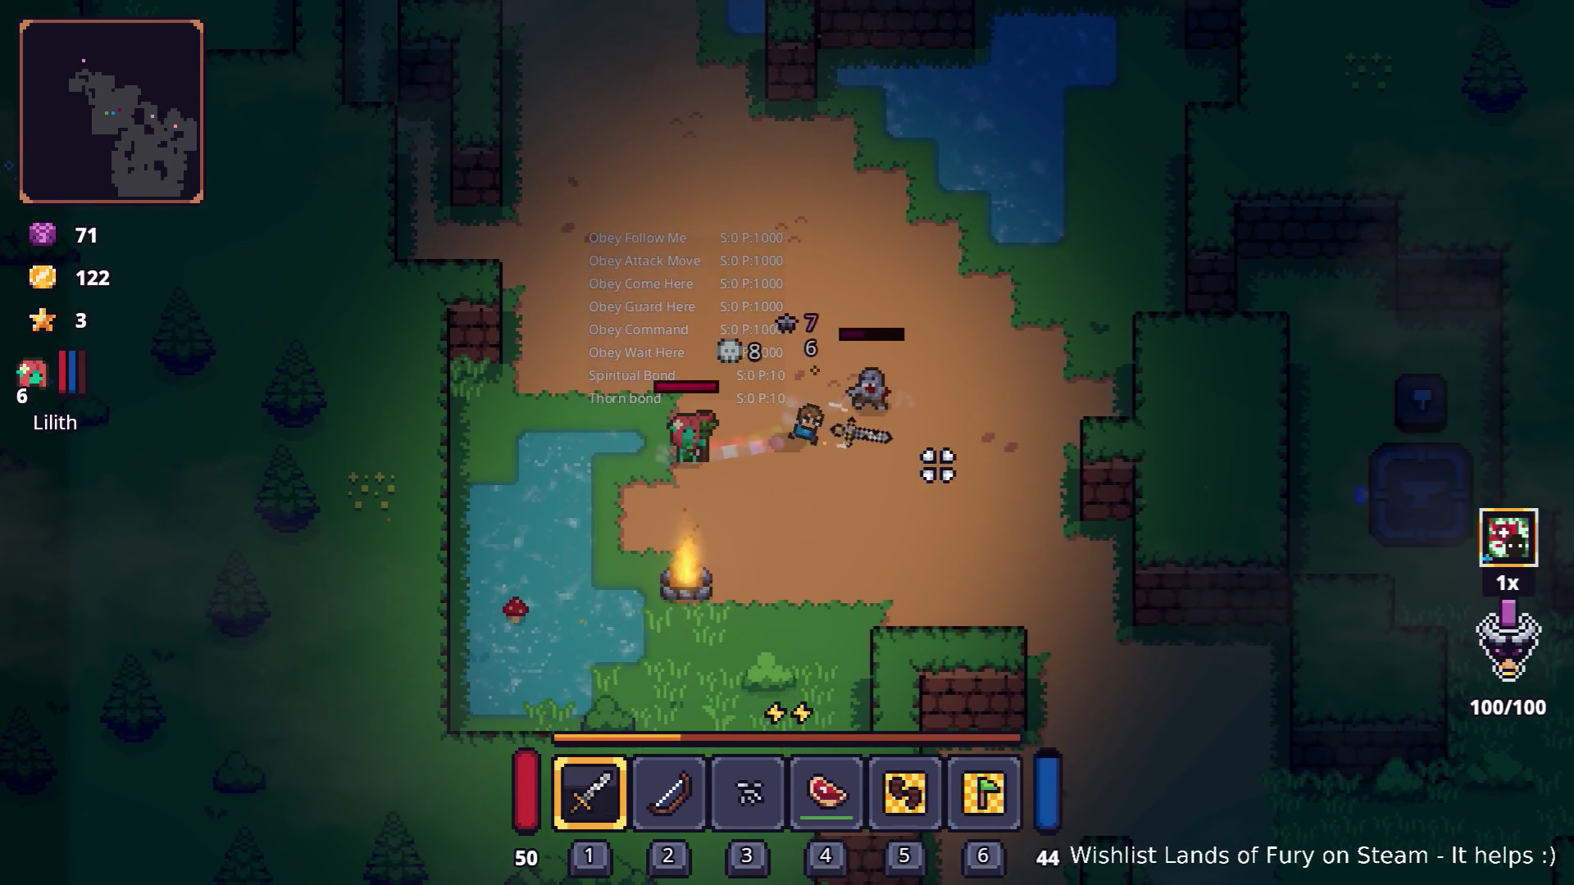
click(866, 433)
key(w)
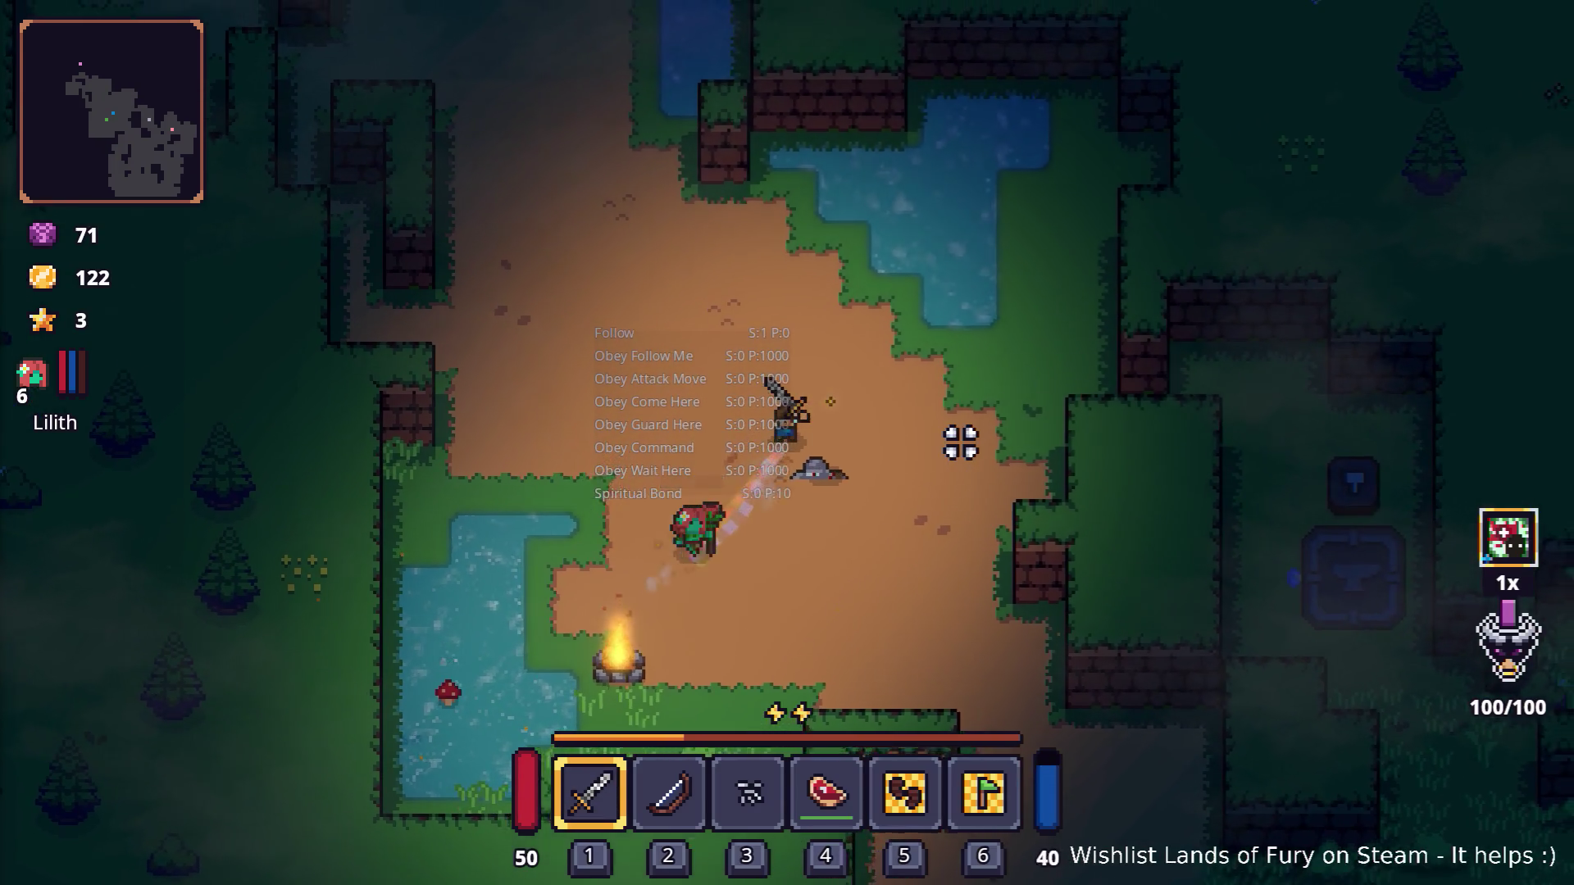
key(w)
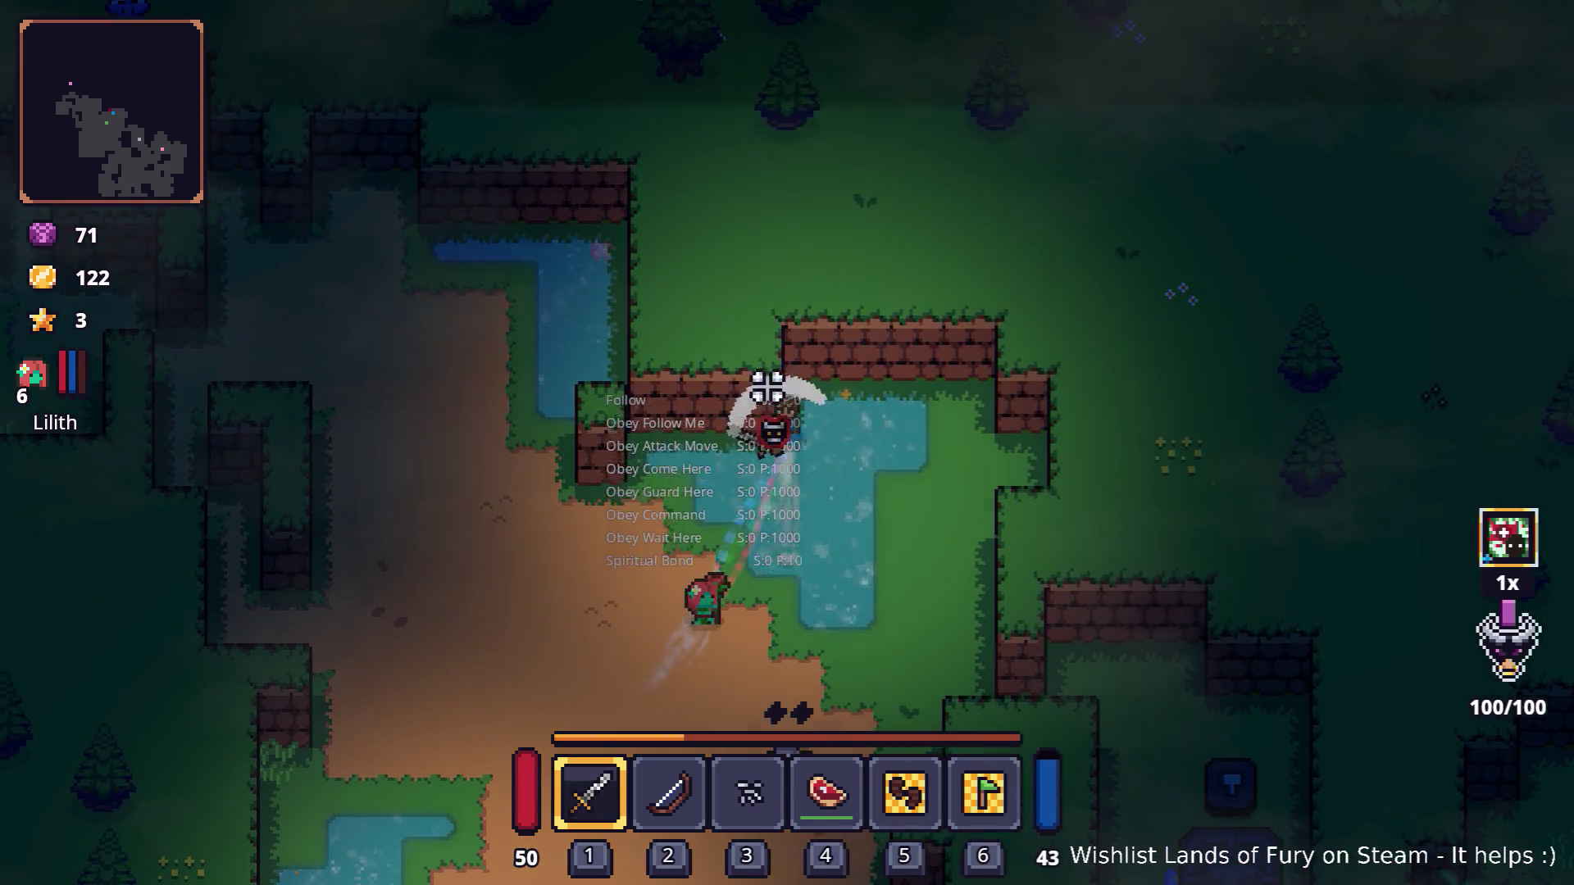
click(732, 423)
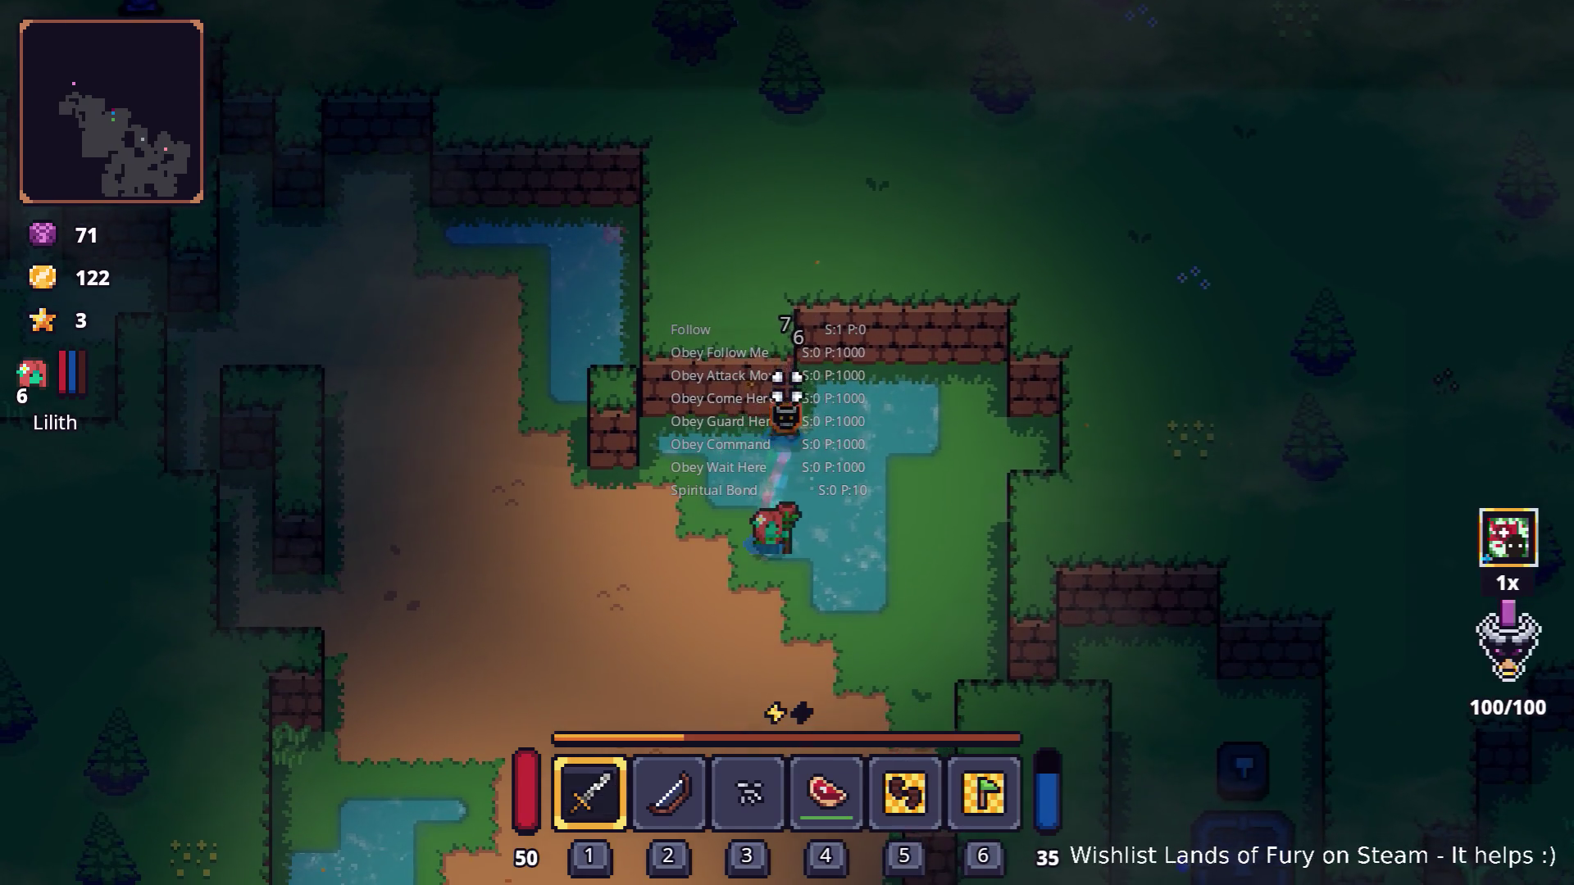
click(784, 389)
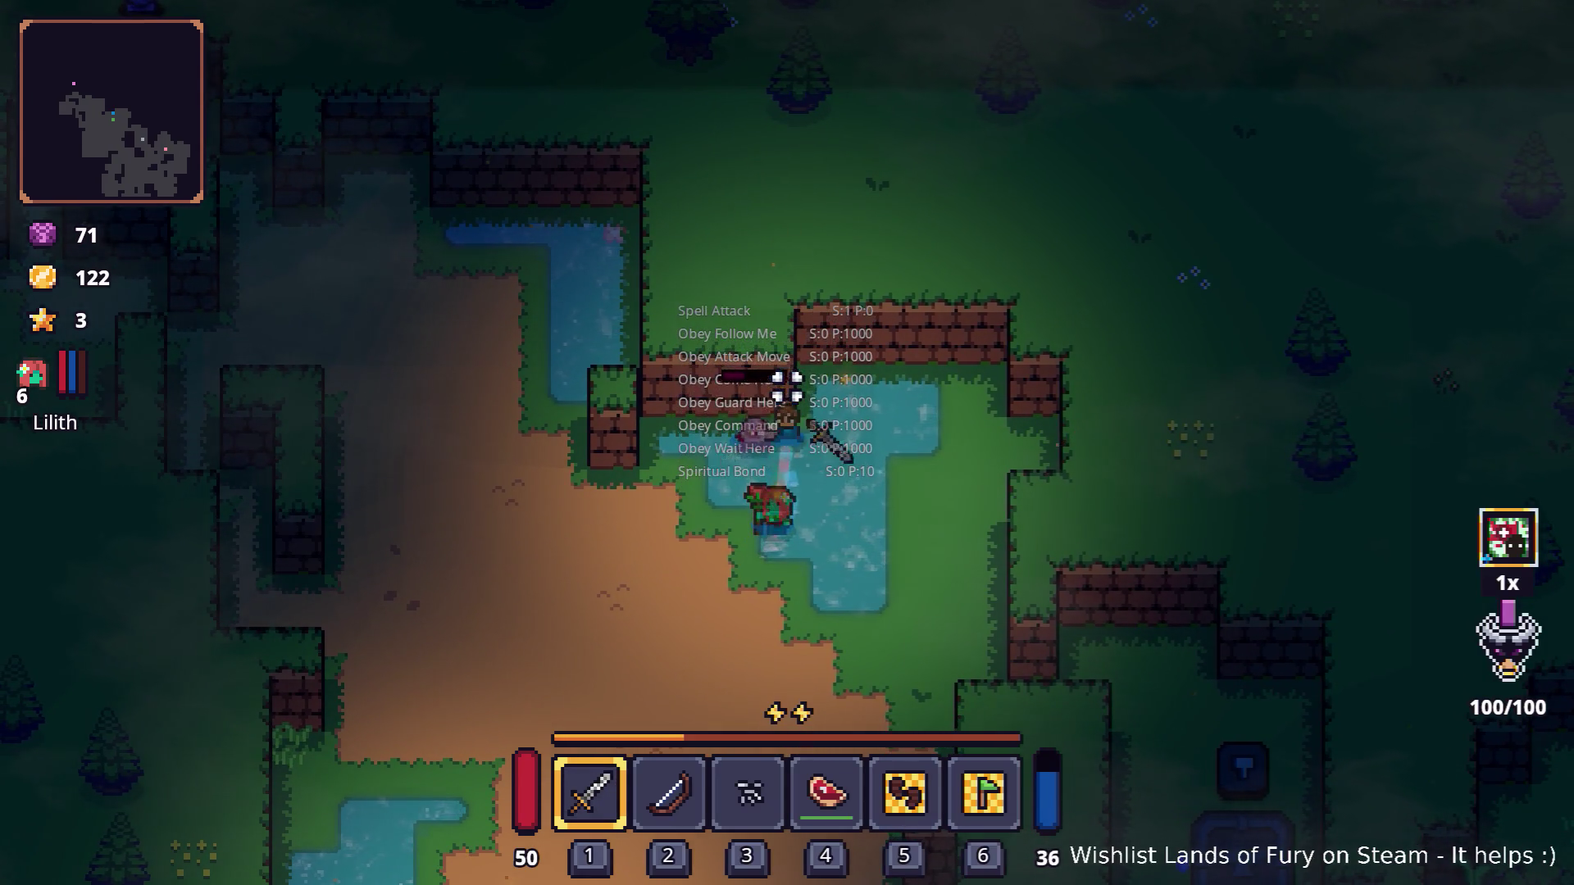
click(748, 411)
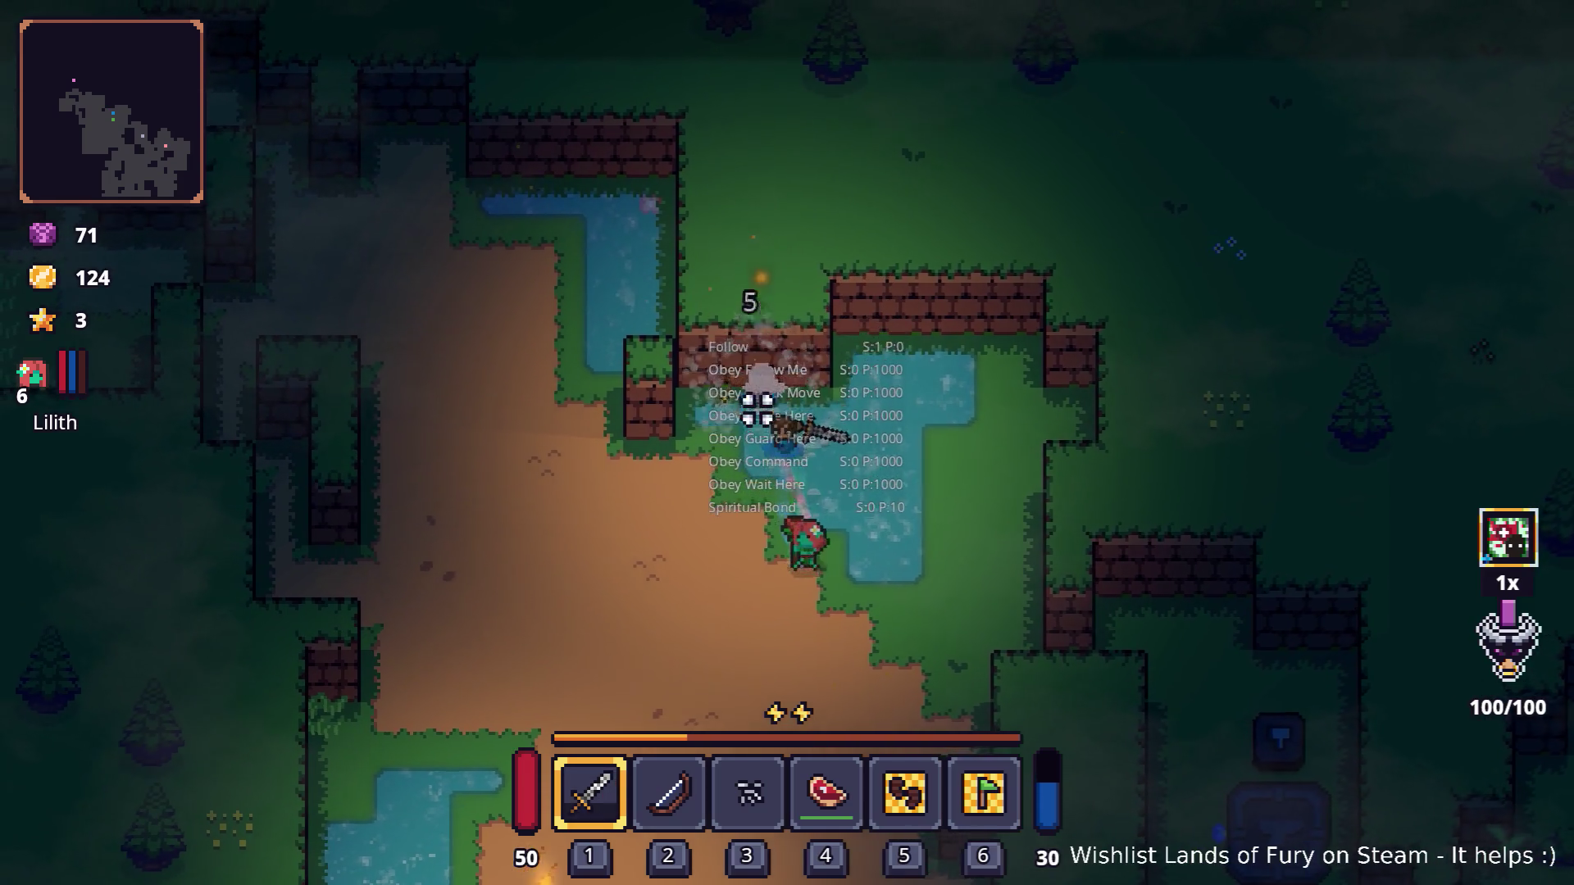
key(s)
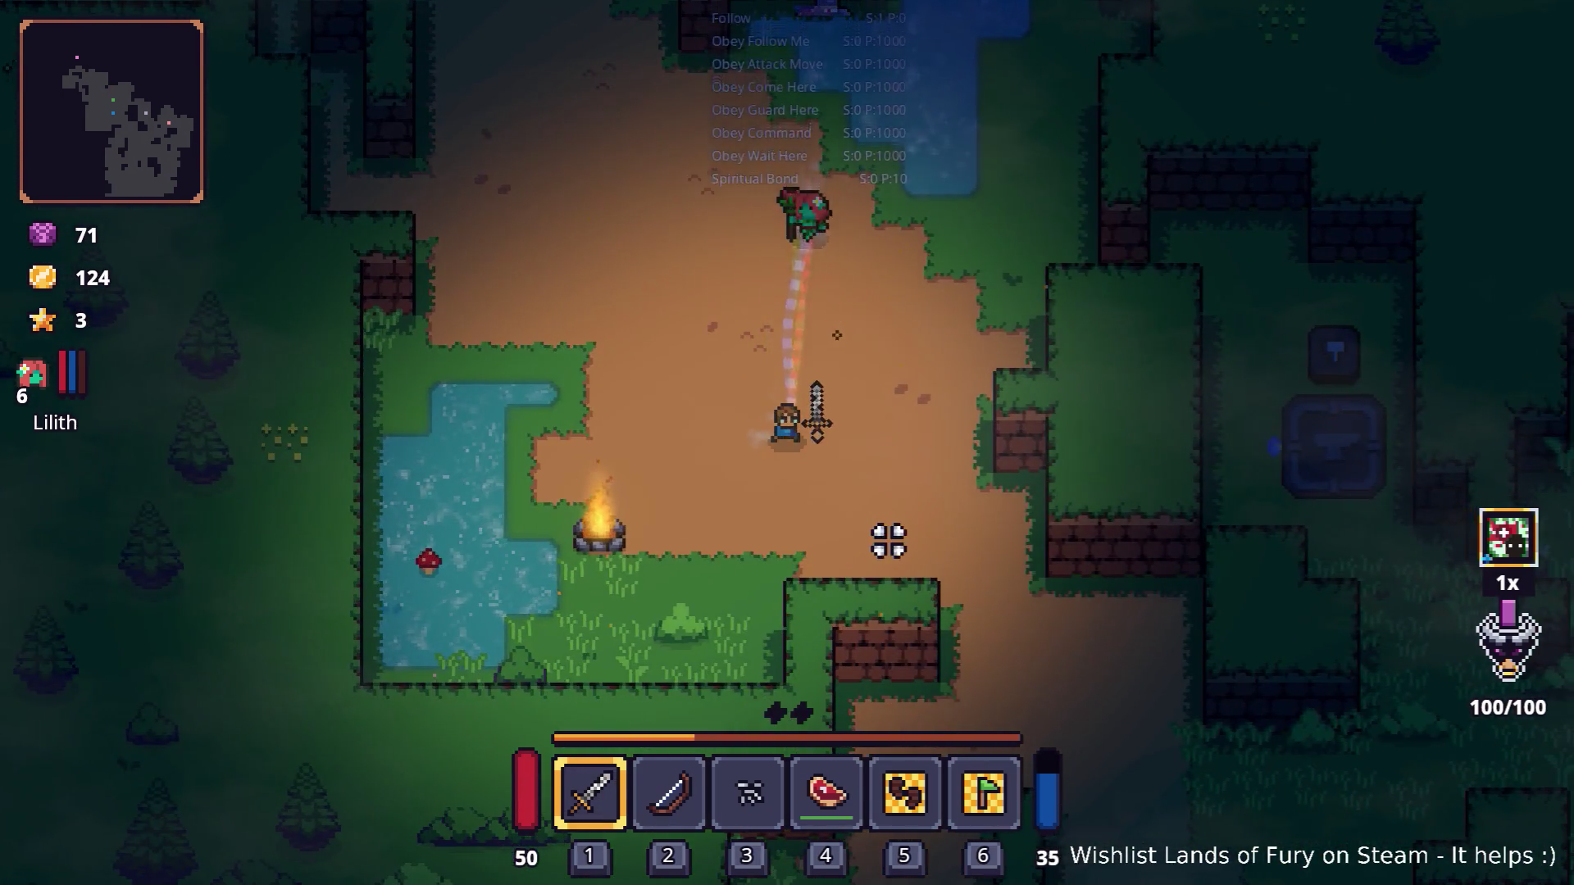
key(d)
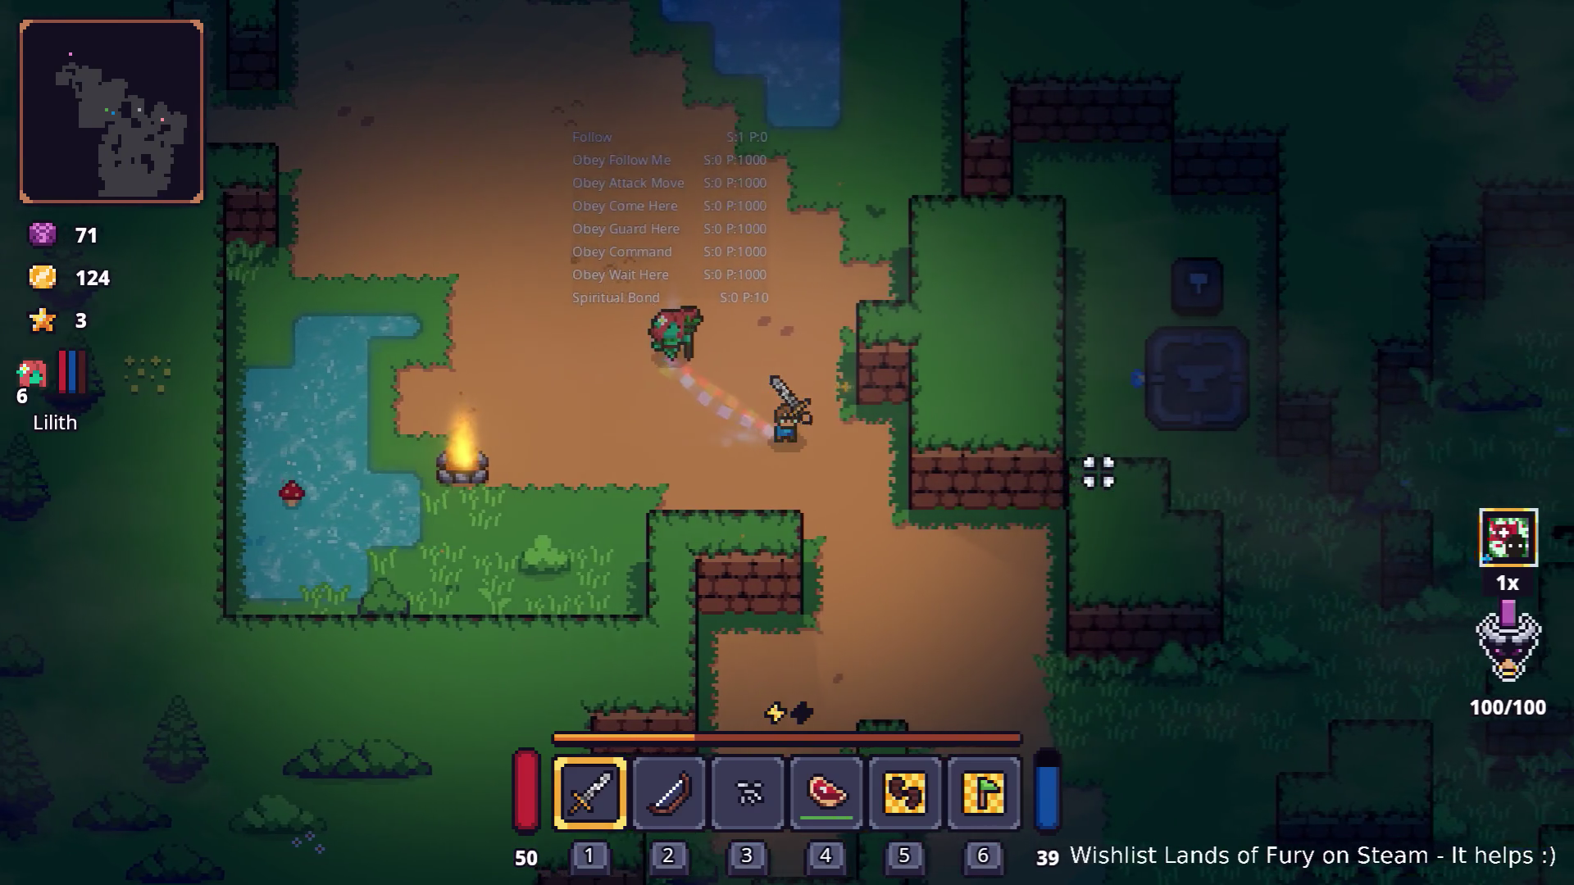
key(grave)
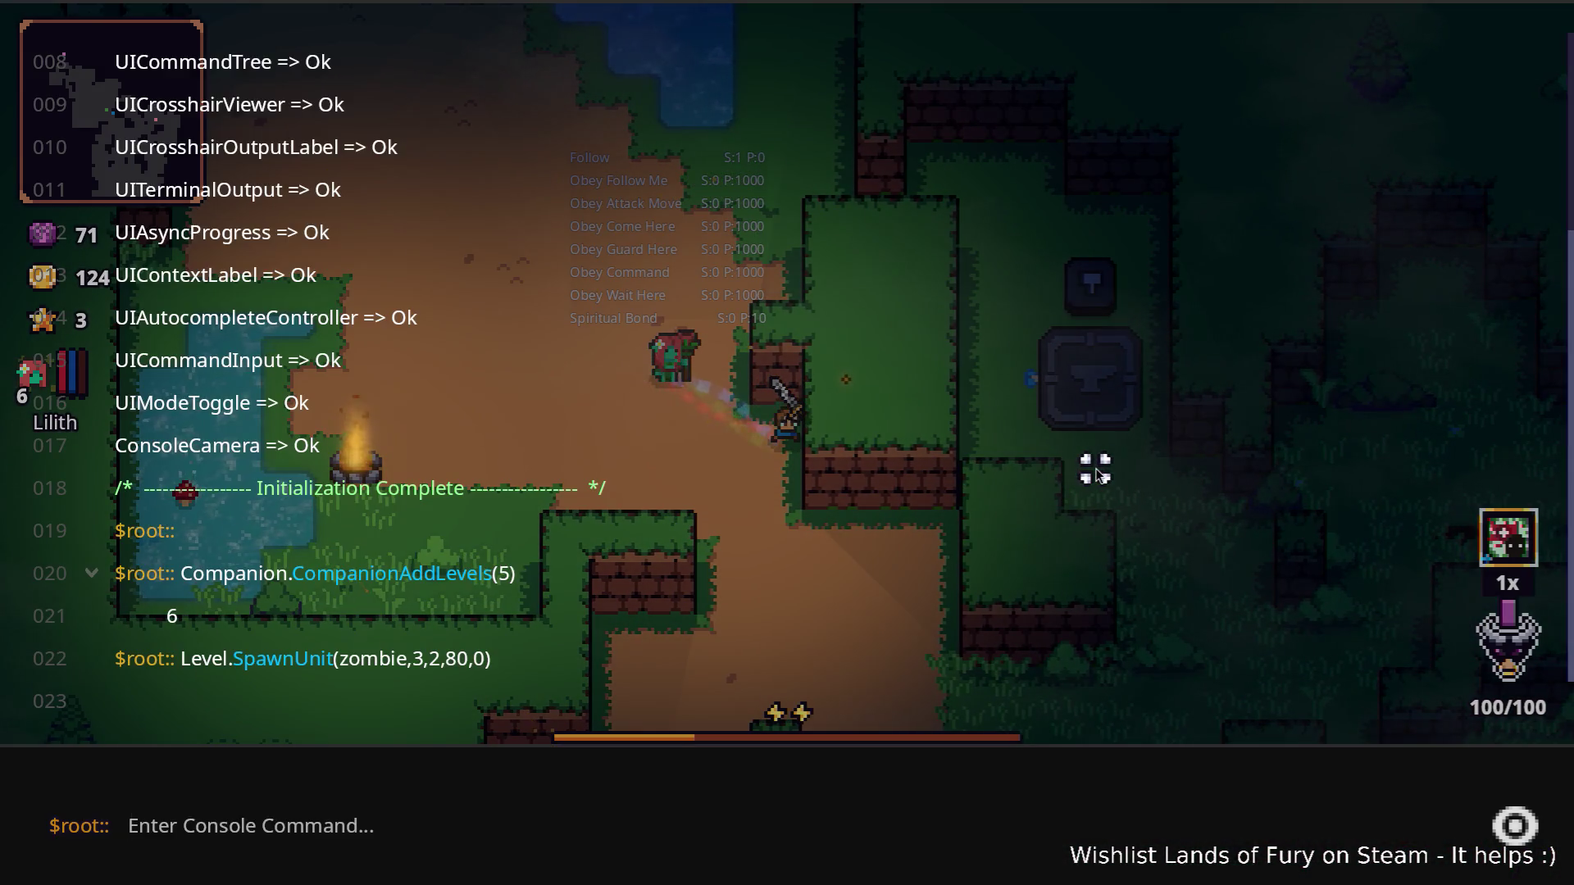
Step: Rerun the spawn command as Level.SpawnUnit(zombie,3,2,100,0) and close the console
key(Up)
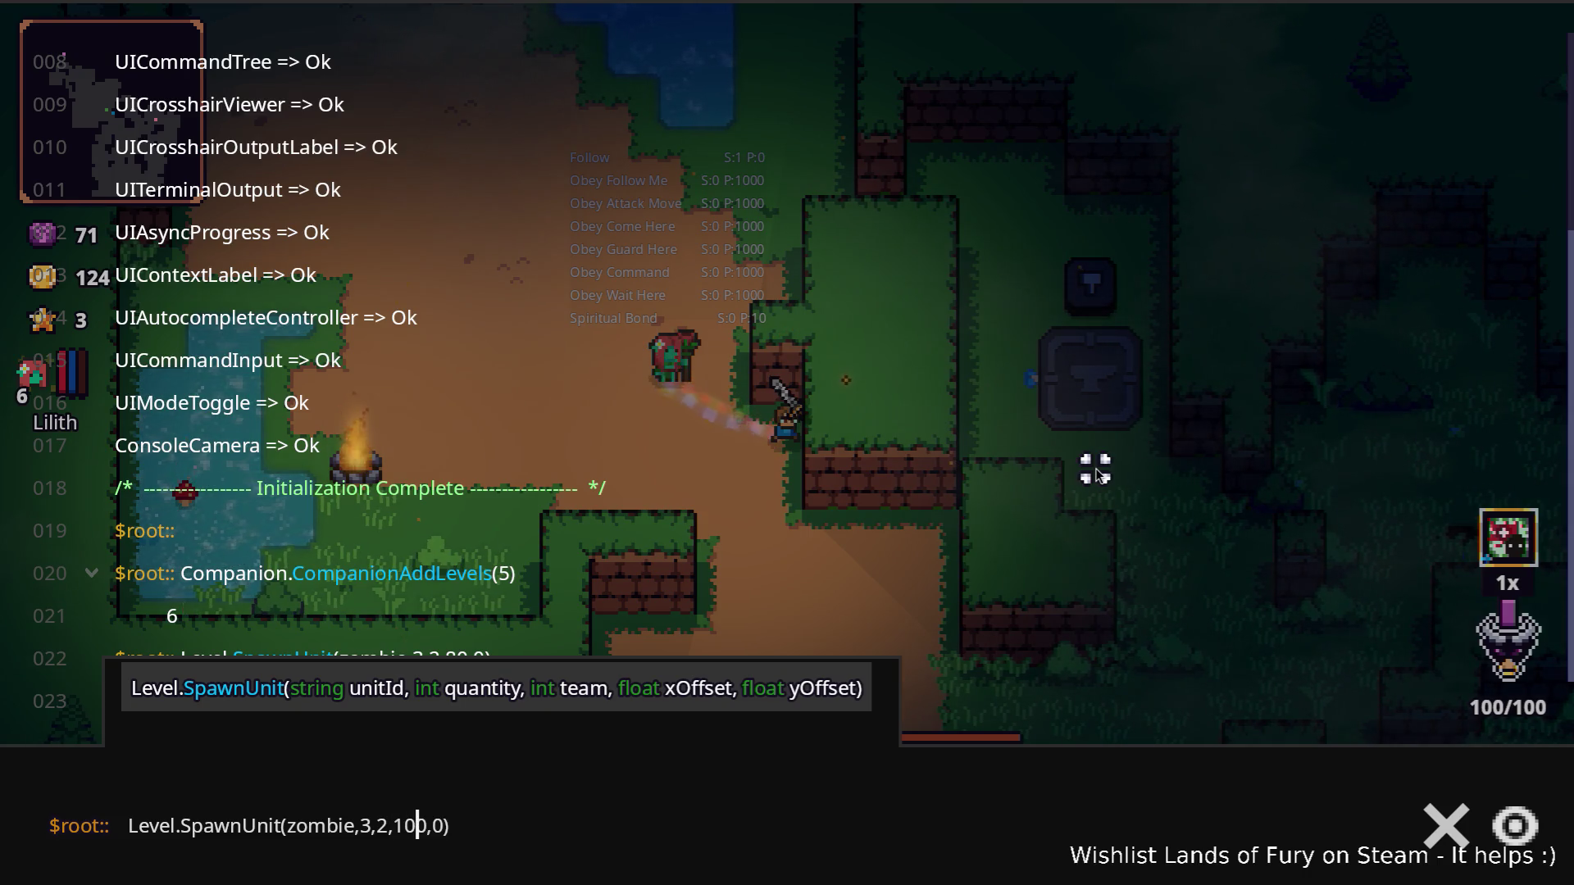
key(Return)
key(grave)
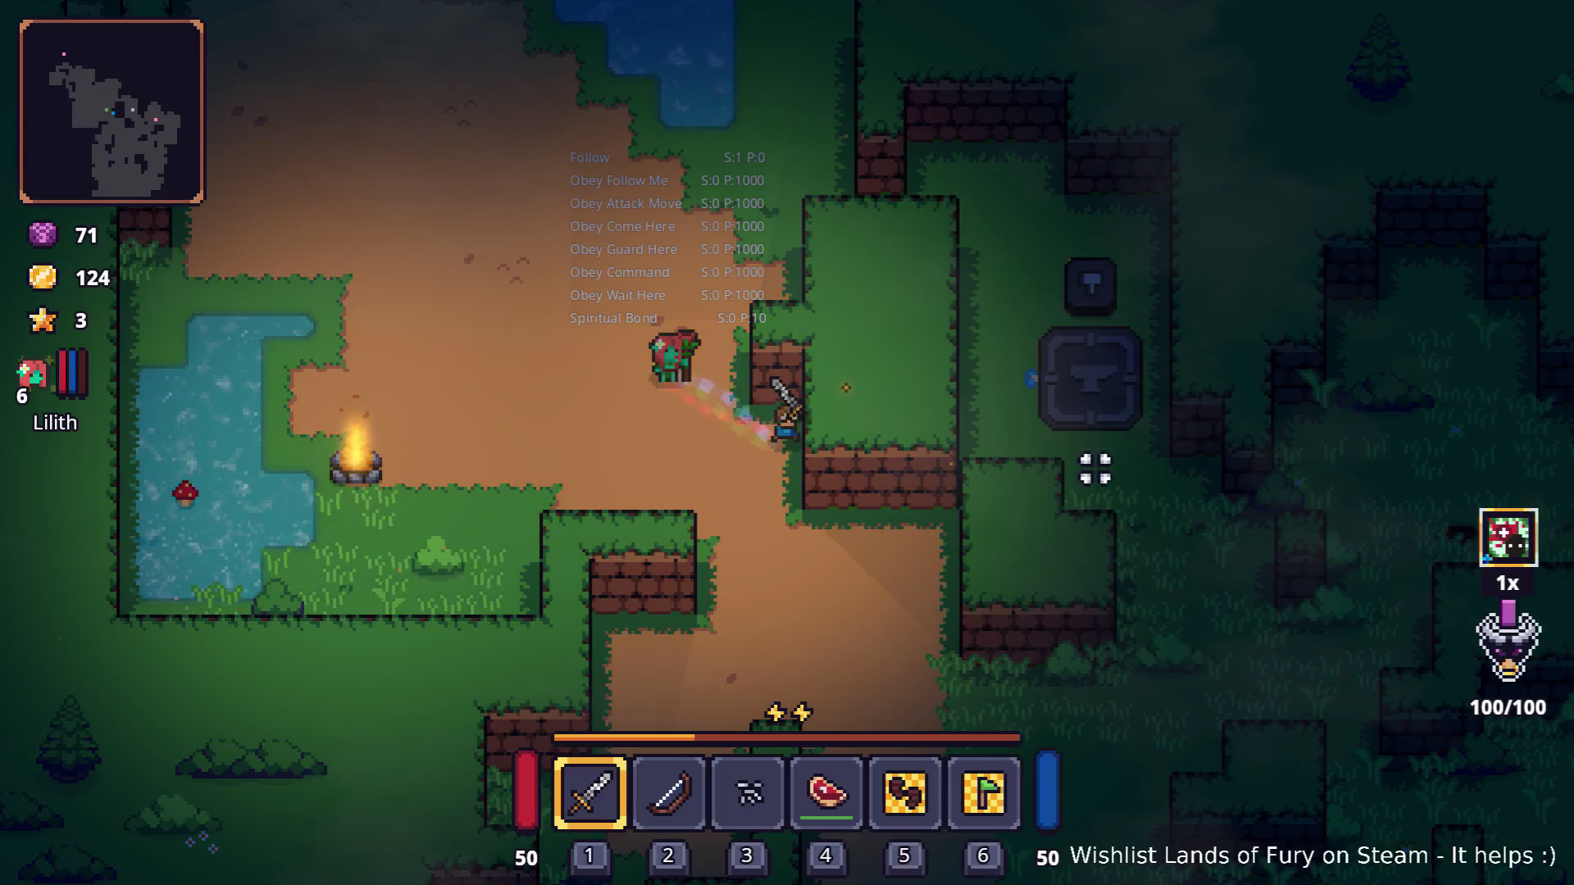
Step: Walk south and east onto the grass to engage the newly spawned zombies
key(s)
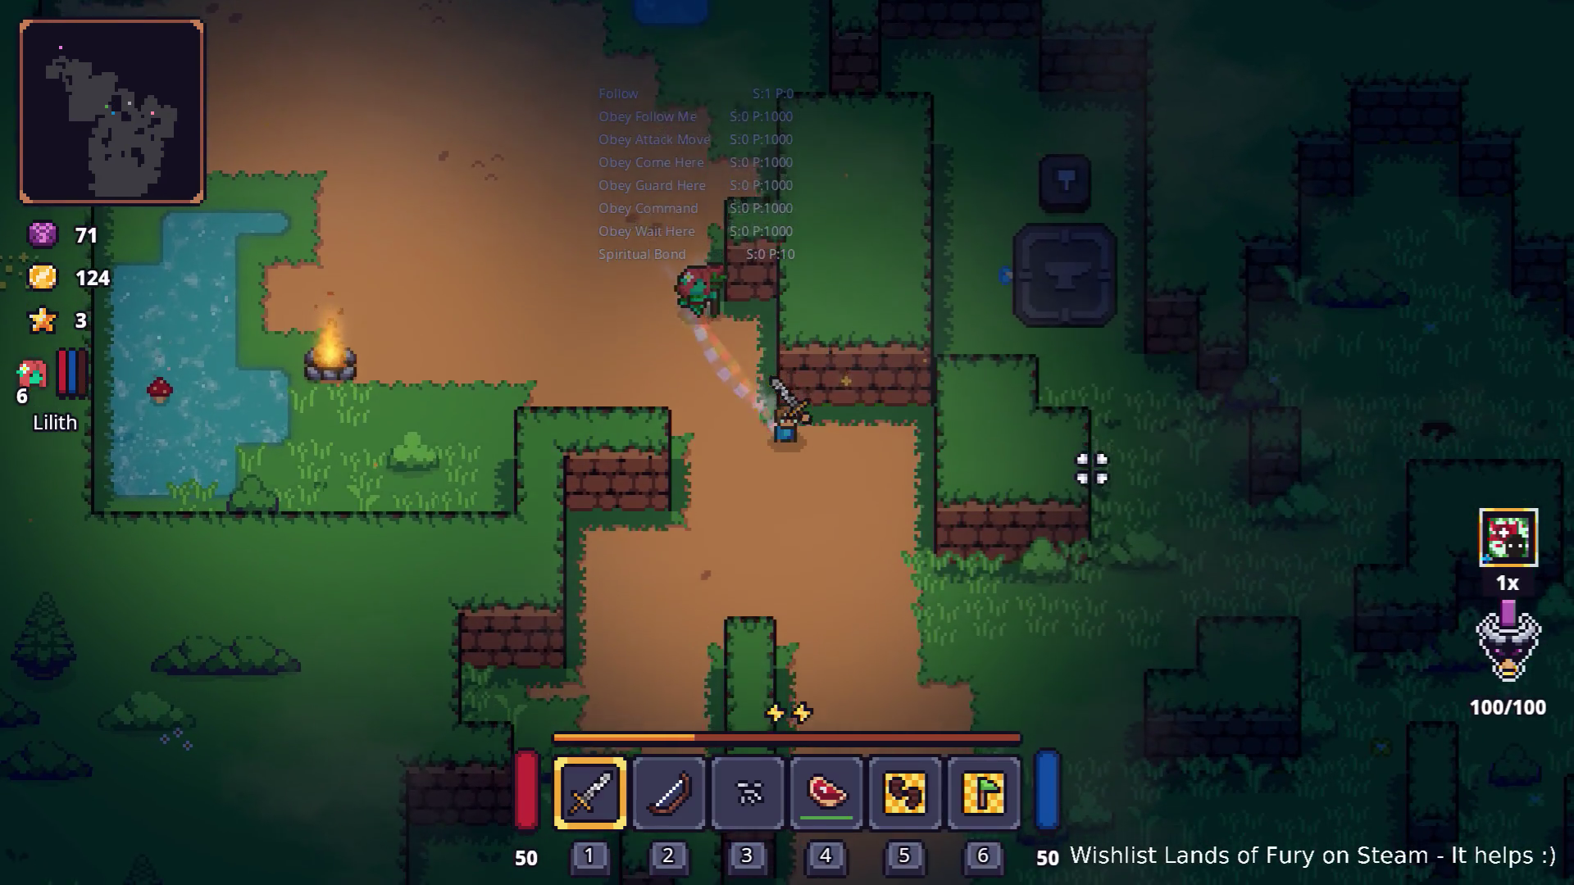
key(d)
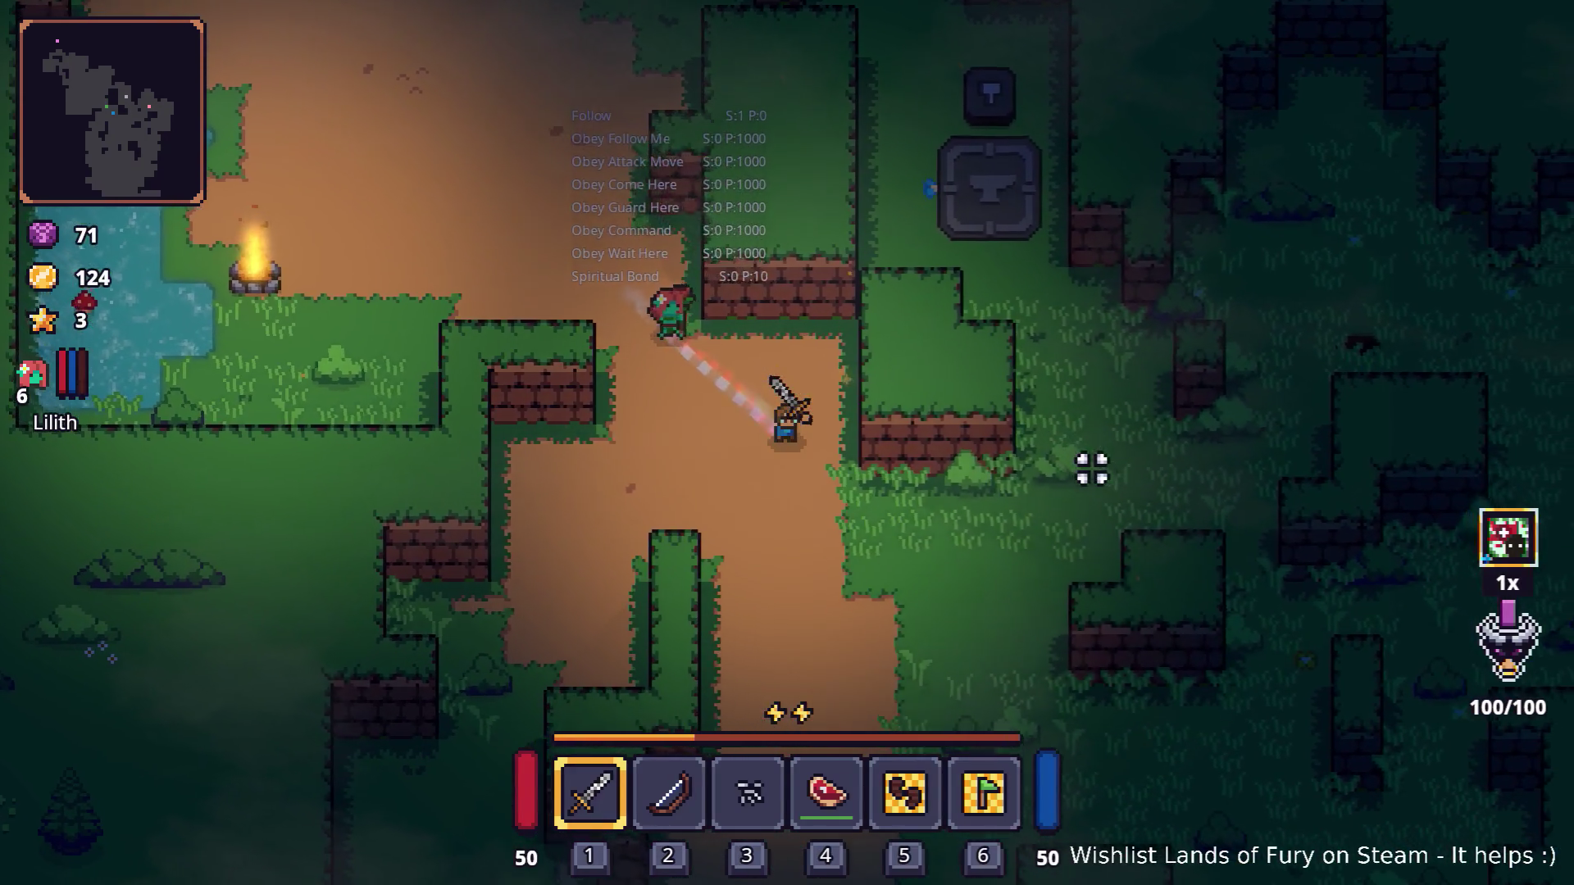
key(d)
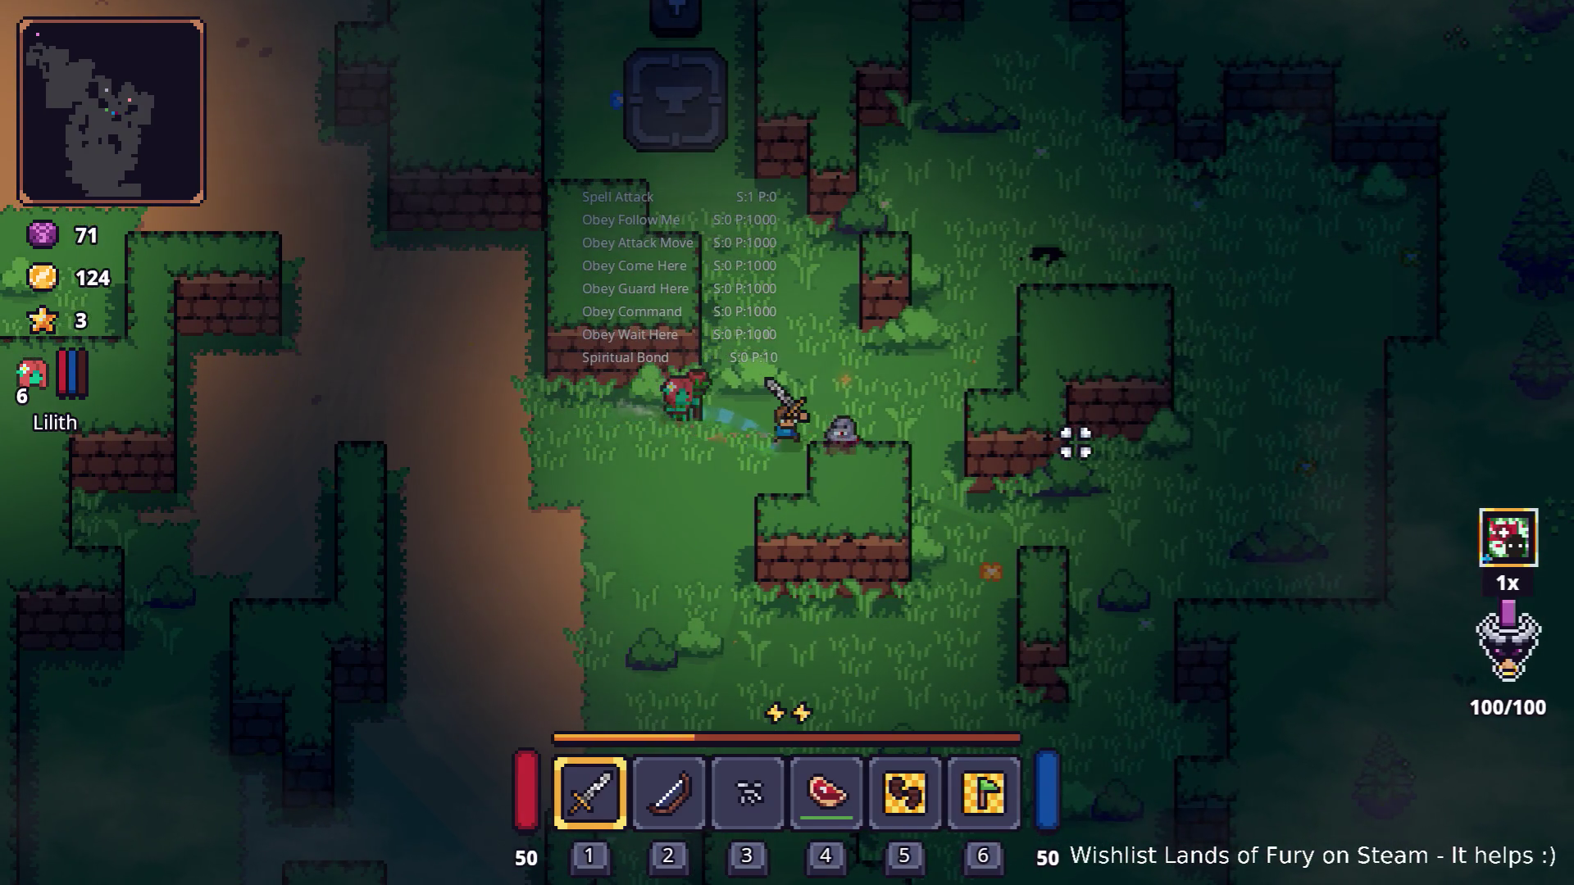
key(d)
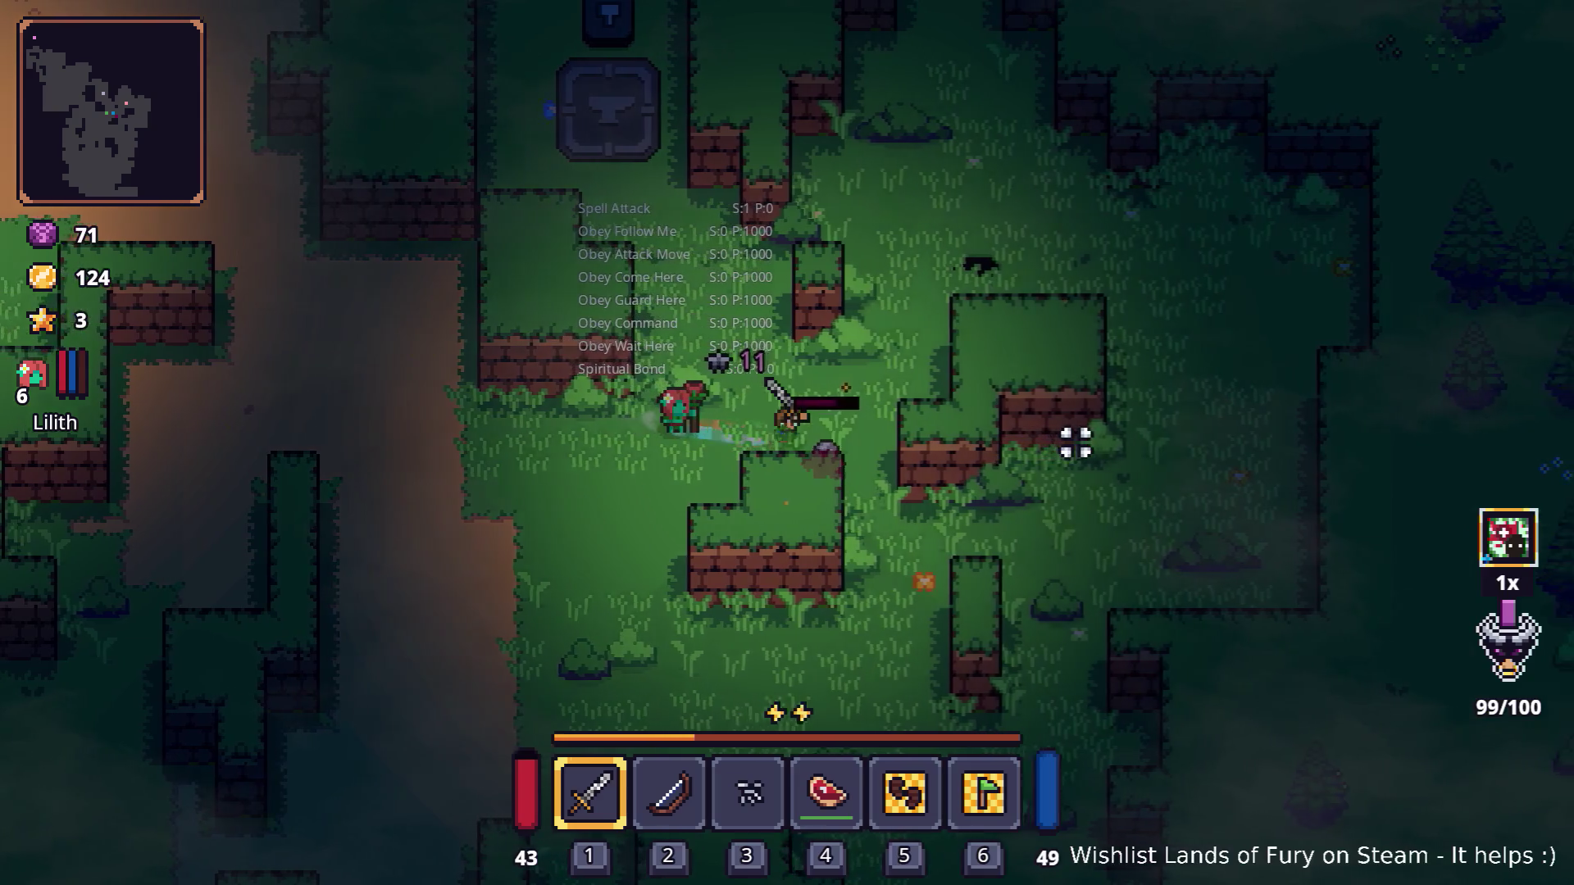
key(d)
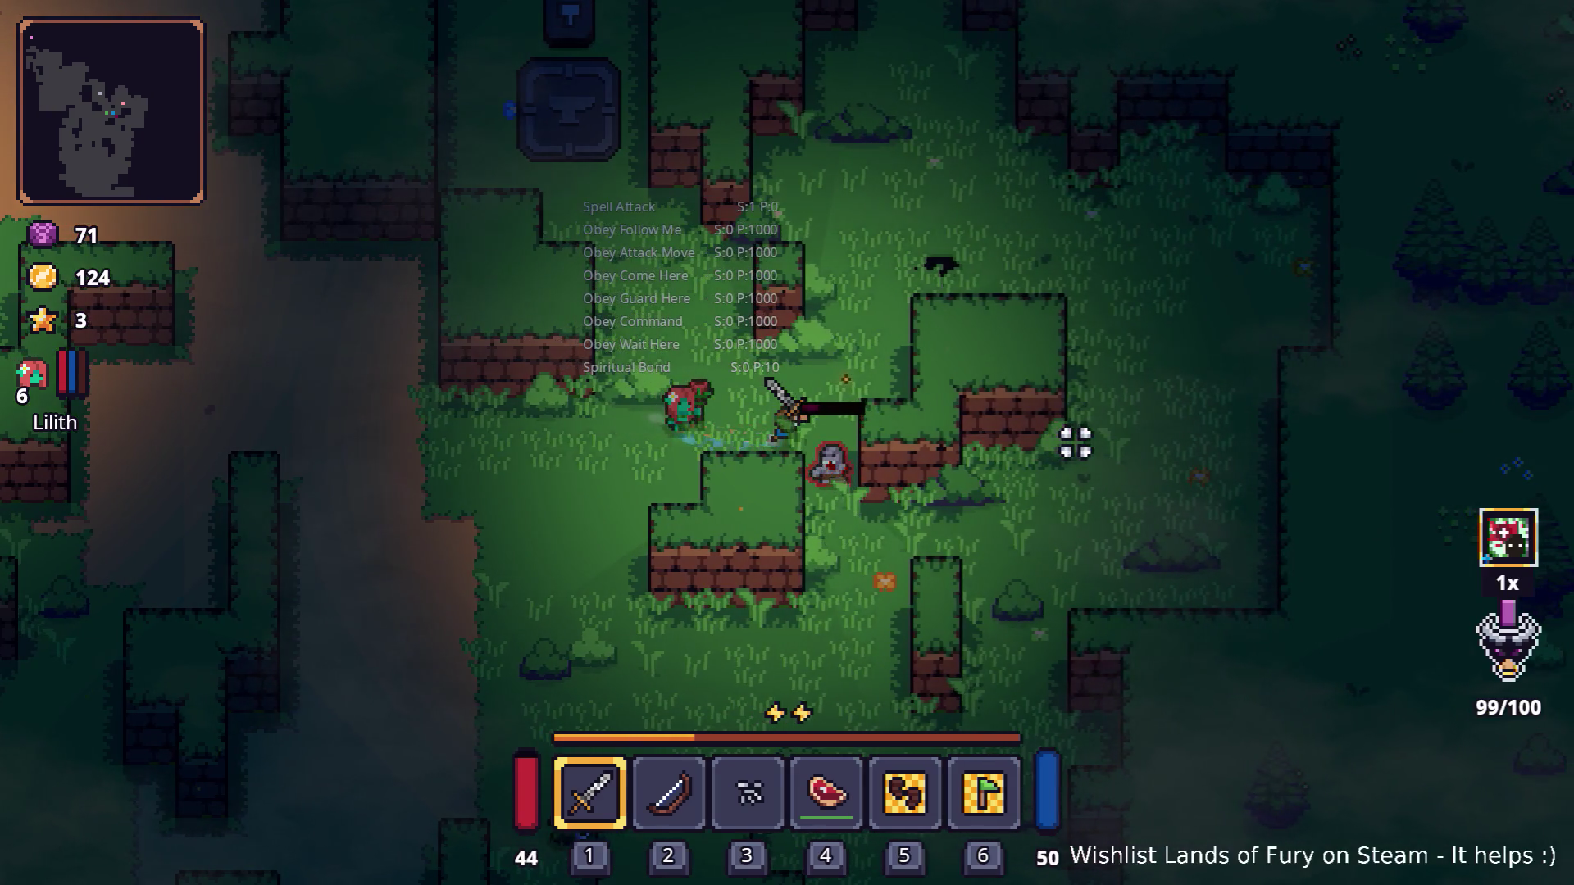
Step: Check Lilith's stats and skills sheet in the inventory, then return to play
key(i)
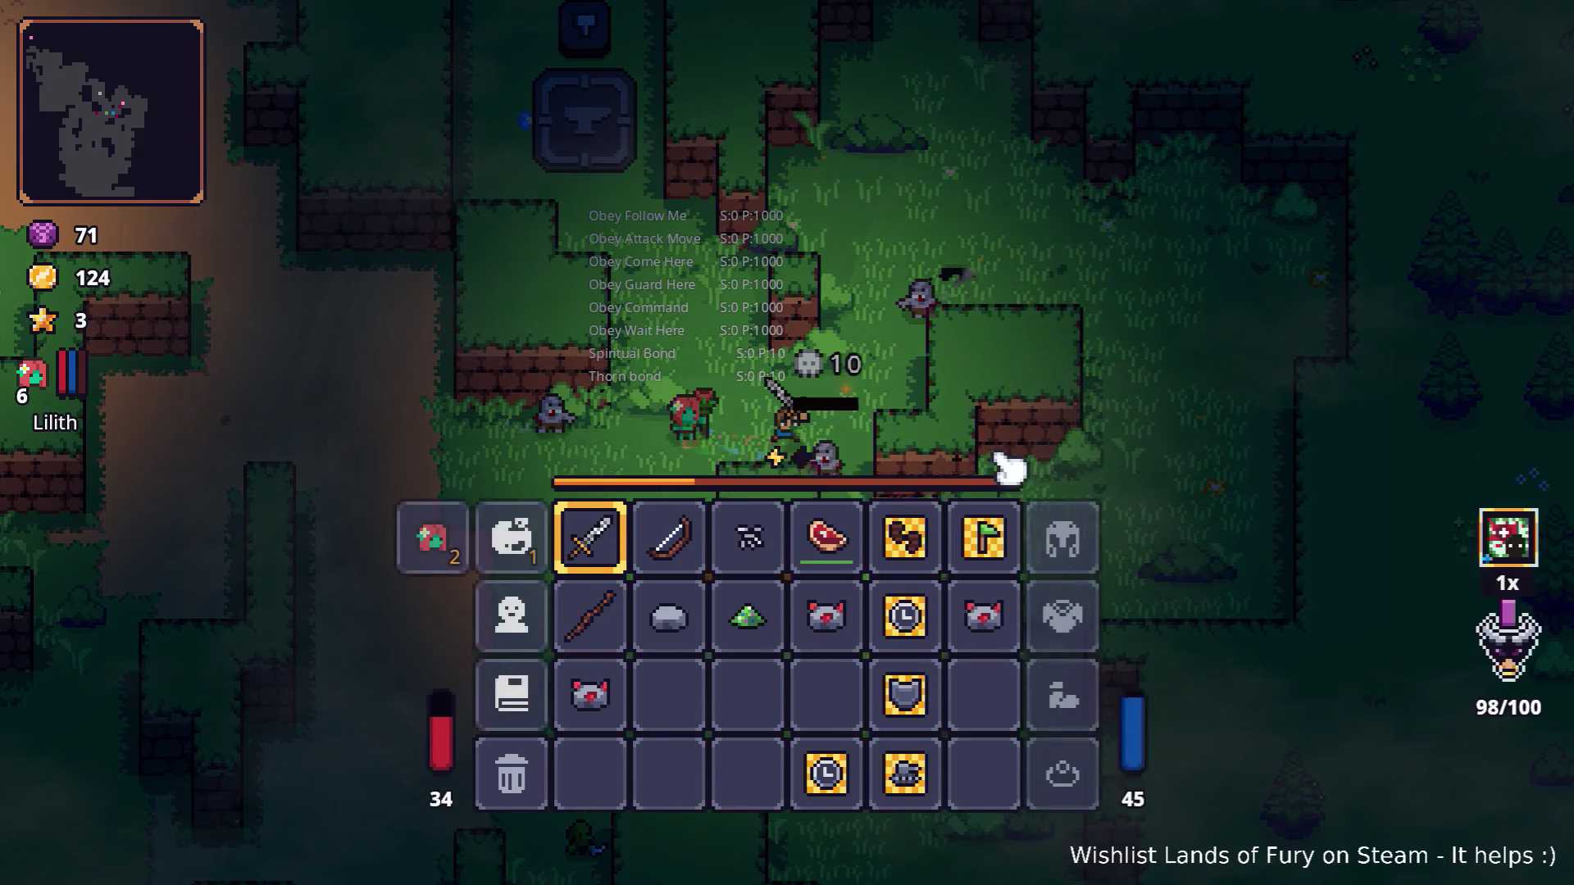
click(430, 598)
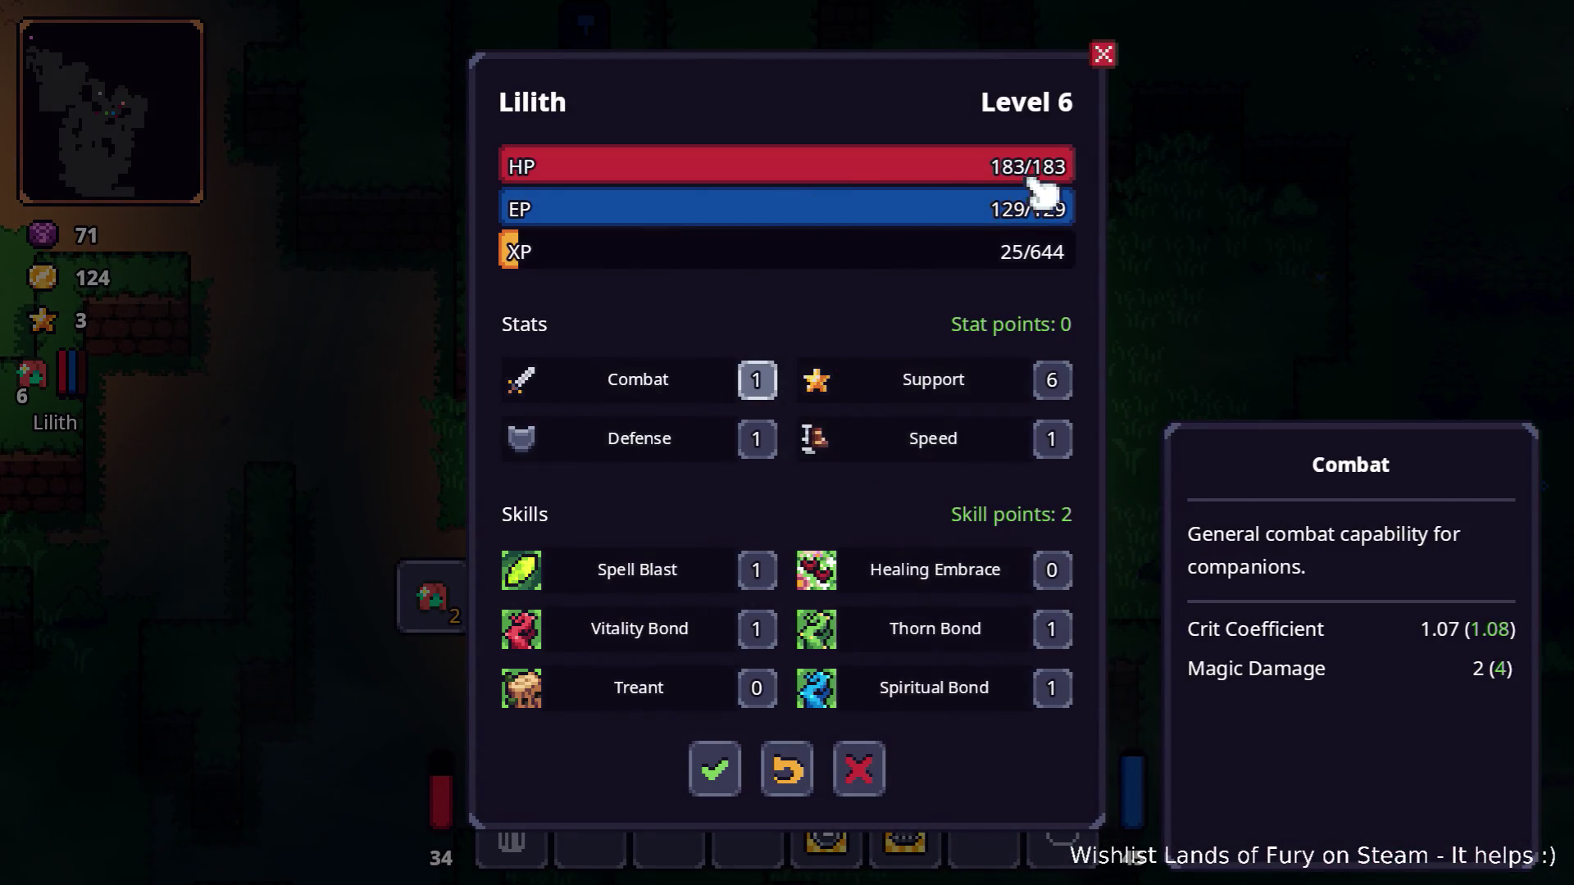
key(Escape)
key(i)
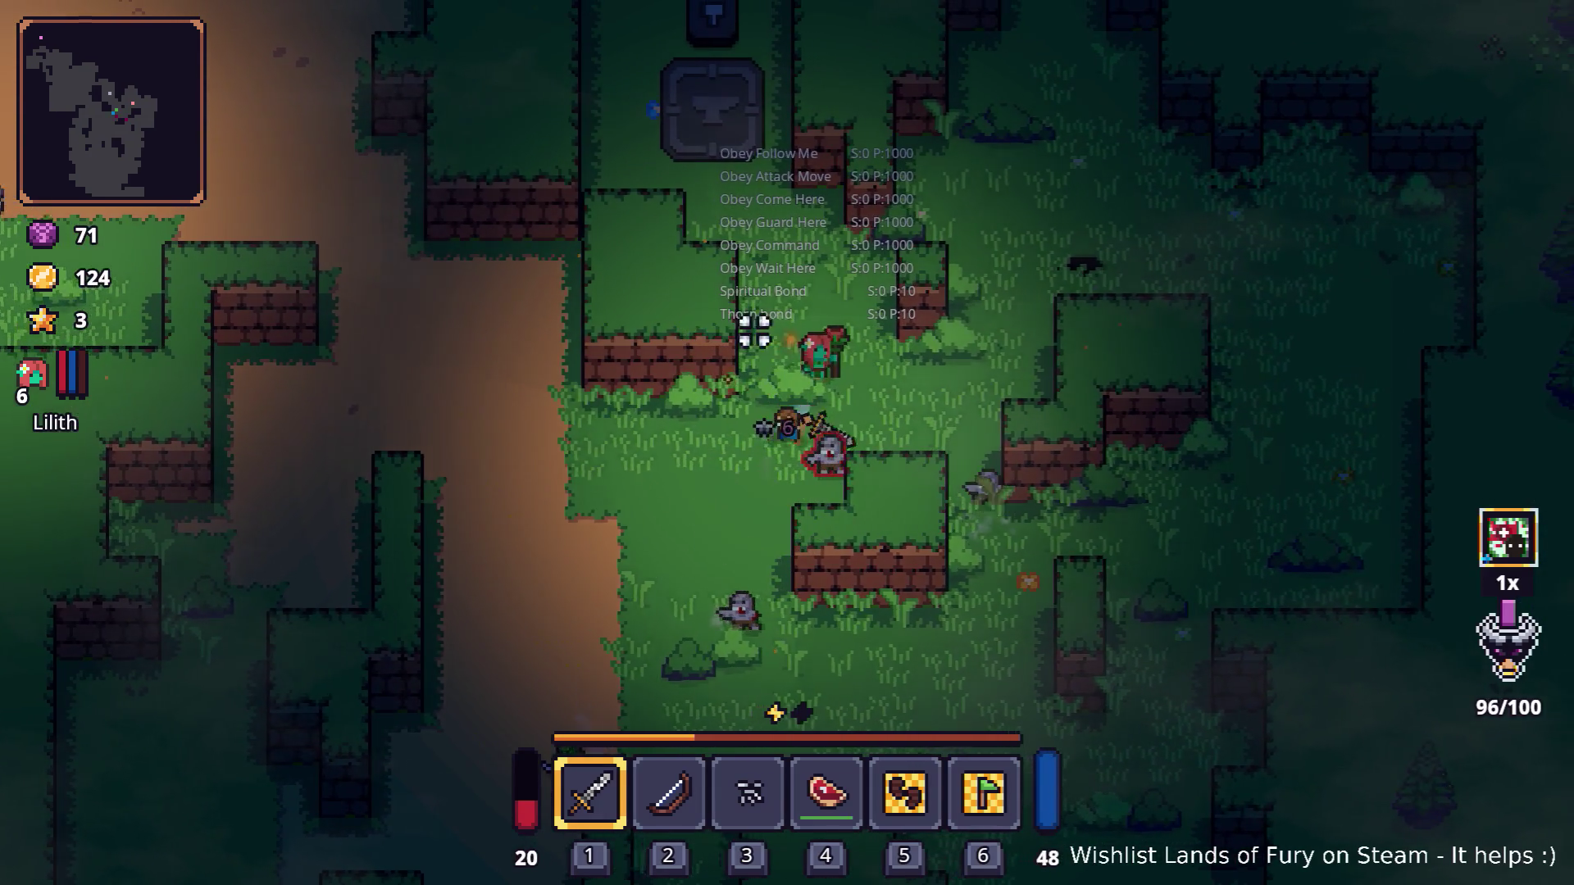
Step: Fight the nearby enemies until Game over, then quit via the main menu
click(827, 340)
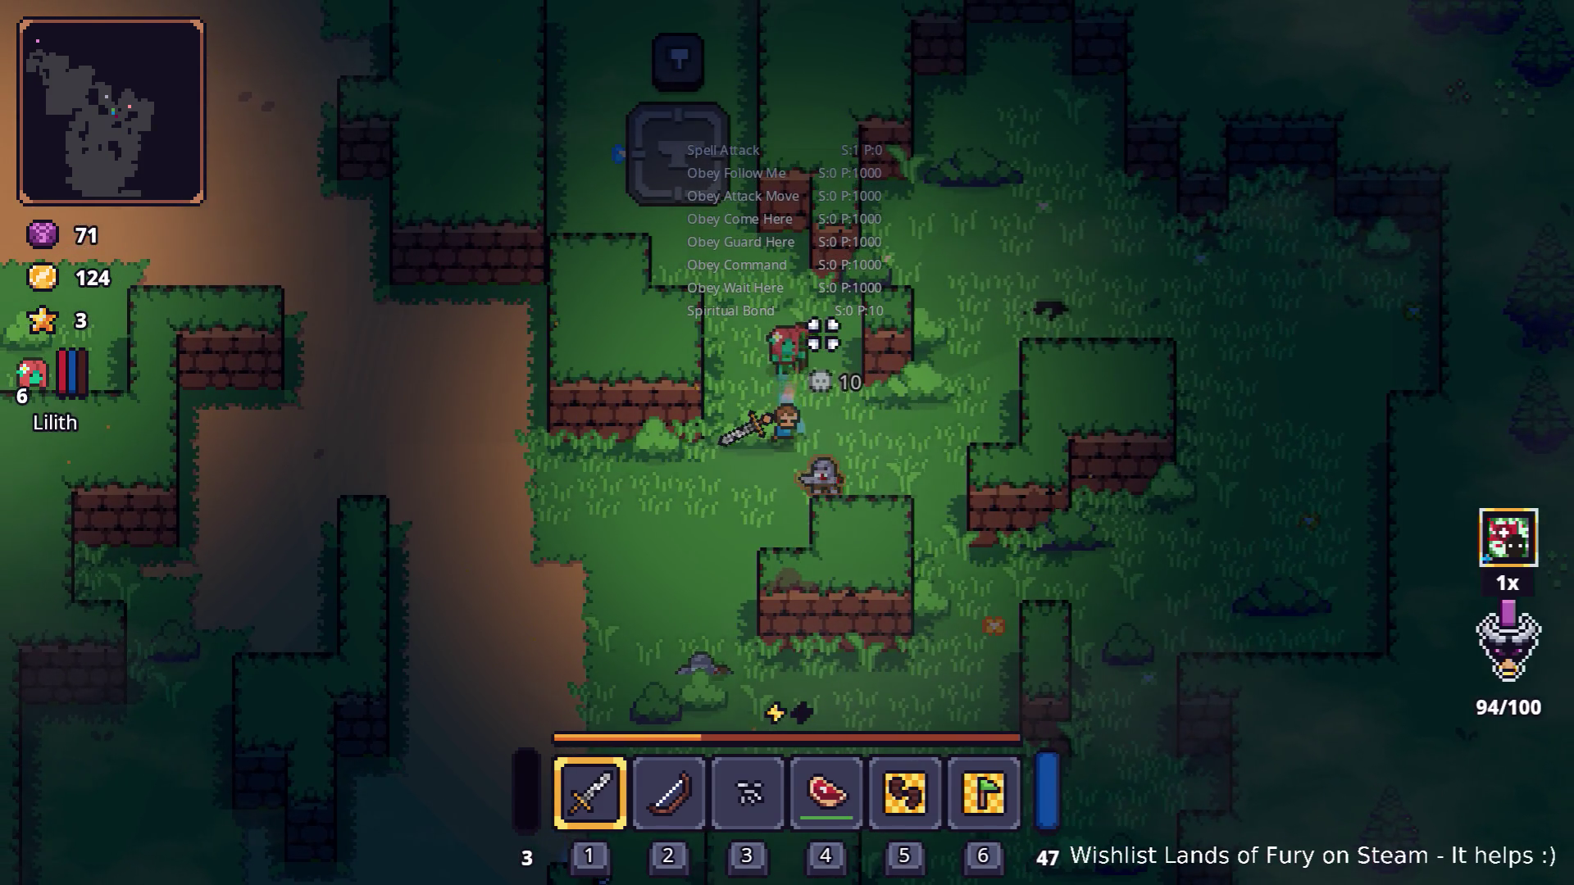
key(a)
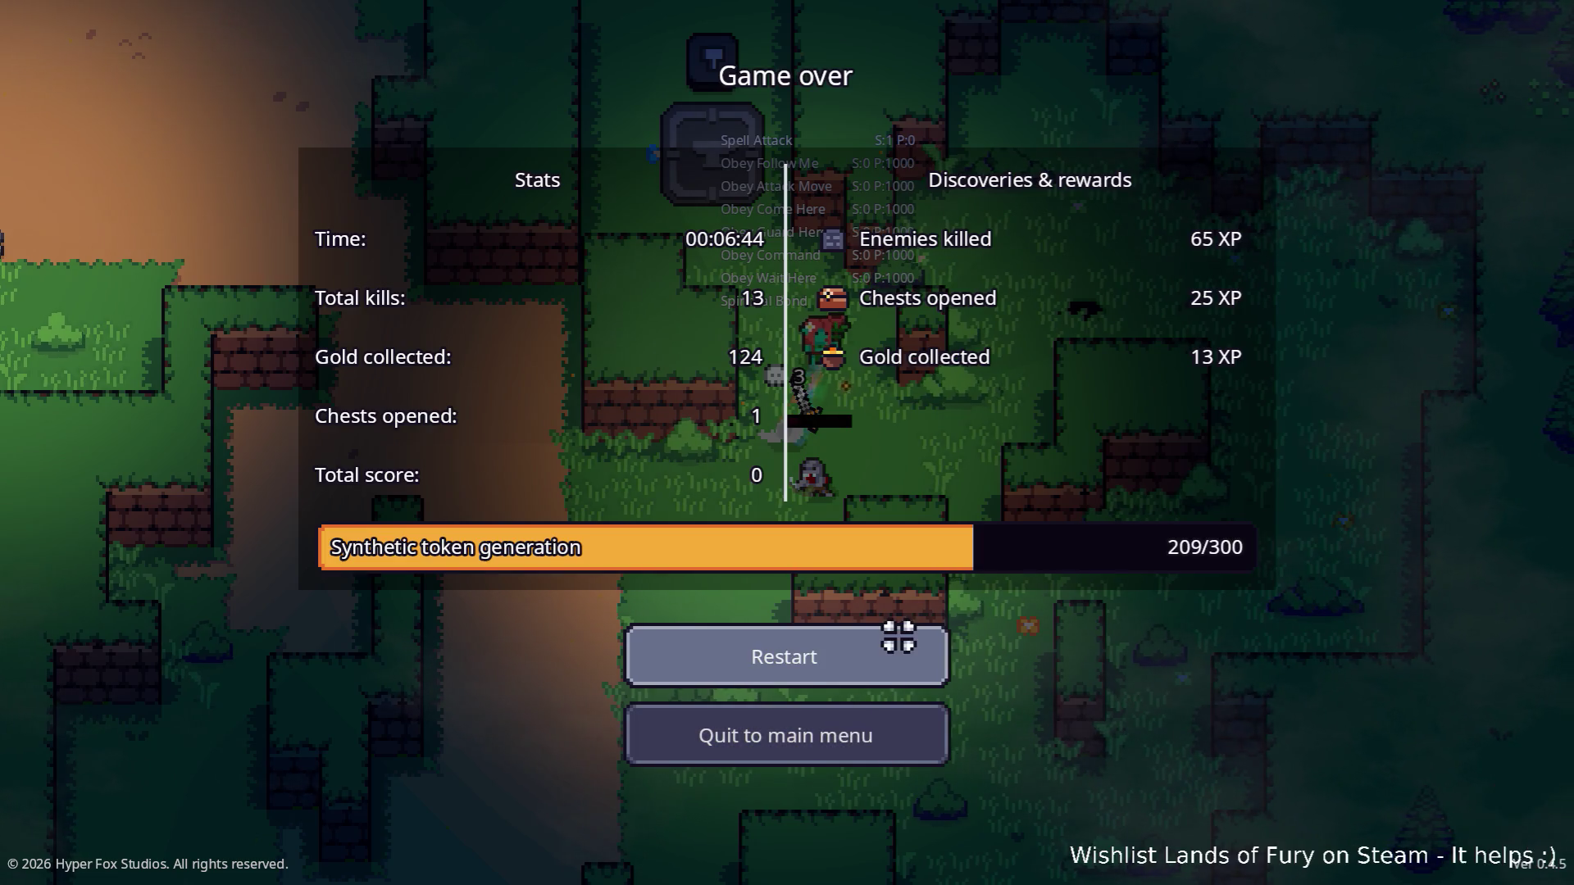
click(859, 727)
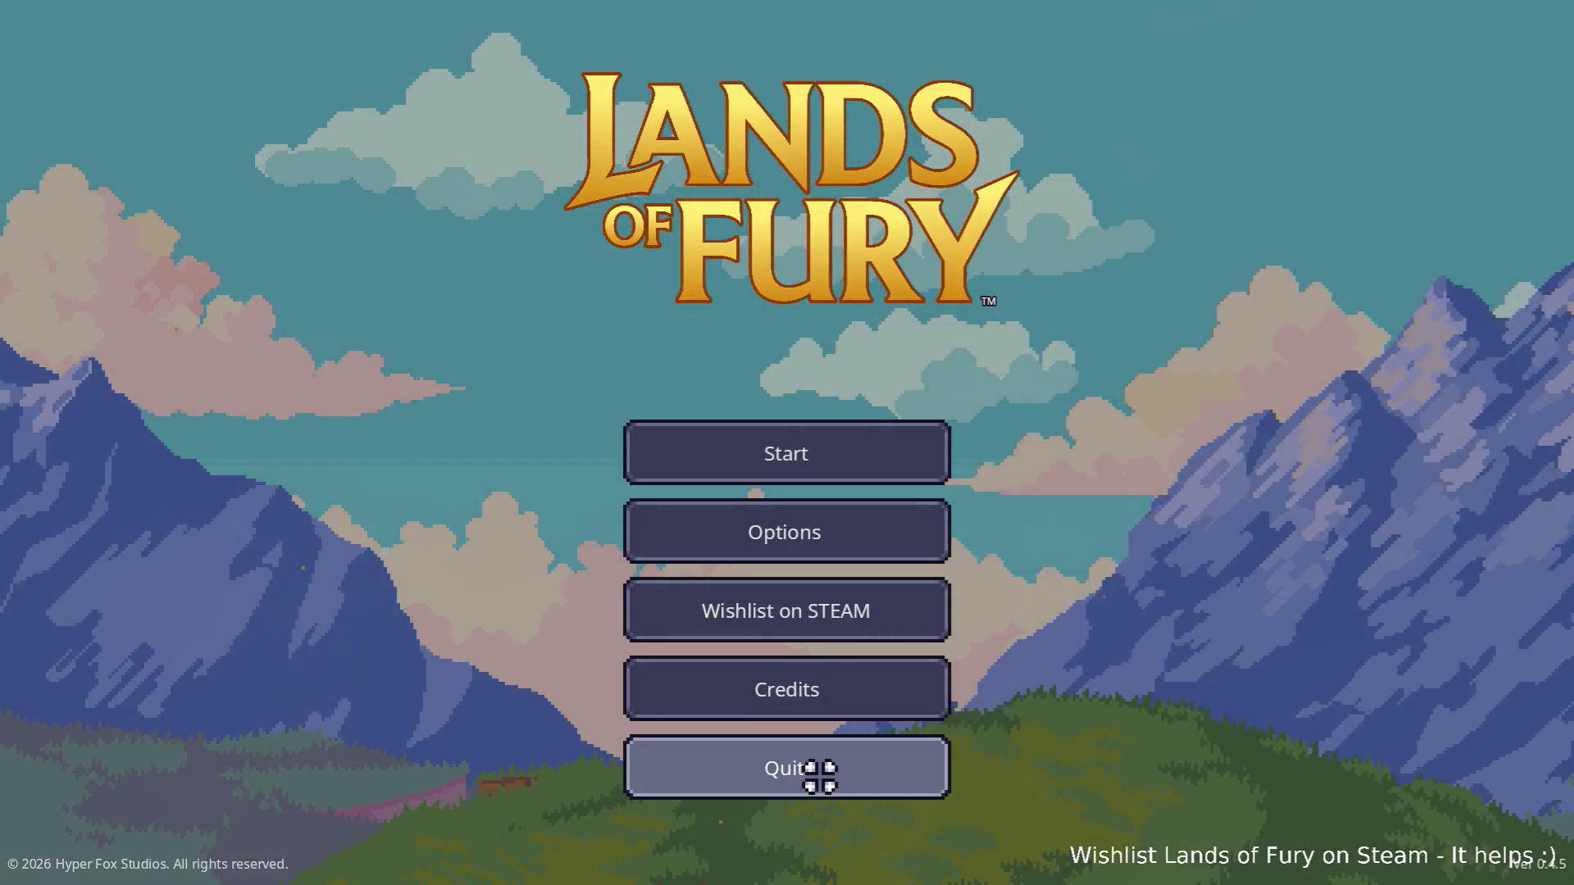
click(820, 777)
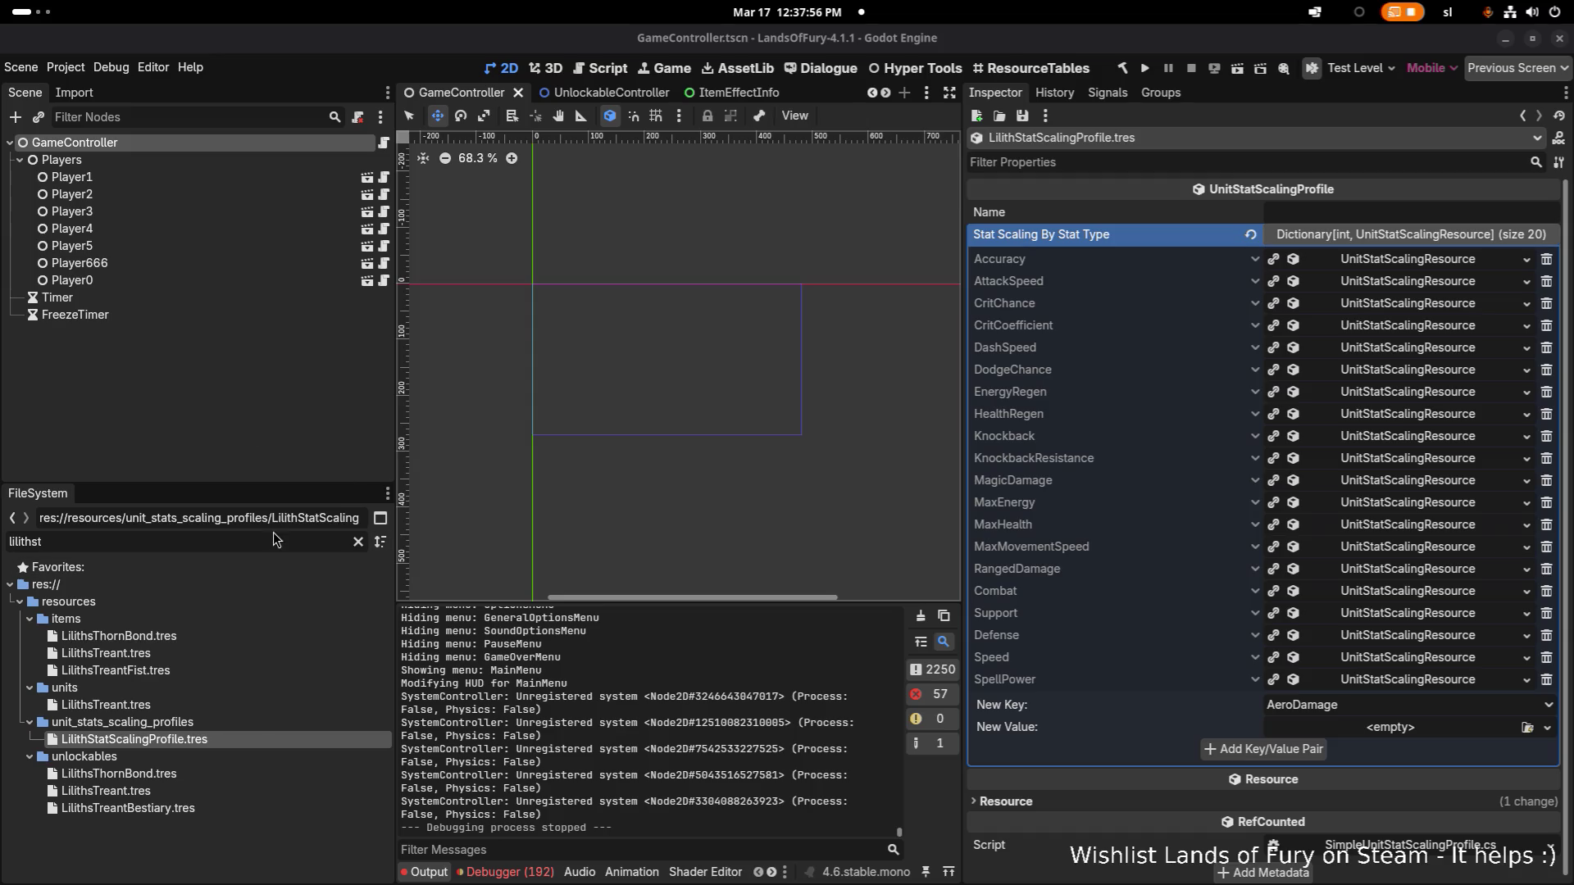
Step: Open LilithsThornBond.tres and expand UseItemAction, CanIUseItemConsideration, AmIDetectingNodeType and UnitLinkConsideration
click(223, 637)
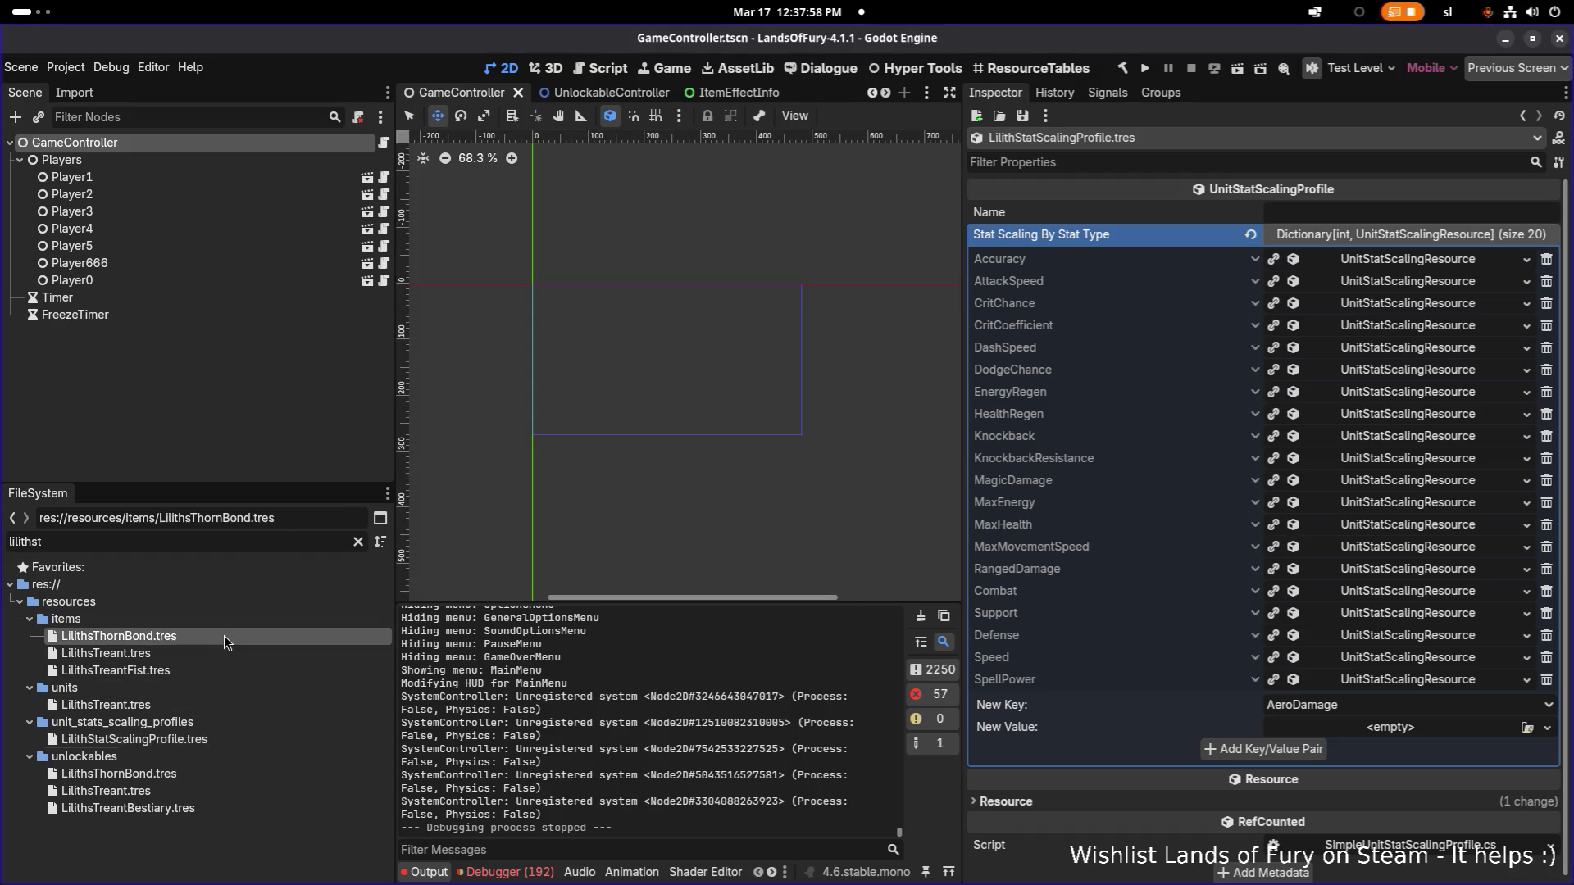
click(1394, 416)
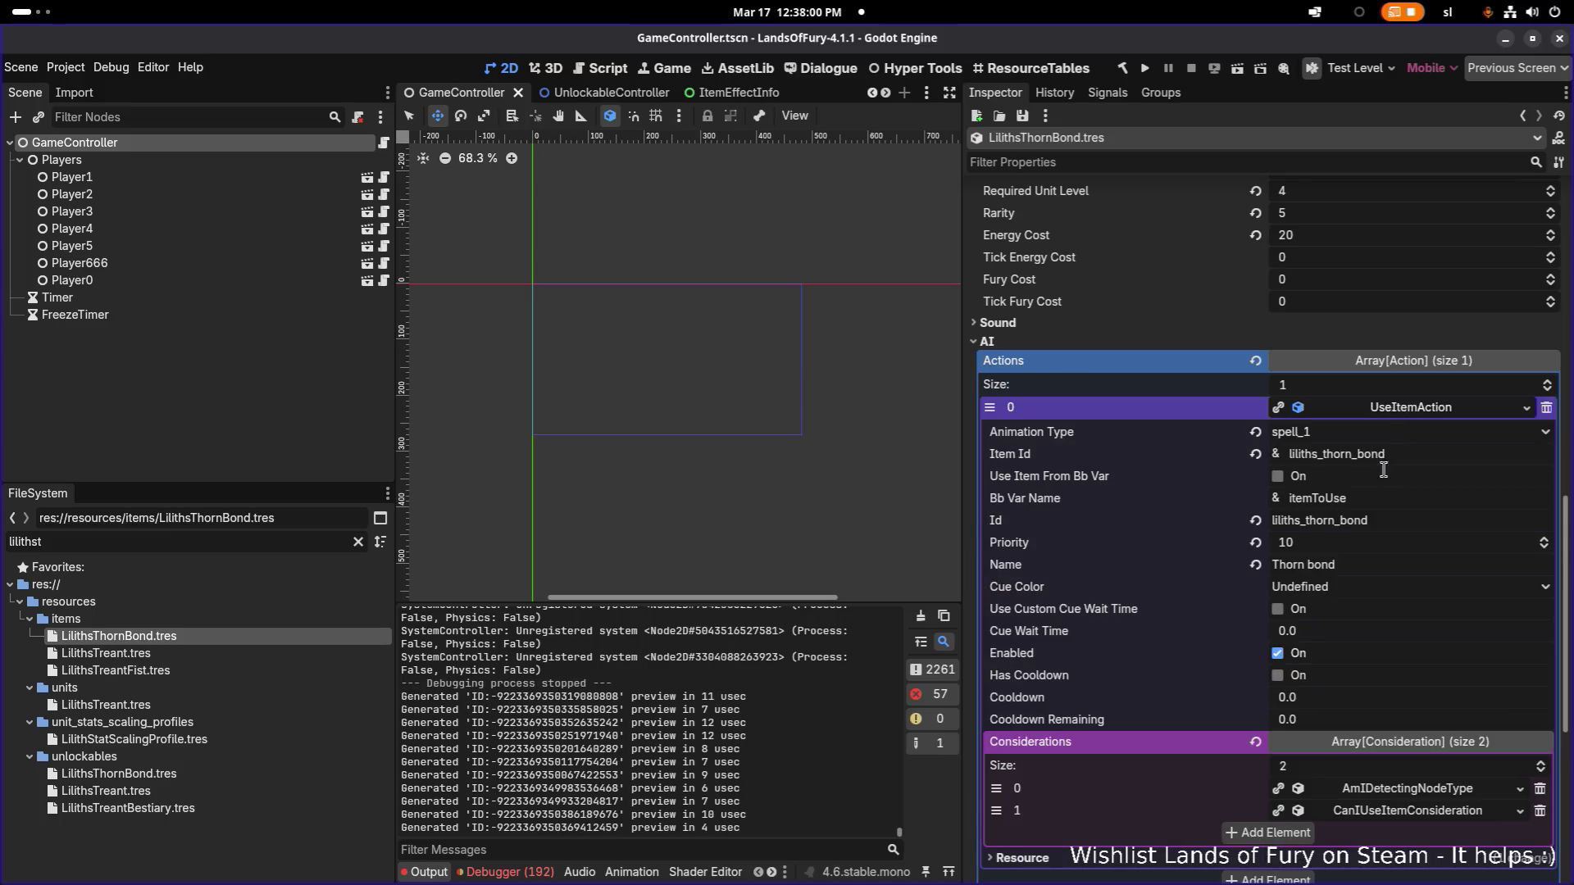
scroll(1394, 432, down, 2)
click(1401, 638)
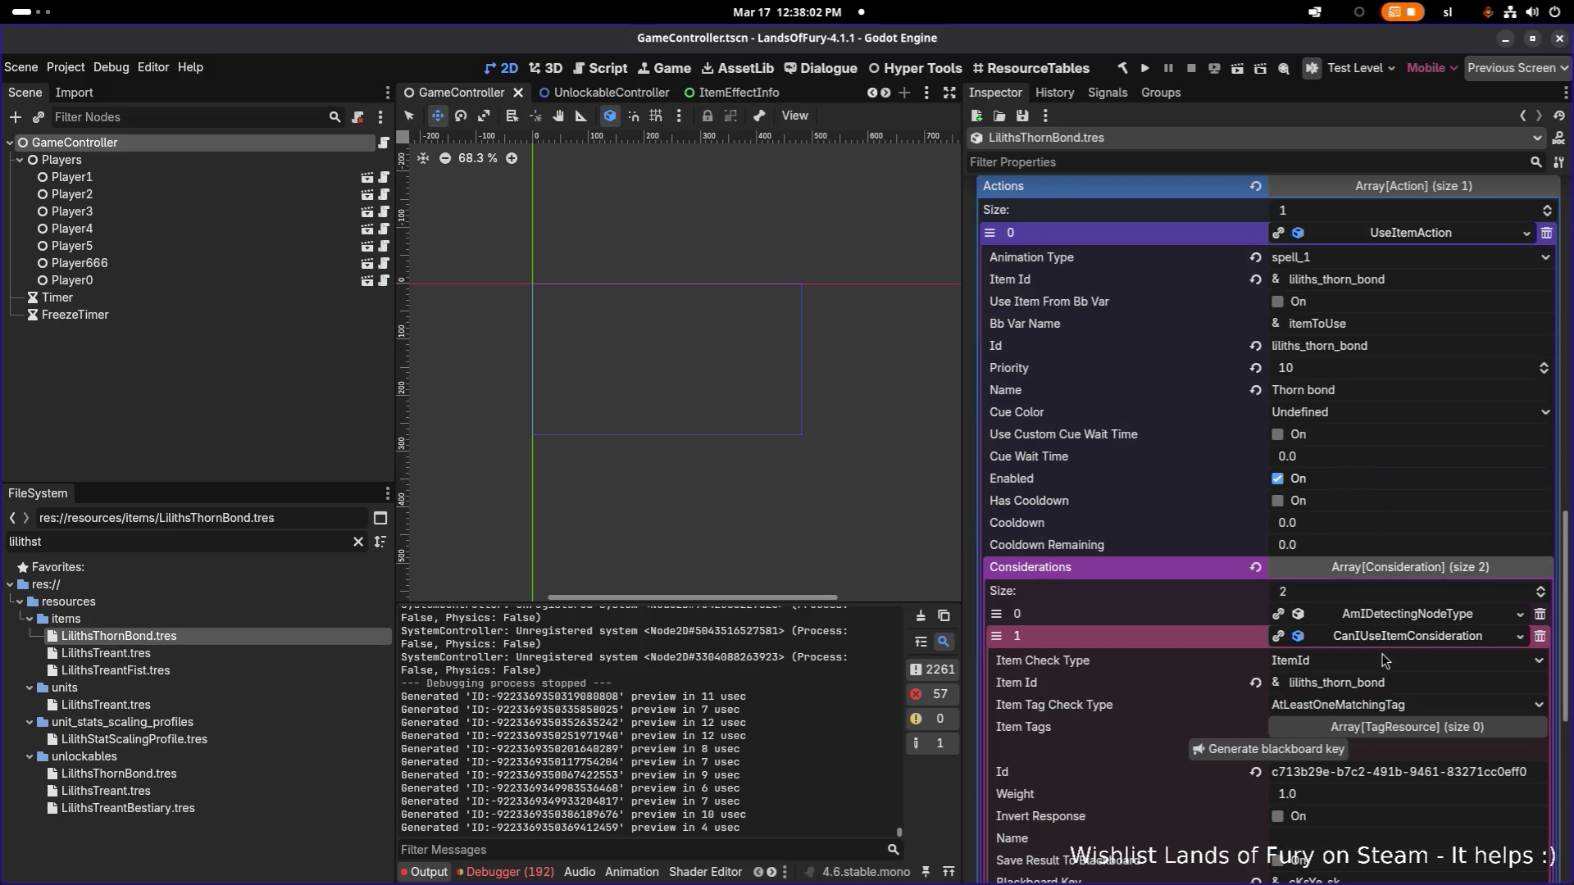
scroll(1386, 660, down, 2)
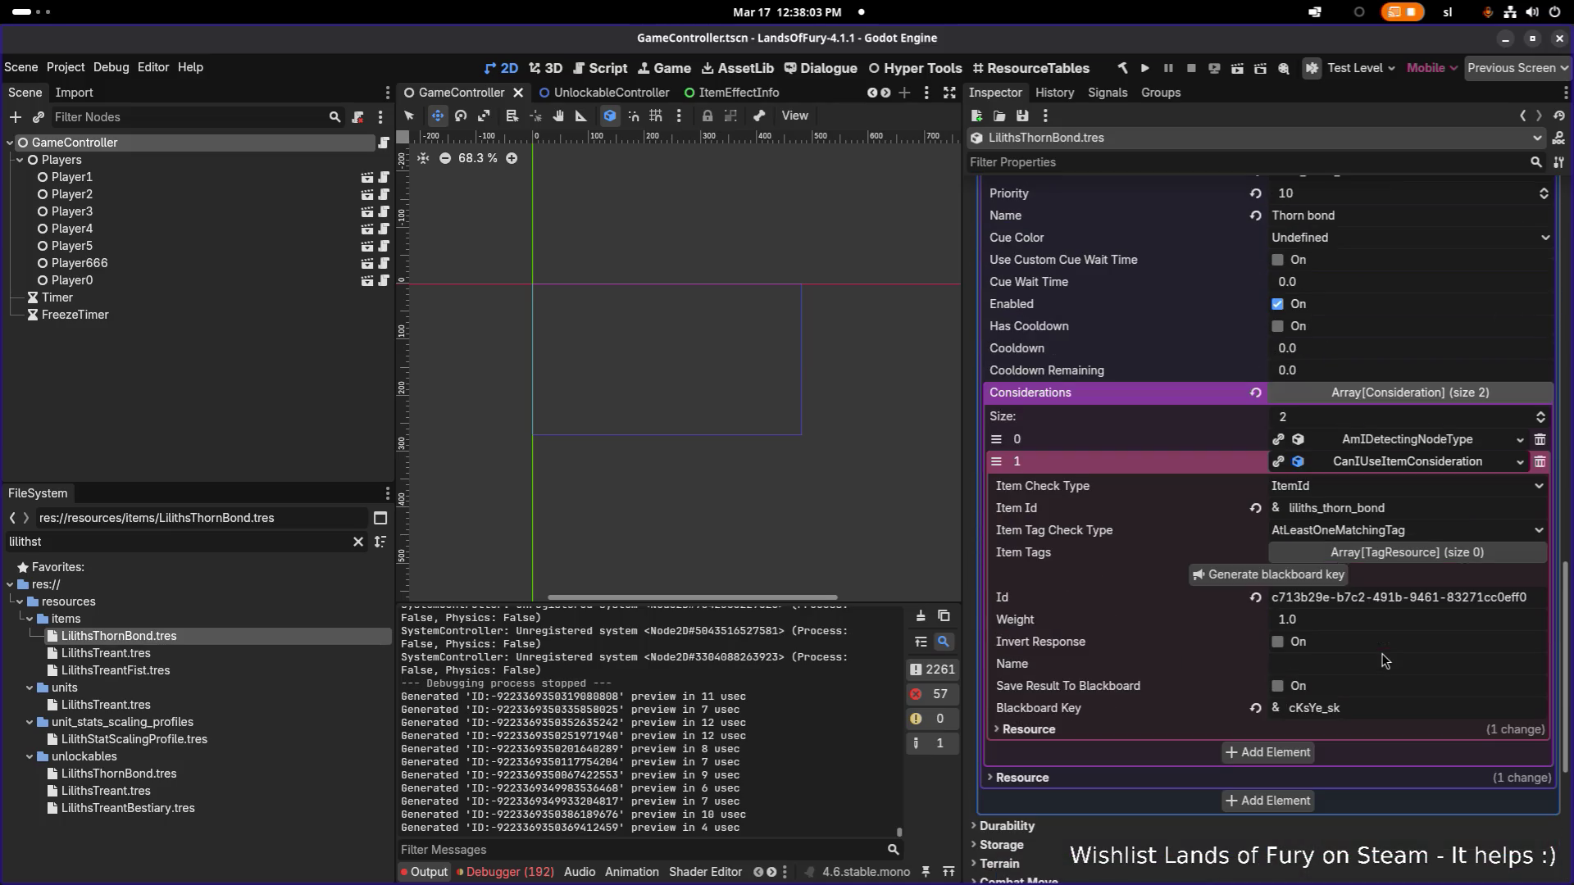
click(1409, 442)
click(1402, 493)
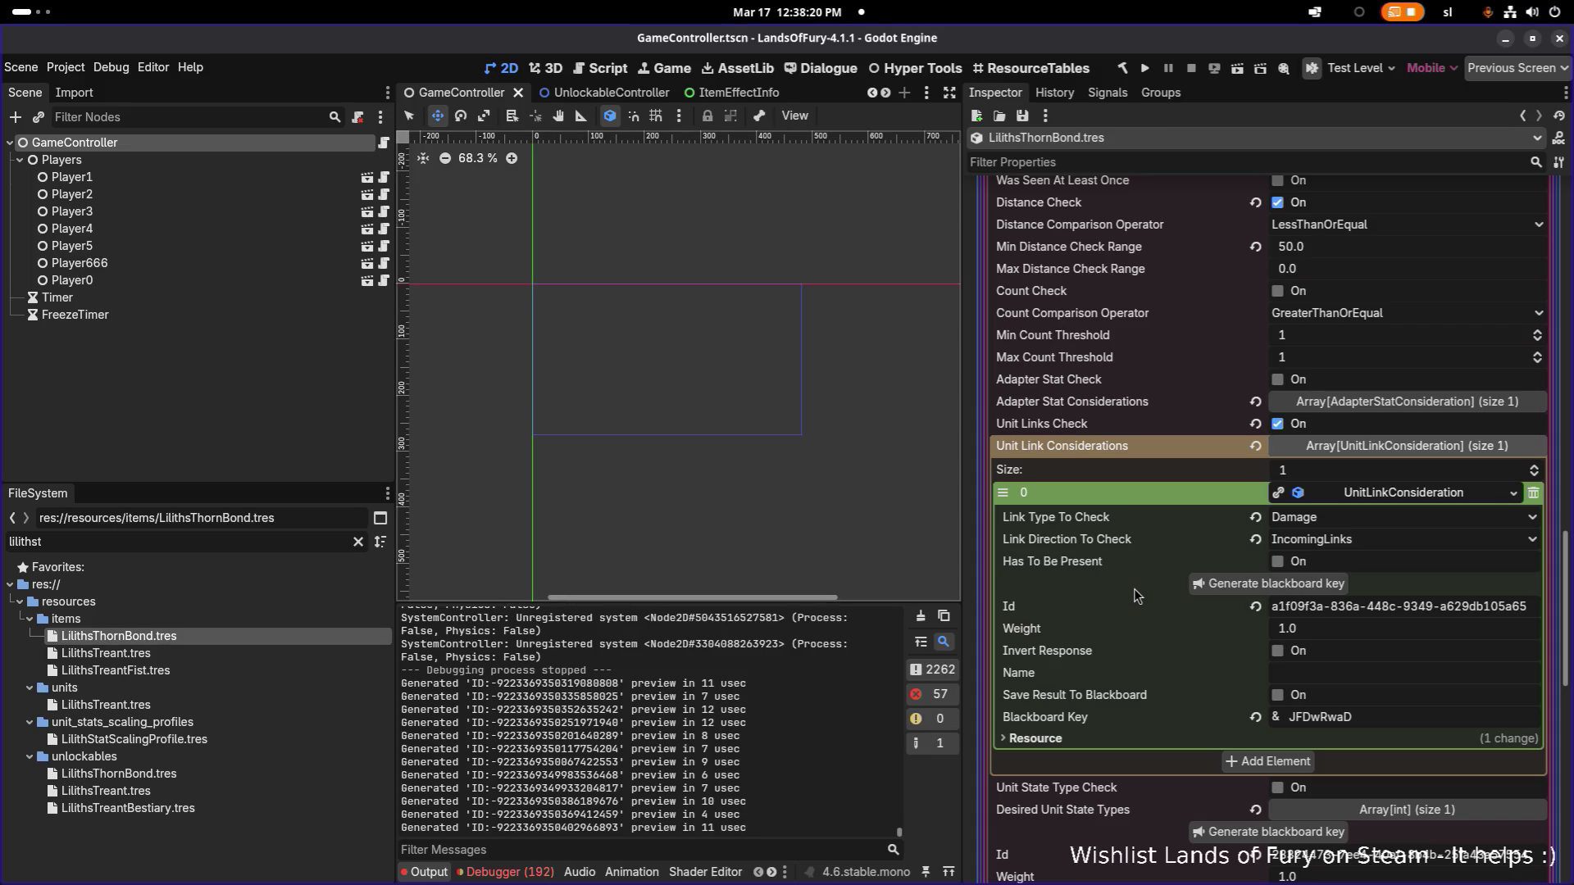
scroll(1119, 592, up, 3)
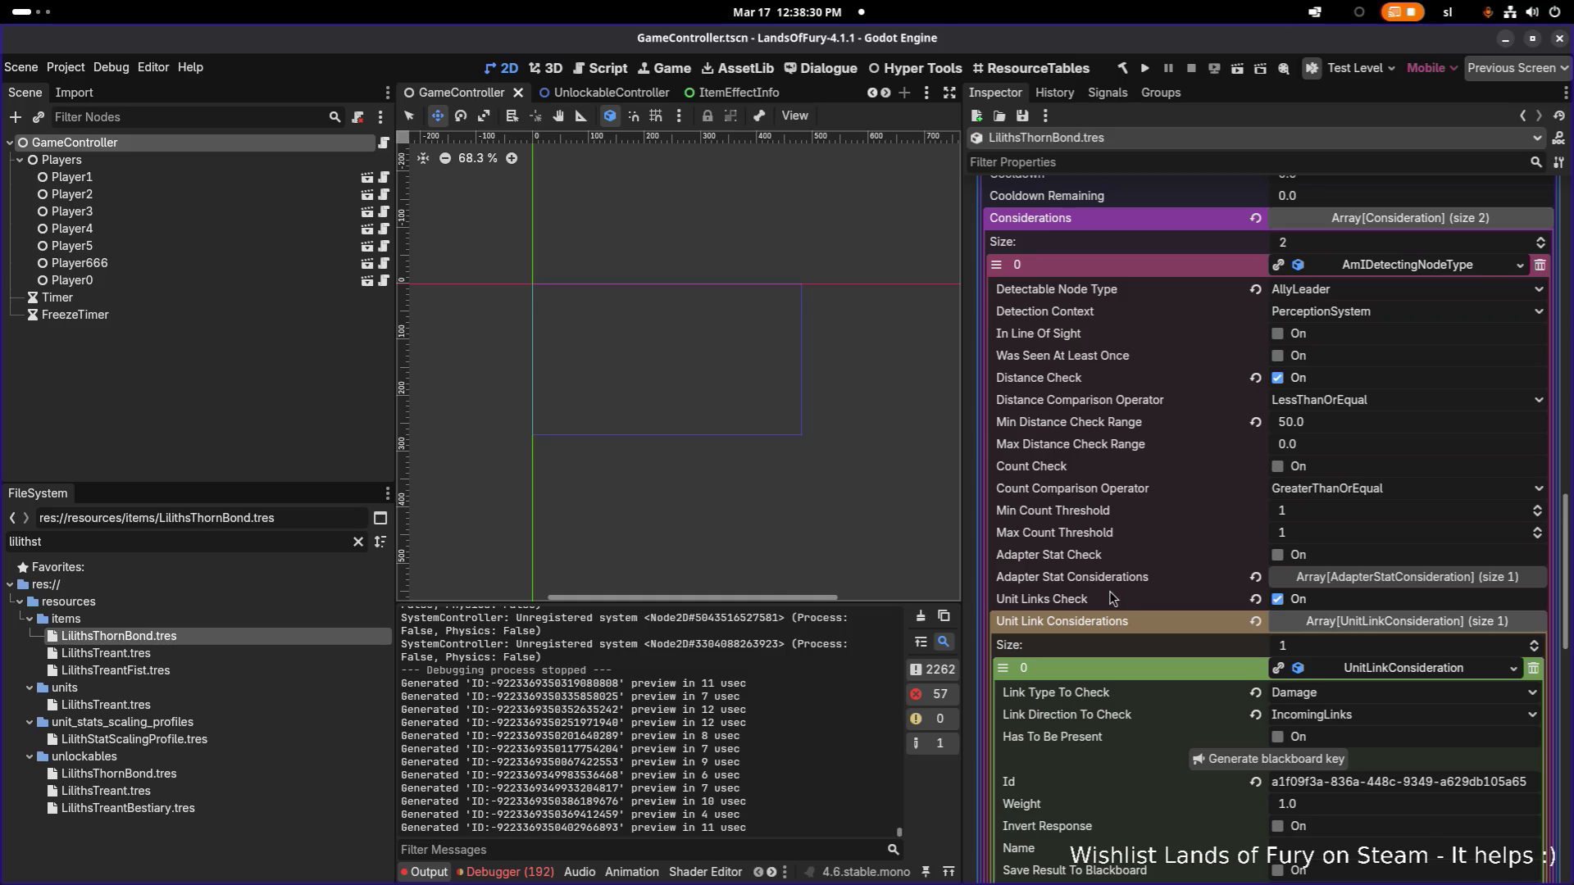
key(alt+Tab)
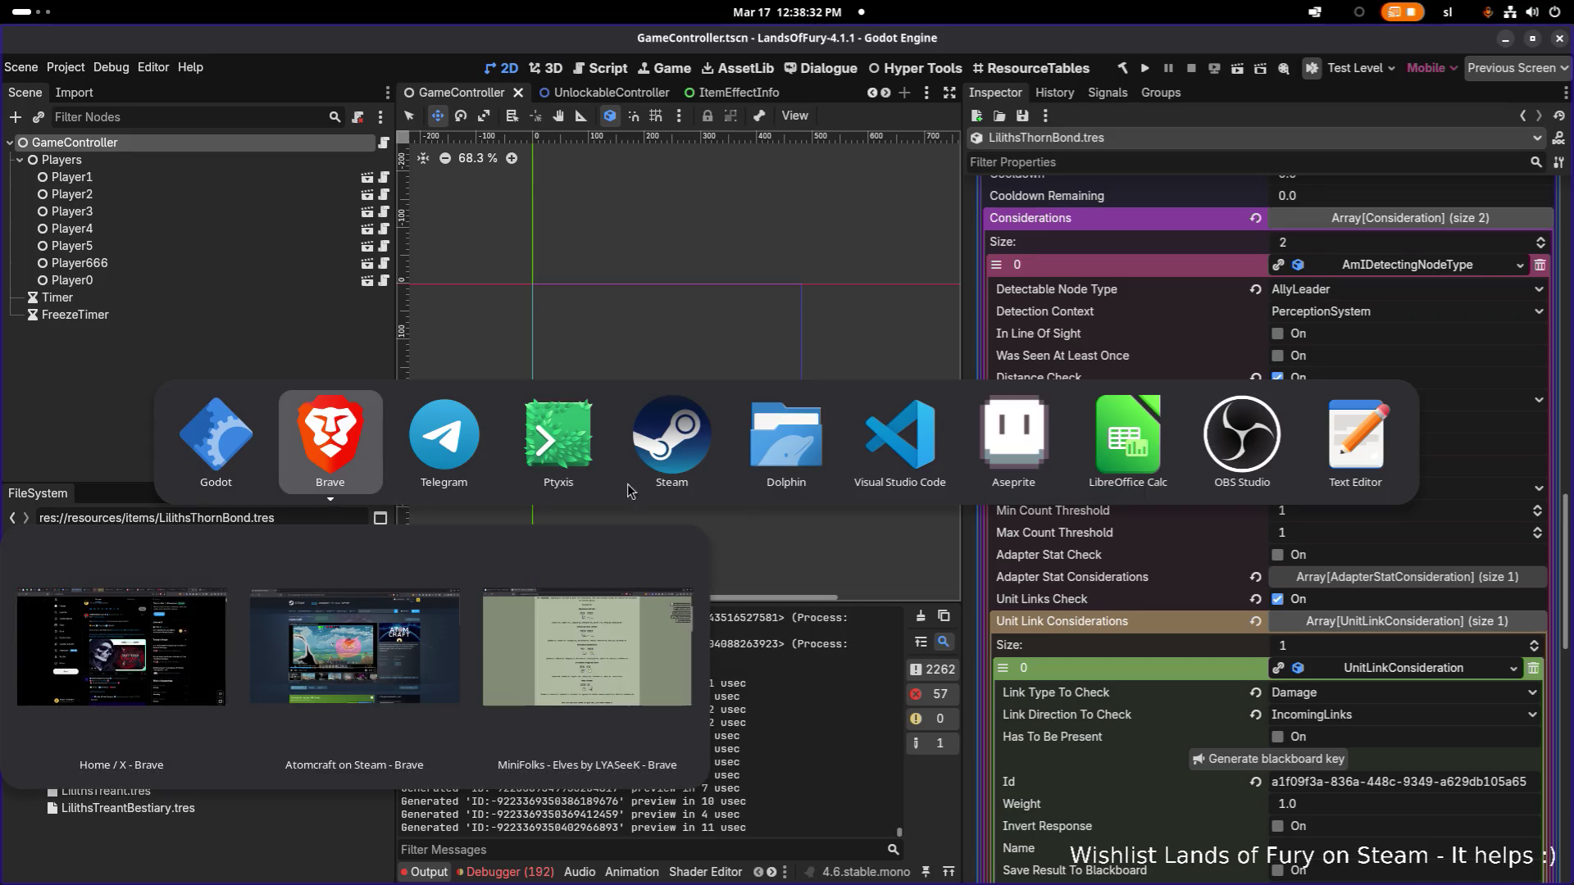
Step: In VS Code, open UnitLink.cs through quick file search for 'link'
click(893, 468)
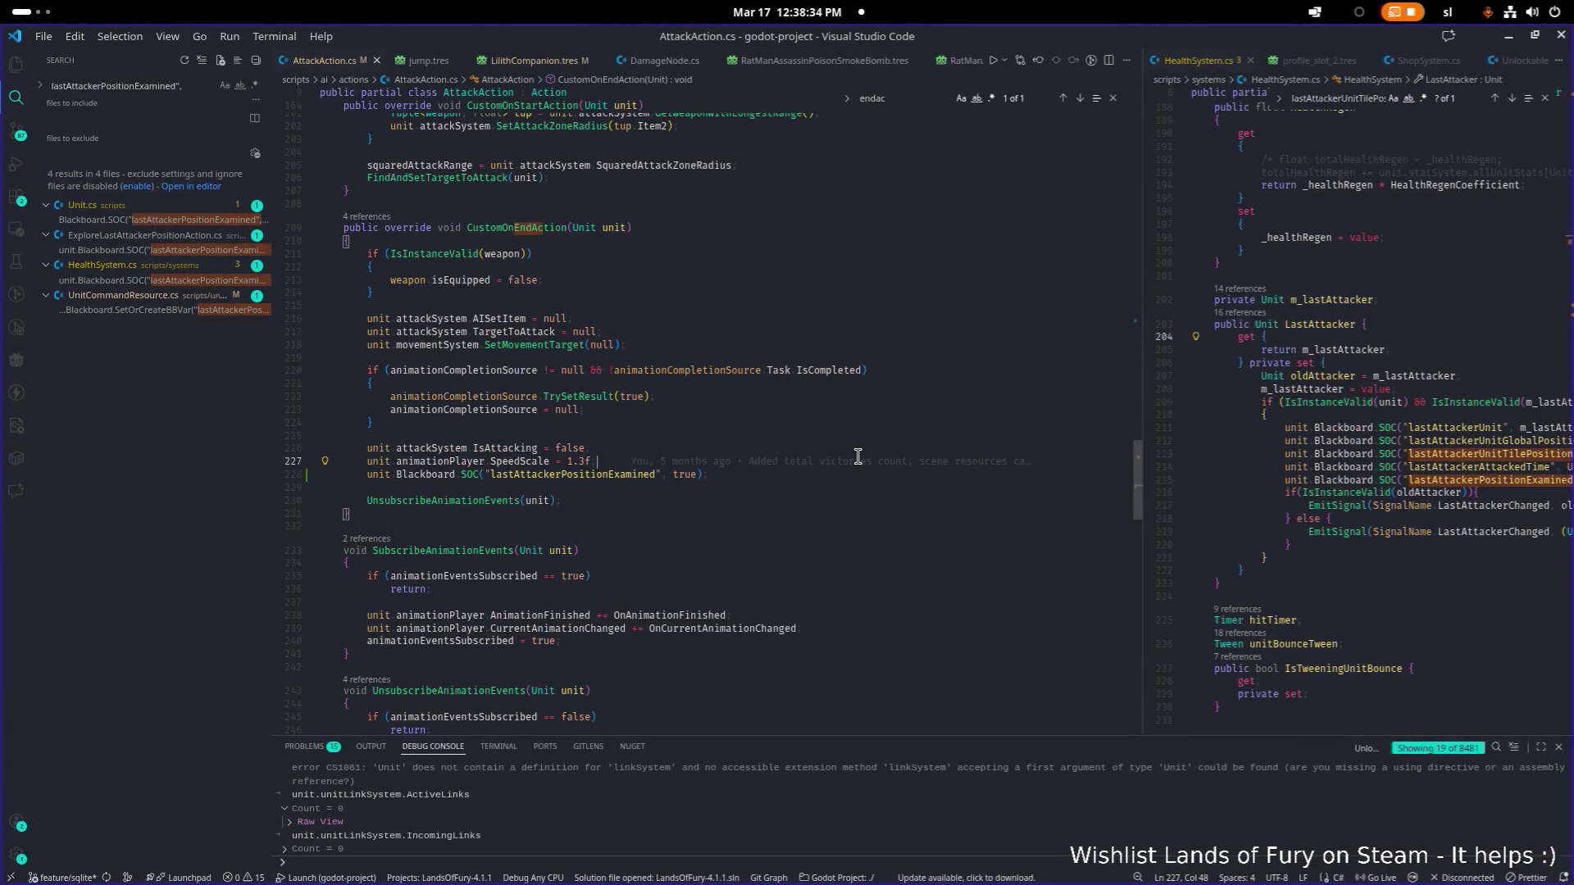
key(ctrl+p)
text(link)
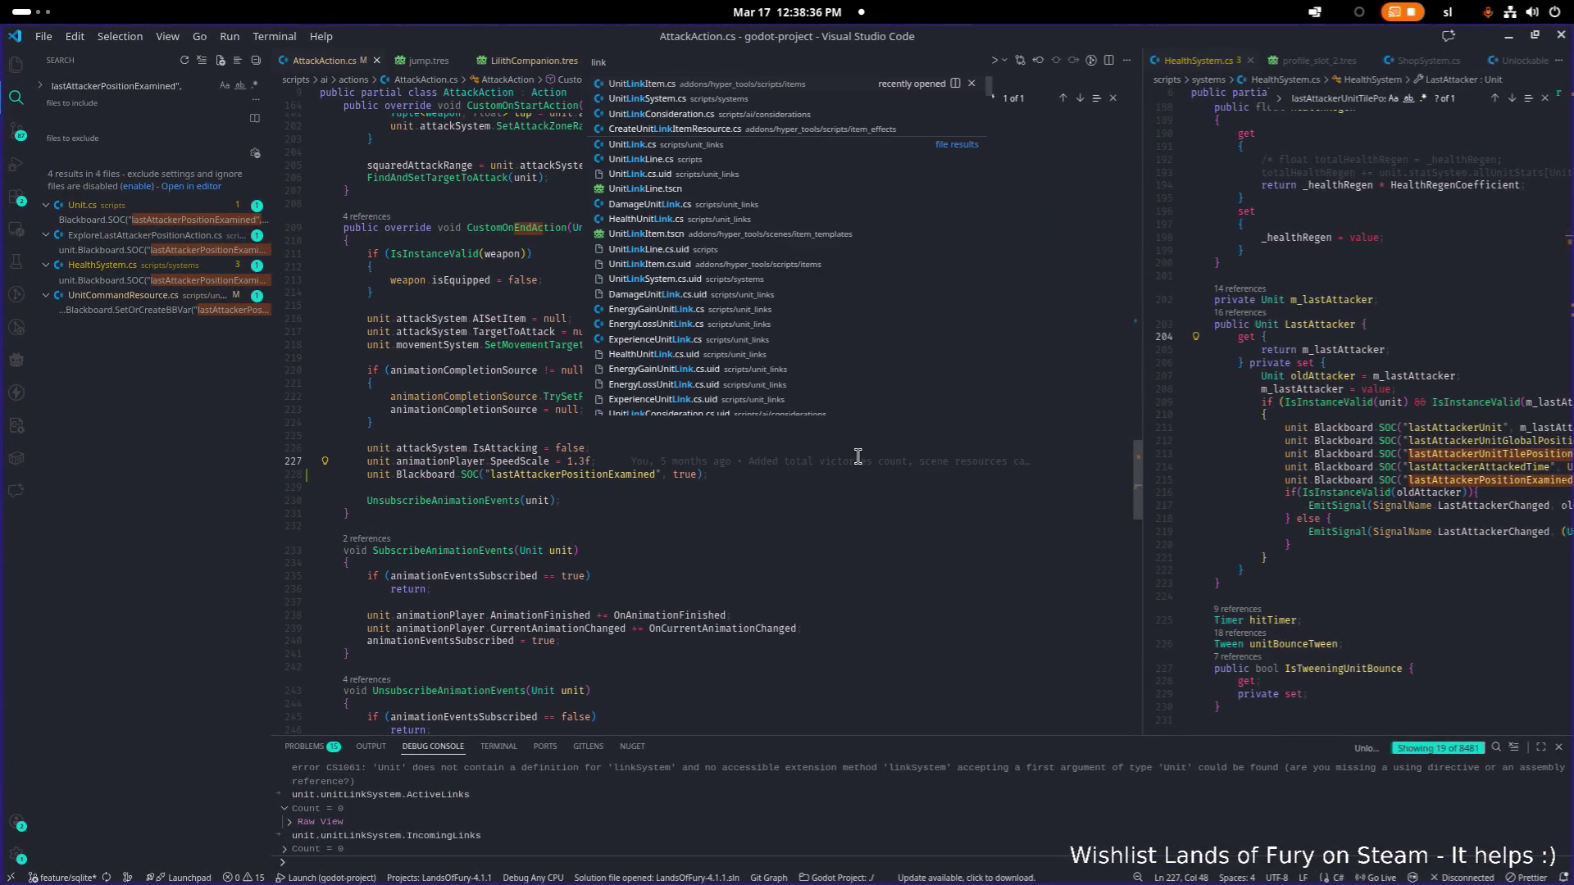
key(Down)
key(Down)
key(Down)
key(Down)
key(Return)
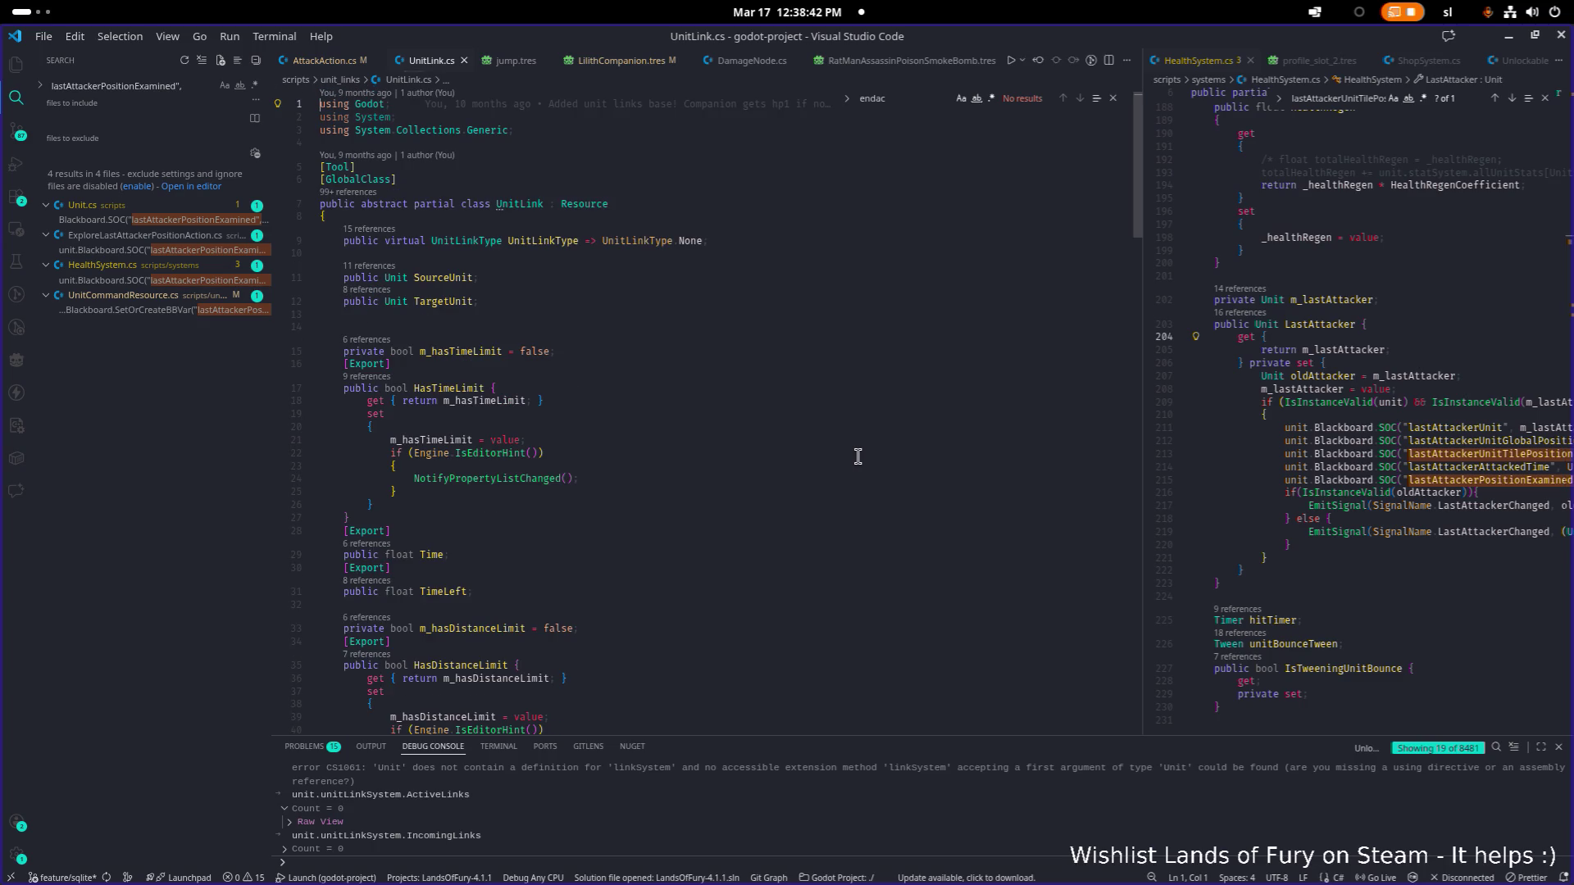
Step: Reveal UnitLink.cs in the Explorer and open DamageUnitLink.cs from the unit_links folder
scroll(857, 456, down, 15)
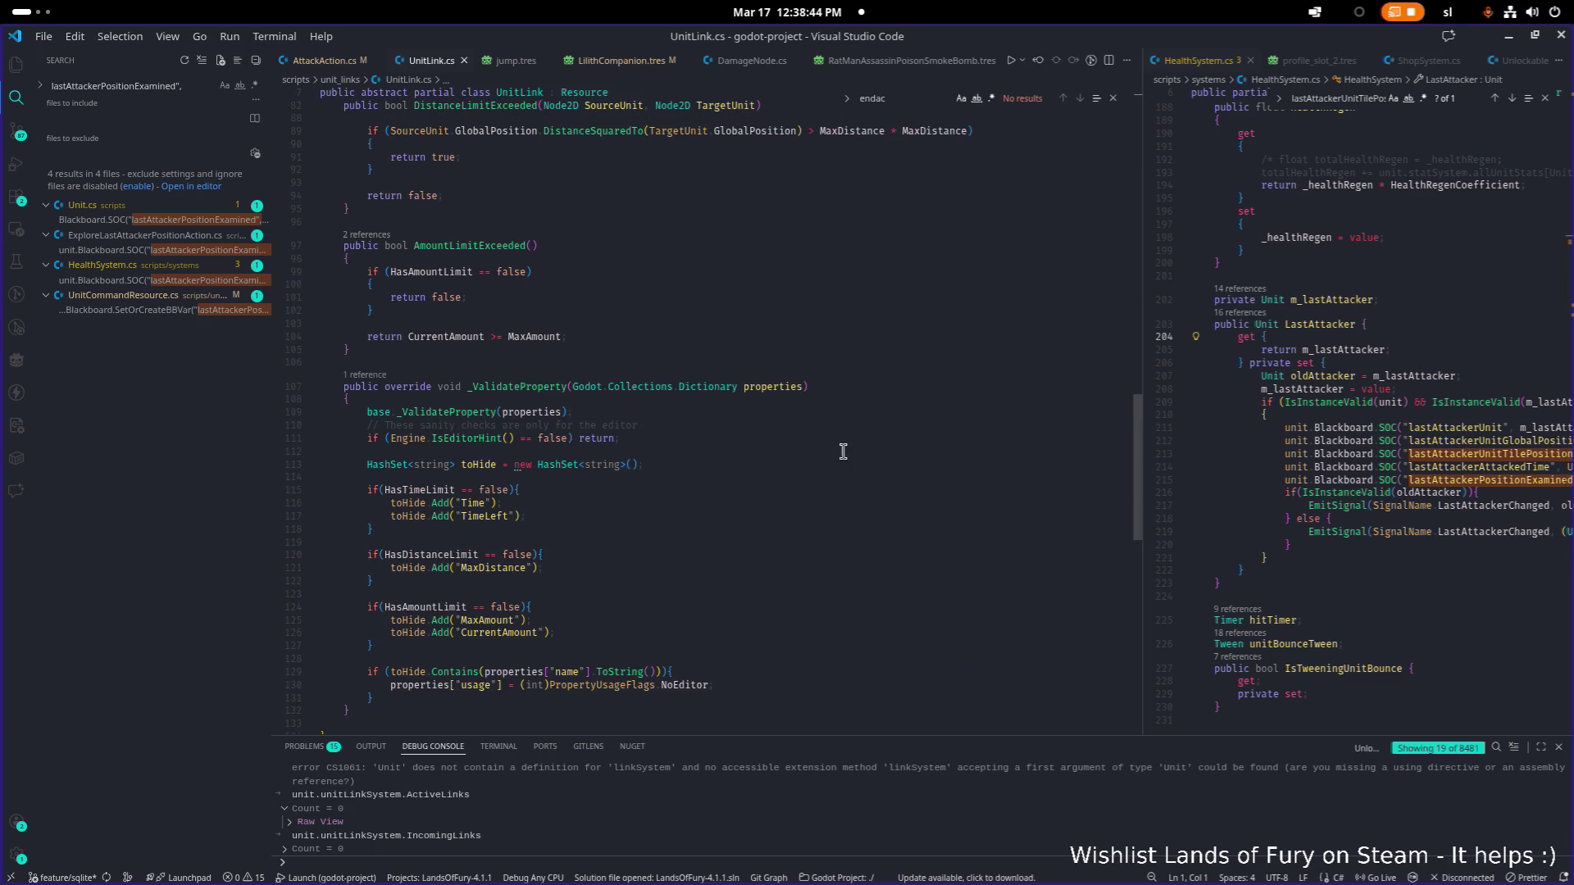
click(860, 449)
key(ctrl+shift+e)
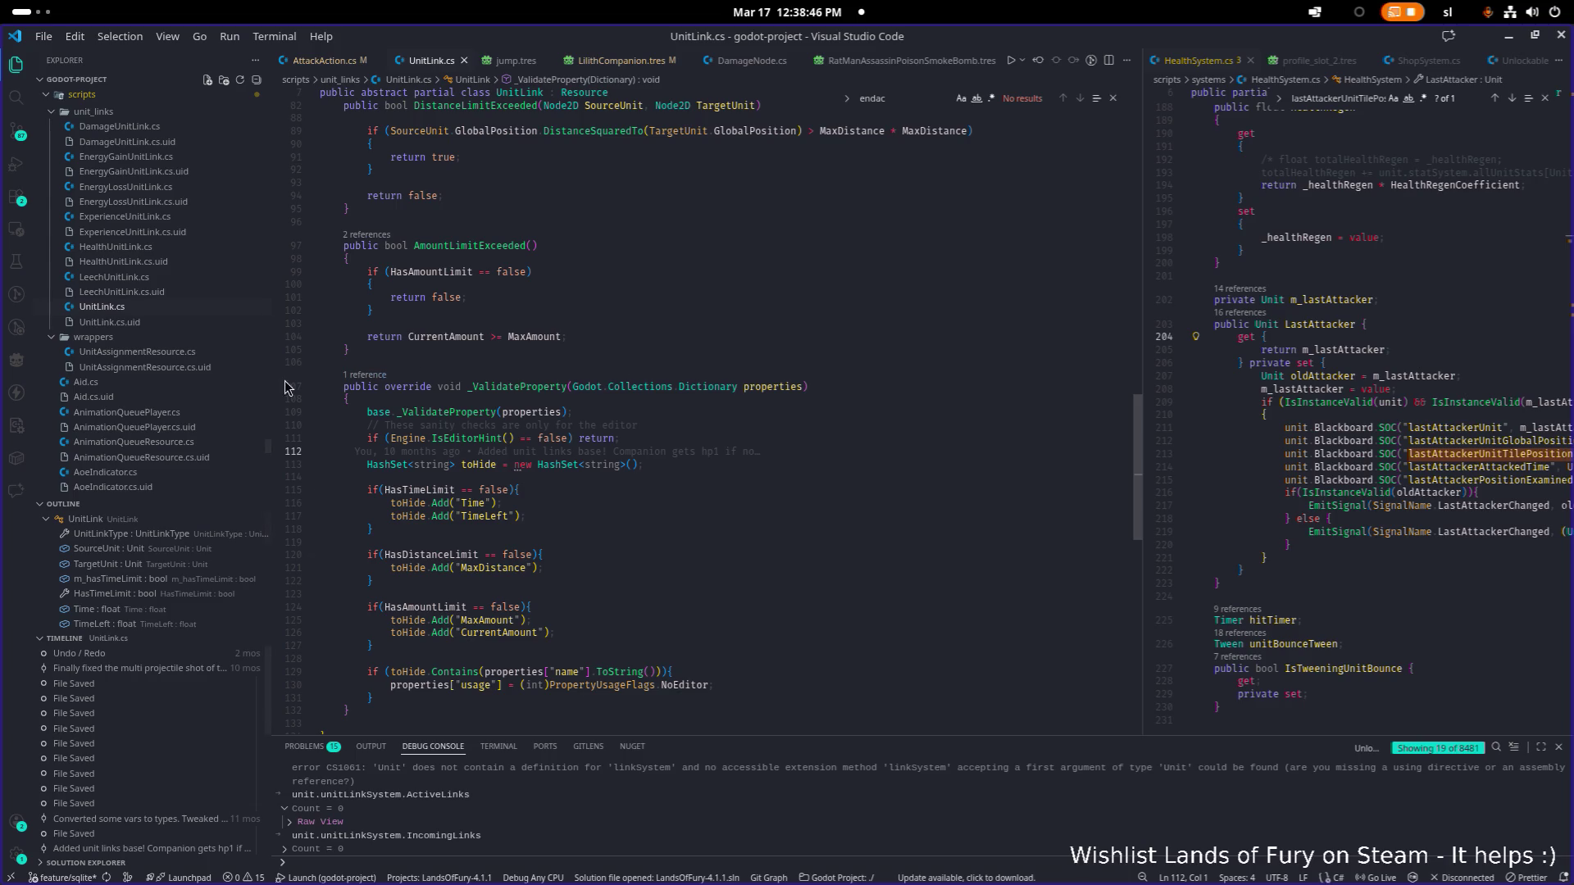
scroll(199, 401, up, 1)
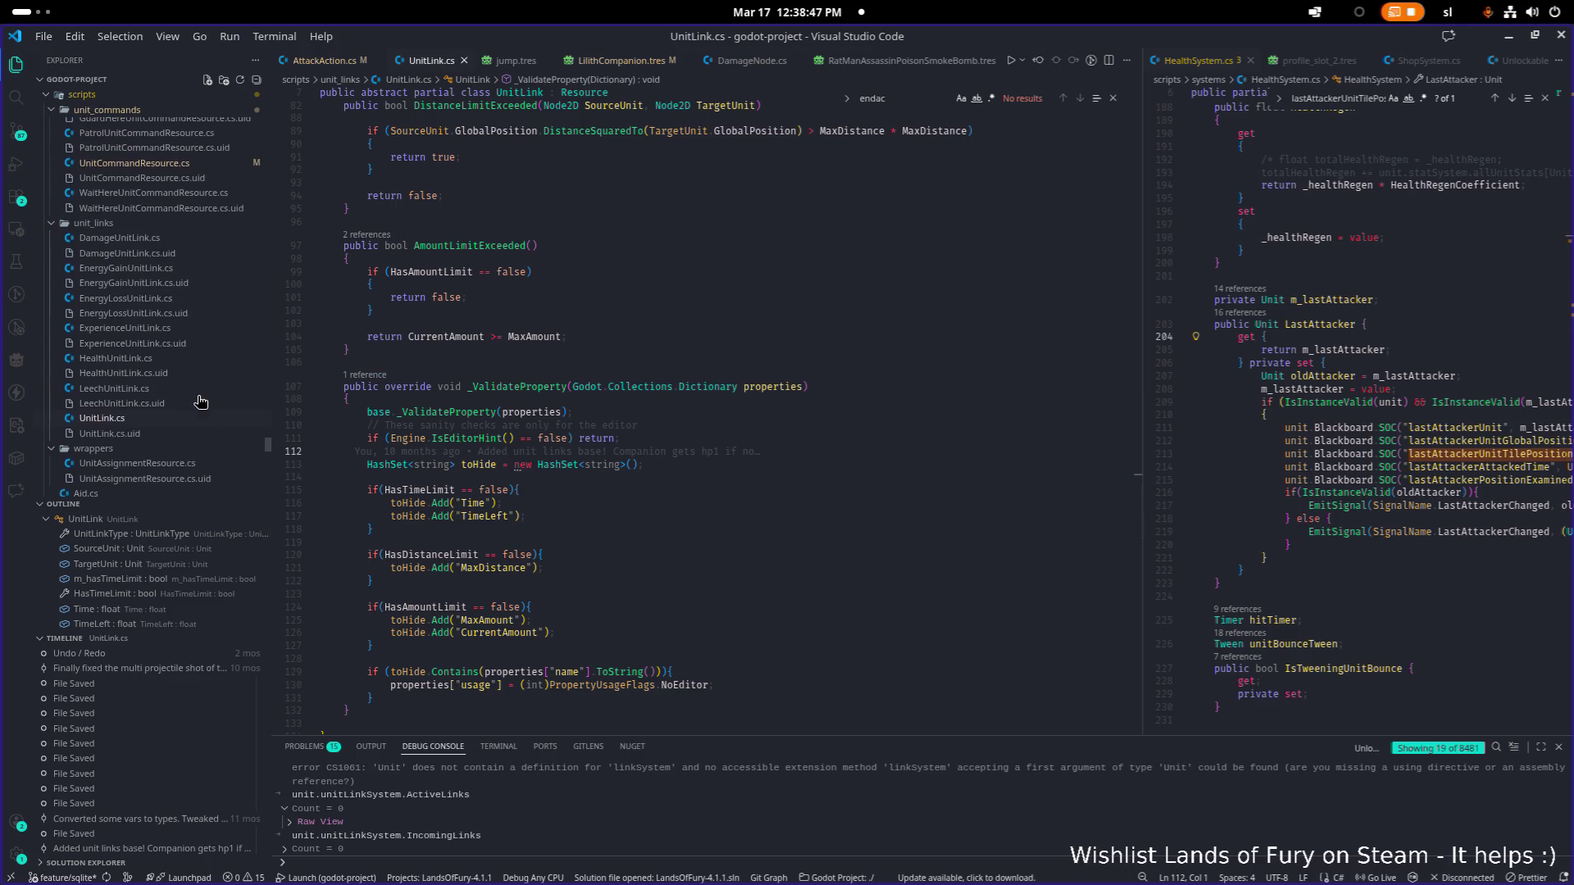
click(697, 386)
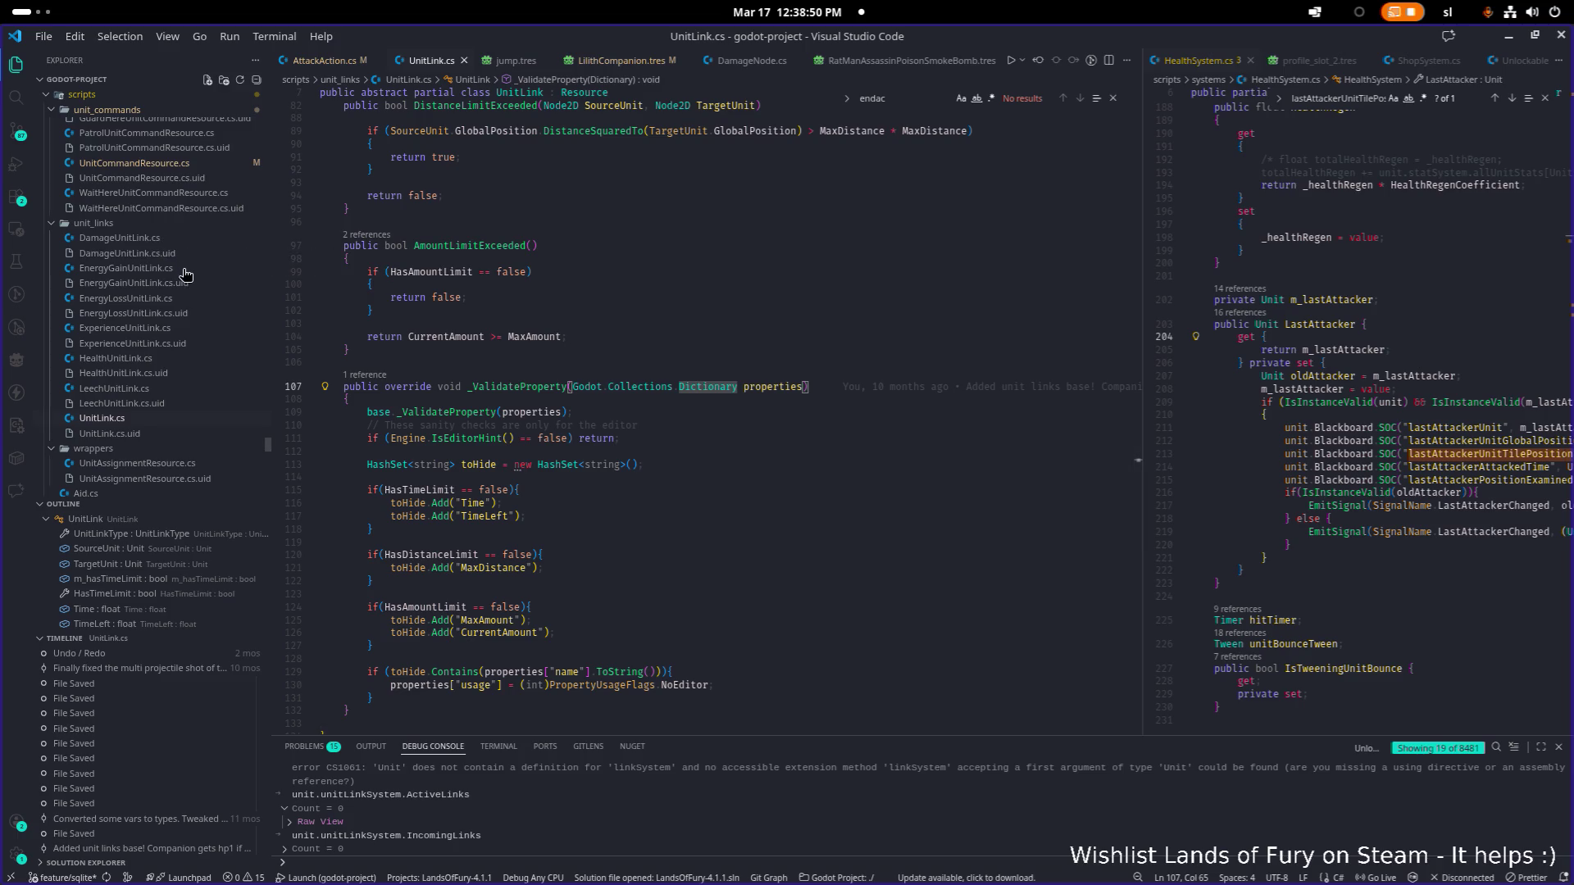
click(120, 238)
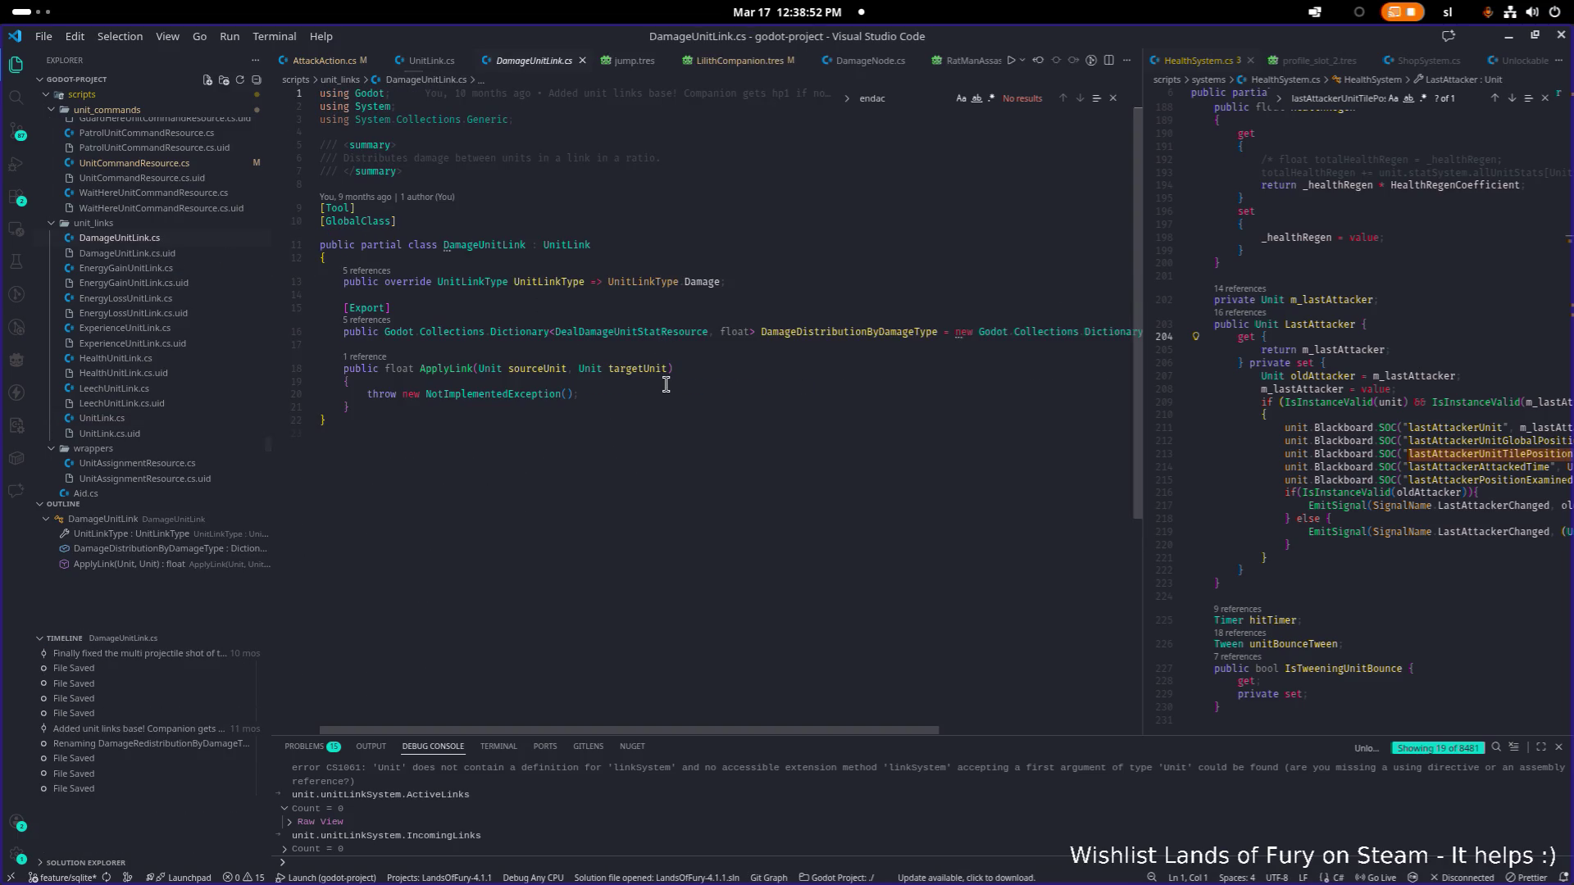
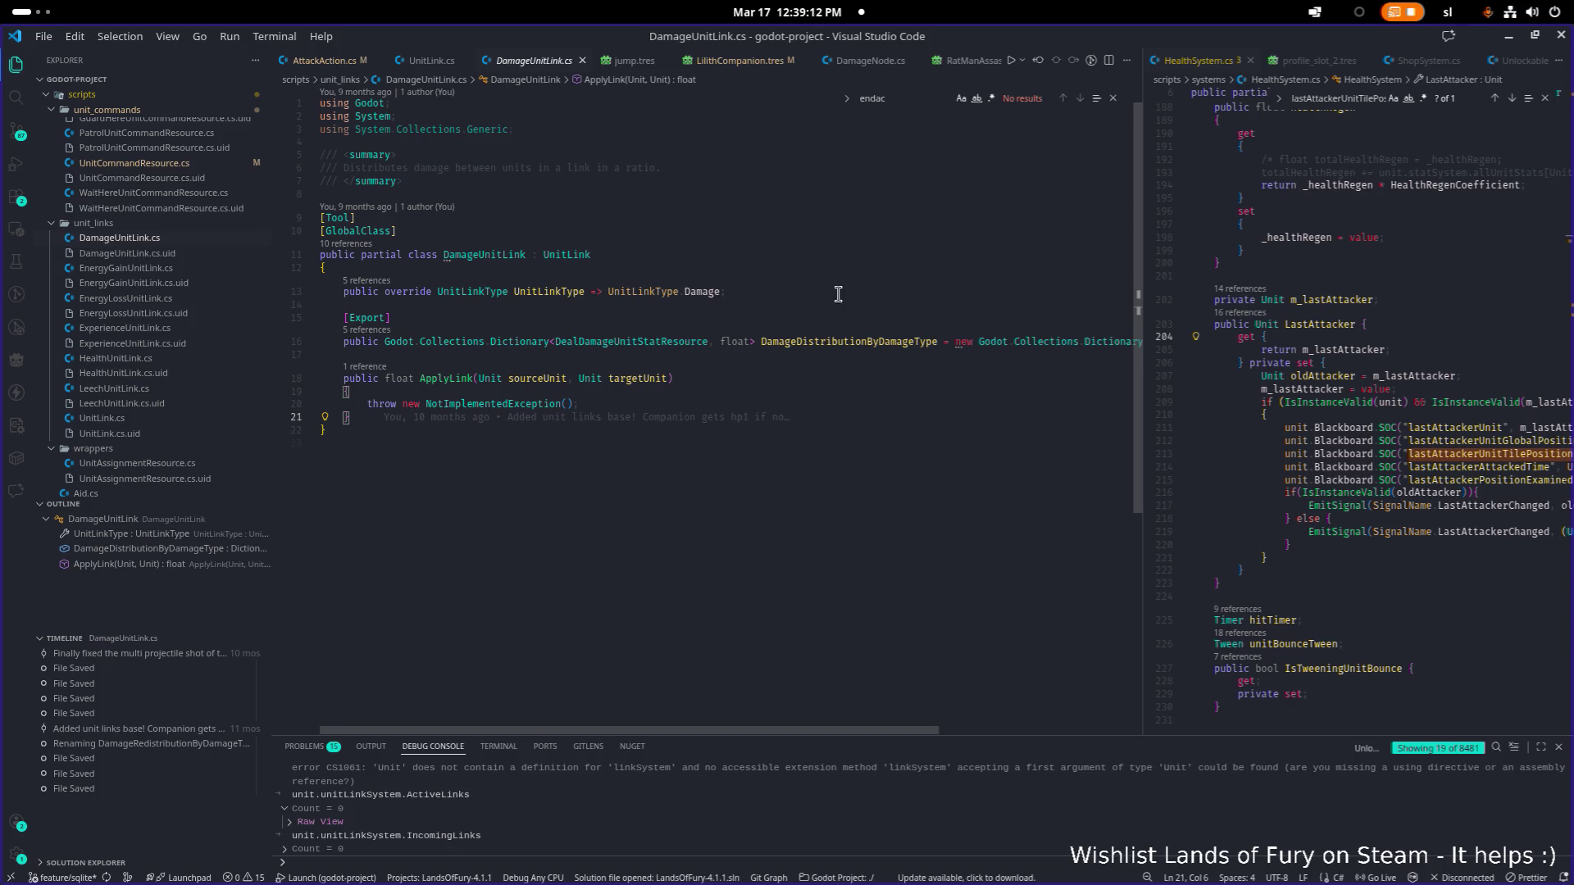
Step: Select the DamageDistributionByDamageType property name on line 16 of DamageUnitLink.cs
click(645, 343)
double_click(836, 343)
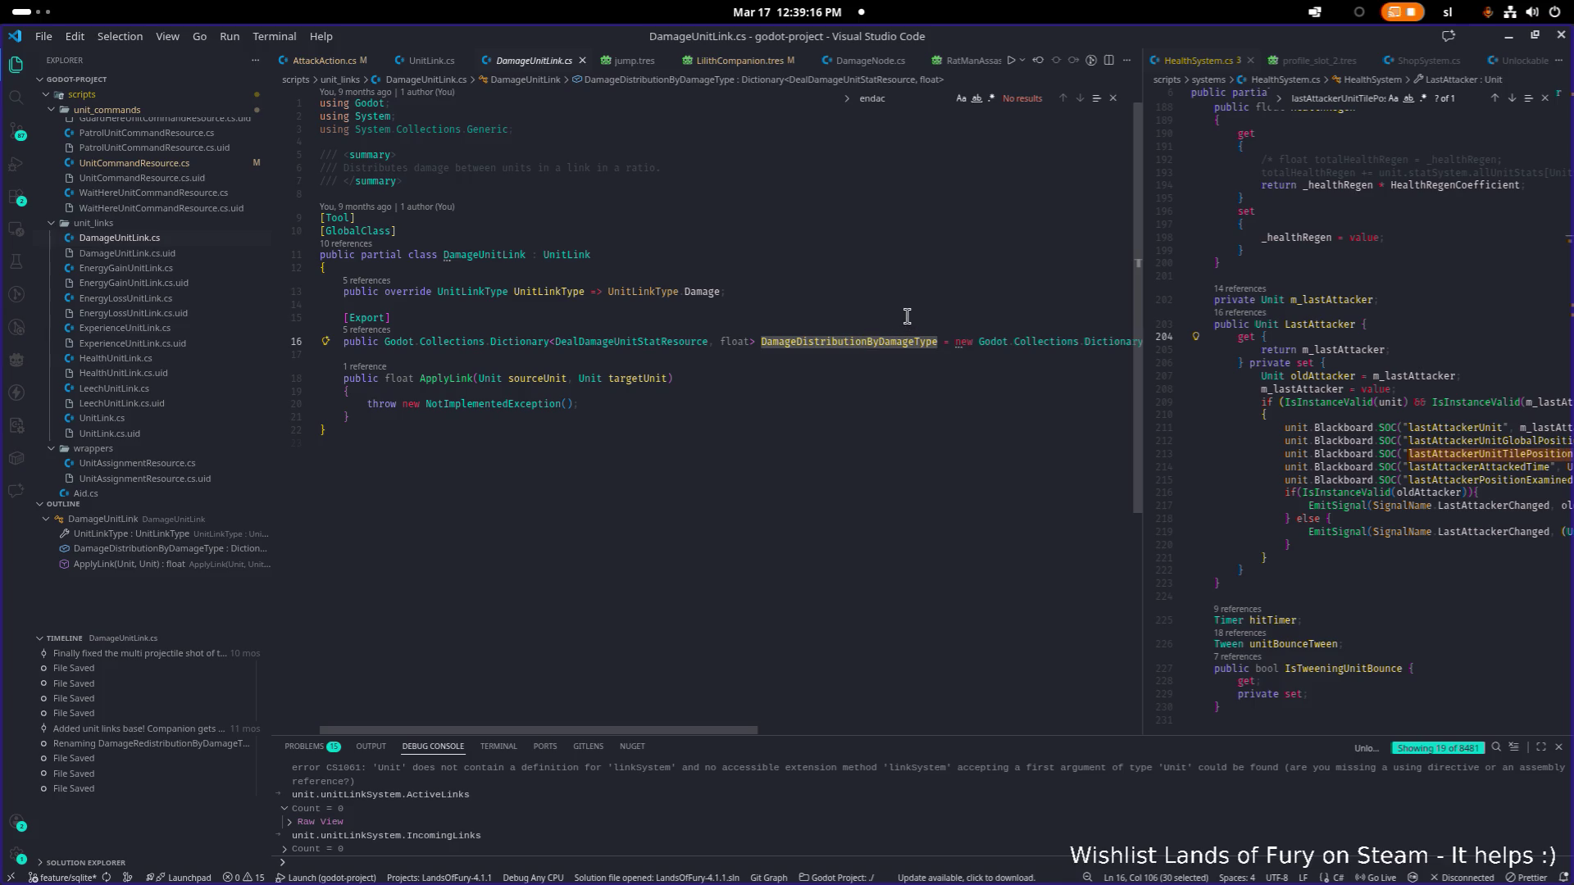
Step: Expand LilithsThornBond's Damage Distribution By Damage Type to show the 0.1 DealDamageUnitStatResource entry, and widen the Inspector
click(1509, 41)
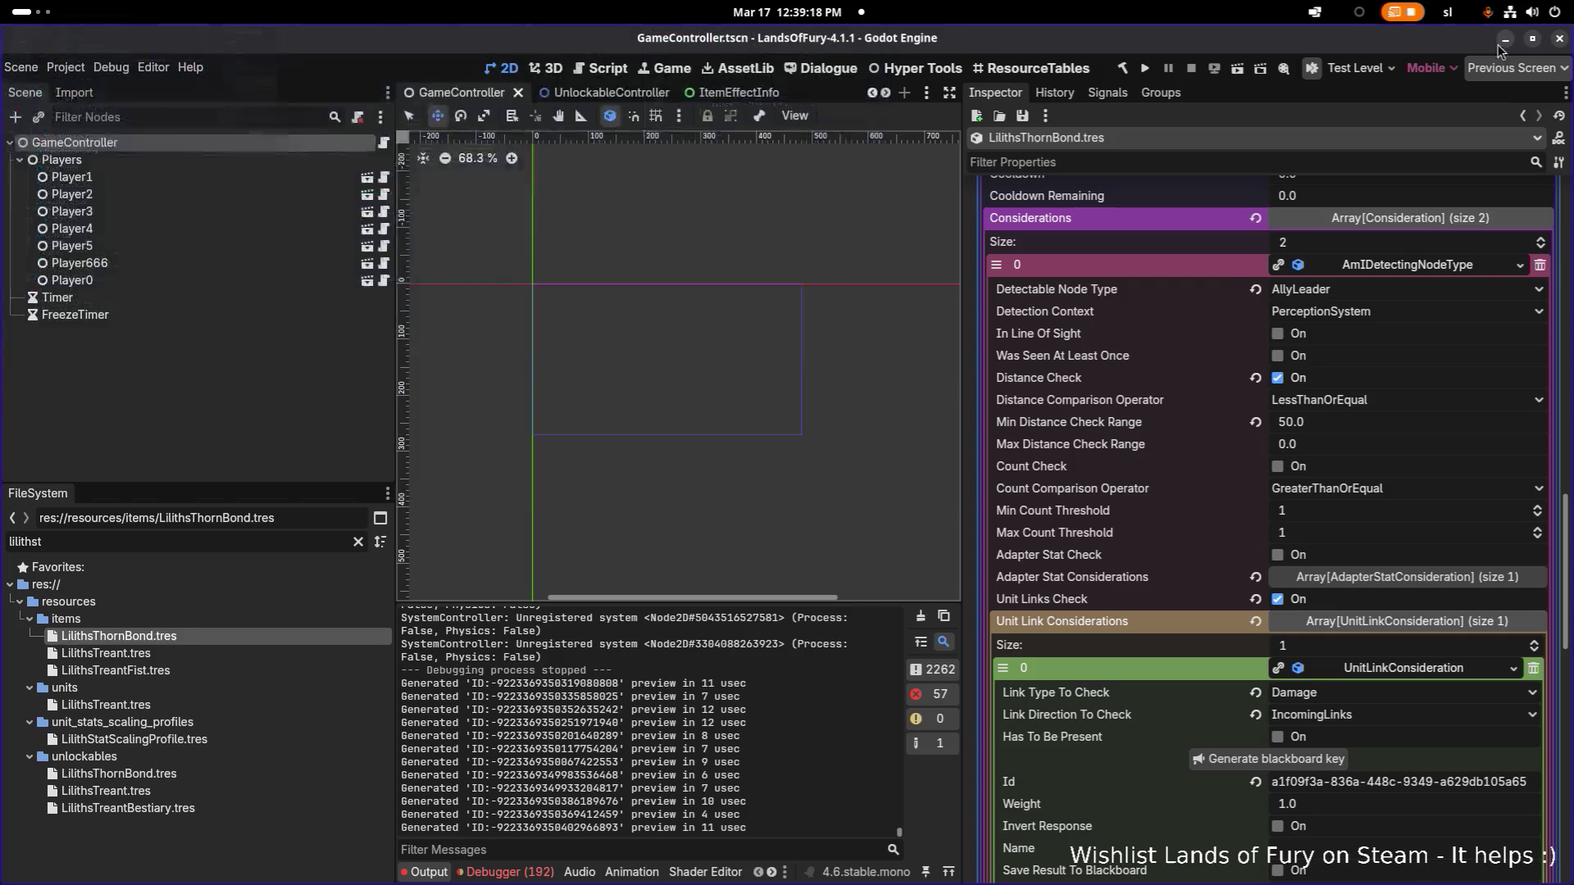
scroll(1162, 526, down, 10)
scroll(1162, 525, down, 5)
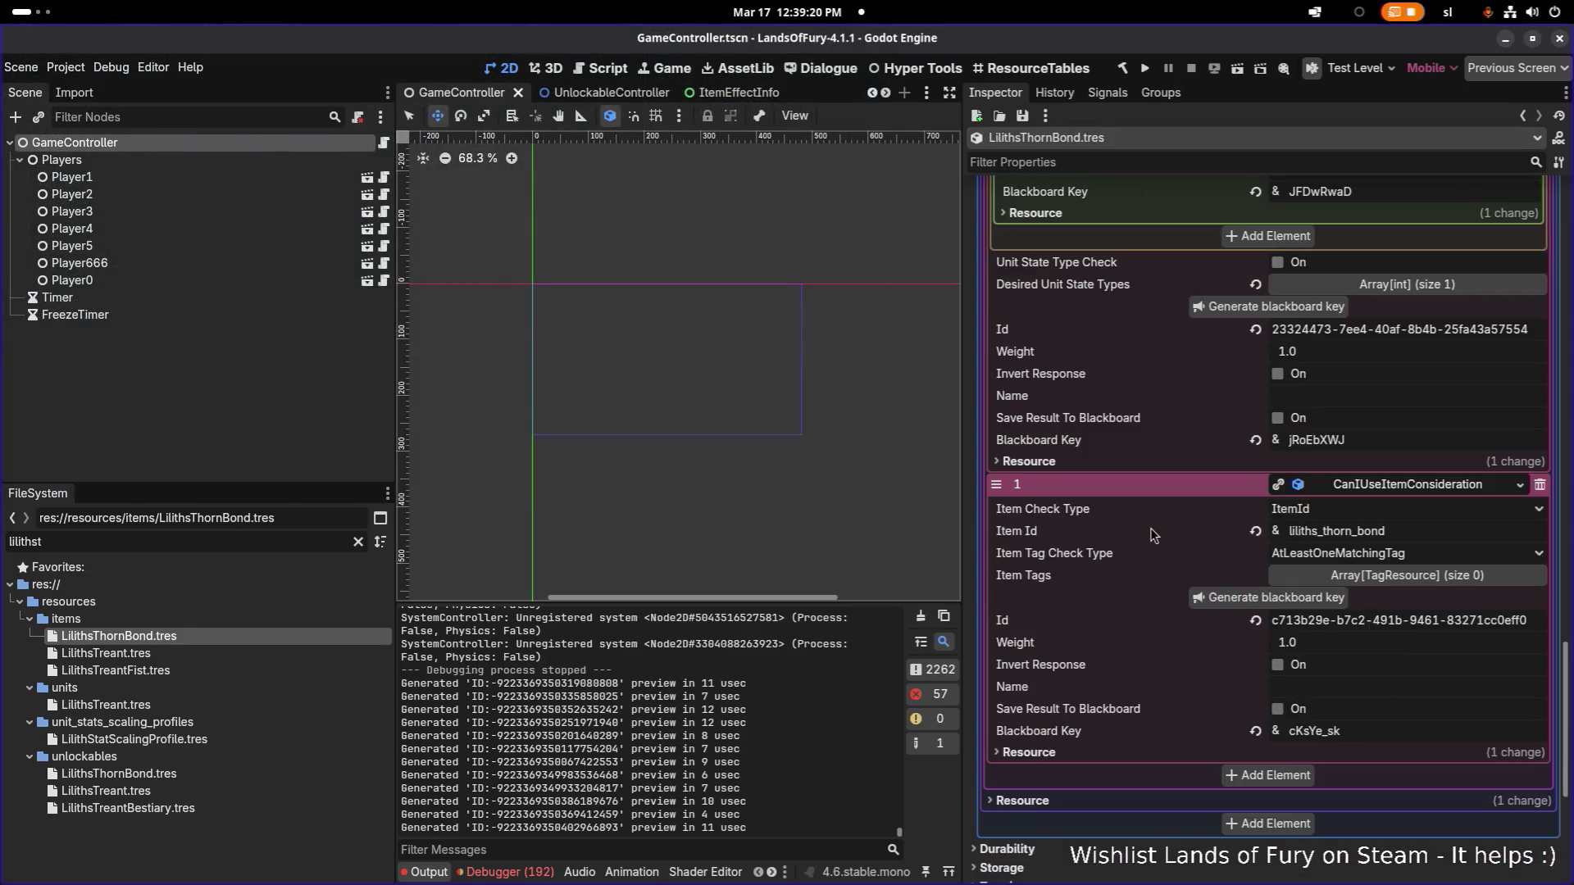
click(1377, 661)
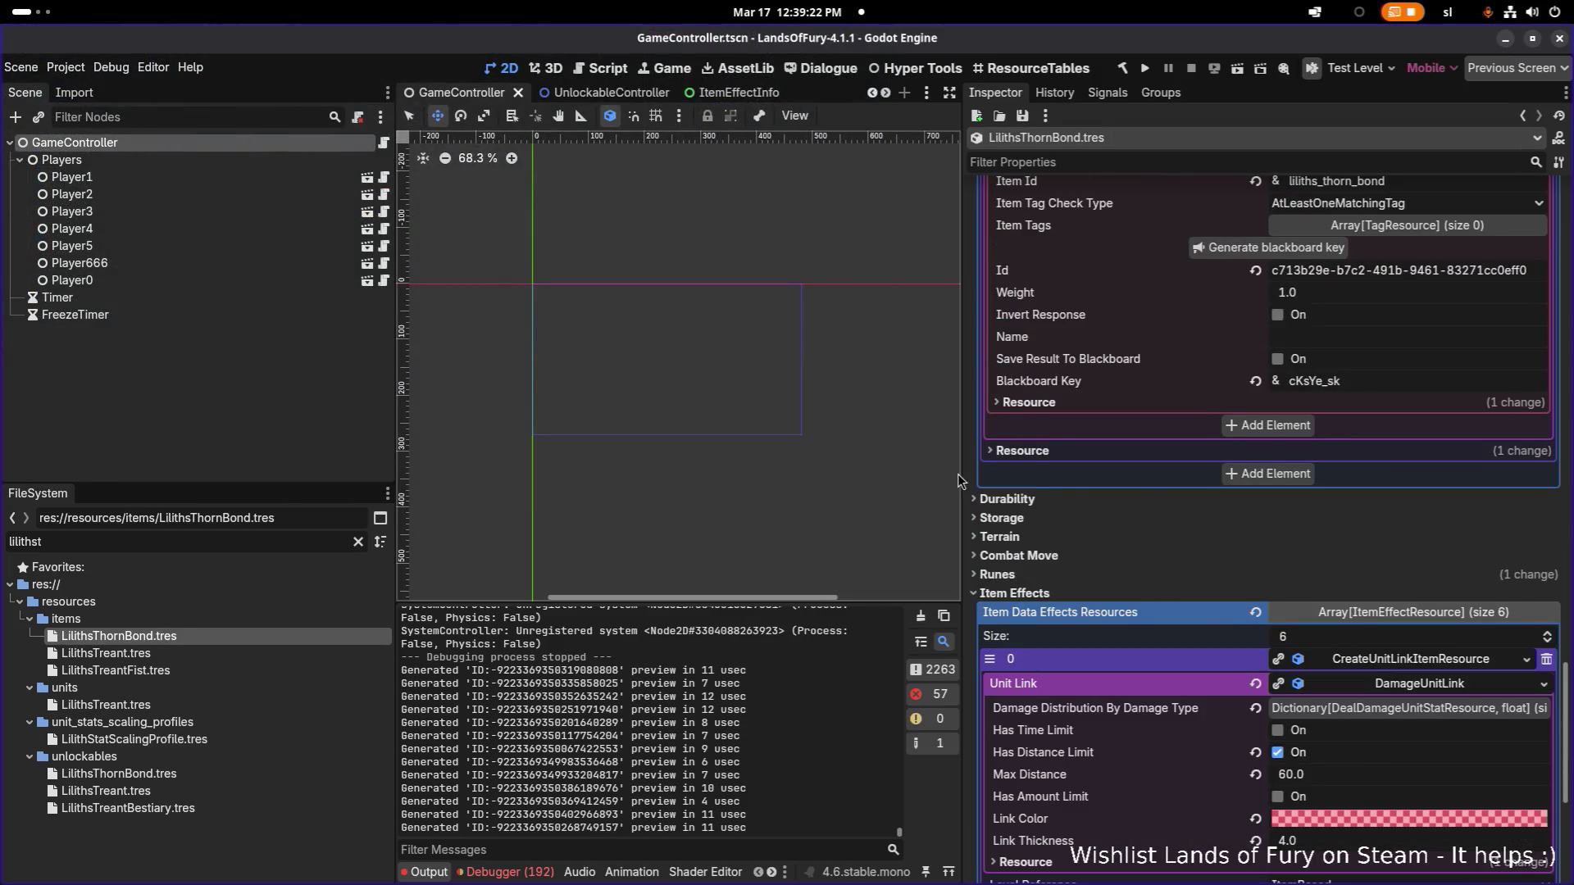
click(1360, 711)
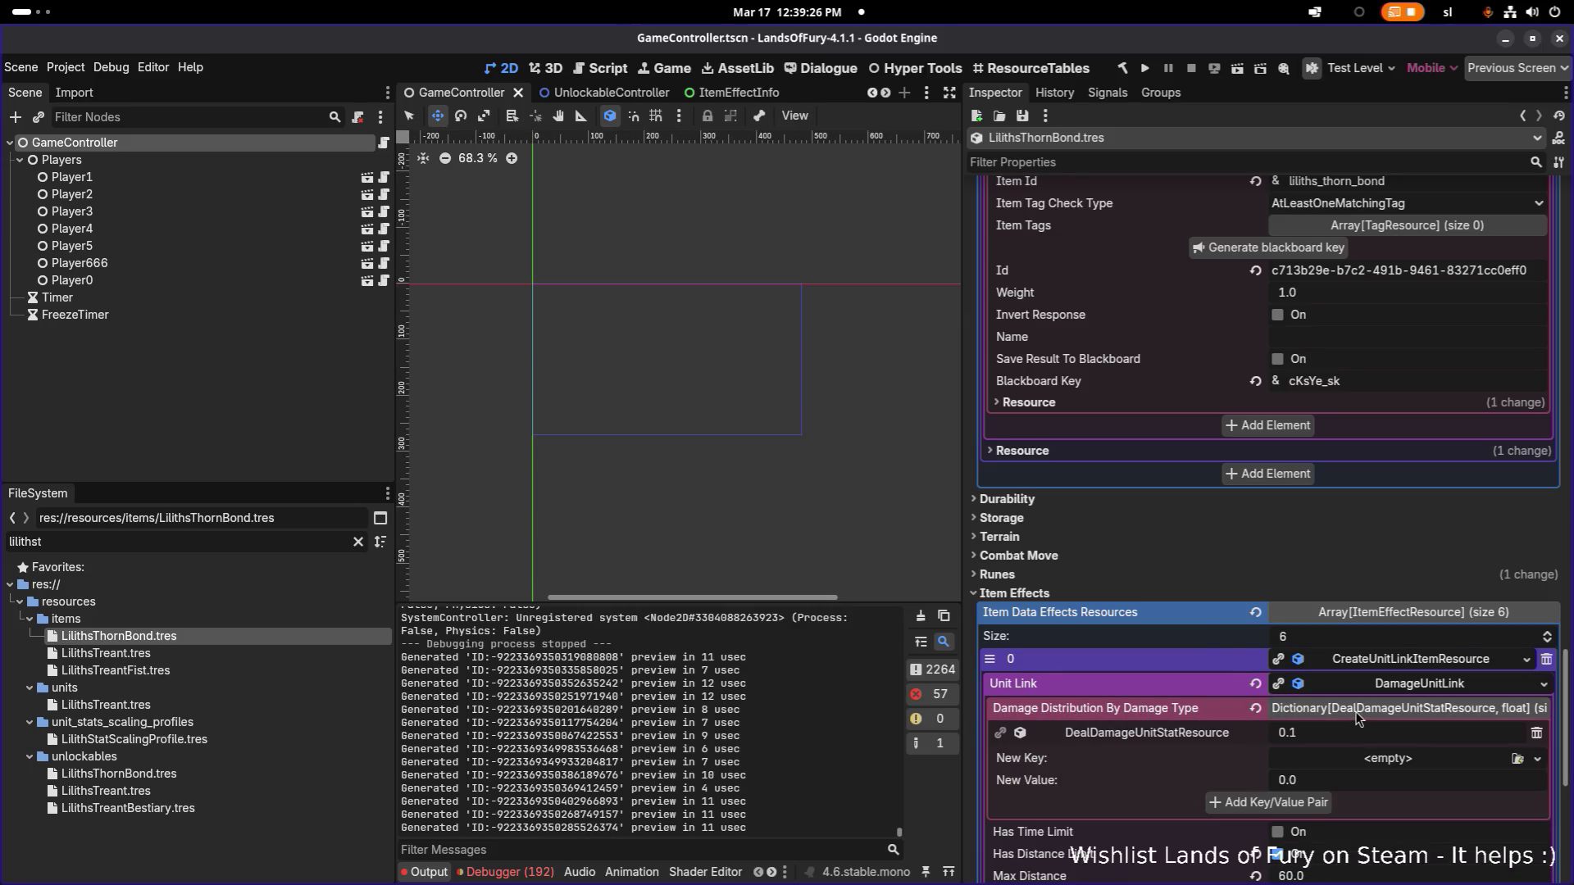
click(1213, 737)
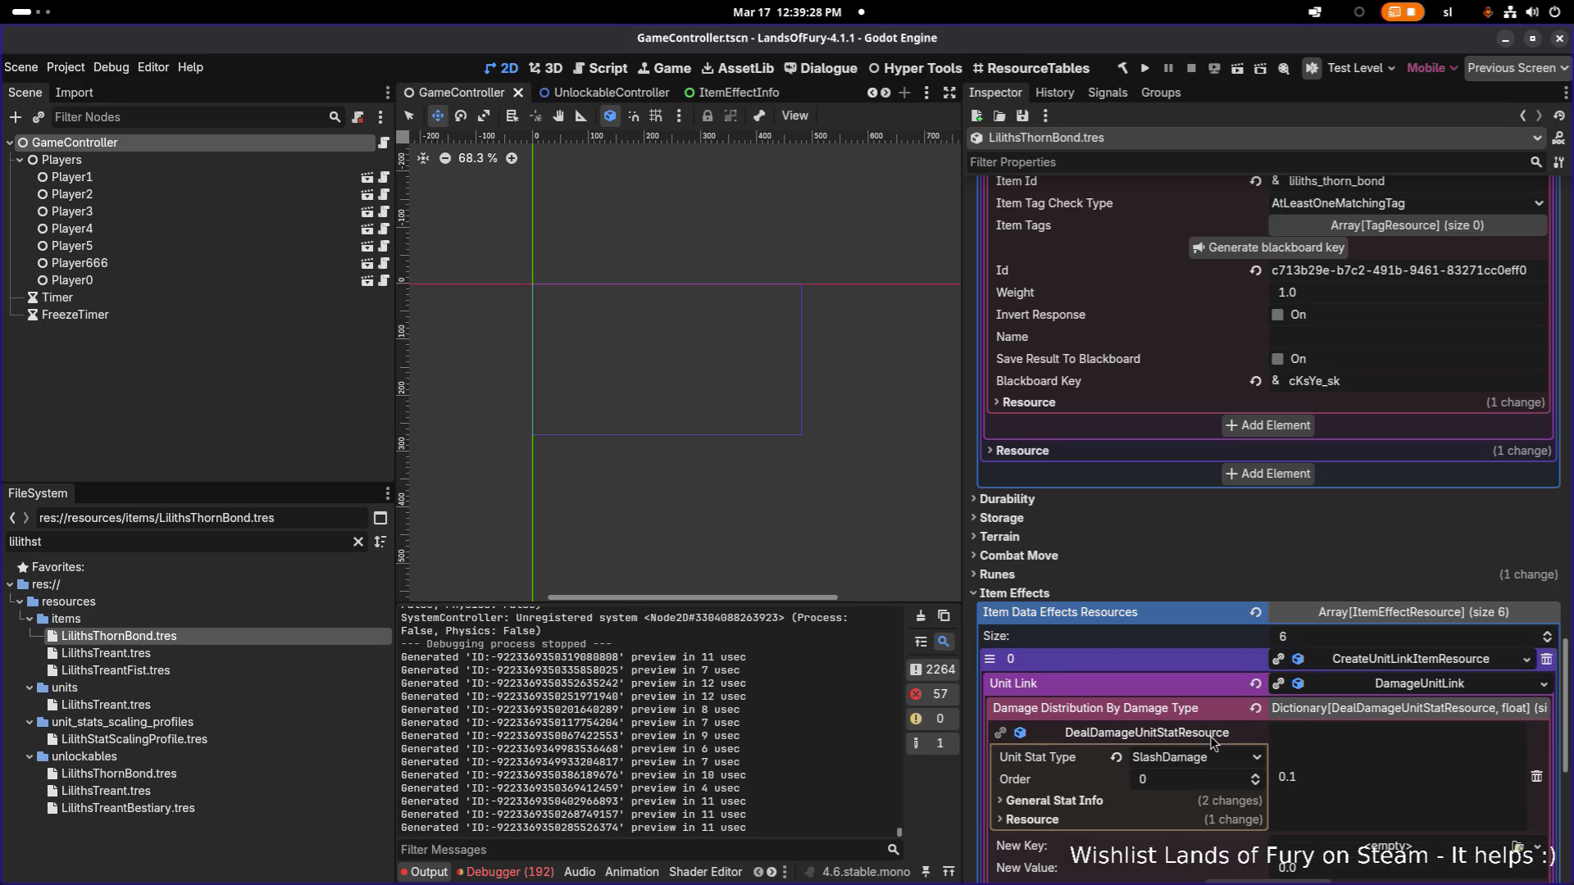
click(1213, 738)
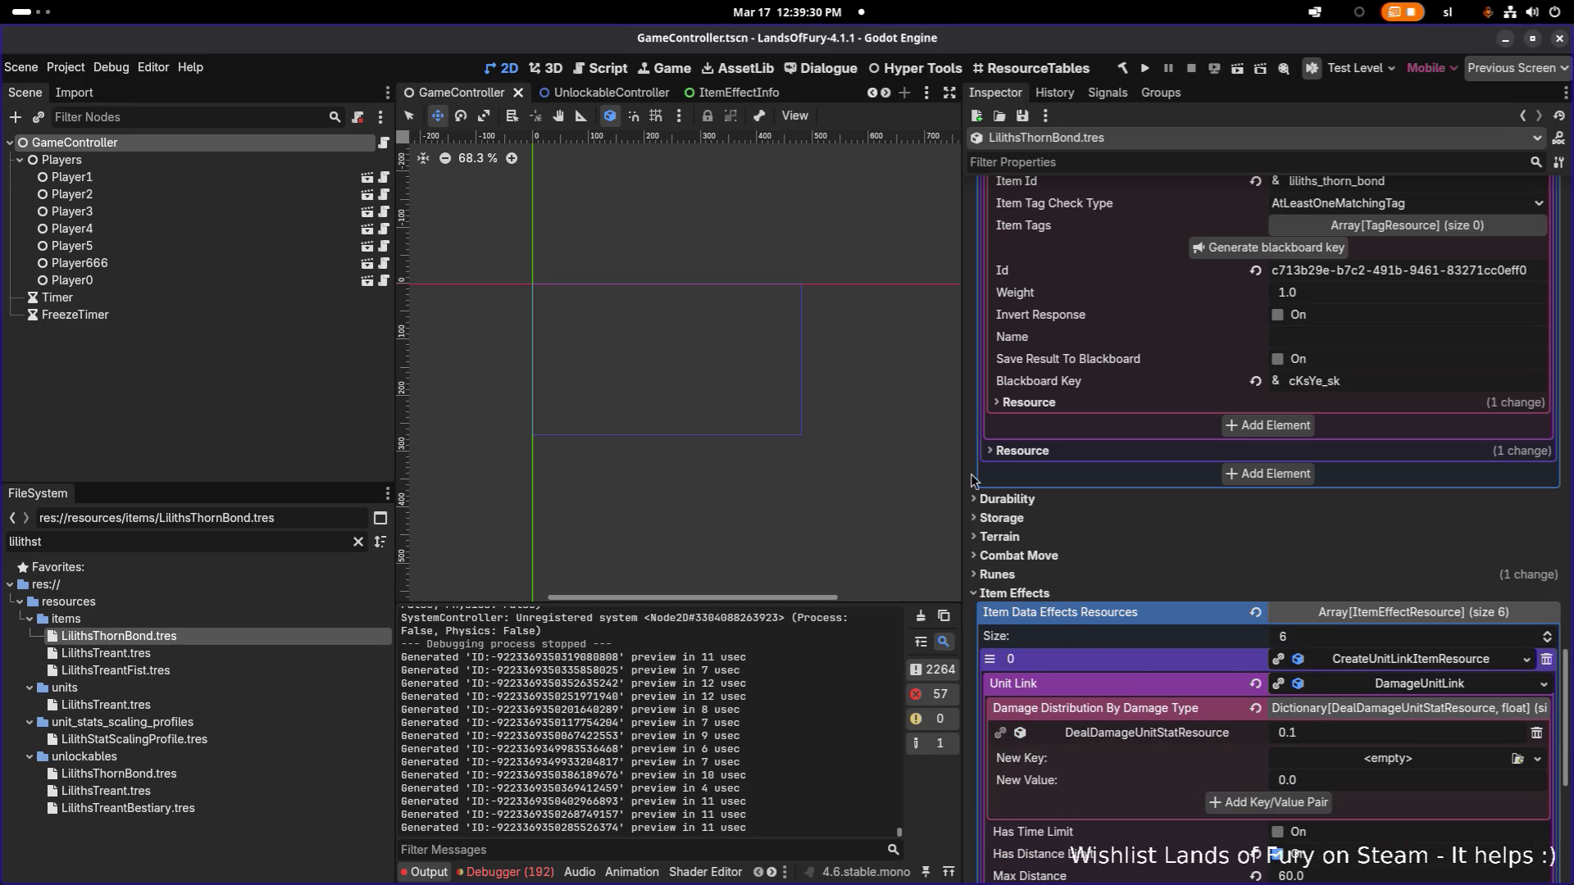
drag(975, 482, 853, 487)
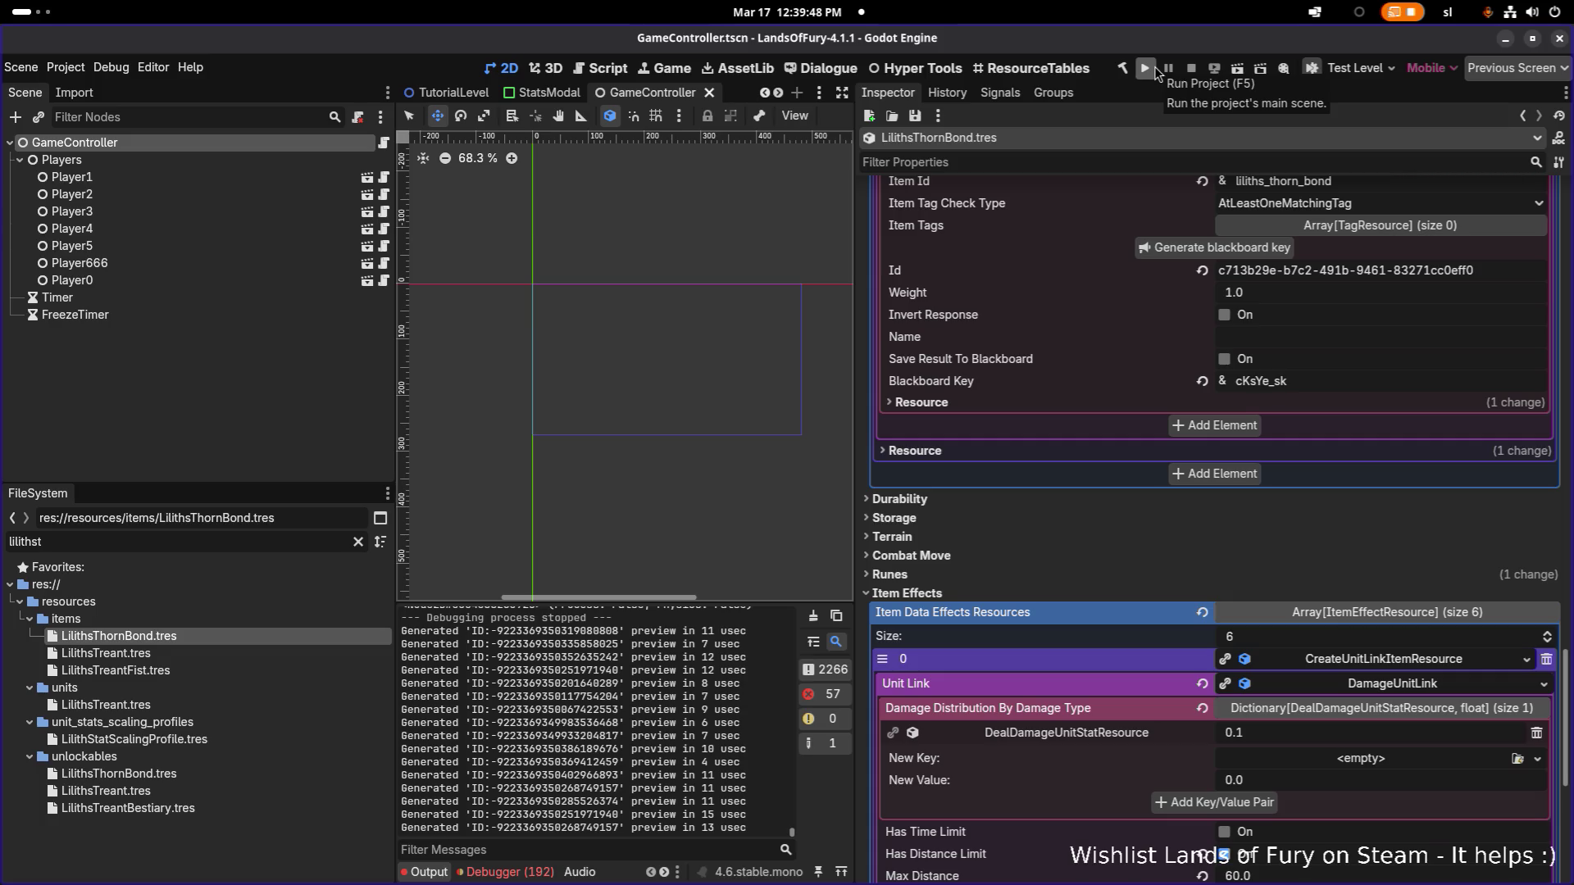
Step: Filter the FileSystem by 'liliths' and load LilithsSpell.tres into the Inspector
click(272, 542)
key(ctrl+a)
text(spe)
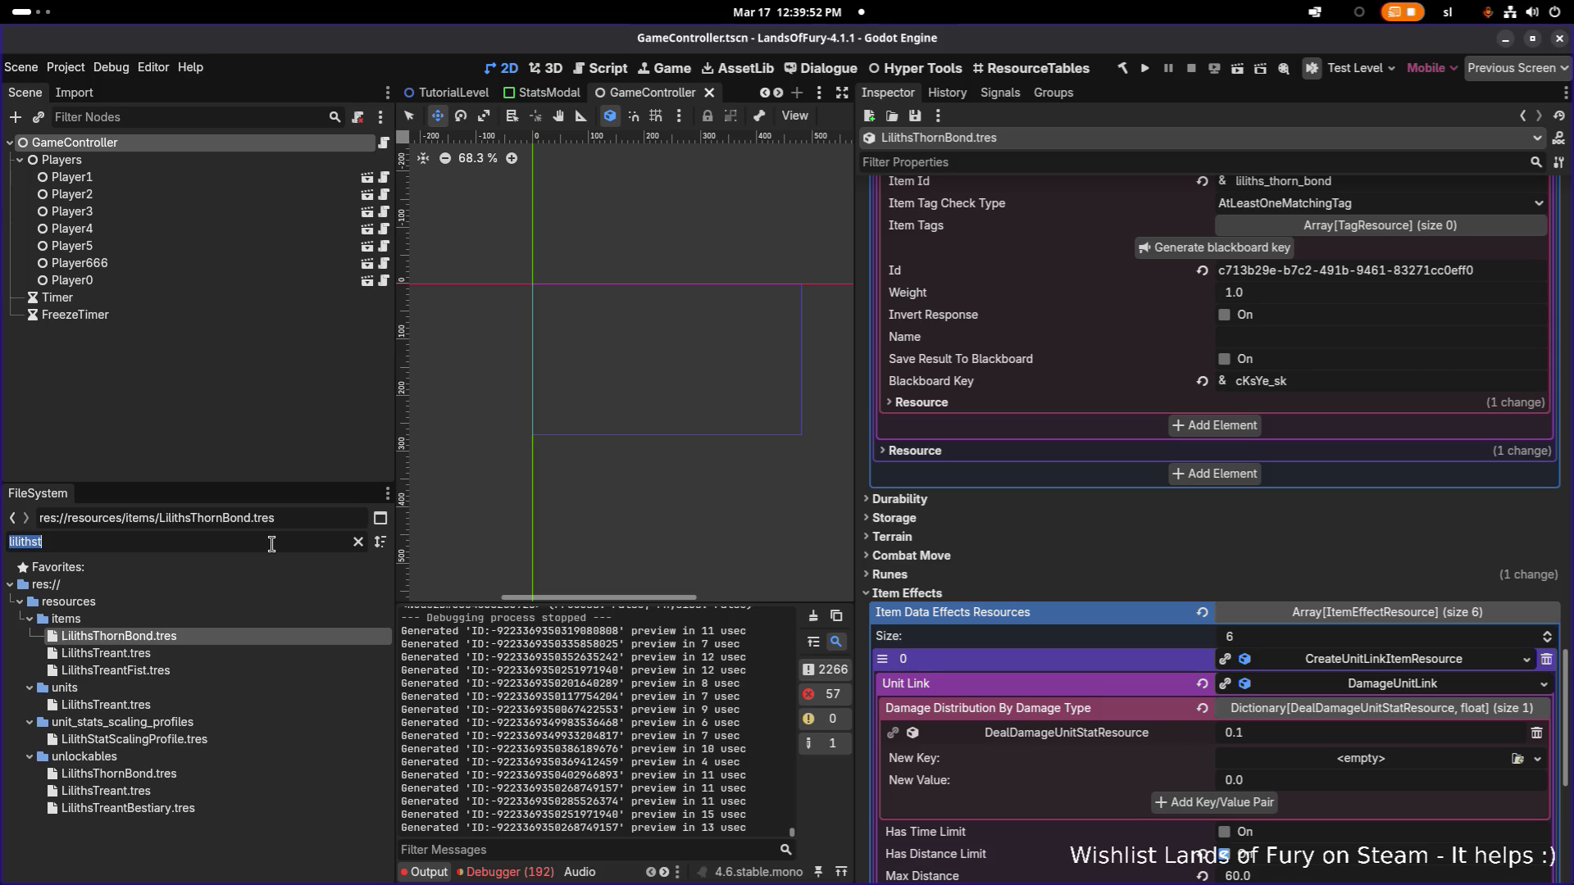
text(ll)
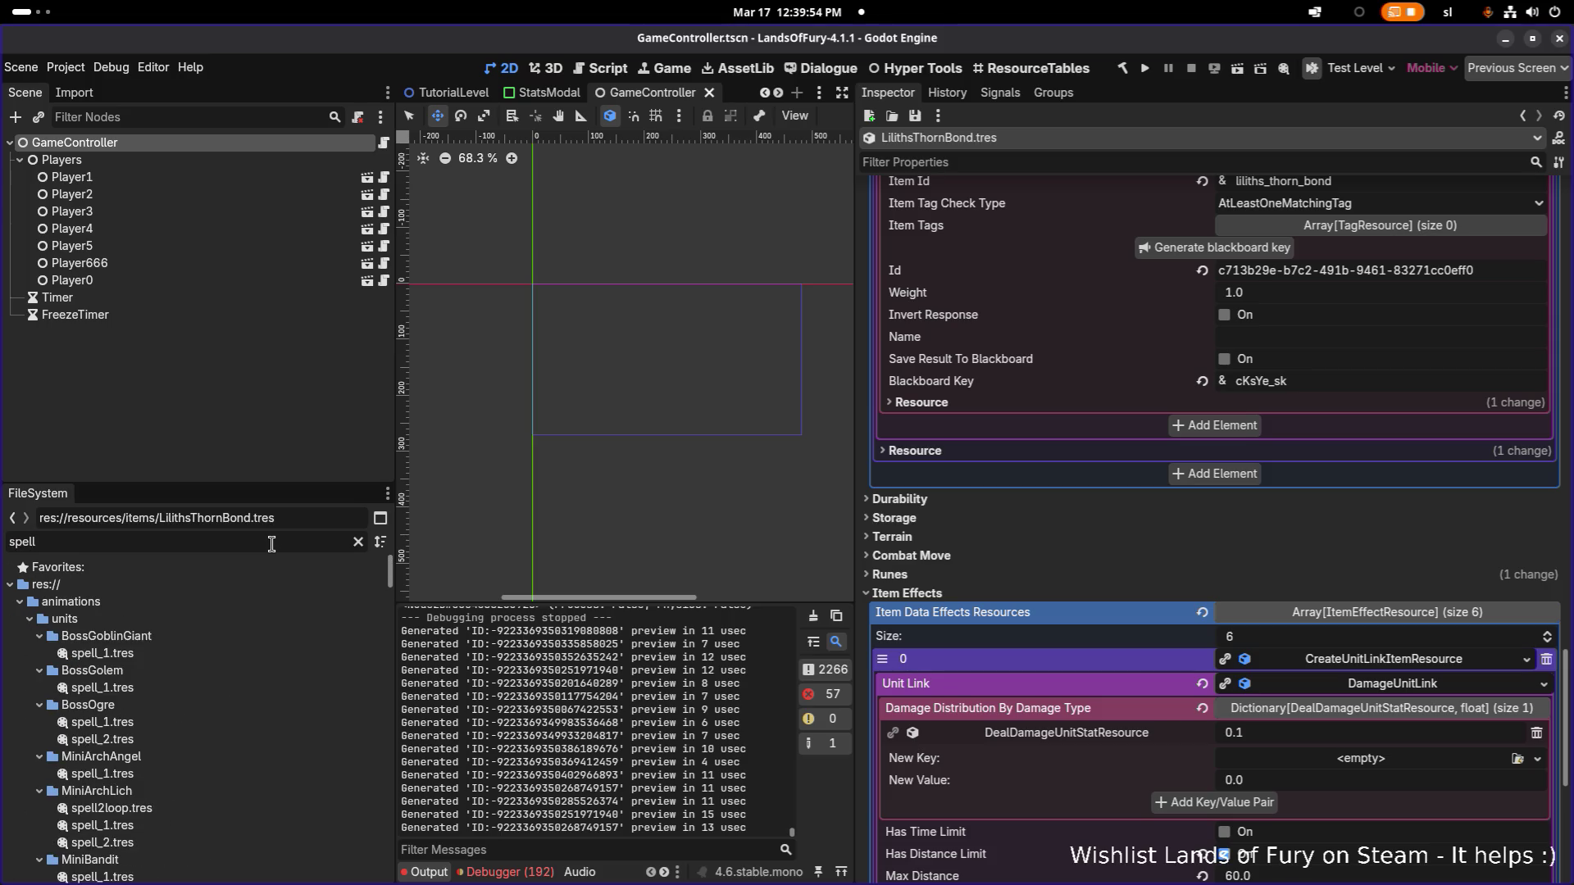
key(ctrl+a)
text(liliths)
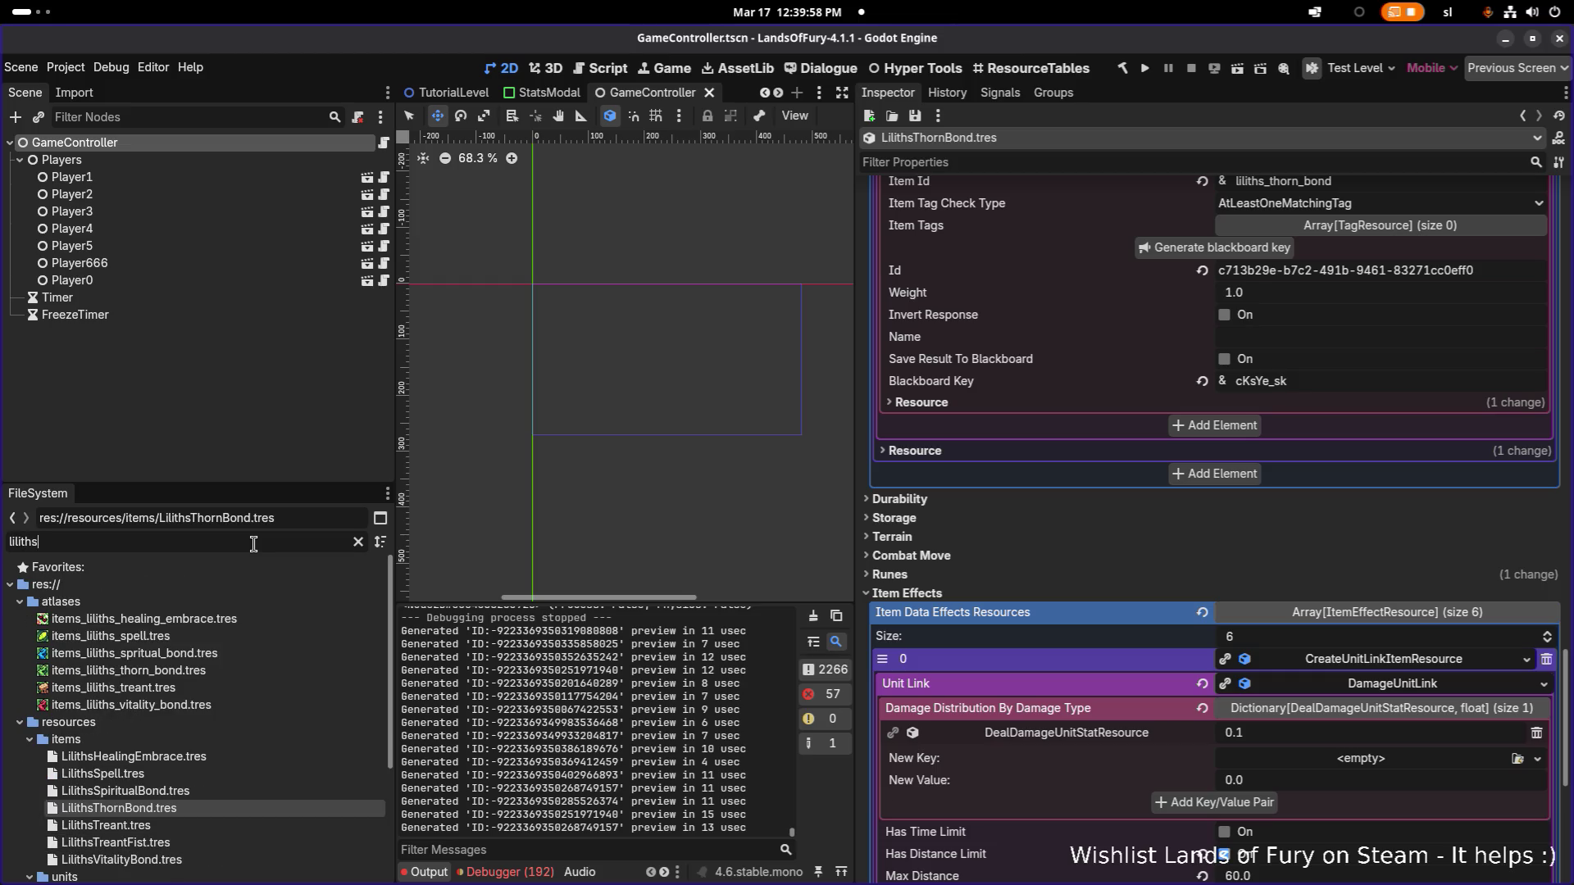
click(345, 774)
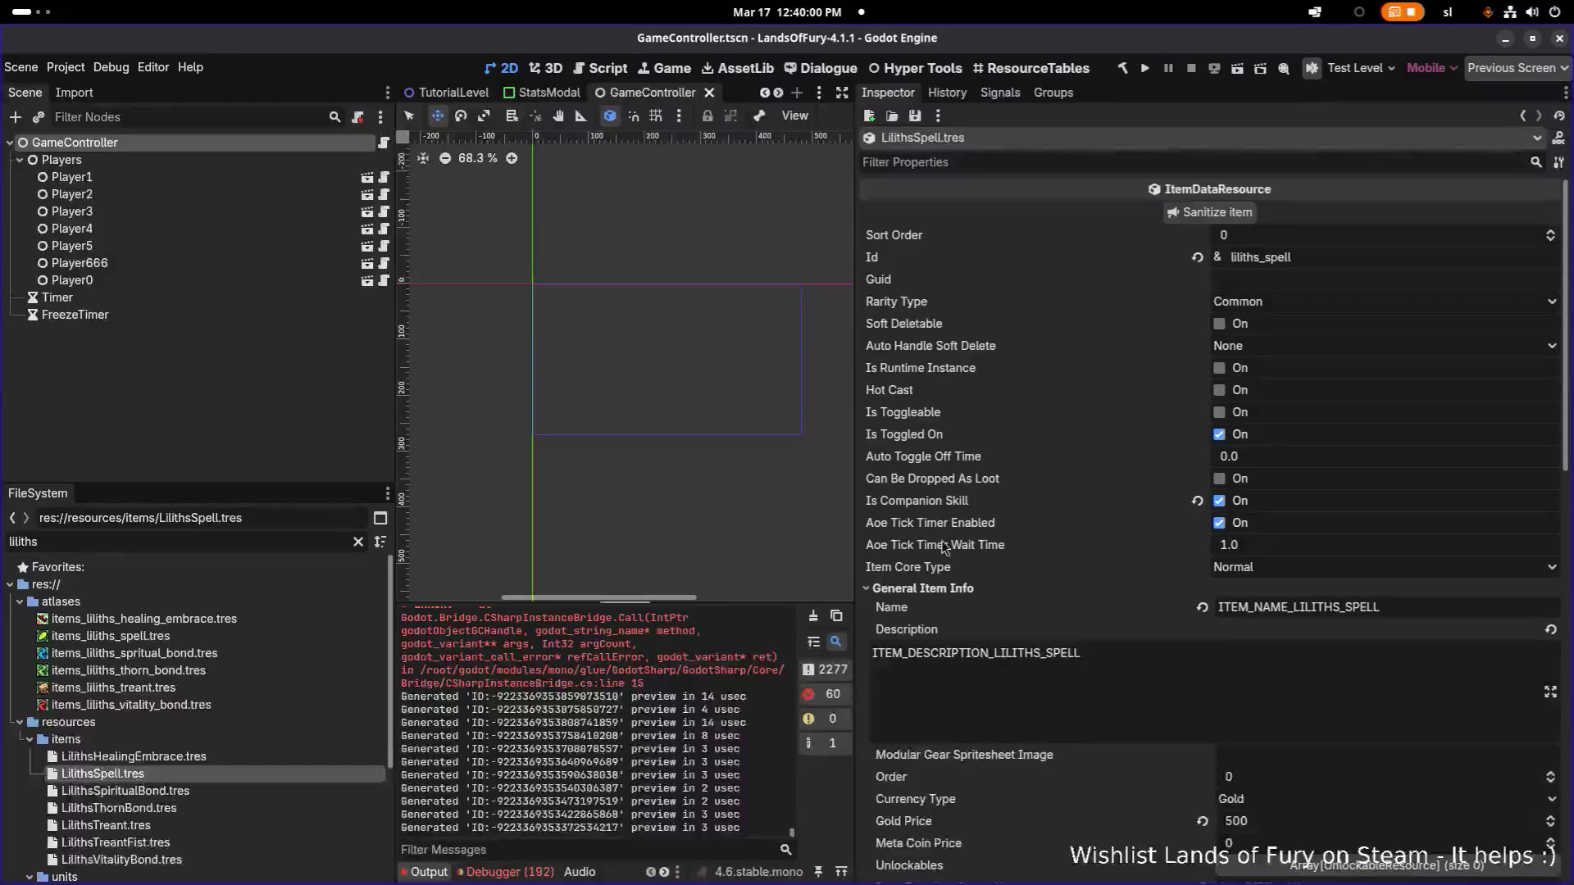
Step: Check LilithsSpell's Item Template Scene Name options, keeping AreaOfEffectWeapon
scroll(1107, 528, down, 5)
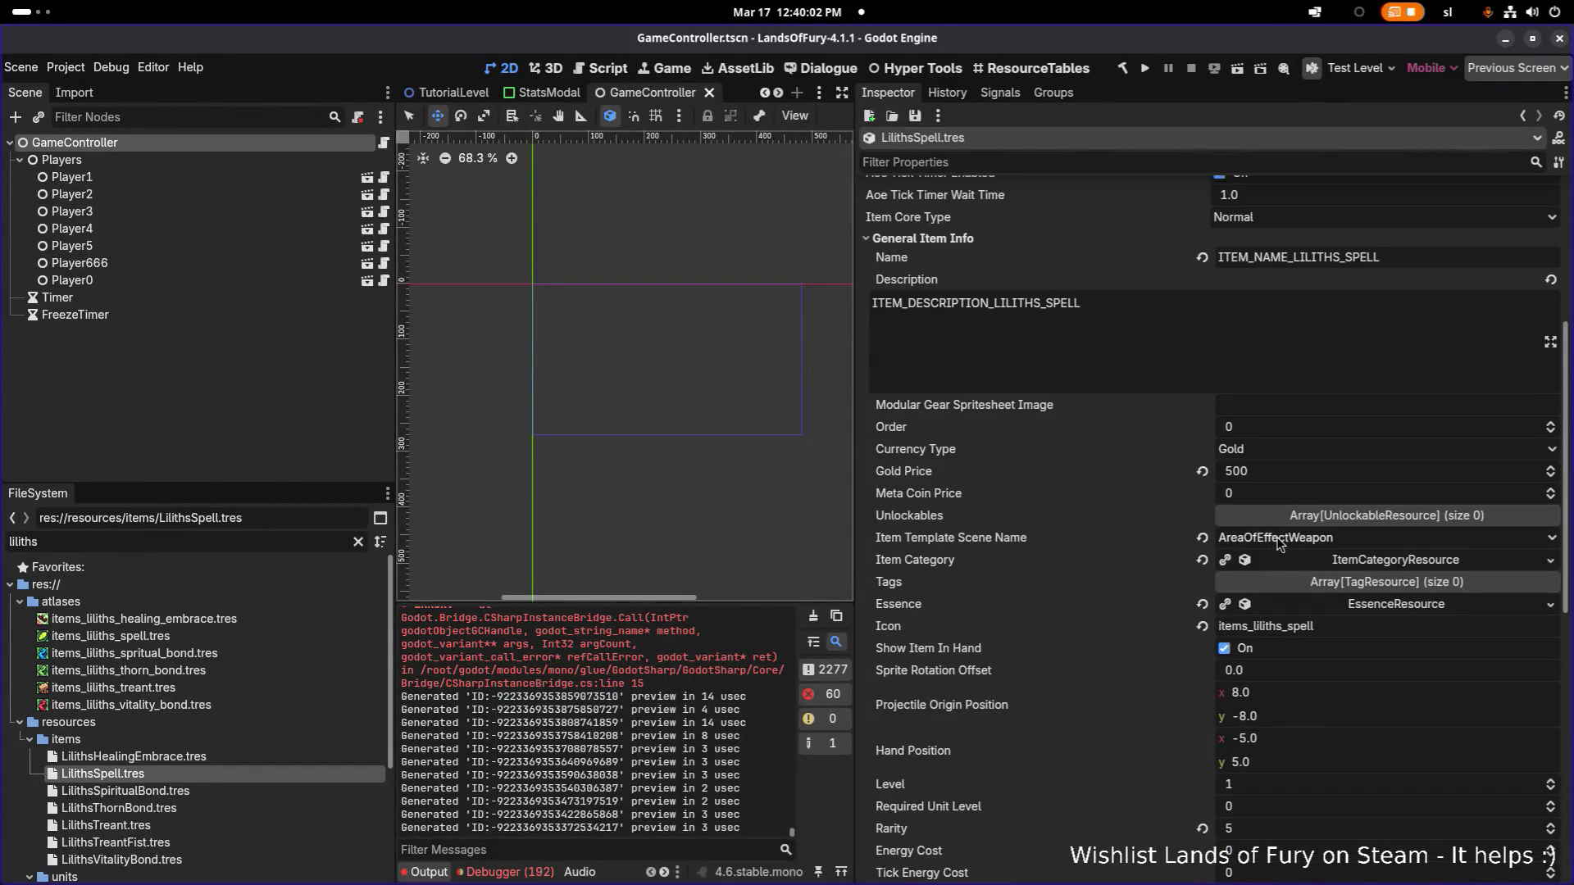
click(1301, 538)
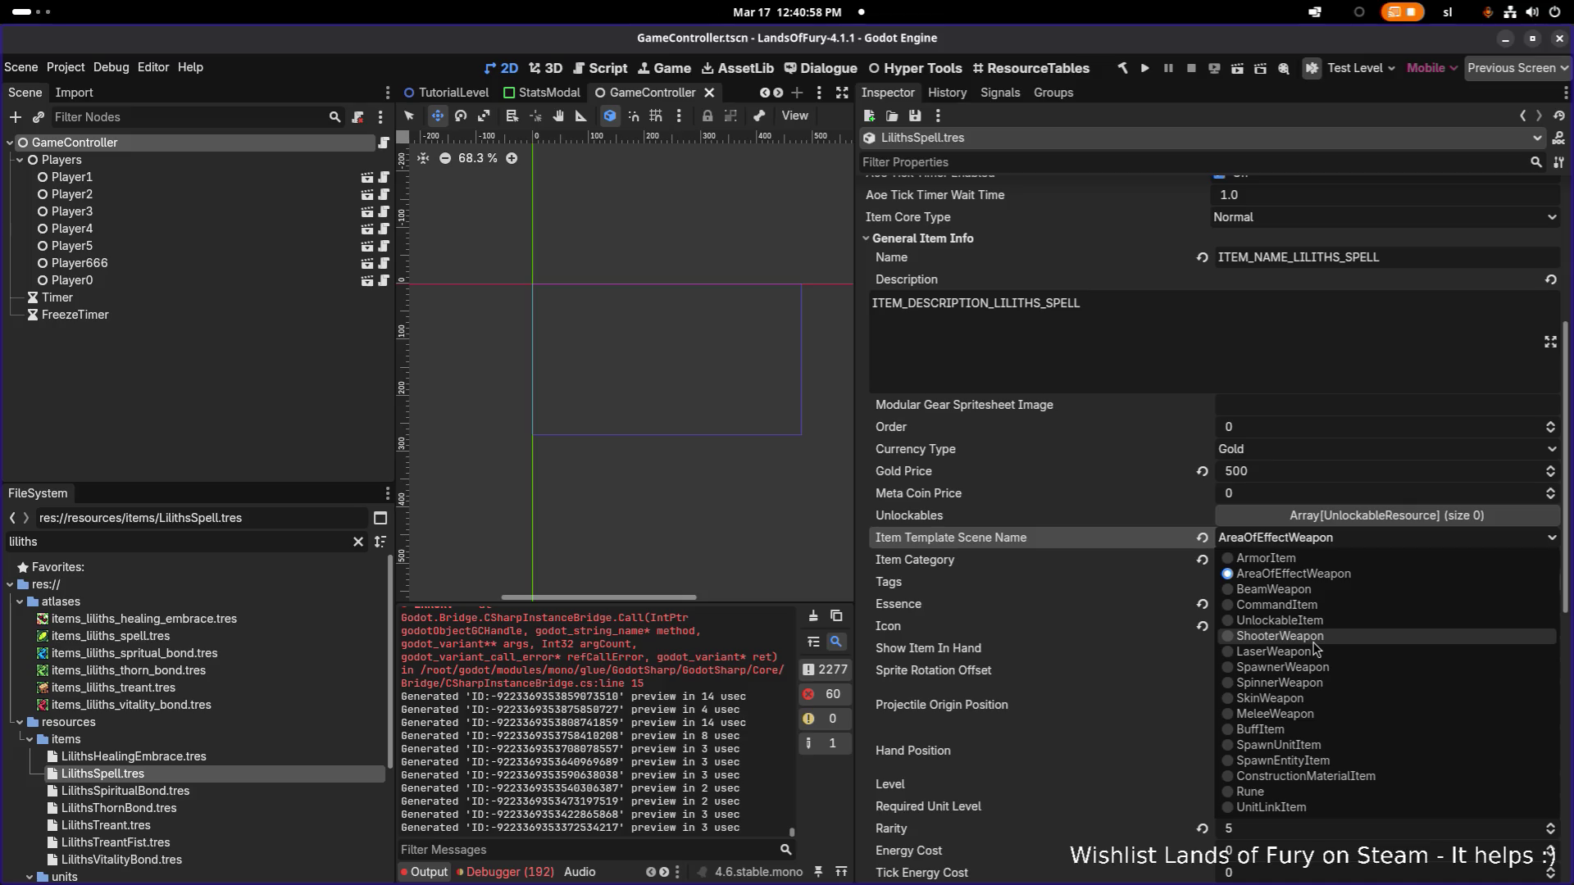
click(1105, 539)
scroll(1107, 544, up, 5)
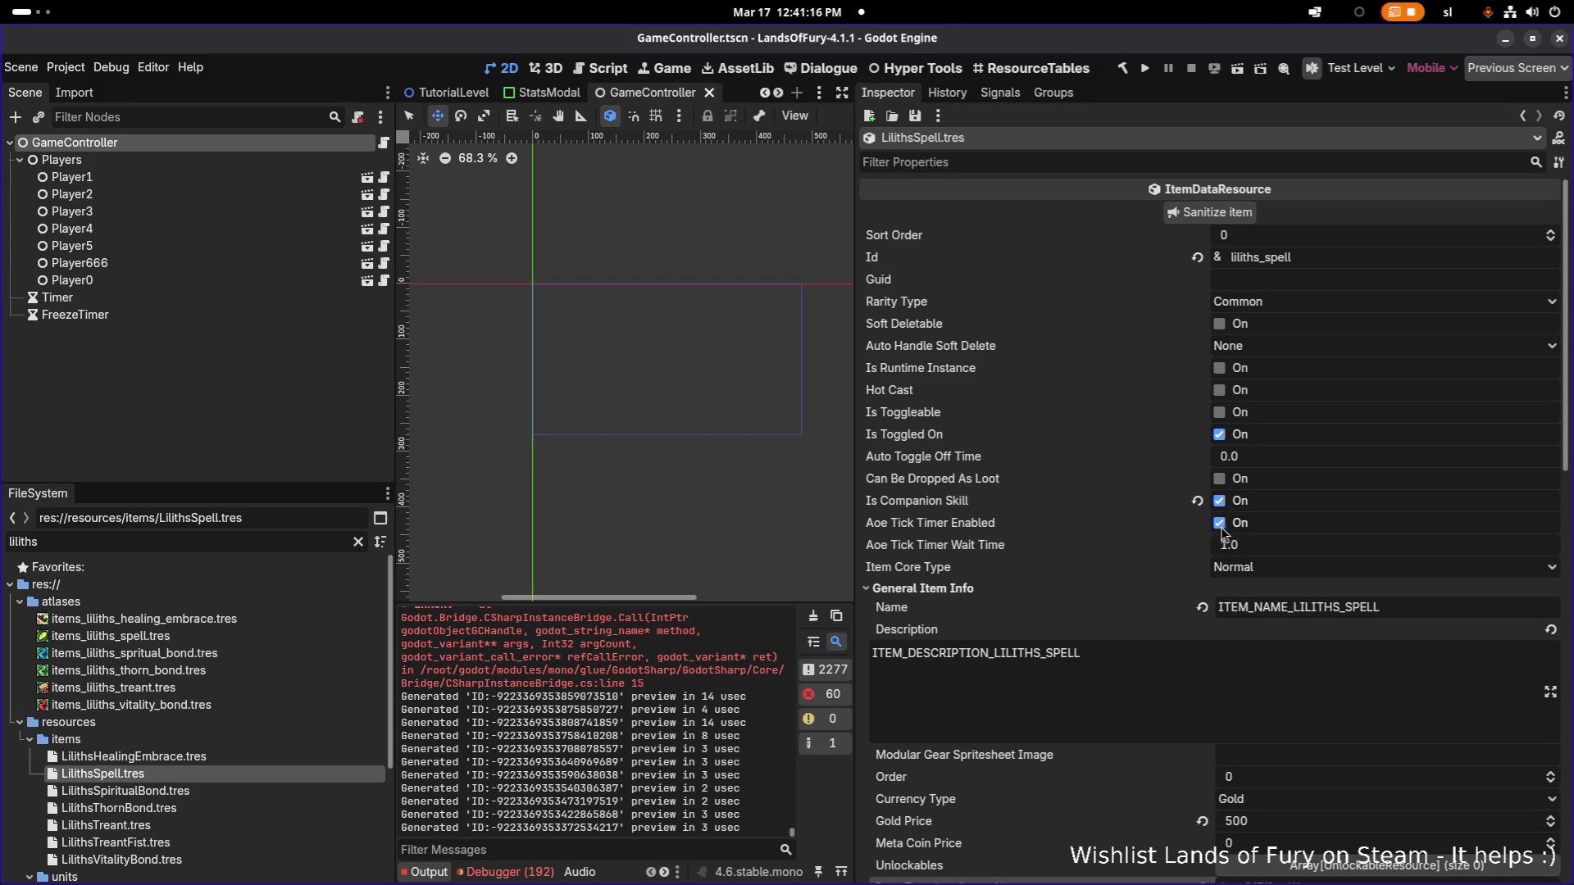
Step: Disable LilithsSpell's Aoe Tick Timer Enabled, save it, and run the project
click(1220, 523)
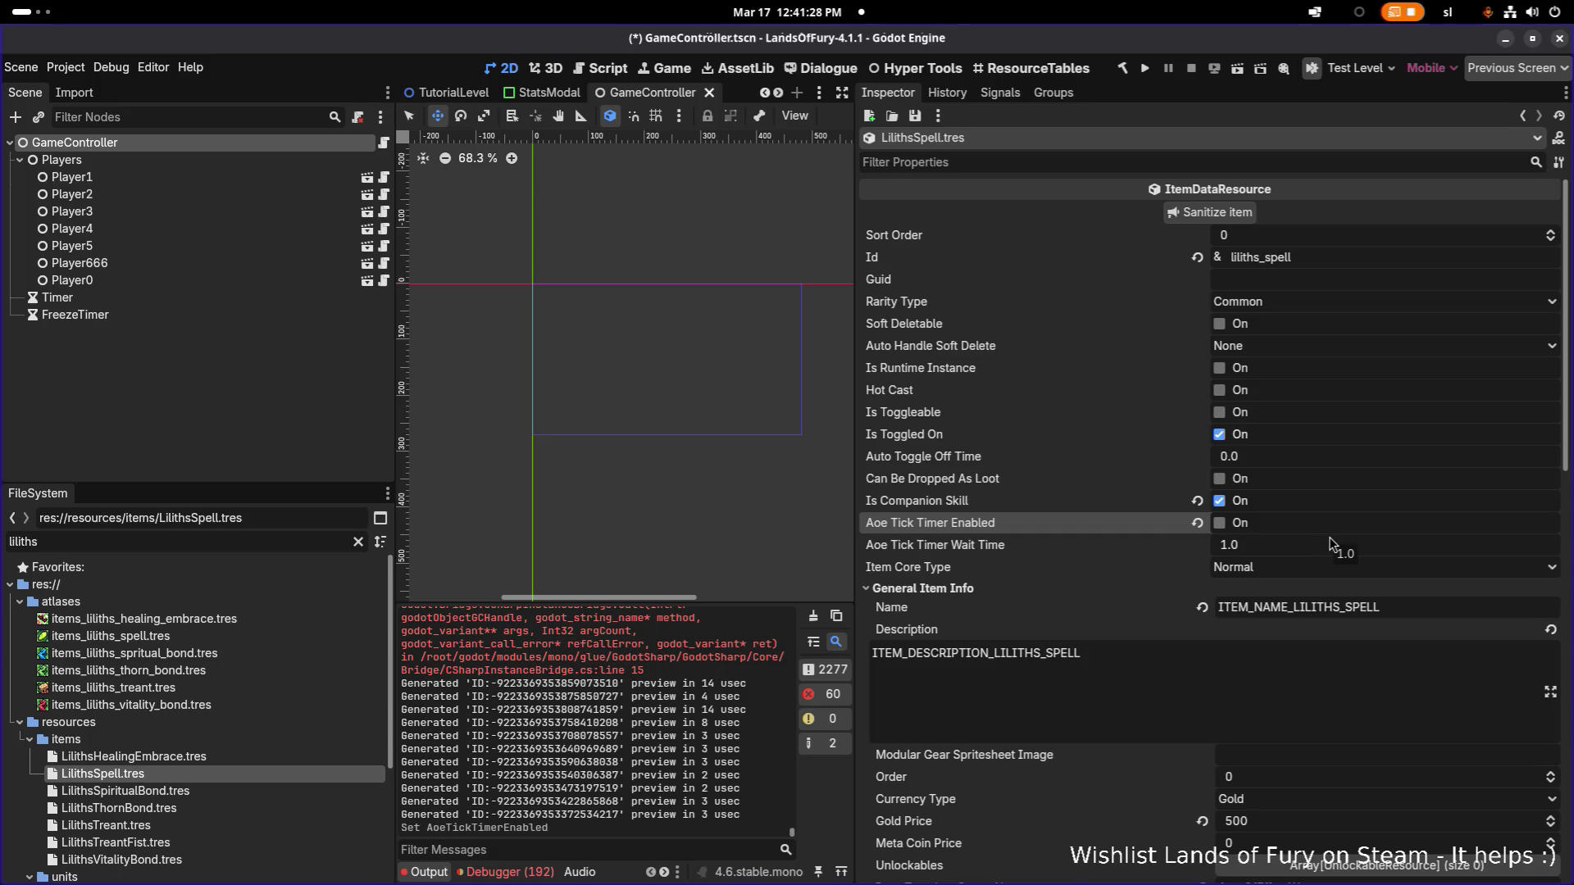
key(ctrl+s)
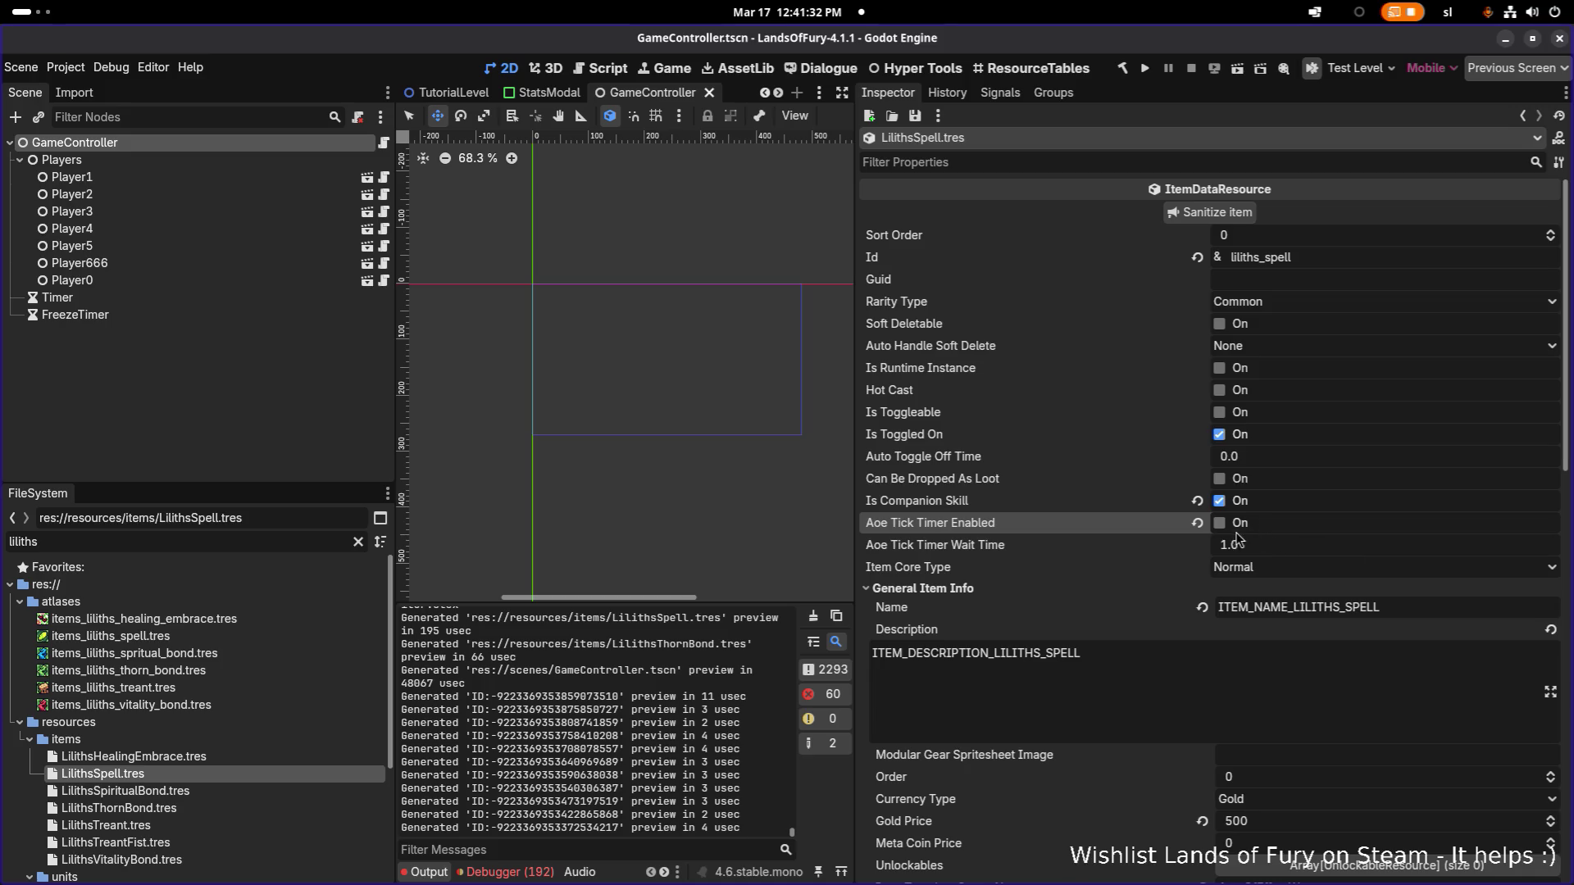
click(1145, 67)
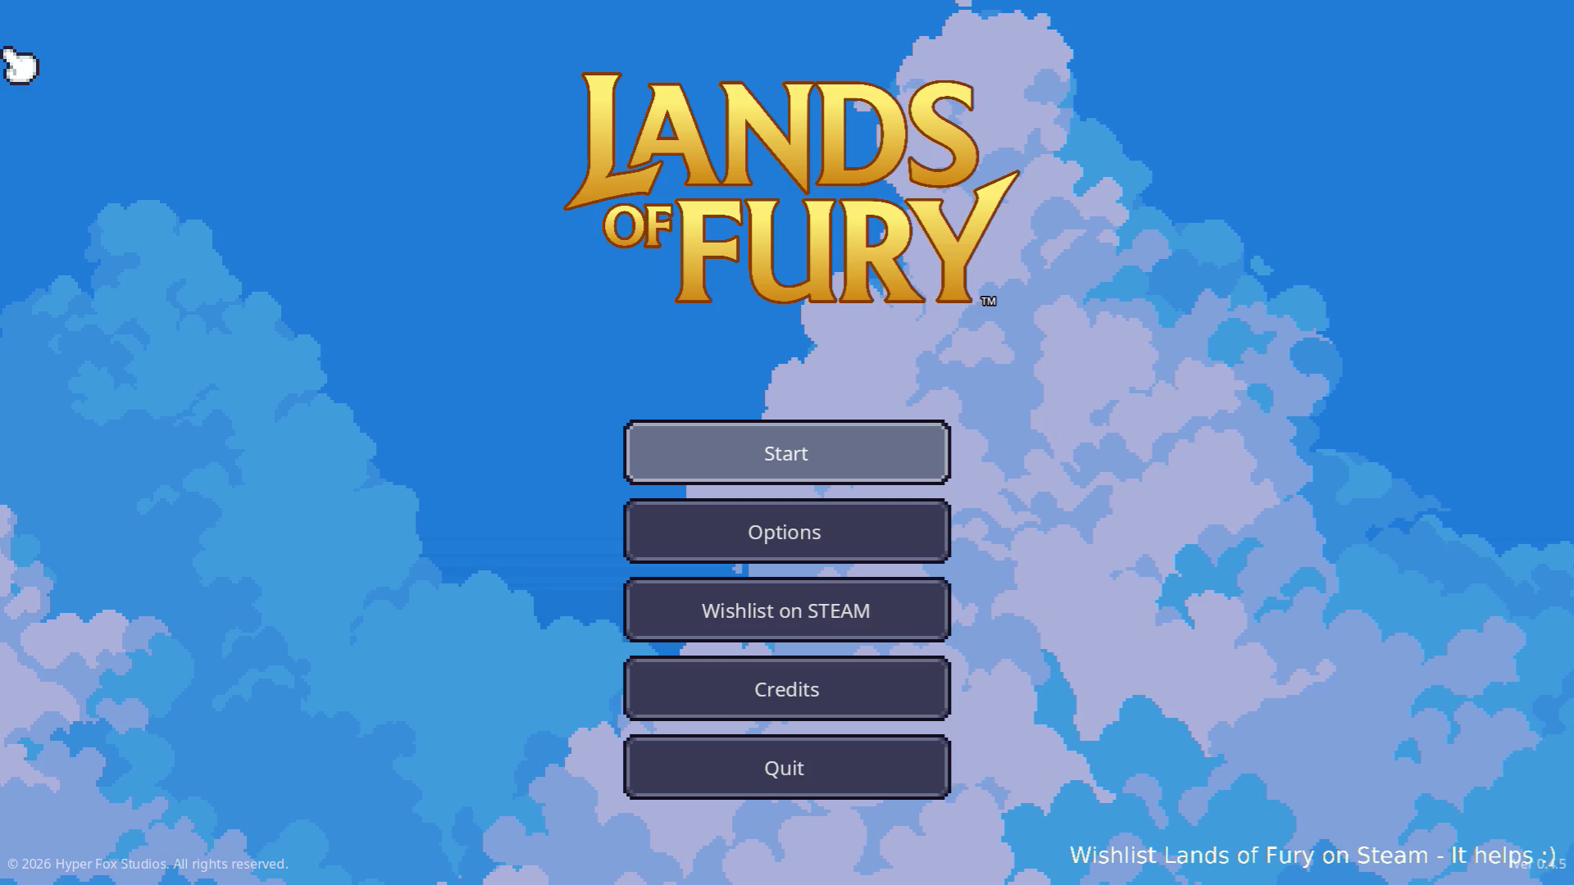
Step: Start the game on the first profile and travel out of The Glade via the purple pillar
key(Return)
key(Return)
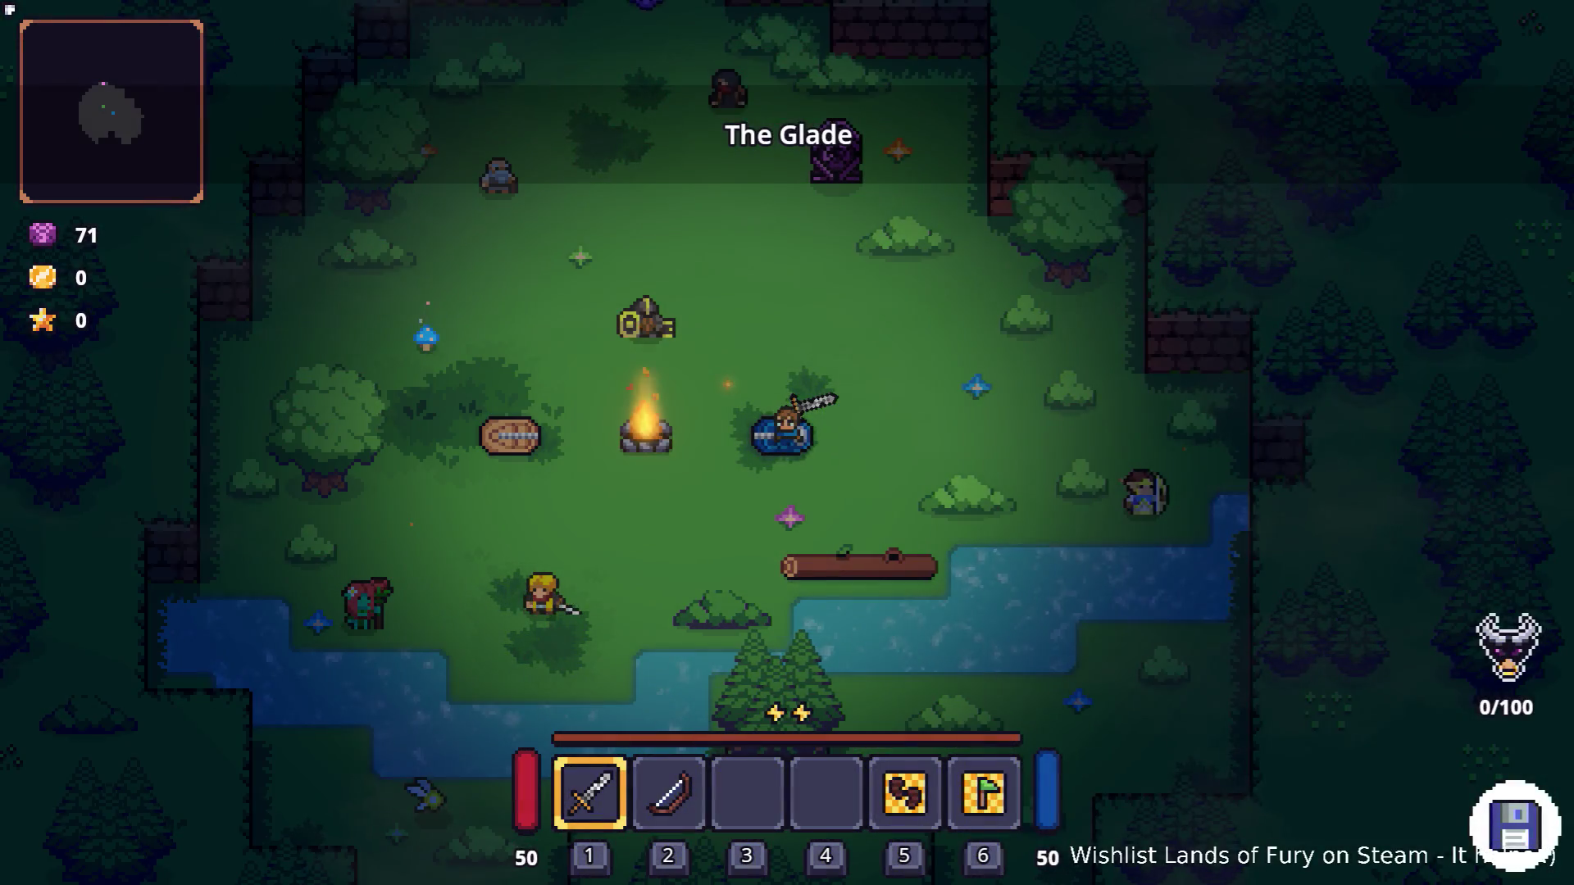
click(211, 362)
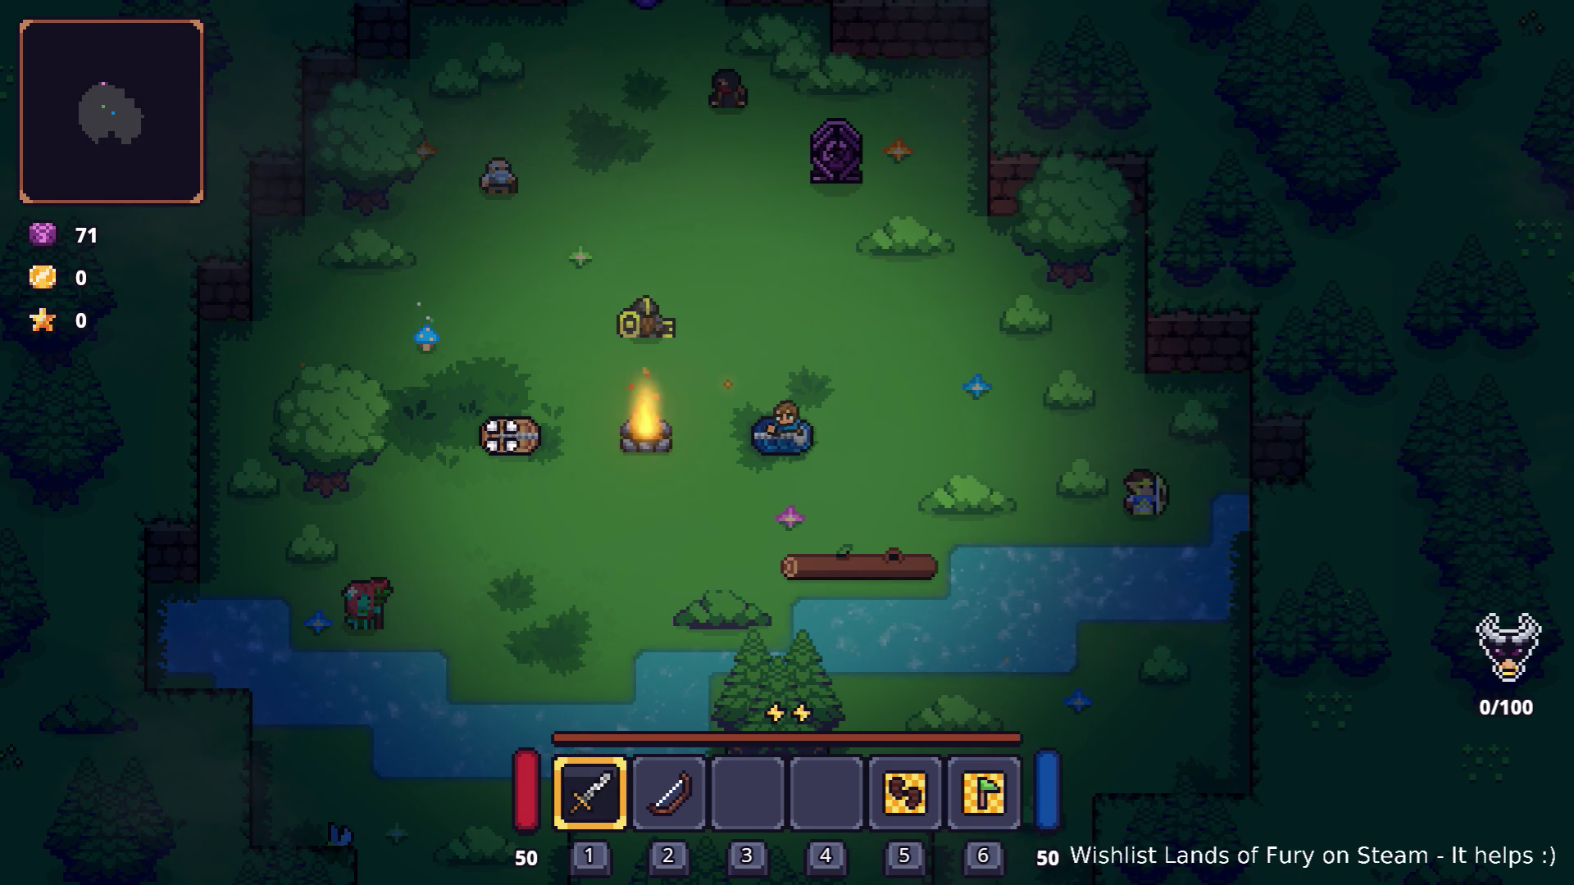
key(w)
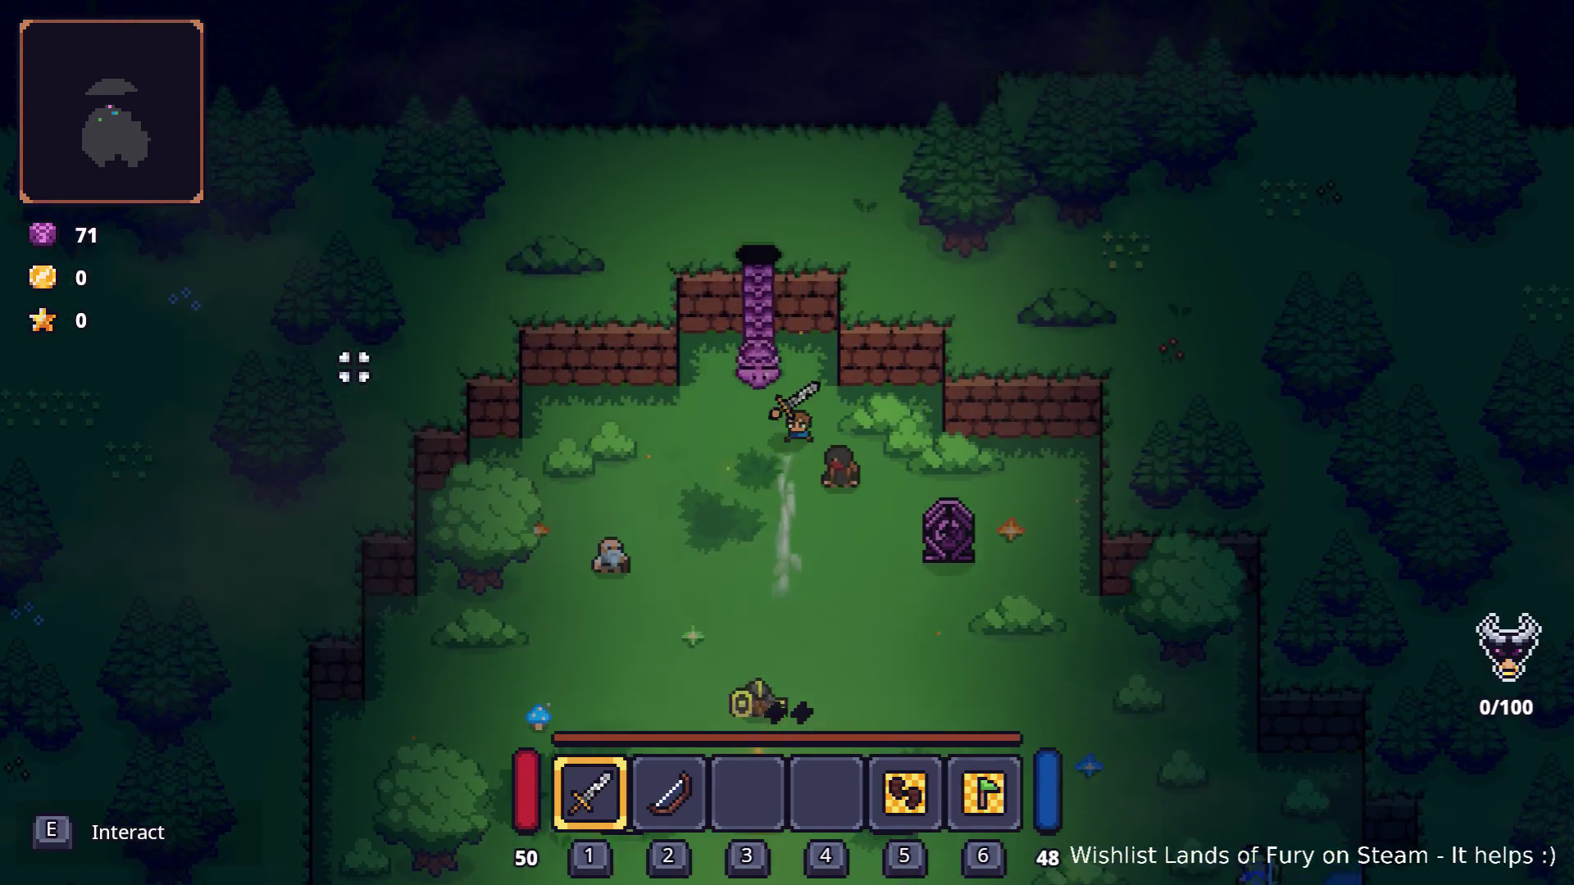
key(e)
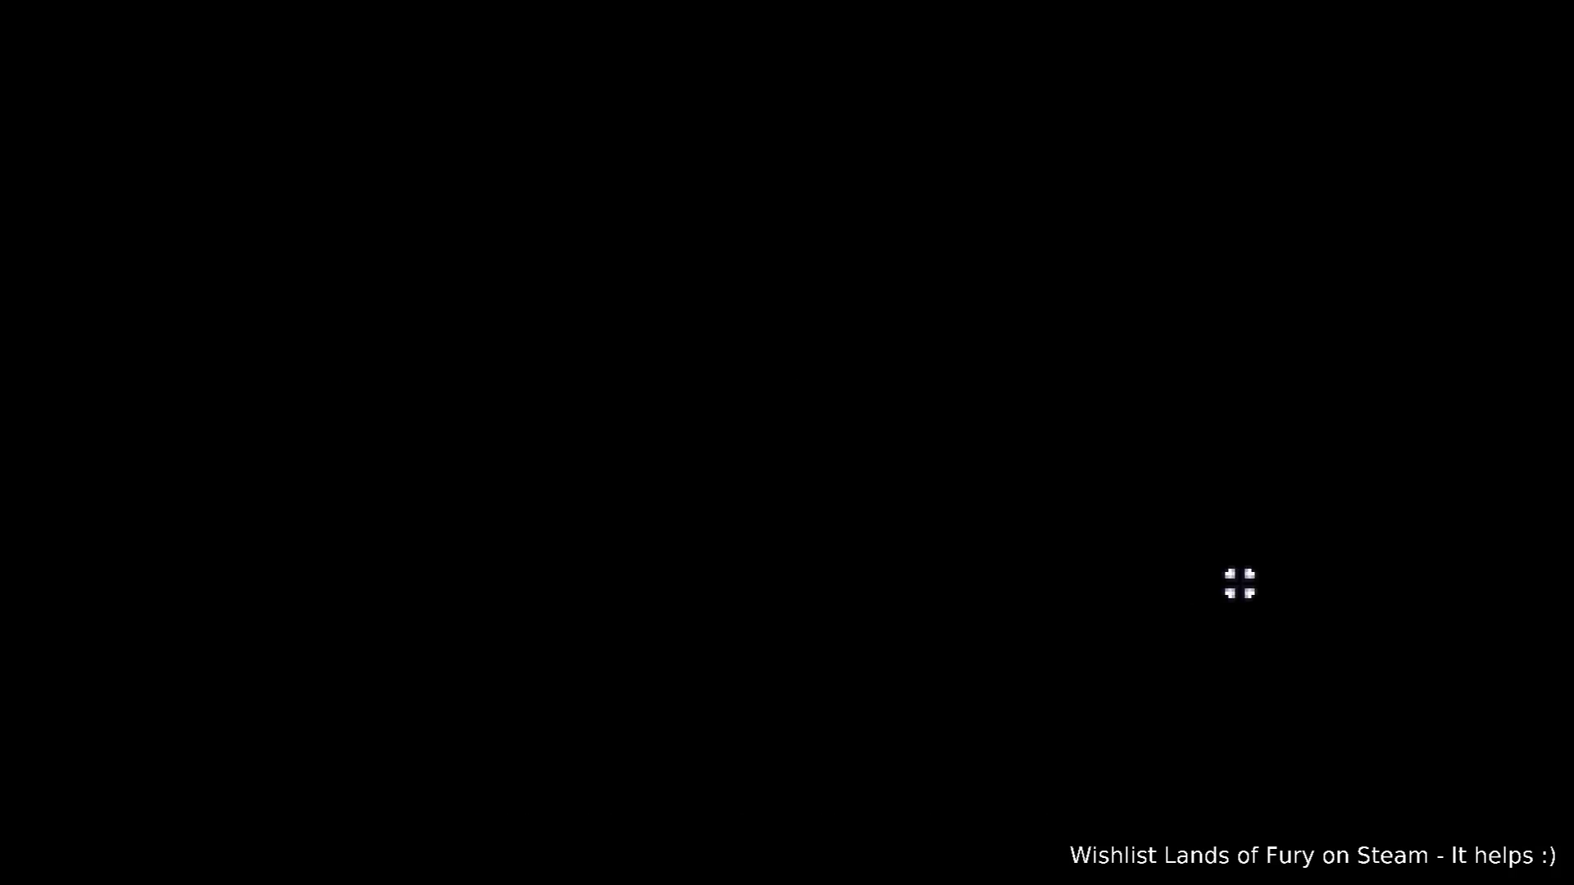
Step: Walk north through the forest to the campfire enemies, readying the bow
key(w)
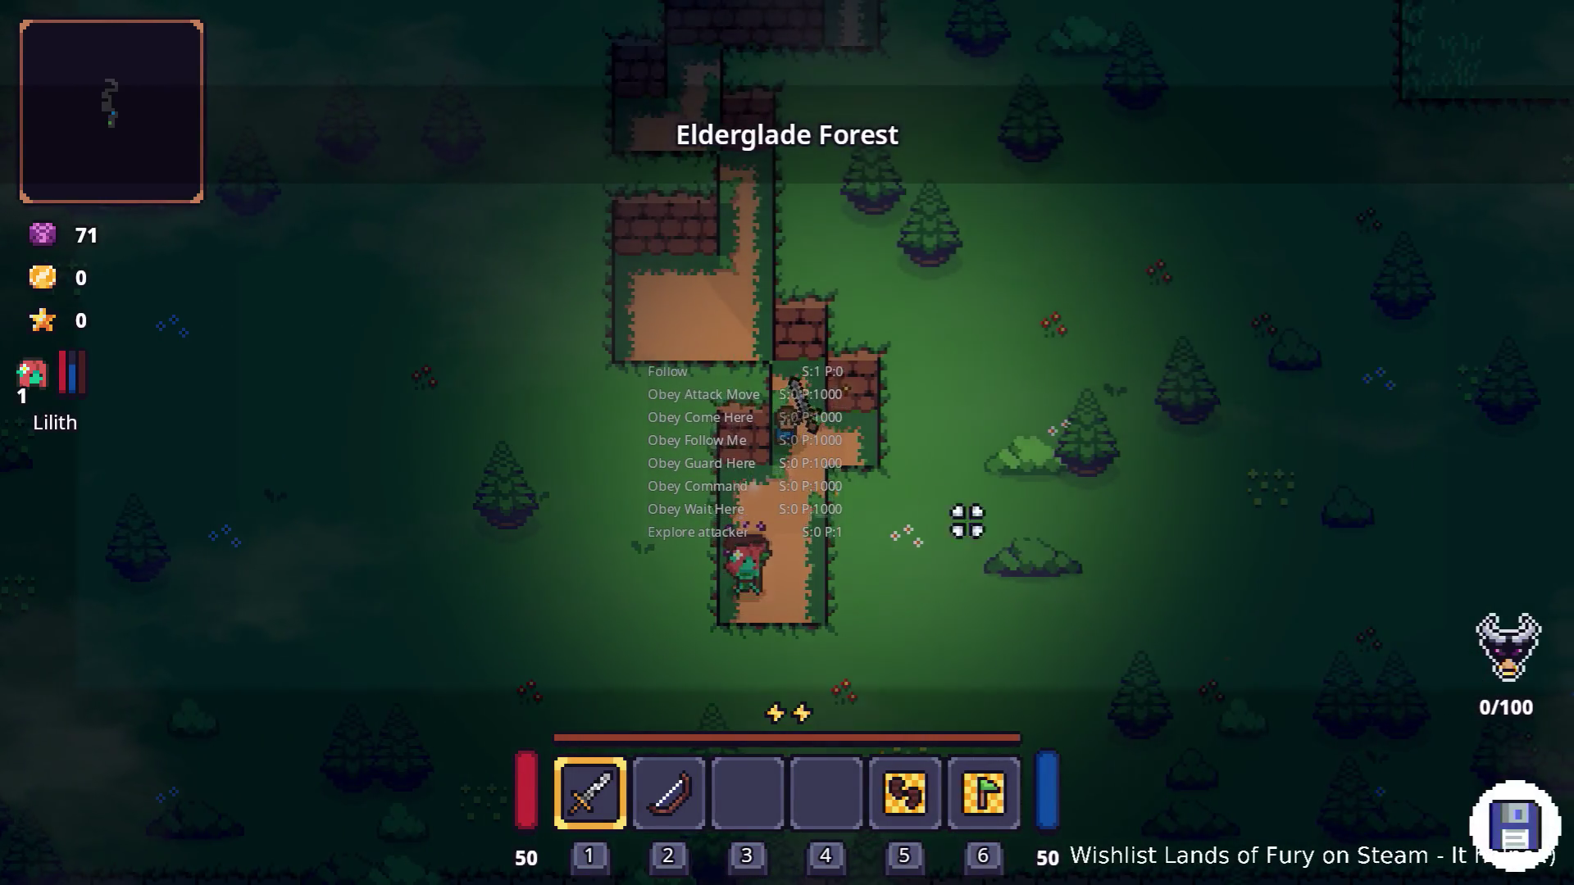
key(w)
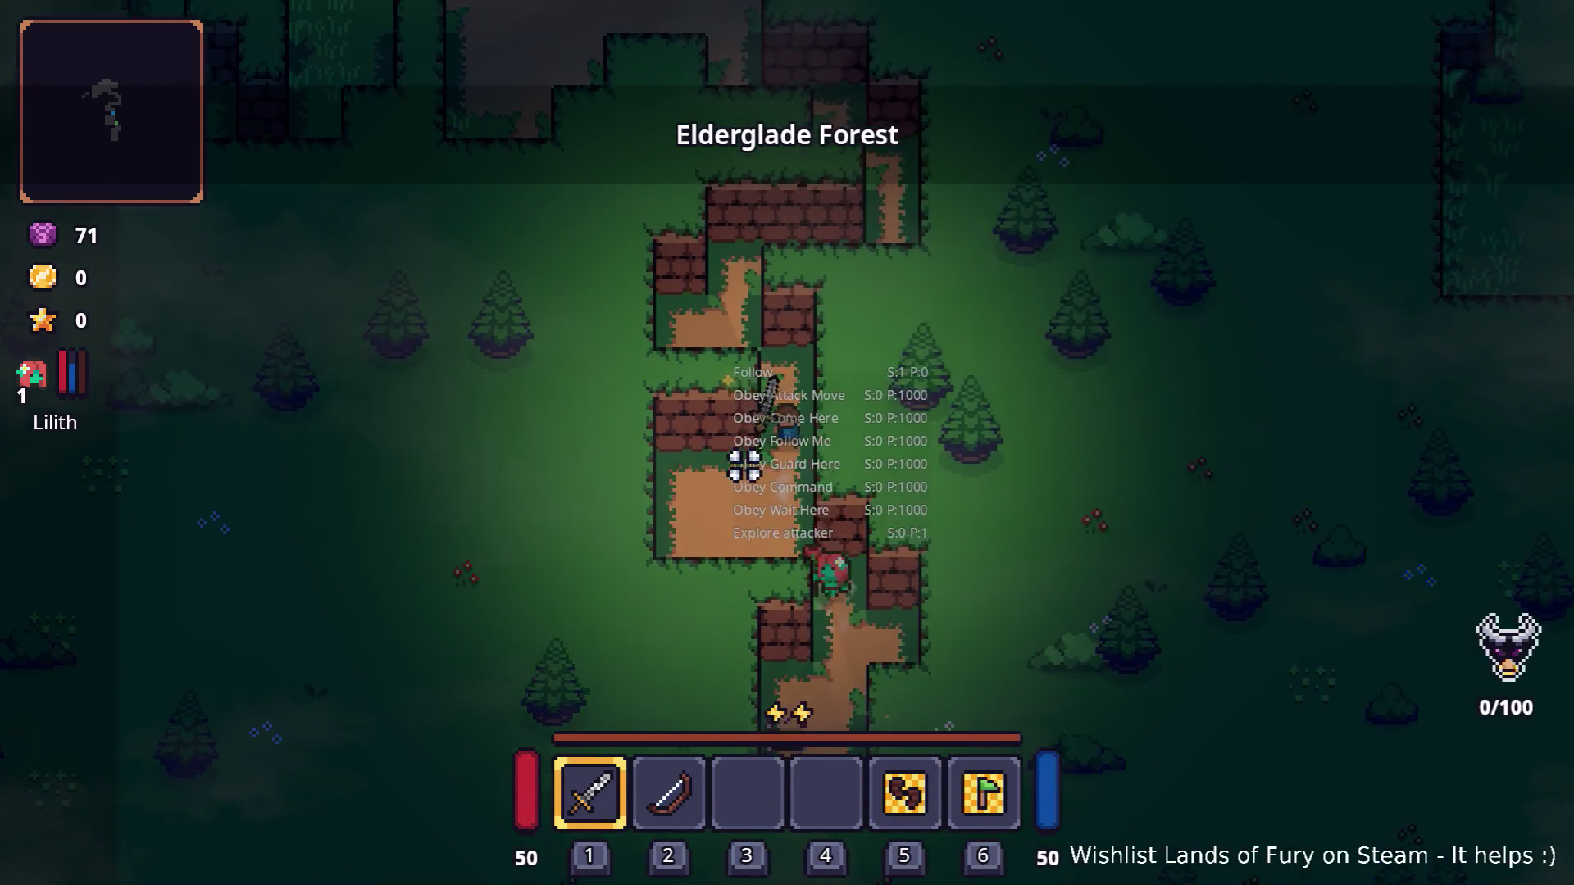
key(w)
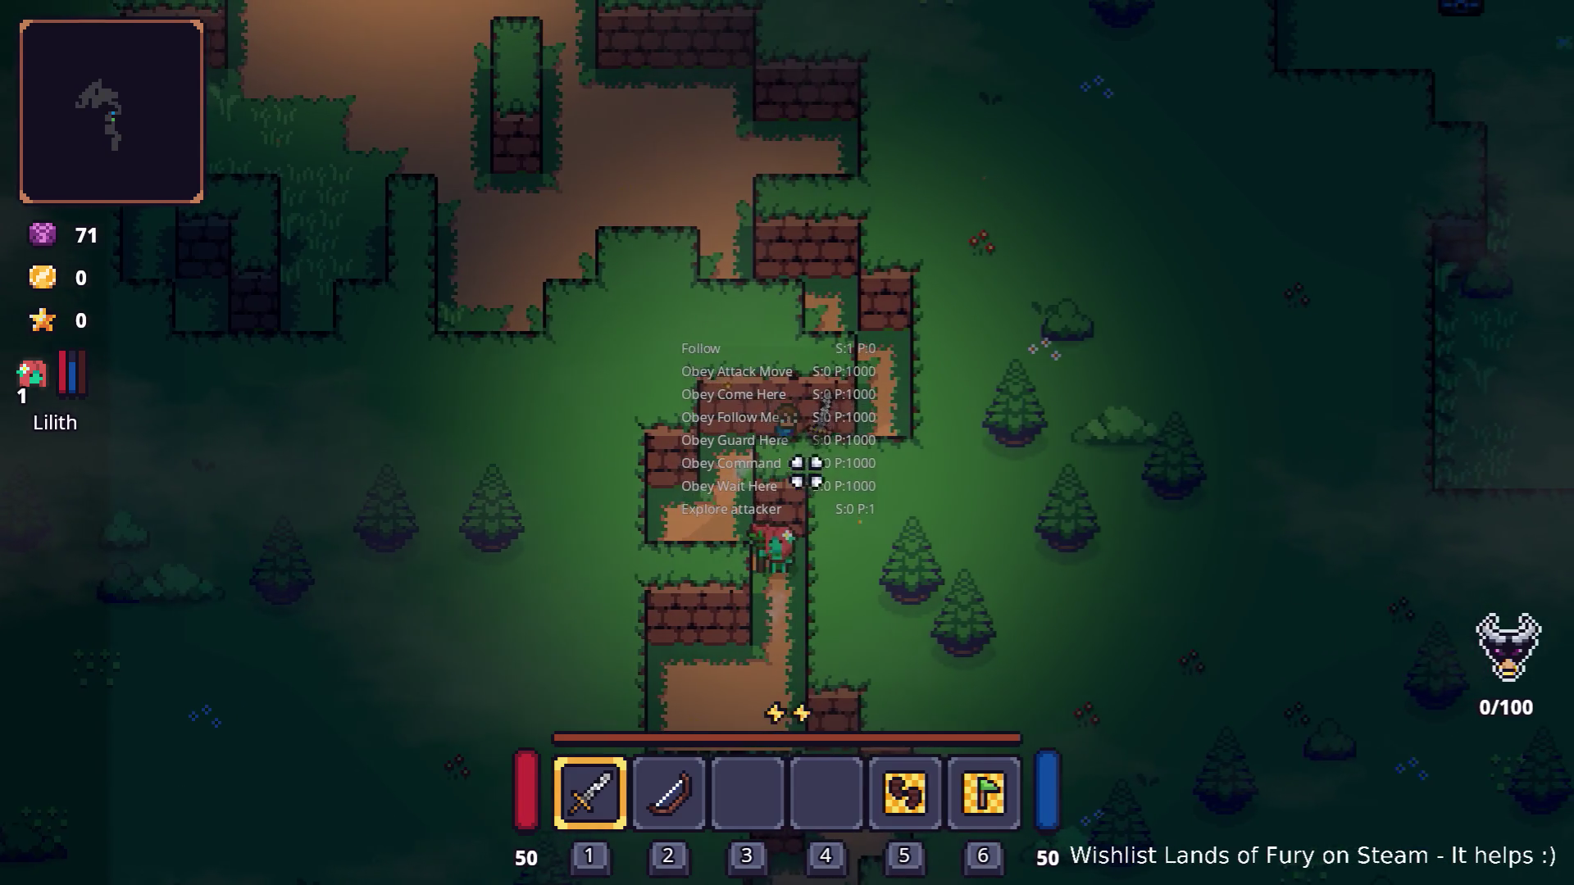
key(w)
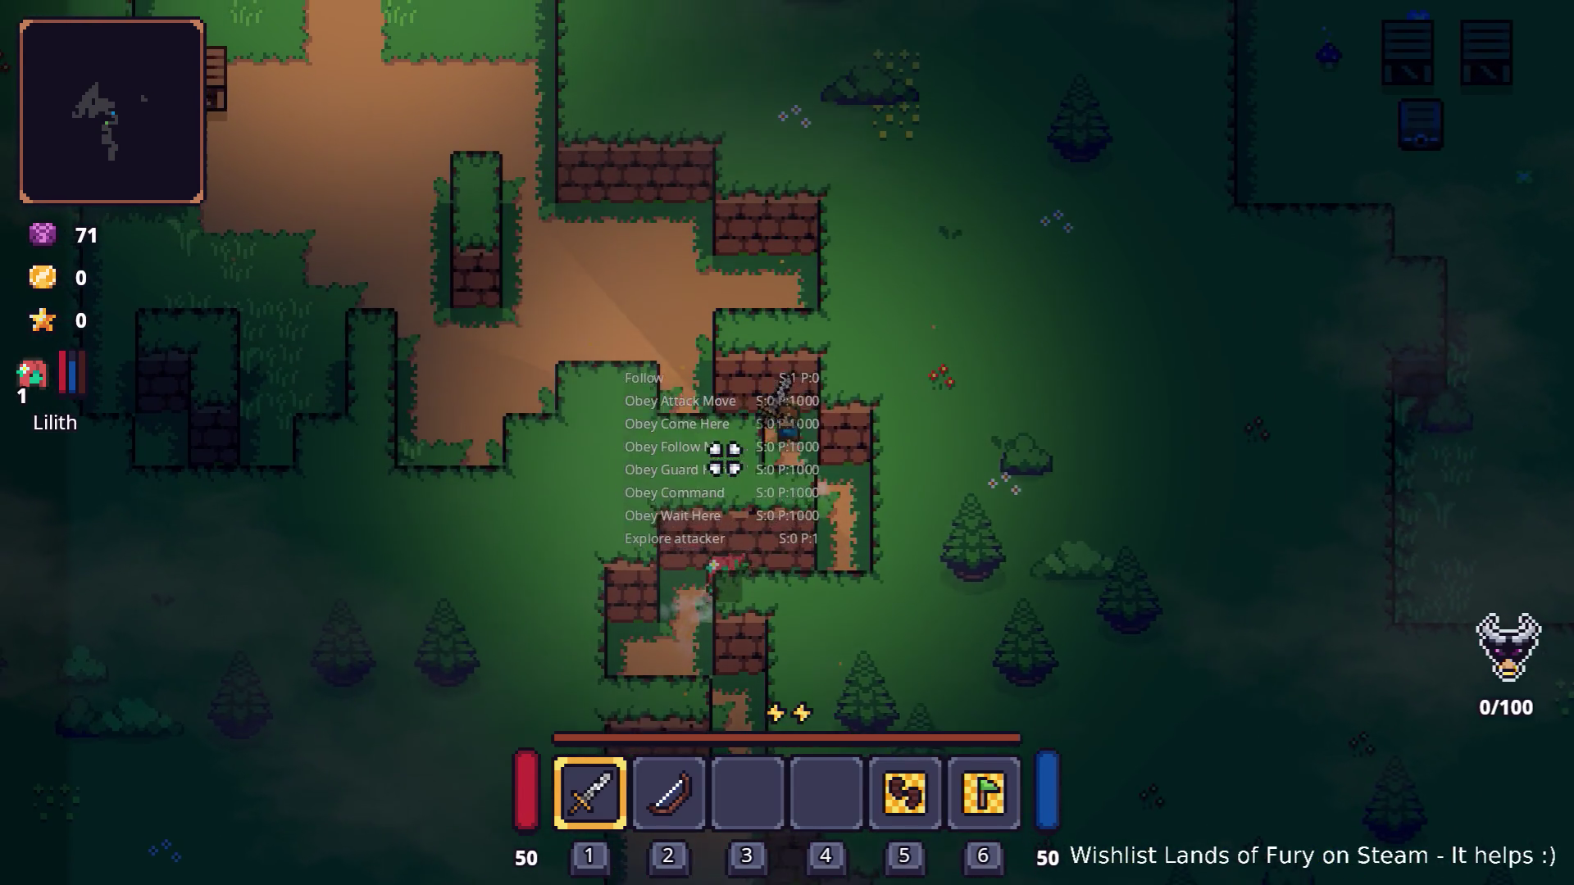
key(2)
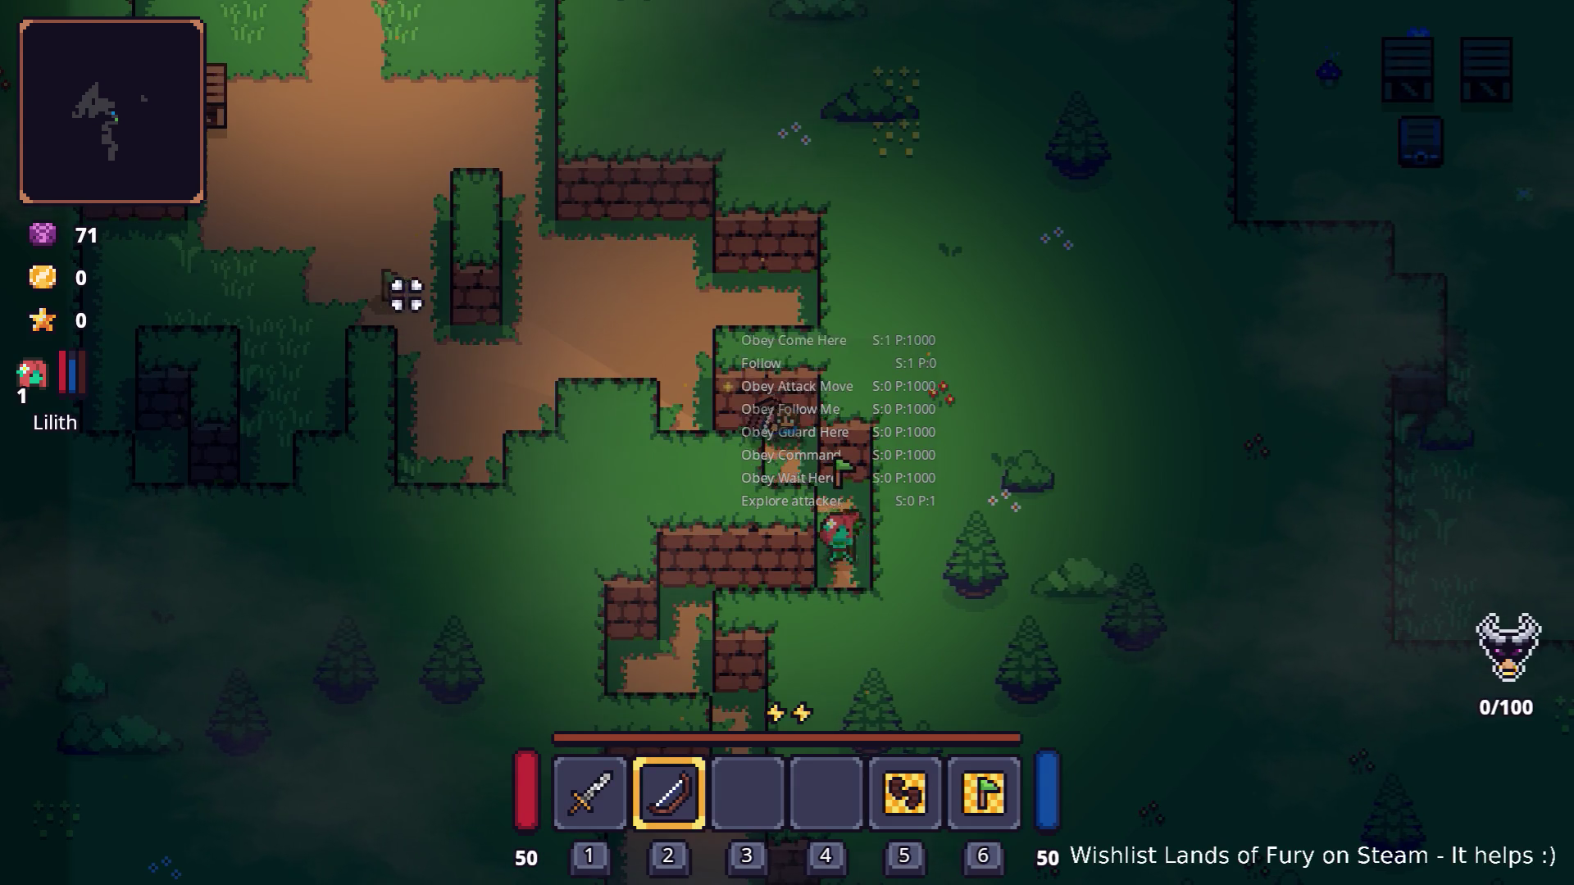
key(w)
key(a)
key(a)
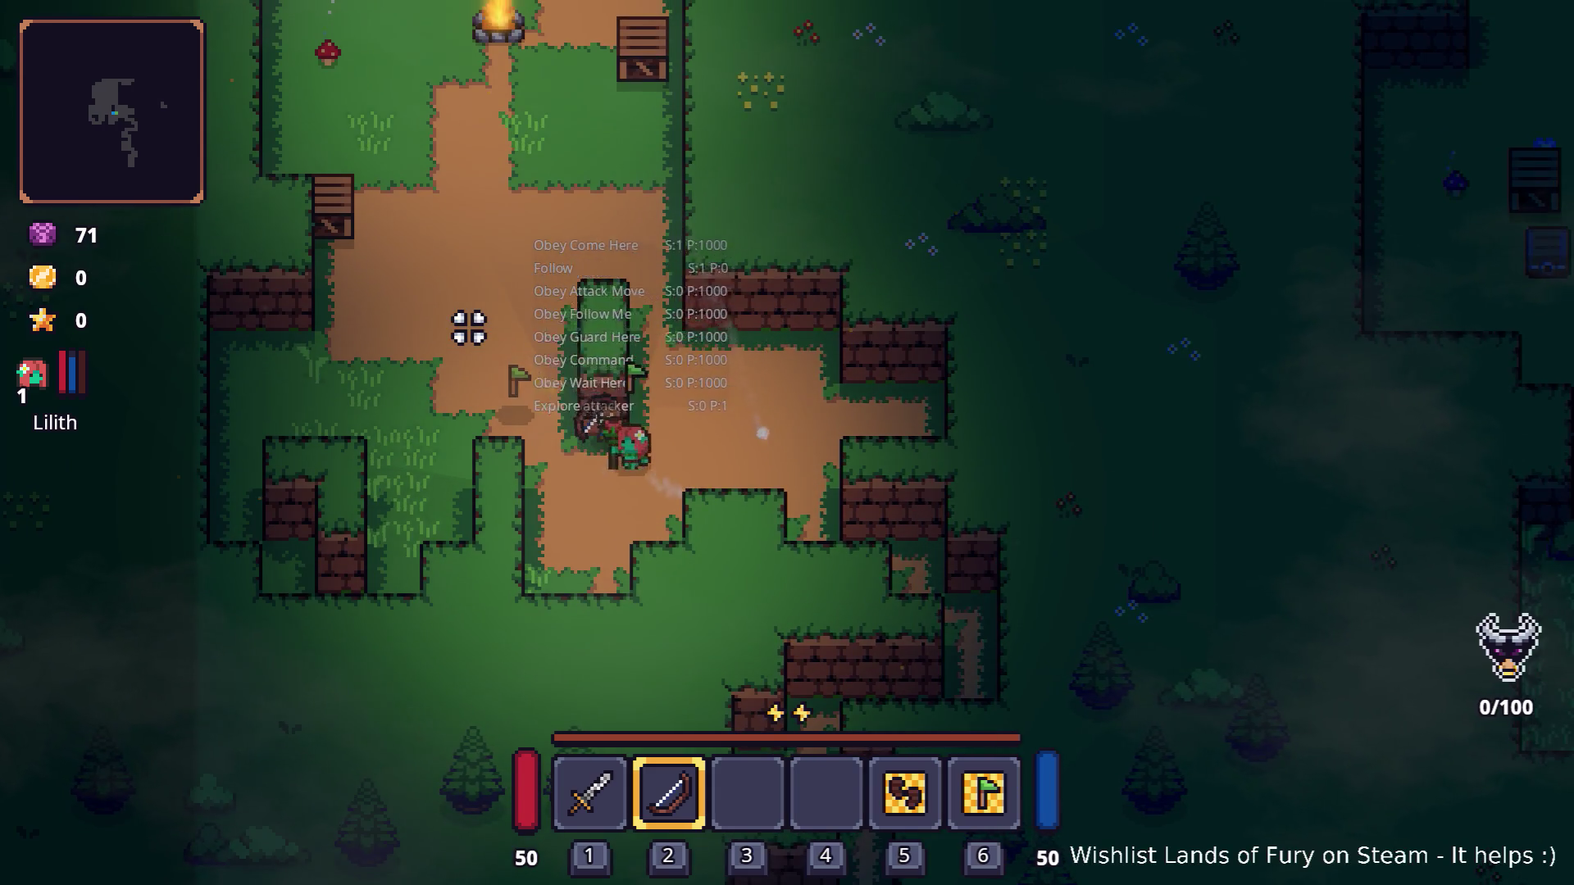
key(a)
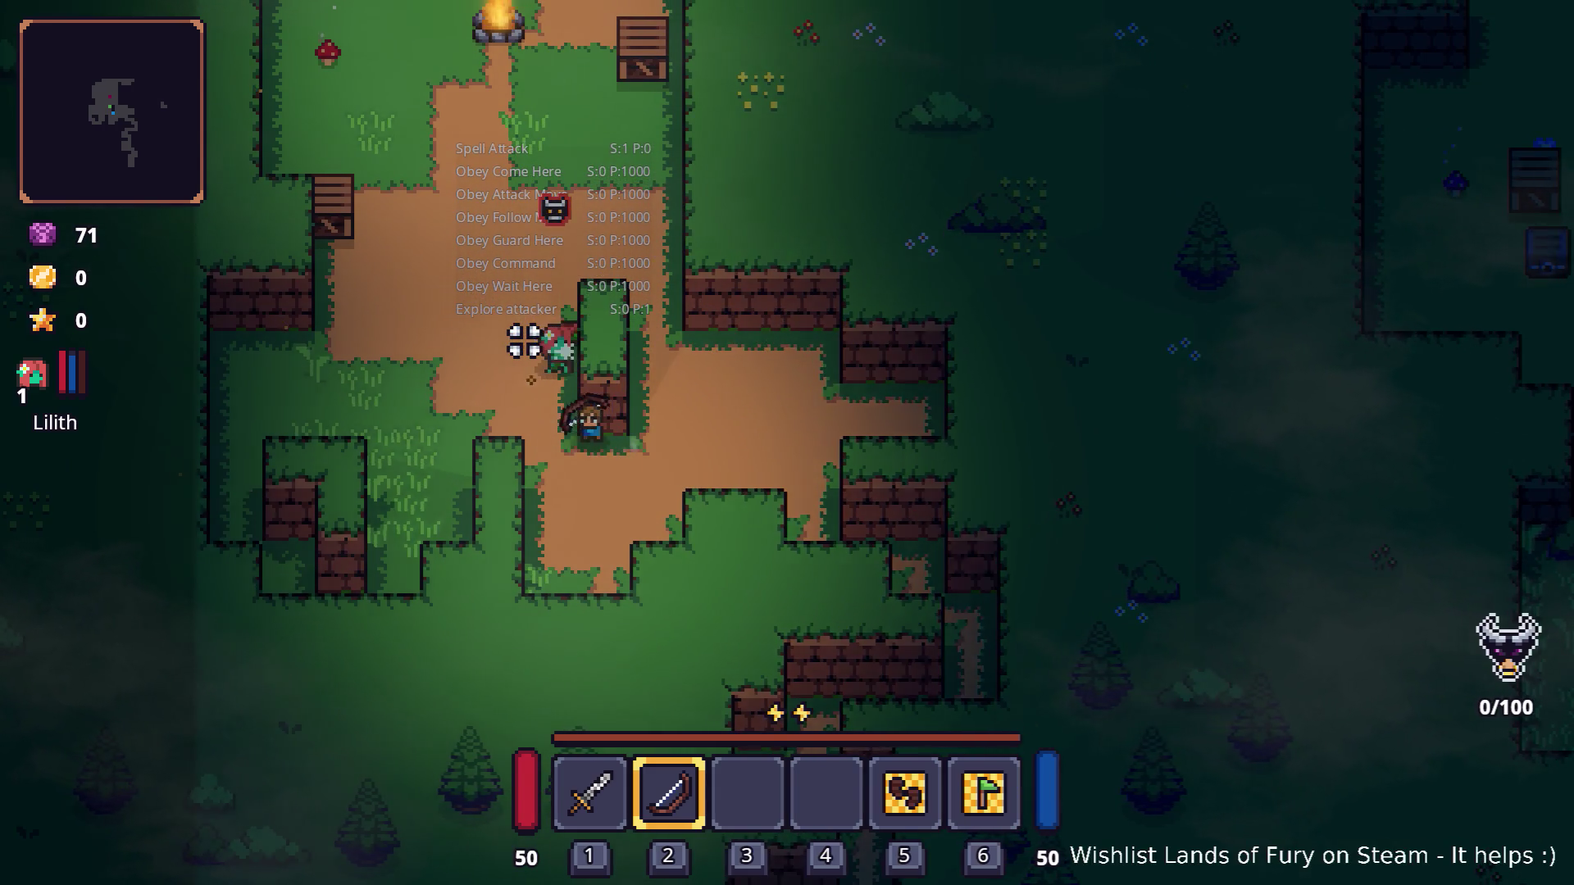
key(w)
key(a)
key(w)
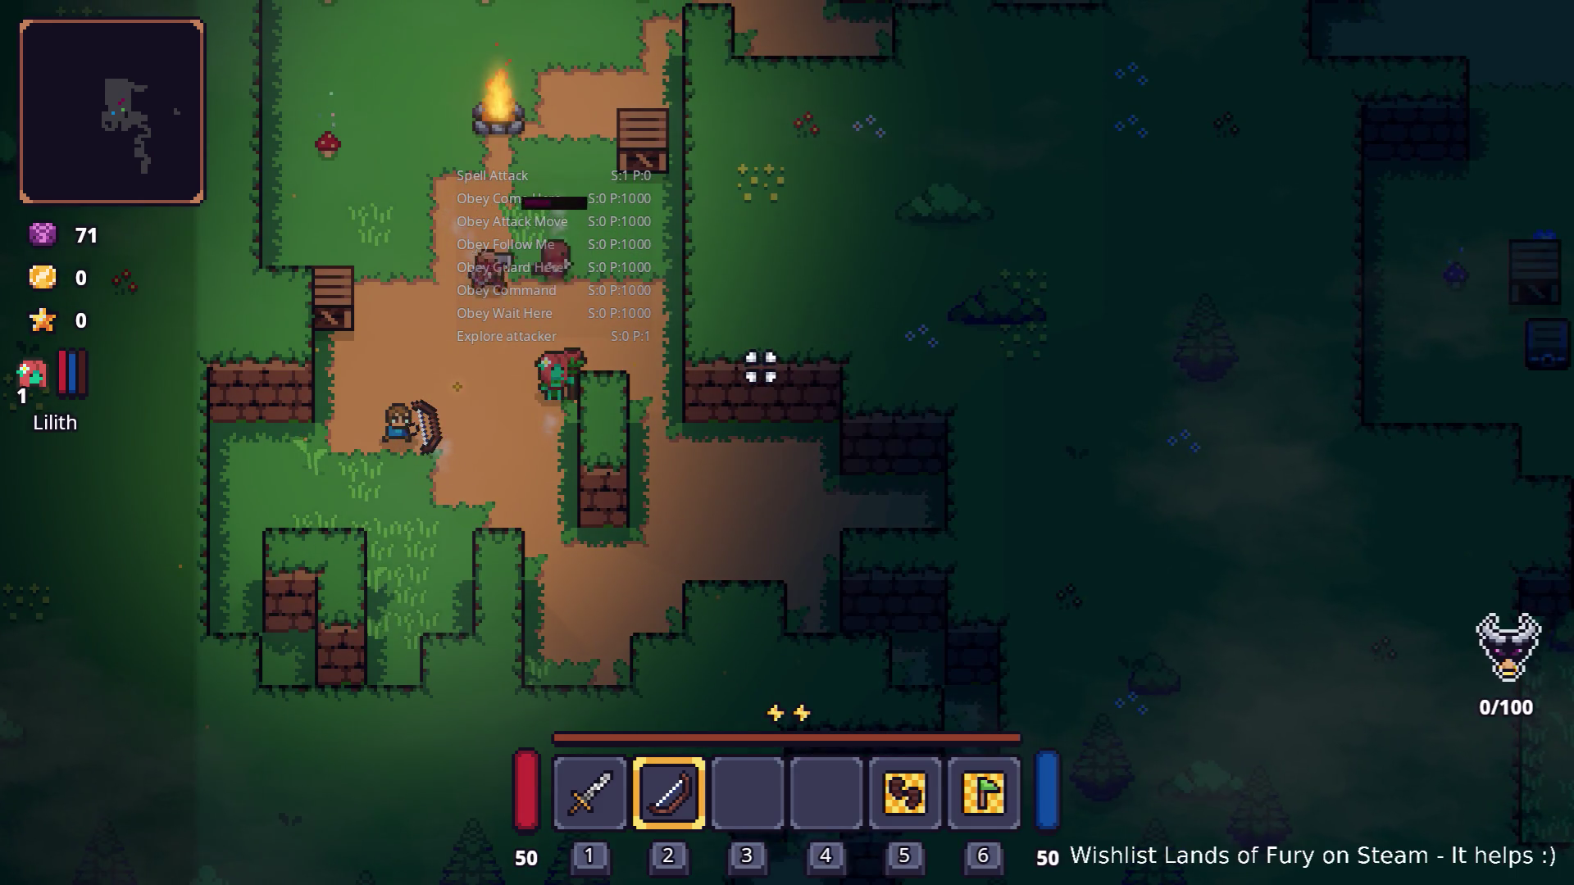
key(s)
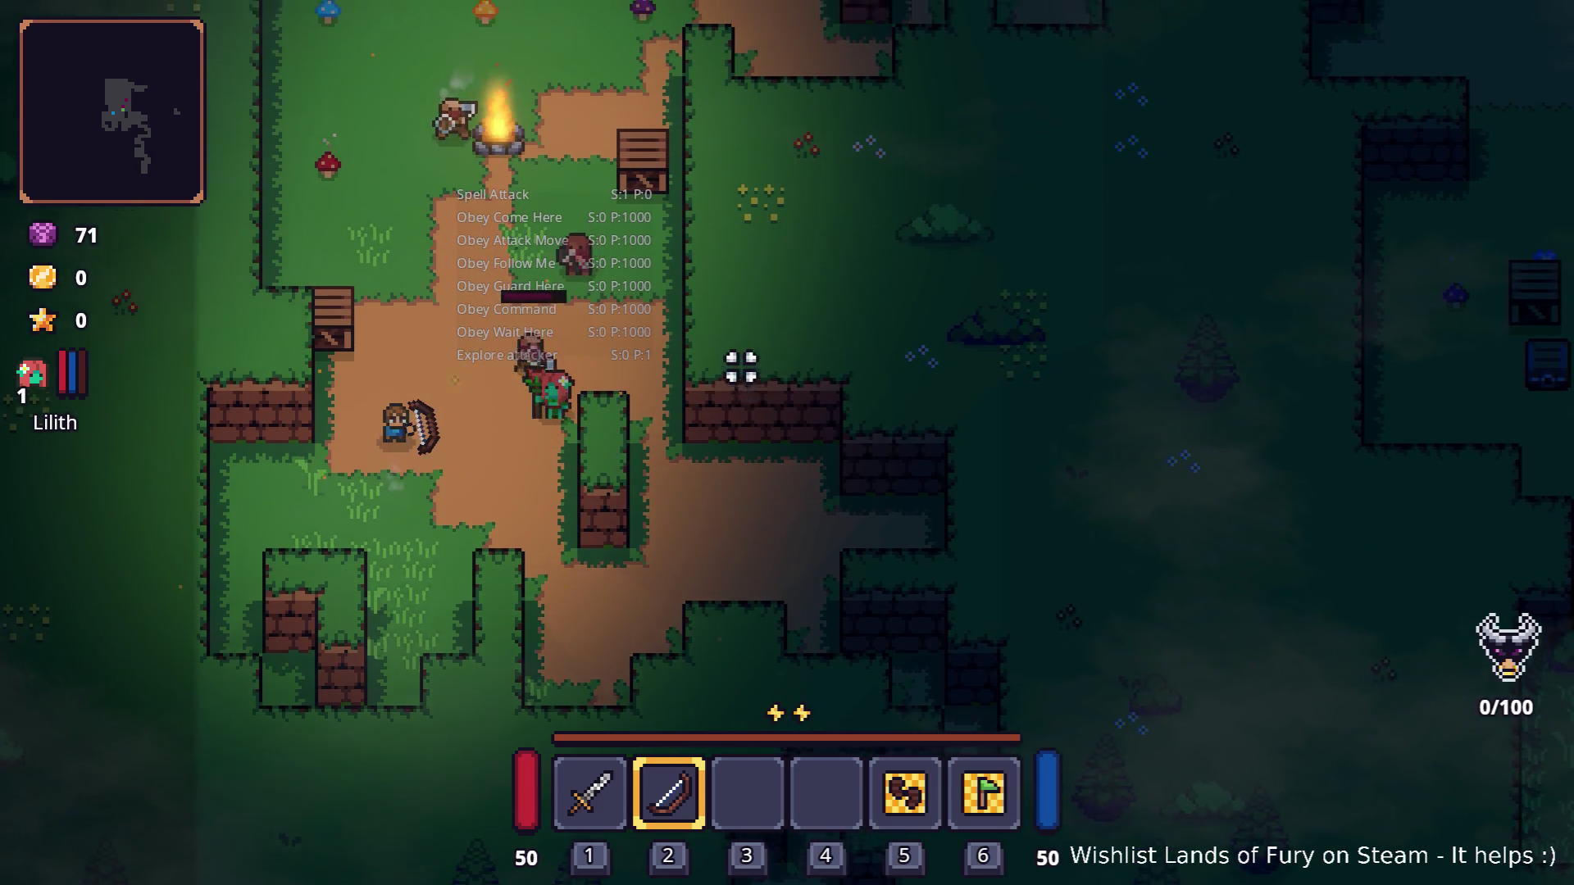
key(a)
key(w)
key(d)
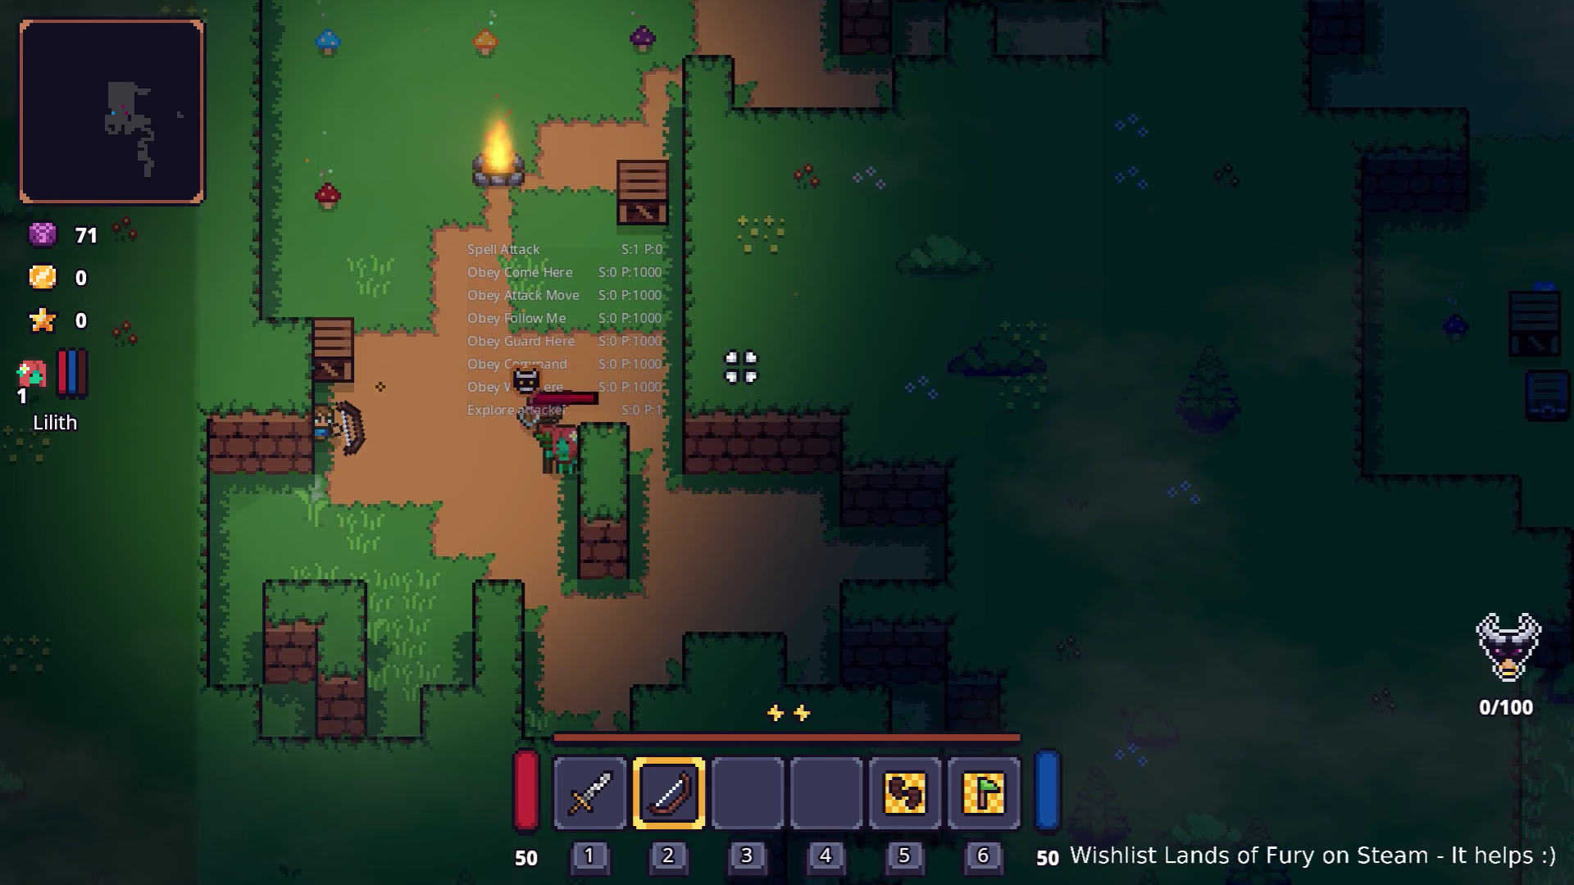
Step: Kill the enemies with the sword, pick up Nails and the Burning Stick, and open the console
key(1)
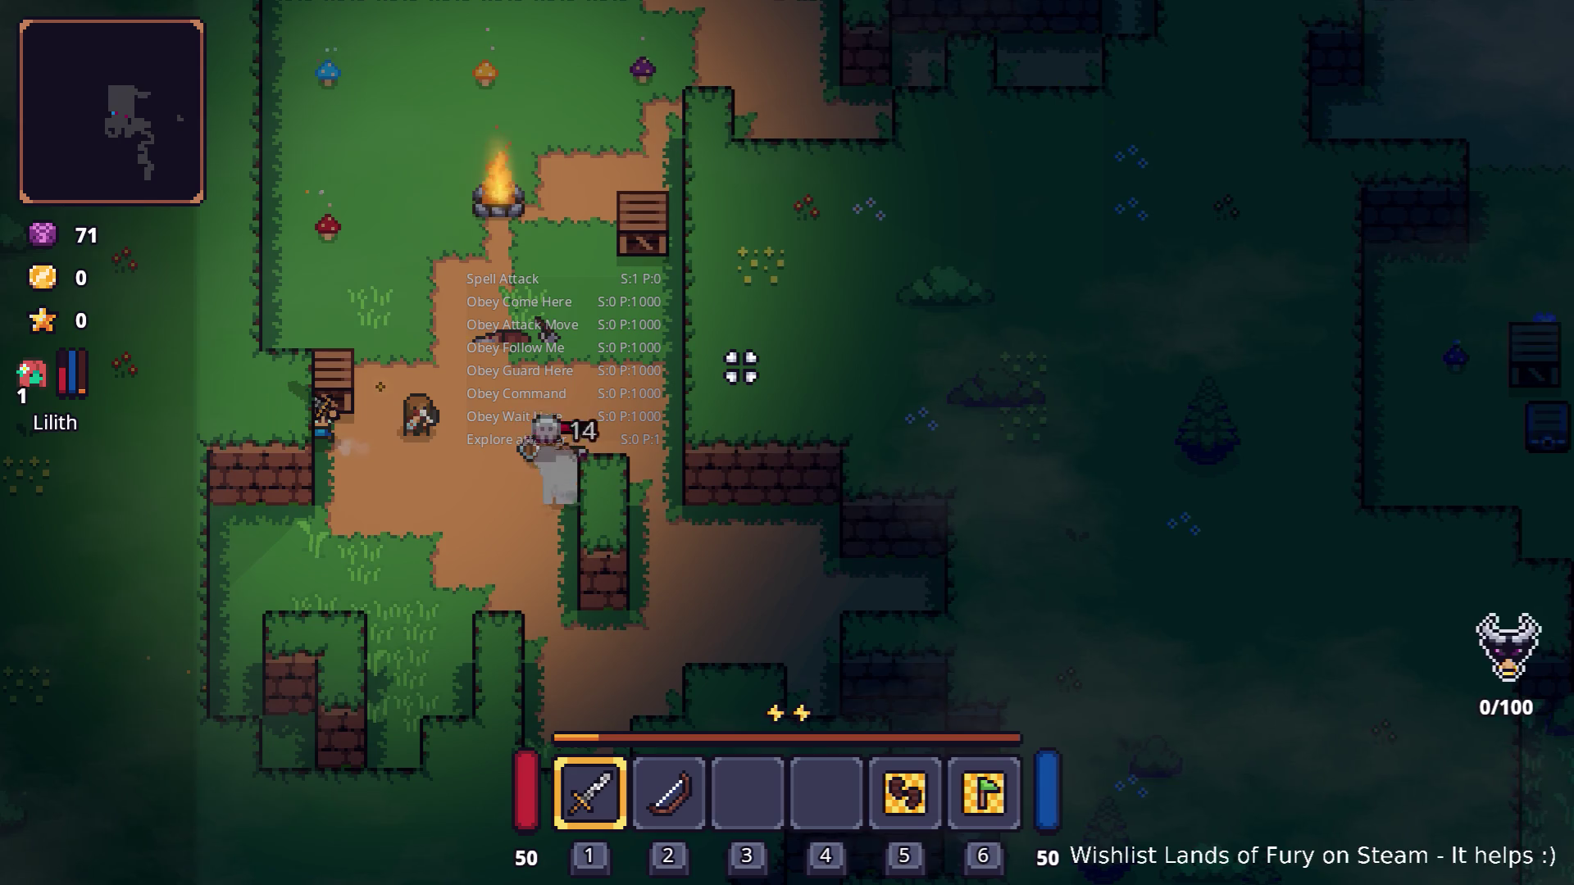
click(738, 363)
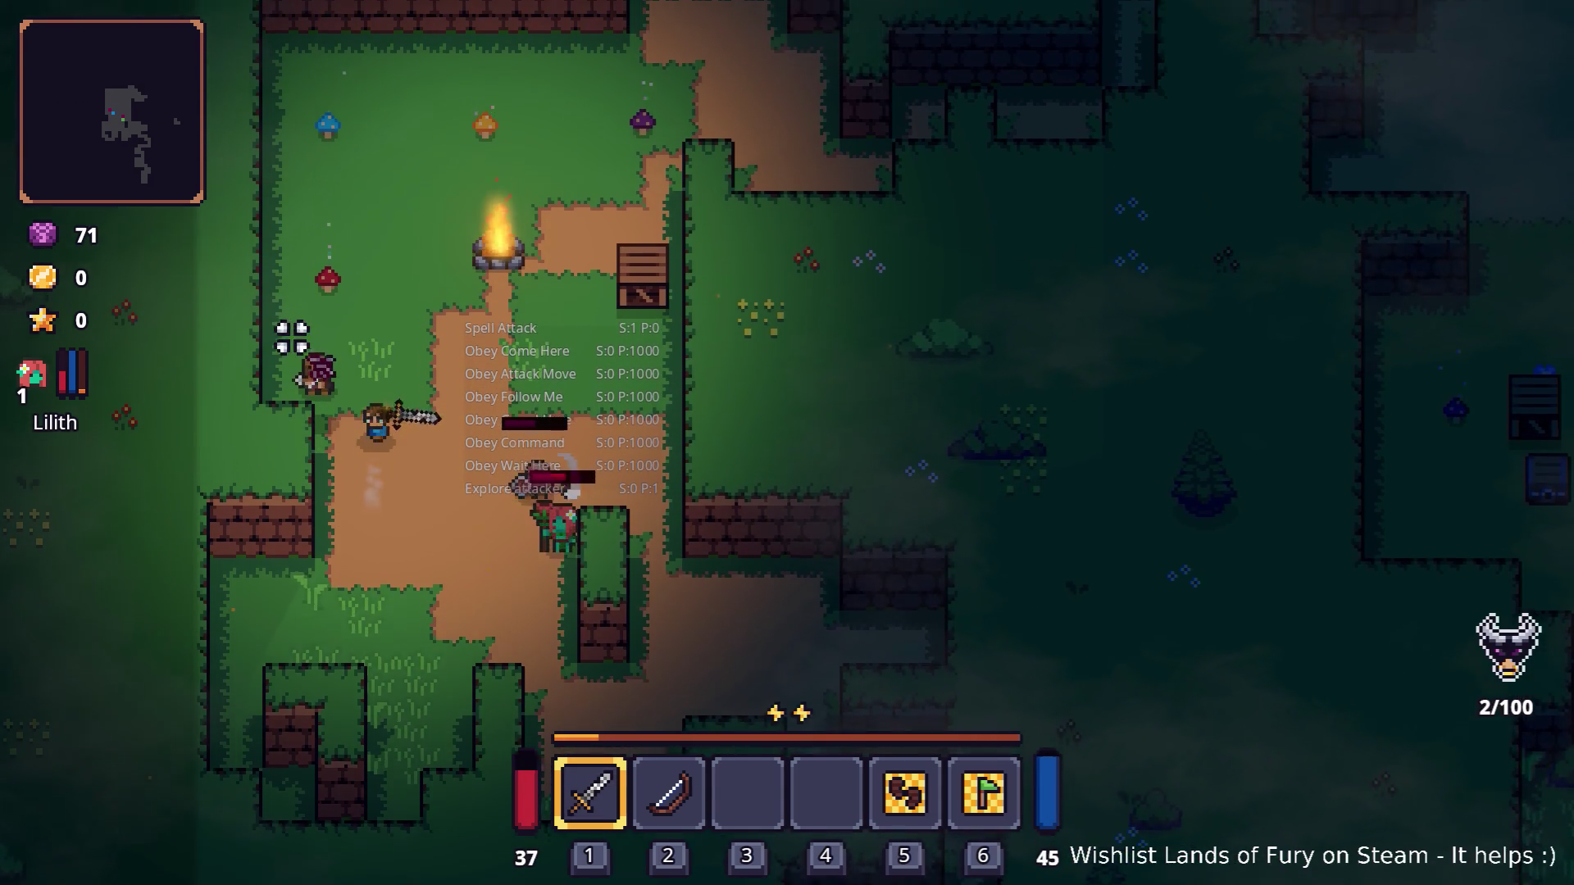
click(285, 351)
click(284, 351)
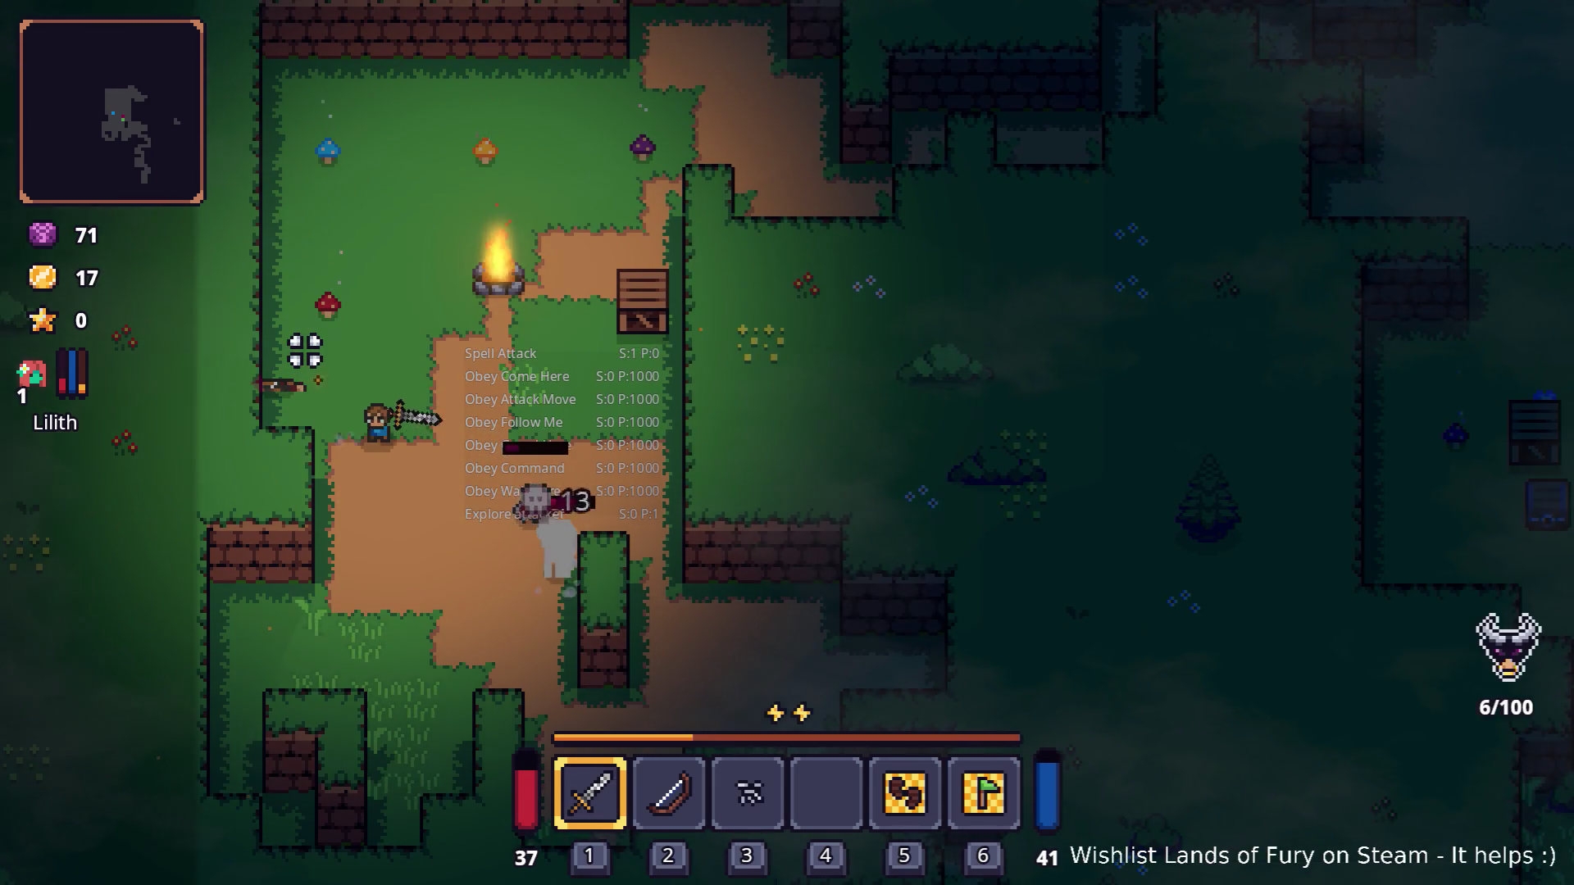
key(d)
key(w)
key(d)
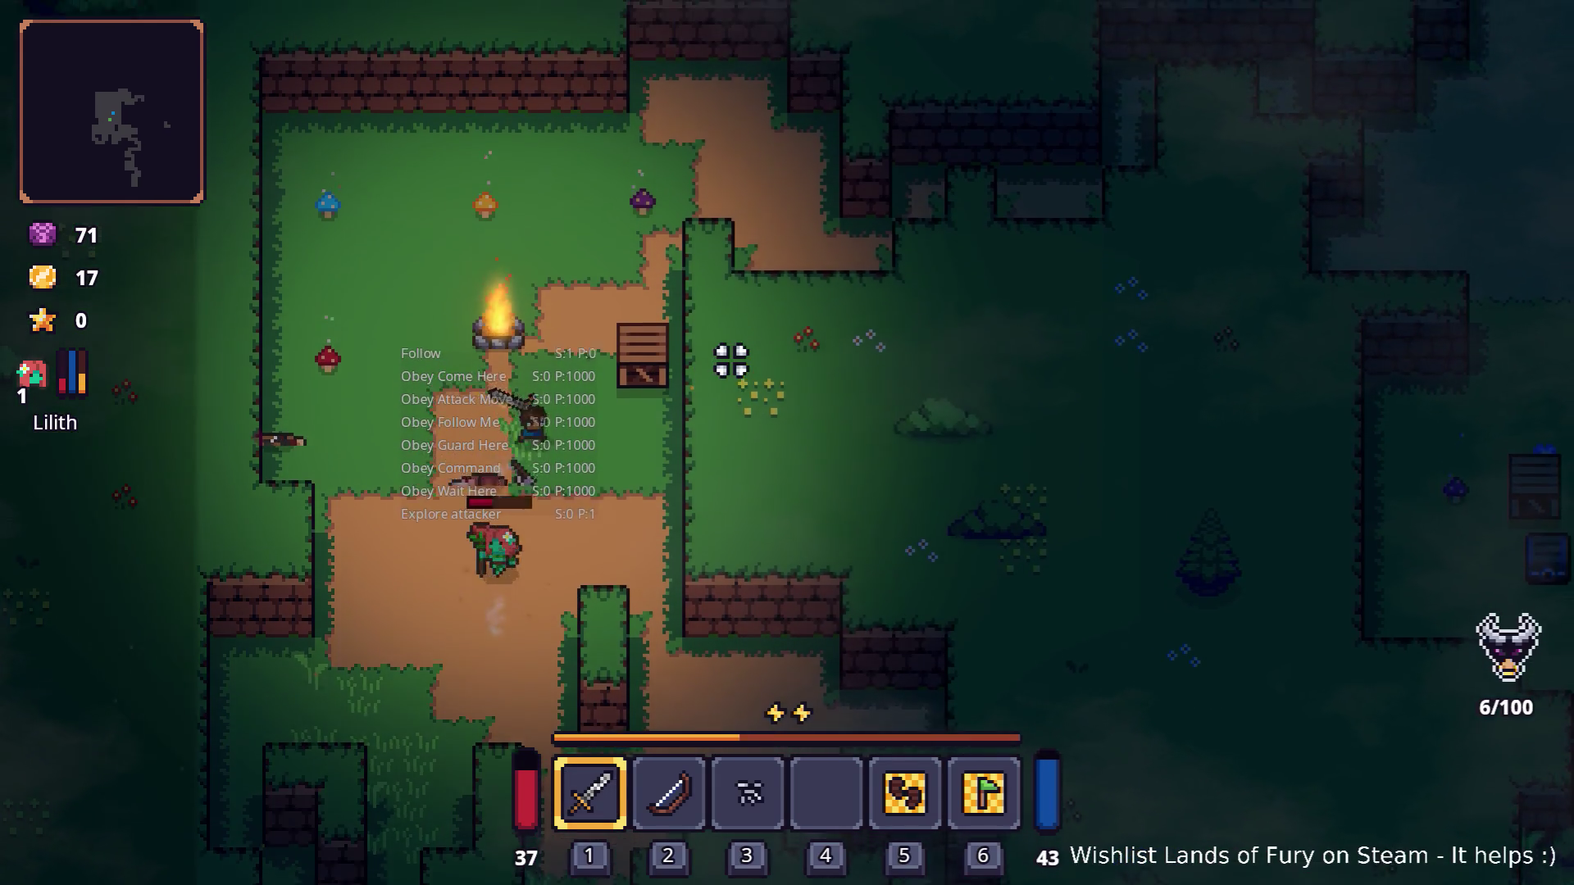
key(w)
click(352, 334)
click(545, 355)
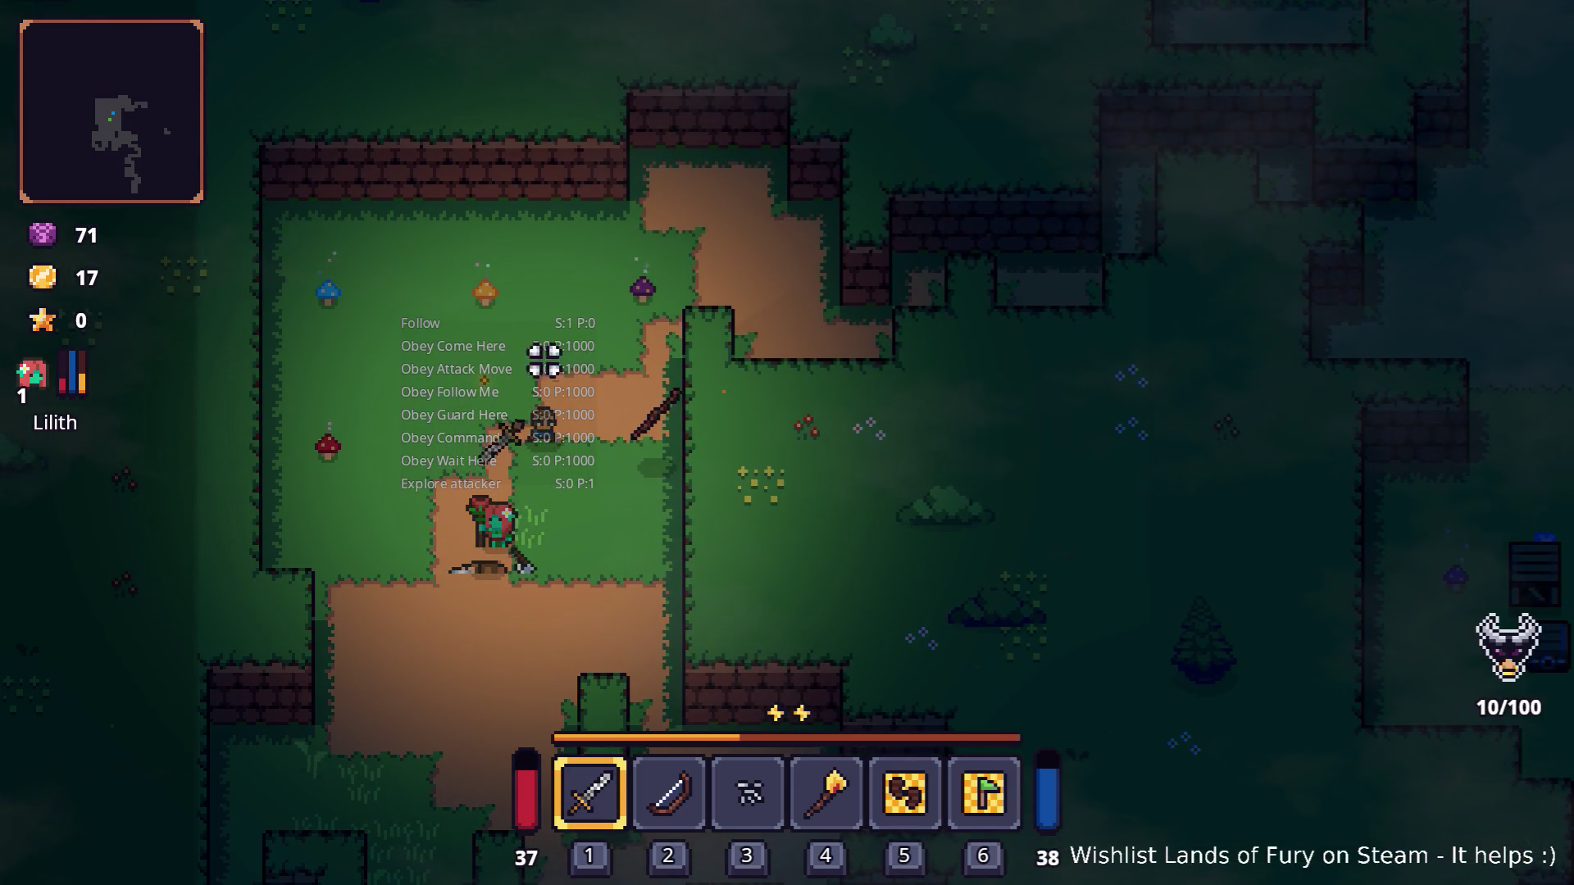
key(grave)
Step: Run Companion.CompanionAddLevels(6) in the console to raise Lilith to level 7
text(Comp)
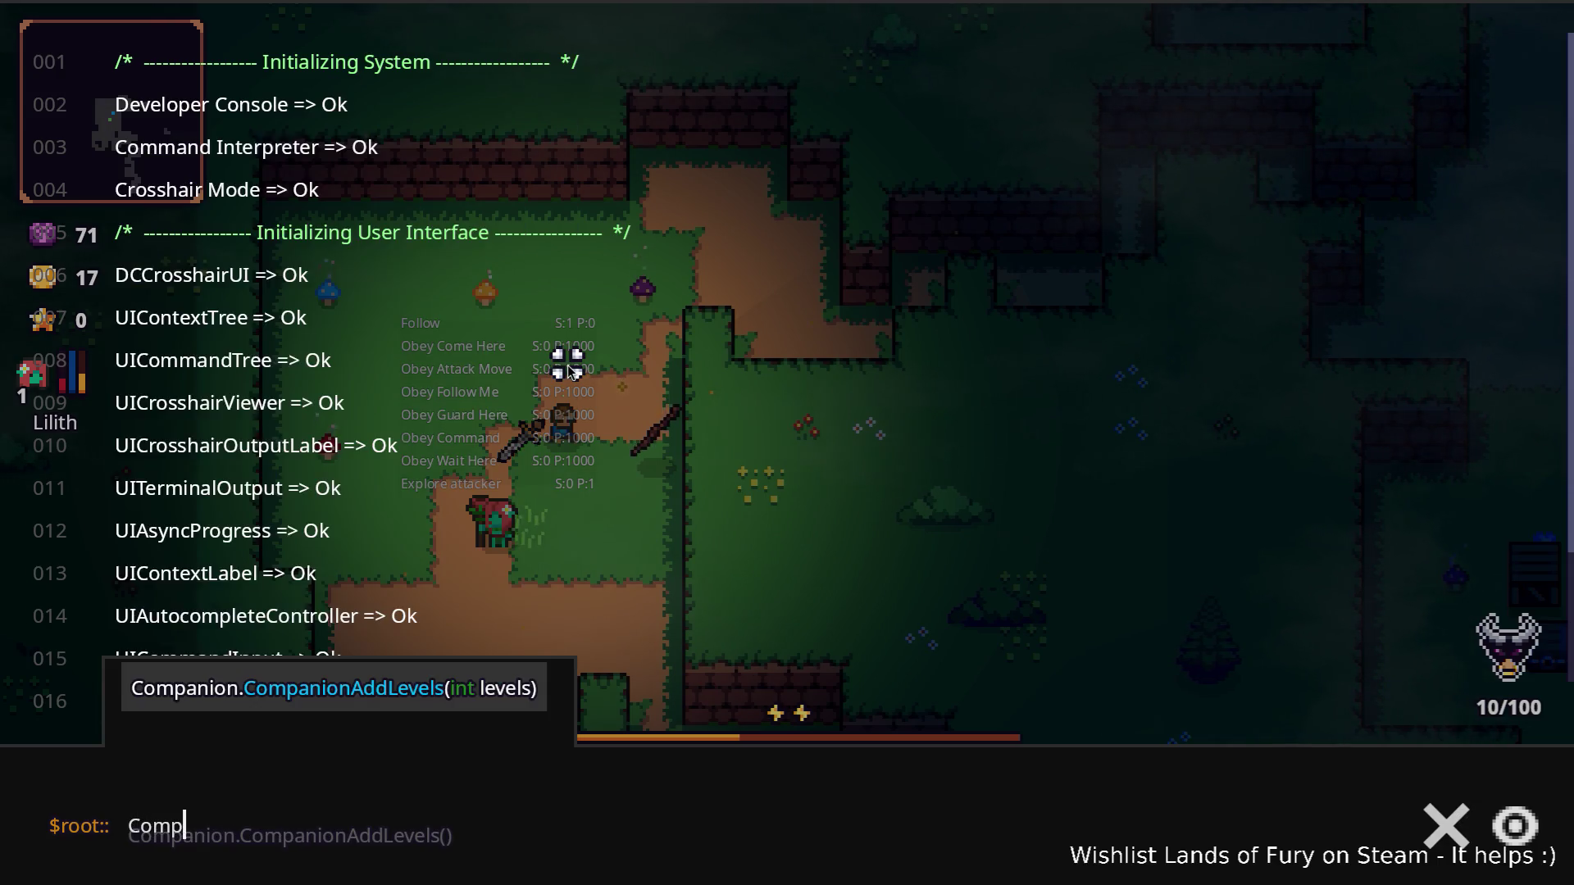
key(Tab)
text(()
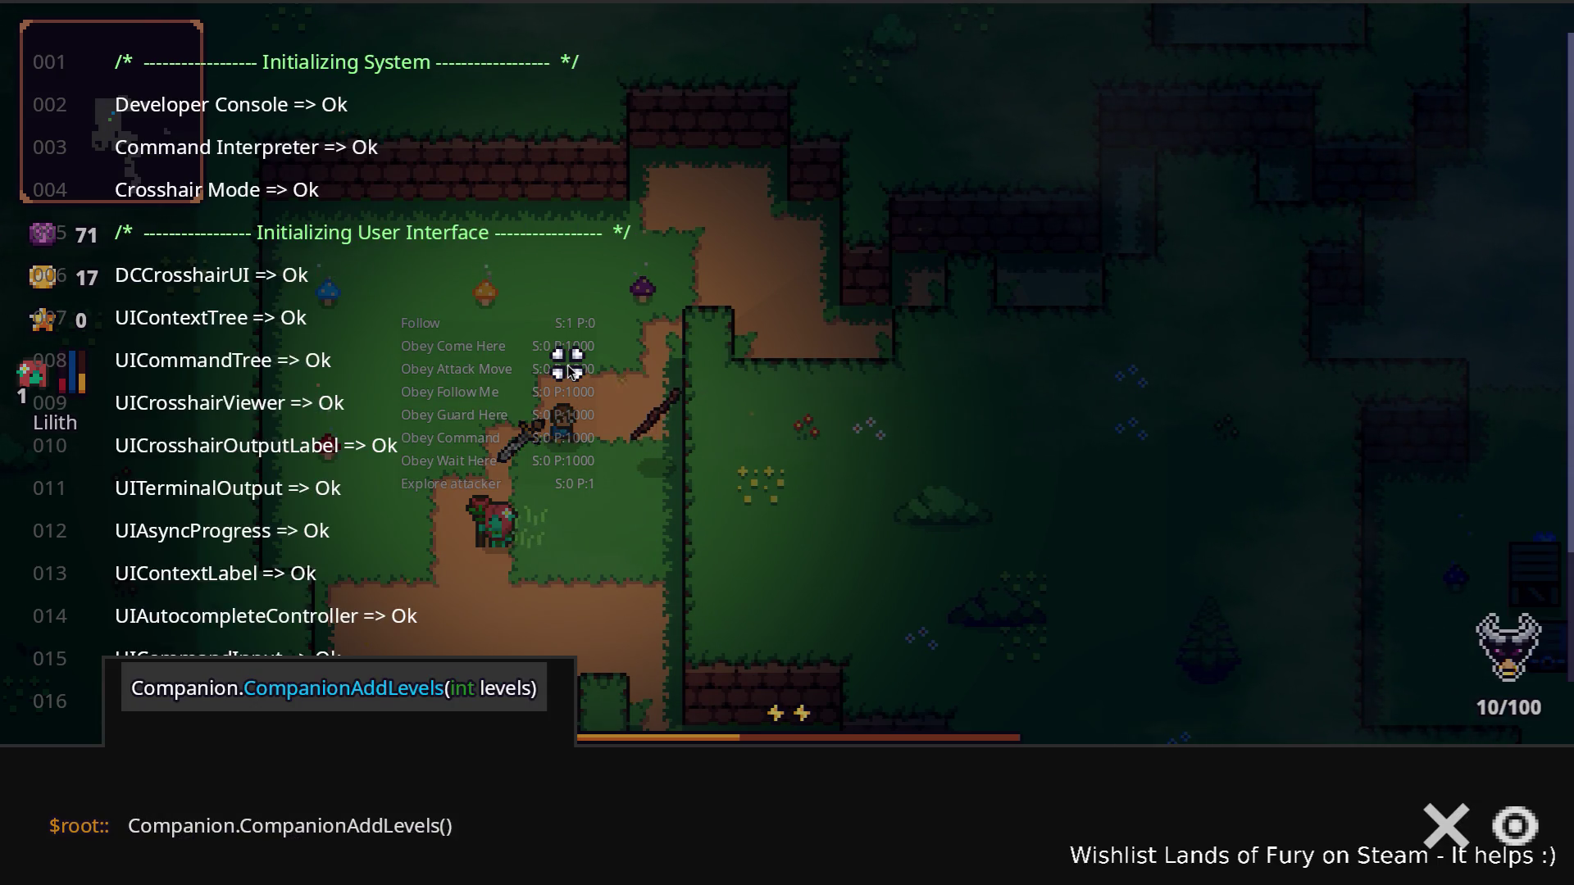
text(6)
key(Return)
key(grave)
Step: Spend one skill point on Lilith's Treant skill and return to play
key(i)
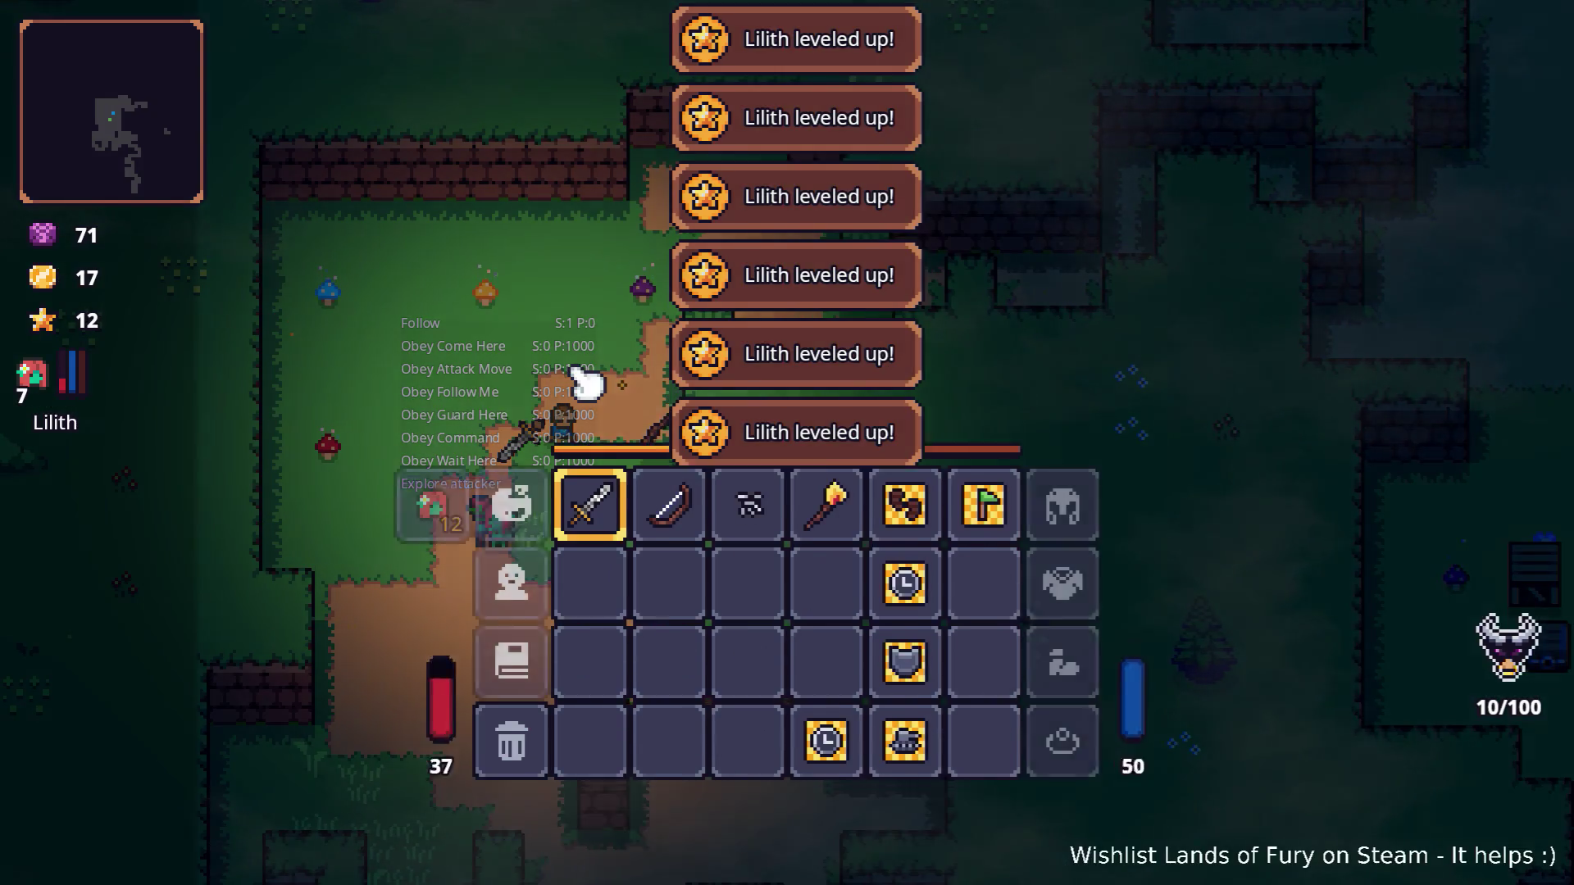
click(455, 590)
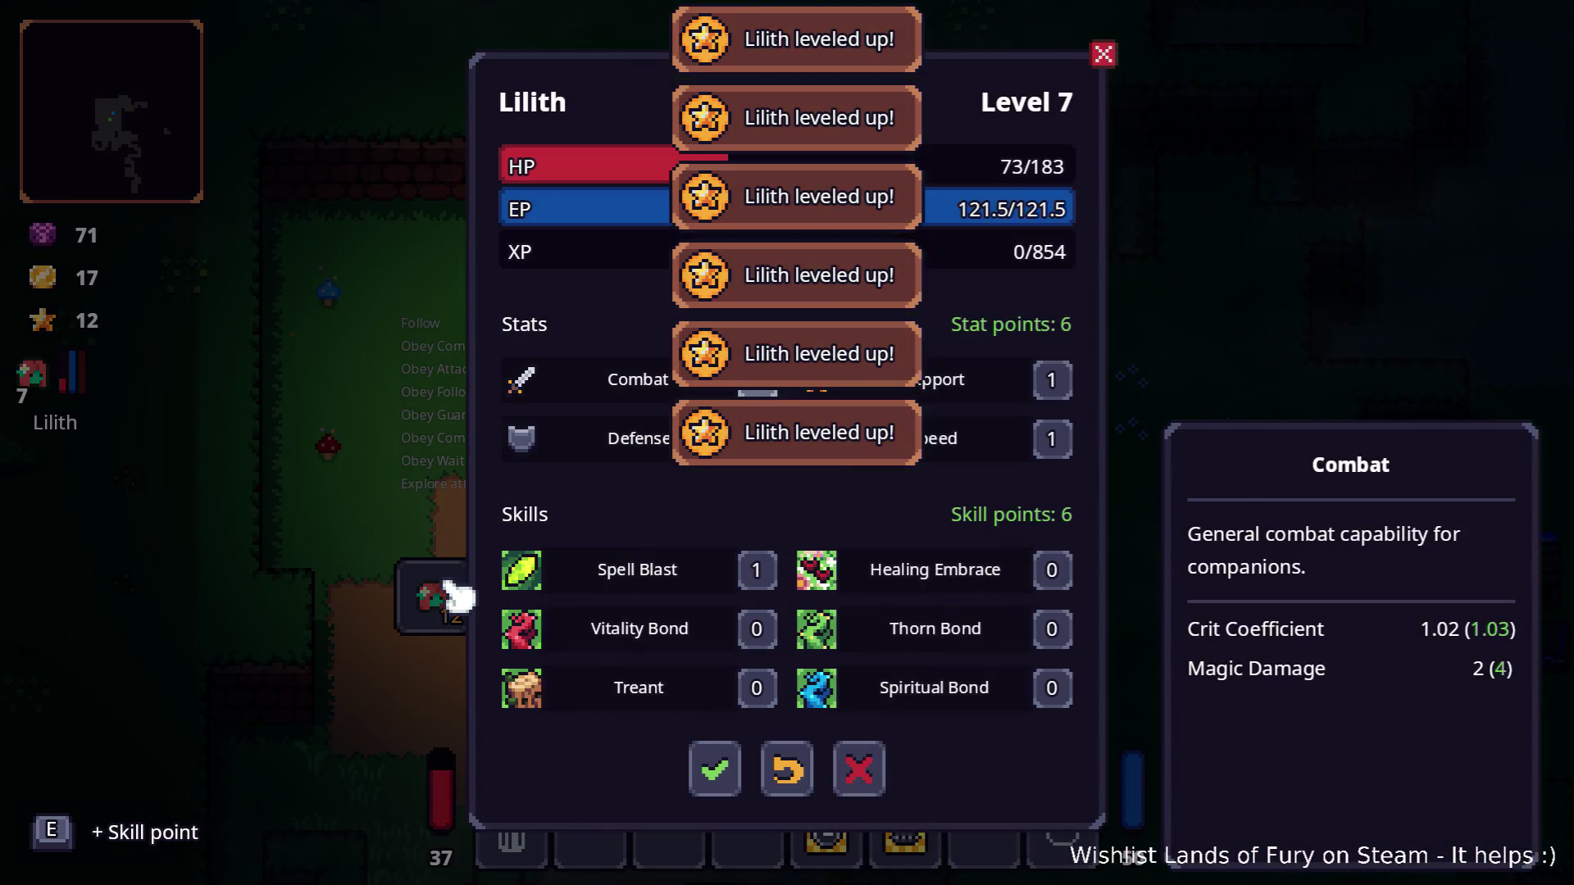
click(766, 696)
click(715, 769)
key(i)
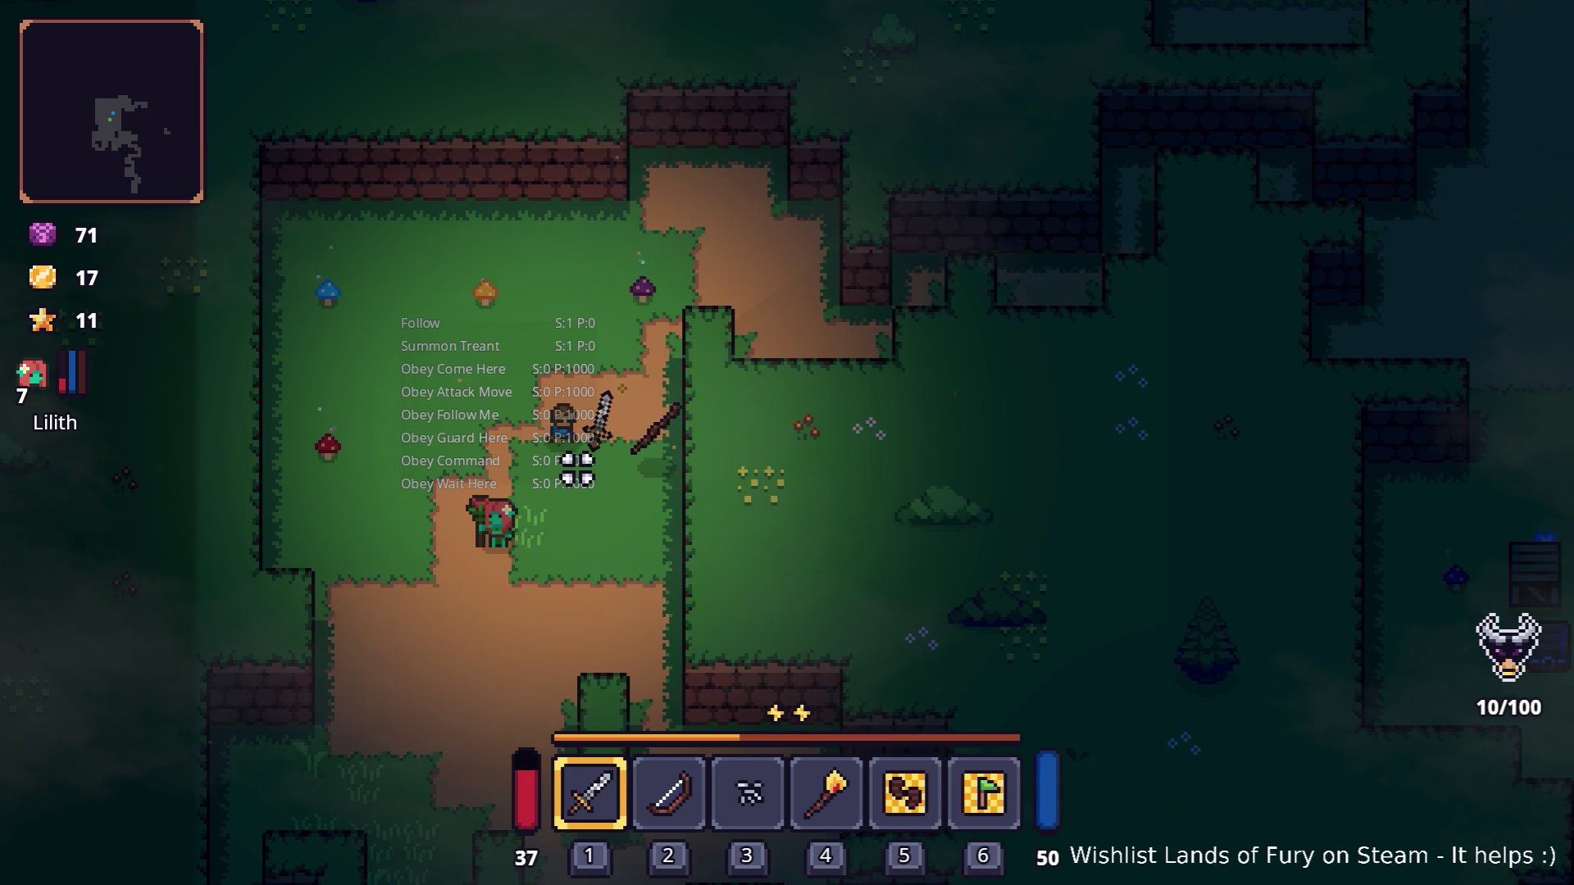
key(alt+Tab)
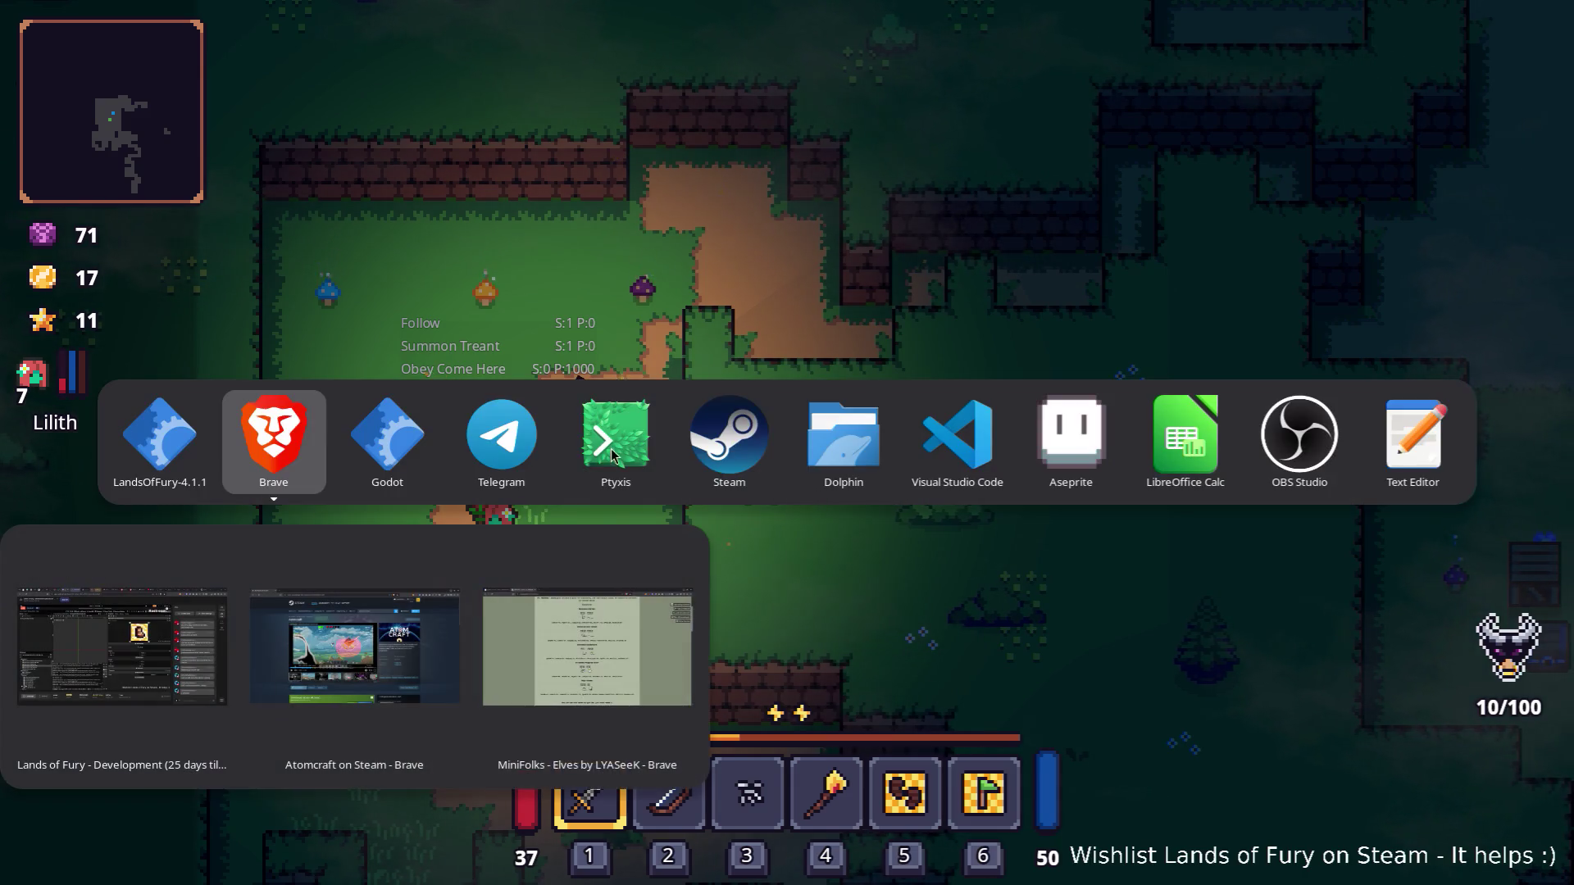
Step: Compare the UseItemAction priorities of the Treant, Thorn Bond, Spiritual Bond and Healing Embrace resources
key(Tab)
key(Tab)
key(Tab)
key(shift+Tab)
key(shift+Tab)
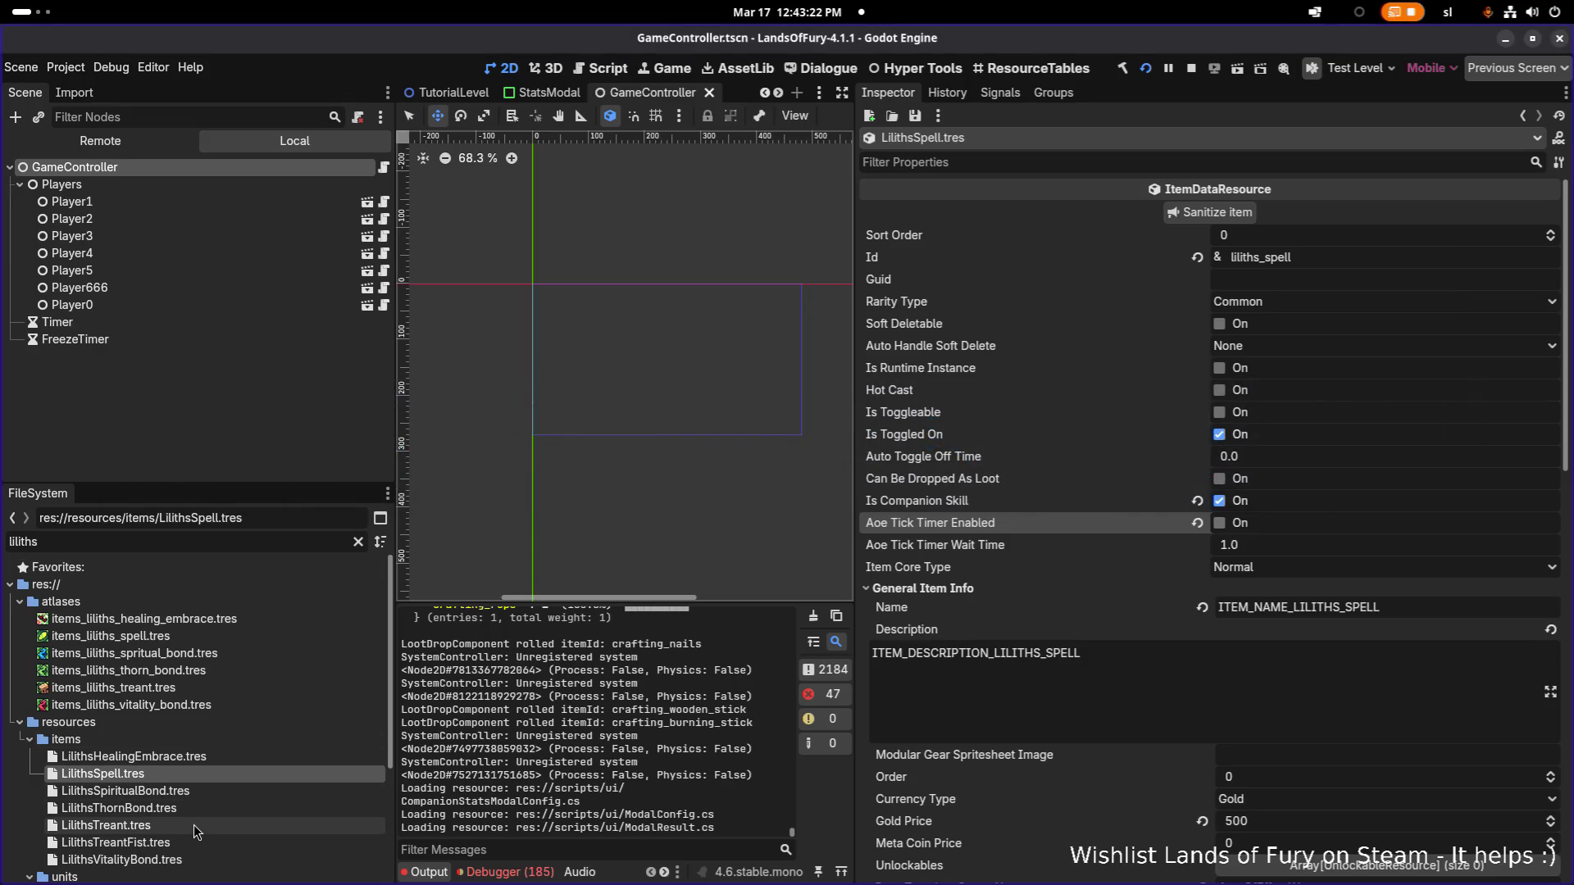
click(196, 825)
scroll(1295, 644, down, 5)
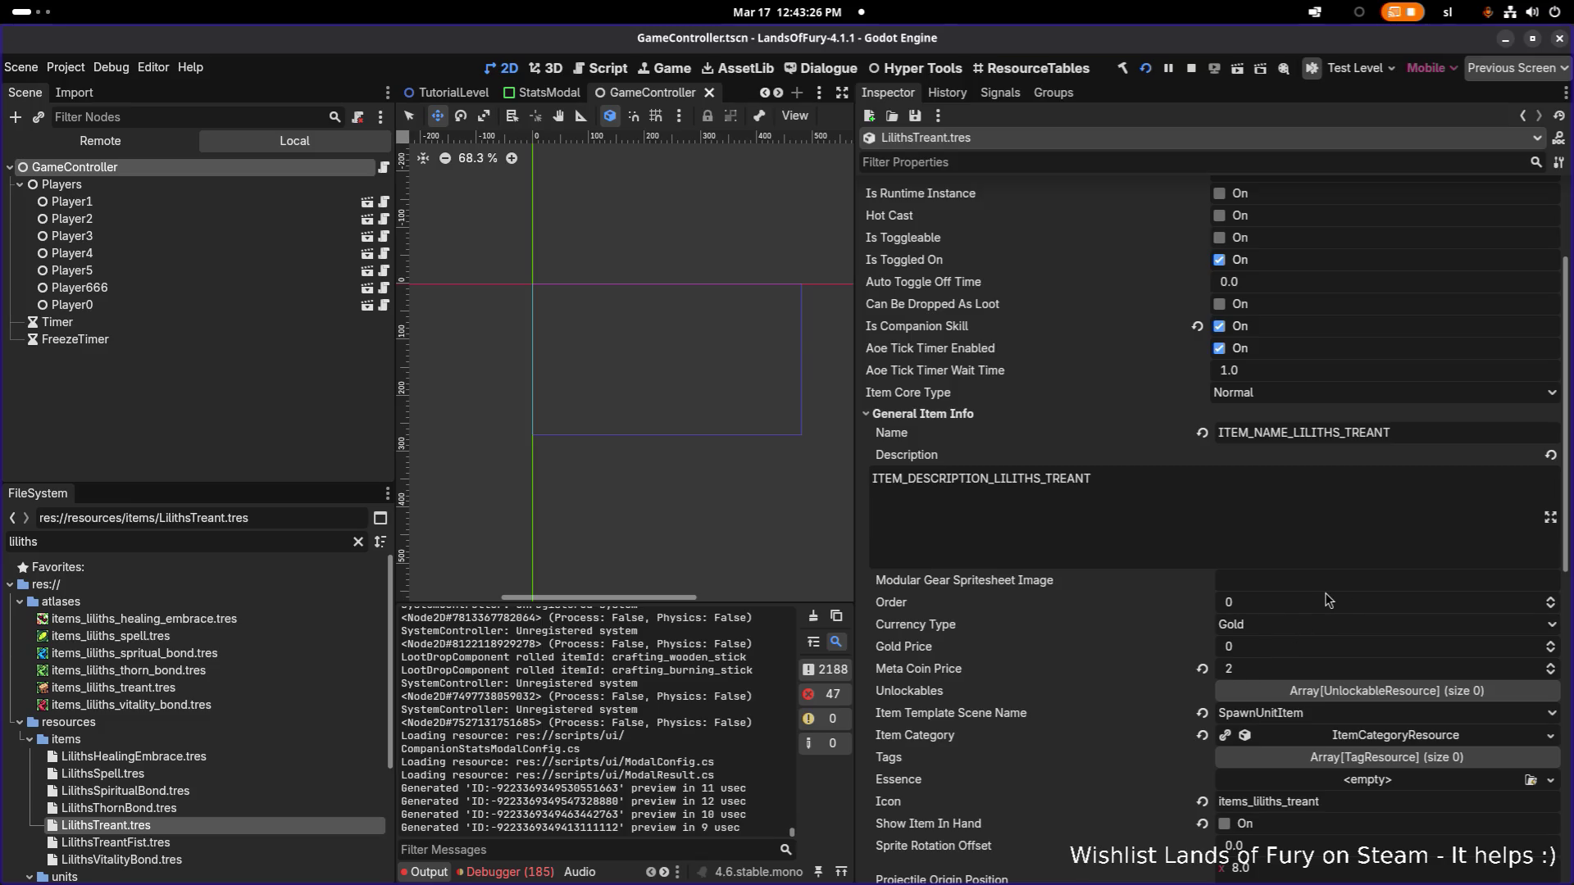
scroll(1308, 601, down, 3)
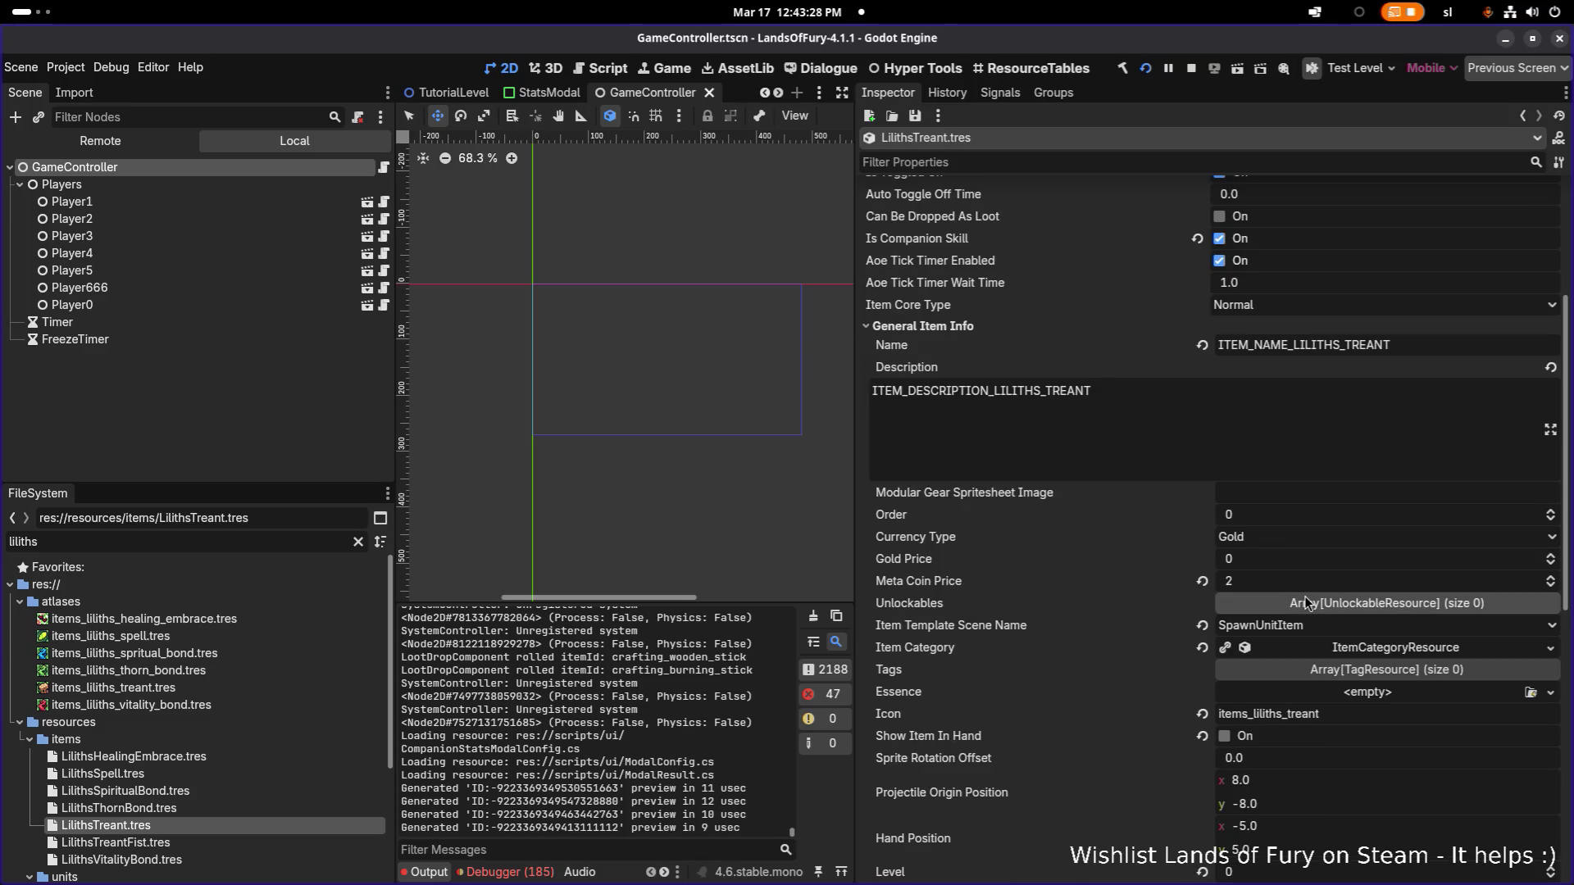
scroll(1305, 602, down, 15)
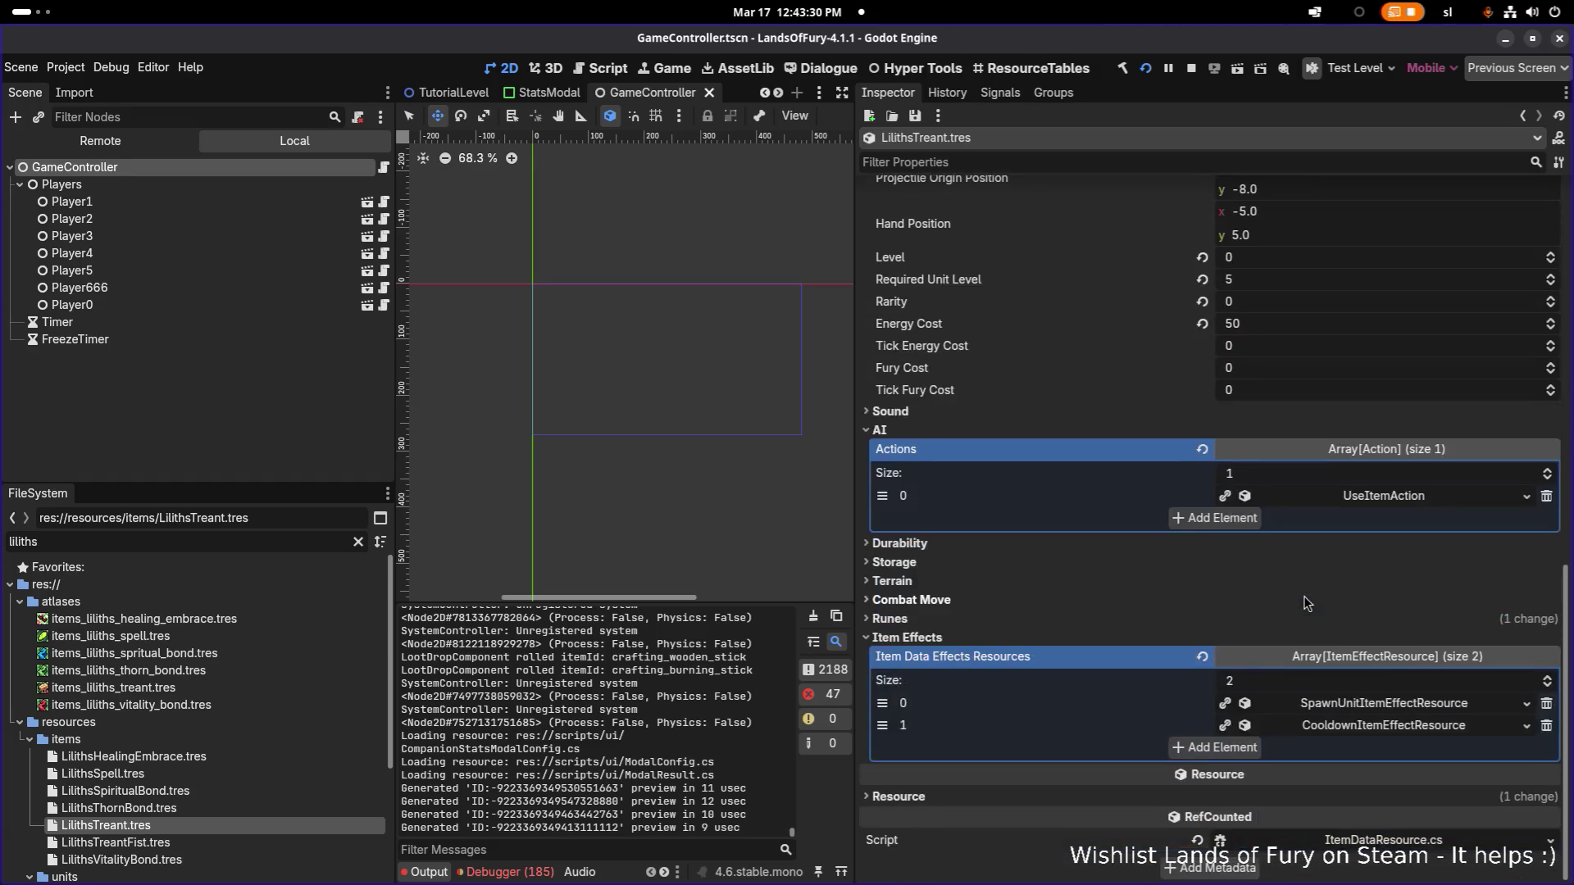
click(1376, 498)
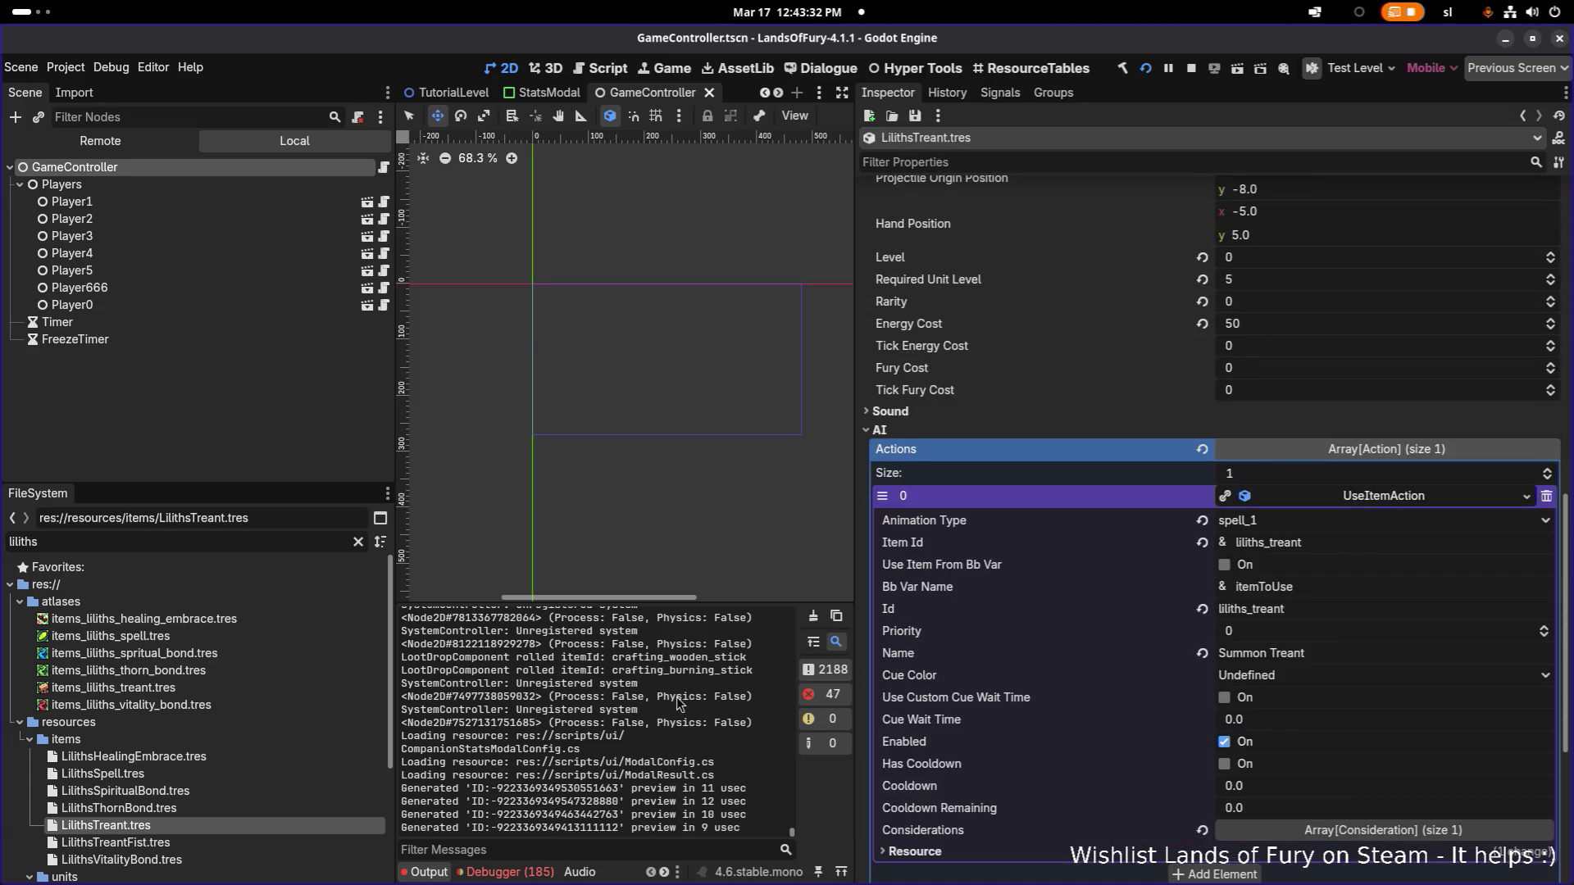
click(211, 809)
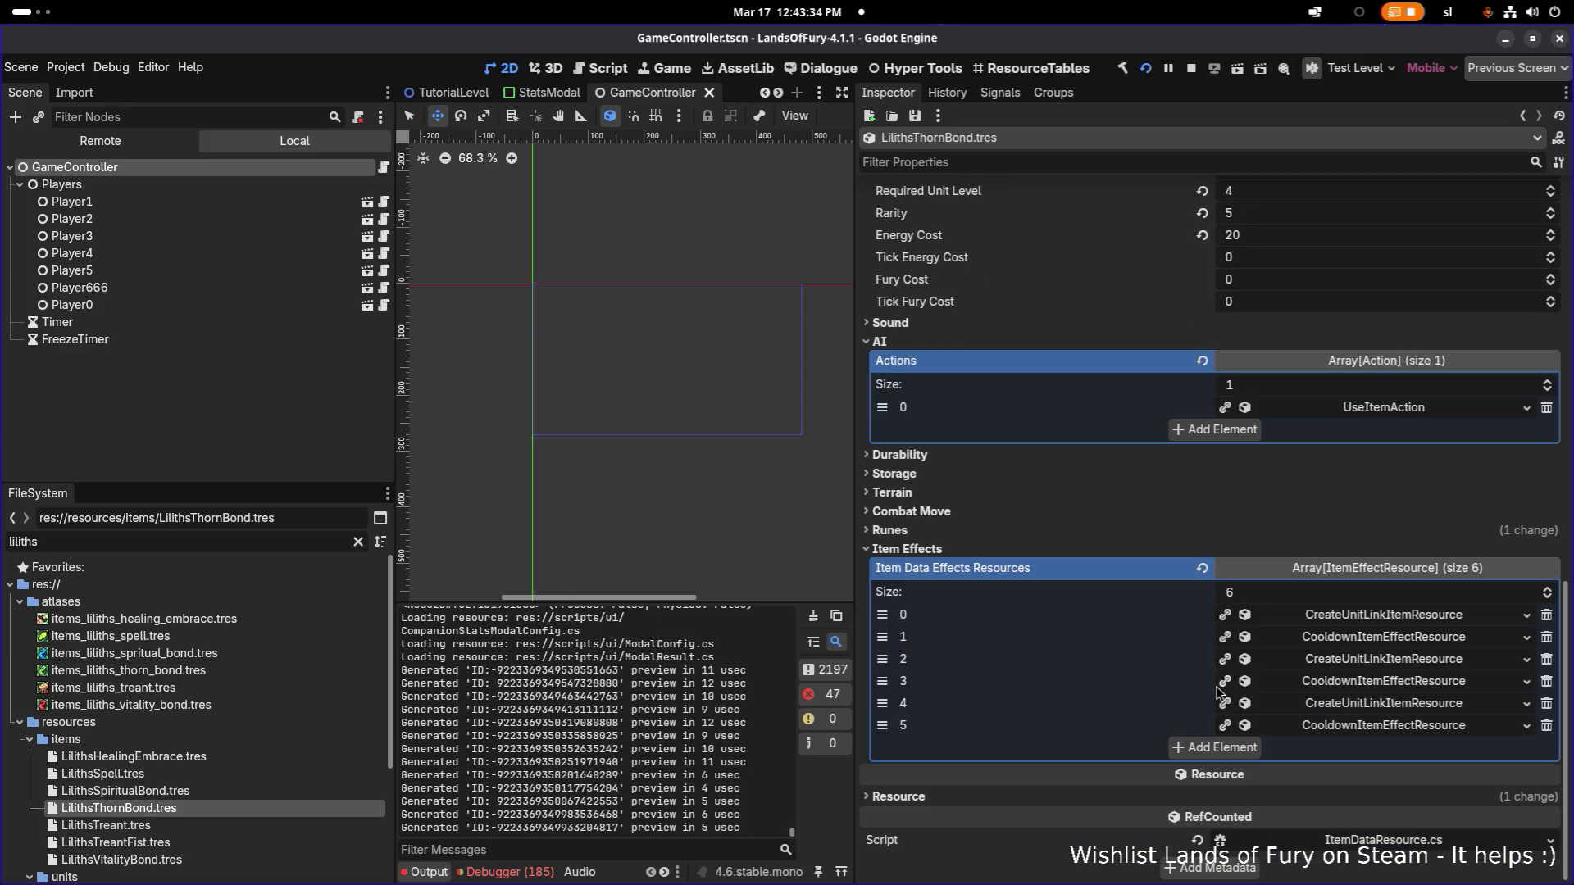
click(1384, 410)
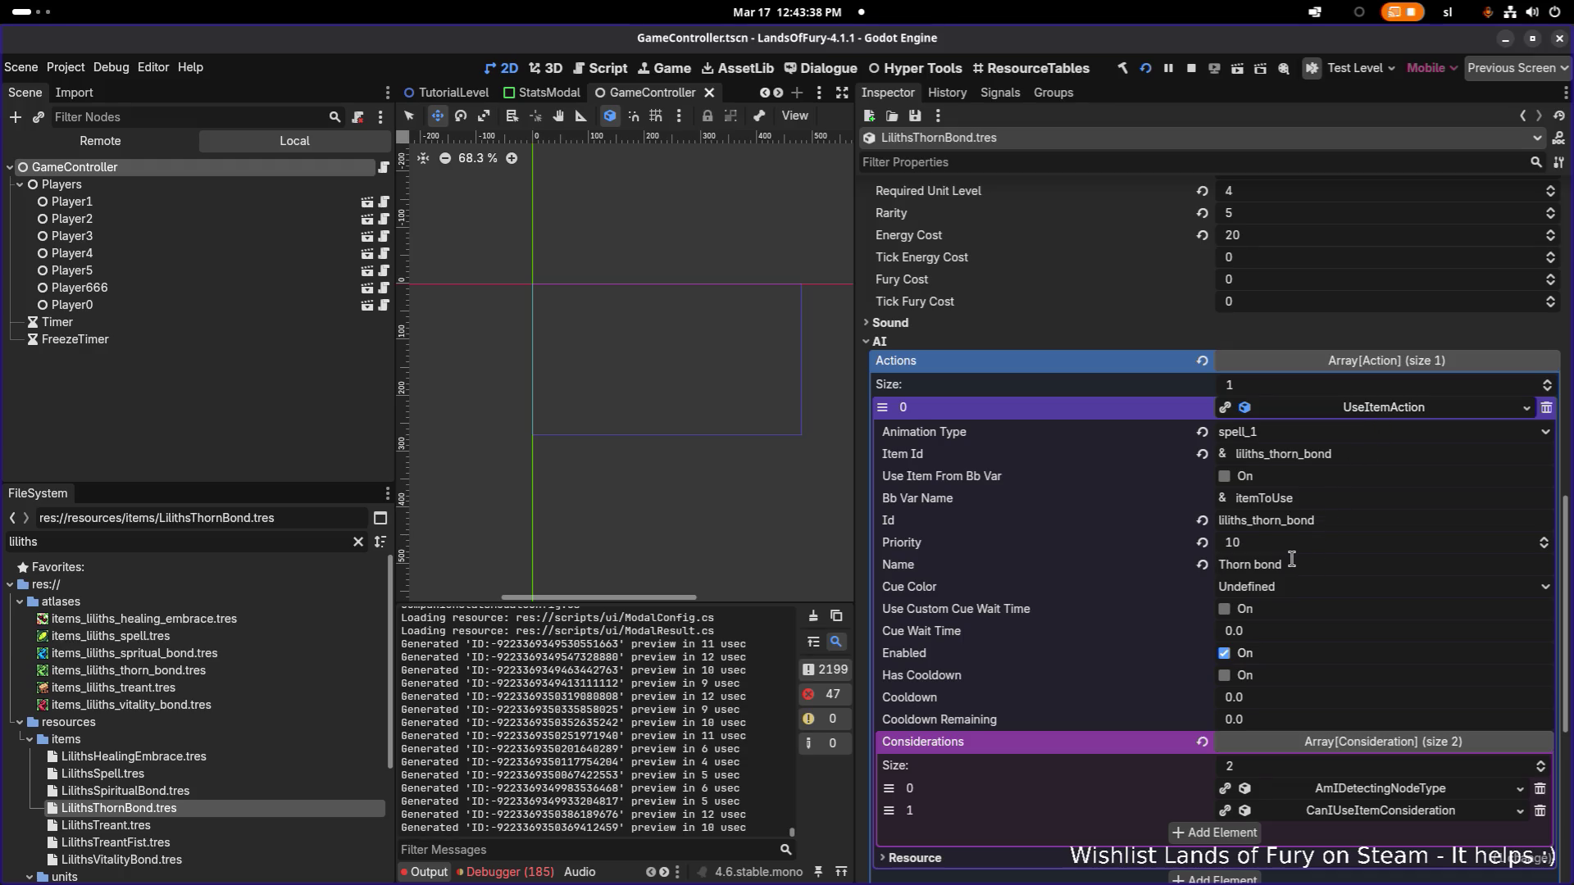
click(231, 792)
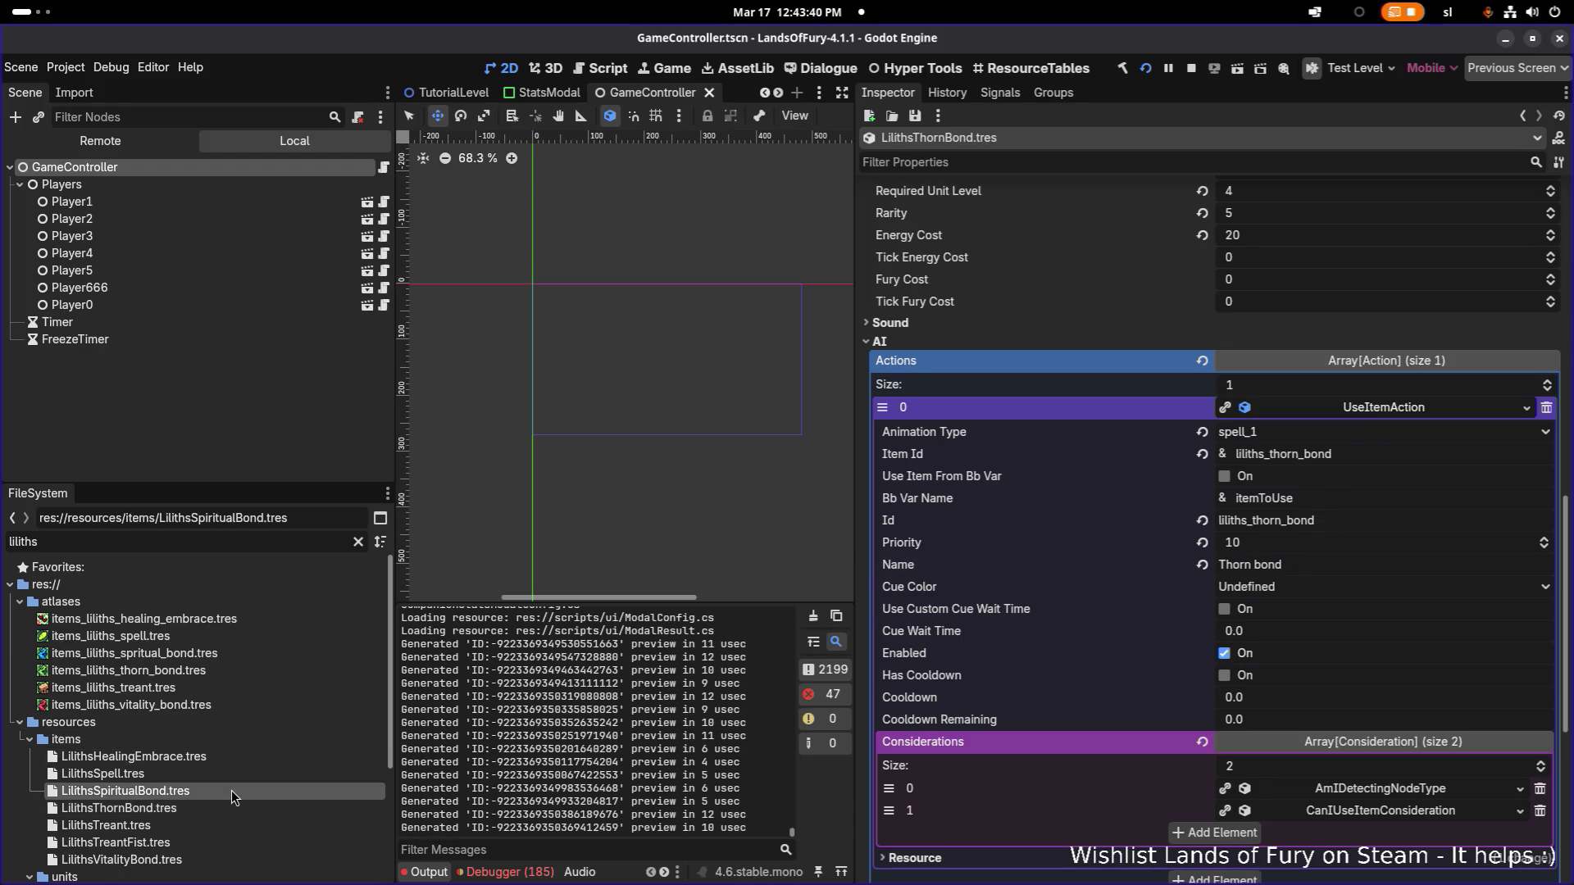
double_click(231, 790)
click(1384, 297)
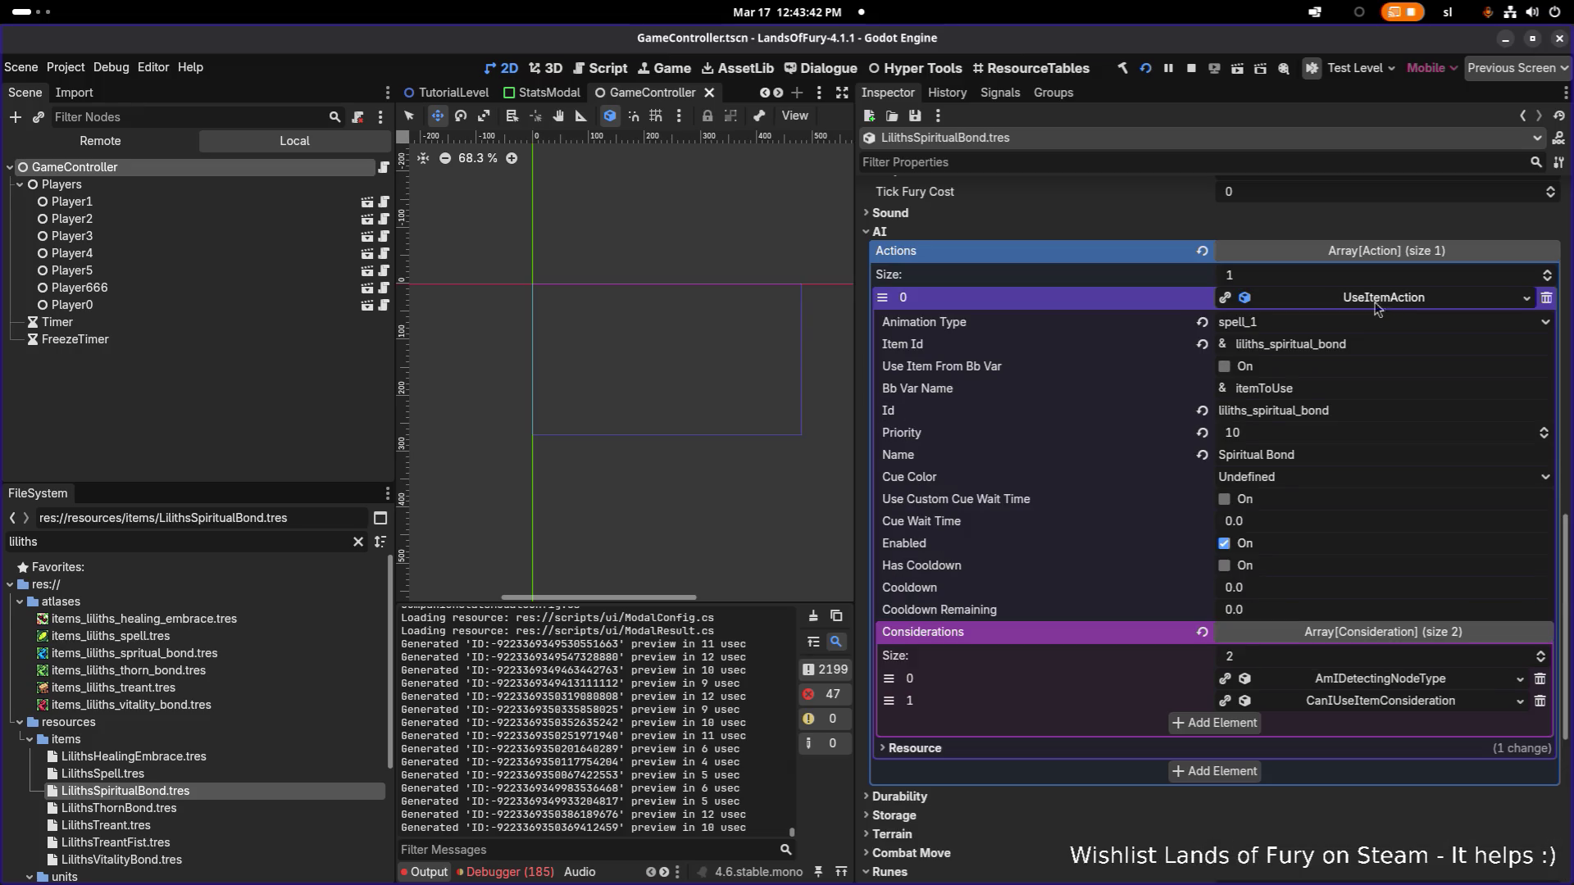
double_click(156, 754)
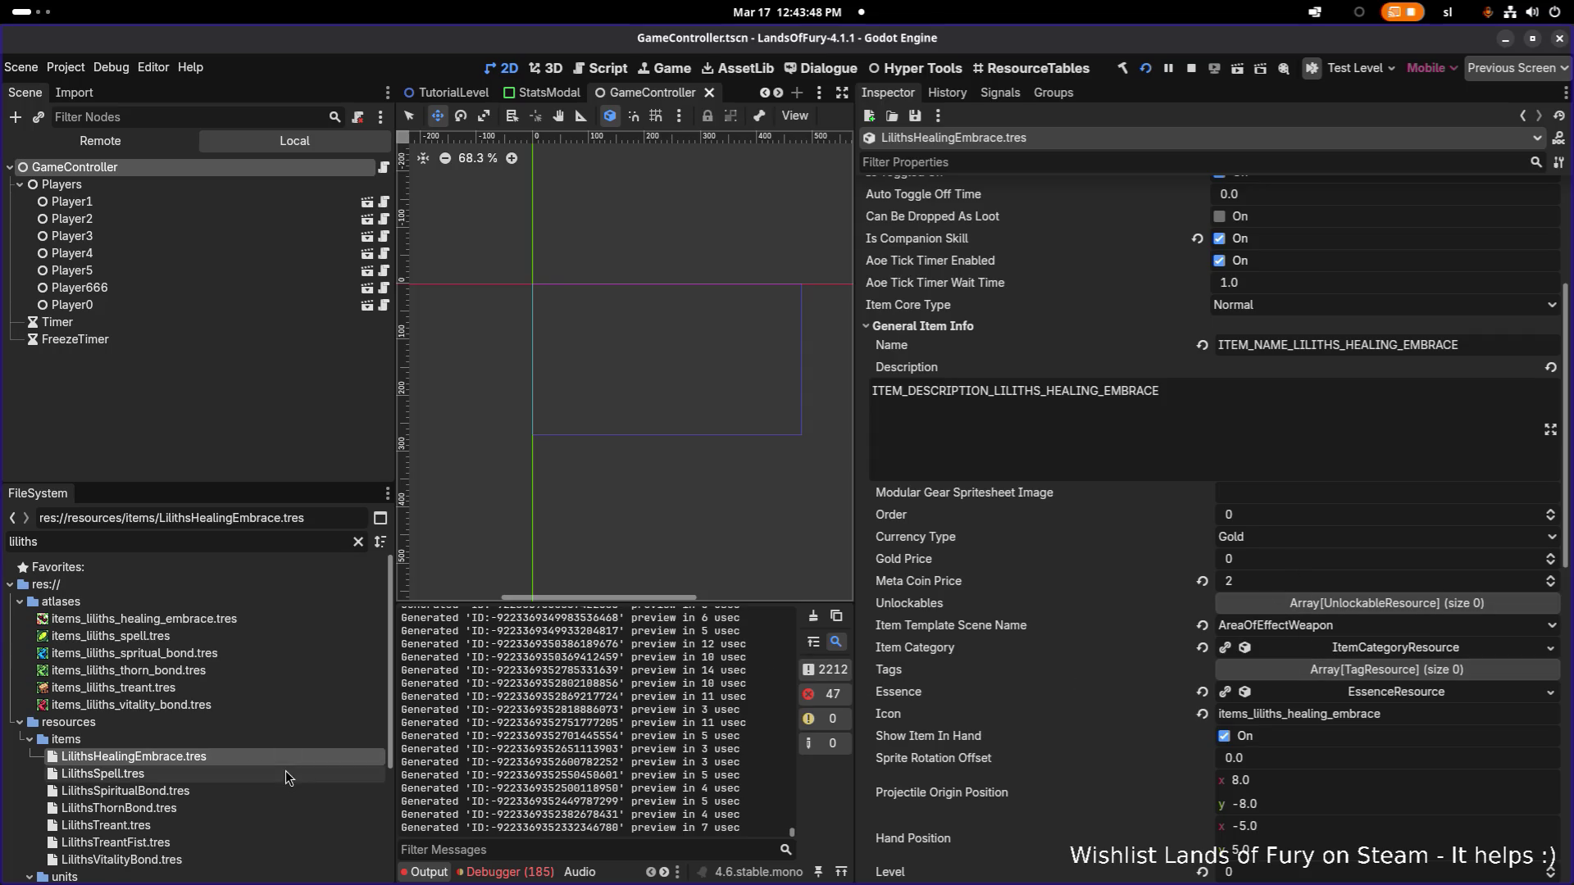
Step: Set LilithsTreant's Summon Treant action priority to 10 and save
click(150, 825)
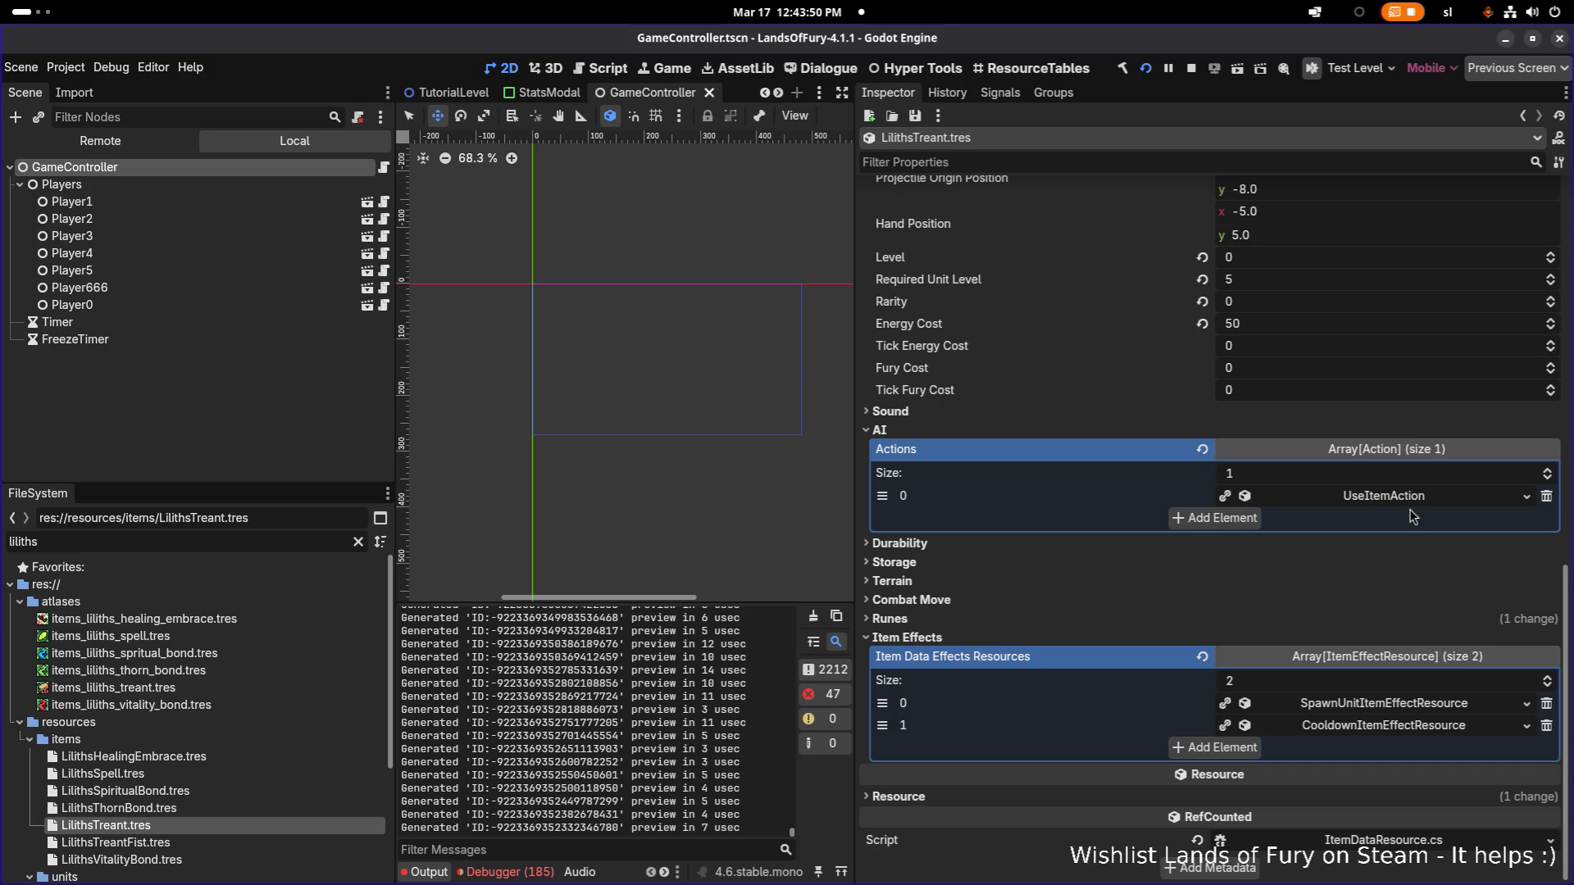
click(1384, 496)
click(1383, 497)
click(1386, 497)
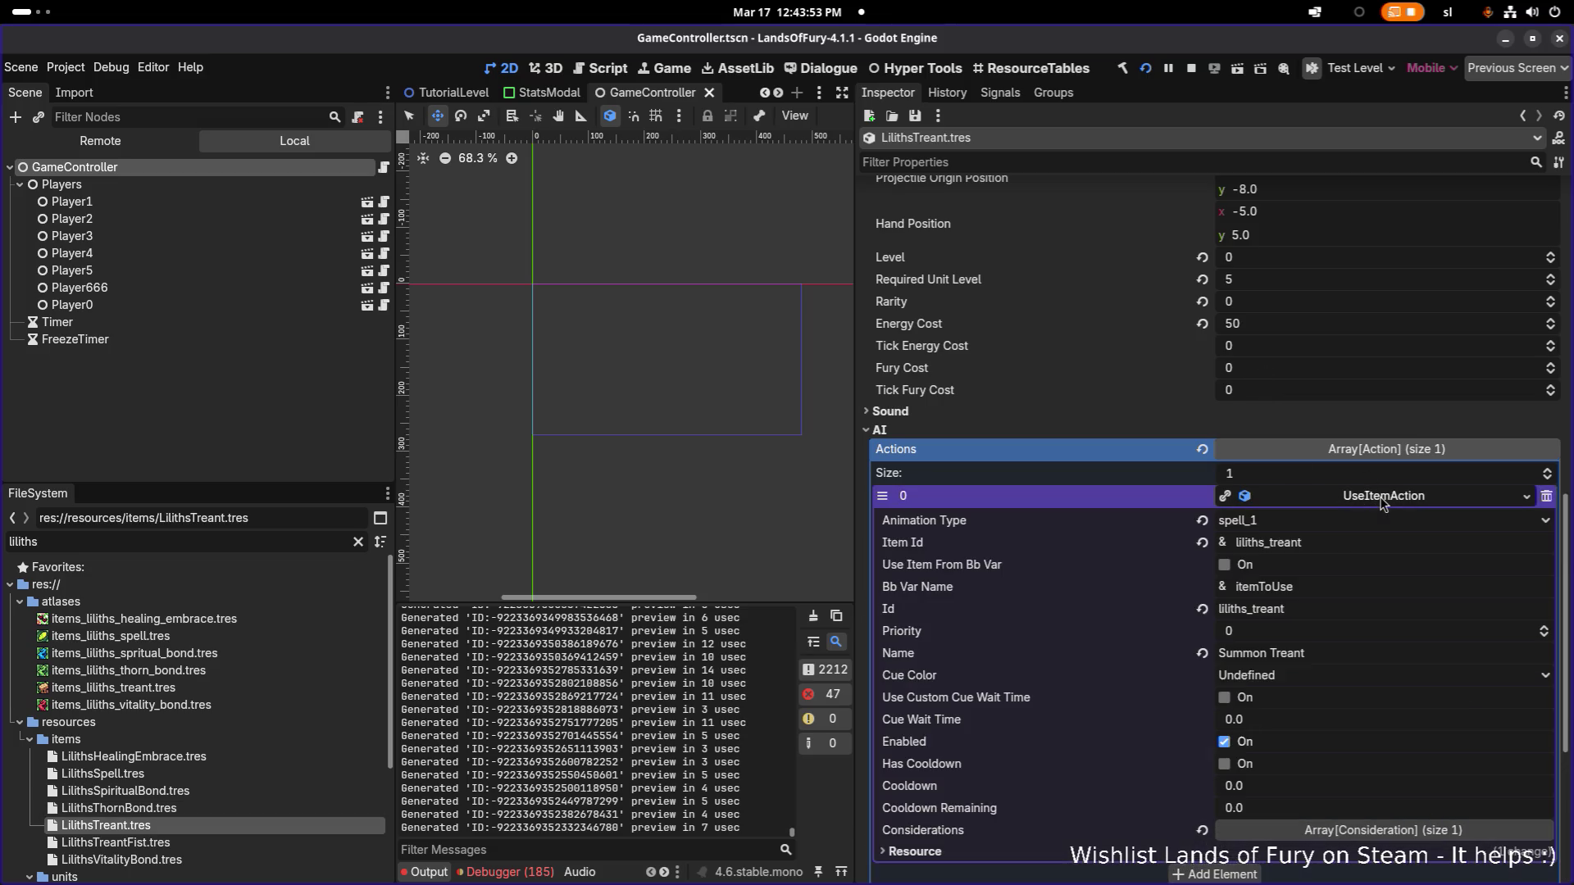
click(1304, 635)
text(10)
key(Return)
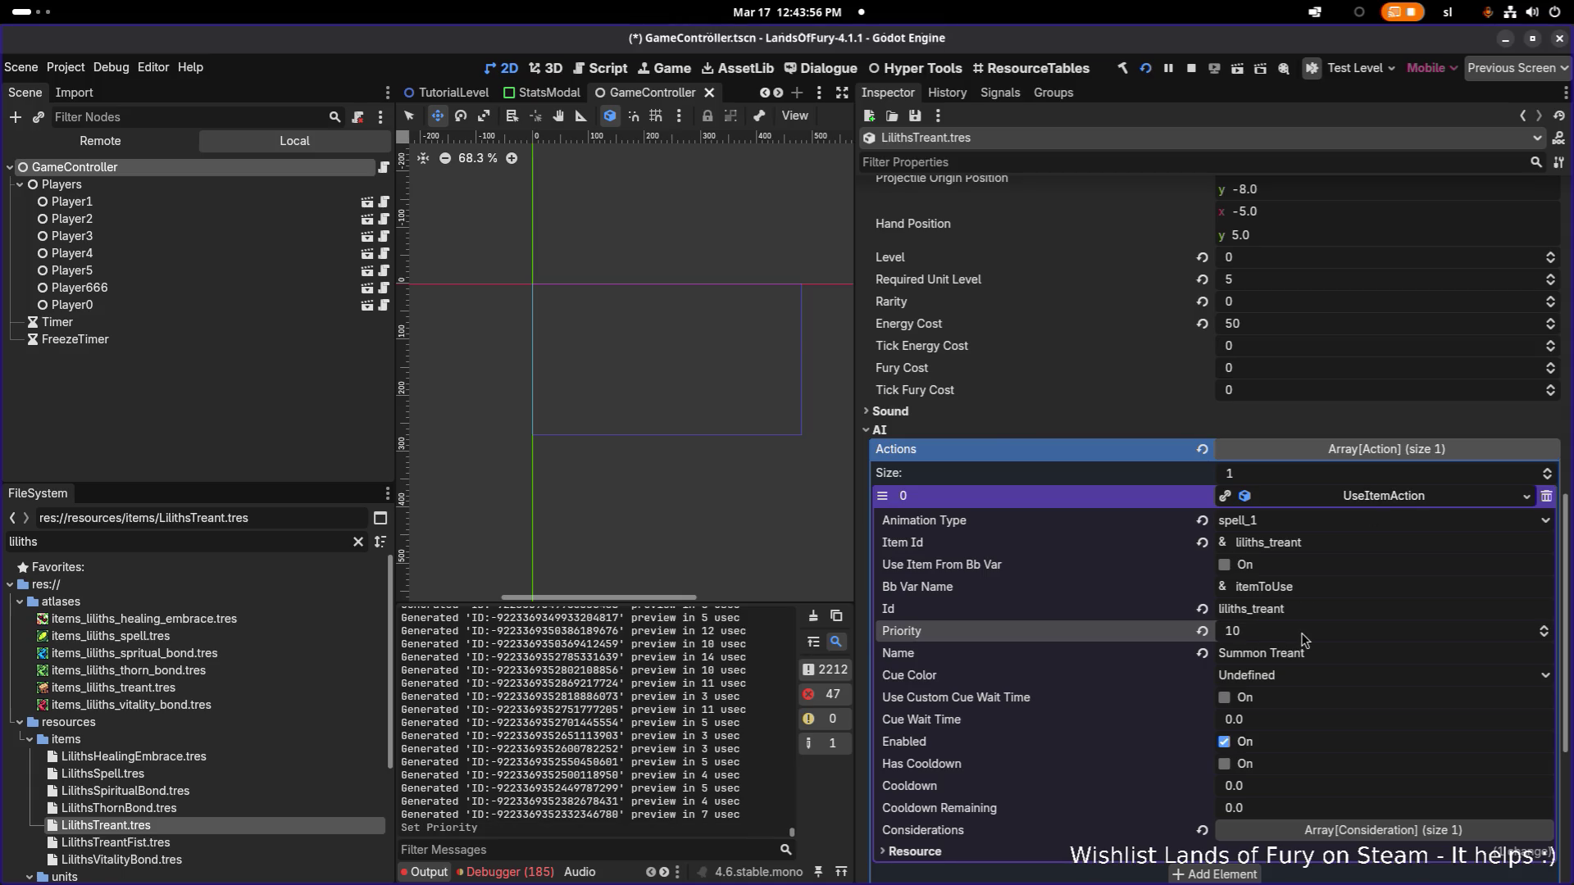
key(ctrl+s)
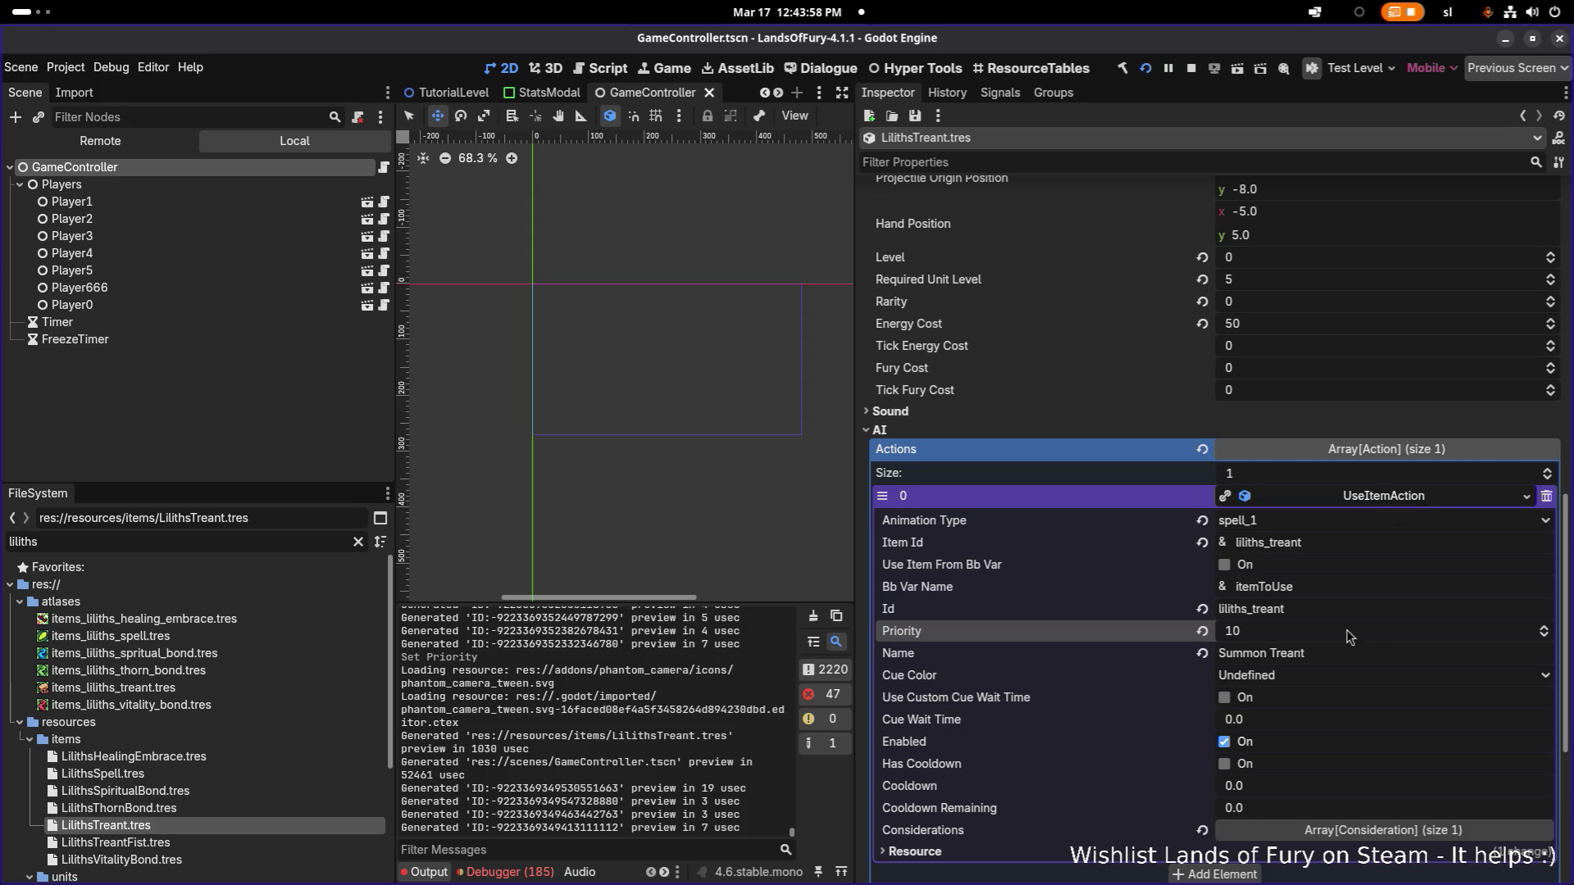
Step: Review LilithsTreant's CanIUseItemConsideration (liliths_treant) and spawn-unit effect, then save
scroll(1352, 638, down, 4)
click(1384, 572)
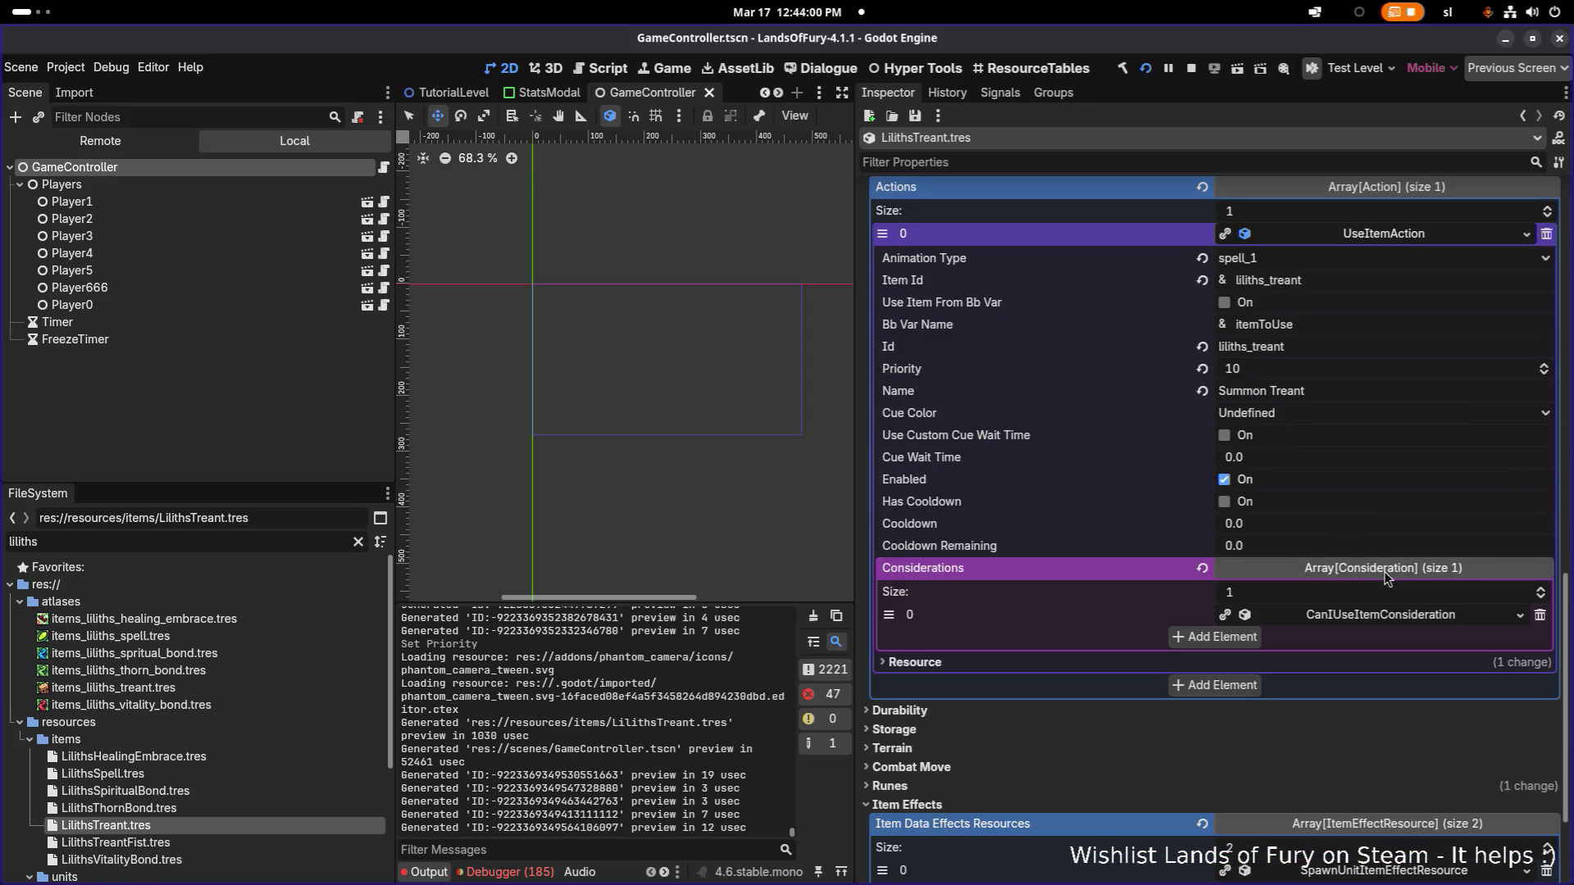
click(1381, 622)
double_click(1338, 660)
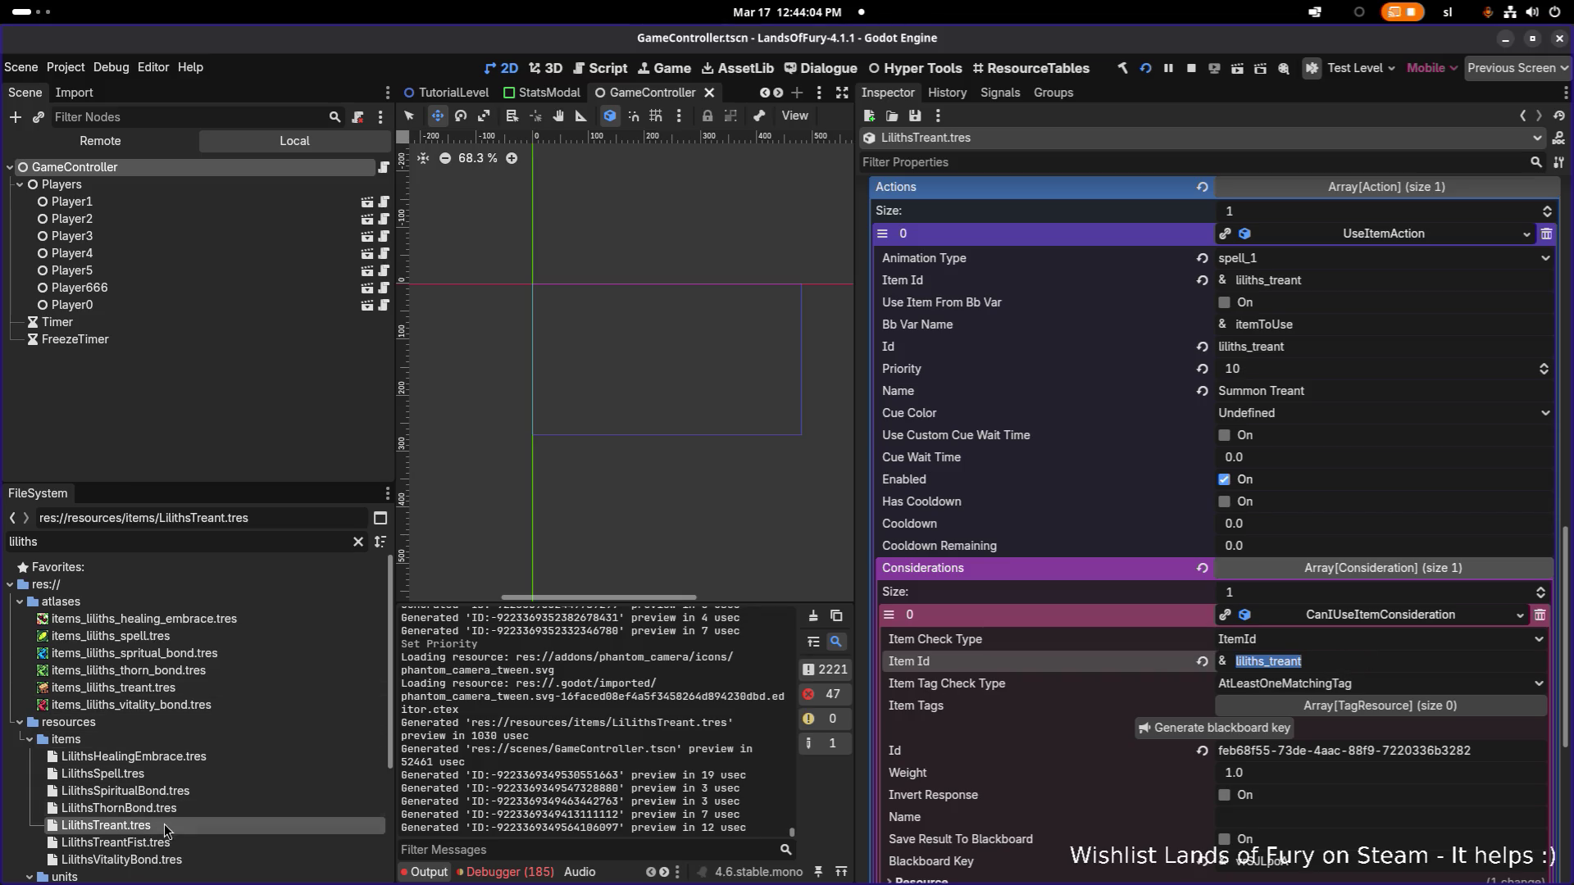
scroll(1046, 659, down, 6)
click(1308, 706)
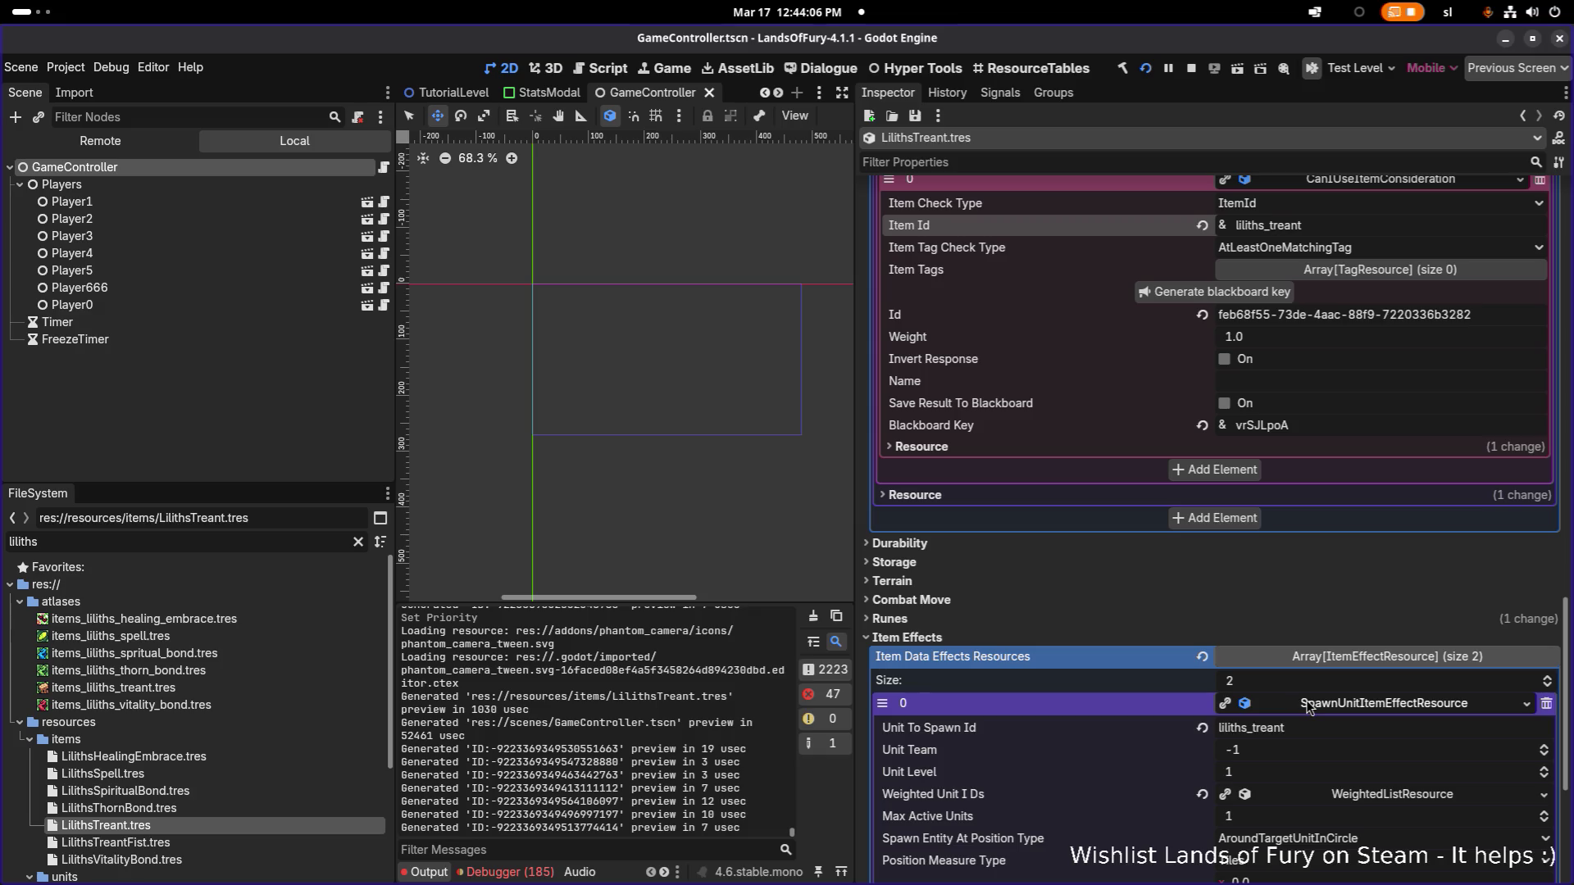
scroll(1272, 707, down, 2)
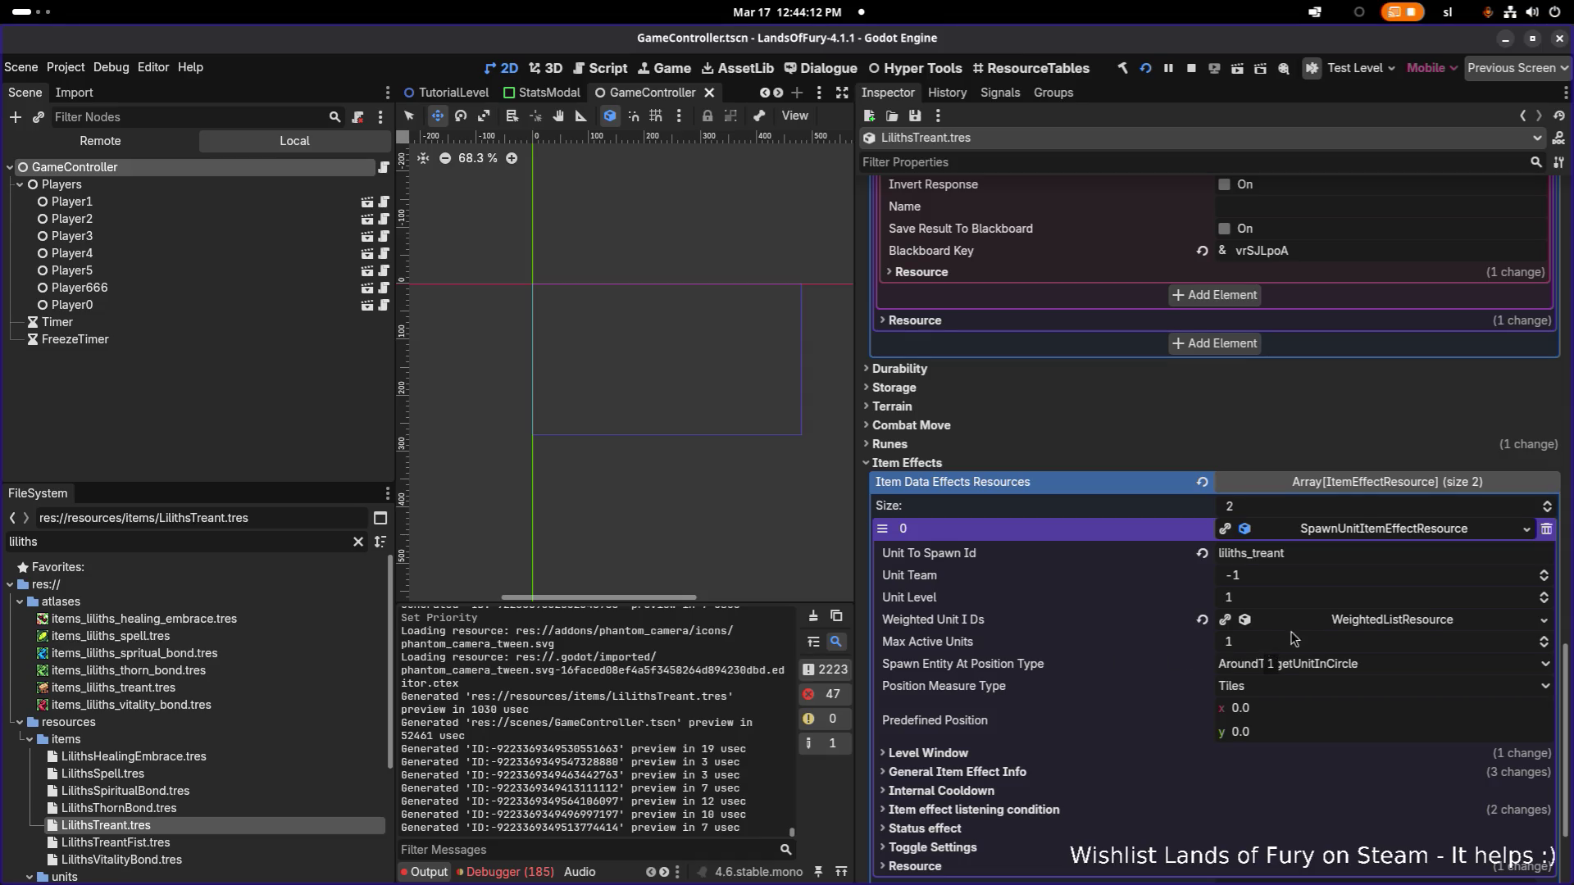
key(ctrl+s)
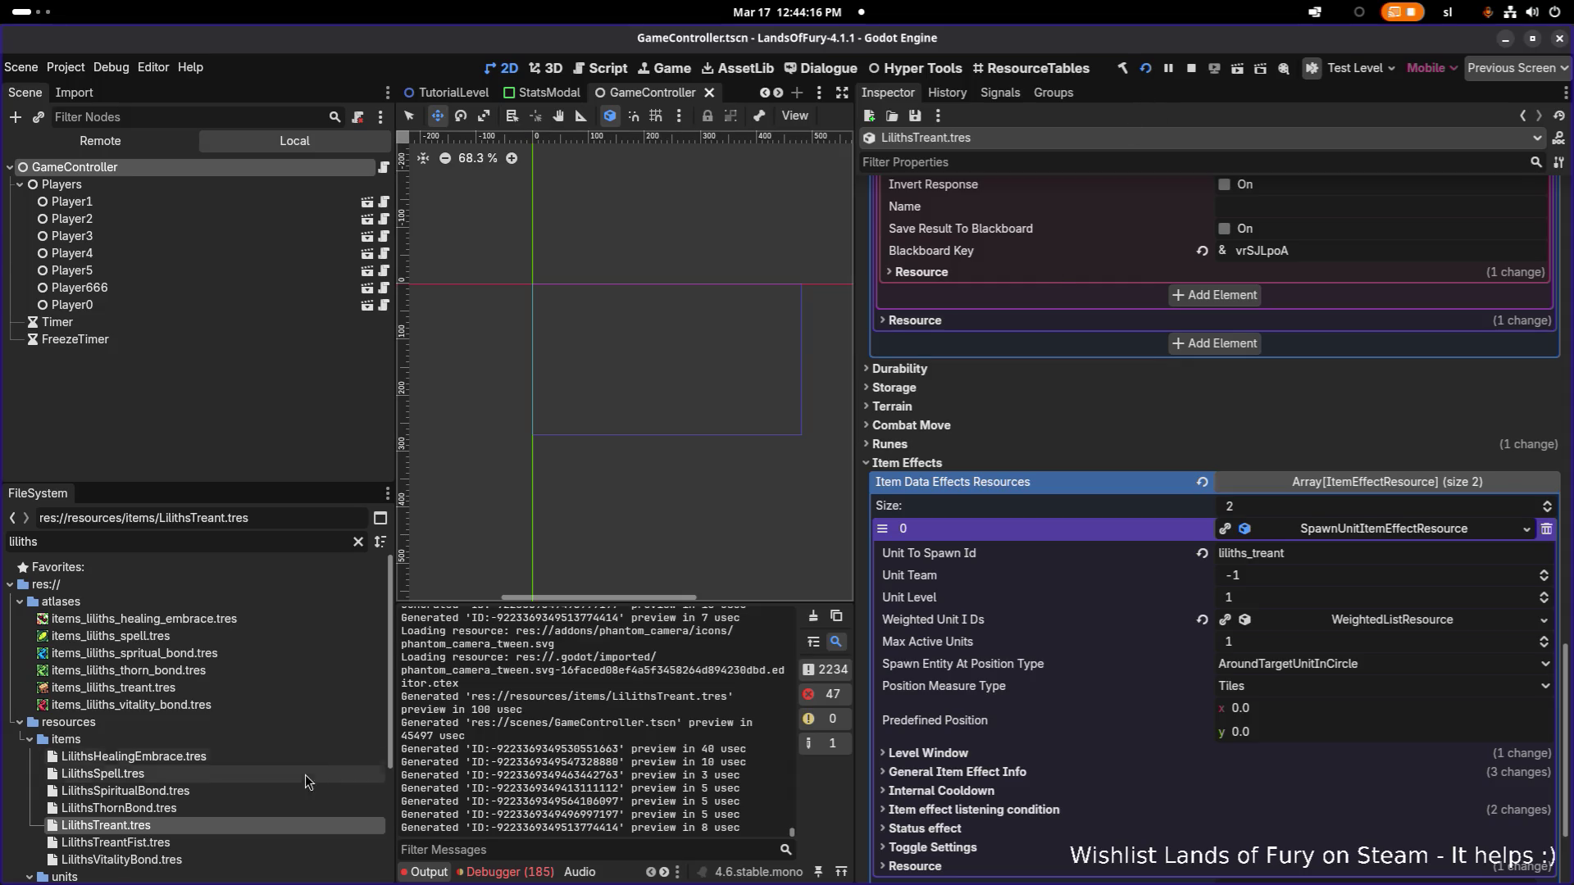
Step: Look through the Healing Embrace, Spell and Spiritual Bond resources, ending on Healing Embrace
click(312, 755)
click(282, 775)
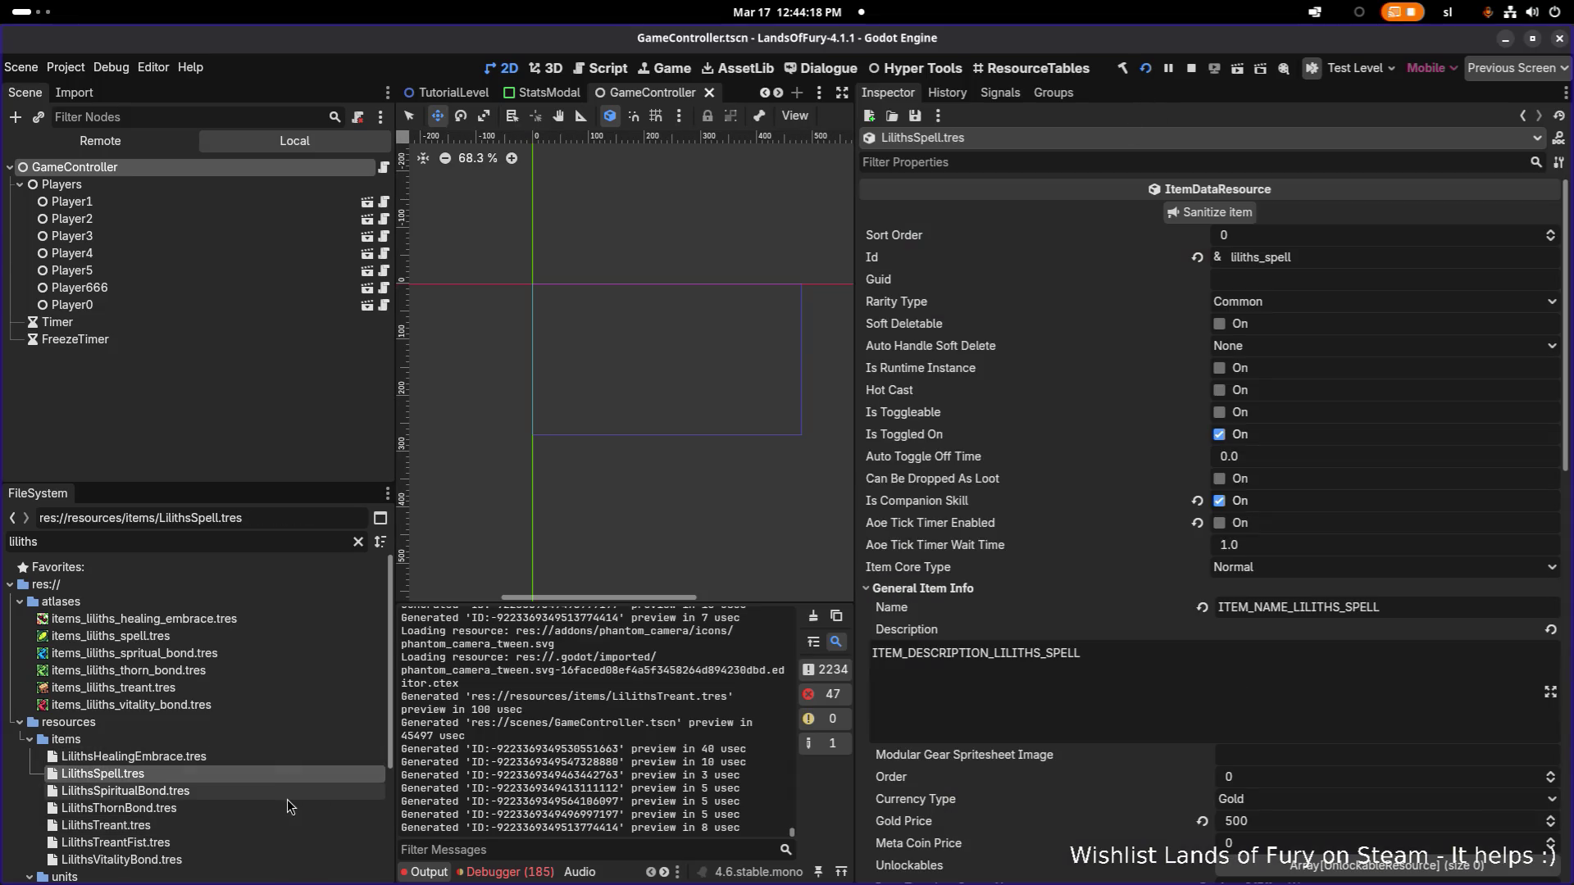
click(289, 791)
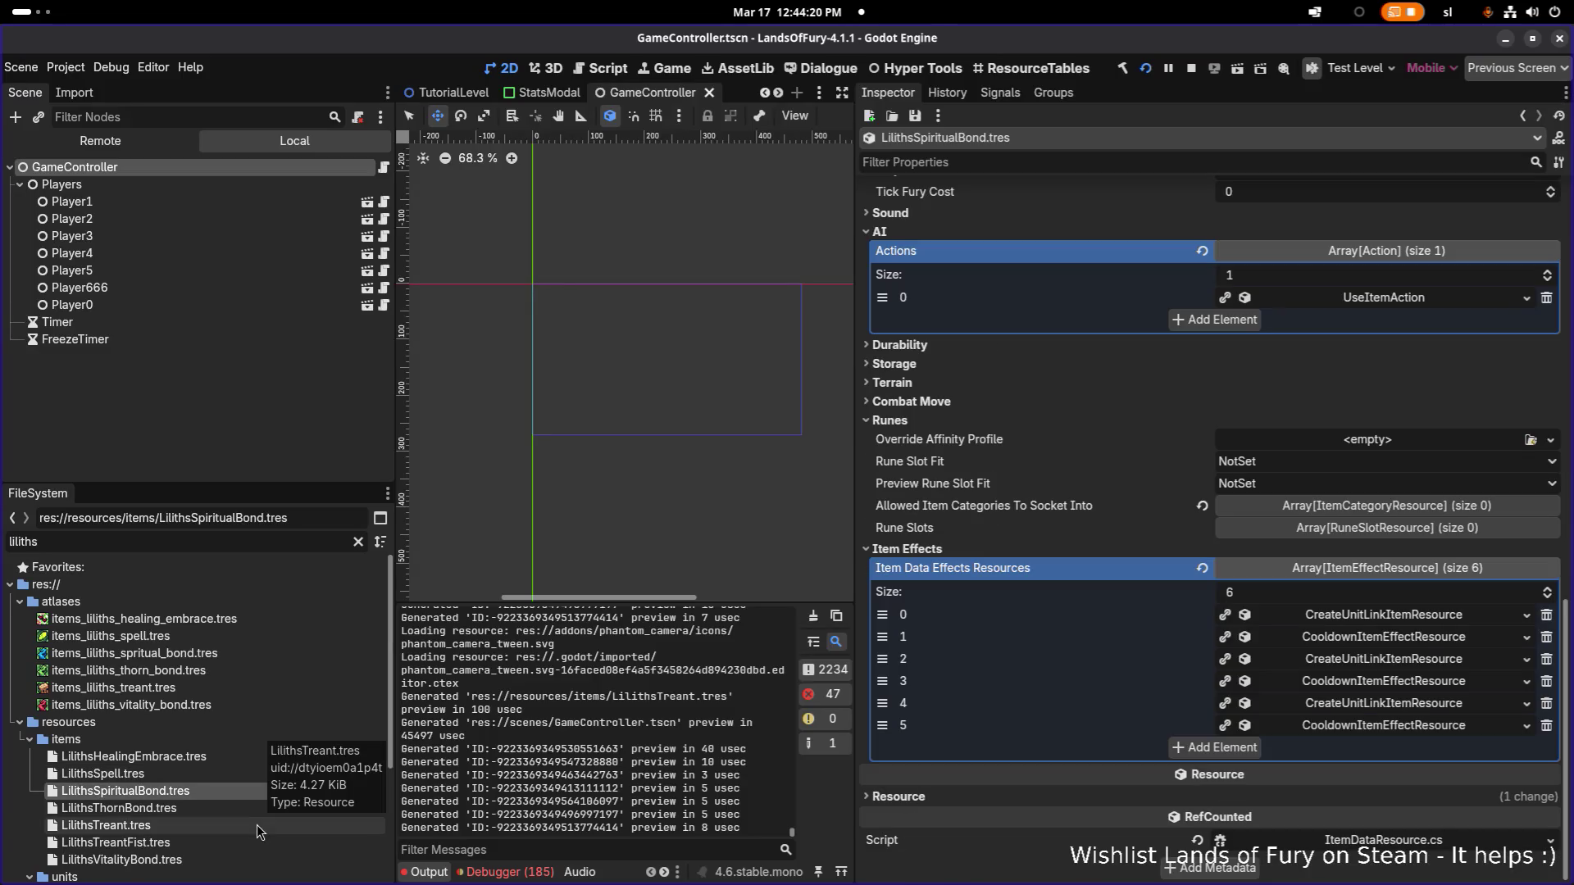
click(249, 754)
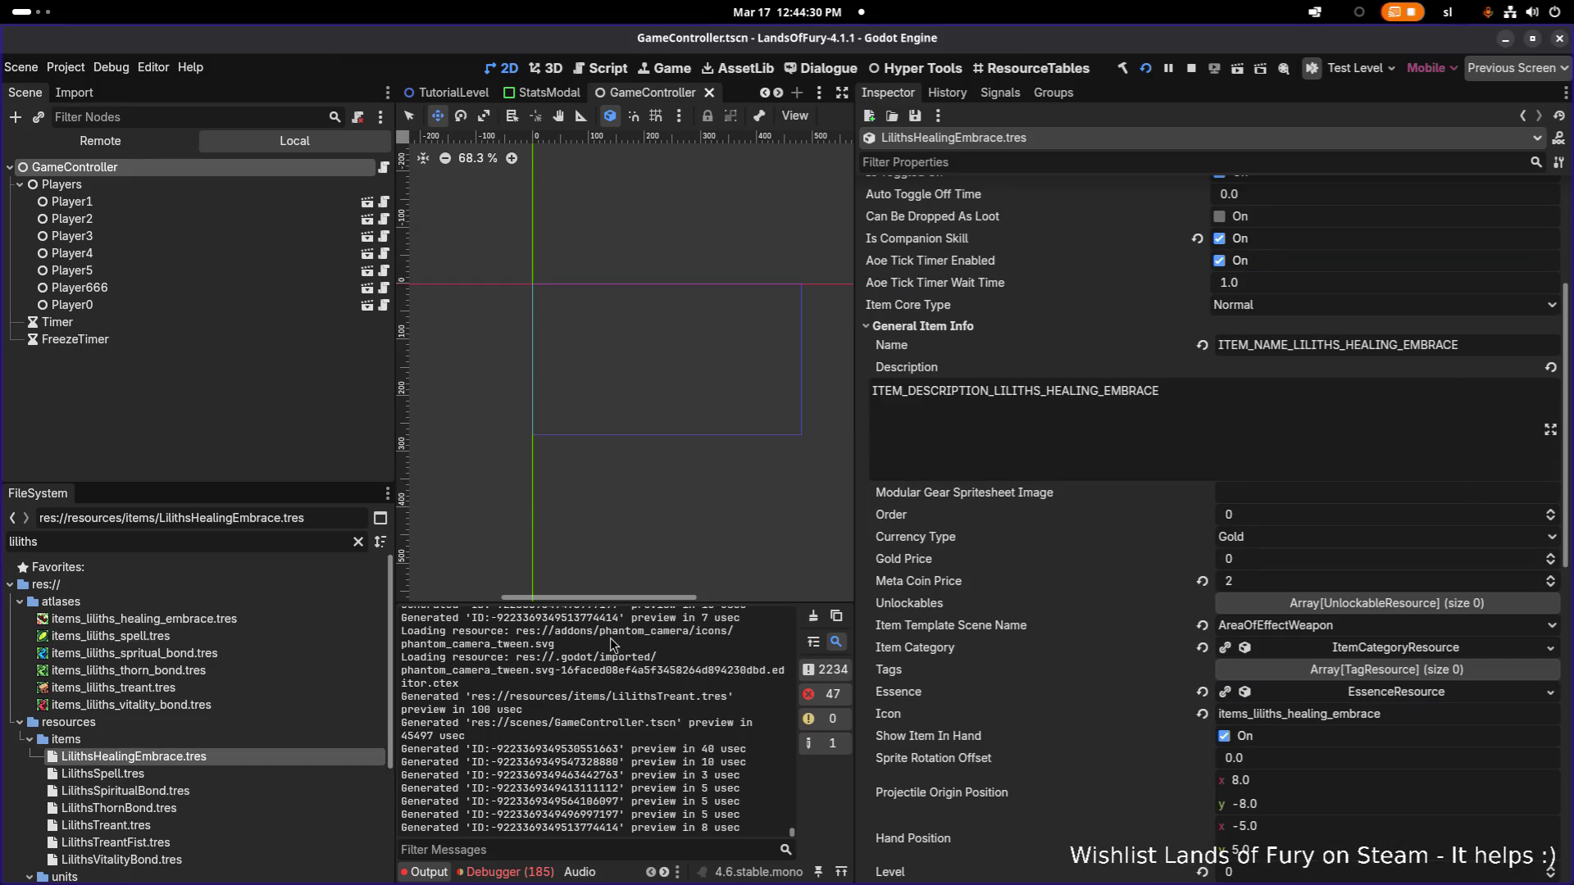
key(alt+Tab)
click(189, 443)
key(alt+Tab)
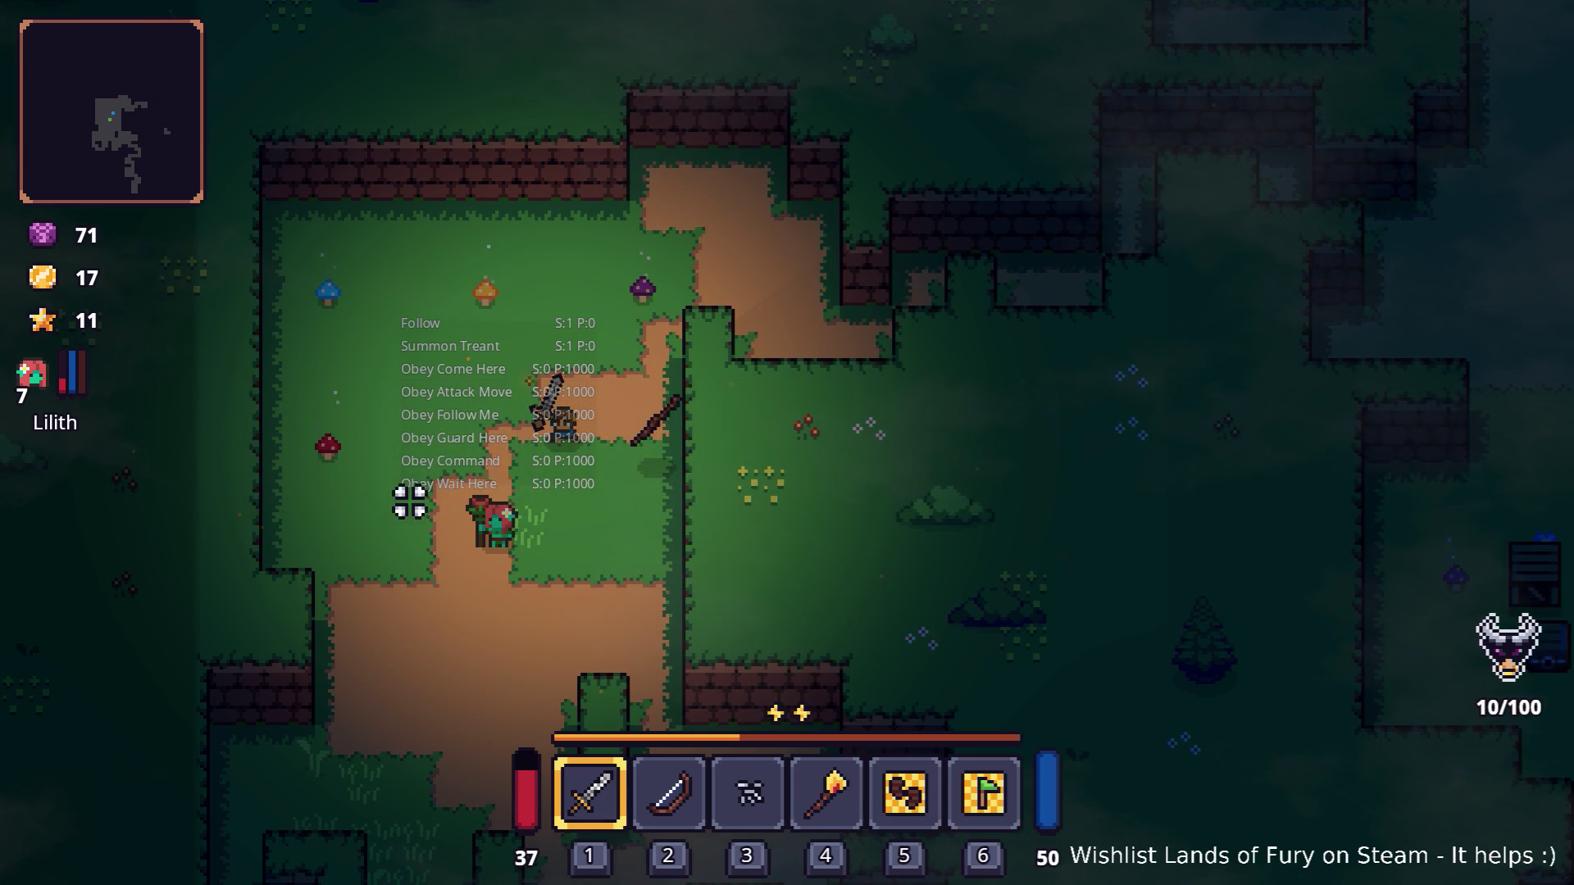
Step: Review Lilith's level 7 skills in the inventory panel, then quit the game to desktop
key(i)
click(452, 631)
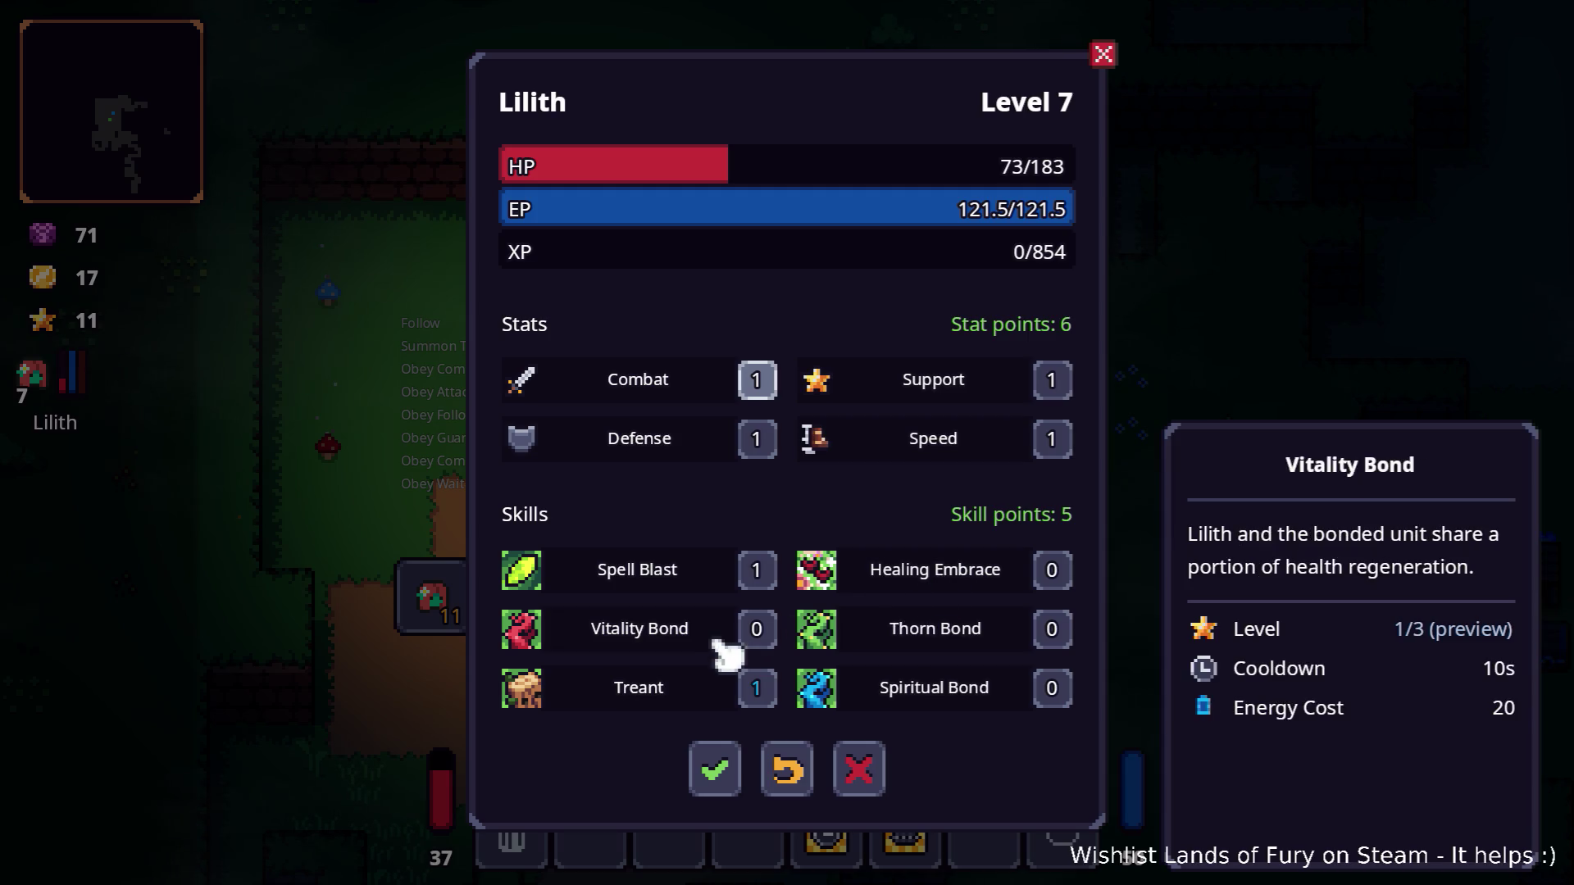
click(859, 769)
key(Escape)
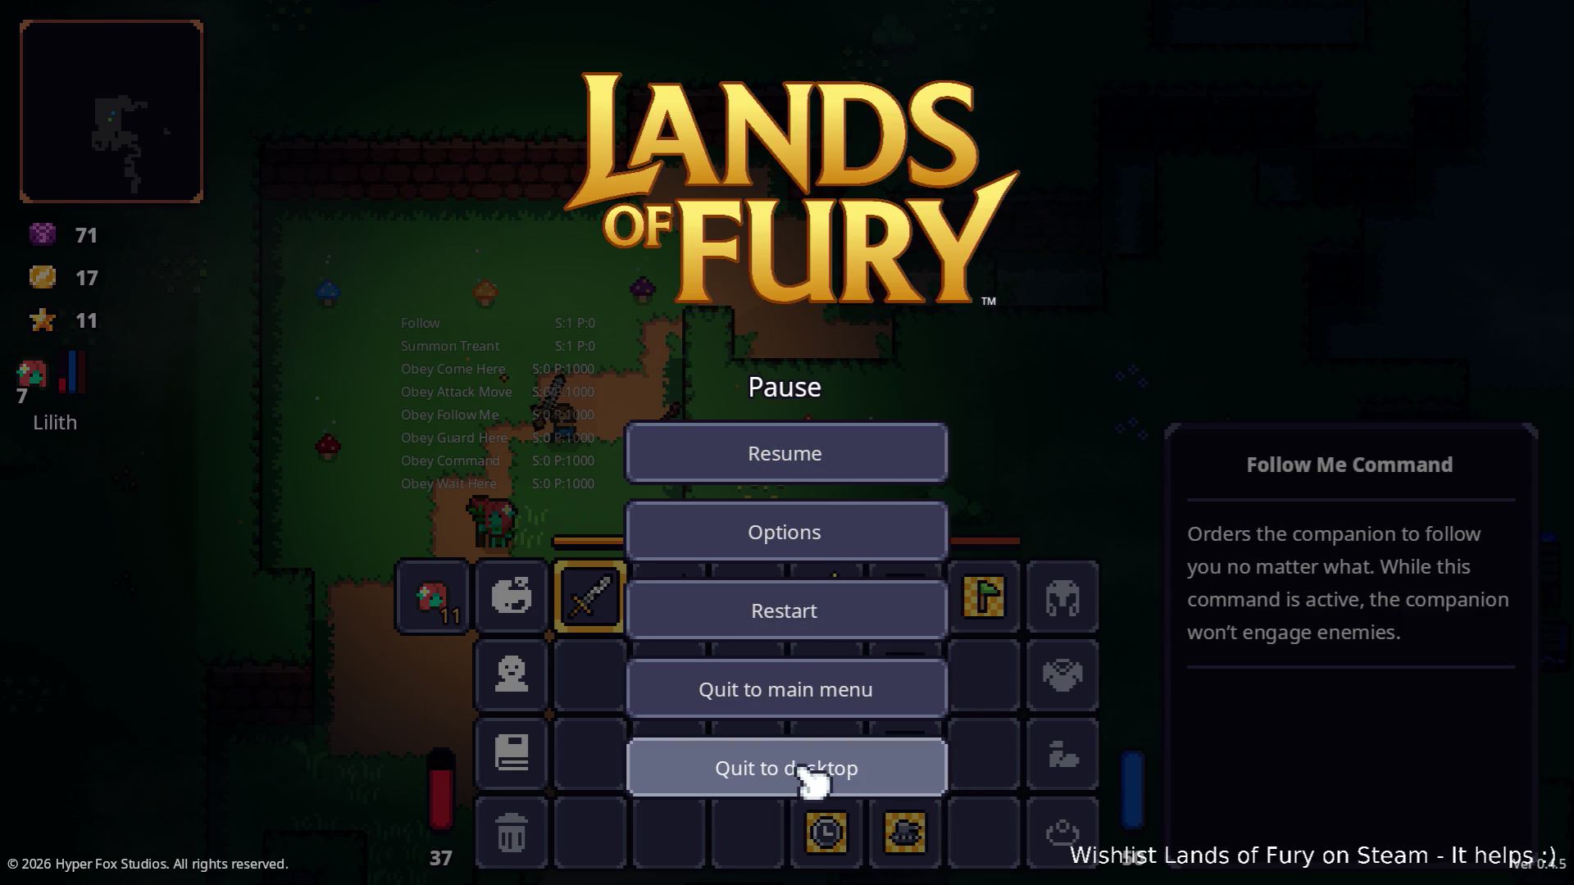
click(804, 775)
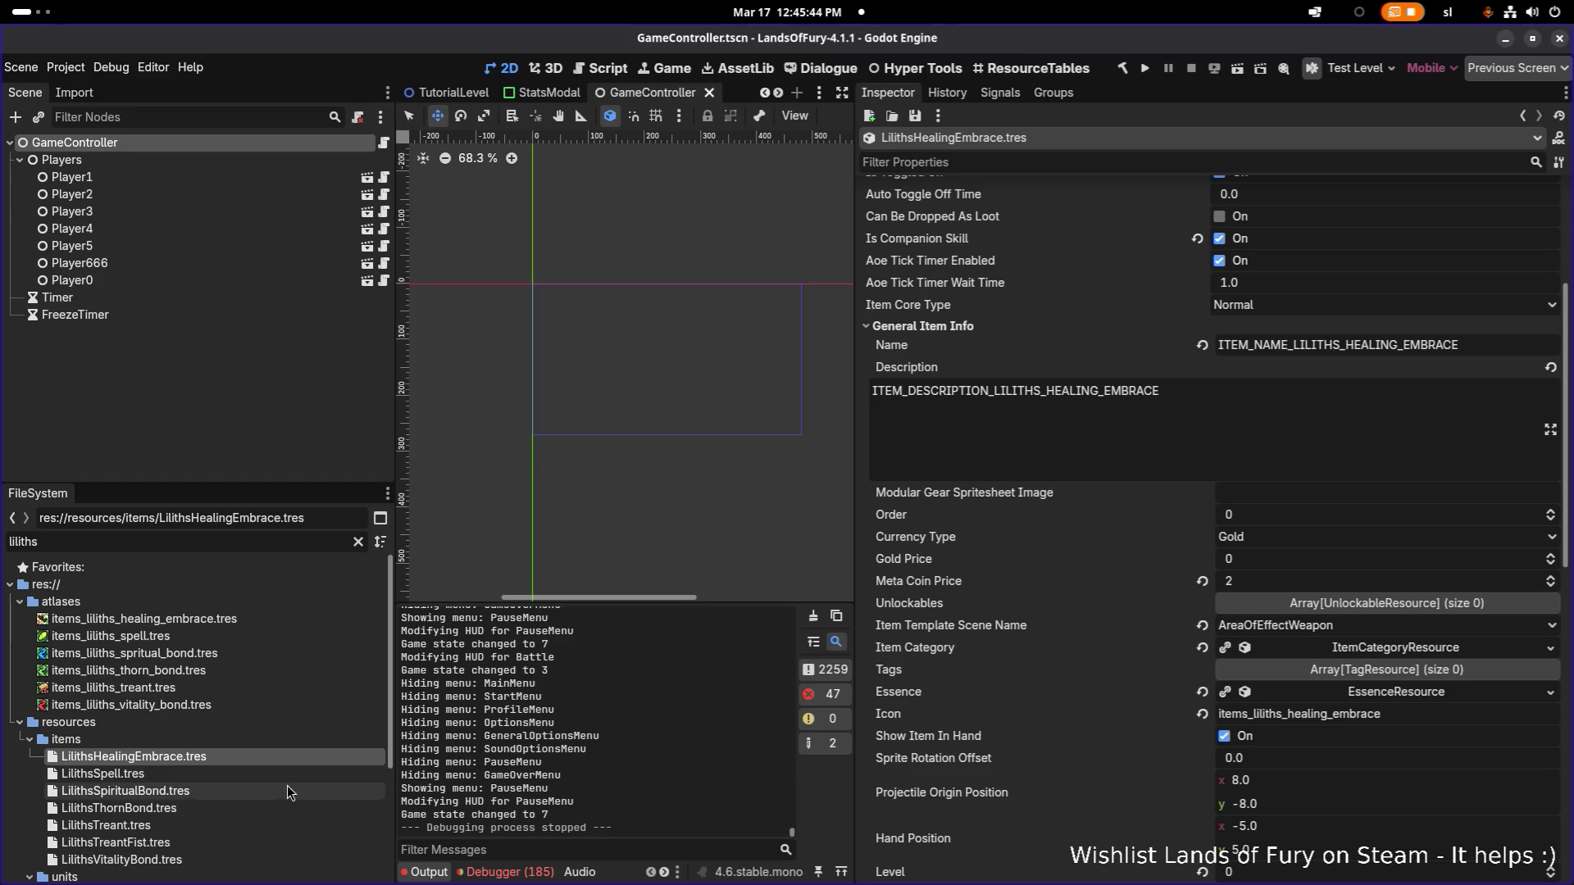
Step: Filter the Inspector by 'level' and set Spiritual Bond's Required Unit Level to 2
click(1039, 164)
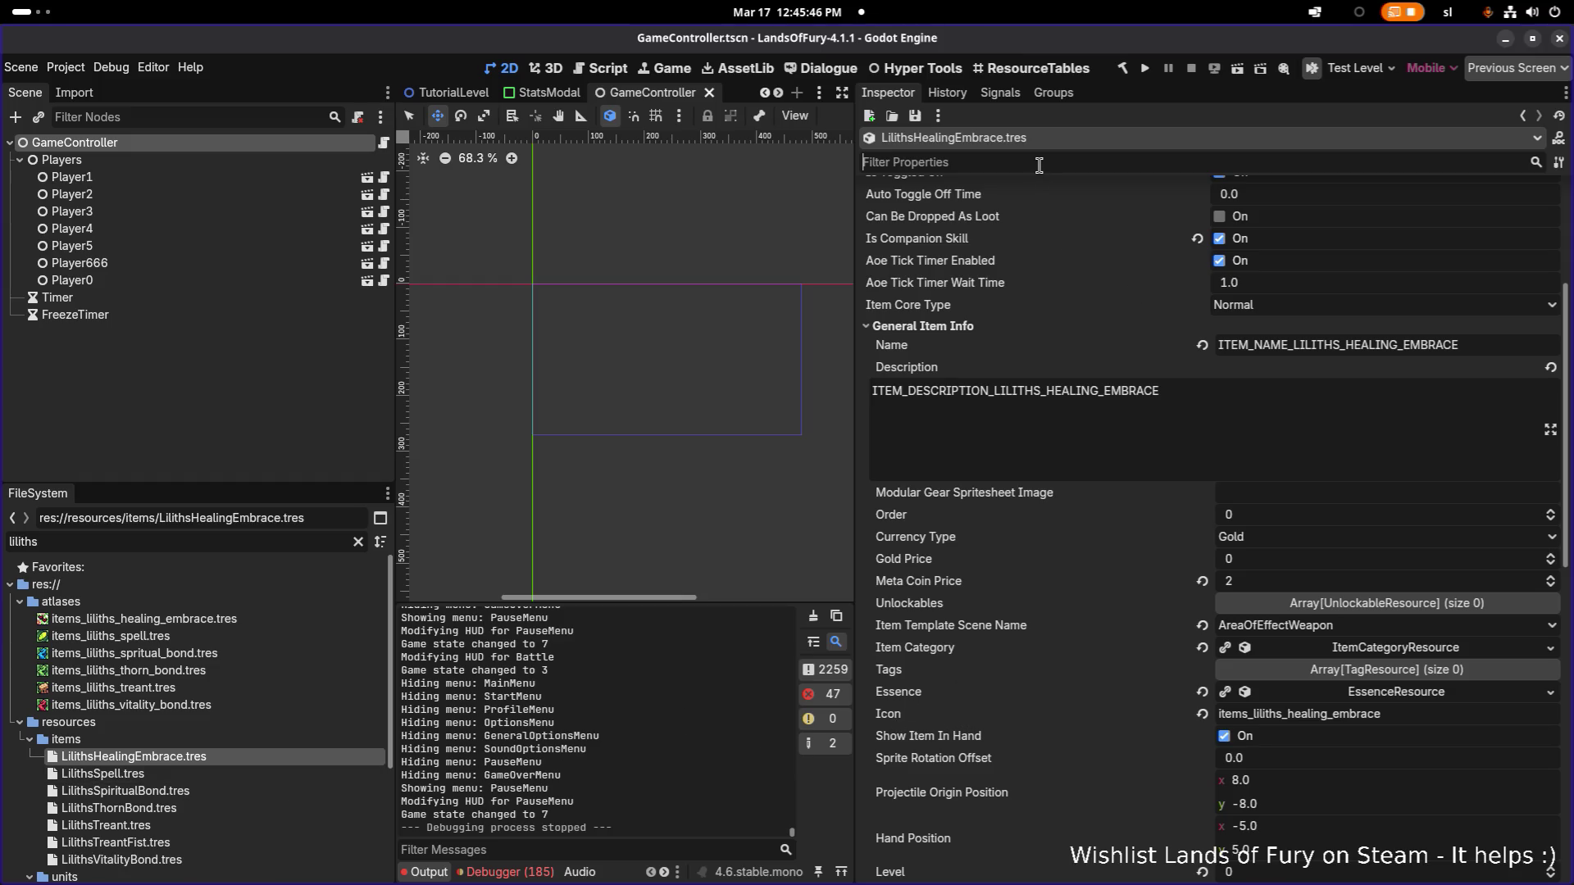
text(level)
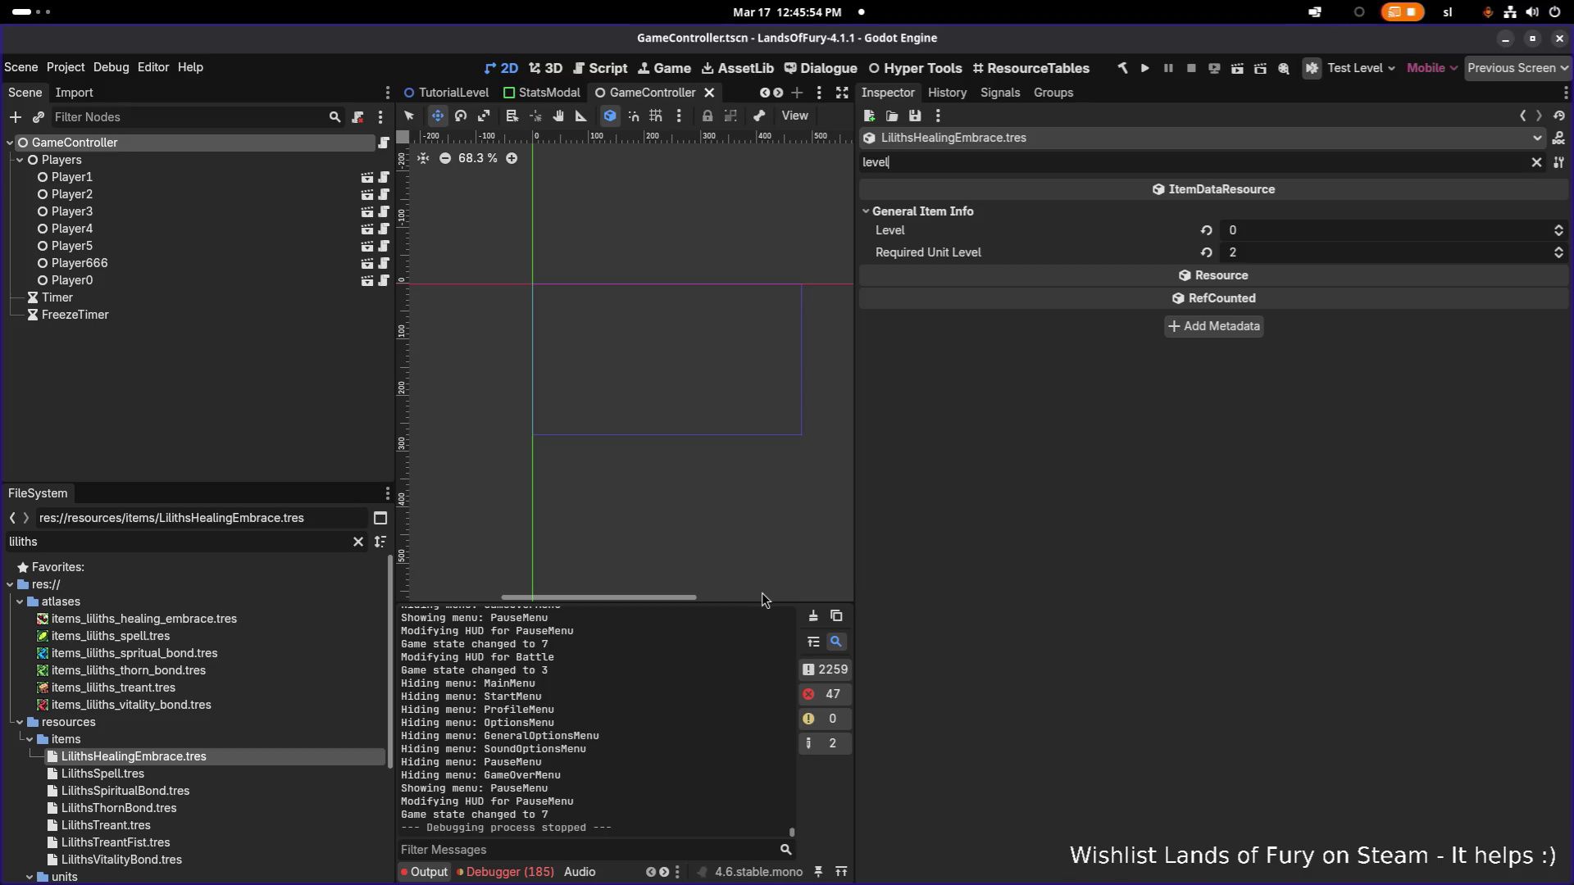
click(1284, 257)
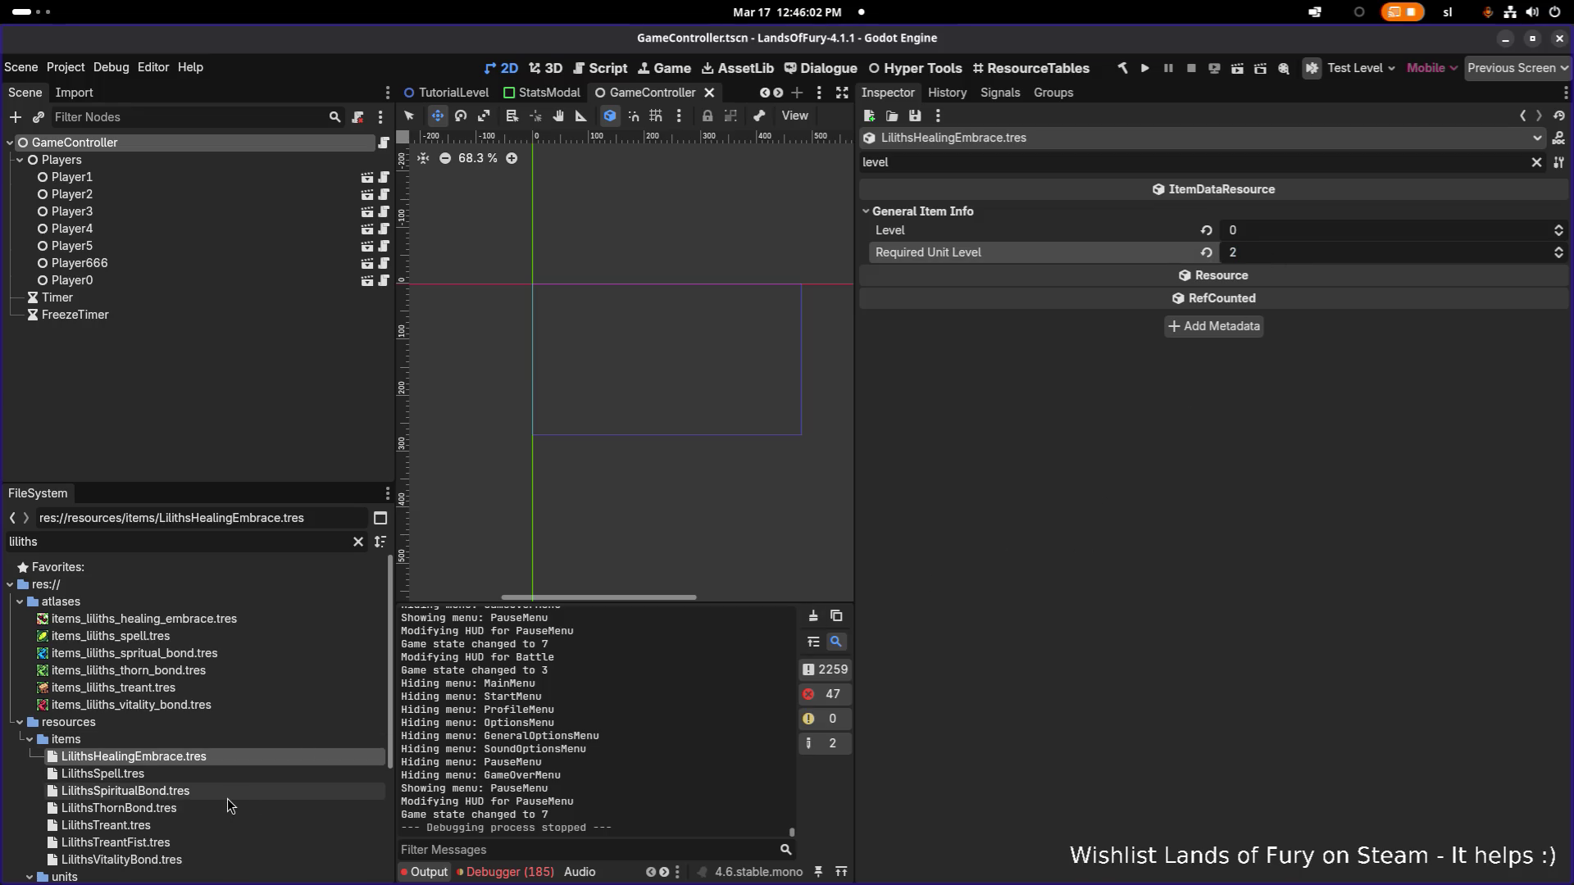
click(243, 780)
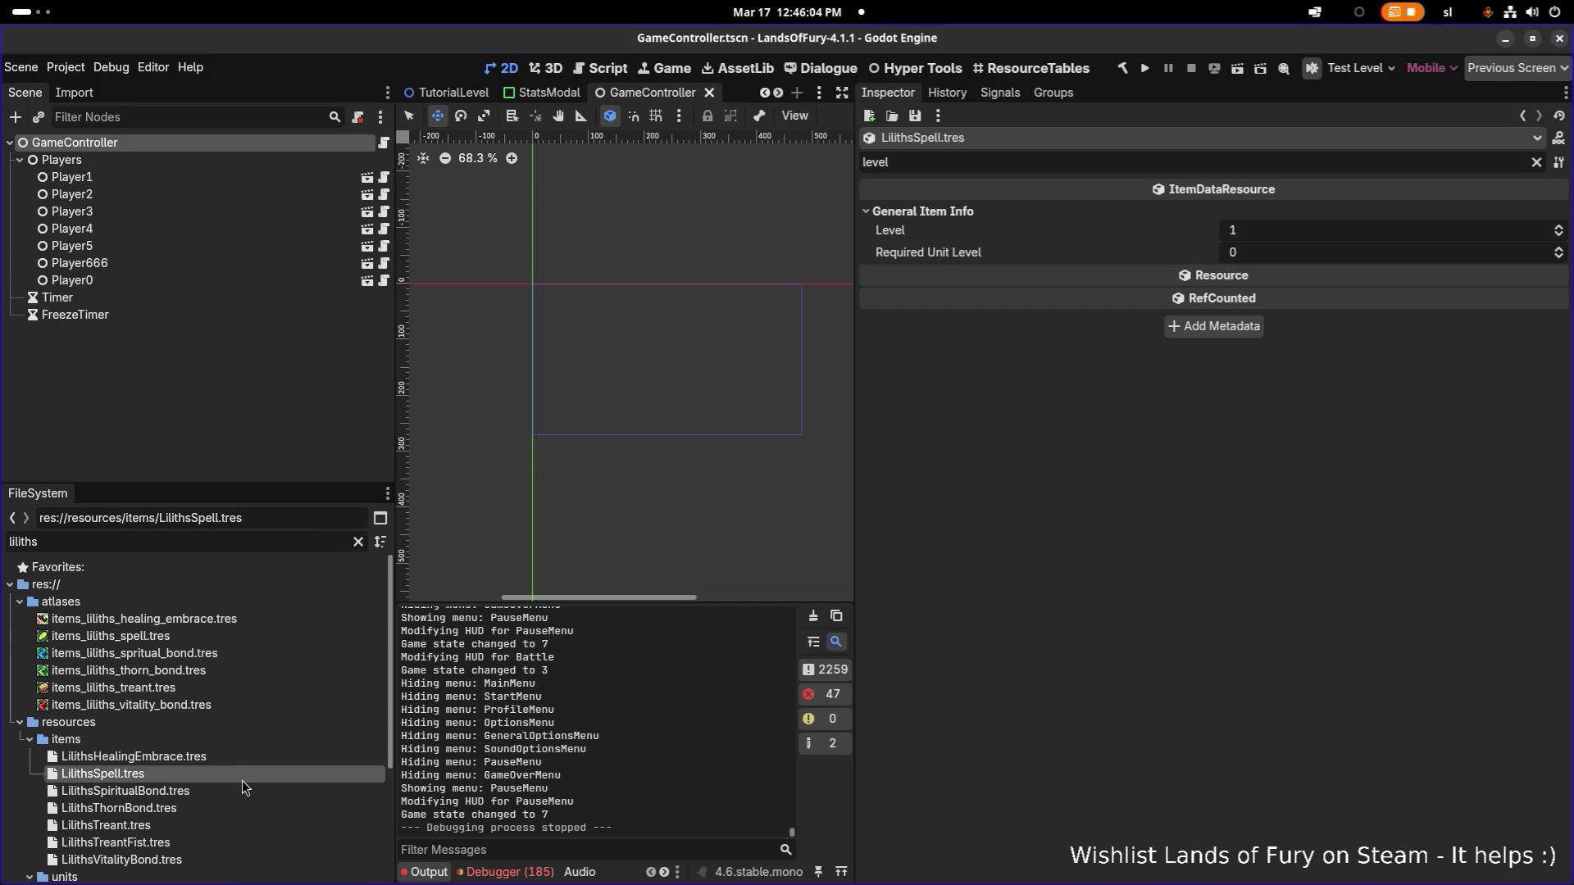
click(241, 792)
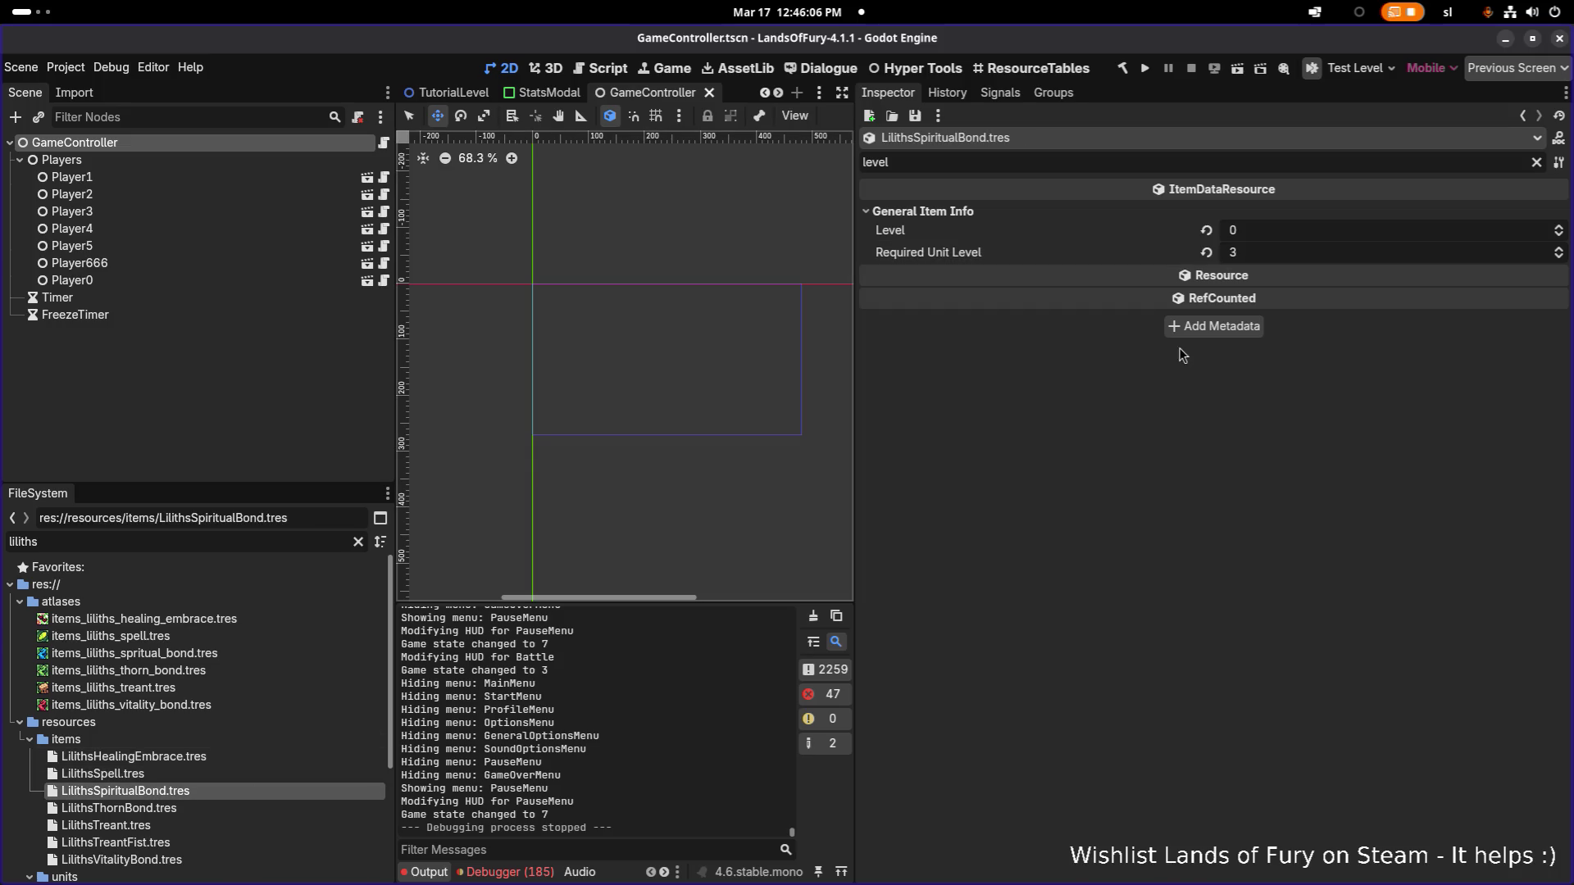
click(1272, 253)
text(2)
key(Return)
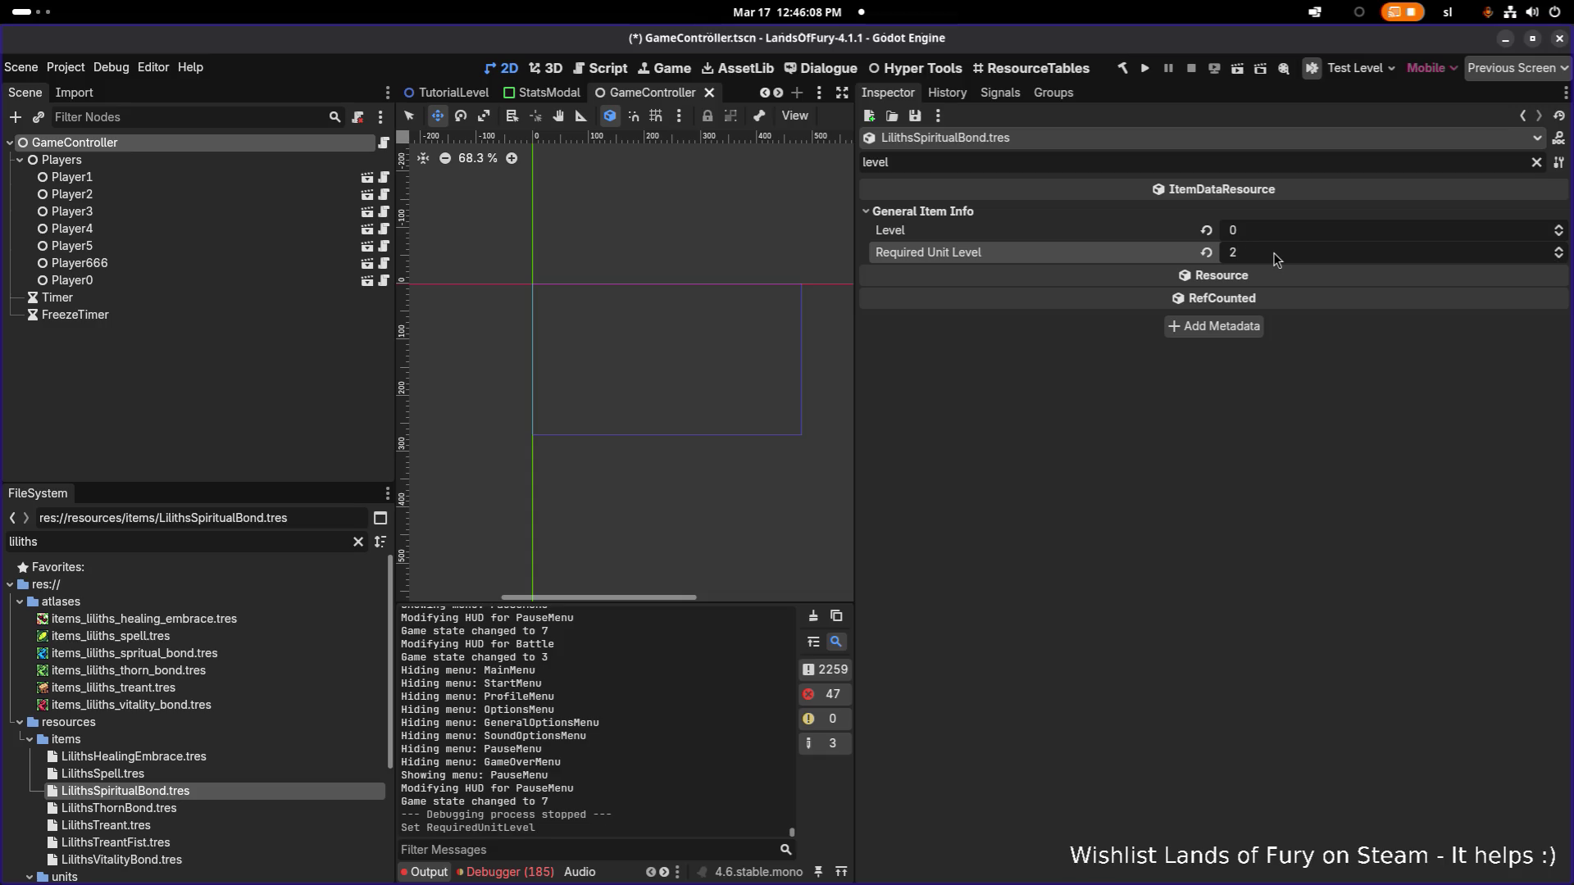
Step: Set Required Unit Level to 2 on Thorn Bond and Treant
click(287, 810)
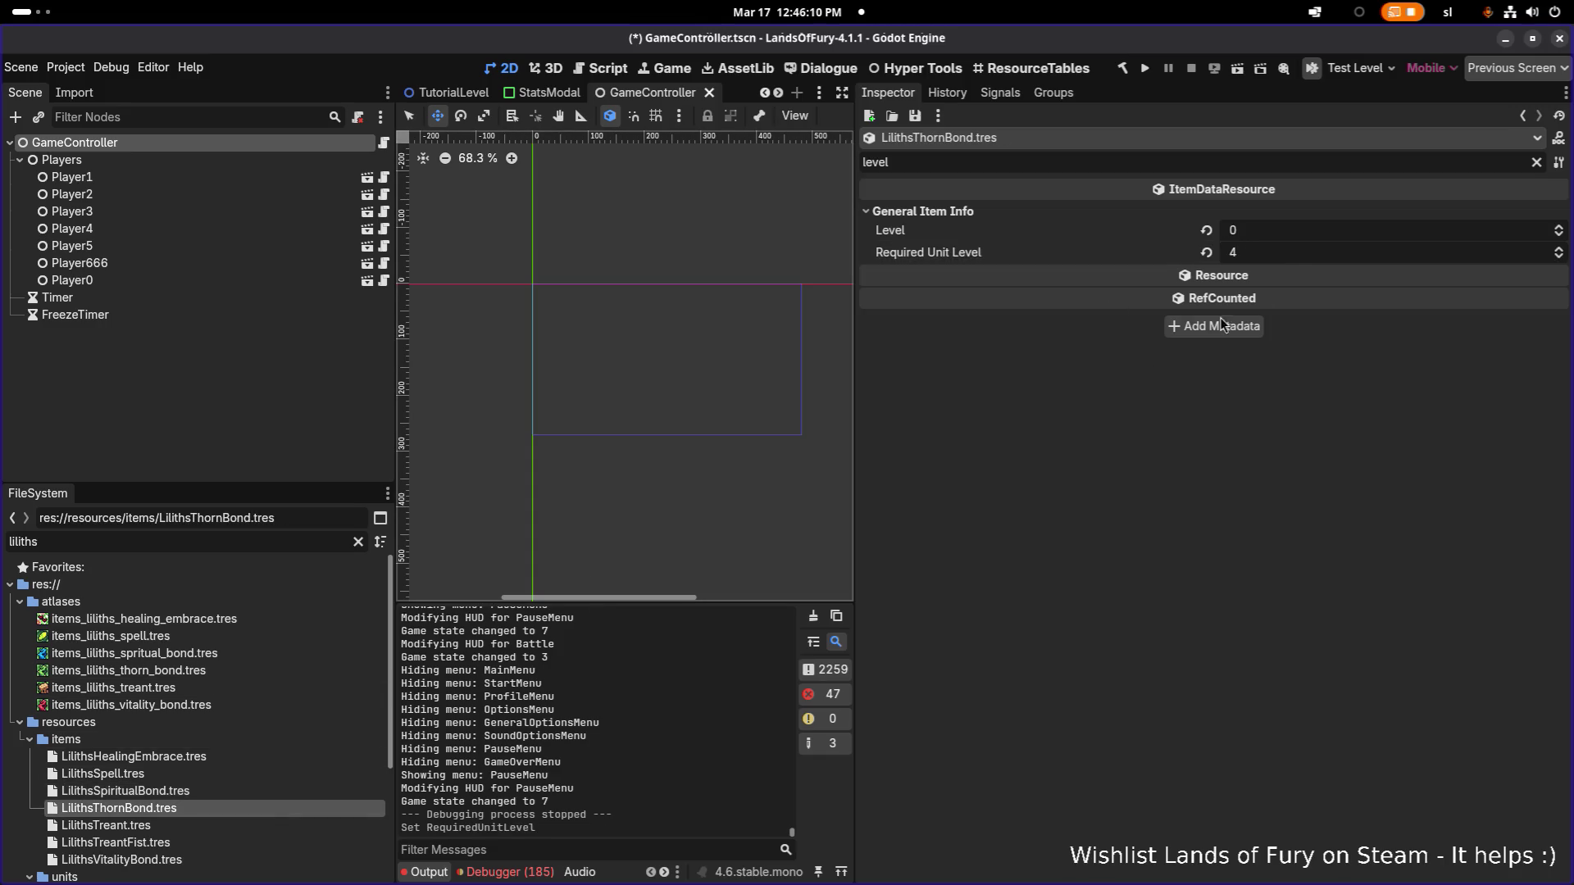
click(1297, 255)
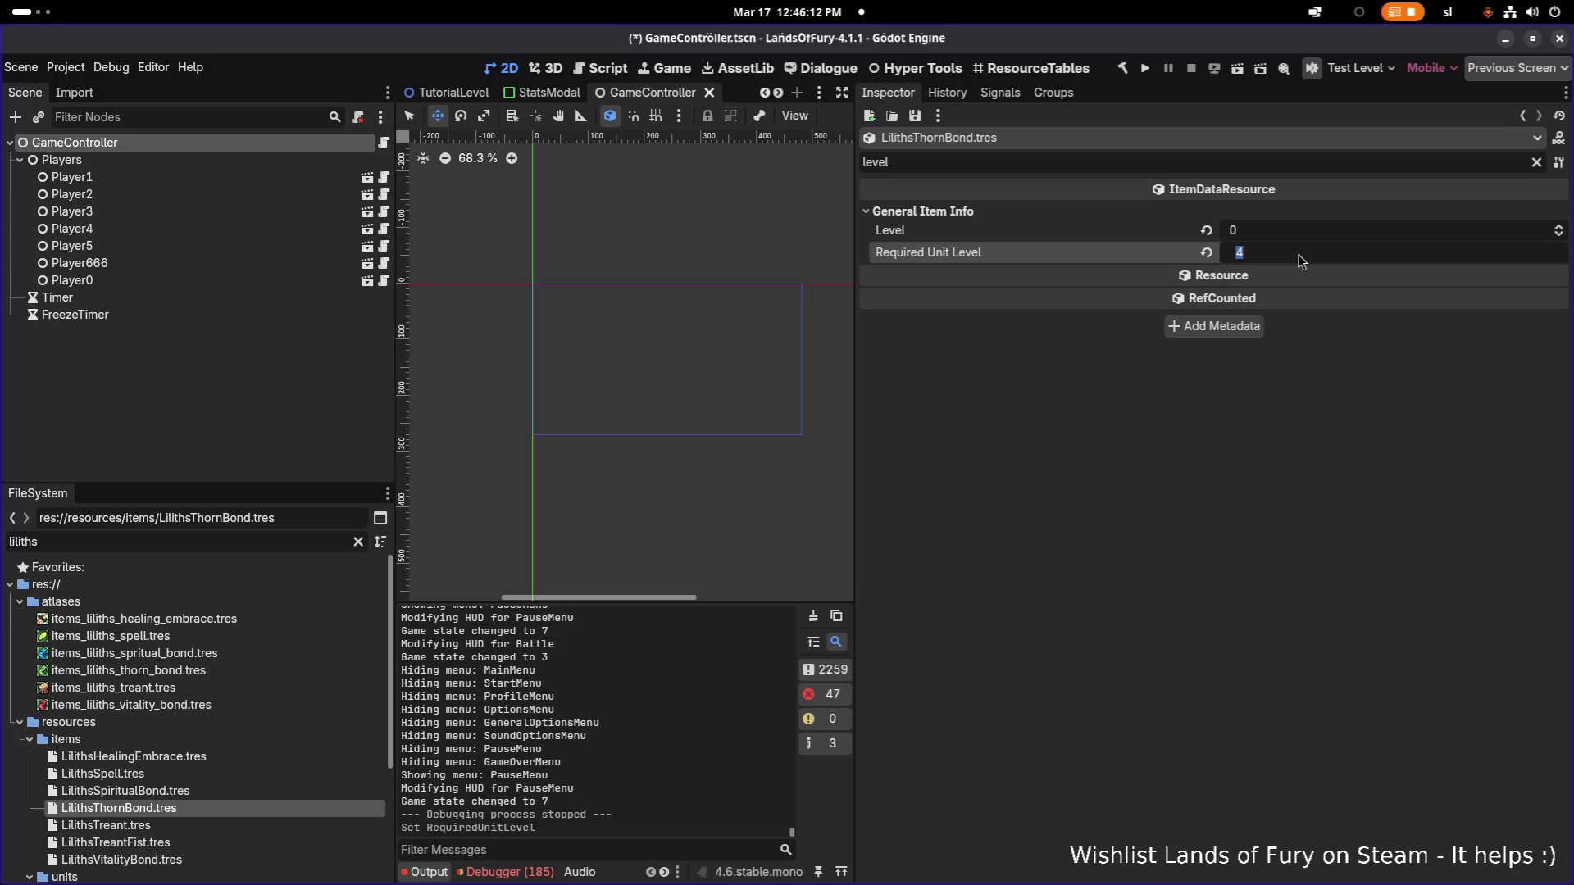
text(2)
key(Return)
click(287, 826)
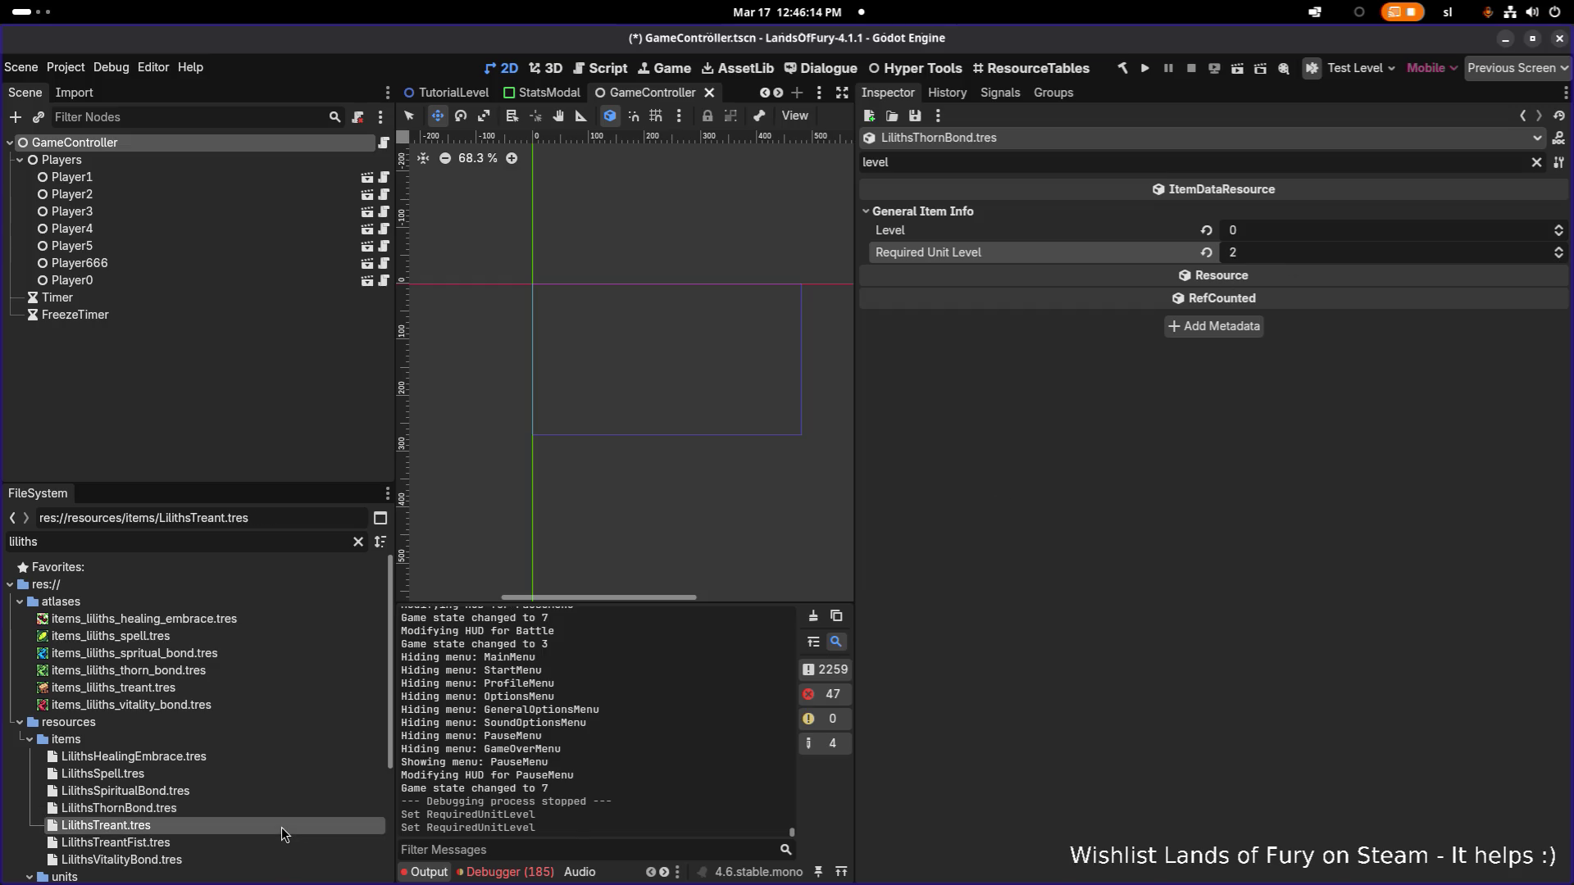
click(1282, 258)
text(2)
key(Return)
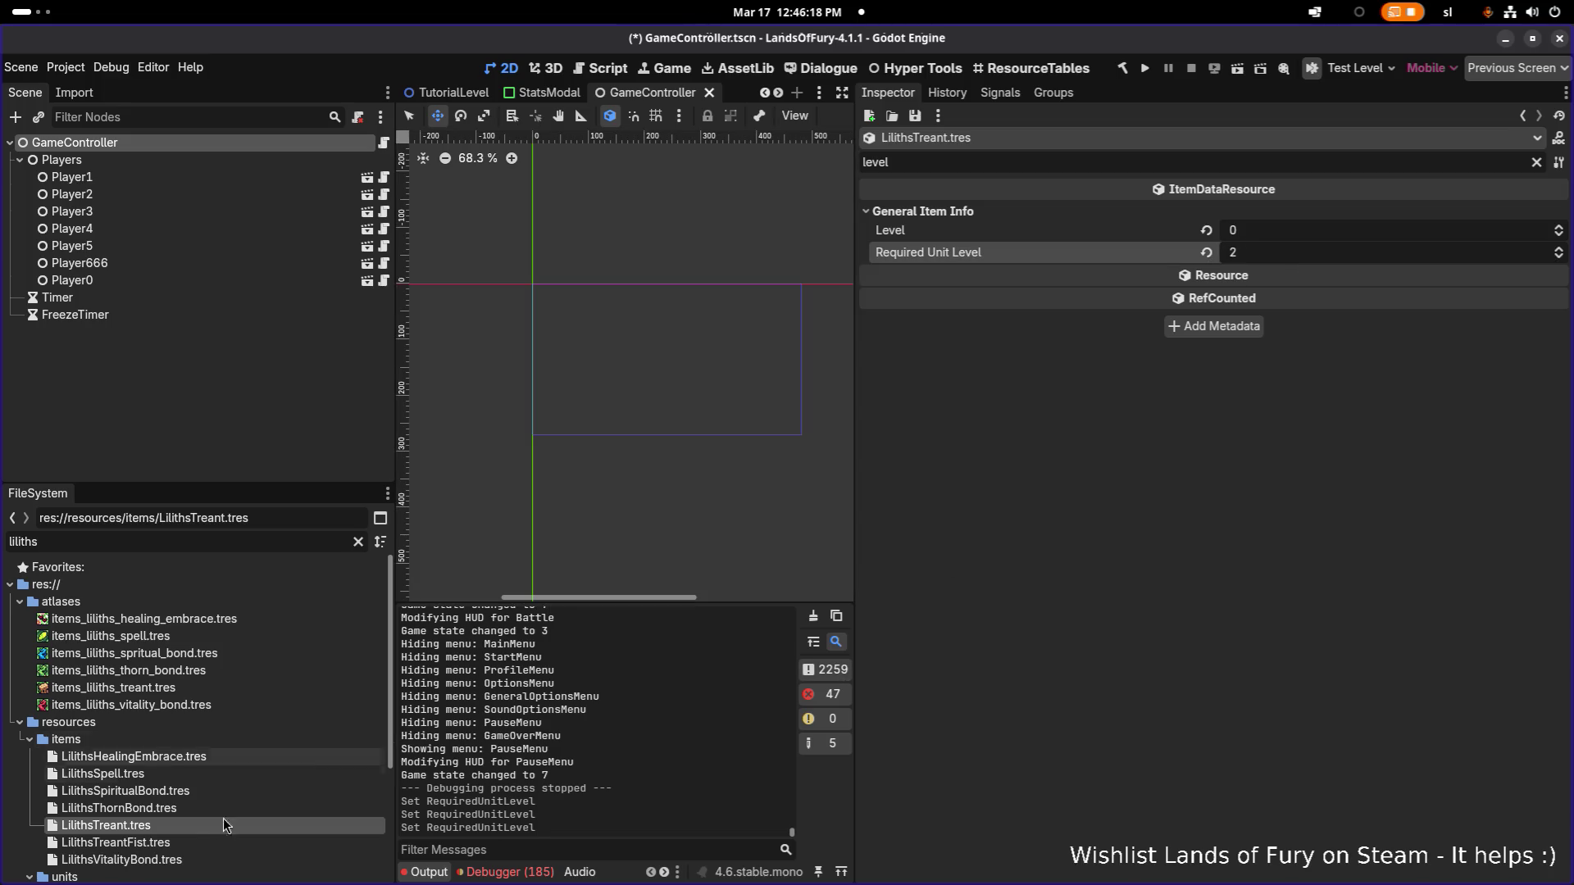
Step: Set Vitality Bond's Required Unit Level to 2 and save the resources
click(194, 844)
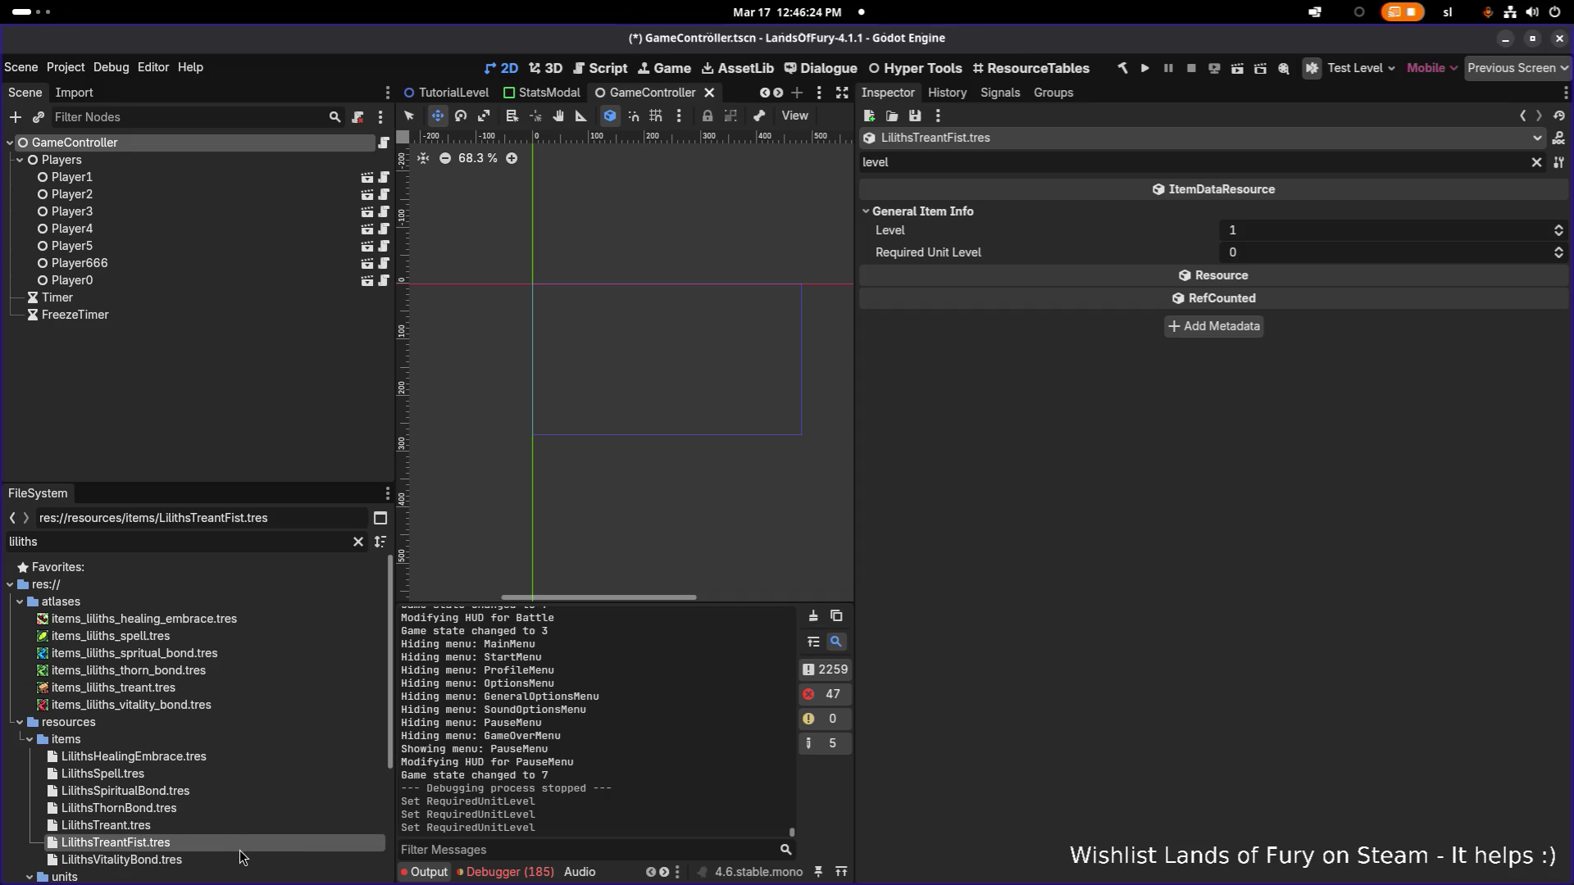
click(229, 861)
click(1272, 252)
text(2)
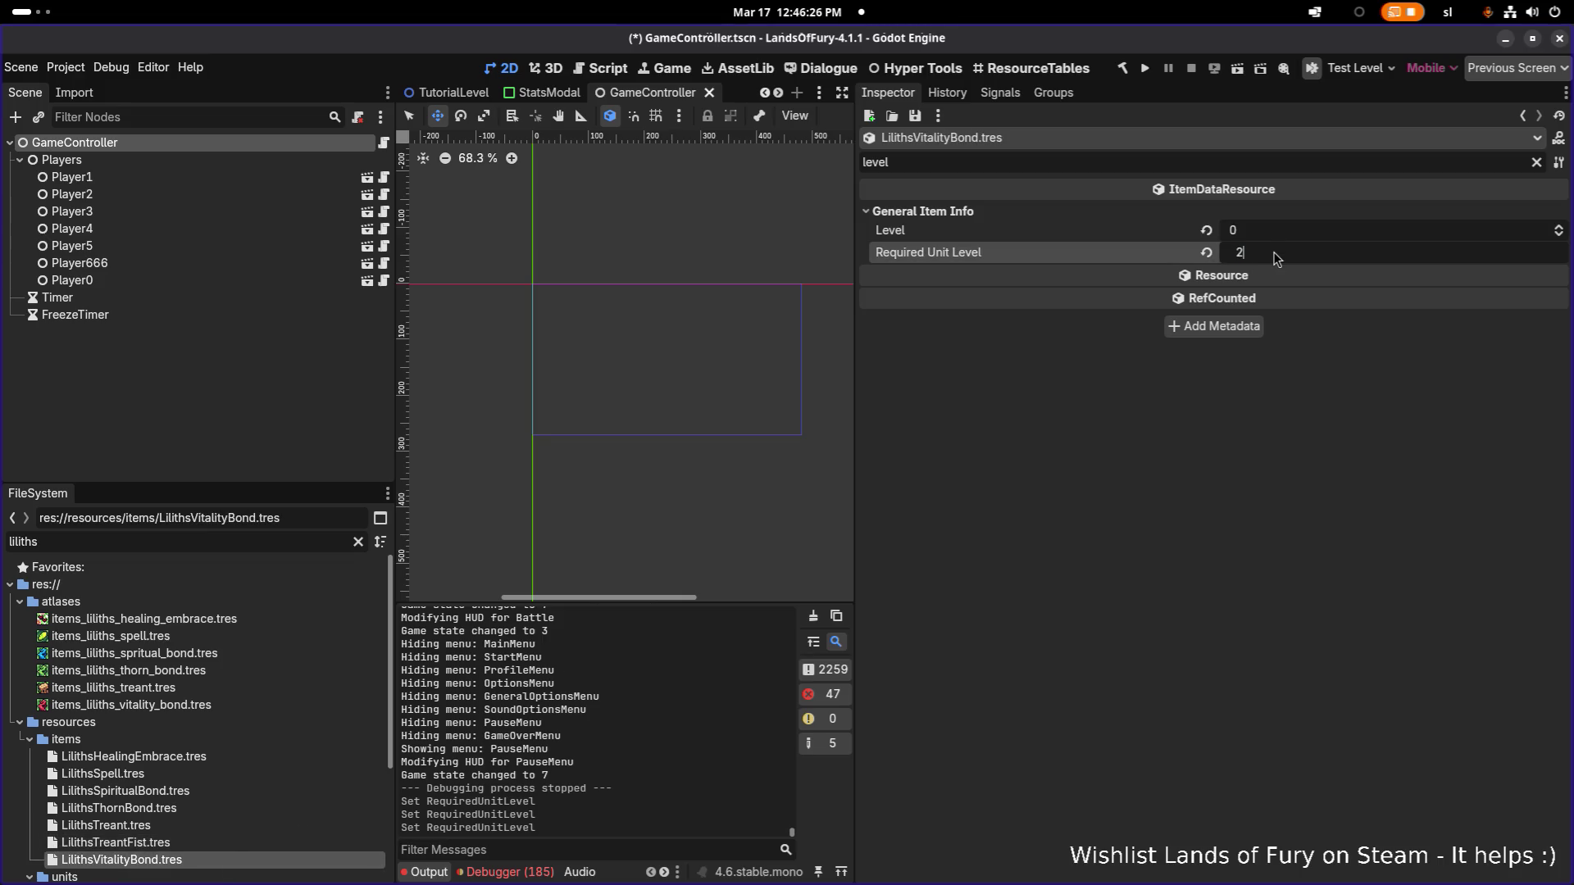
key(Return)
key(ctrl+s)
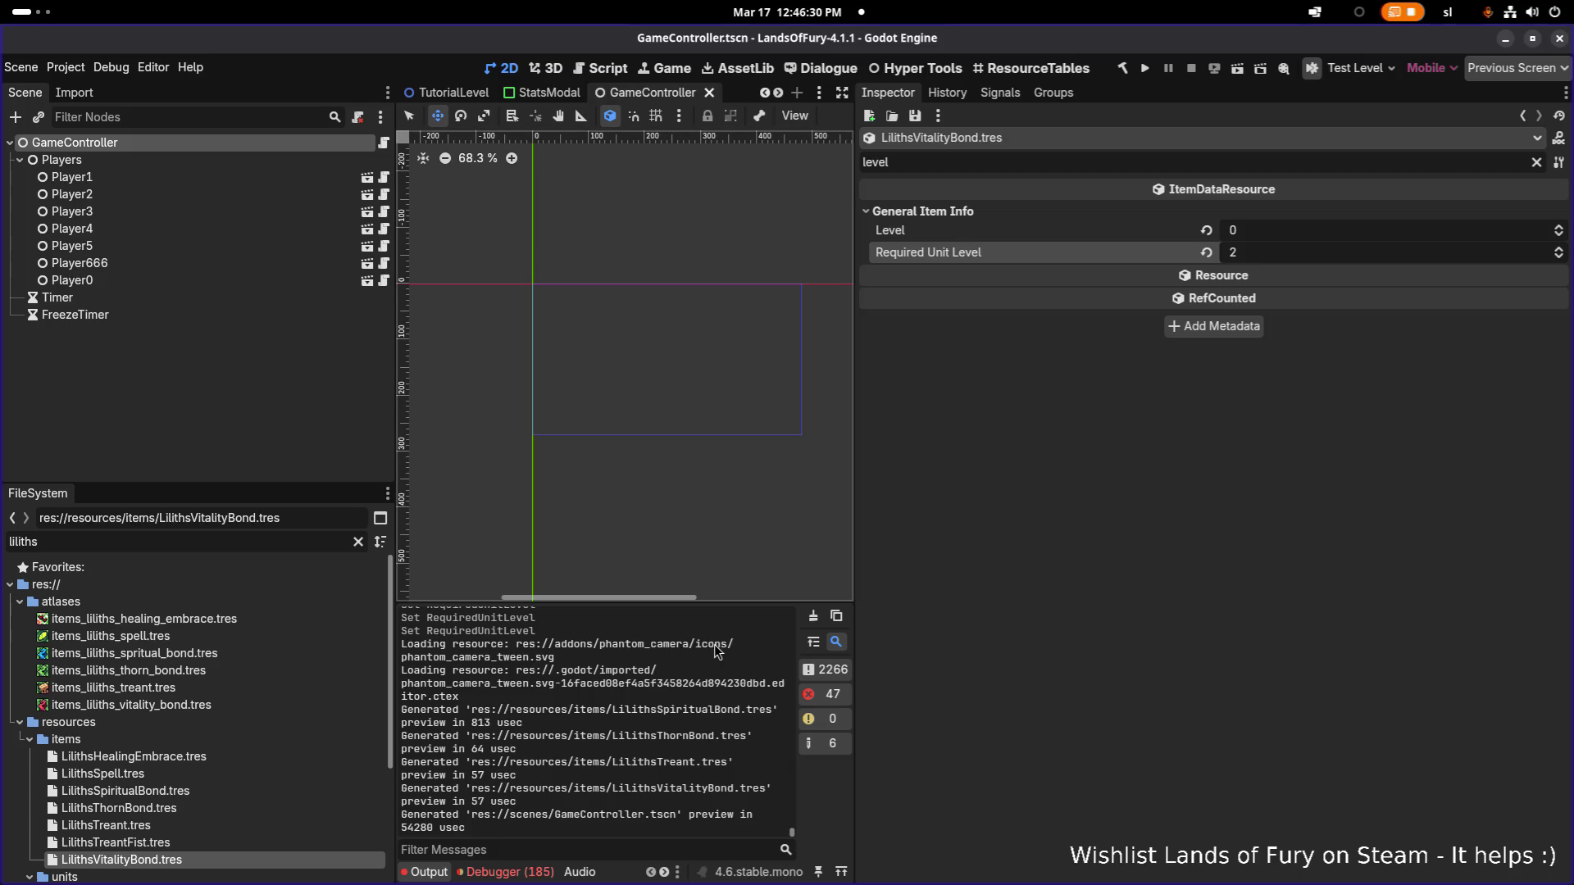
click(1106, 167)
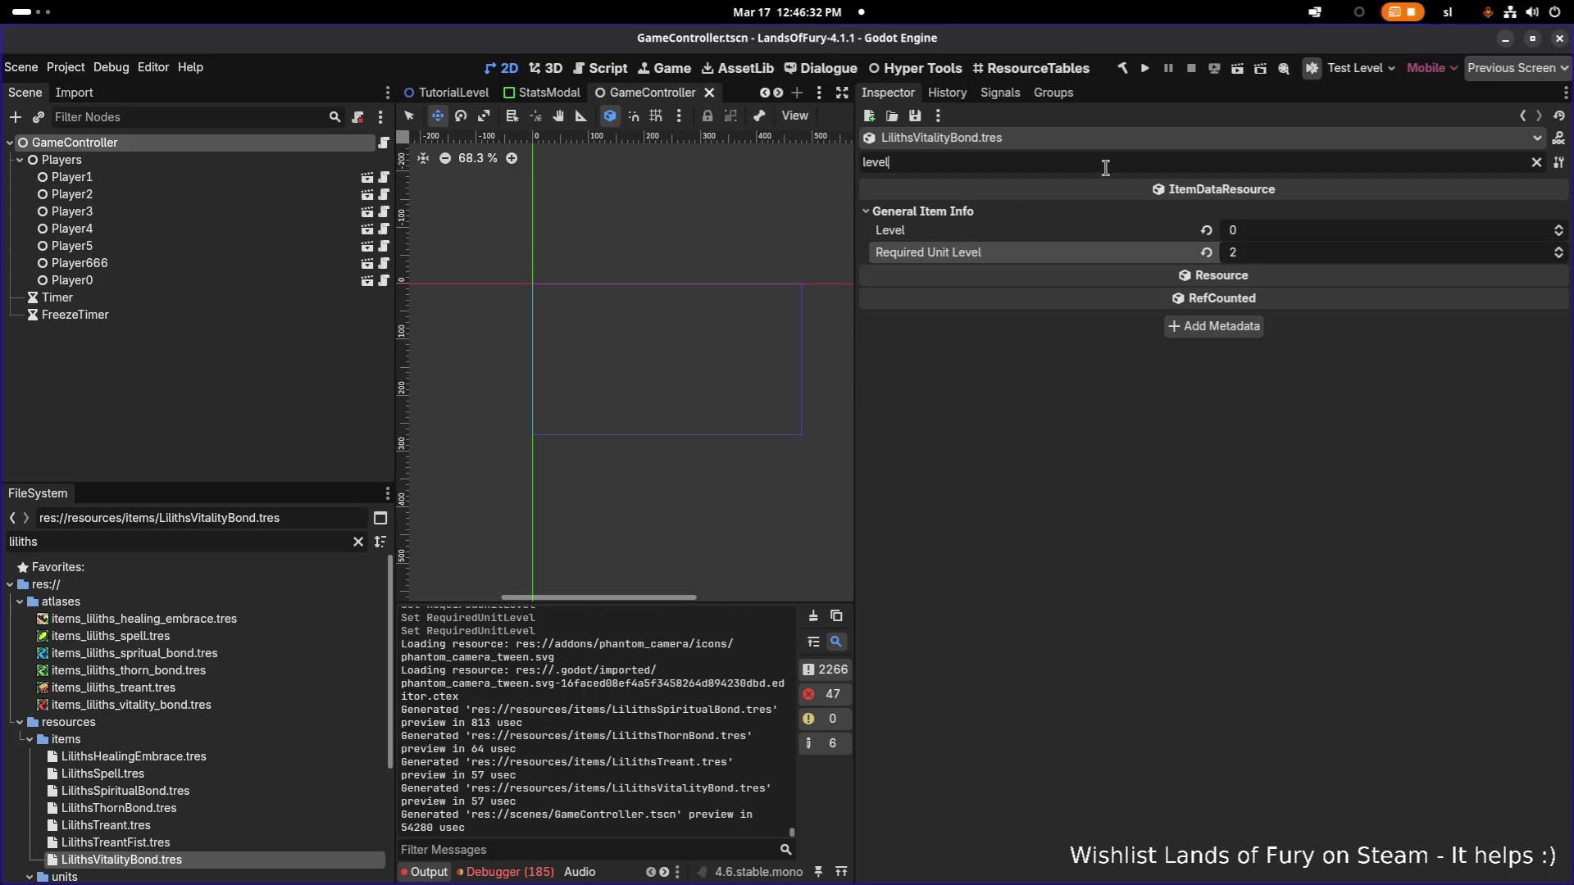
Step: Filter the Inspector by 'order' and raise Healing Embrace's Sort Order from 0 to 1
key(ctrl+a)
text(order)
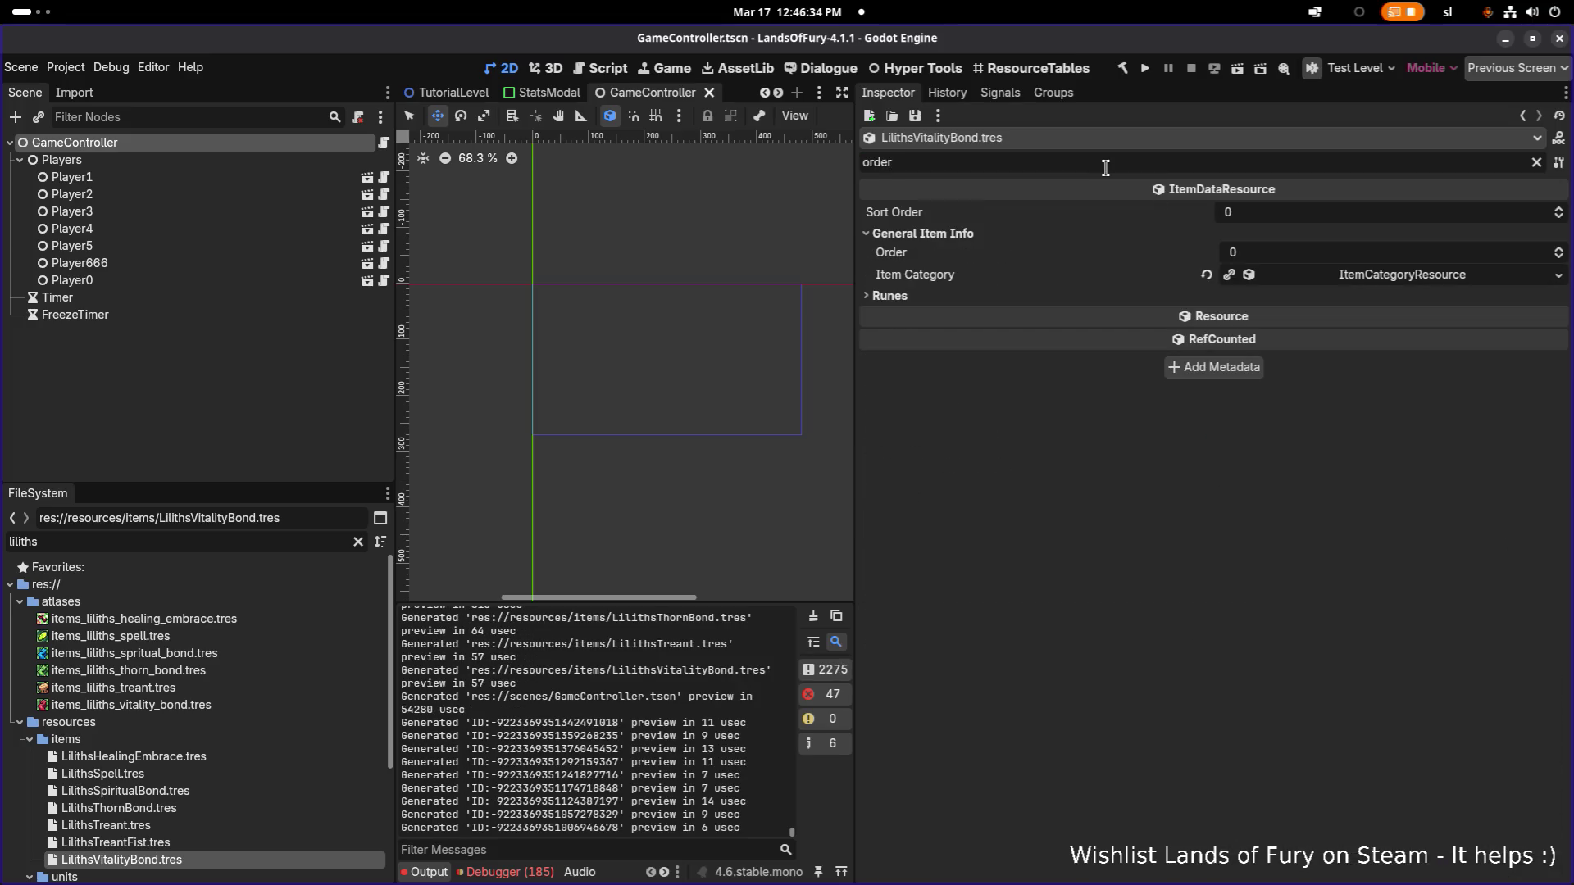
click(302, 771)
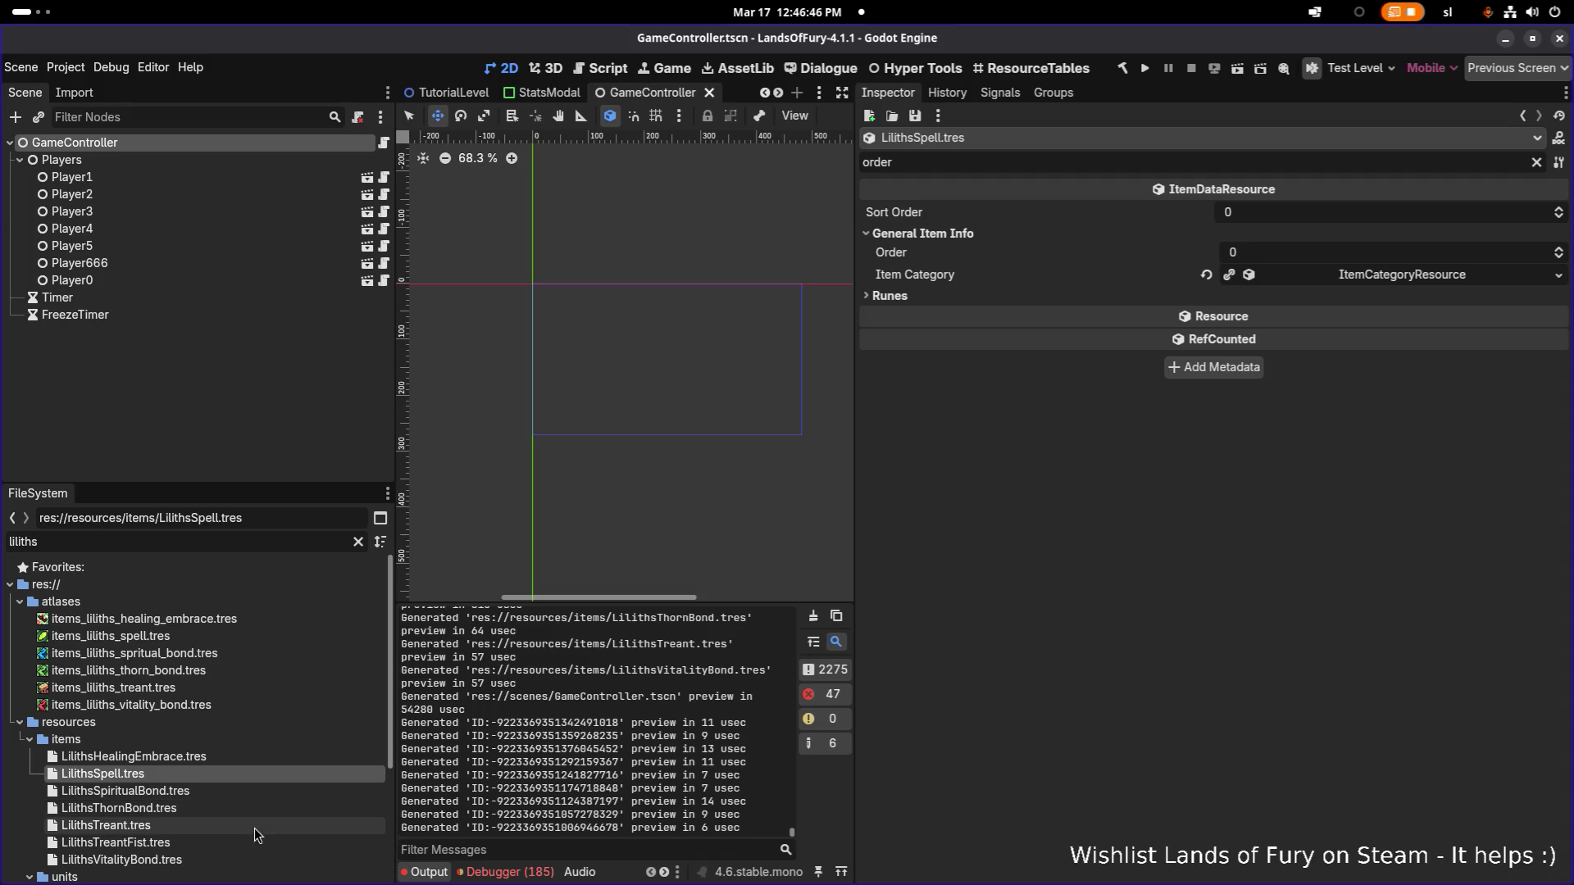
click(272, 756)
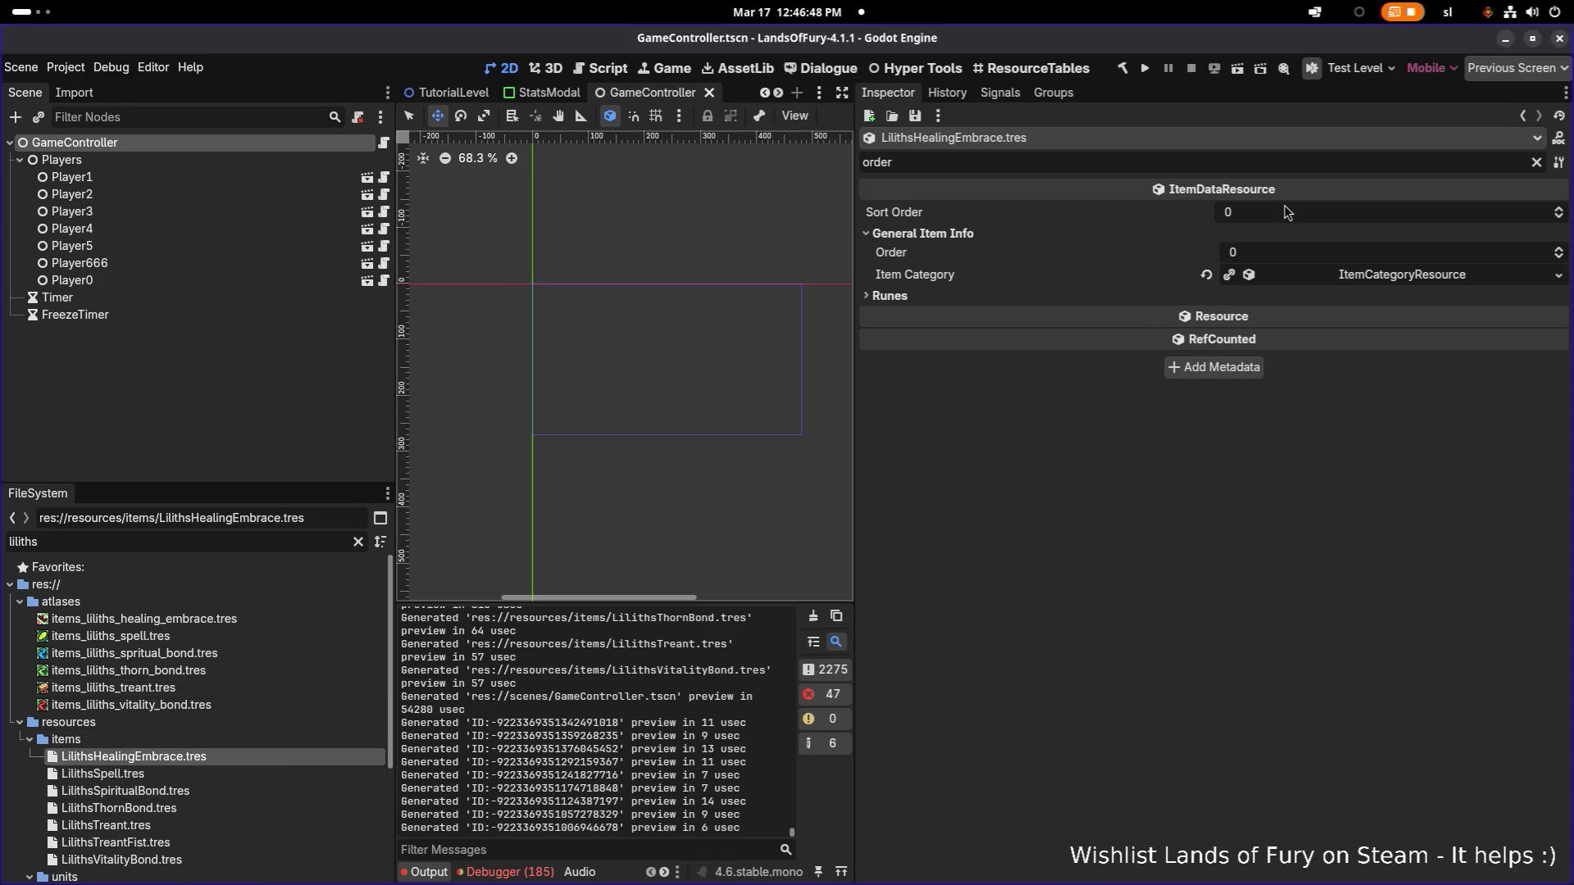
drag(1286, 212, 1294, 213)
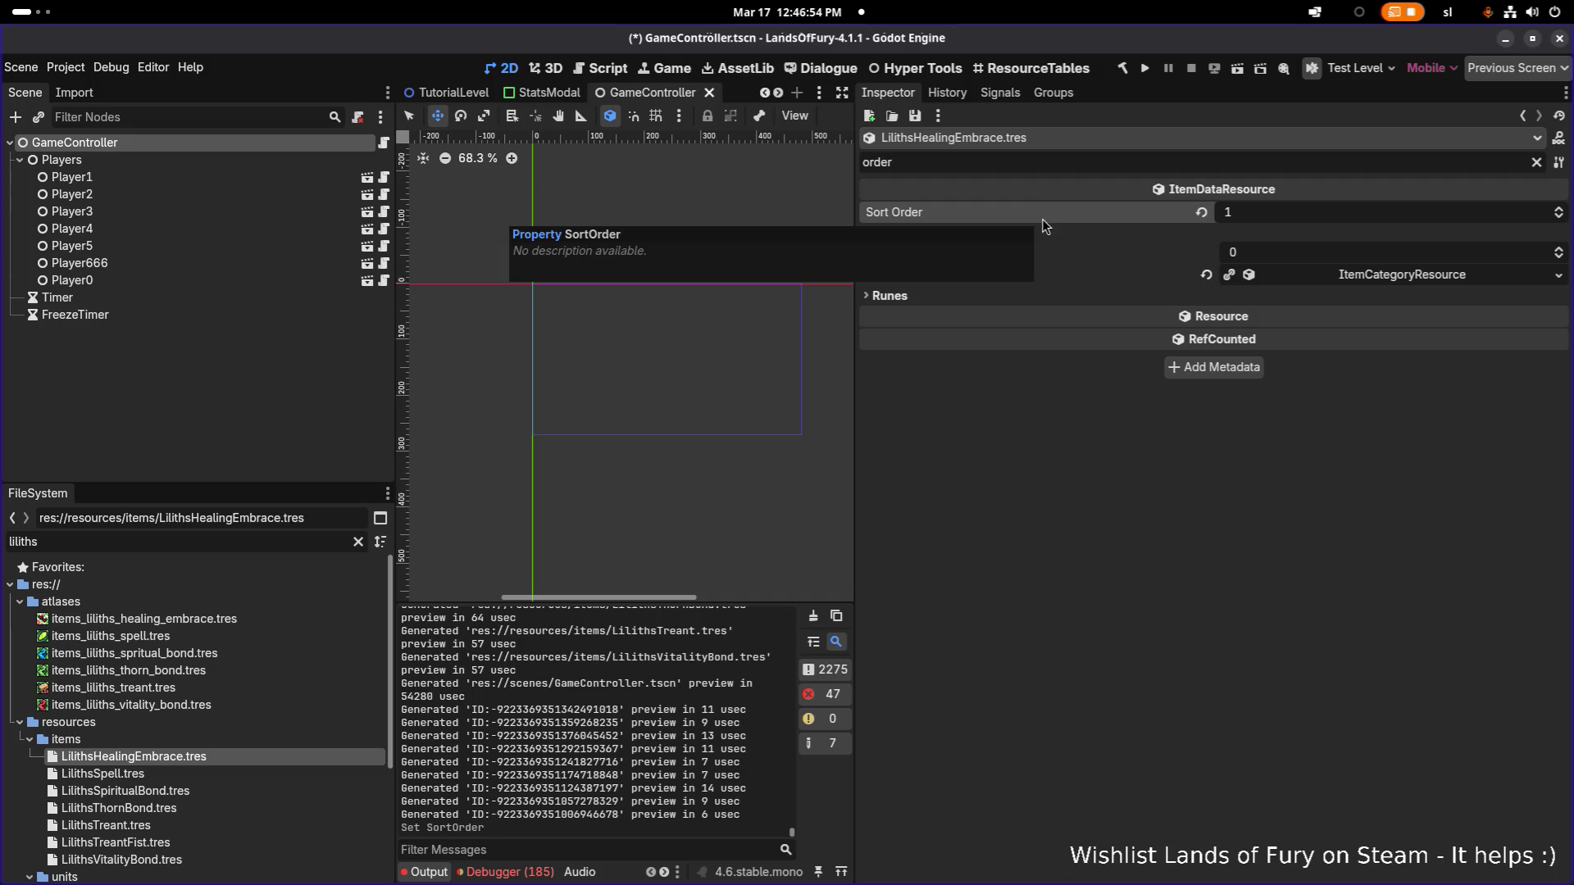
key(alt+Tab)
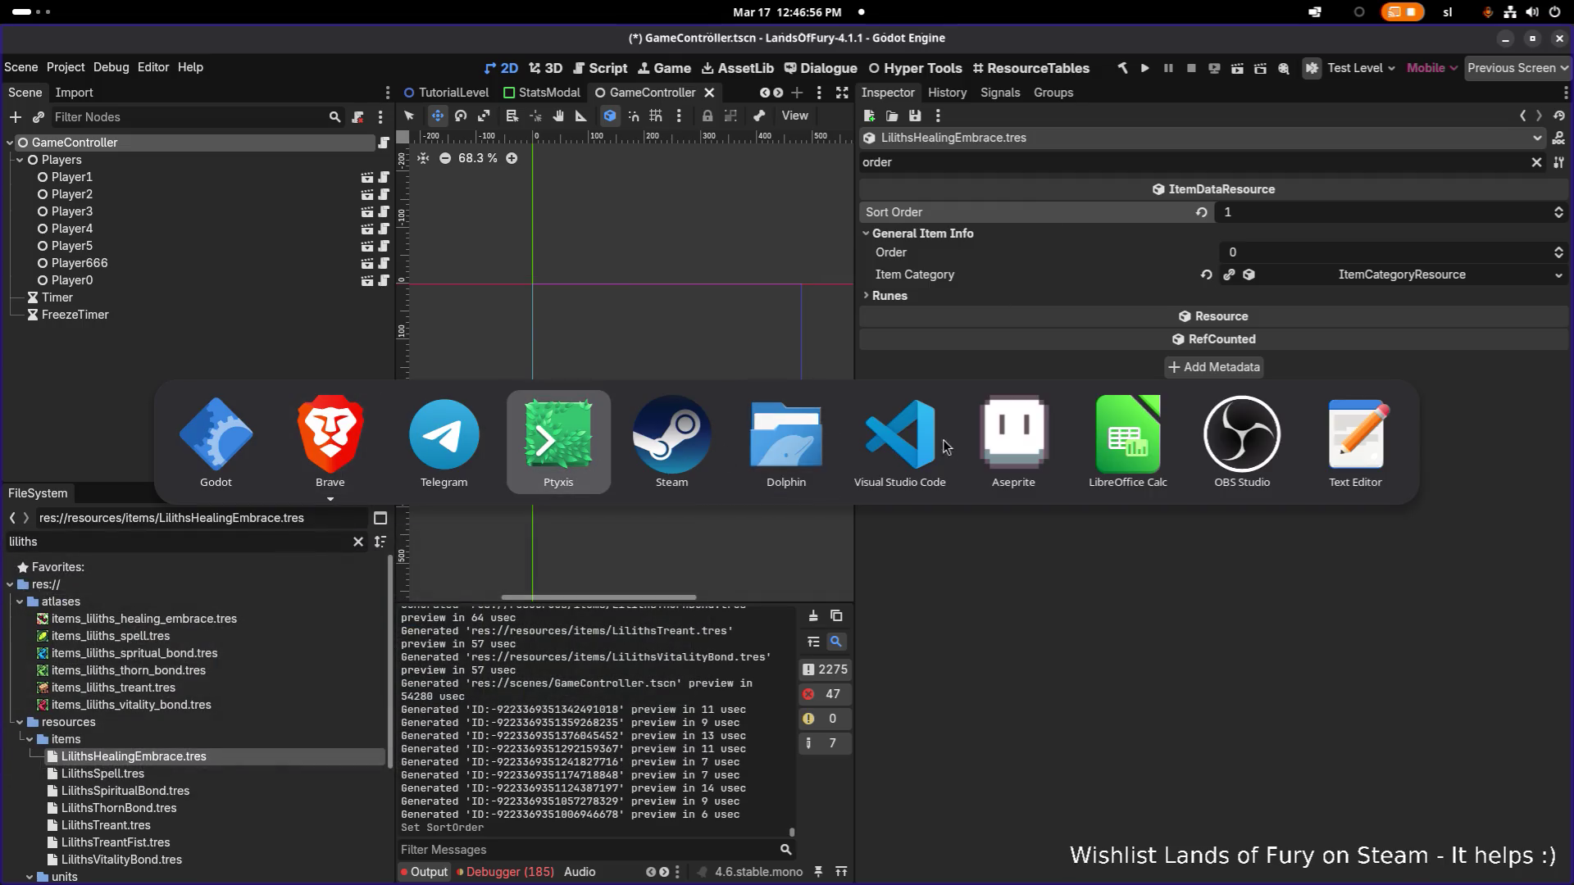
Step: Open ItemDataResource.cs in VS Code and peek the references to SortOrder
click(937, 451)
click(1336, 324)
key(ctrl+p)
text(i)
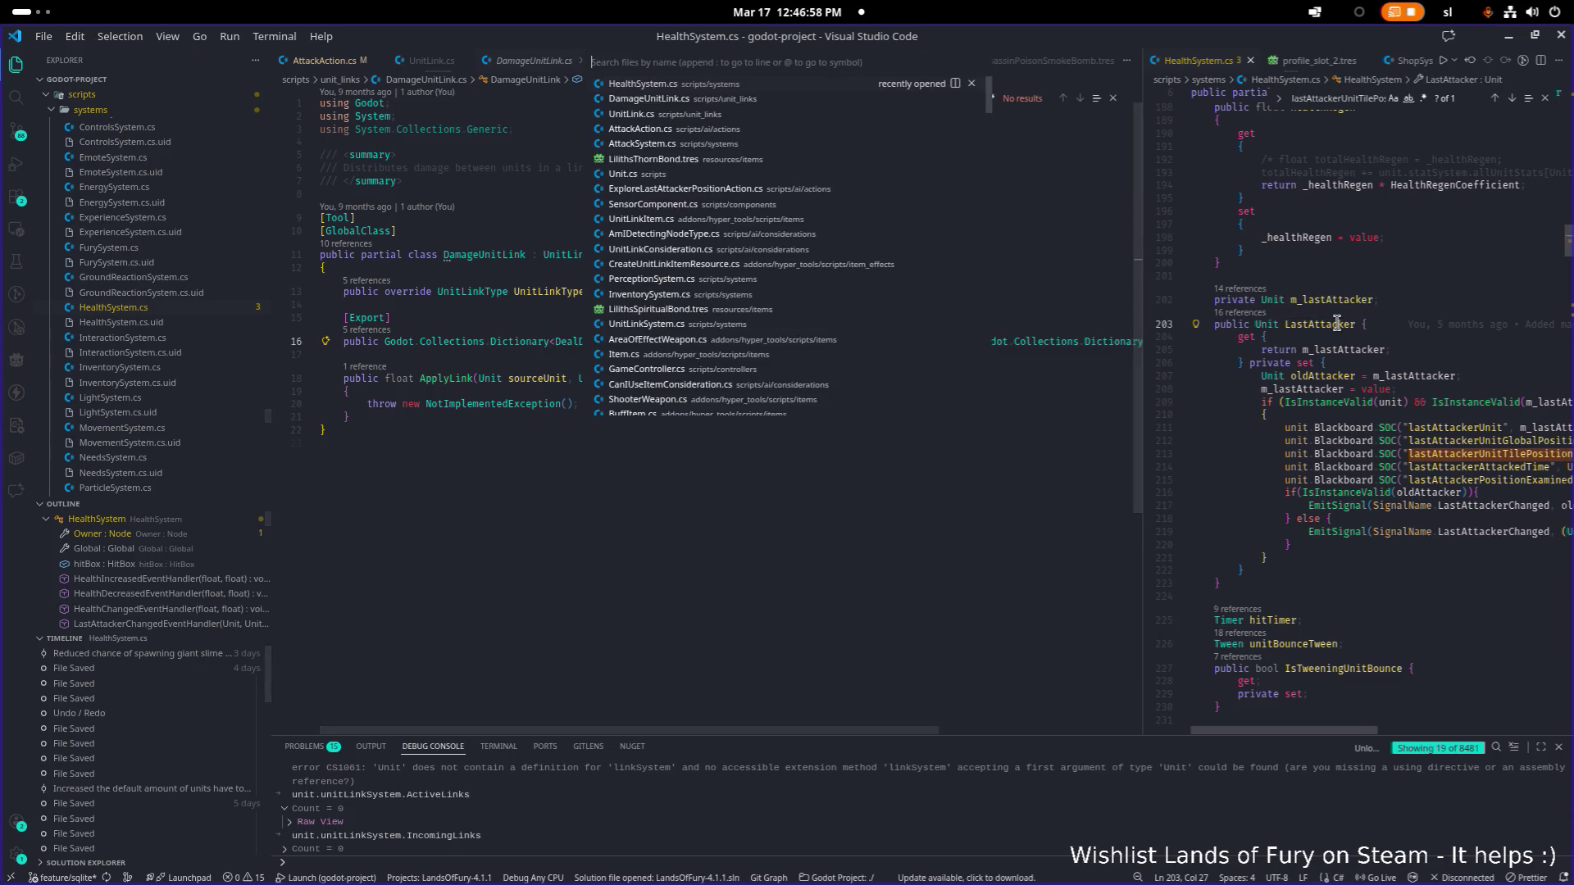
text(tem)
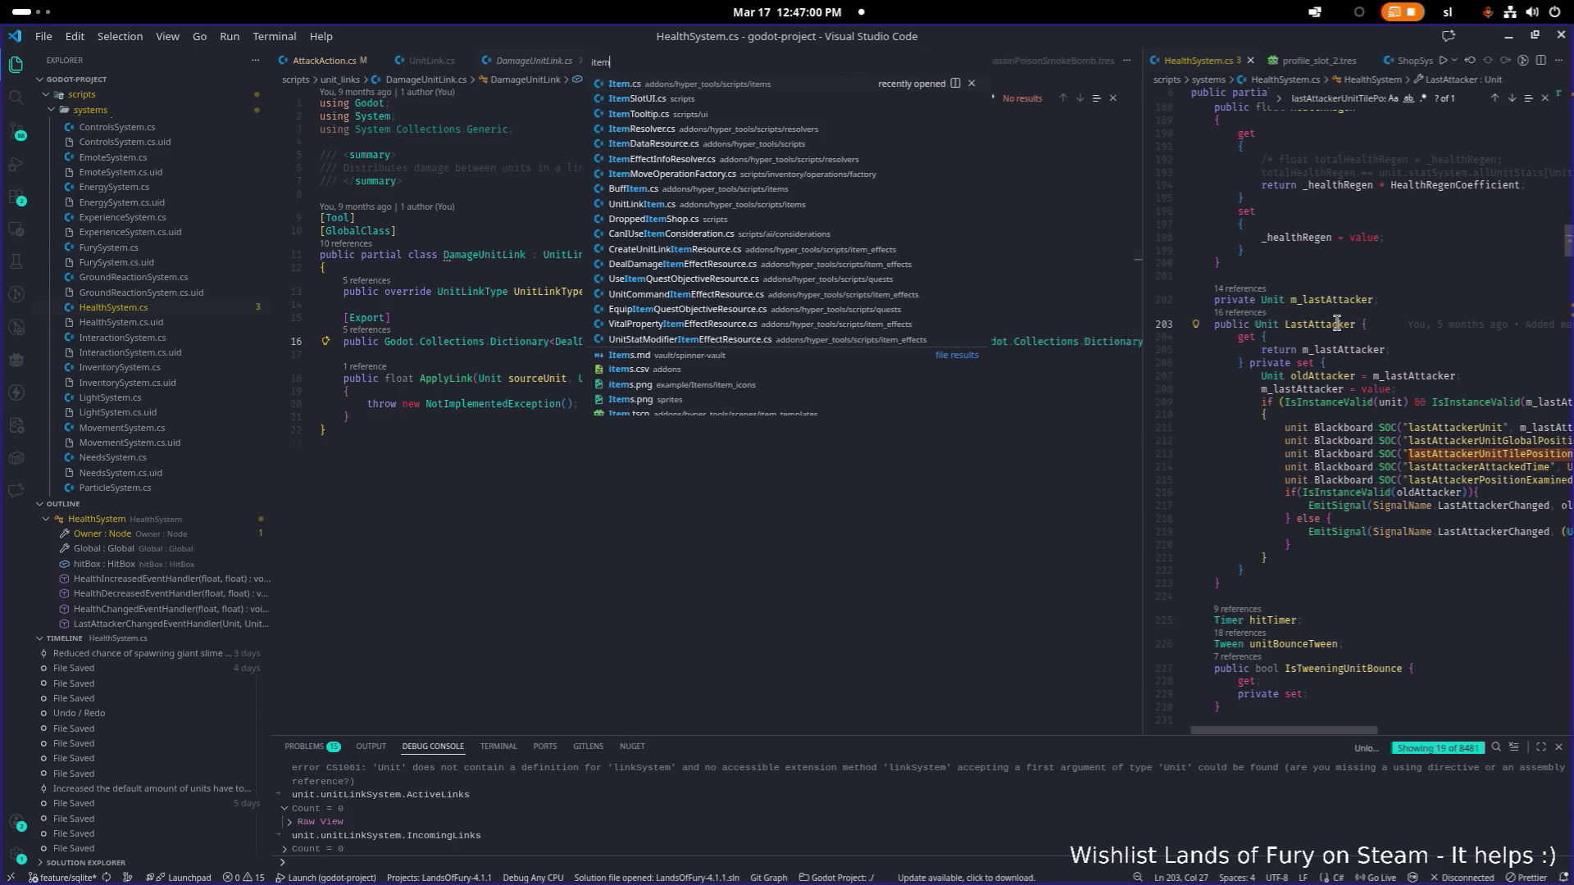
text(data)
key(Return)
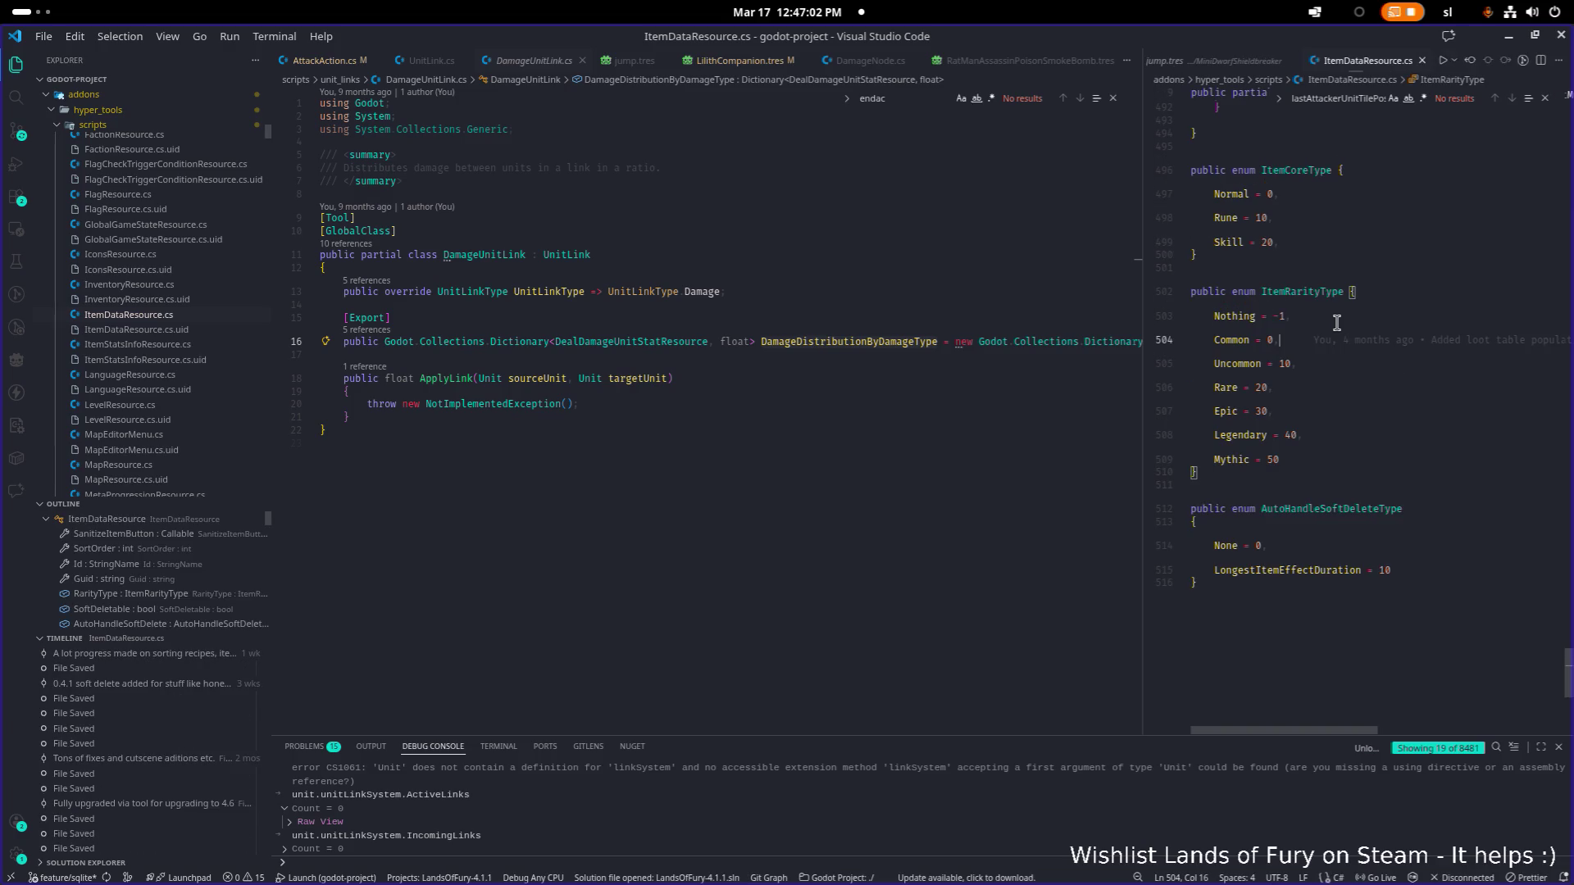
text(sort)
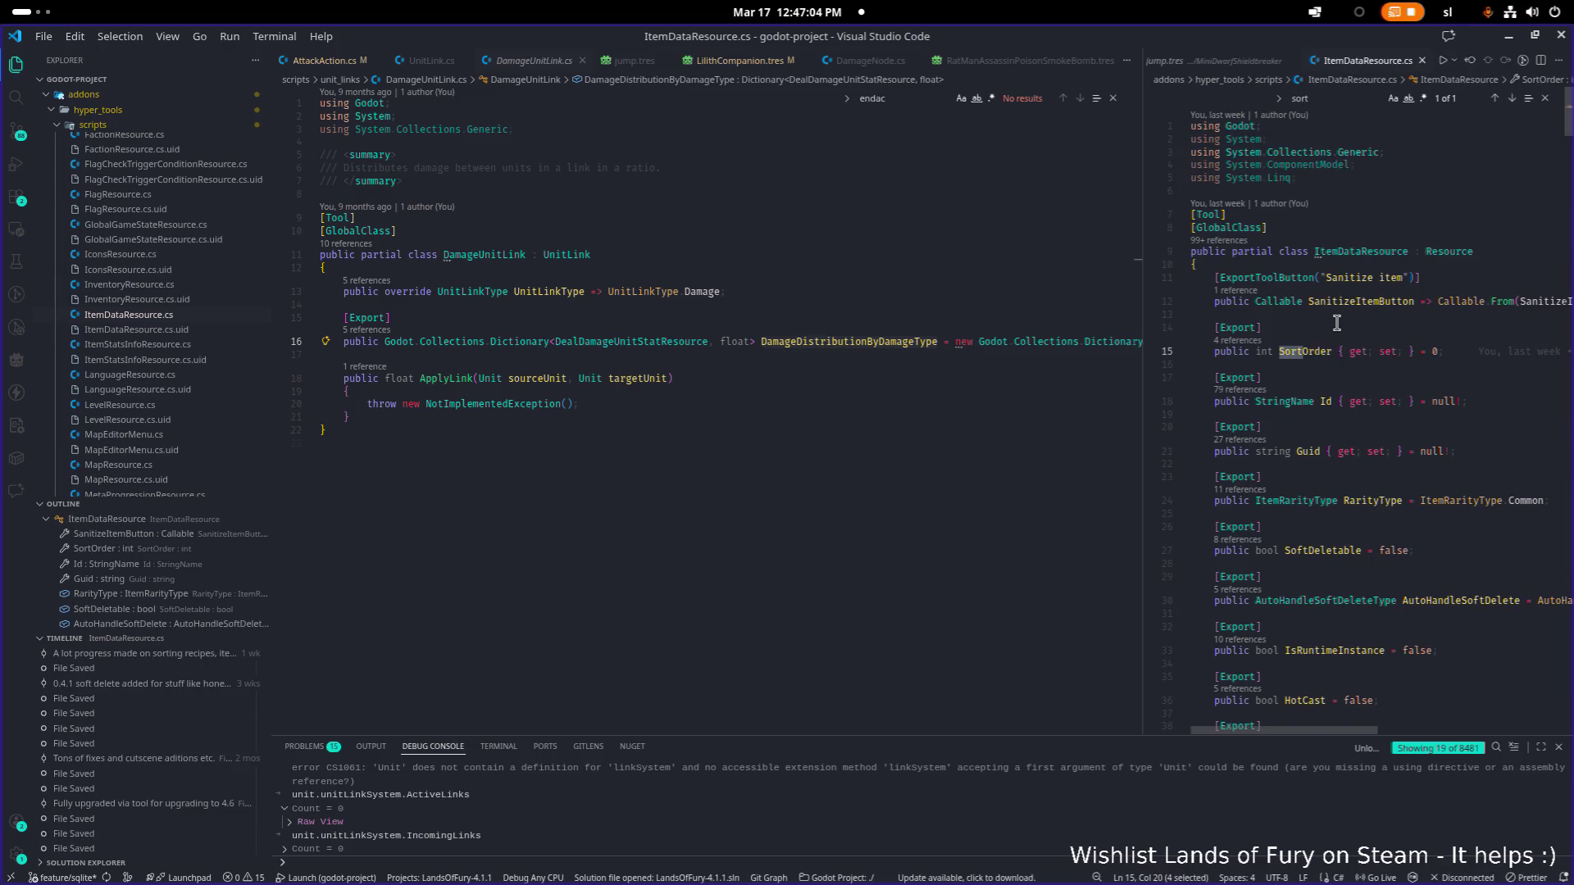
drag(1142, 328, 900, 328)
click(1025, 329)
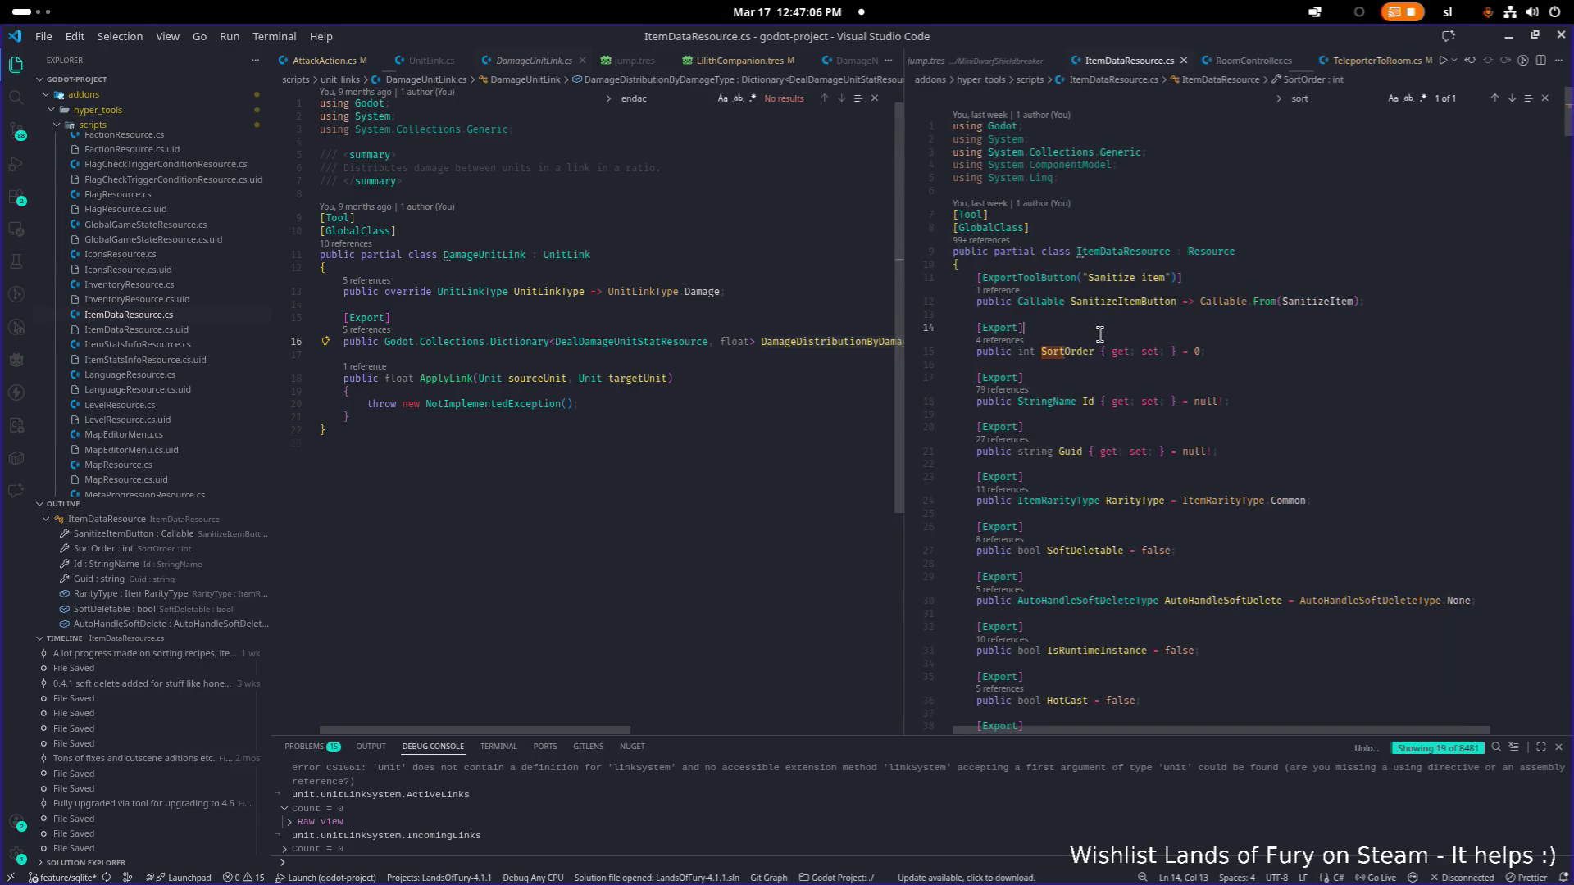
click(1015, 342)
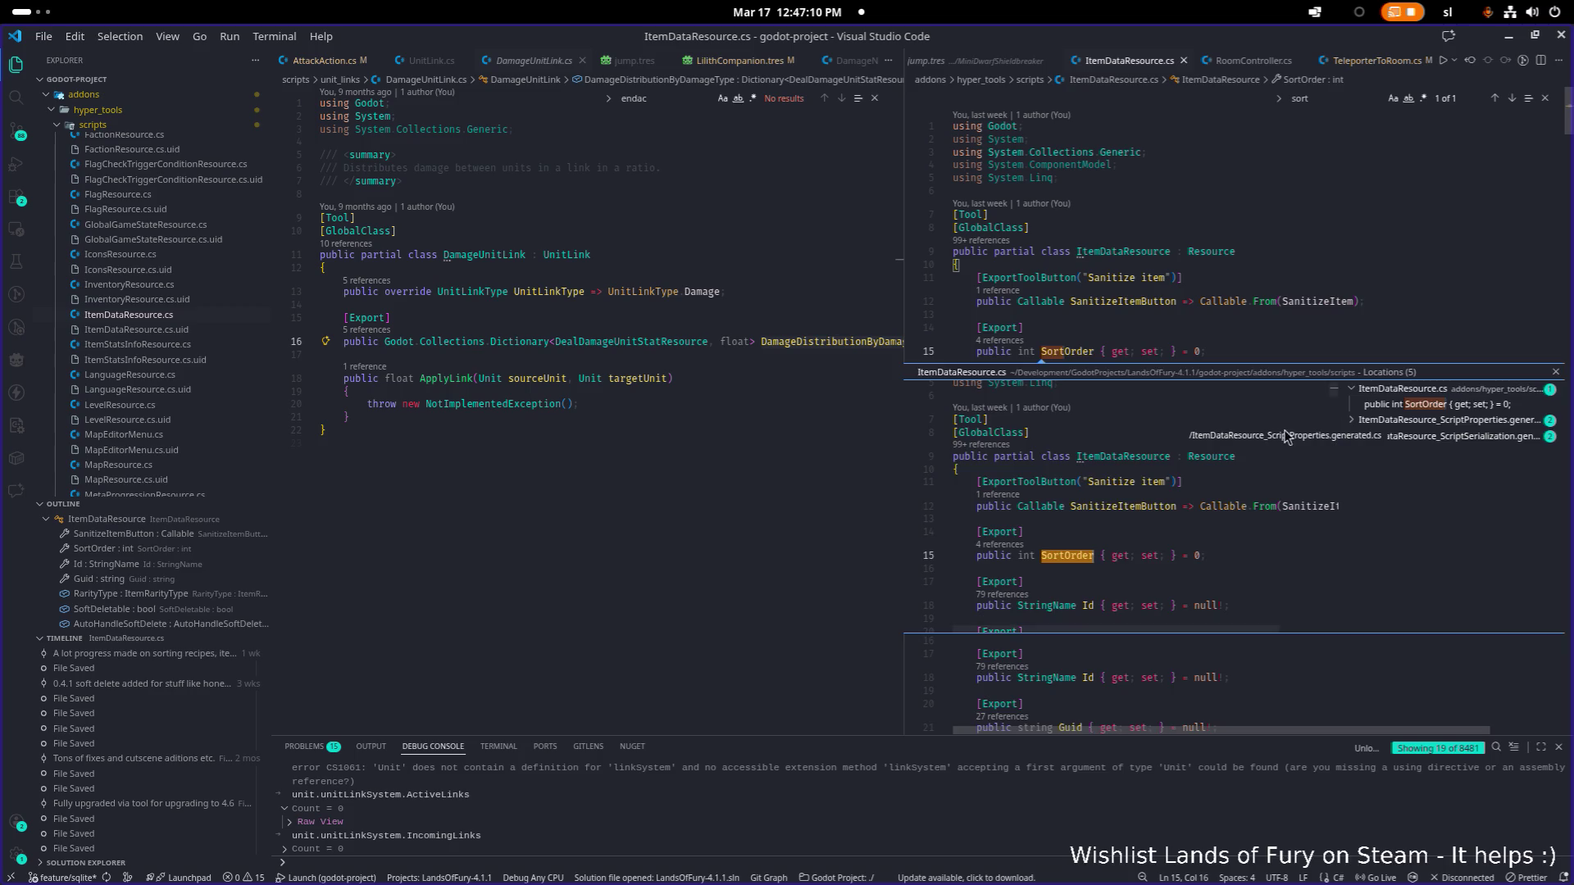
key(Escape)
Step: Find the Order property, review its GameController.cs references, then minimize VS Code
click(1134, 449)
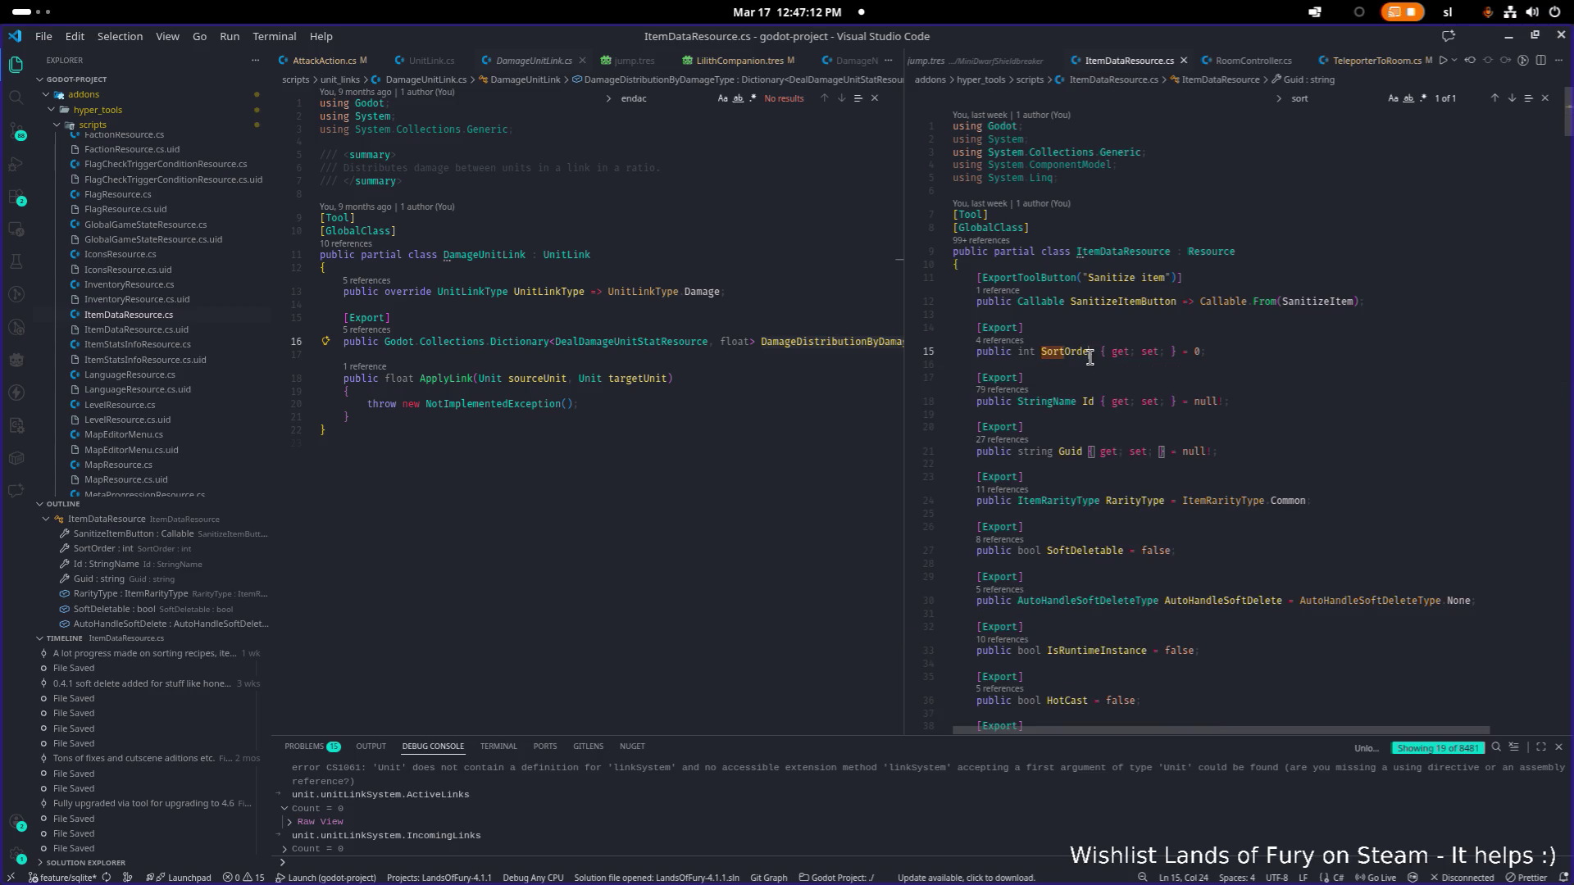
double_click(1091, 358)
key(ctrl+f)
text(order)
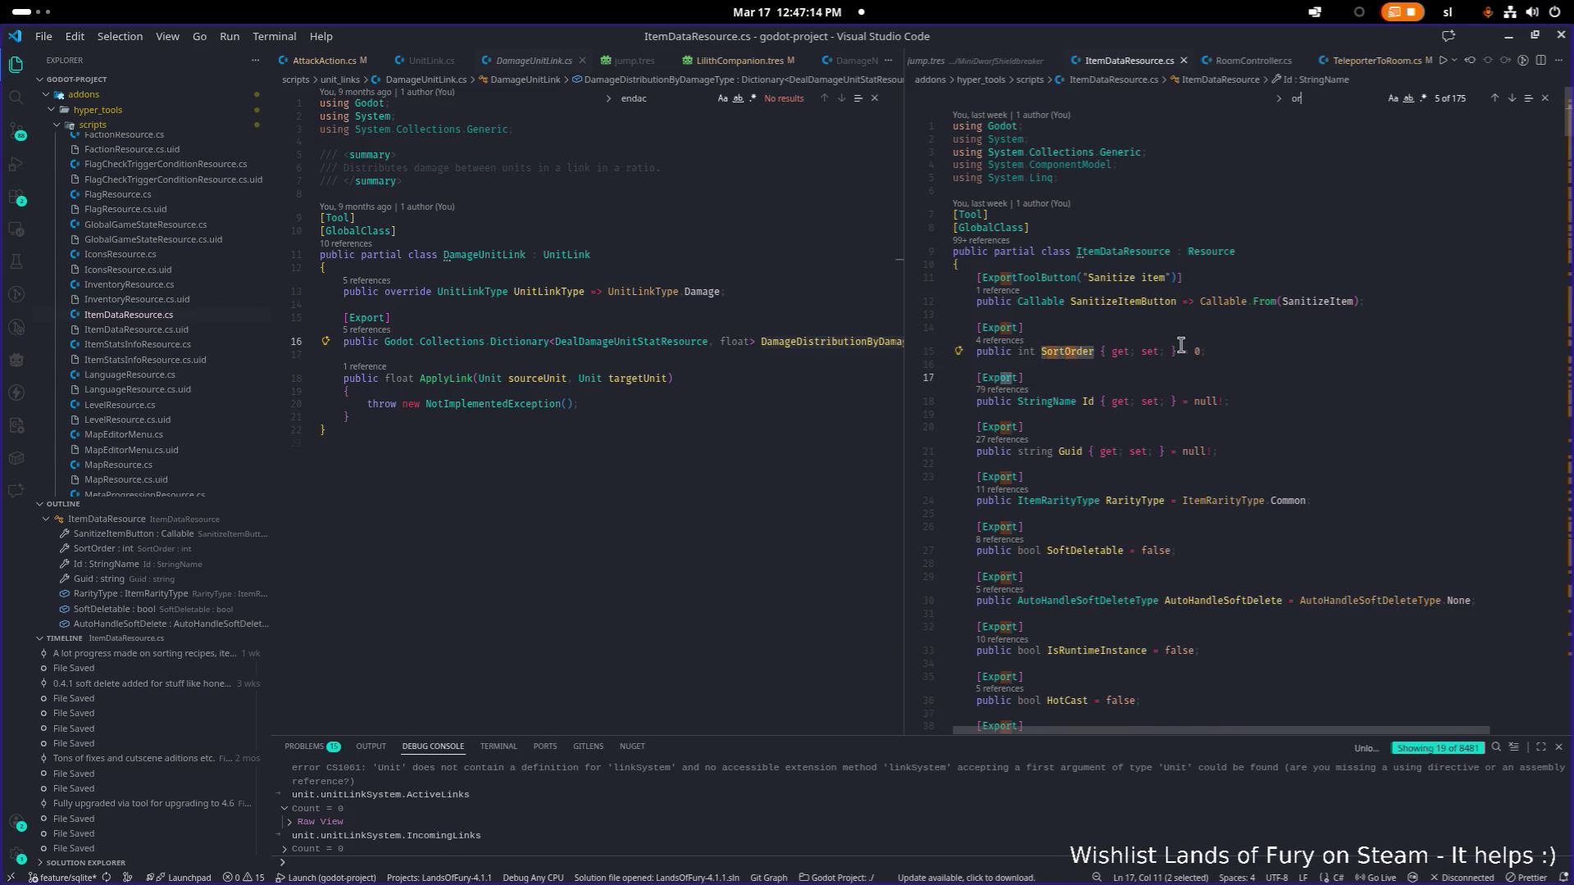
key(Return)
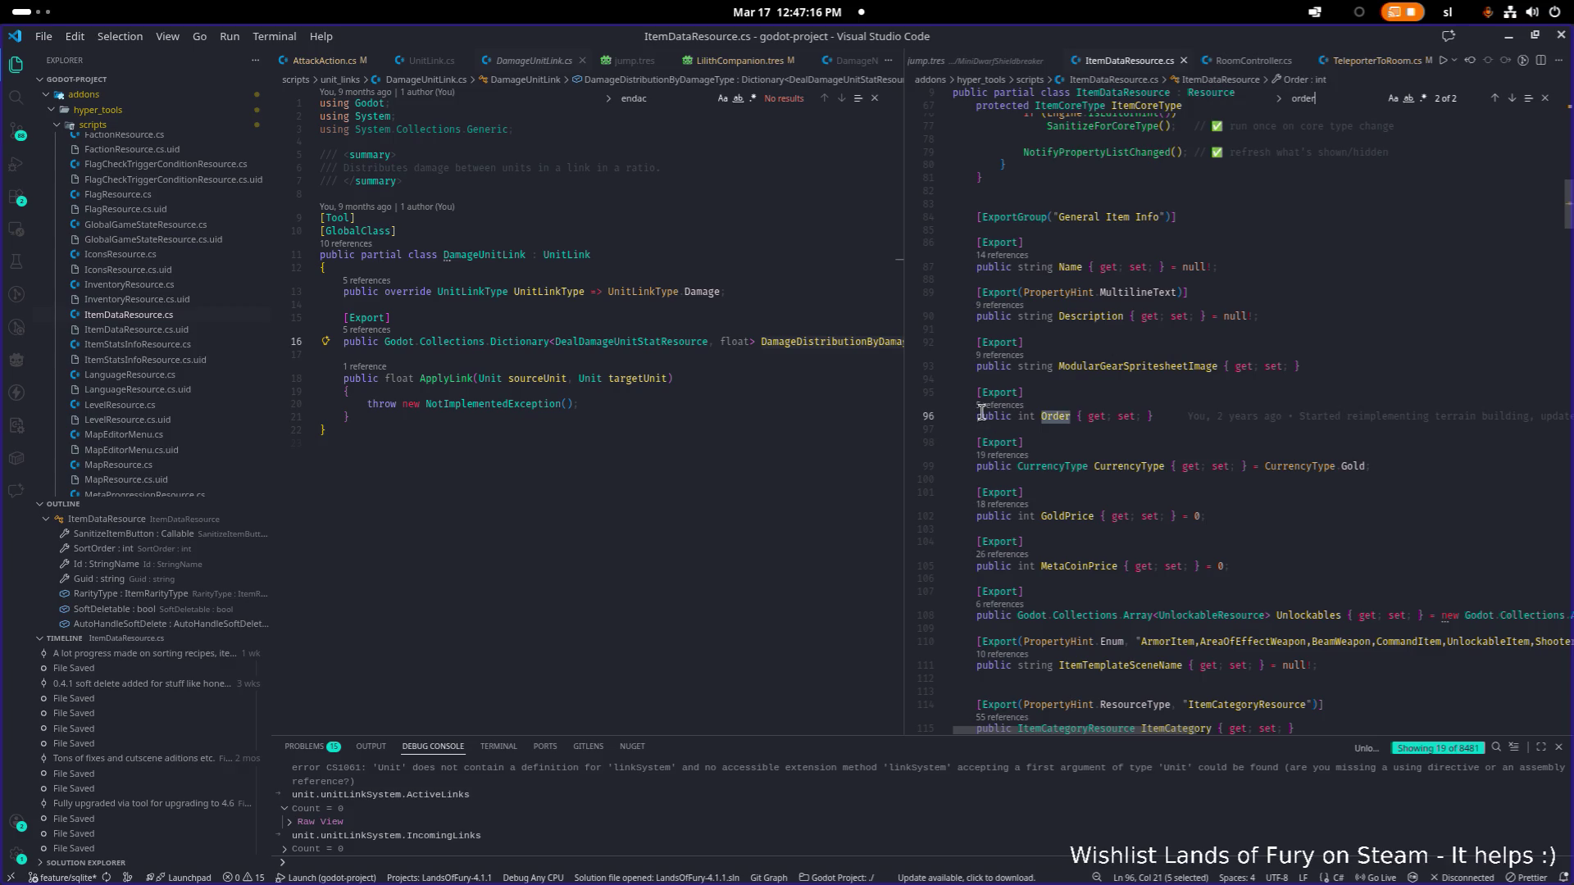
click(993, 406)
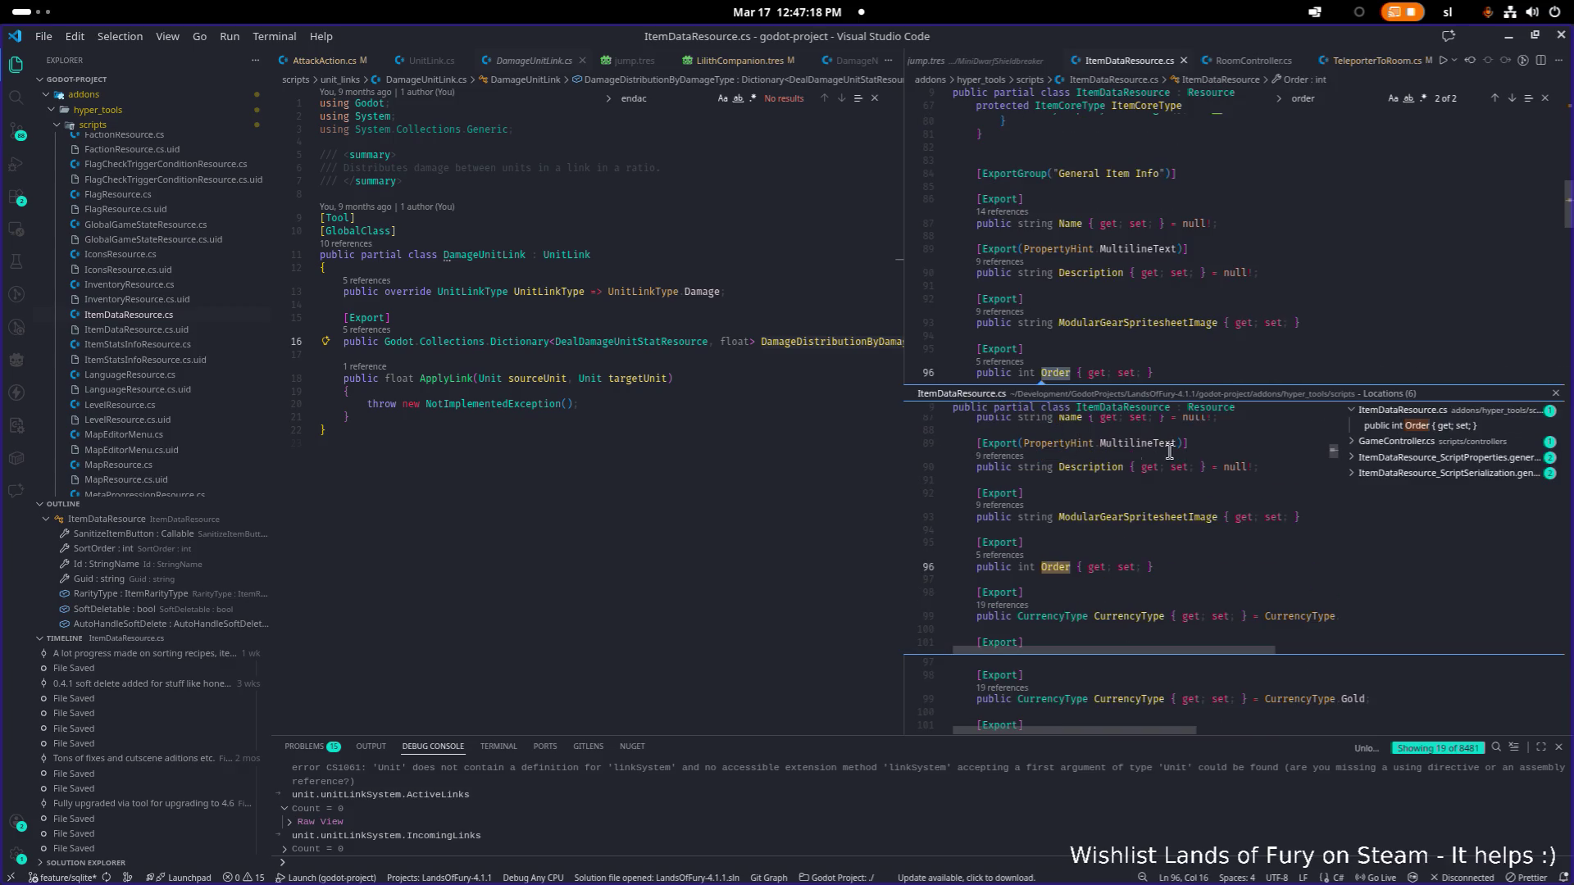
click(1398, 443)
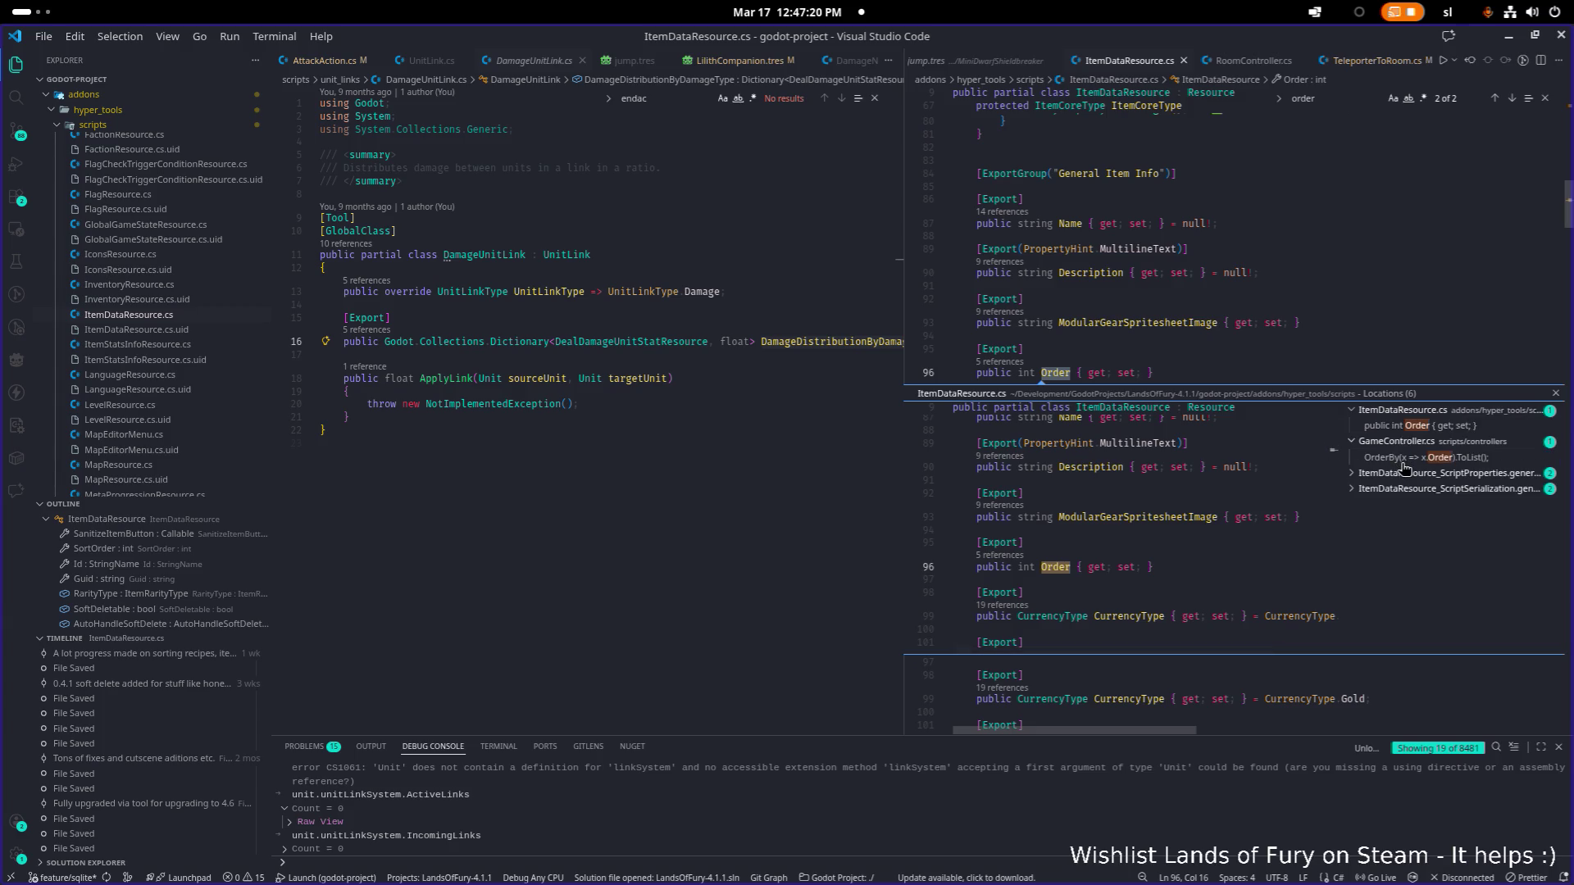
key(Escape)
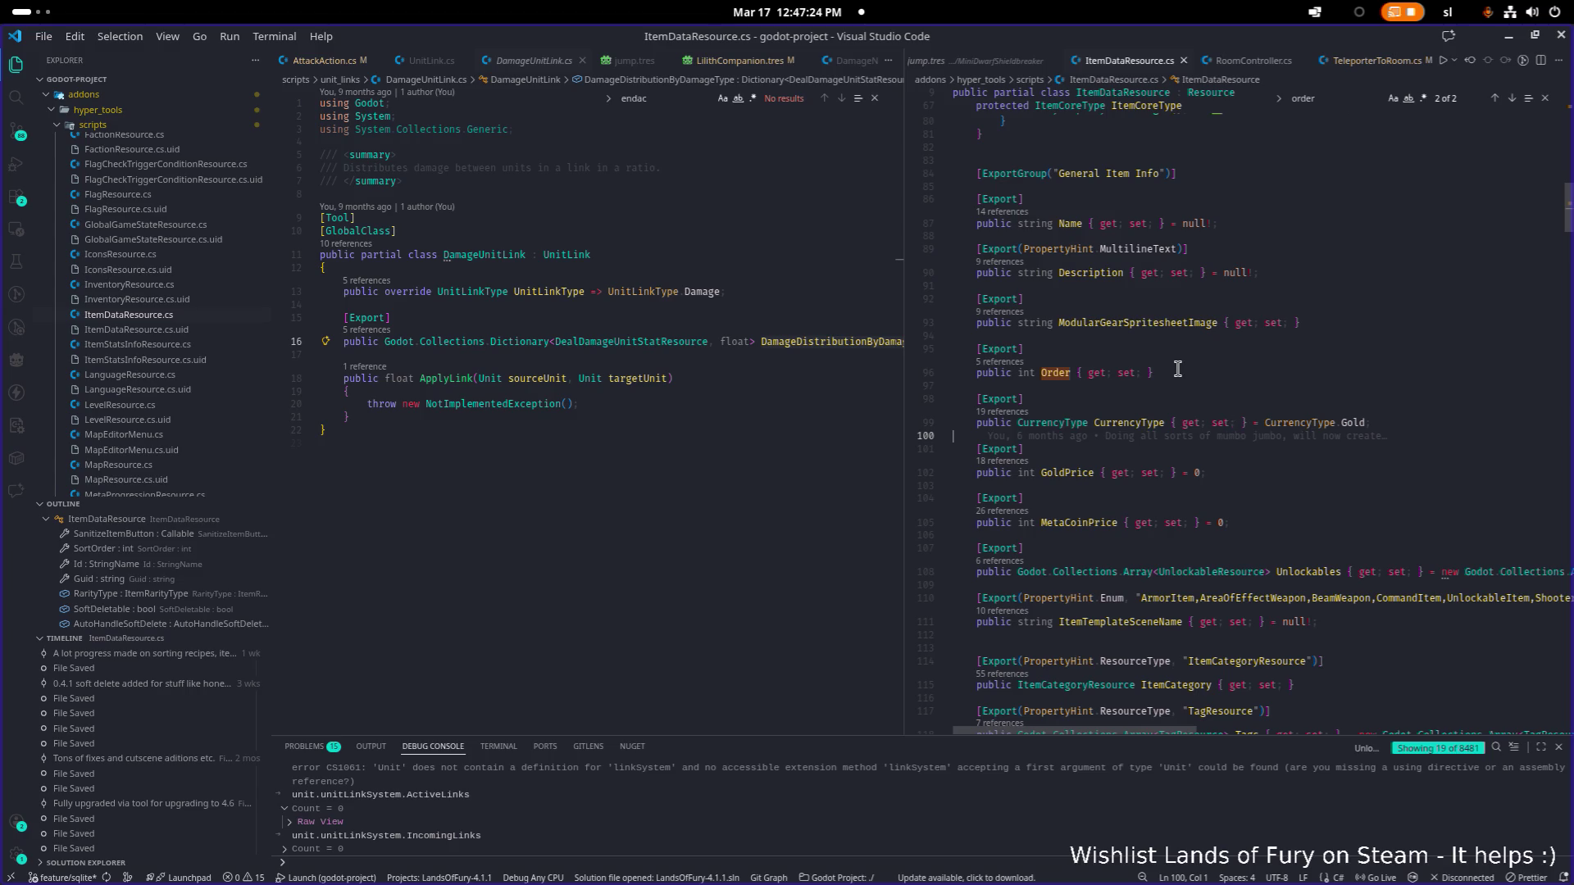
scroll(1292, 230, up, 20)
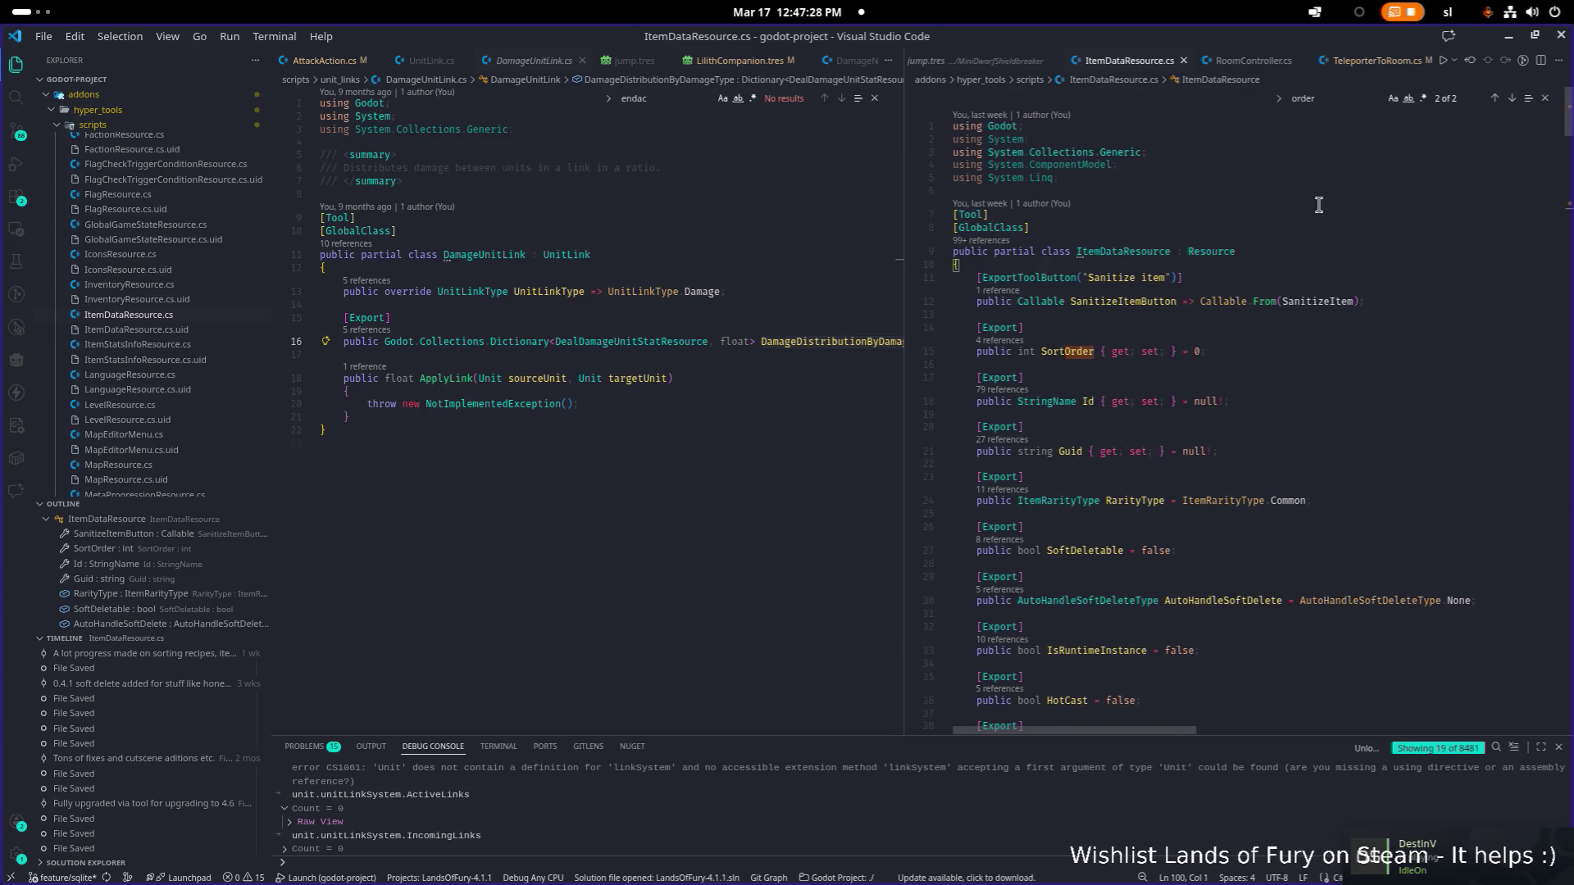
click(1507, 40)
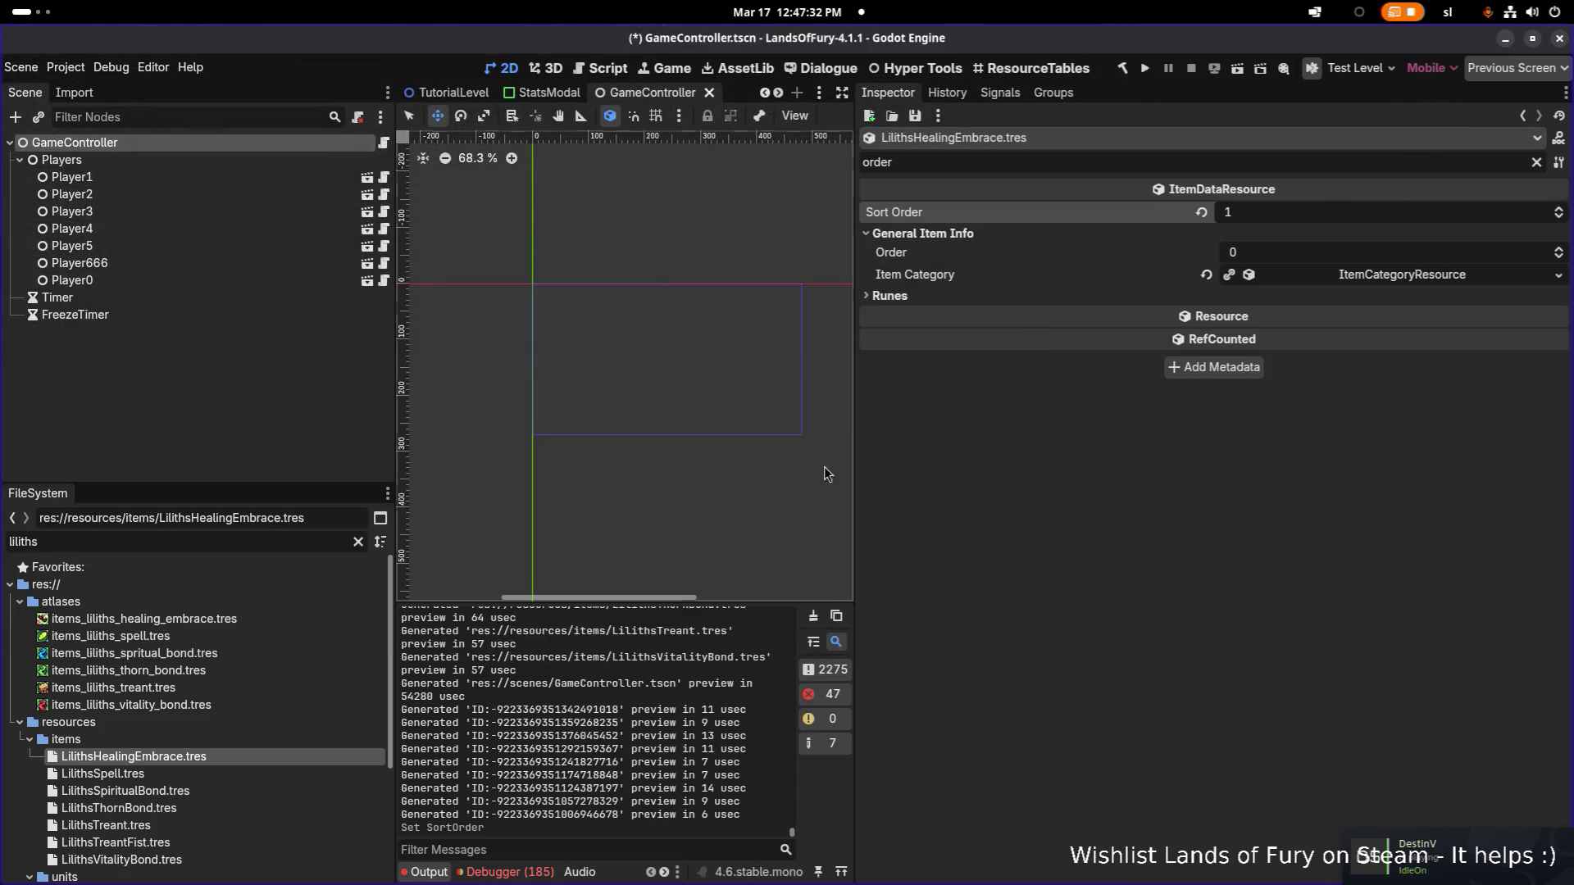
Step: Set Sort Order 2 on LilithsTreant.tres and 3 on LilithsVitalityBond.tres
click(233, 791)
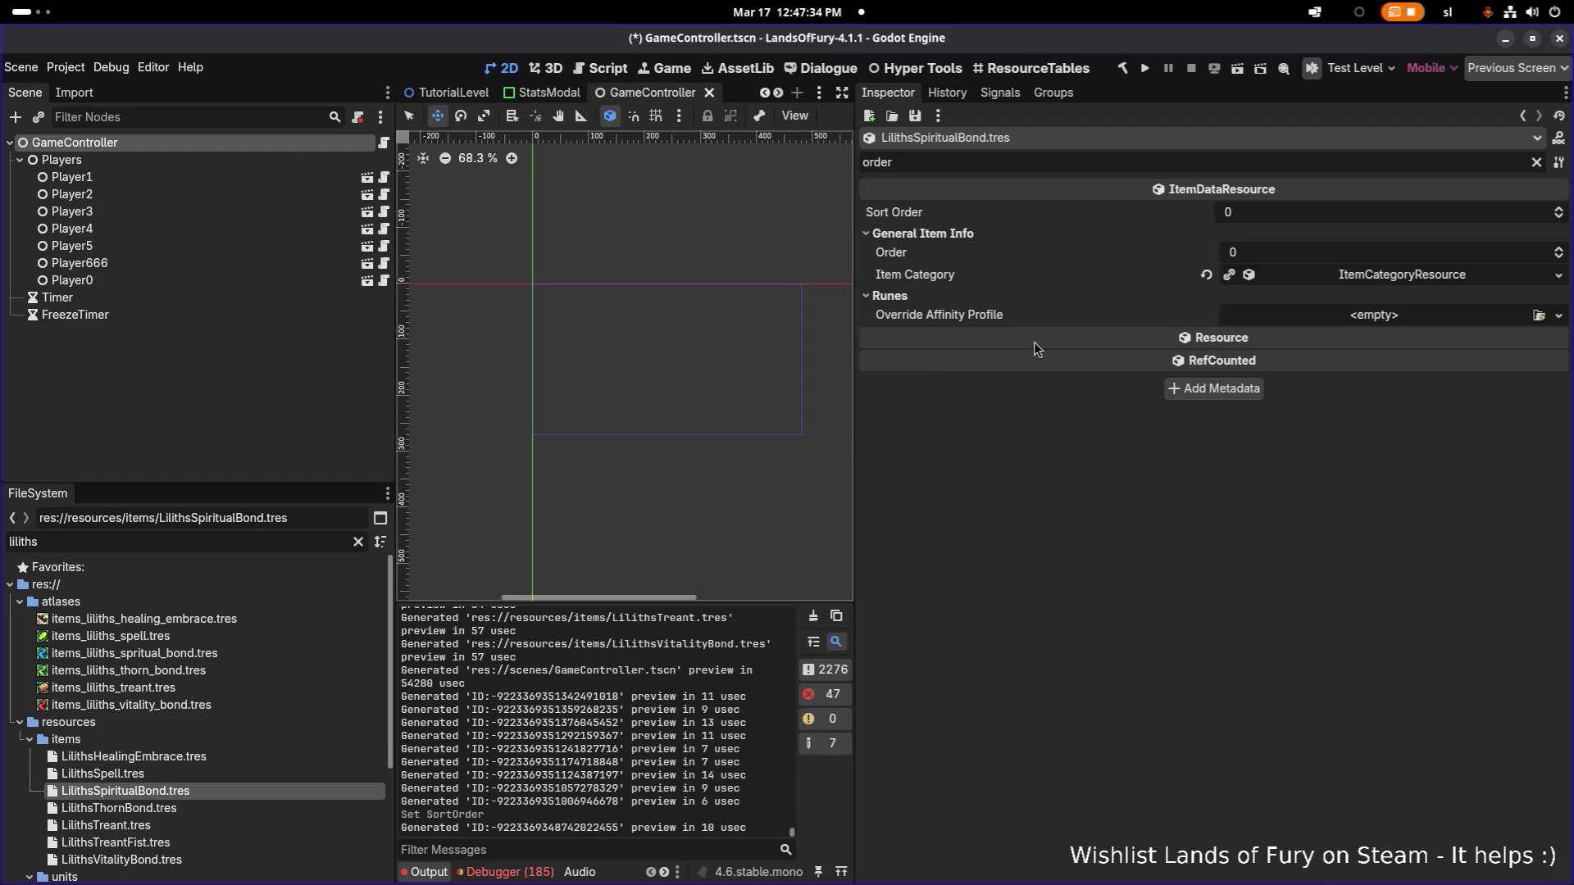
click(190, 824)
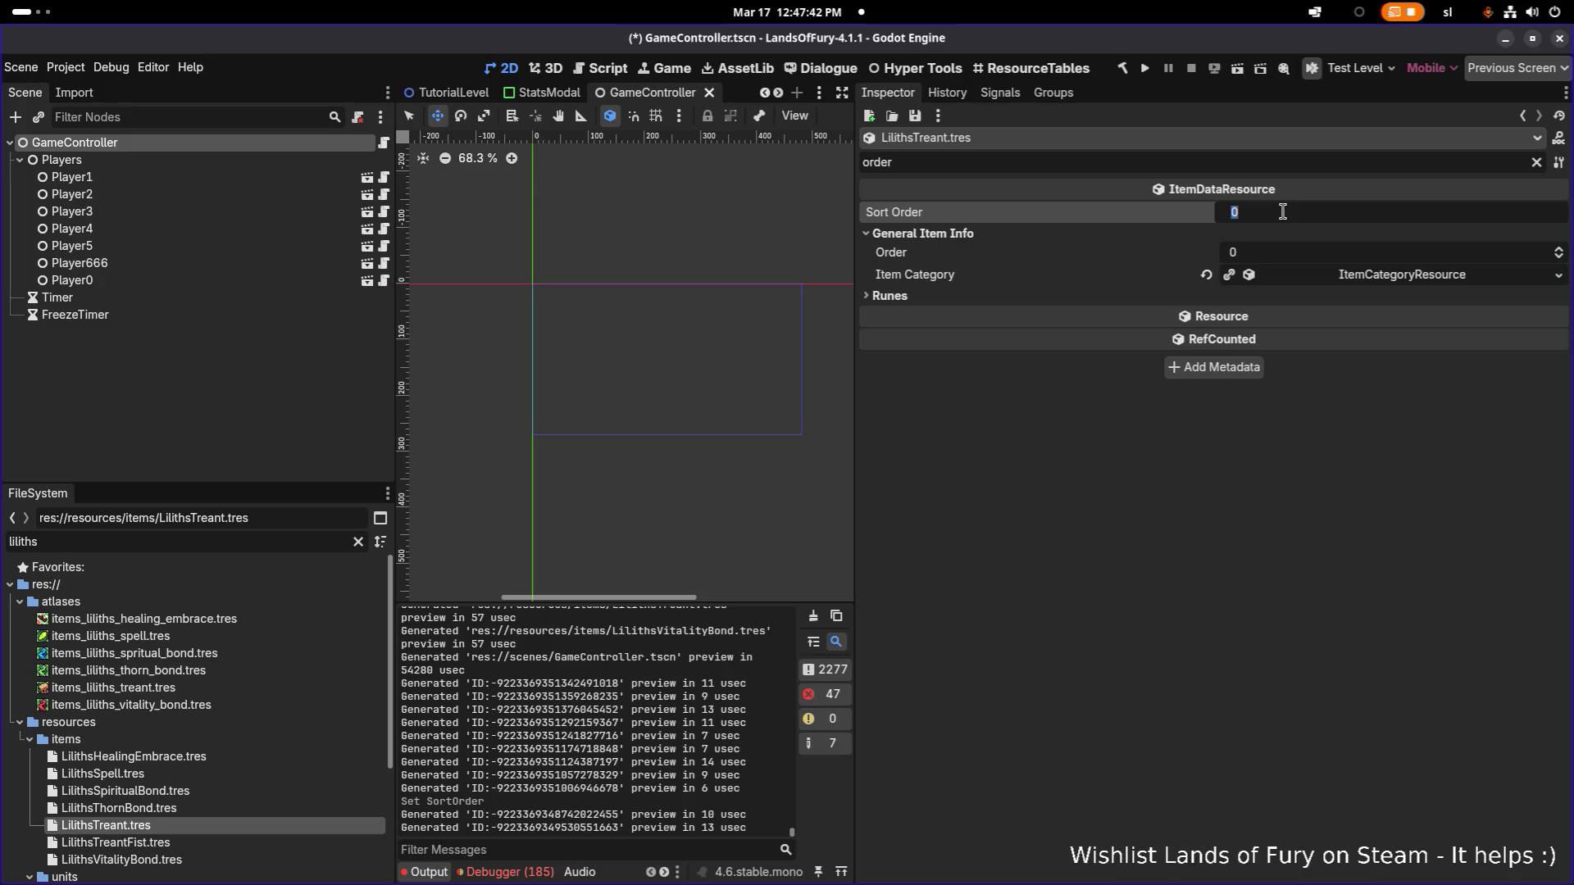
text(2)
key(Return)
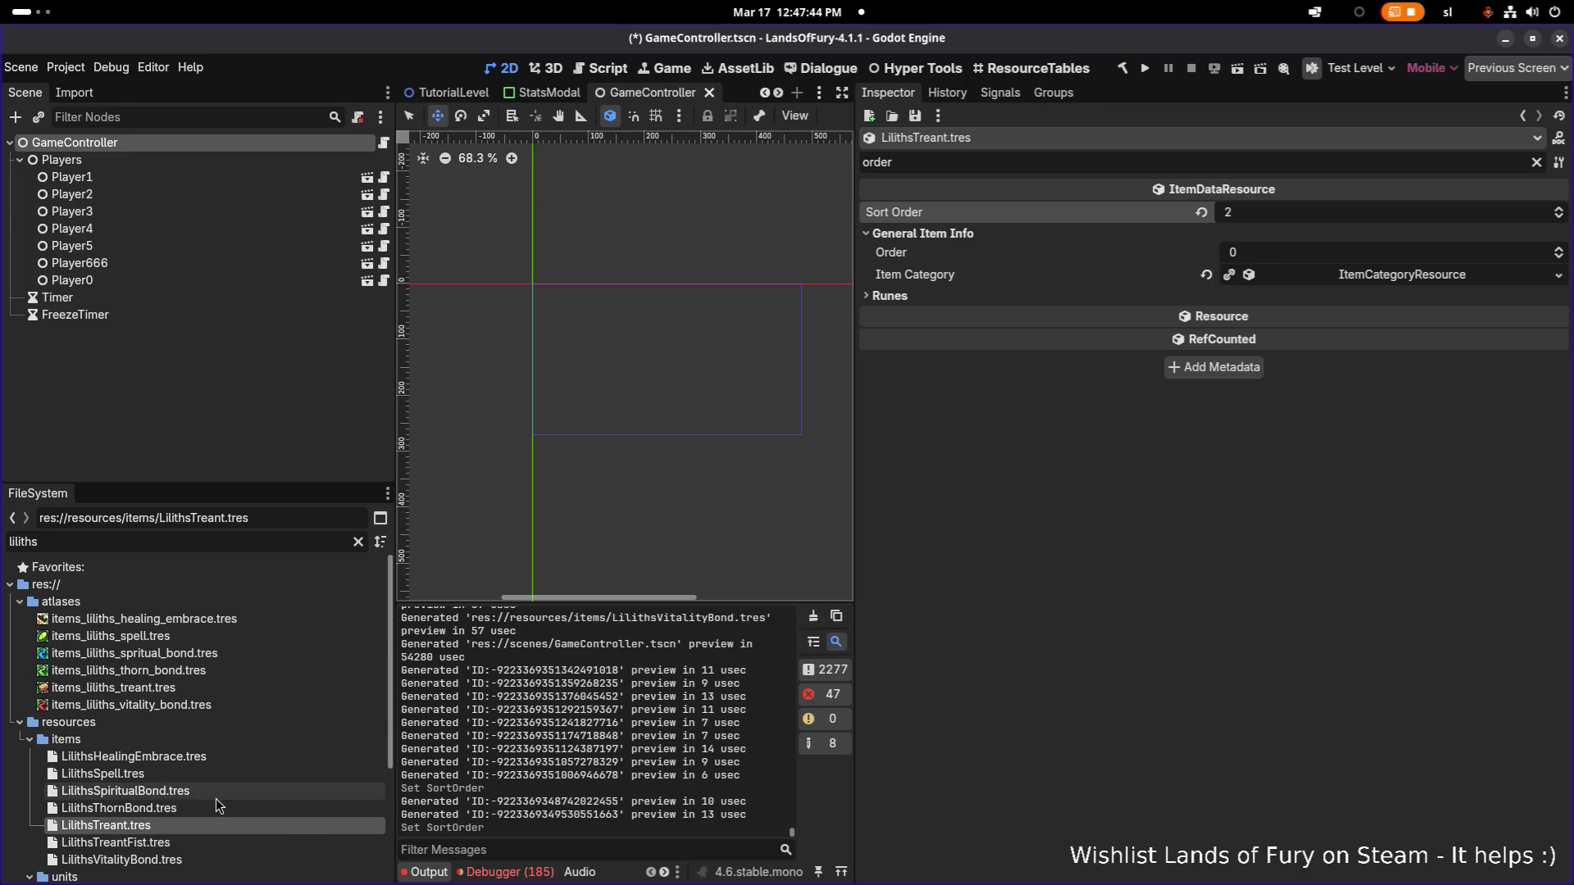
click(207, 861)
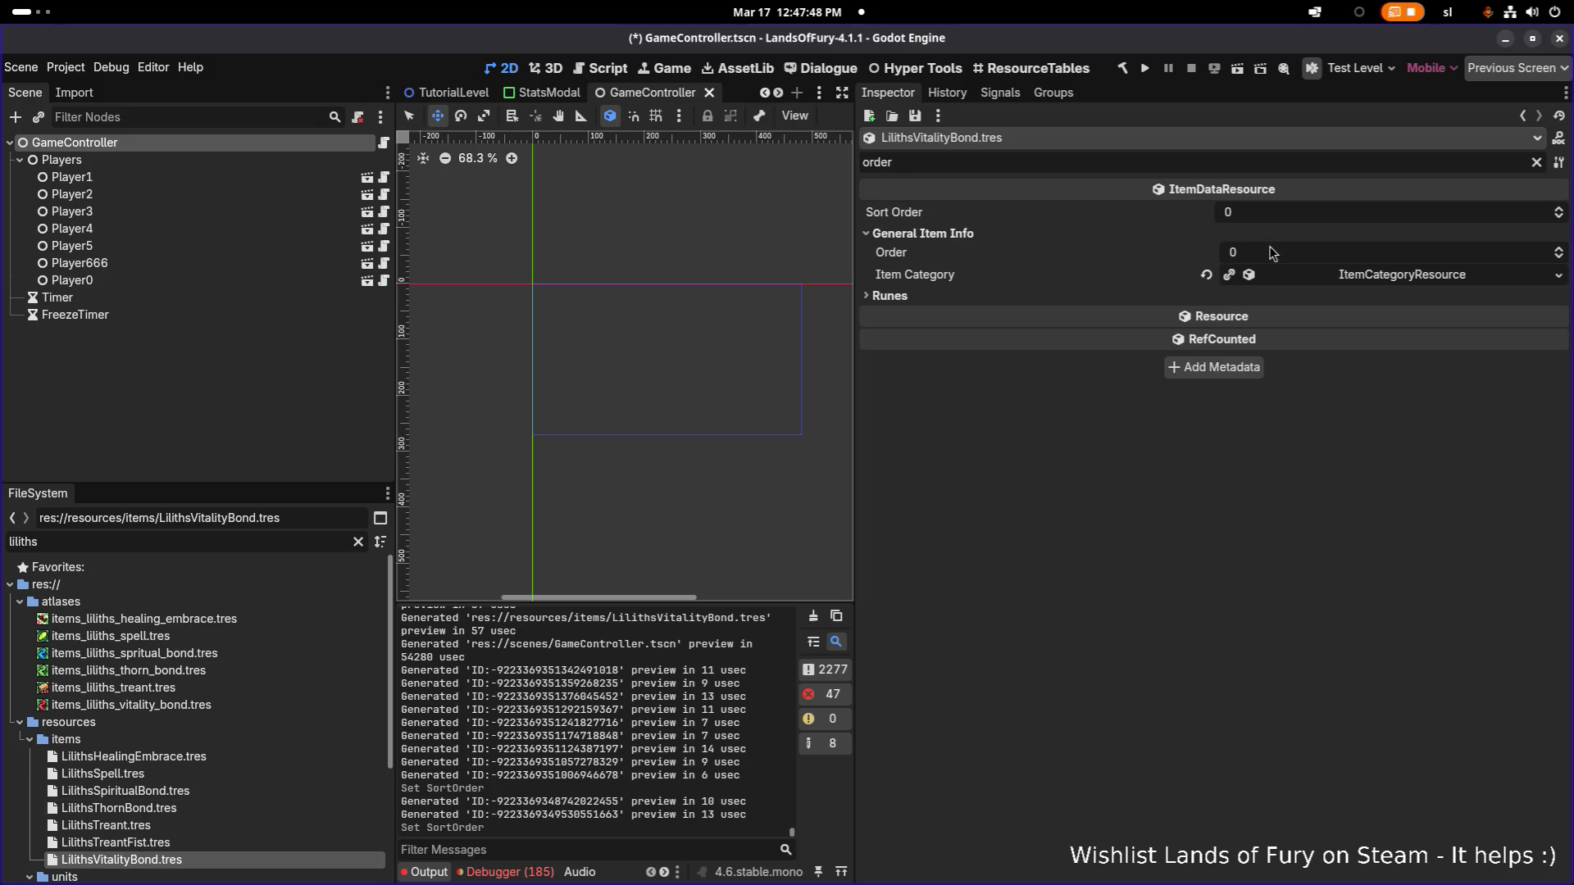
click(1260, 214)
text(3)
key(Return)
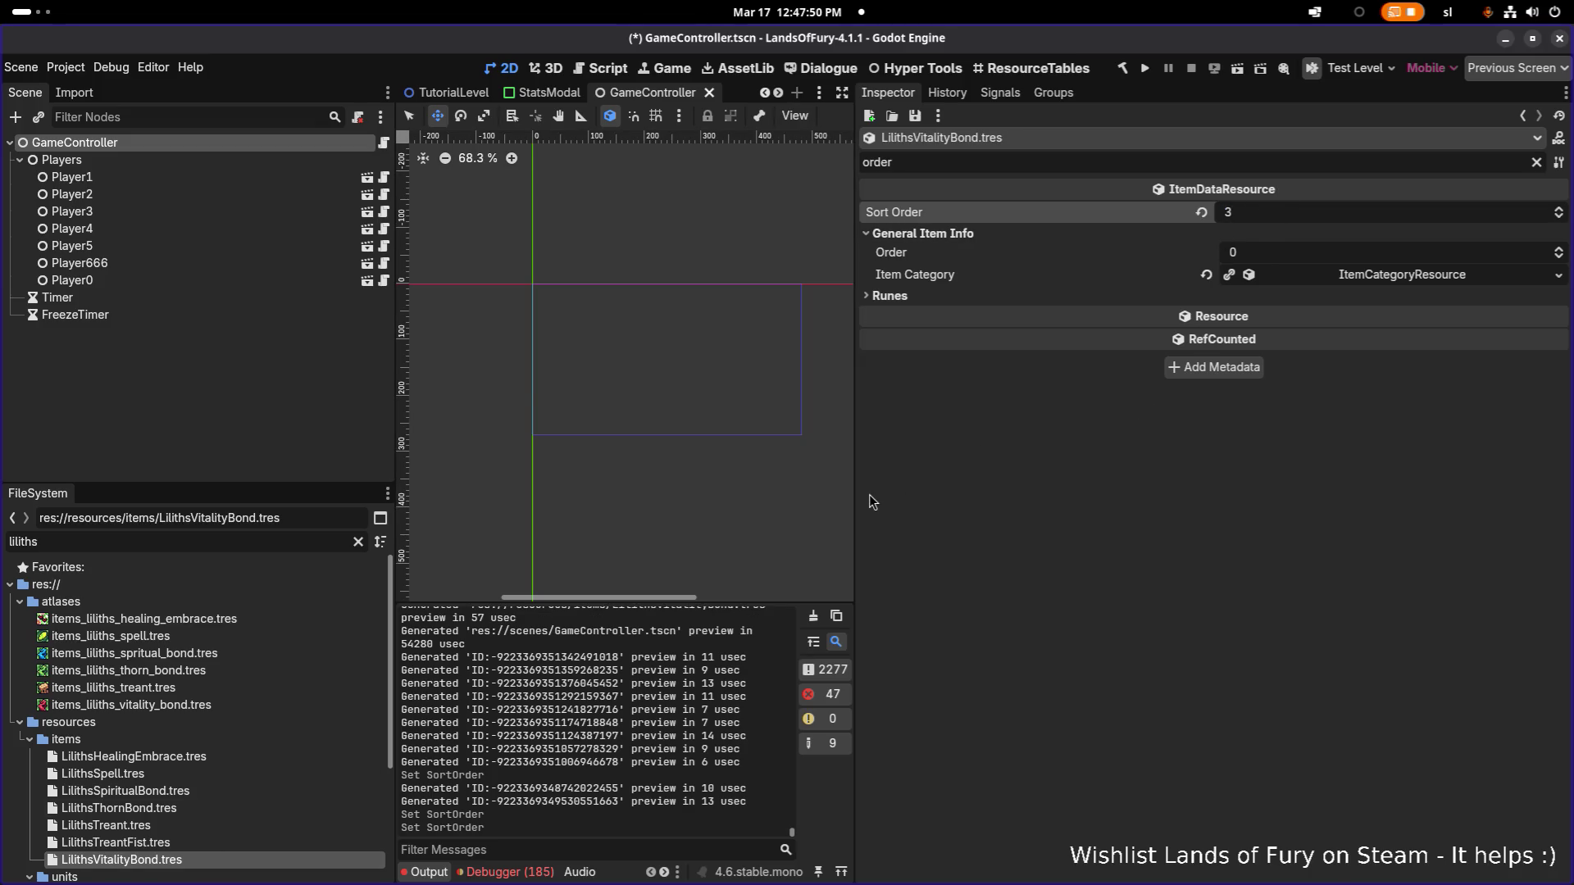
Step: Set Sort Order 4 on Spiritual Bond and 5 on Thorn Bond, then save
click(262, 791)
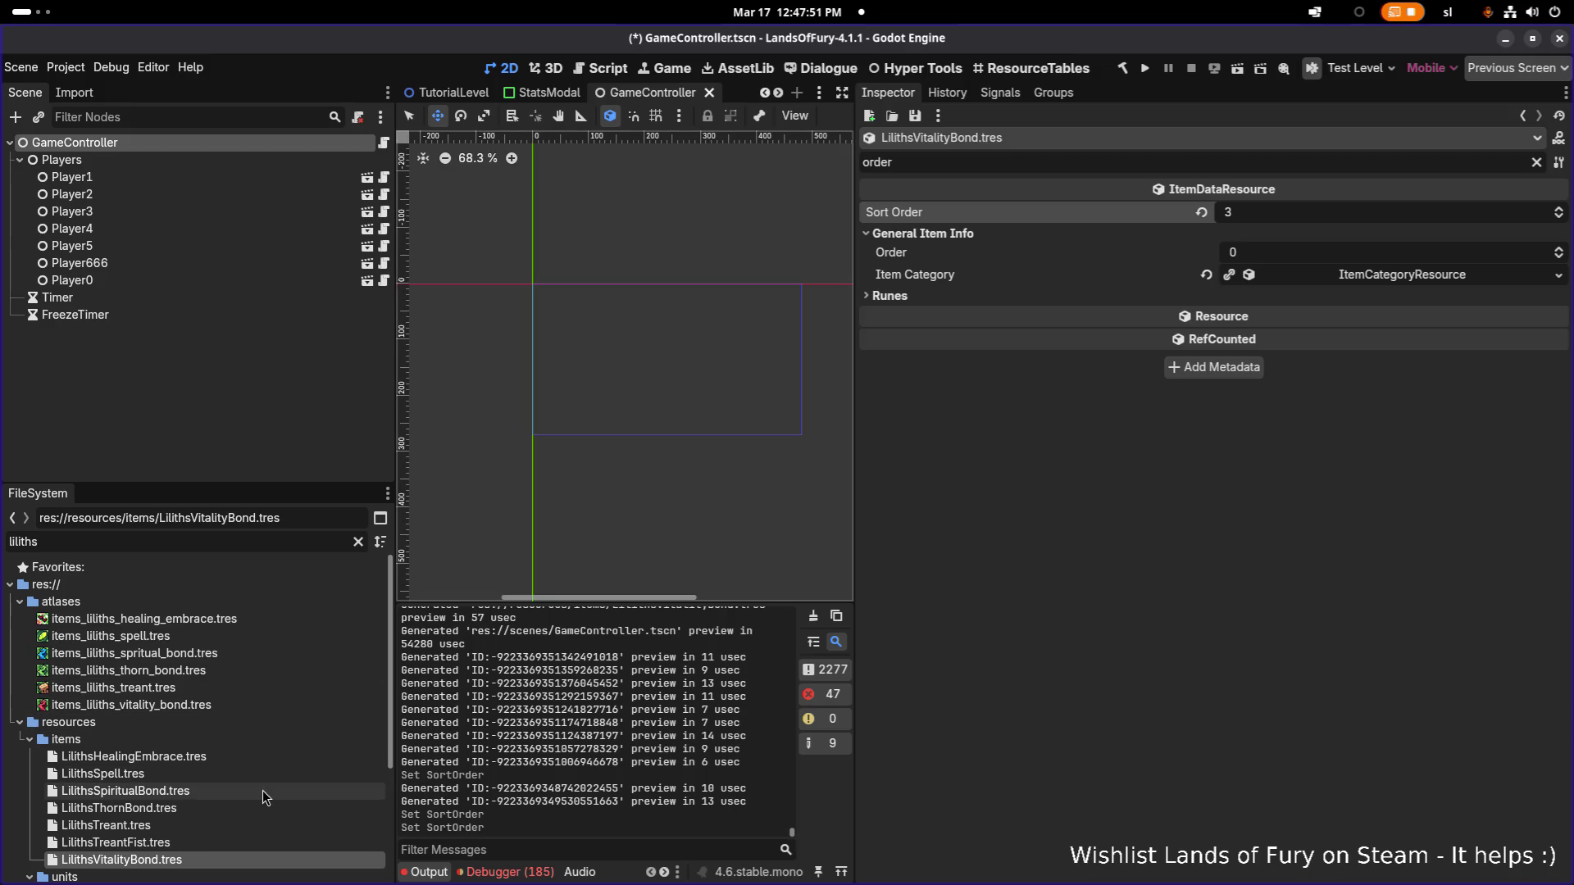
click(1261, 211)
text(4)
key(Return)
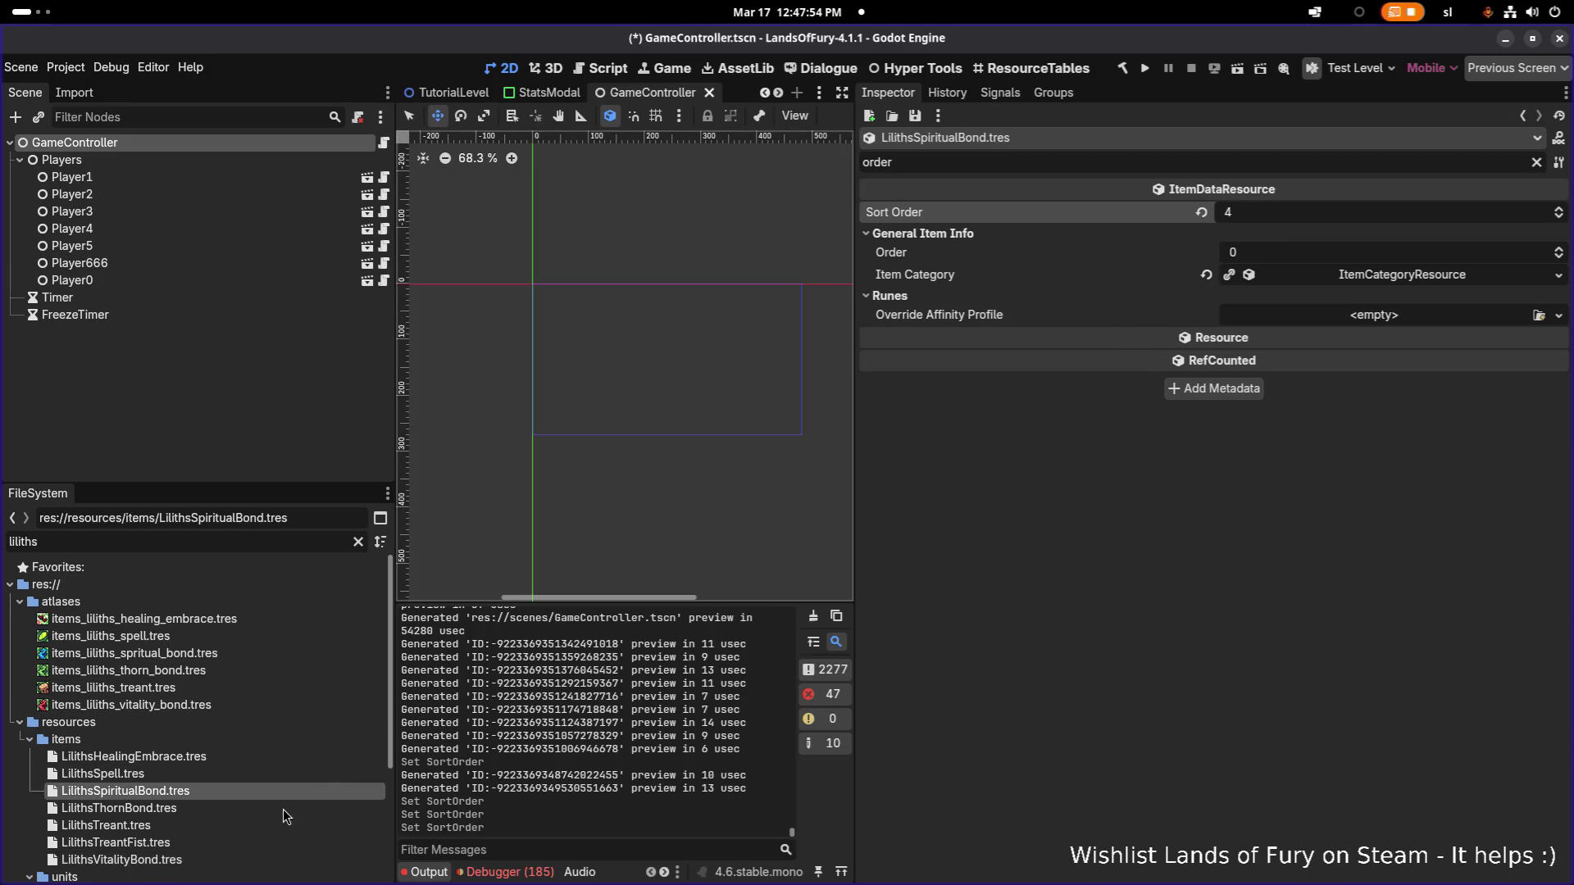
click(285, 810)
click(1264, 215)
text(5)
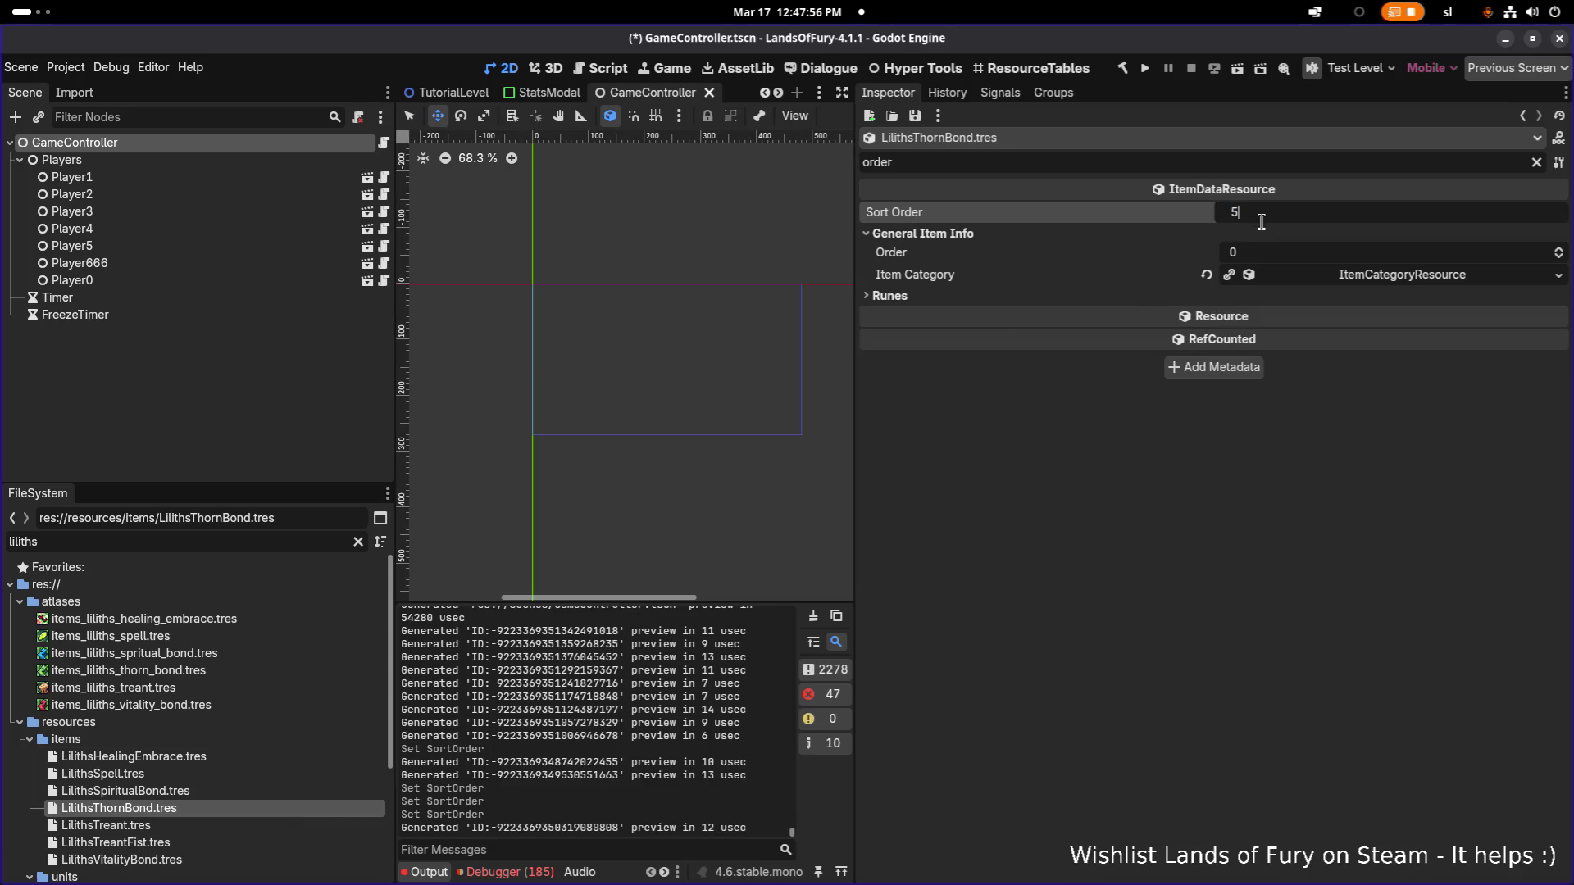
key(Return)
key(ctrl+s)
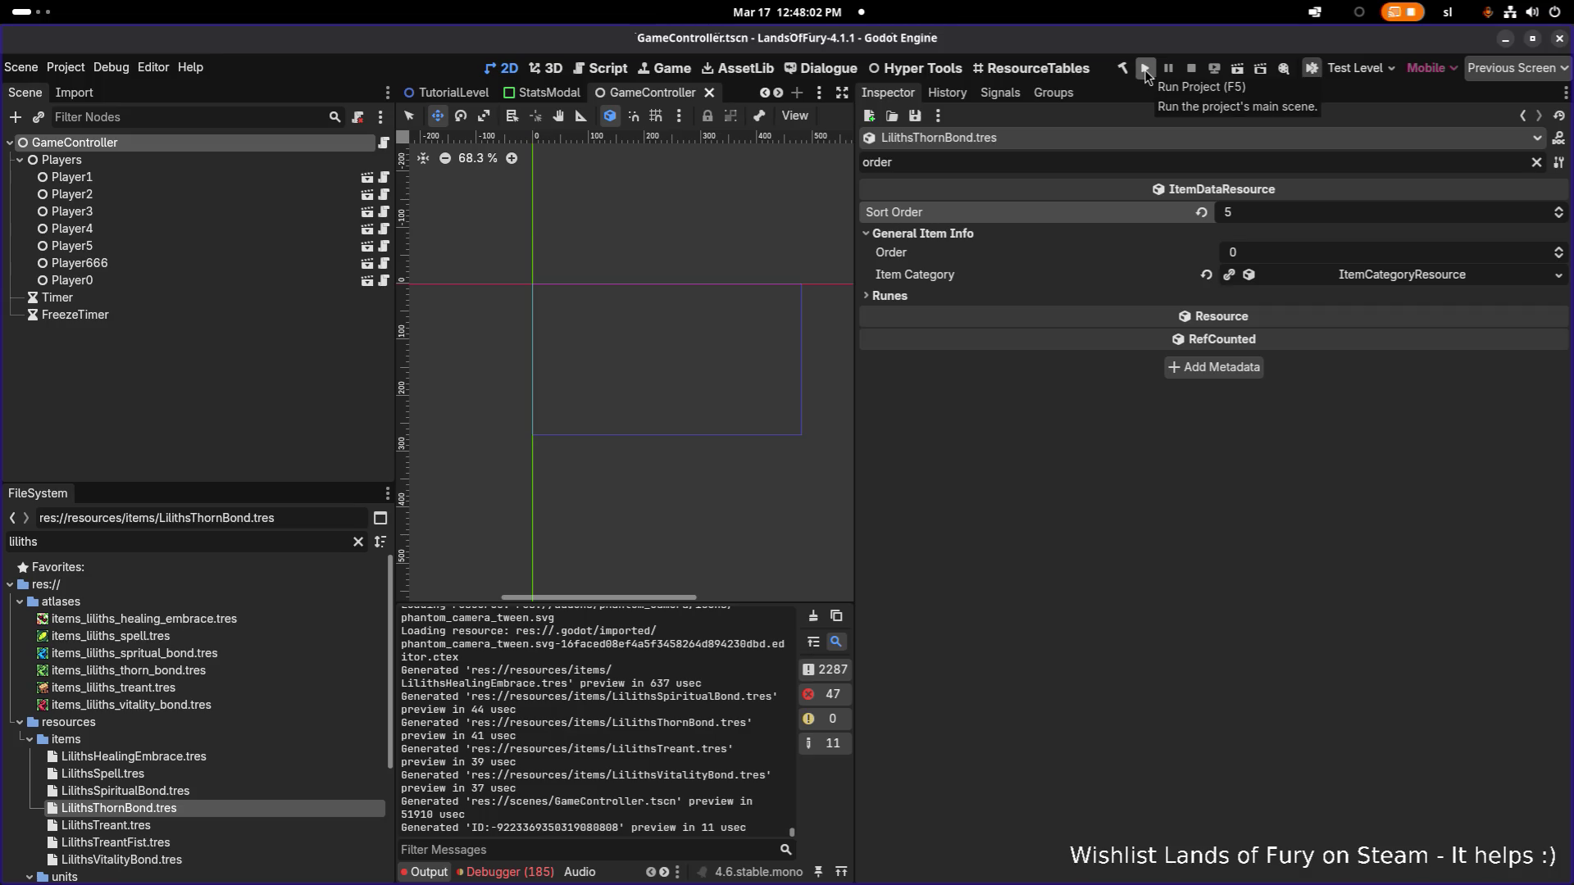
Step: Run the project, load the first save profile and walk into the purple pillar to leave The Glade
click(1145, 69)
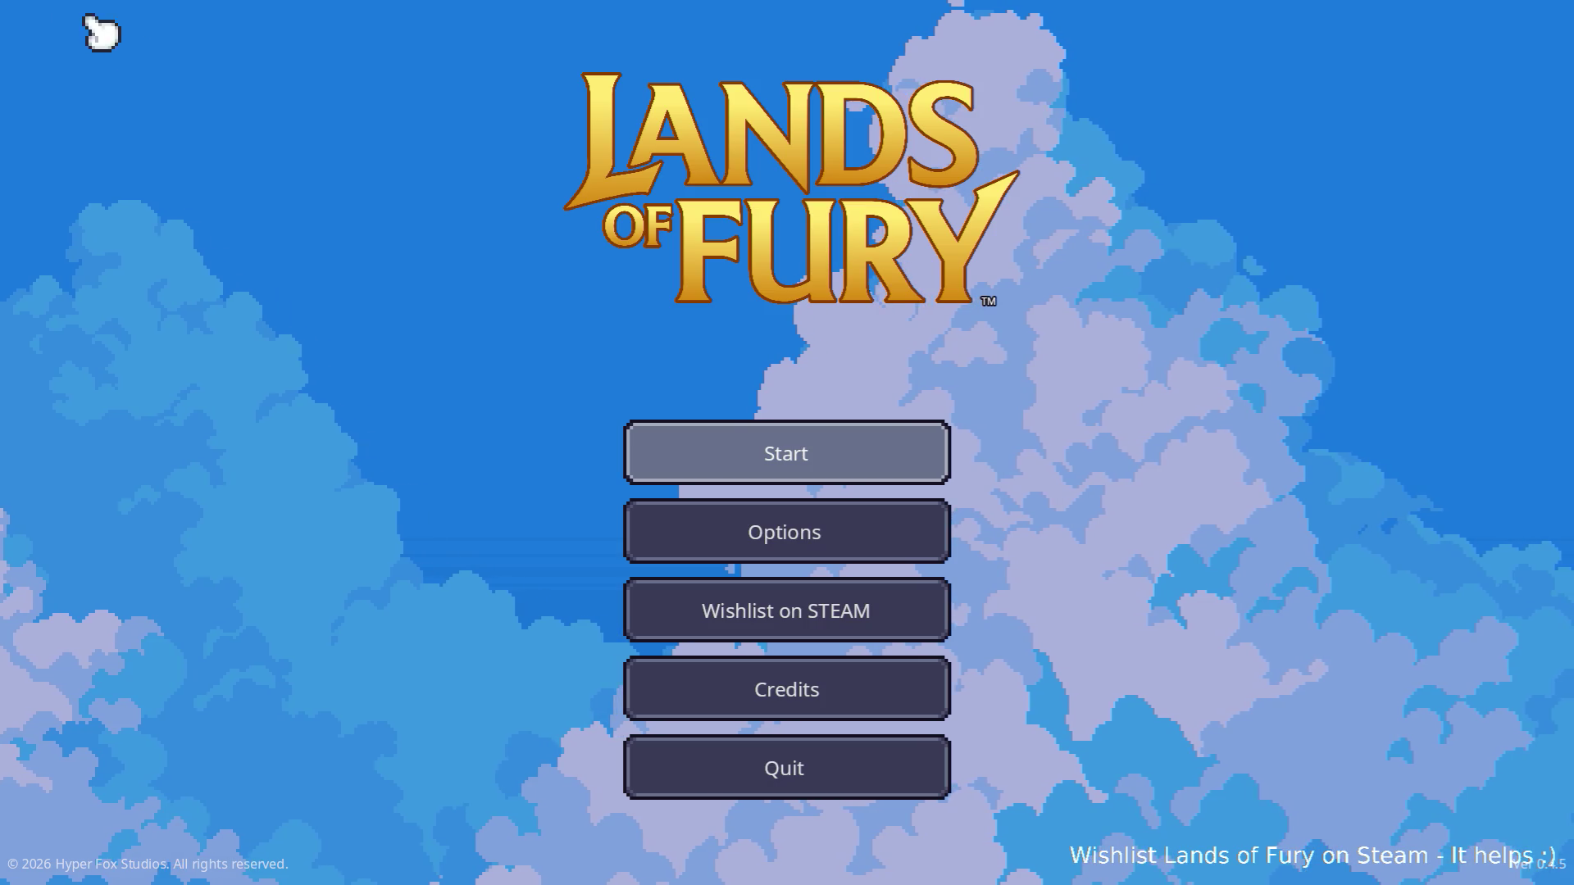
click(734, 455)
click(734, 454)
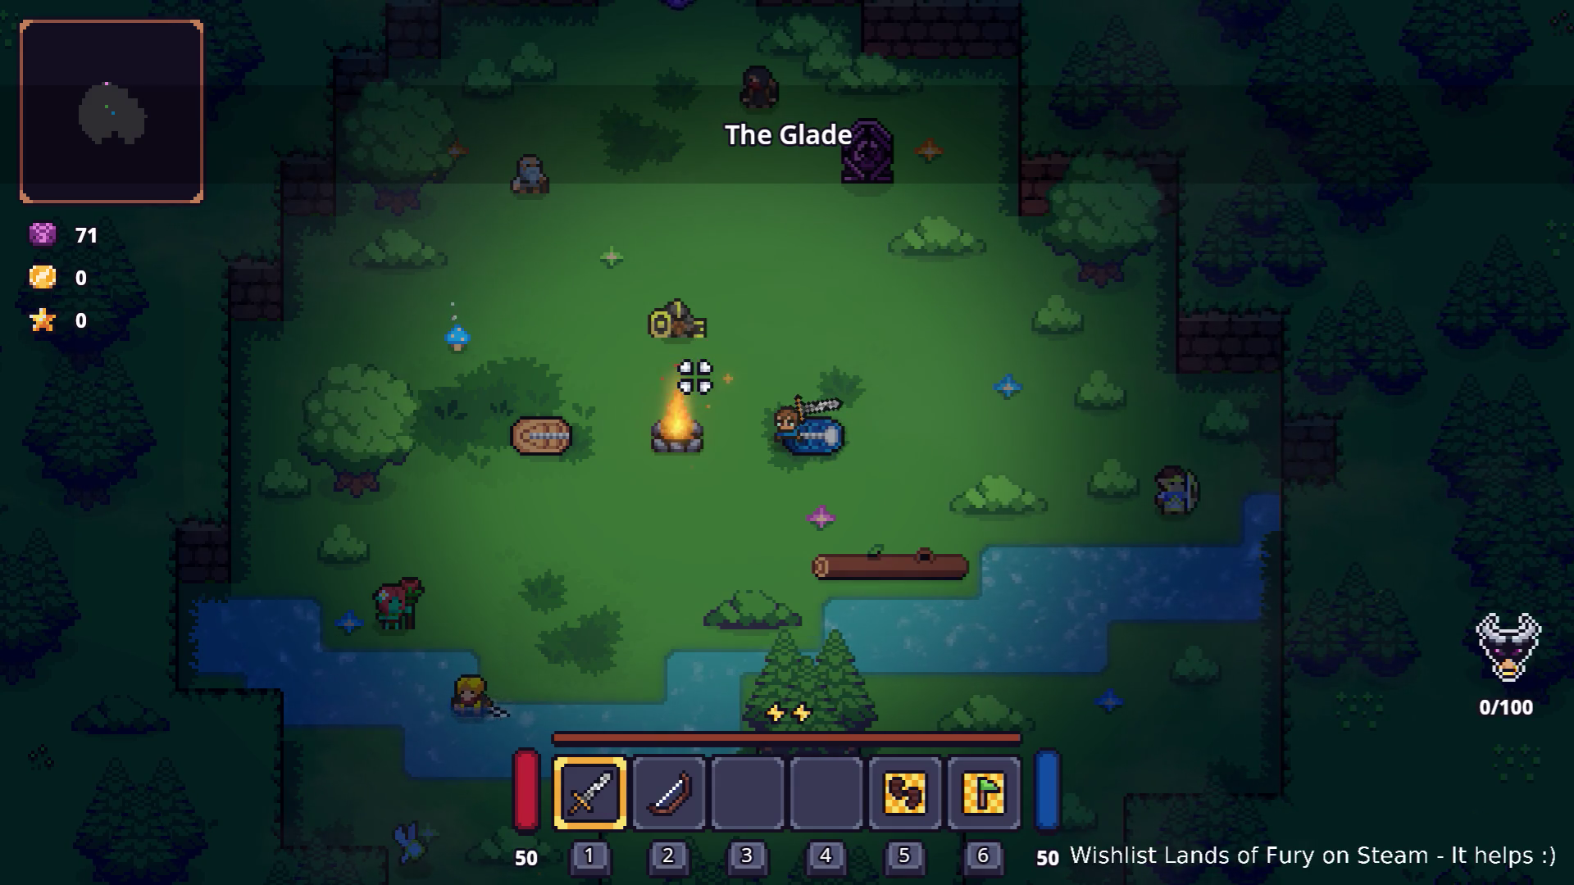
key(a)
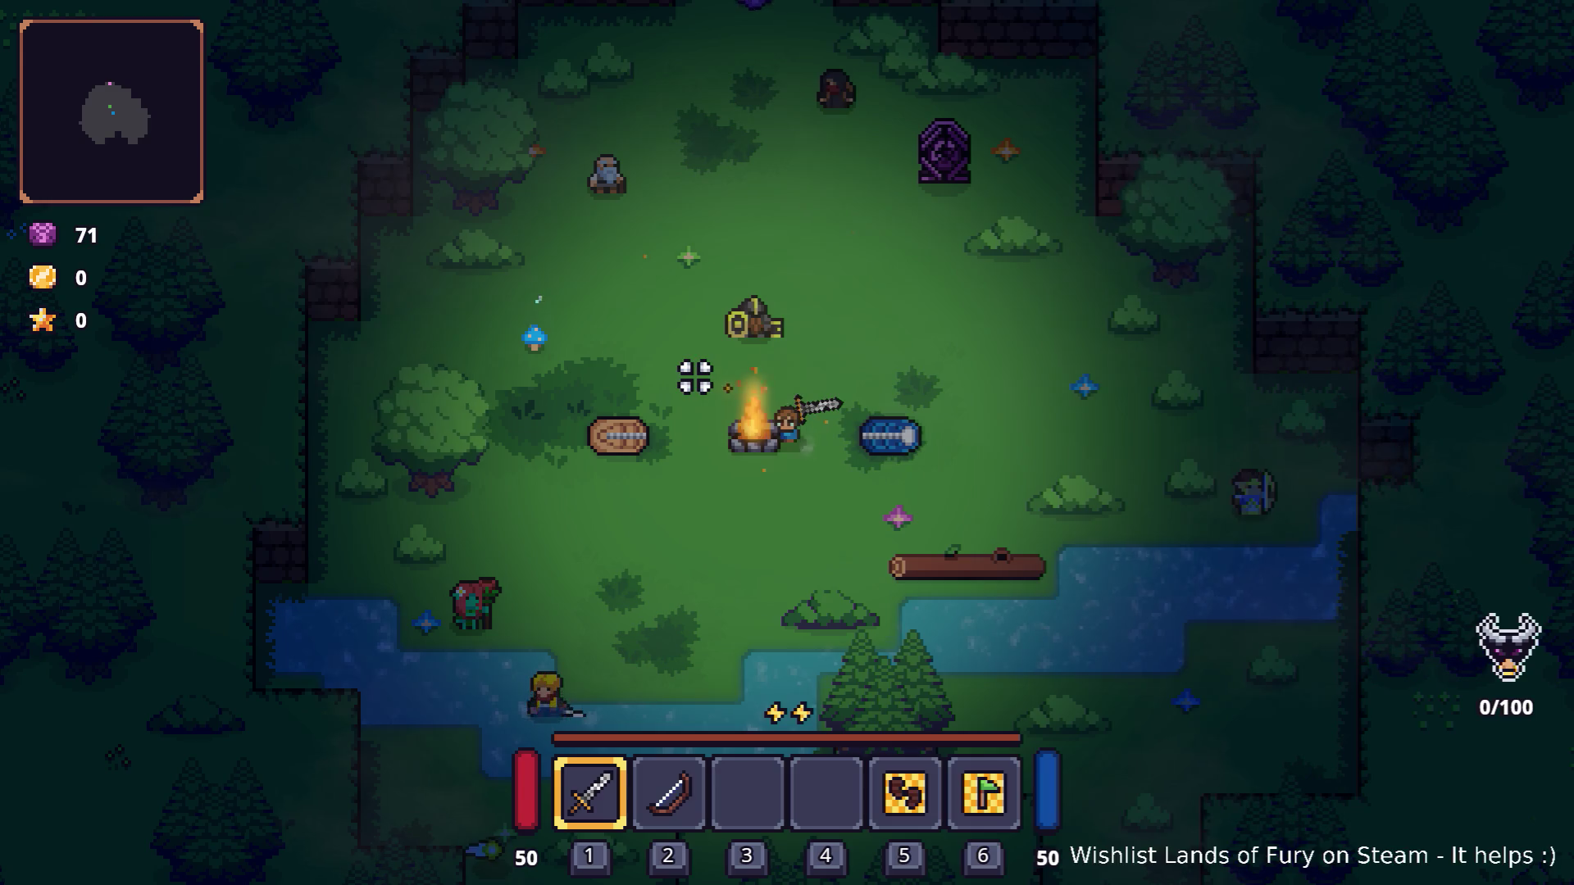
key(w)
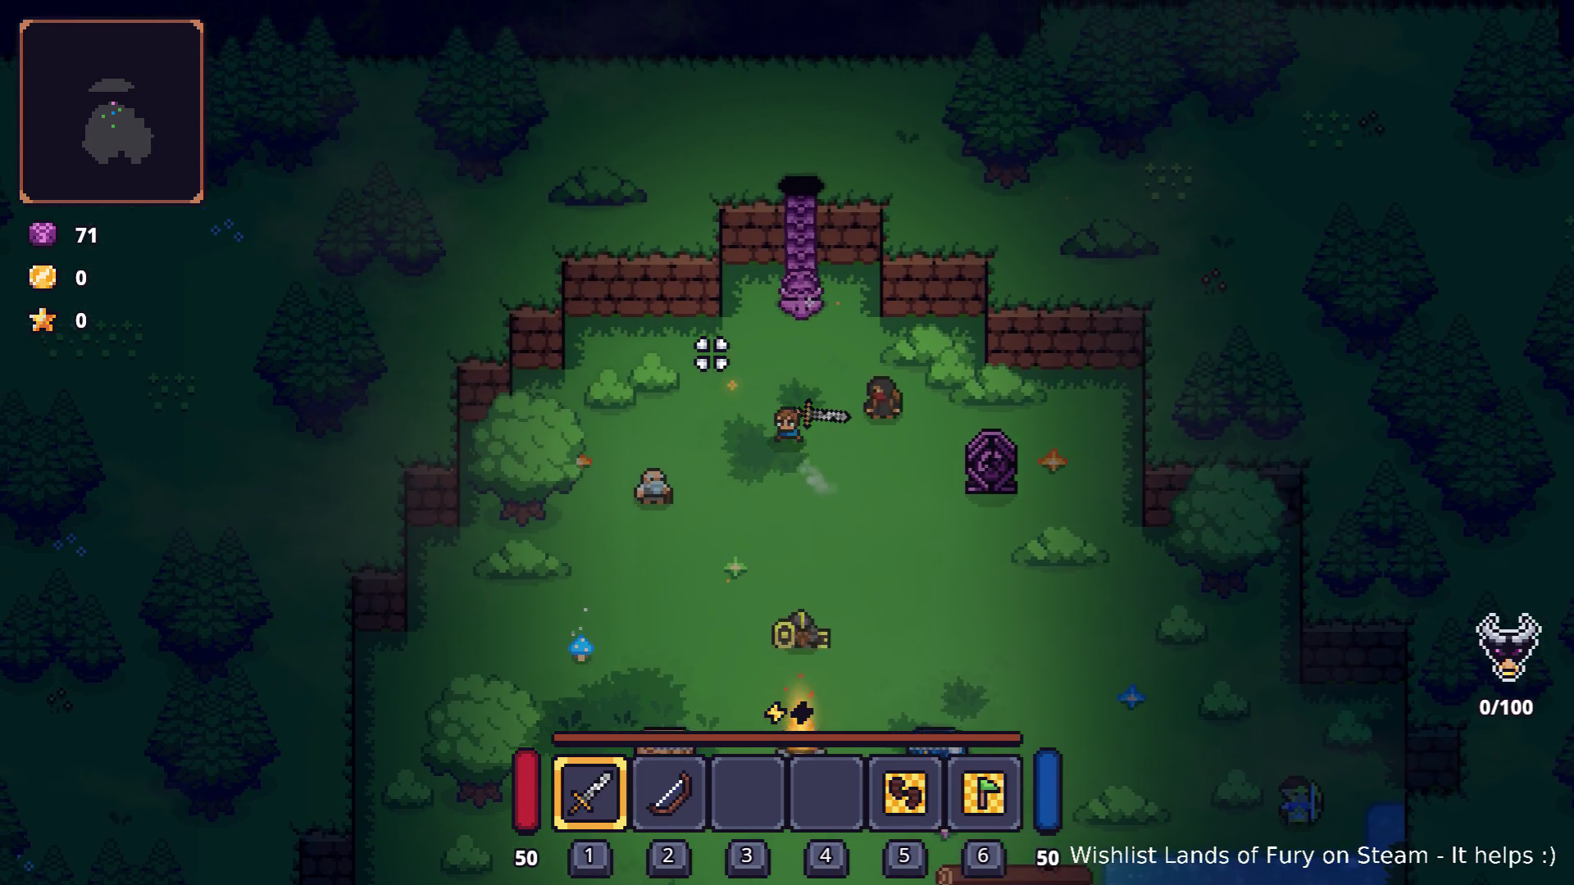
key(e)
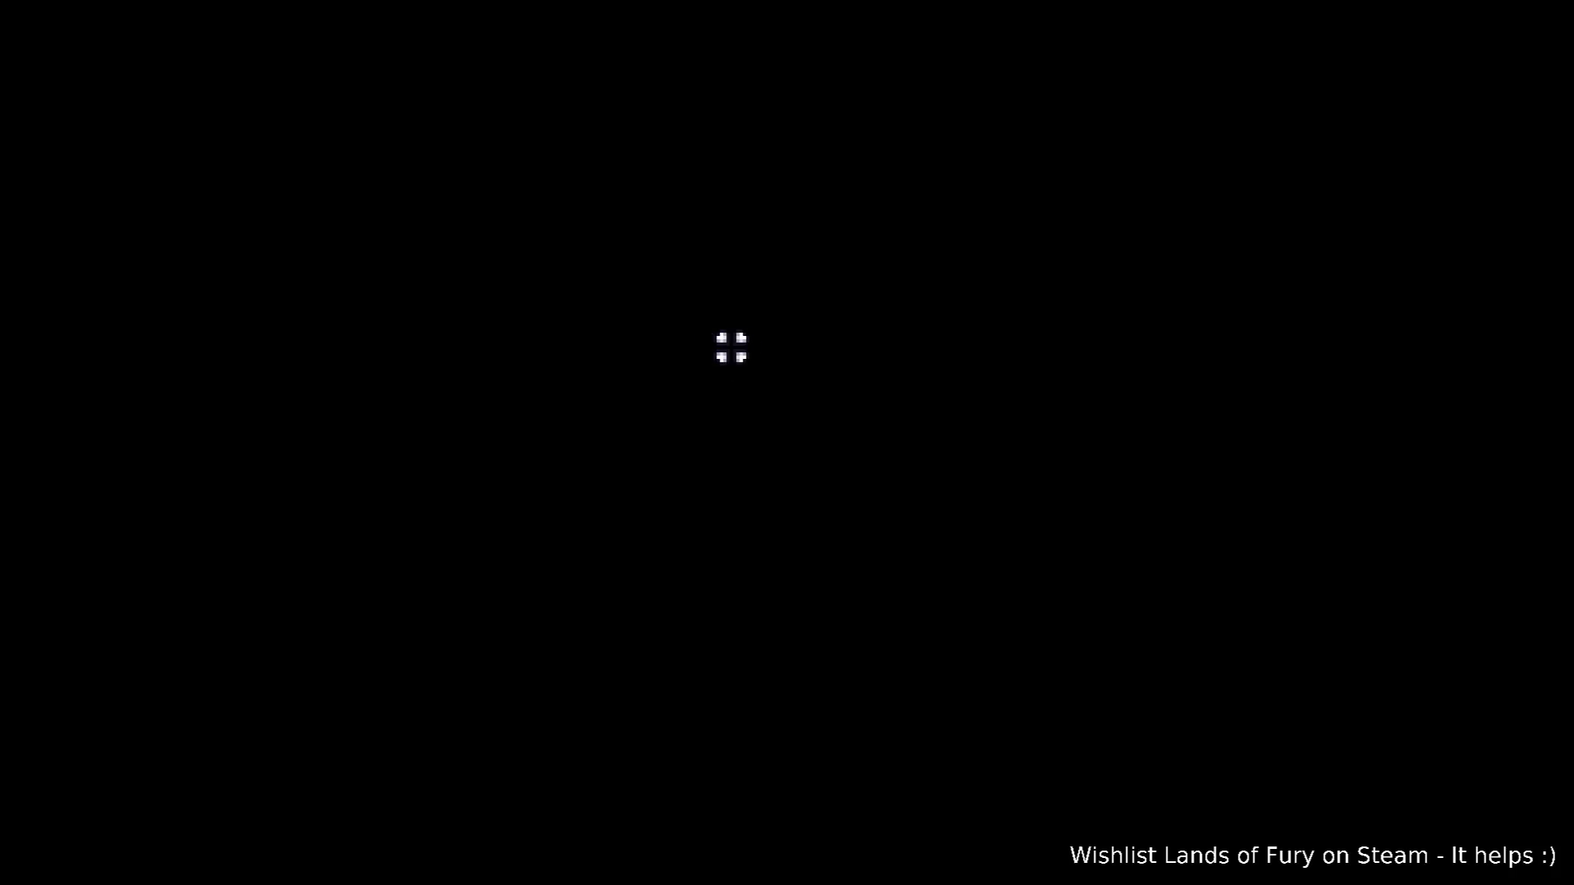
Step: Open the developer console, type 'Comp', then close it
key(grave)
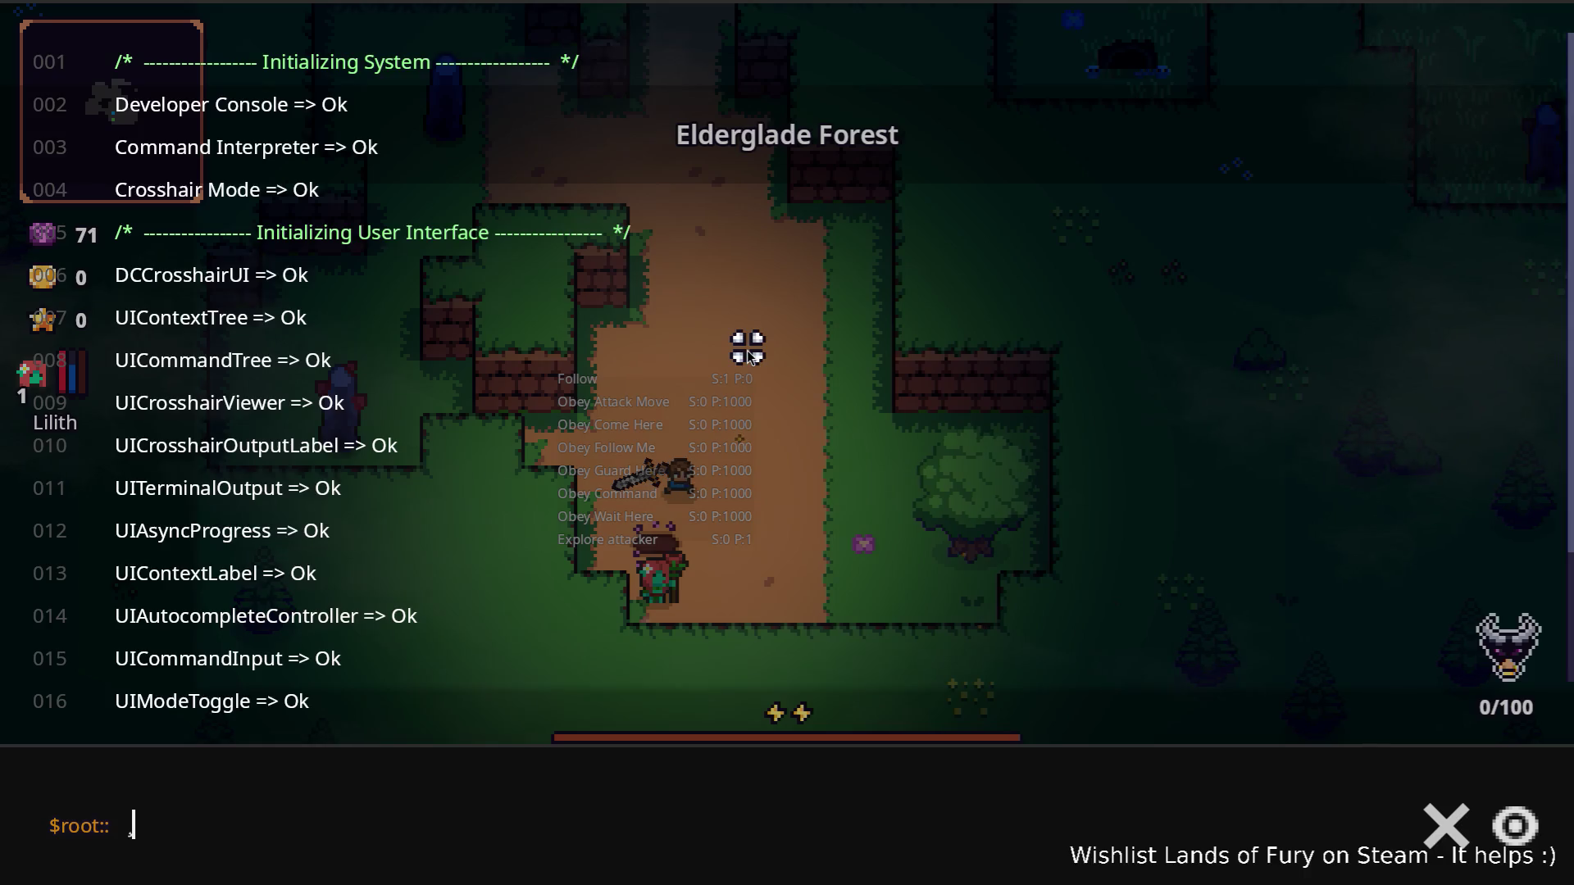
key(BackSpace)
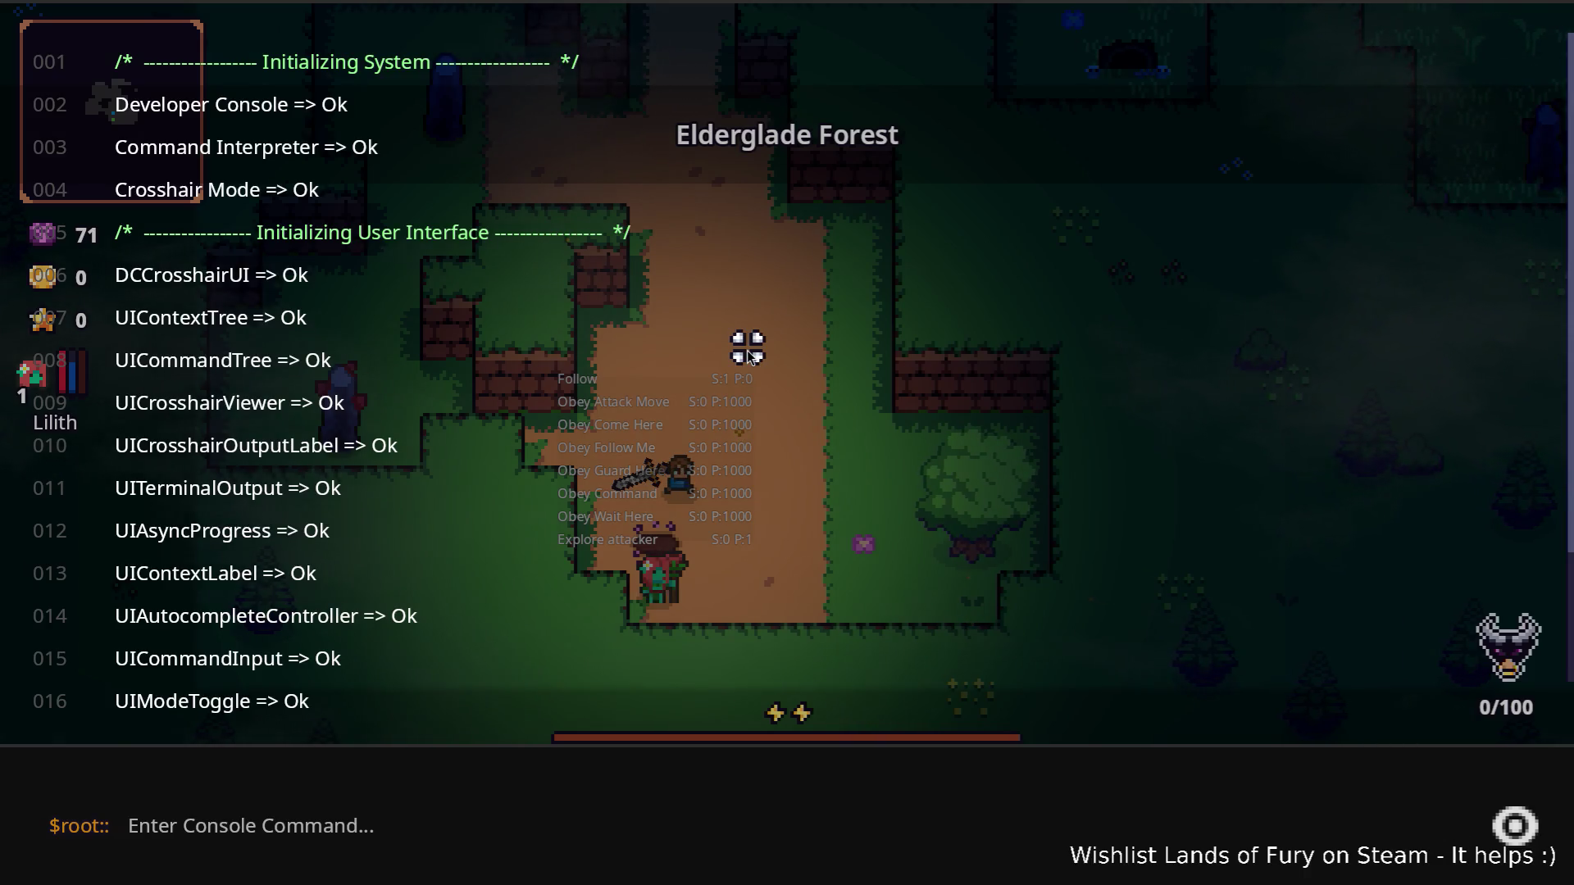
text(Comp)
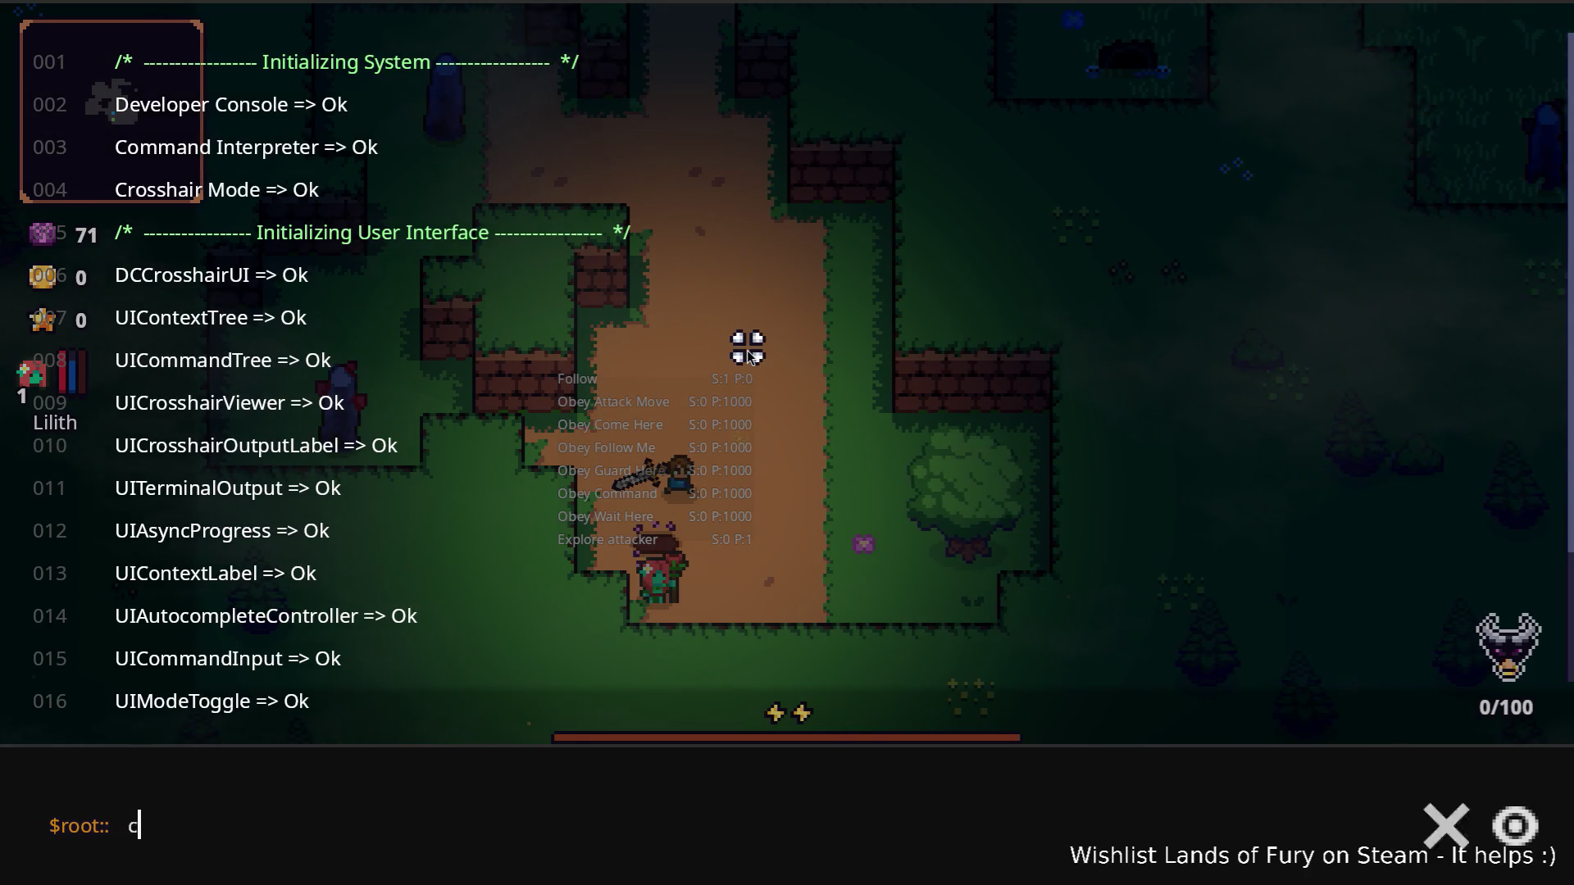
key(Escape)
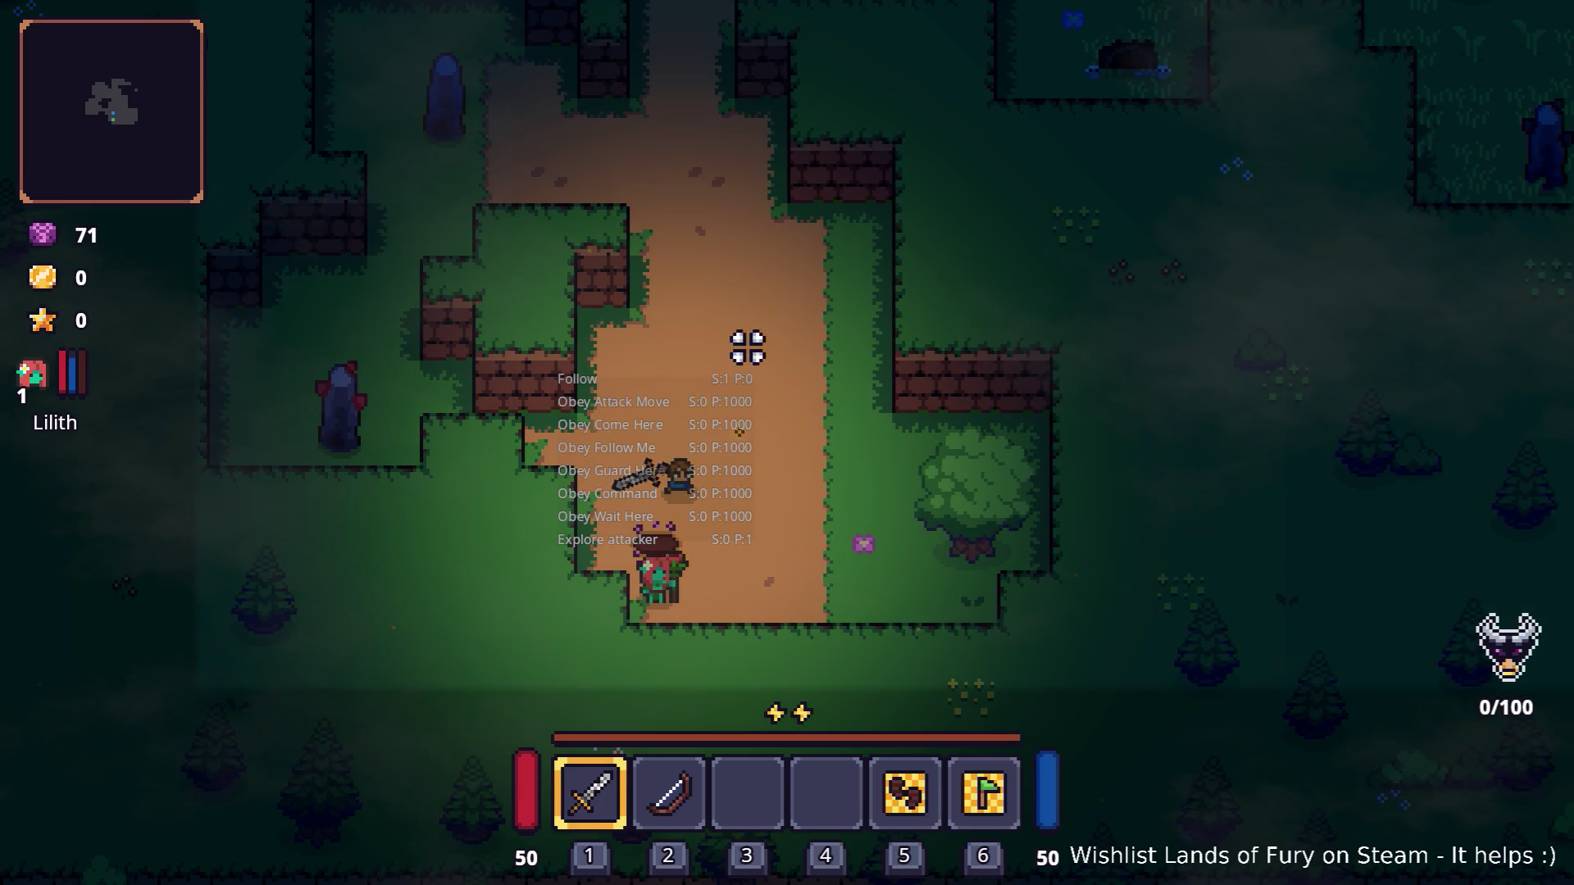
Step: Check Lilith's stats and skills sheet, close it and the inventory, and reopen the console
key(i)
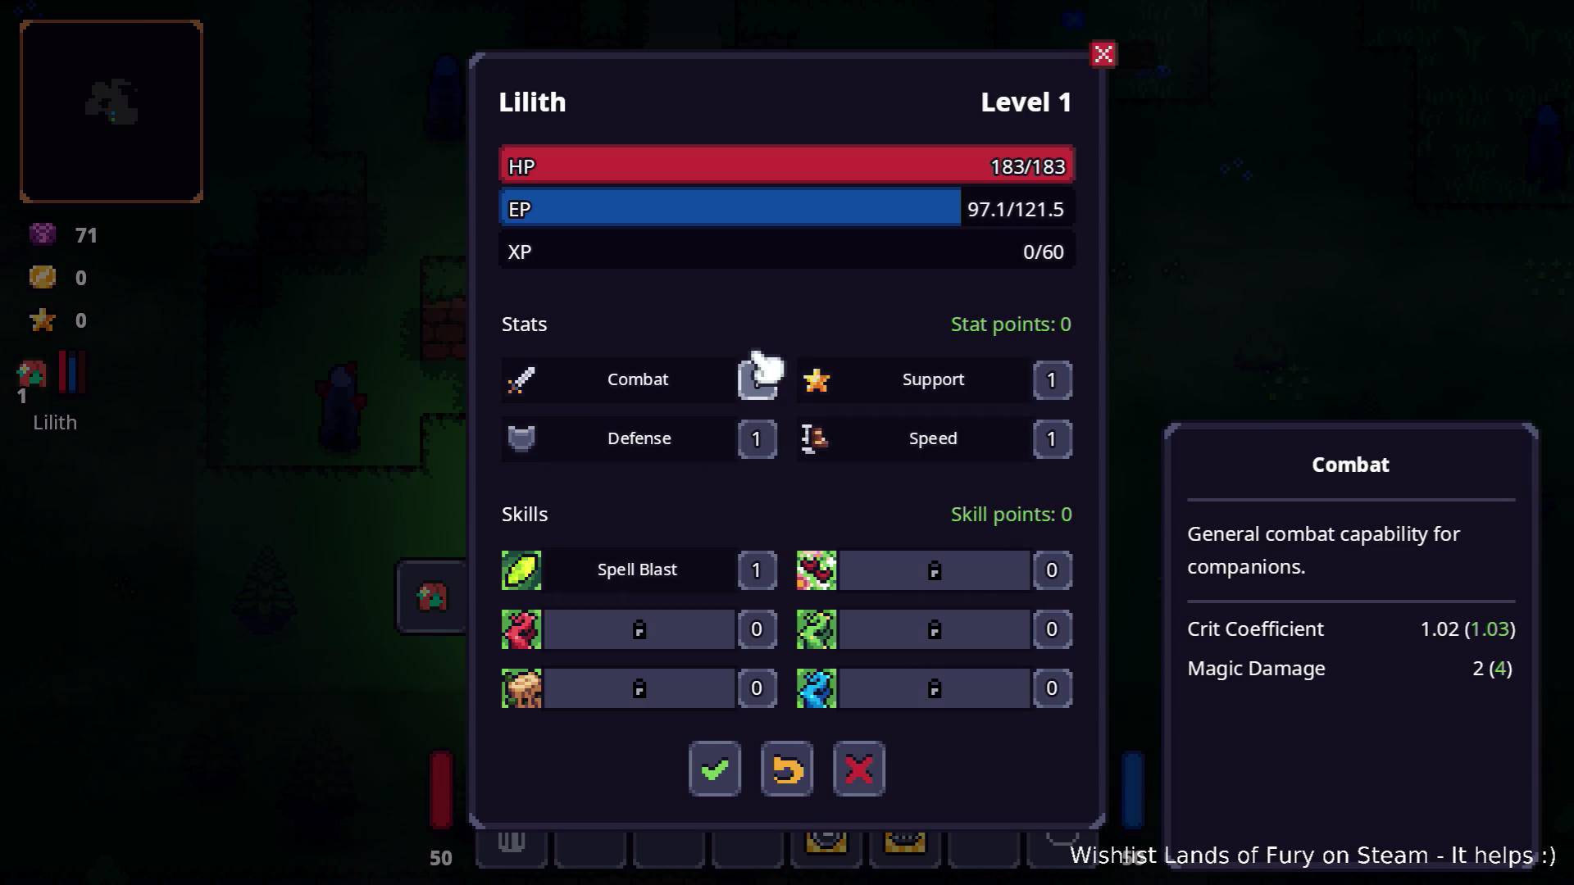
mouse_move(1054, 587)
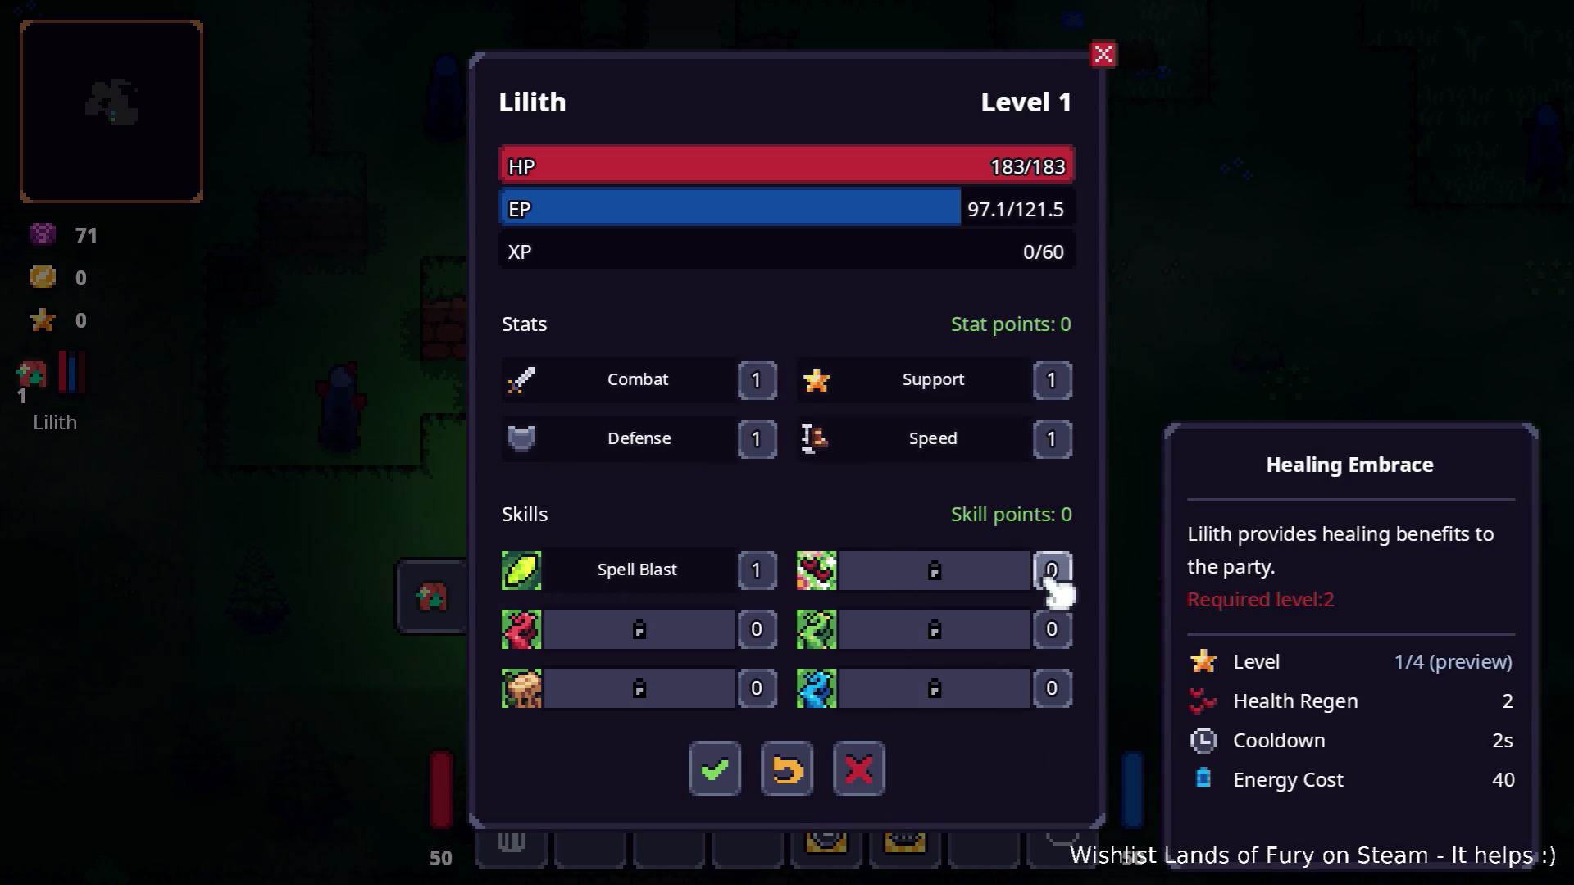
mouse_move(729, 688)
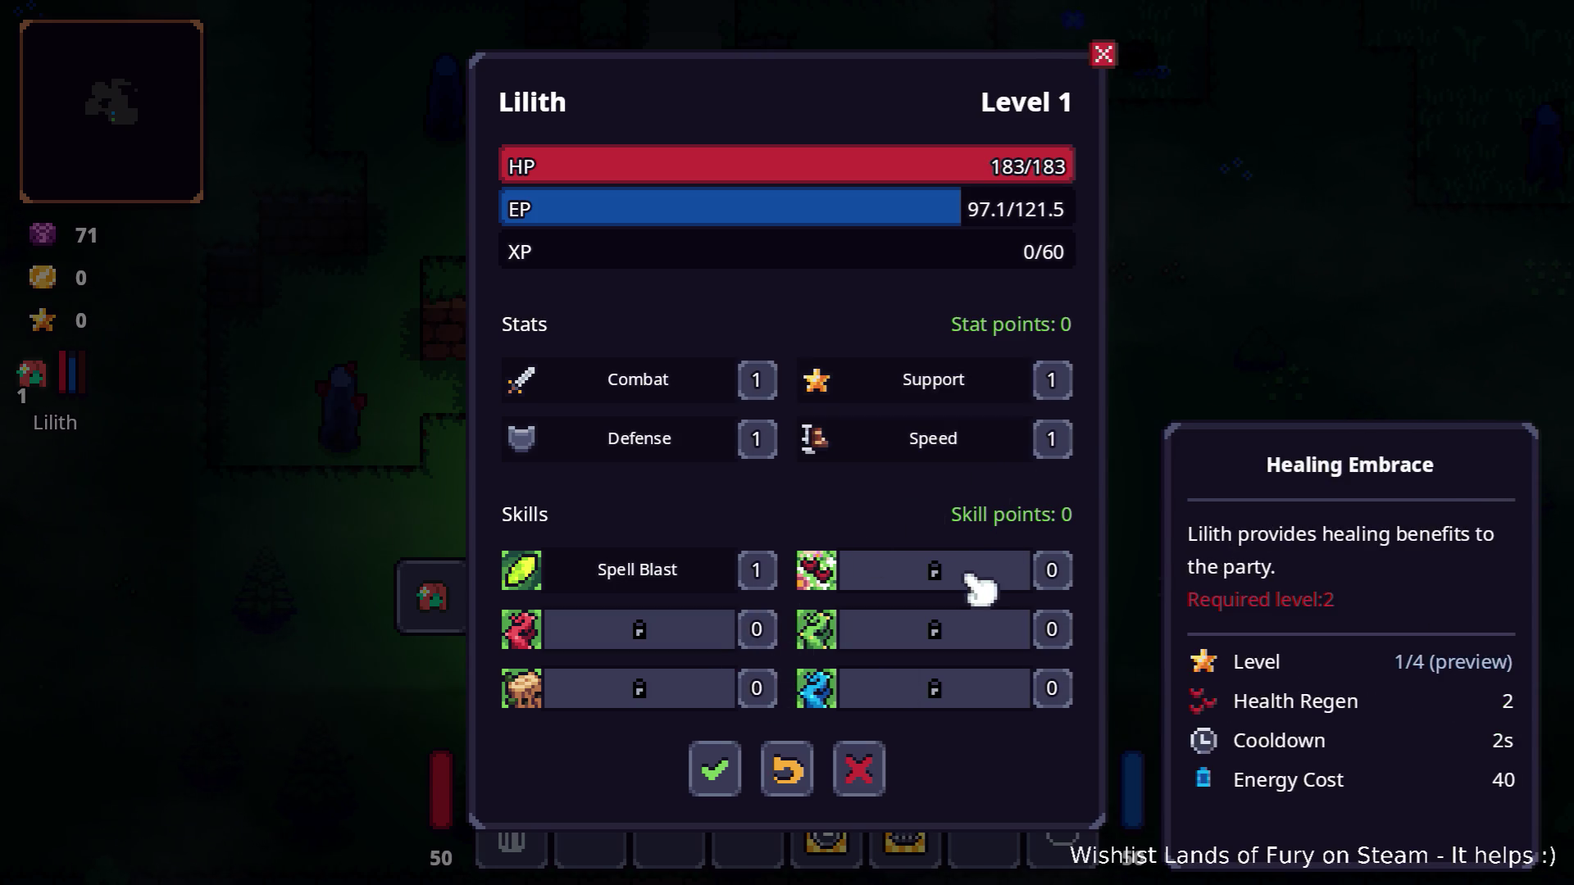
mouse_move(726, 660)
key(Escape)
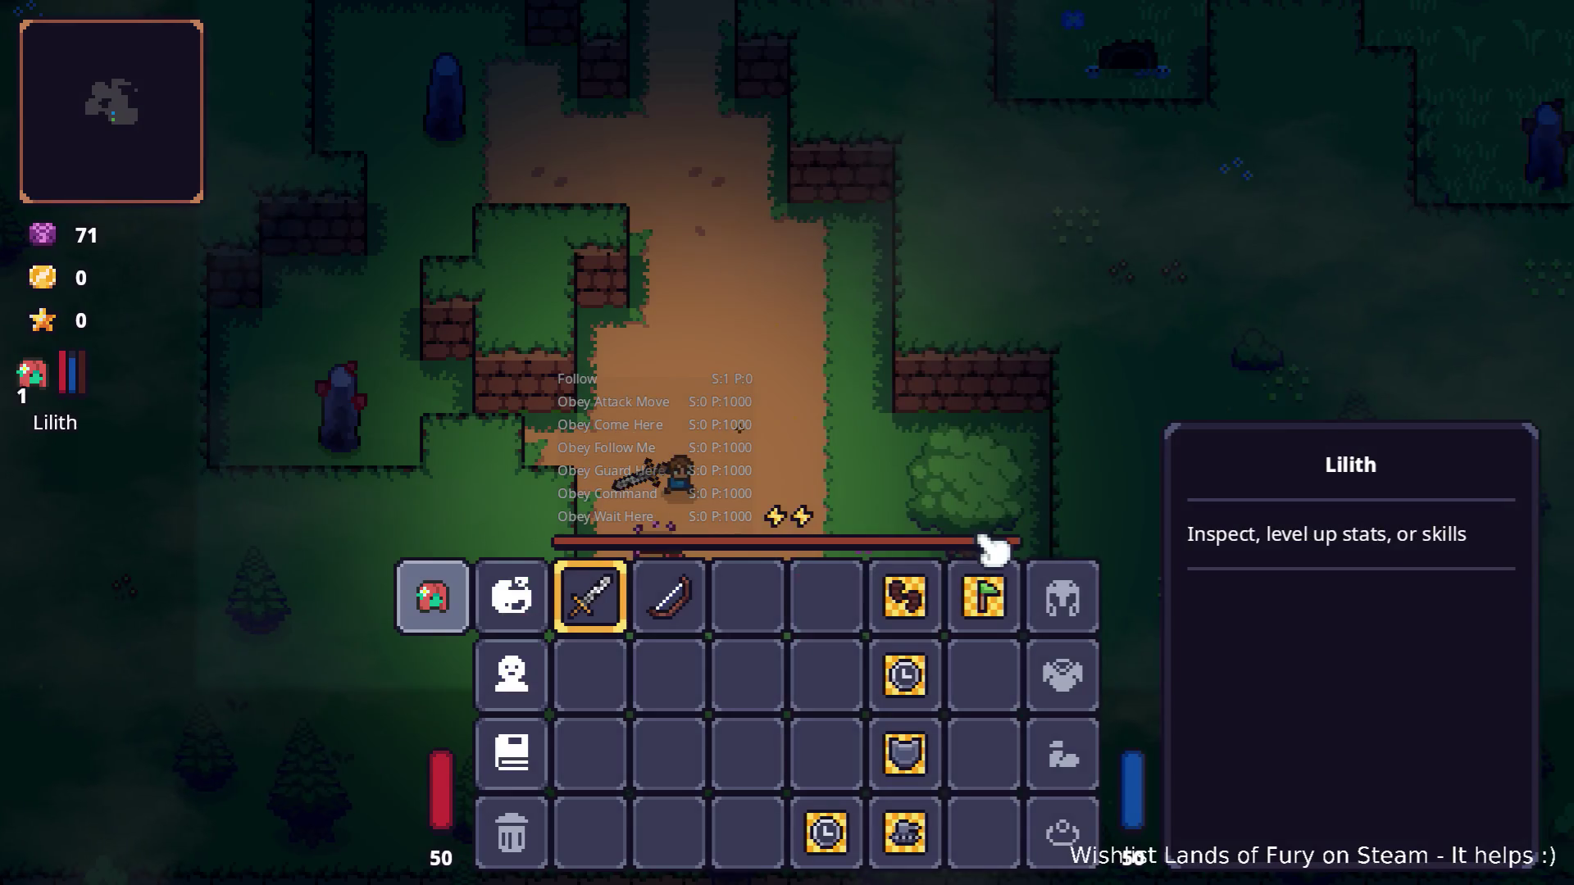
key(Escape)
key(grave)
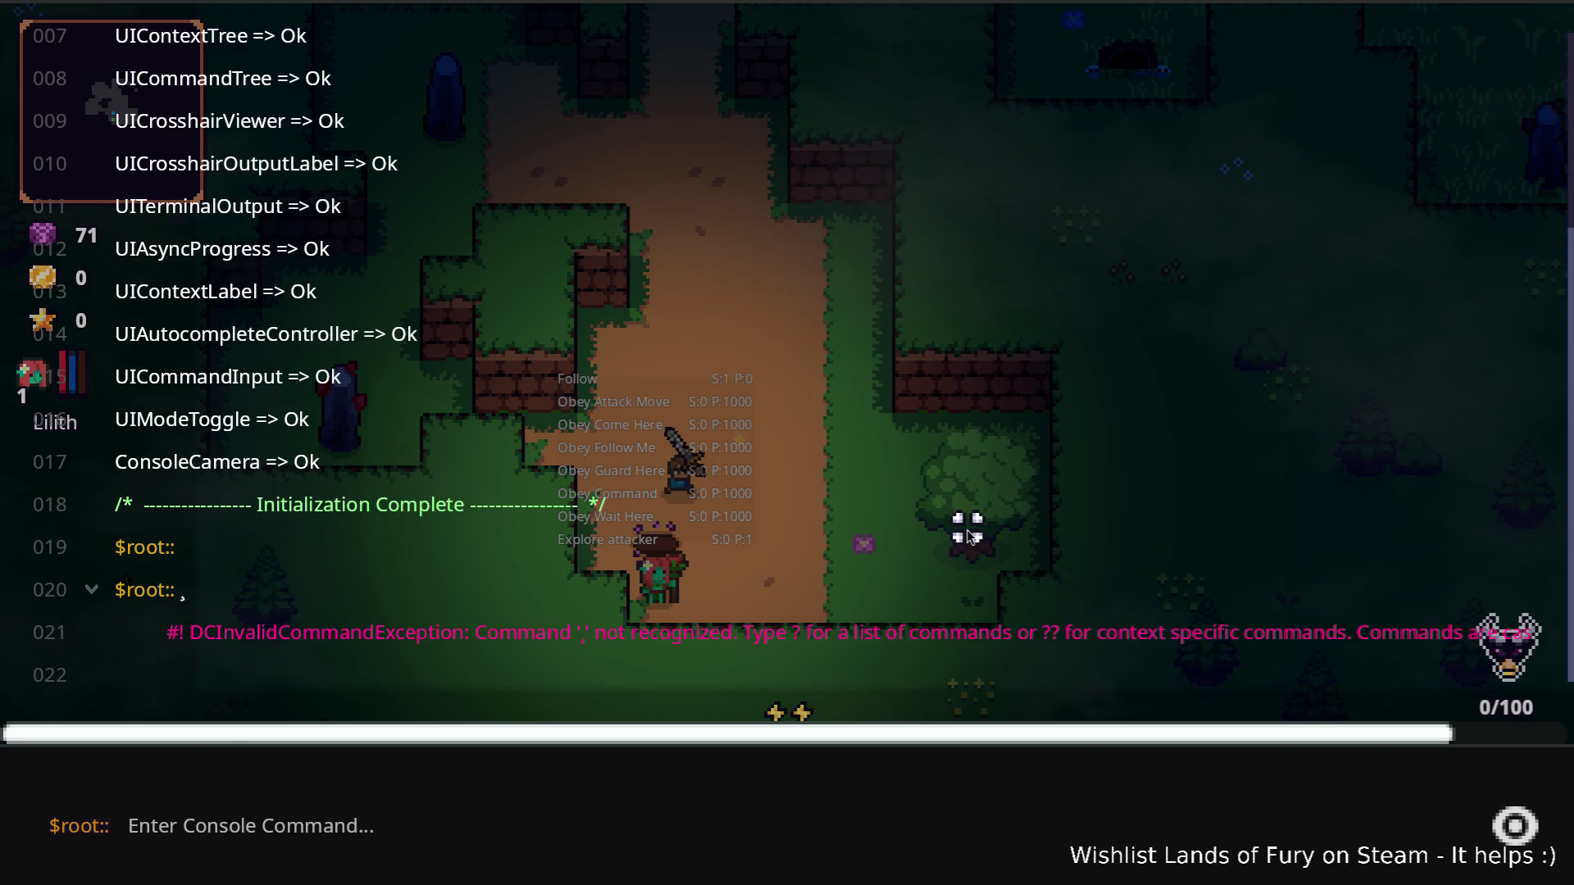
Step: Run Companion.CompanionAddLevels(6) in the console to raise Lilith to level 7
key(grave)
key(grave)
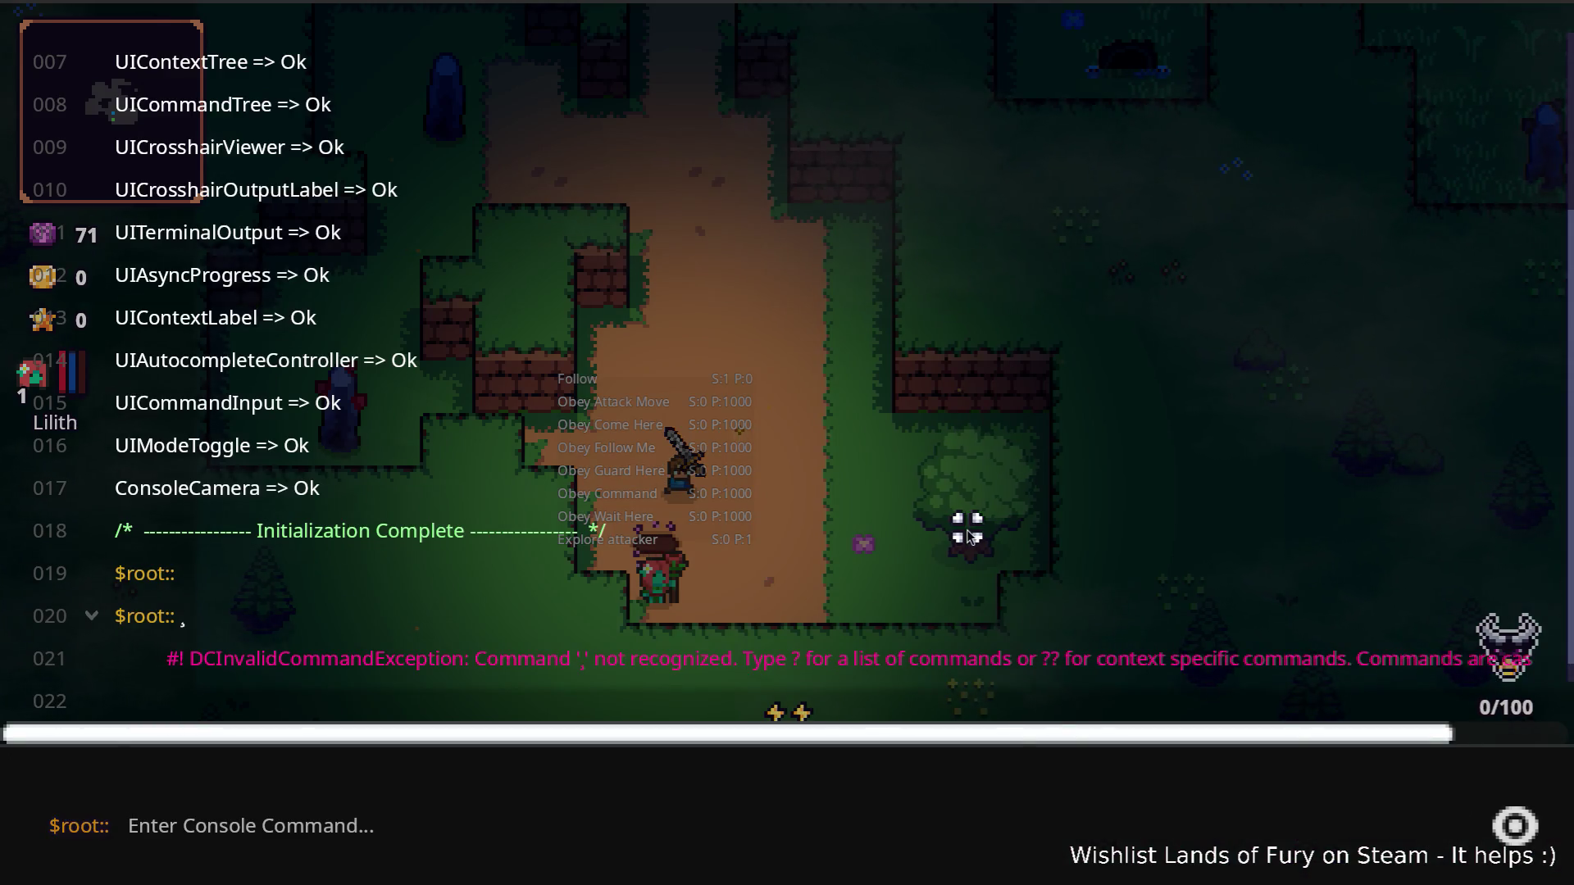
text(Comp)
key(Tab)
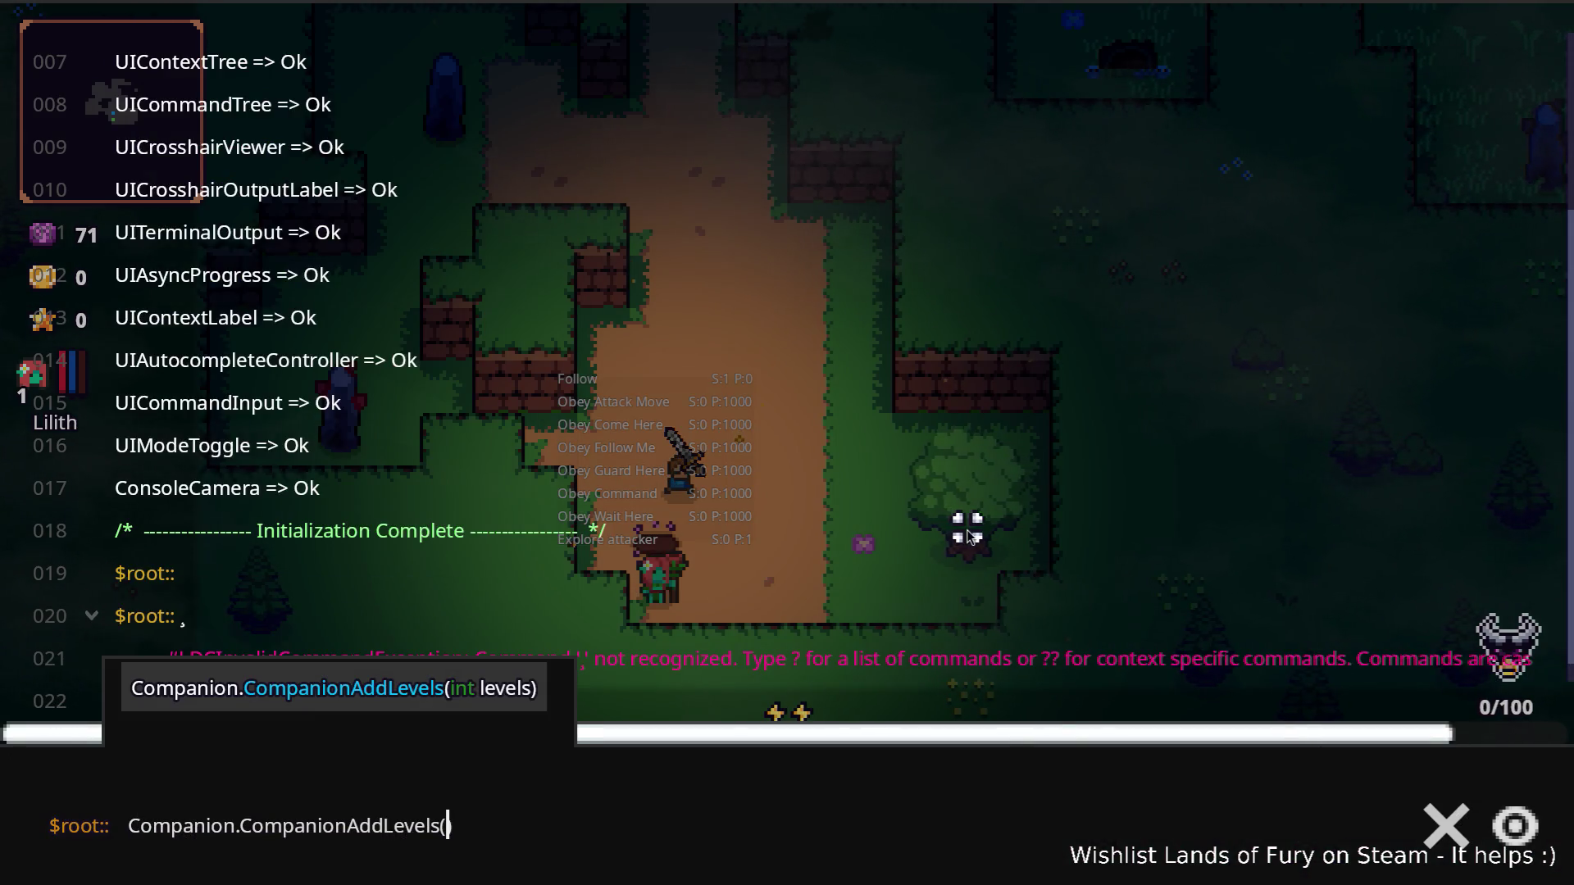
text(6)
key(Return)
key(grave)
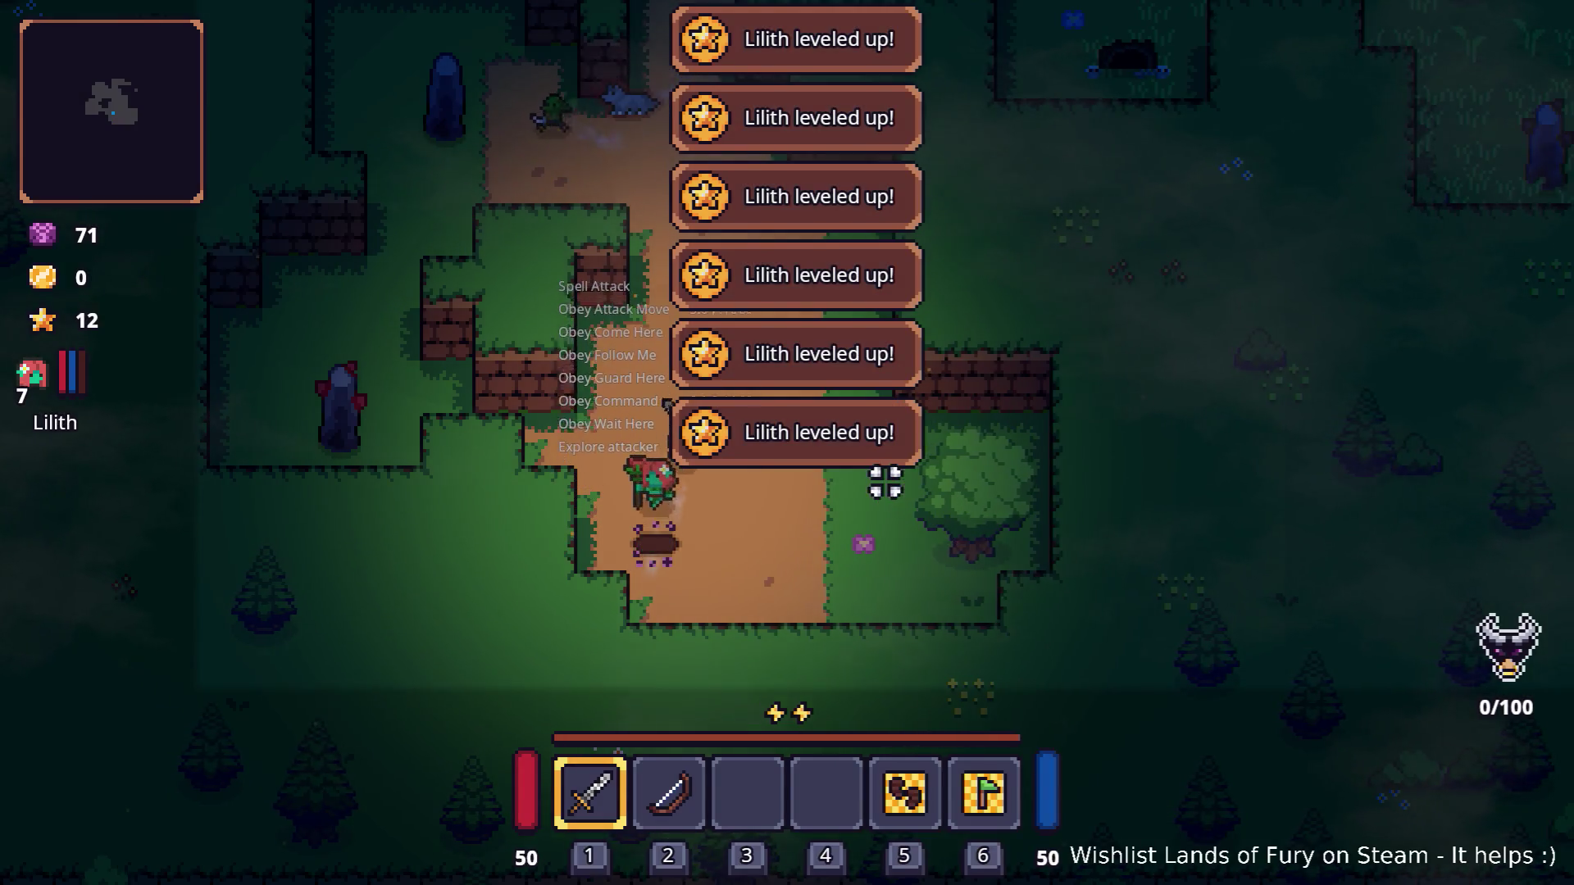
Step: Spend one skill point on Lilith's Treant skill and confirm it
key(i)
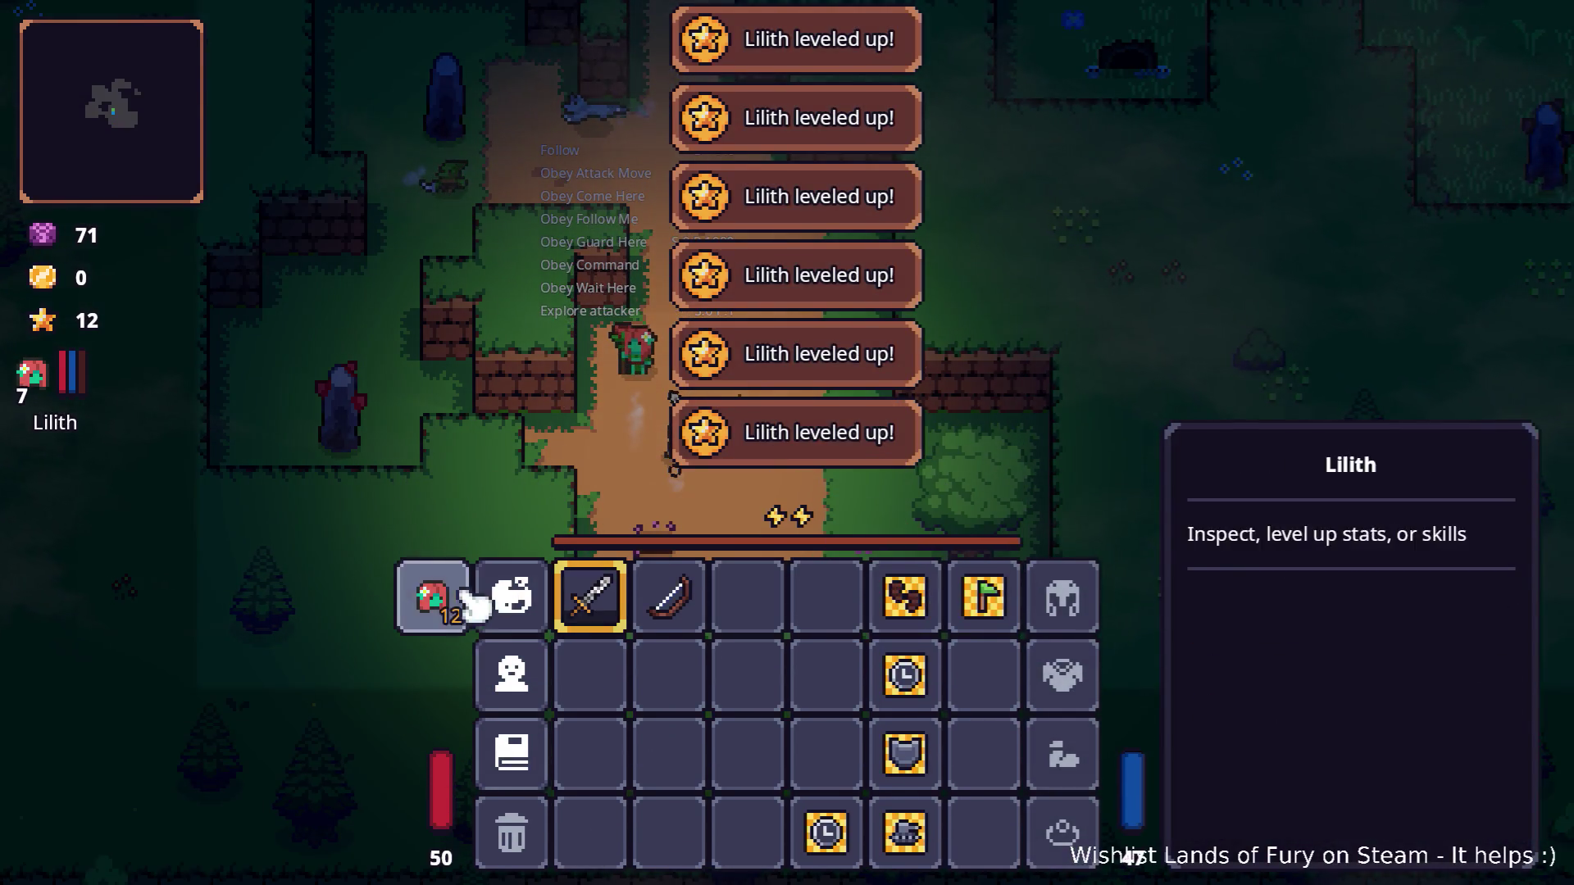
click(431, 597)
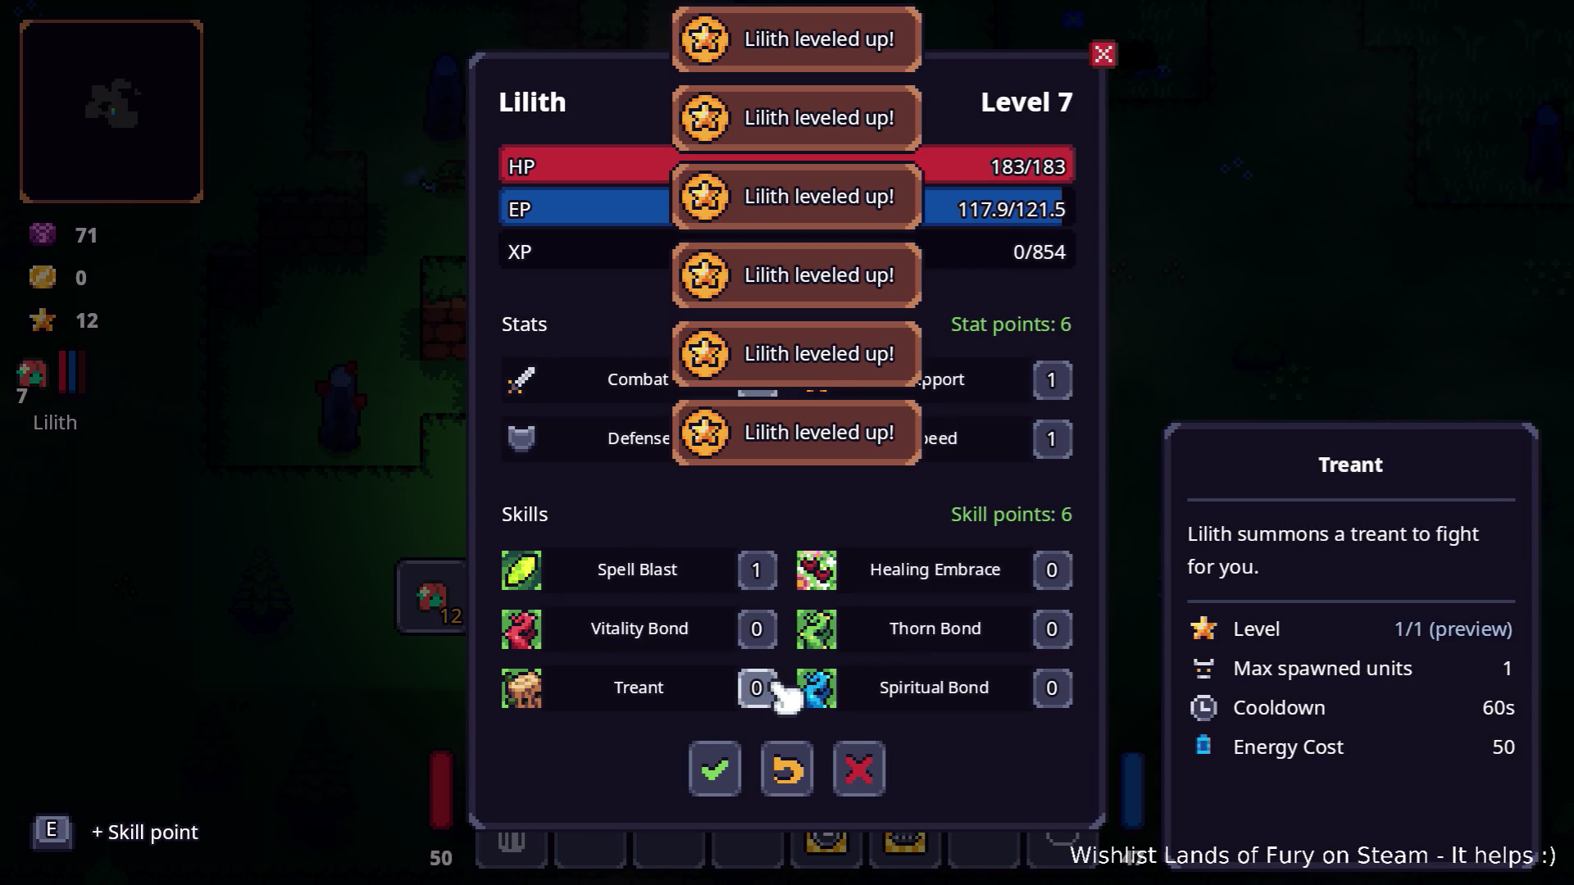
click(774, 683)
click(715, 766)
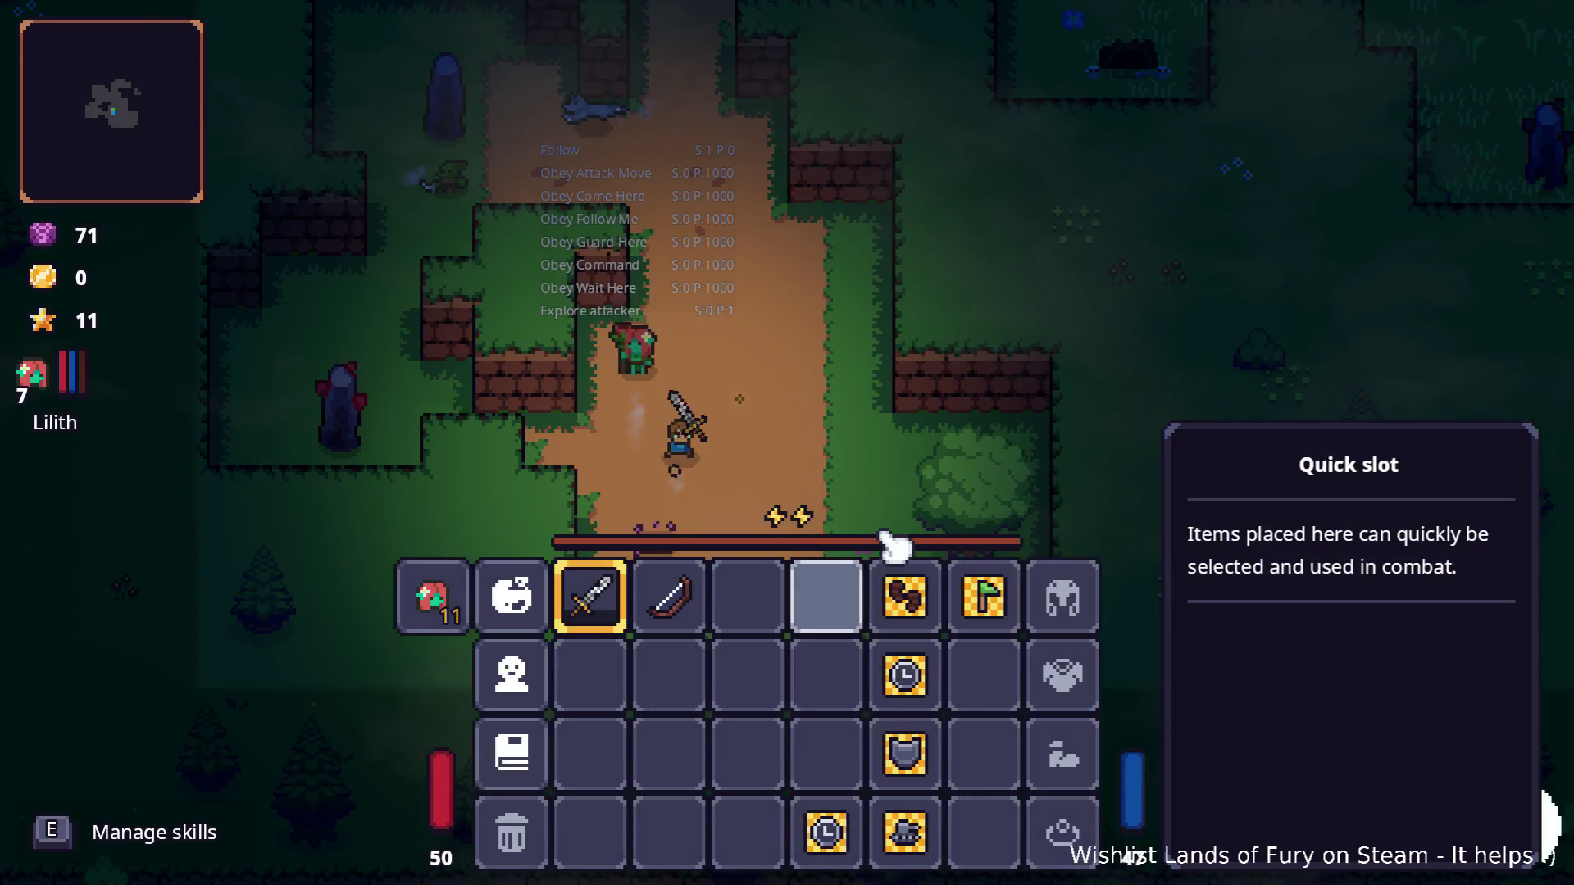
key(i)
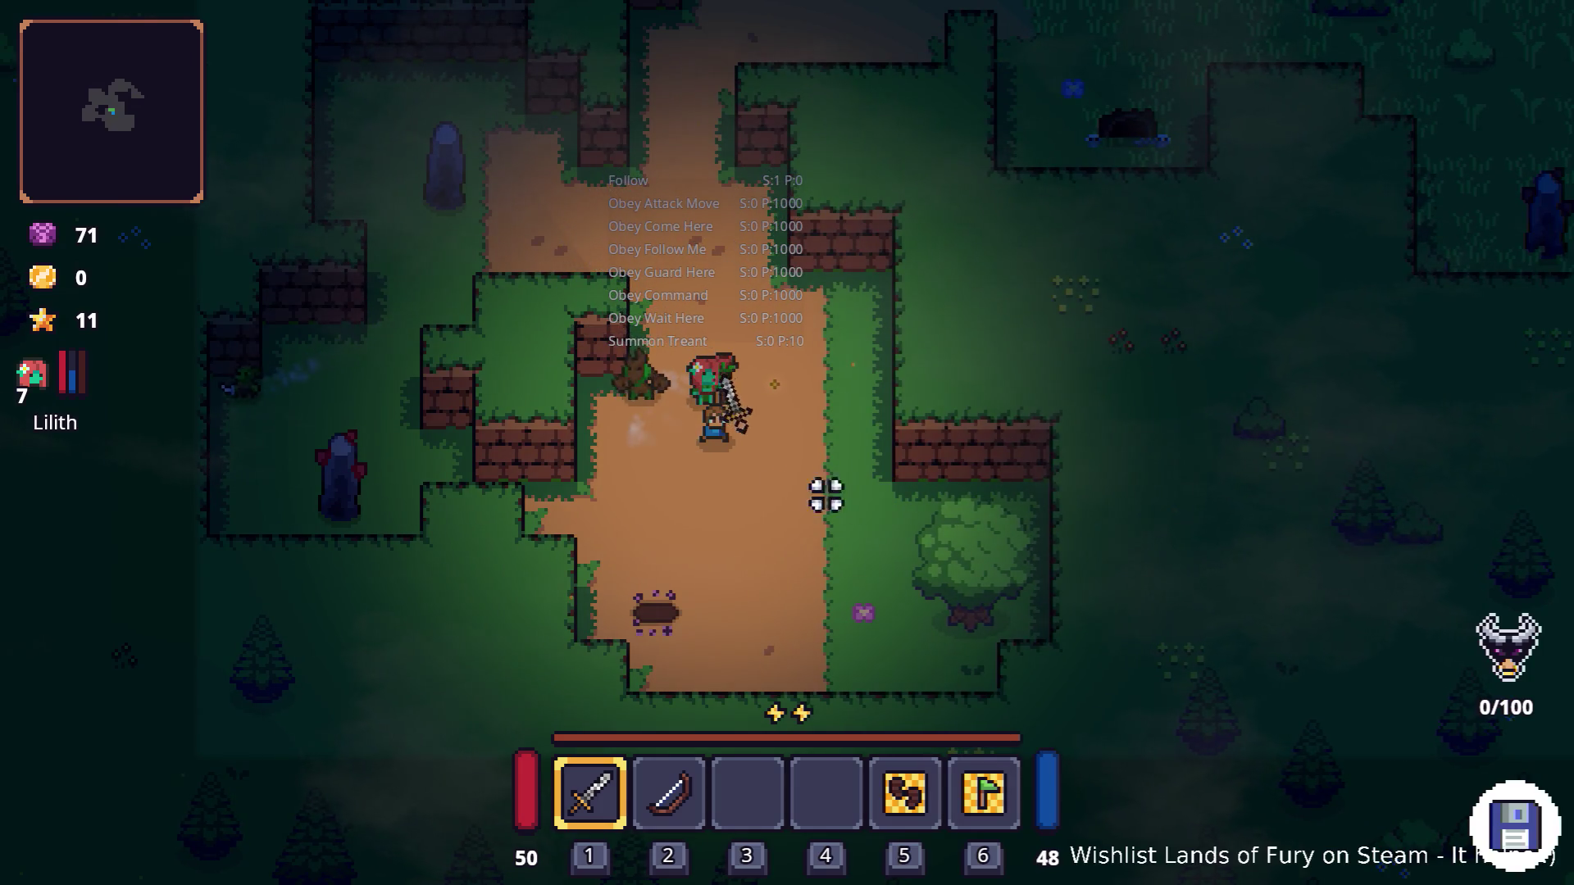
Step: Walk toward the obelisk and fight the creatures to the left while Lilith follows
key(w)
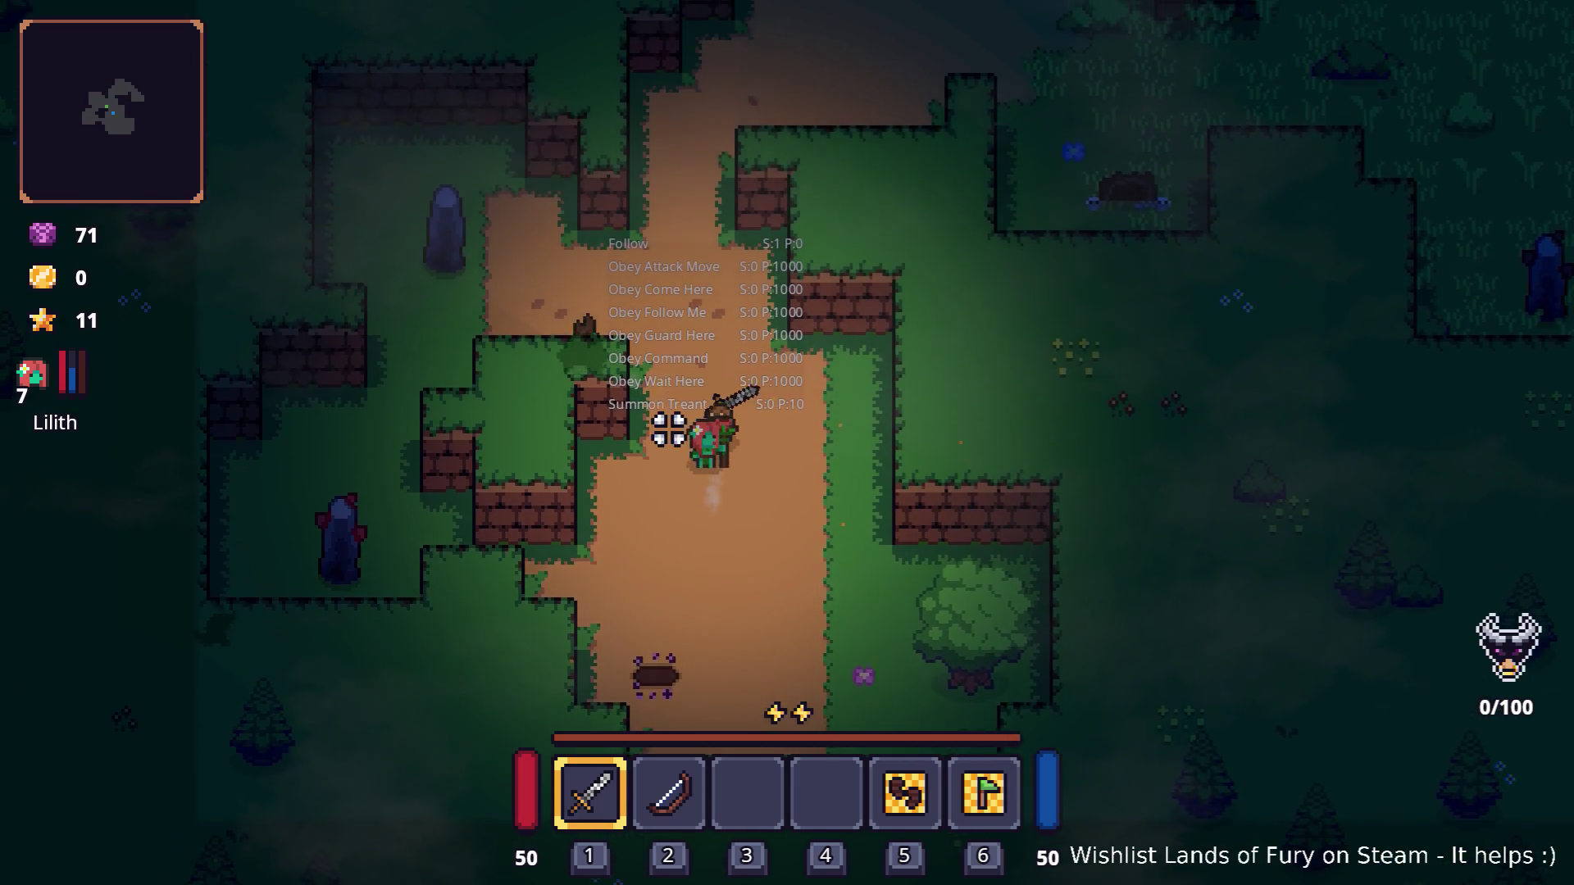
key(w)
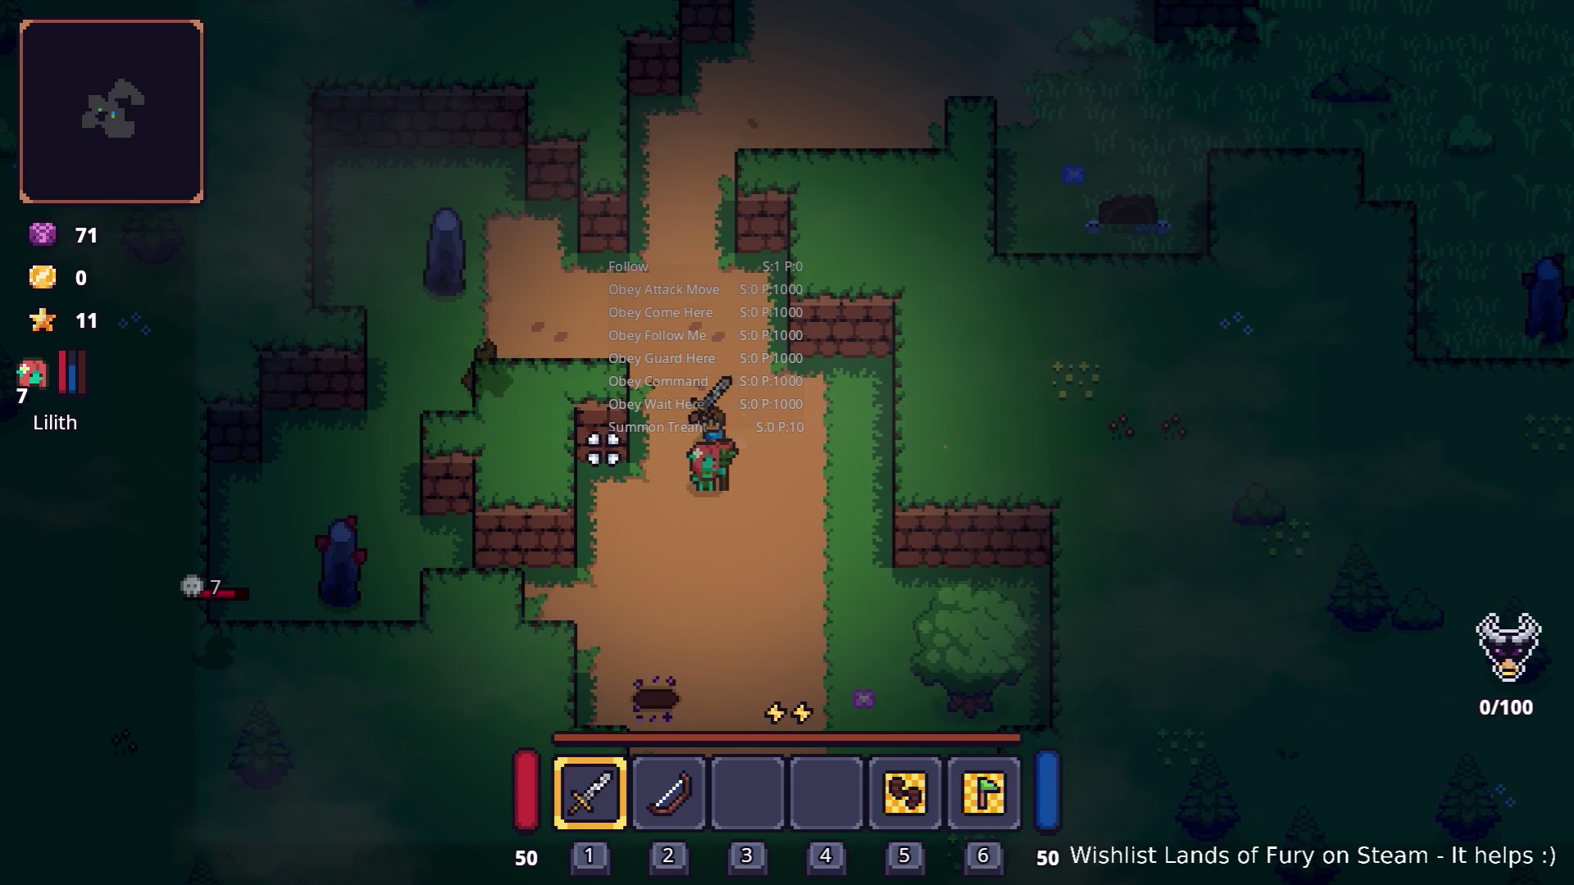
key(w)
key(a)
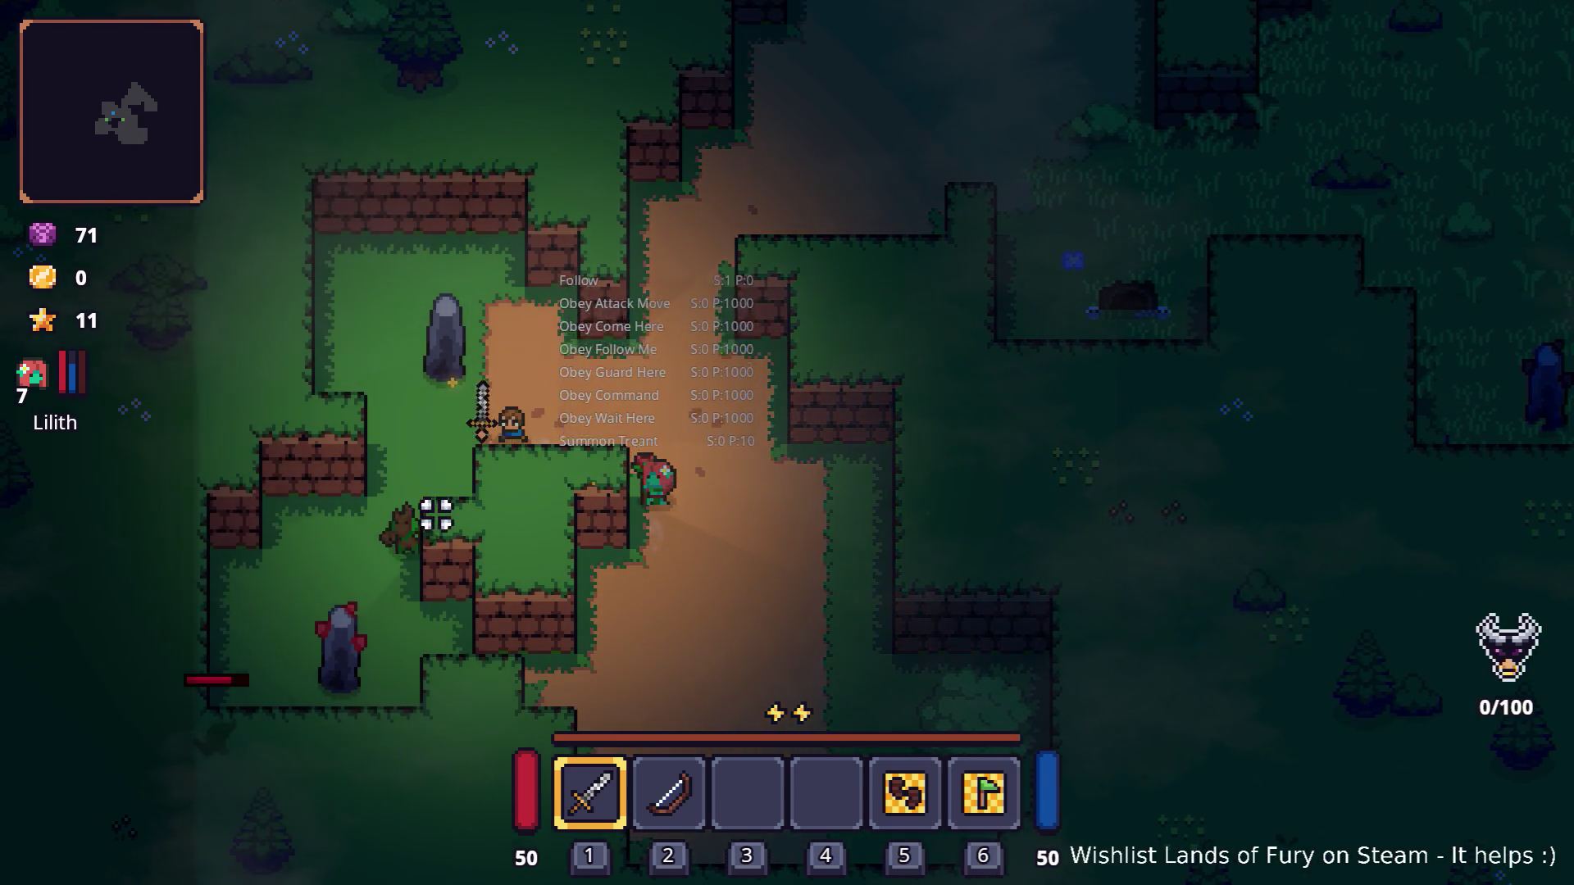
key(a)
key(s)
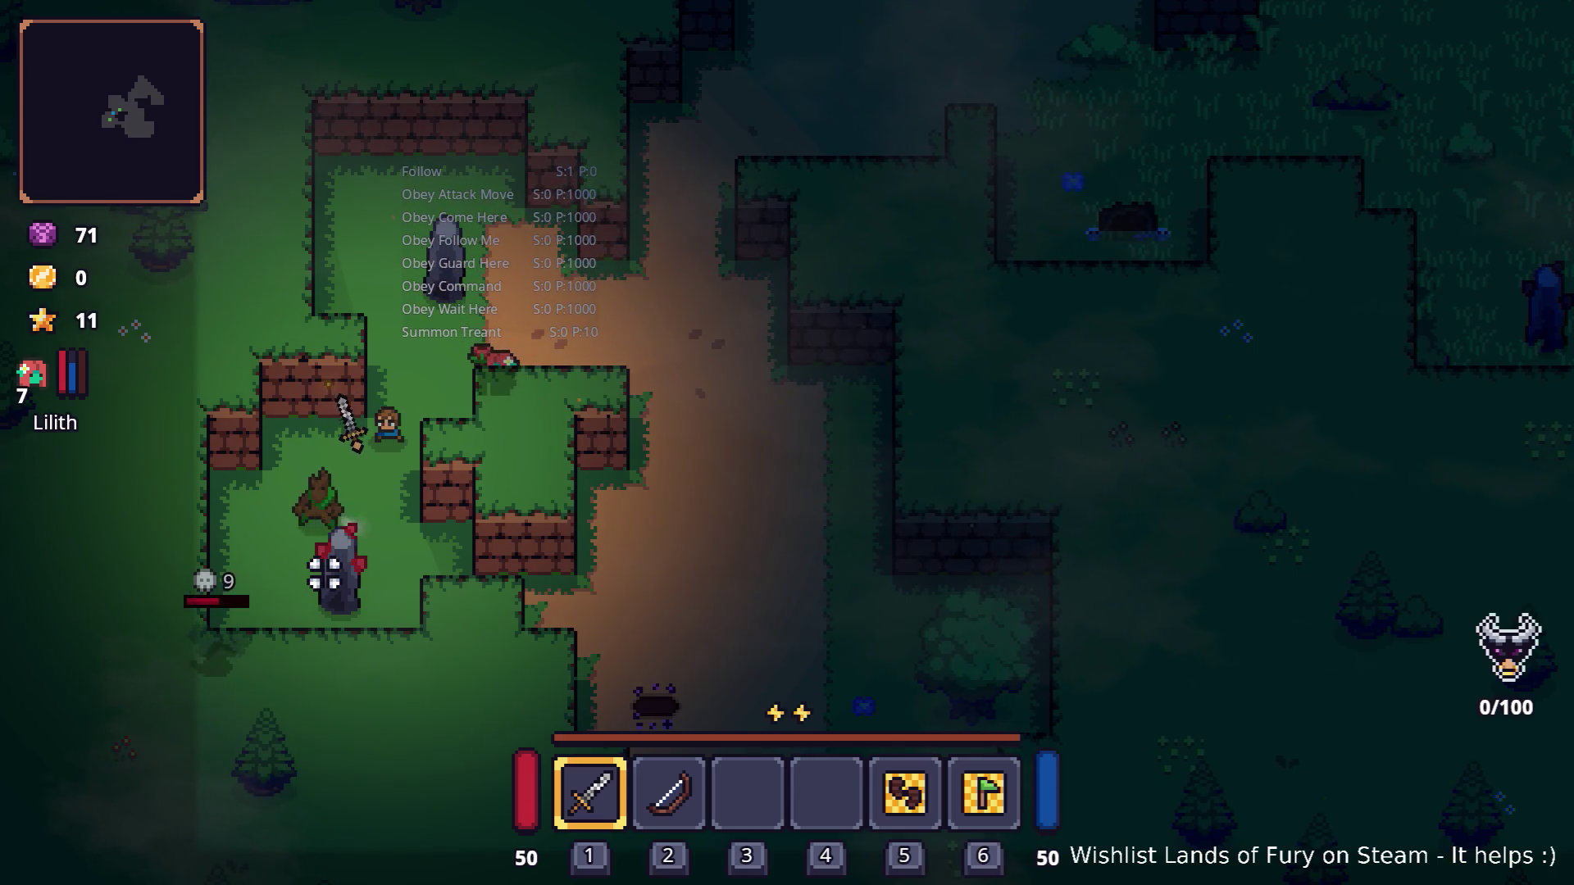
key(s)
key(a)
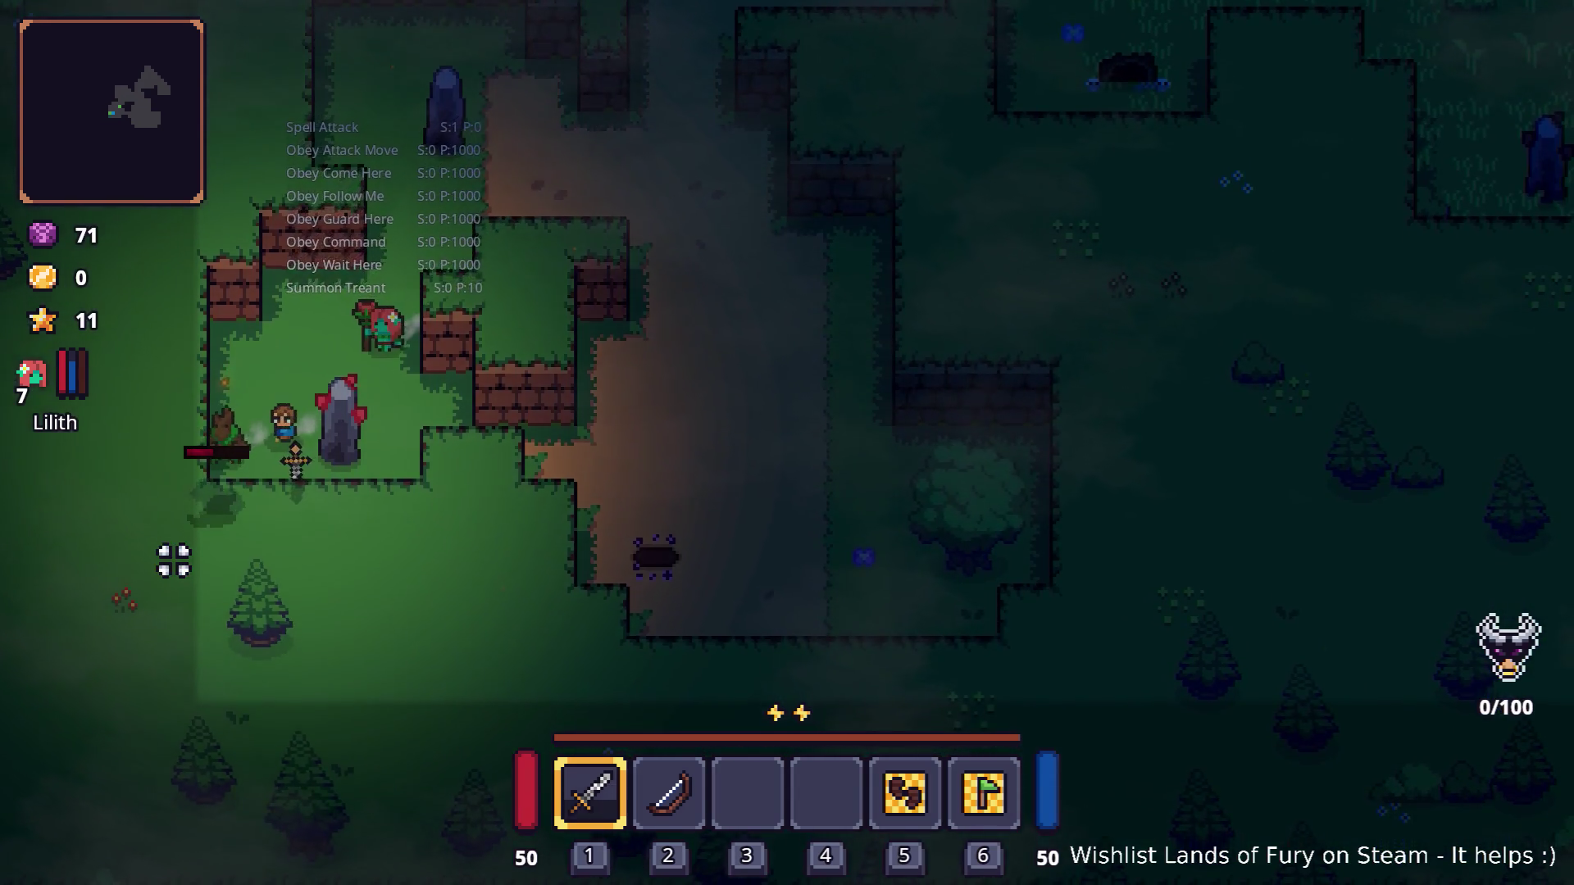
key(a)
click(173, 561)
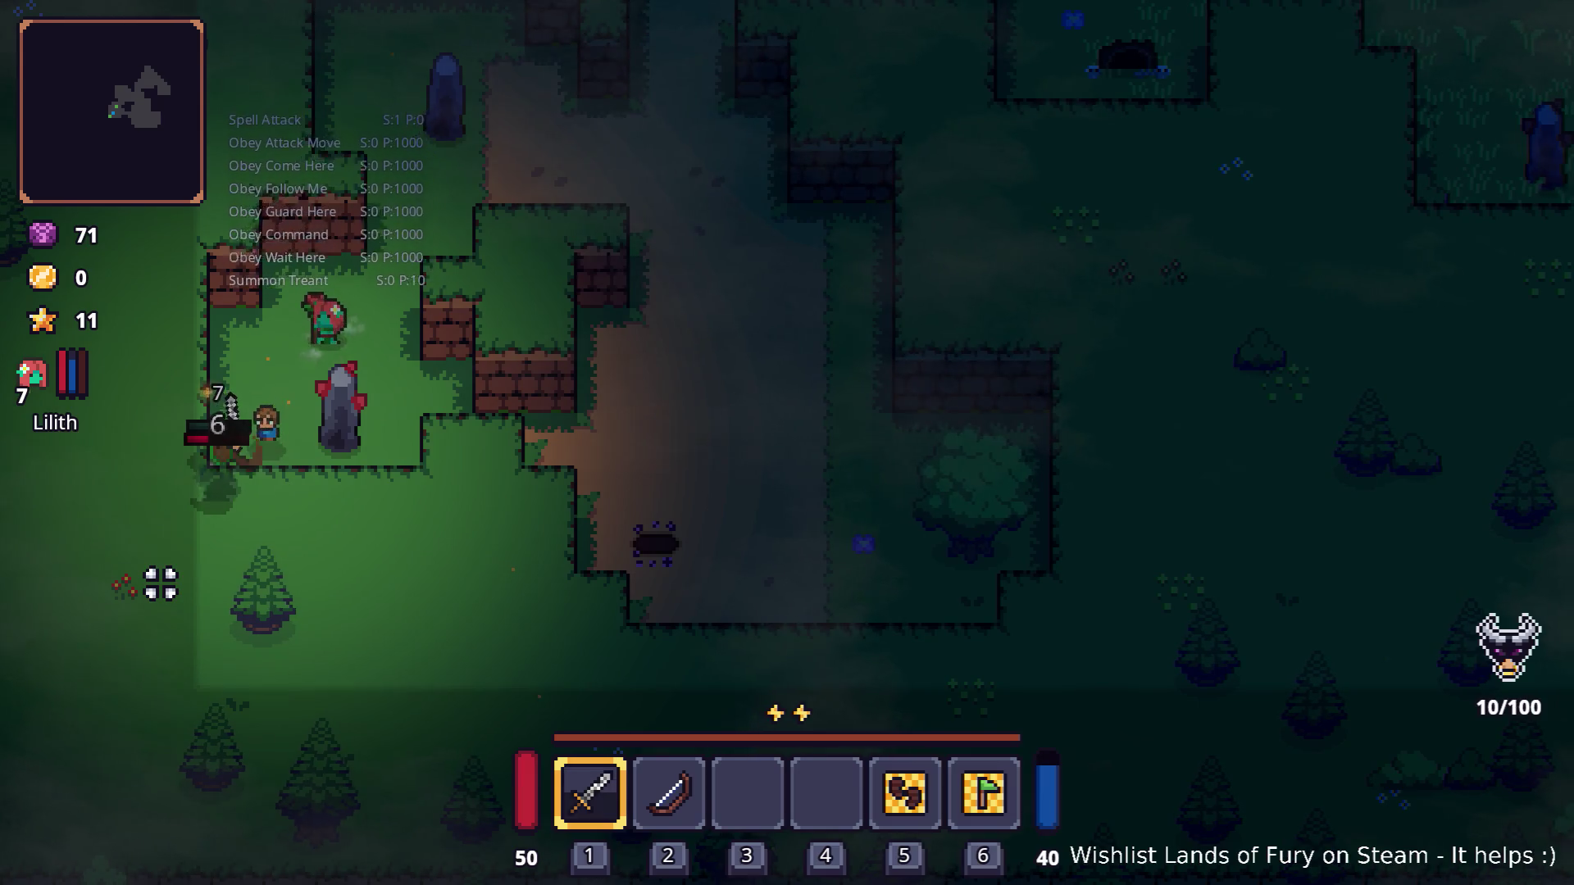
click(161, 584)
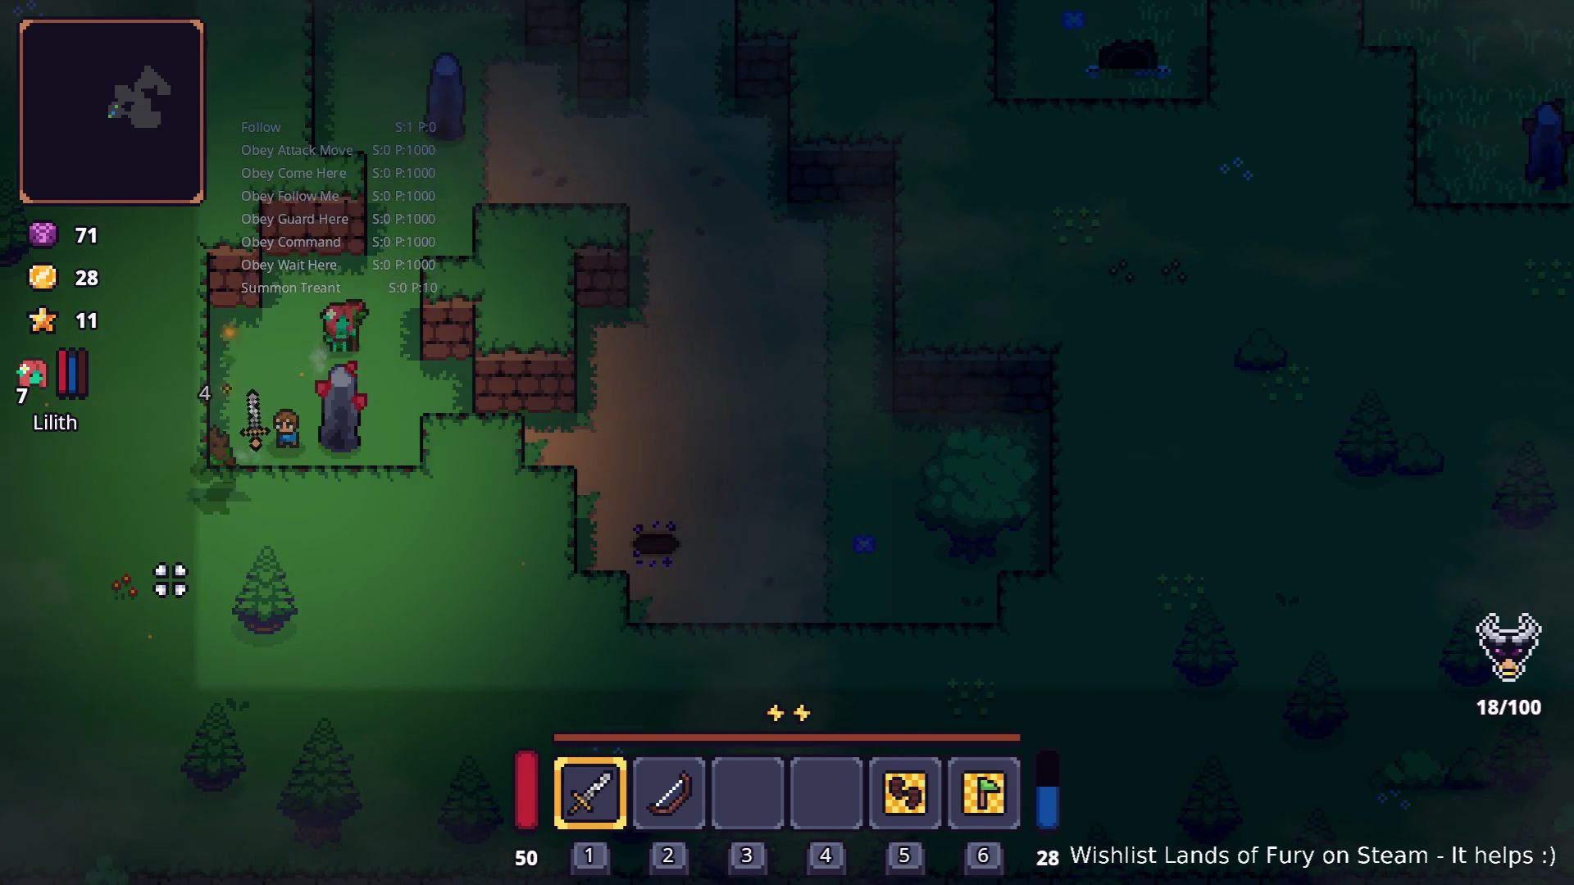
key(w)
key(d)
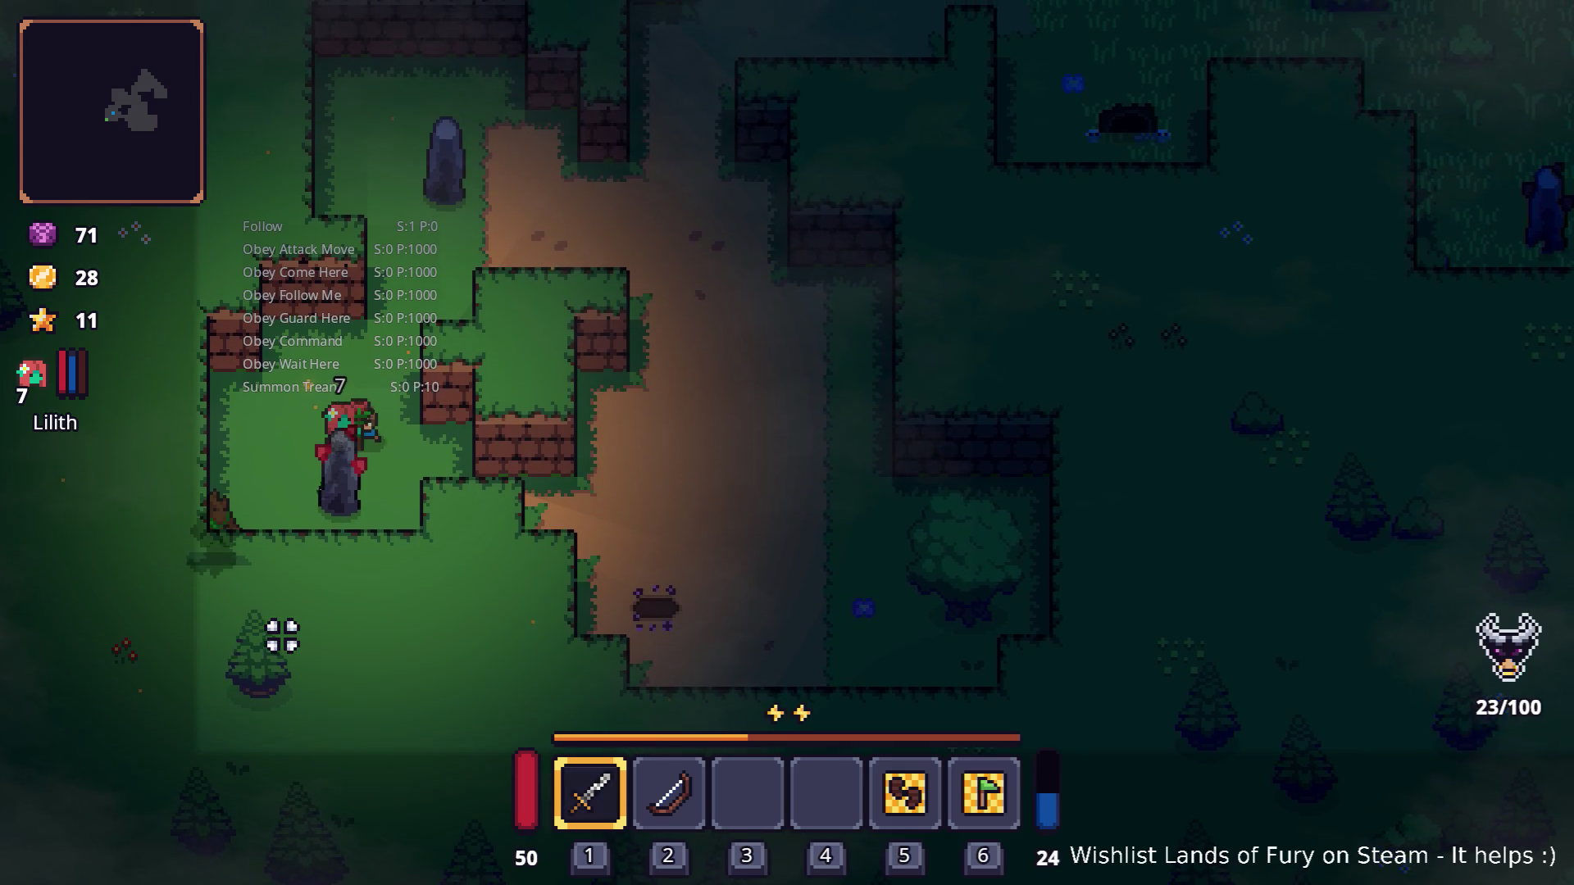
key(s)
click(282, 646)
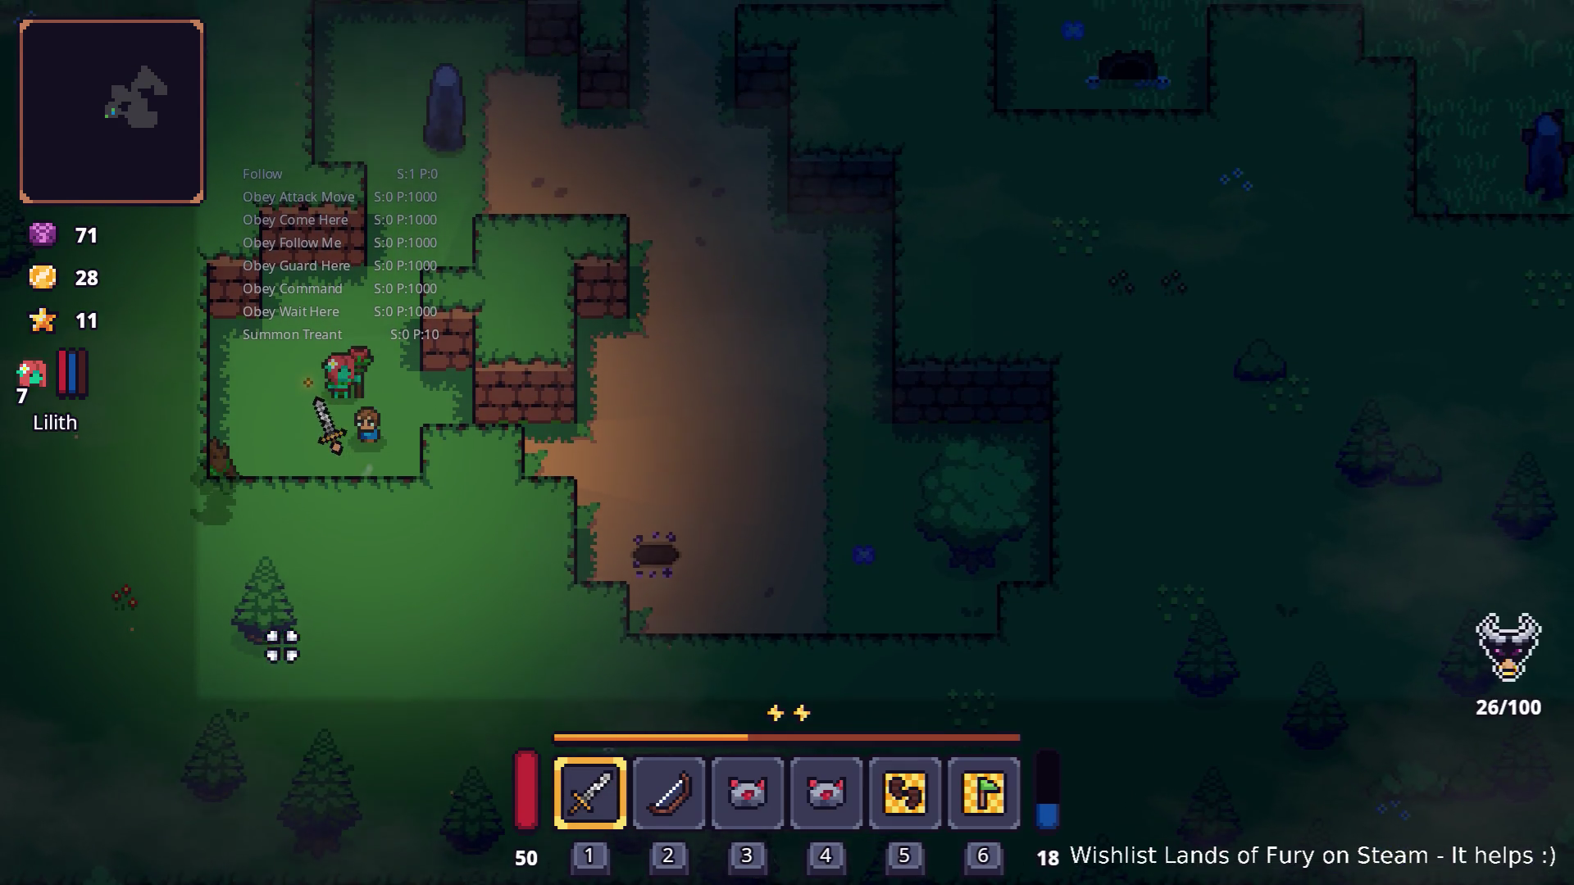
Step: Head up the dirt path, attack the blue creature, then walk back down so Lilith catches up
key(w)
key(d)
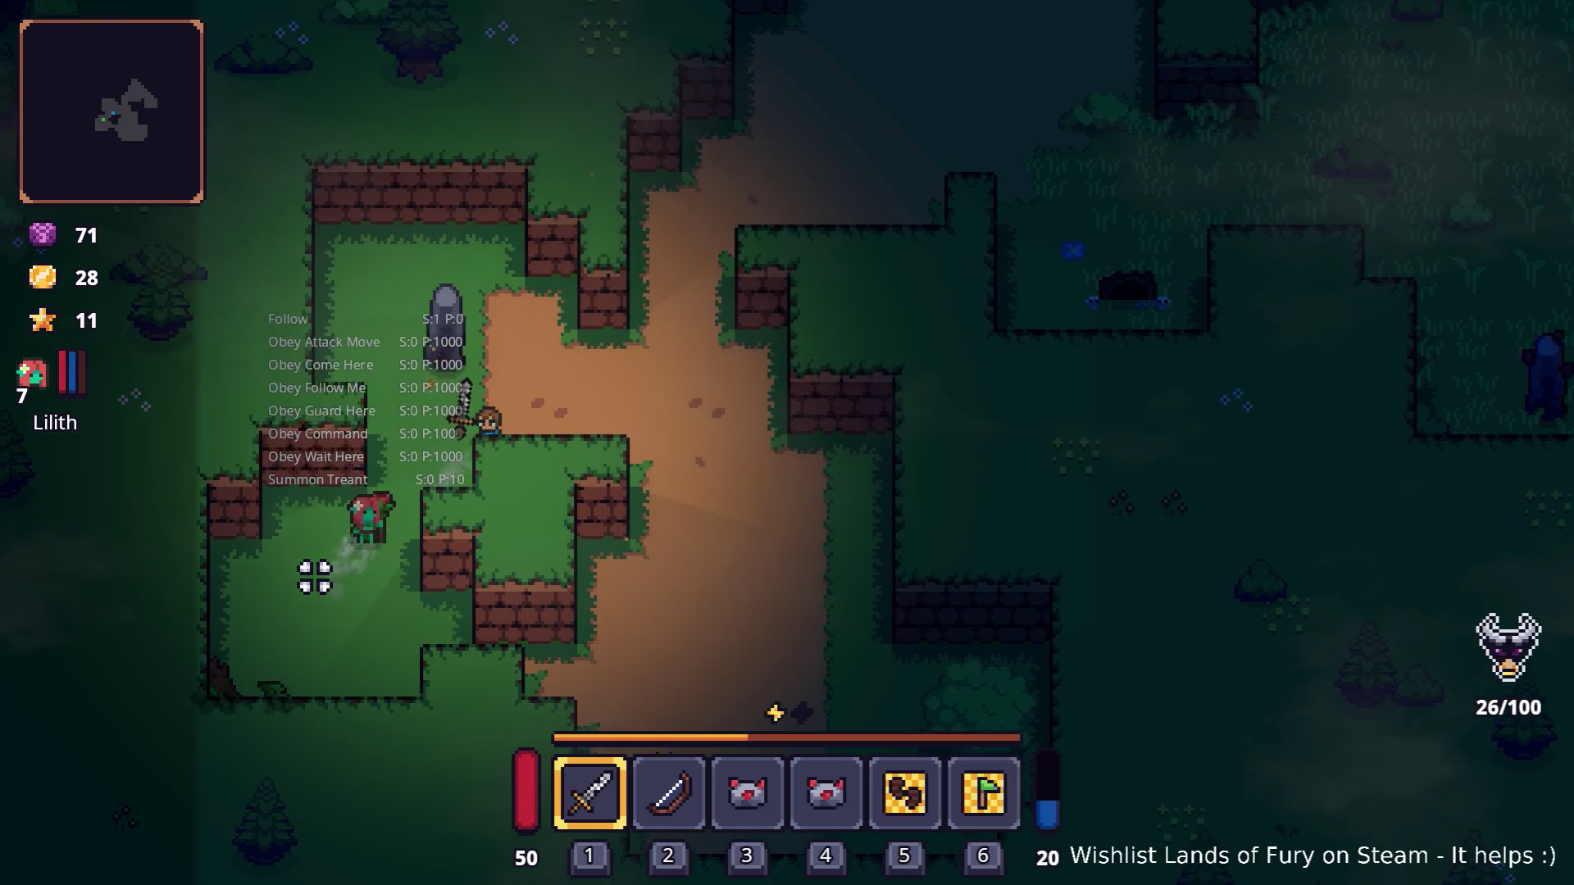
key(w)
key(d)
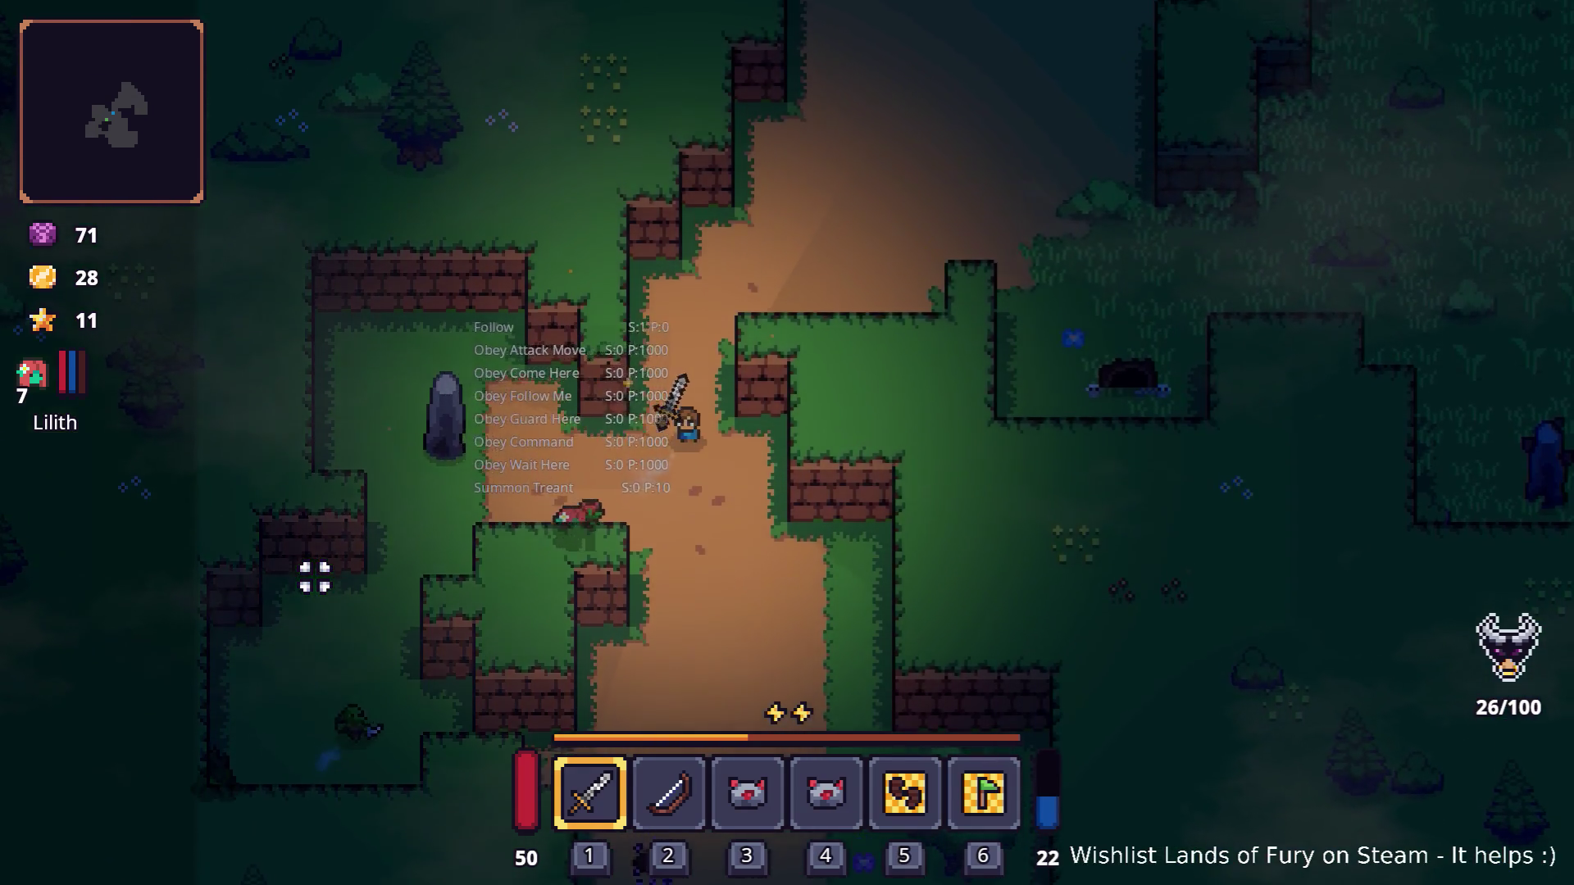
key(w)
key(d)
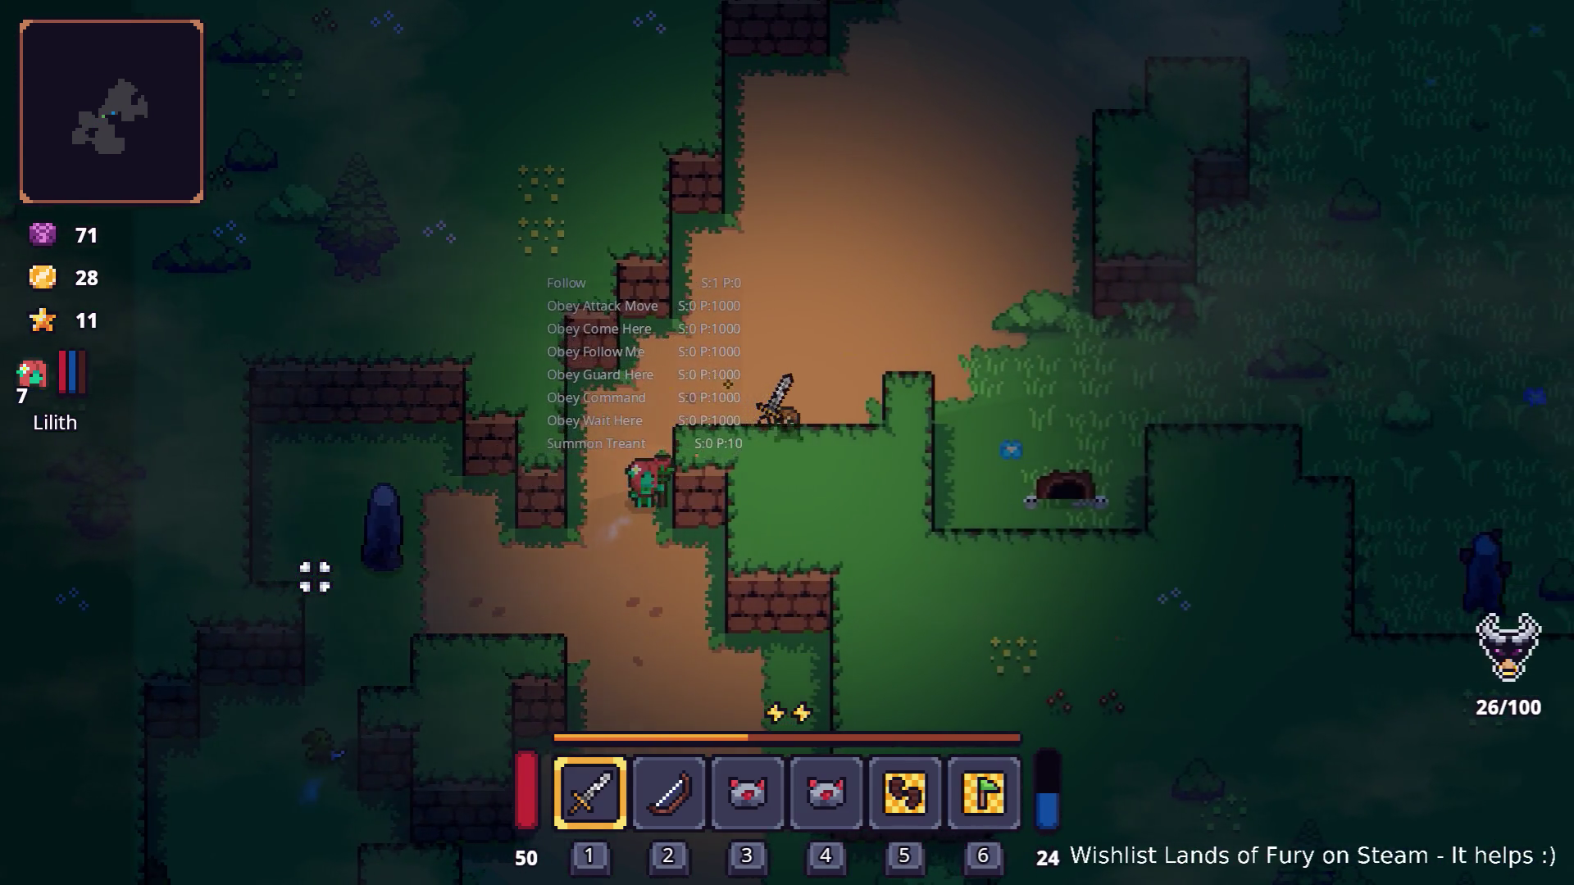
key(w)
key(d)
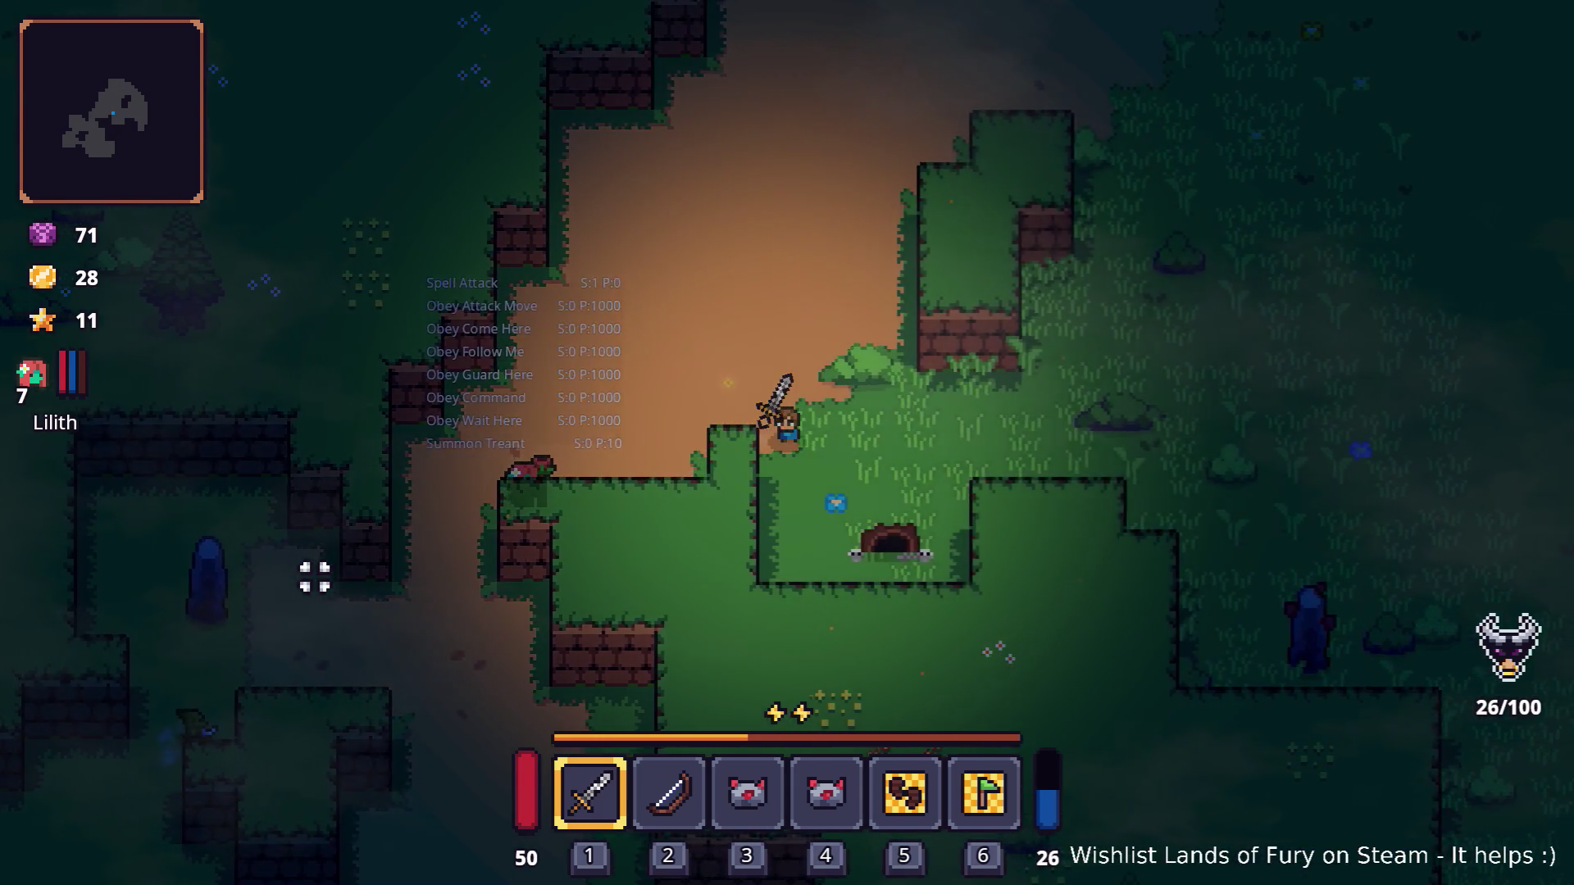
key(d)
key(s)
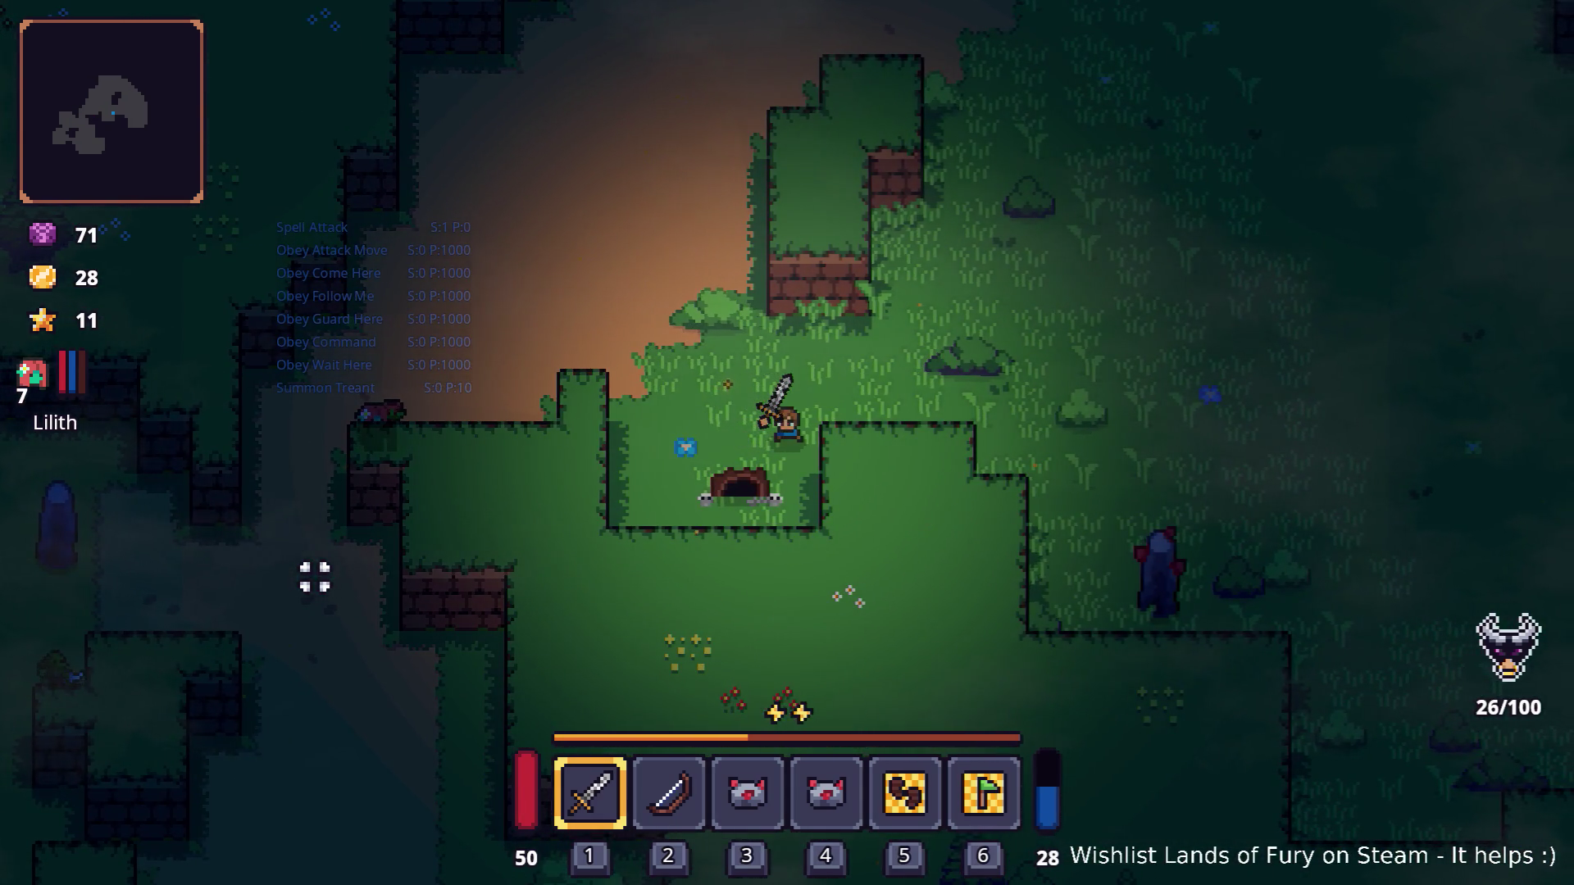
key(a)
key(w)
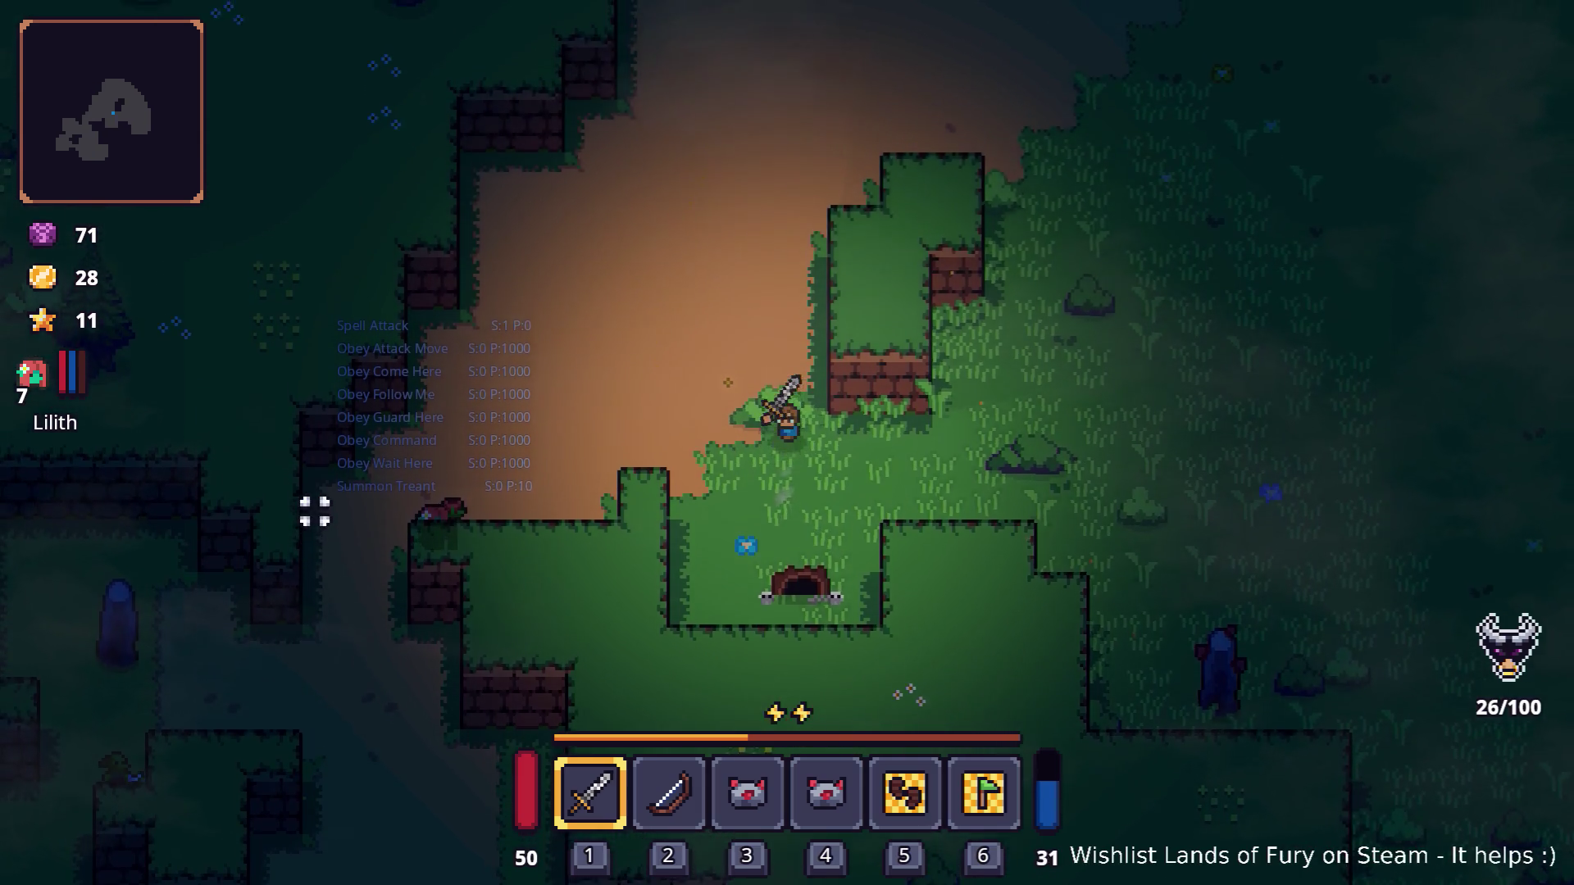
key(w)
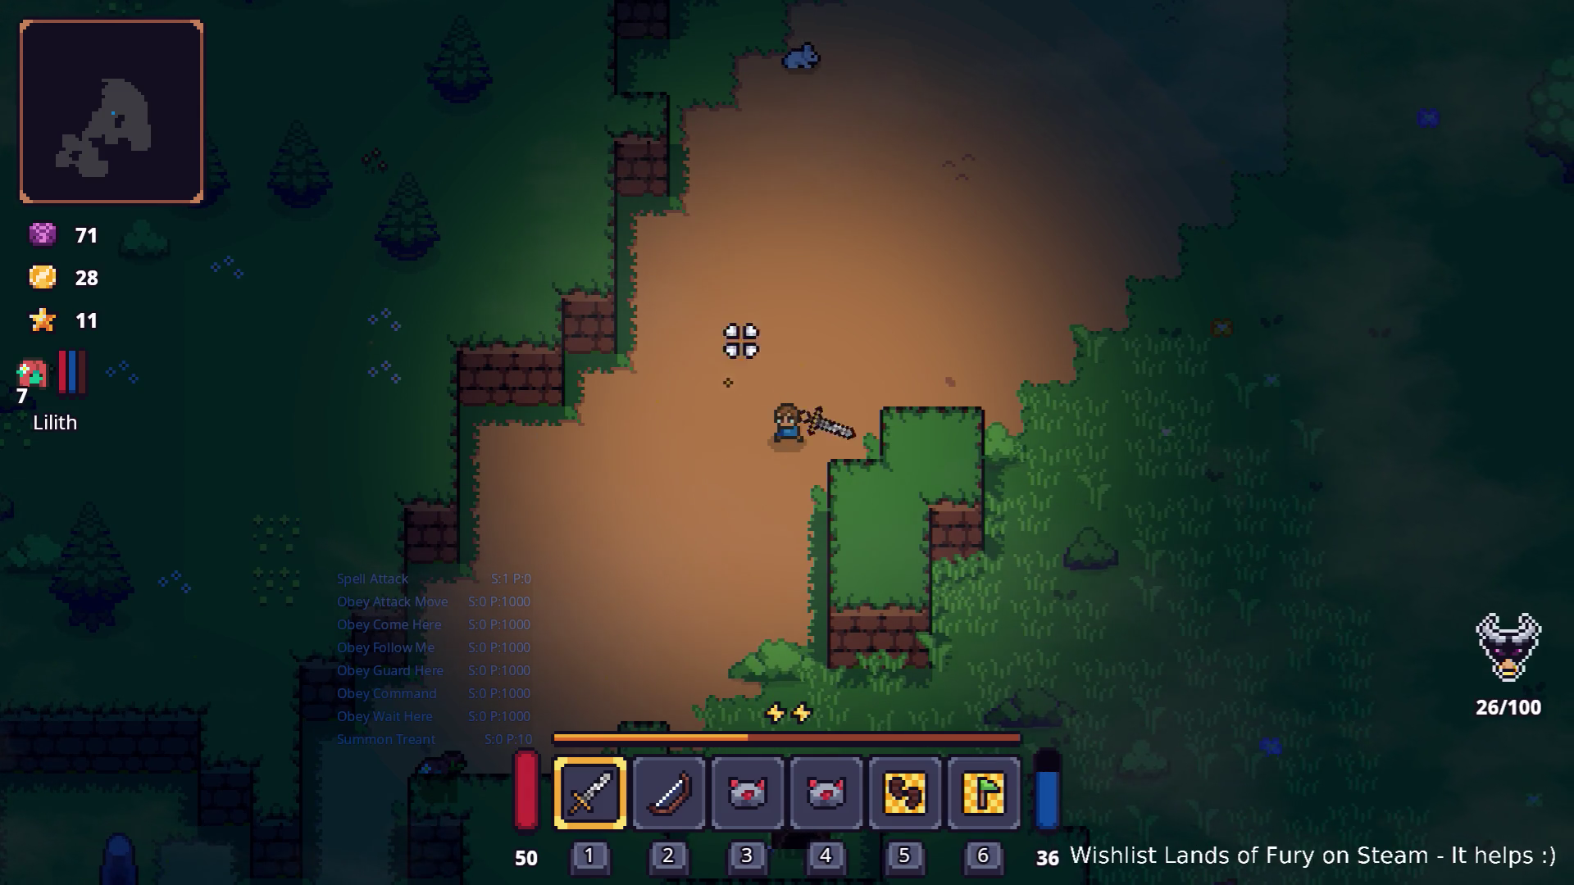
click(827, 82)
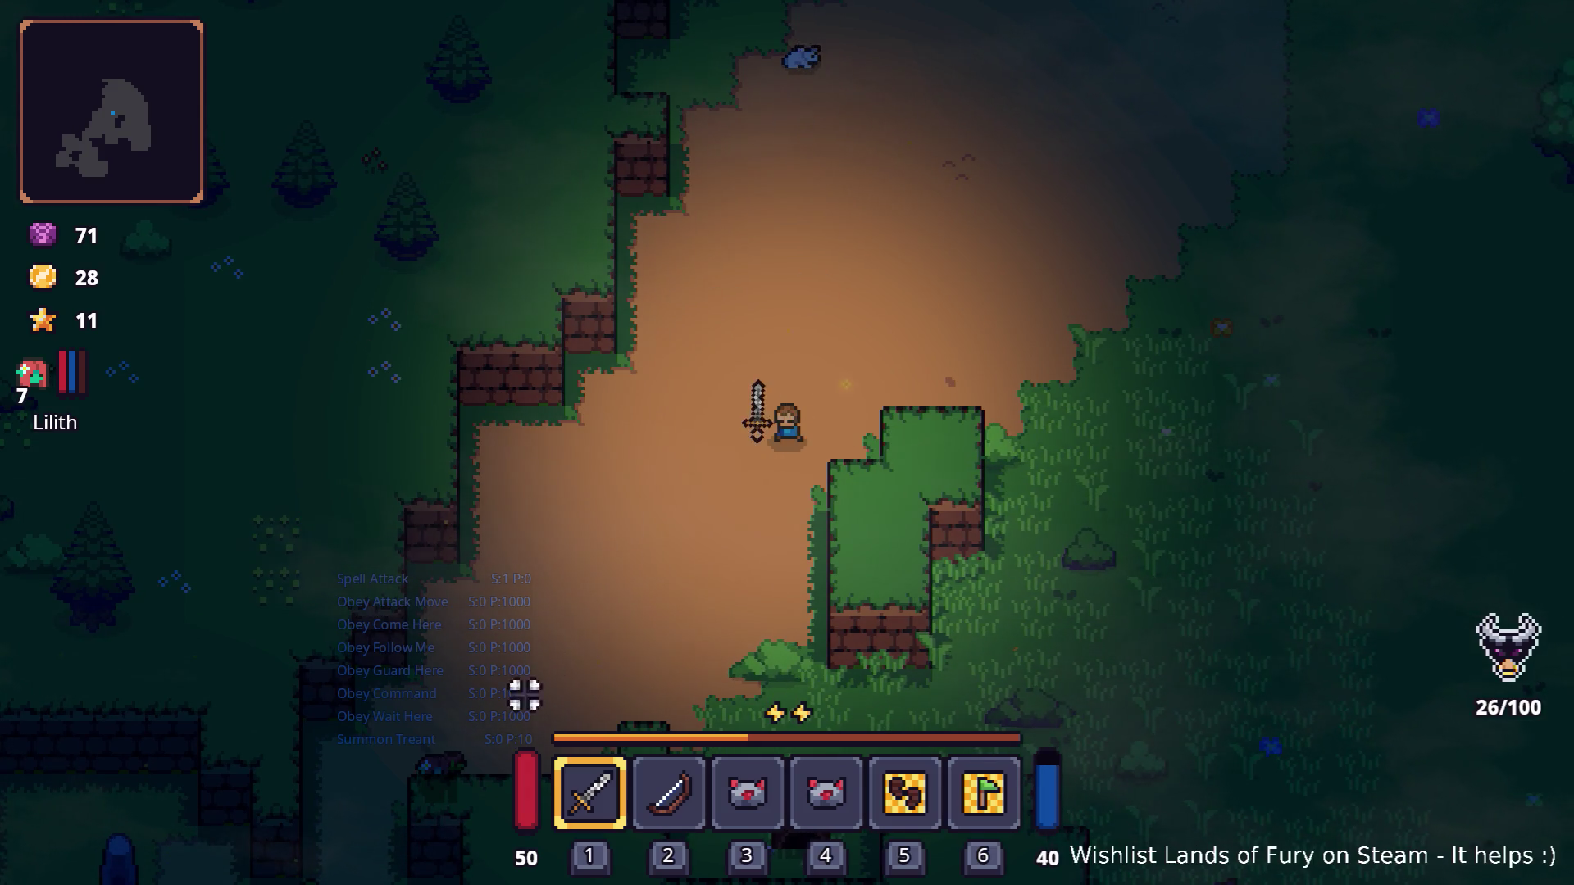
click(784, 238)
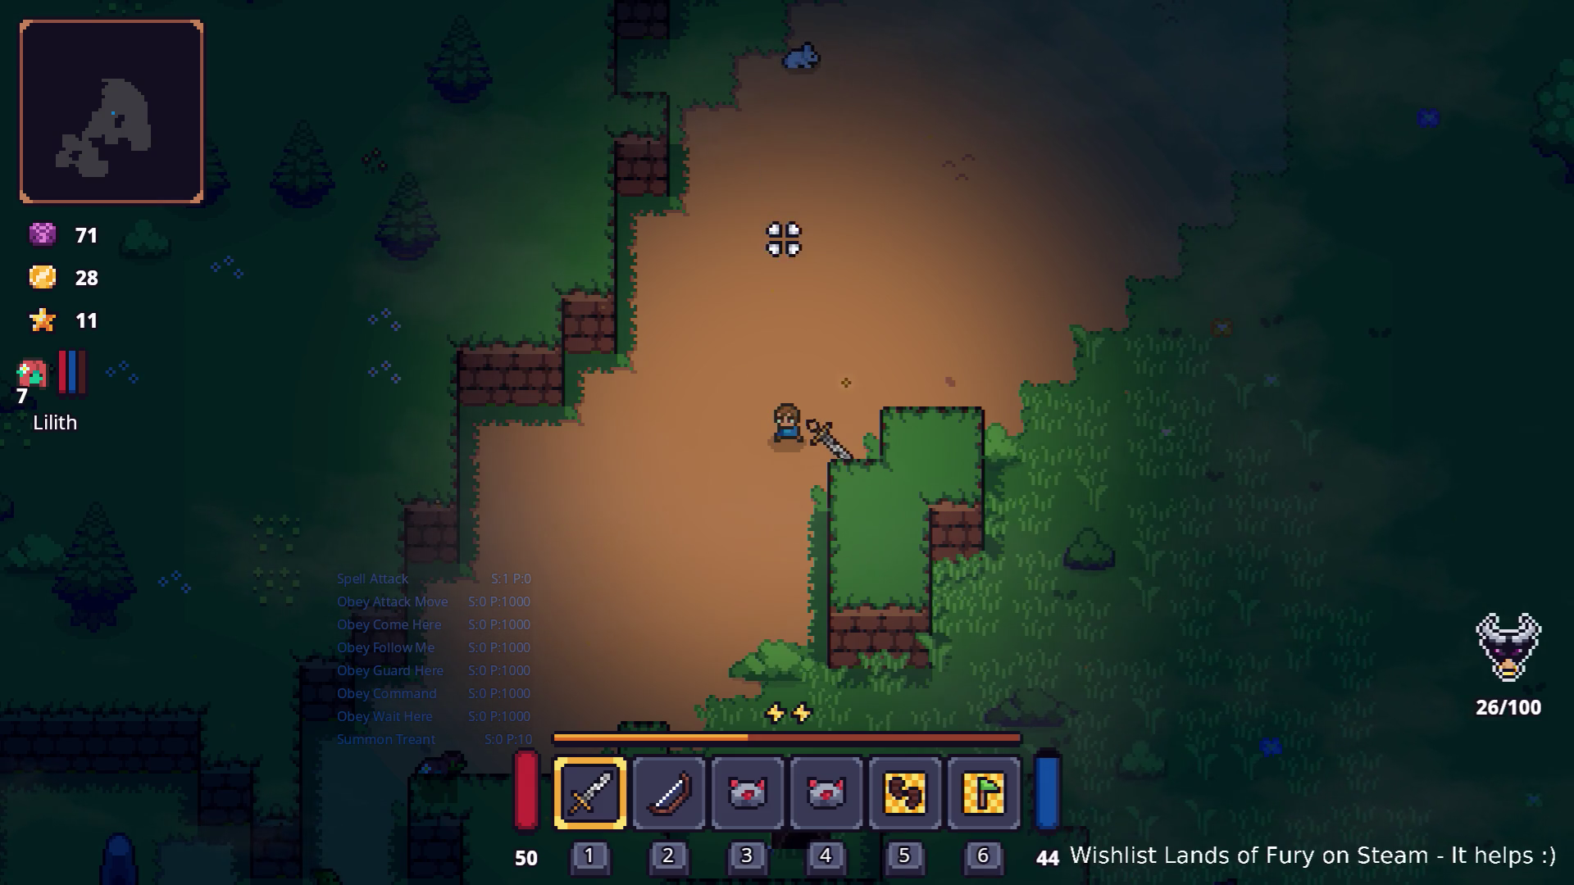
key(s)
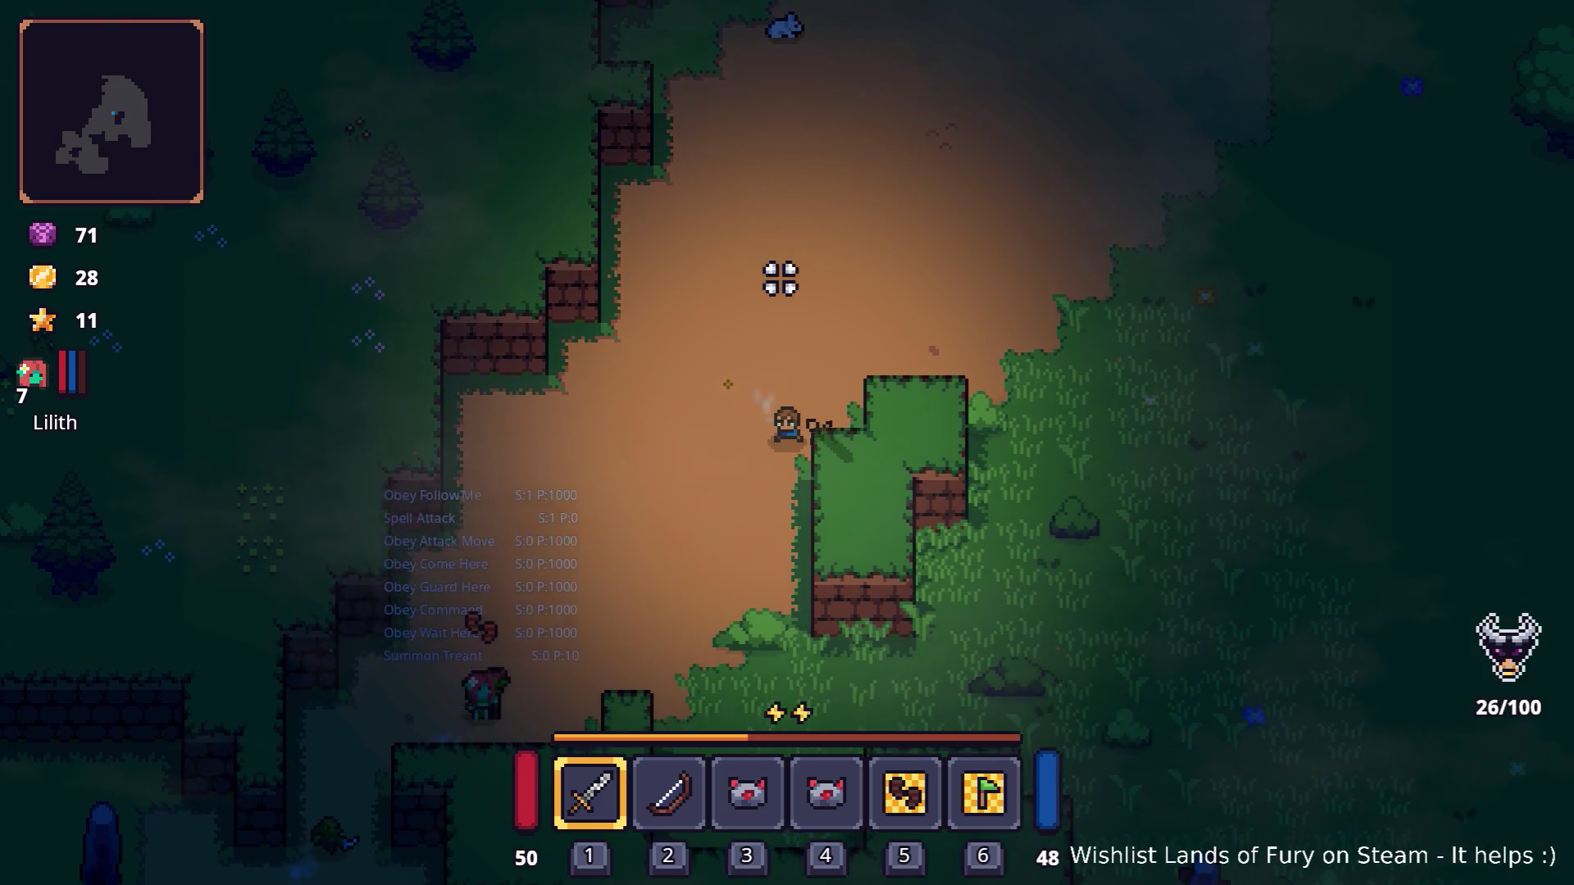